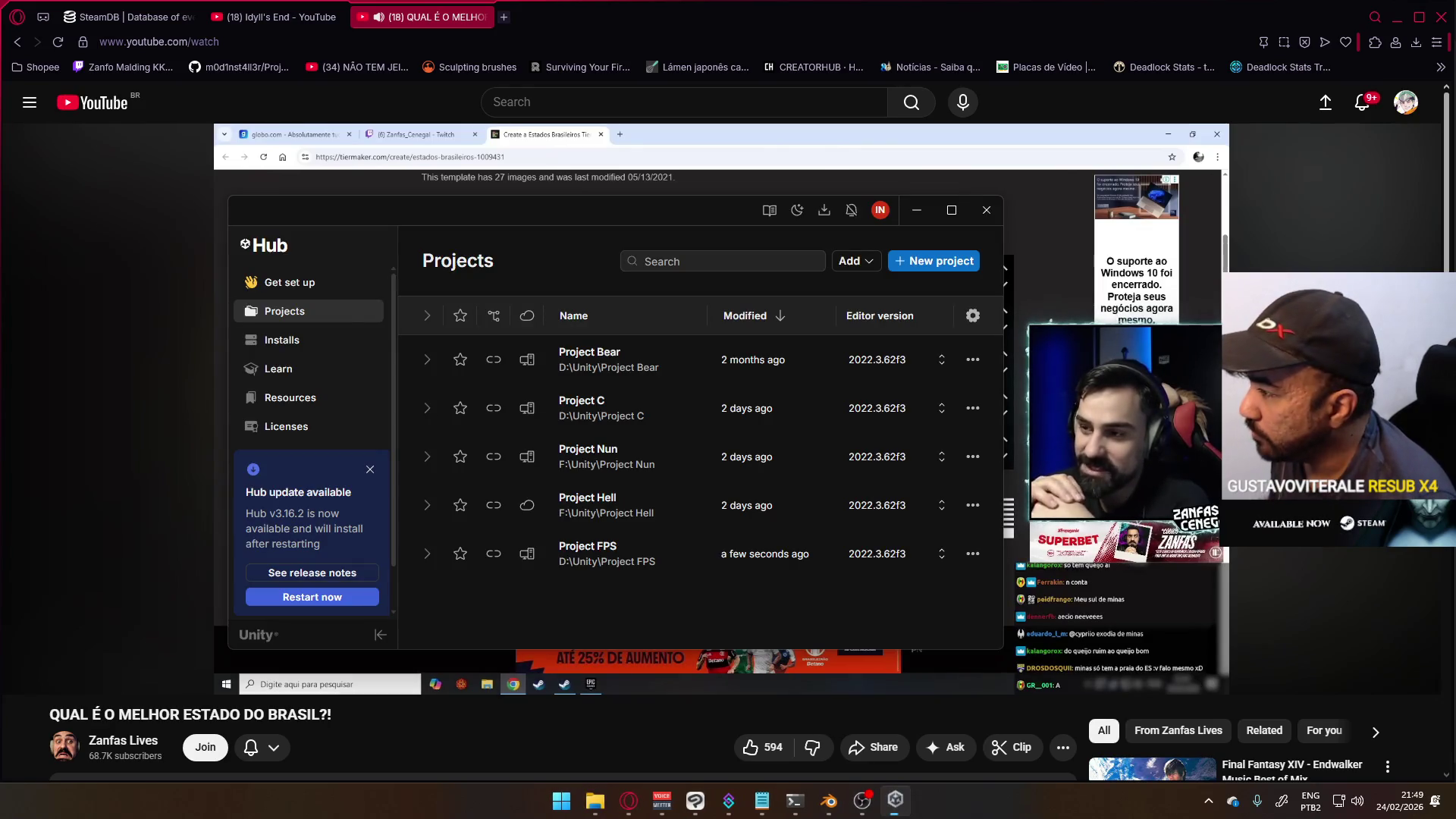
- Move the Unity Hub window aside and bring the Unity editor with Project Hell forward
drag(649, 214, 348, 291)
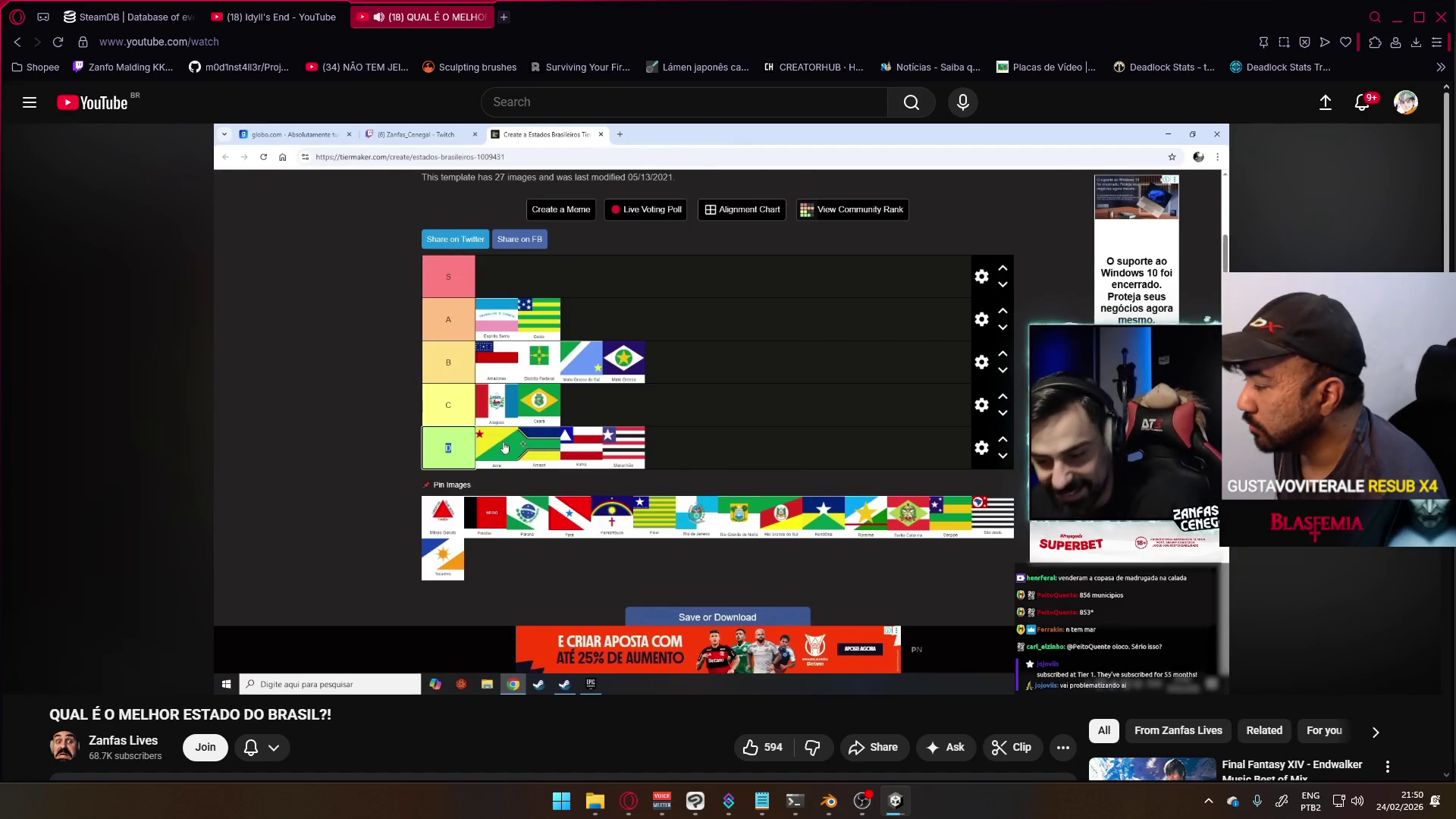
key(alt+Tab)
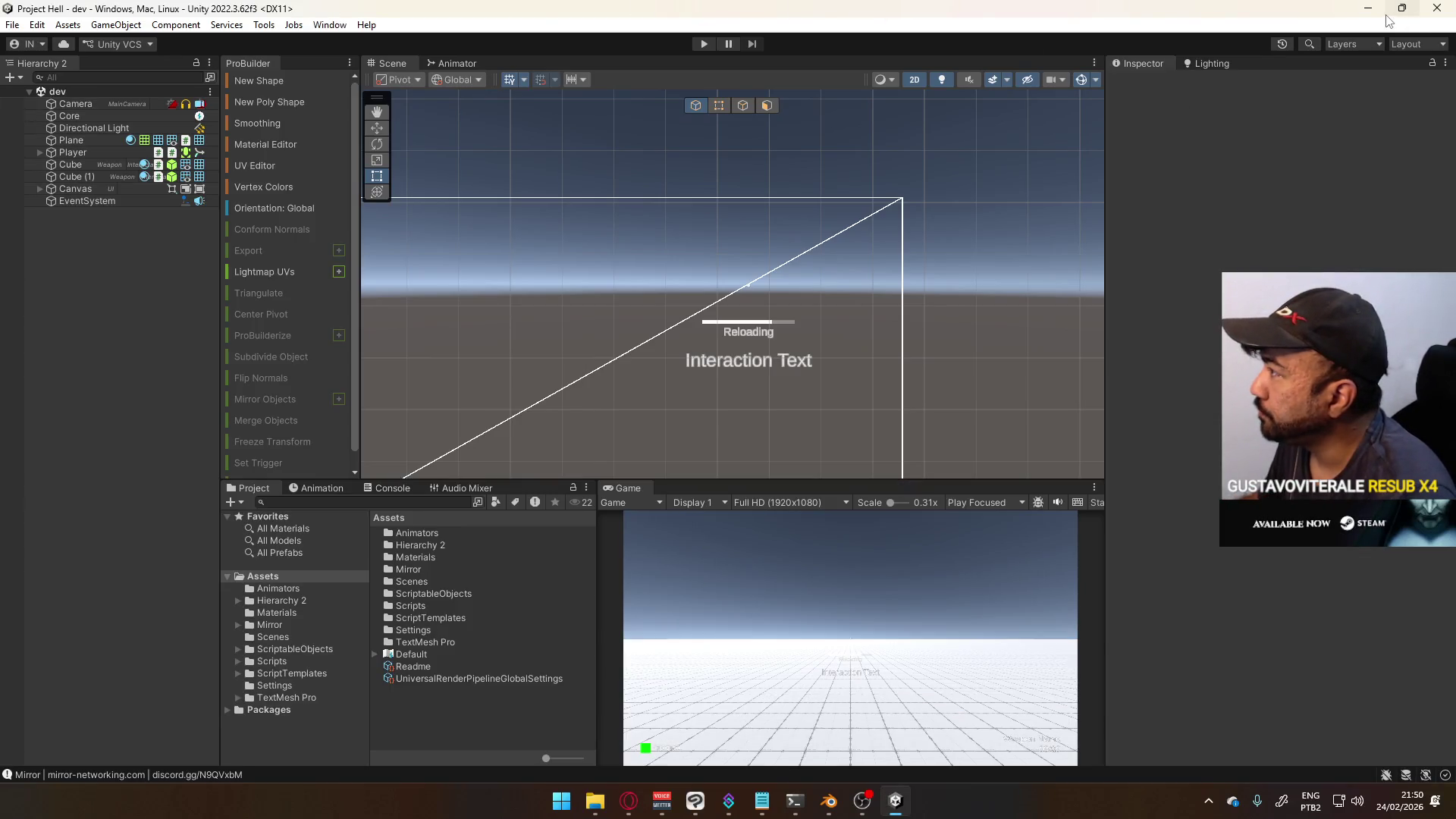
- Minimize the Unity editor to reveal the YouTube stream
click(1367, 9)
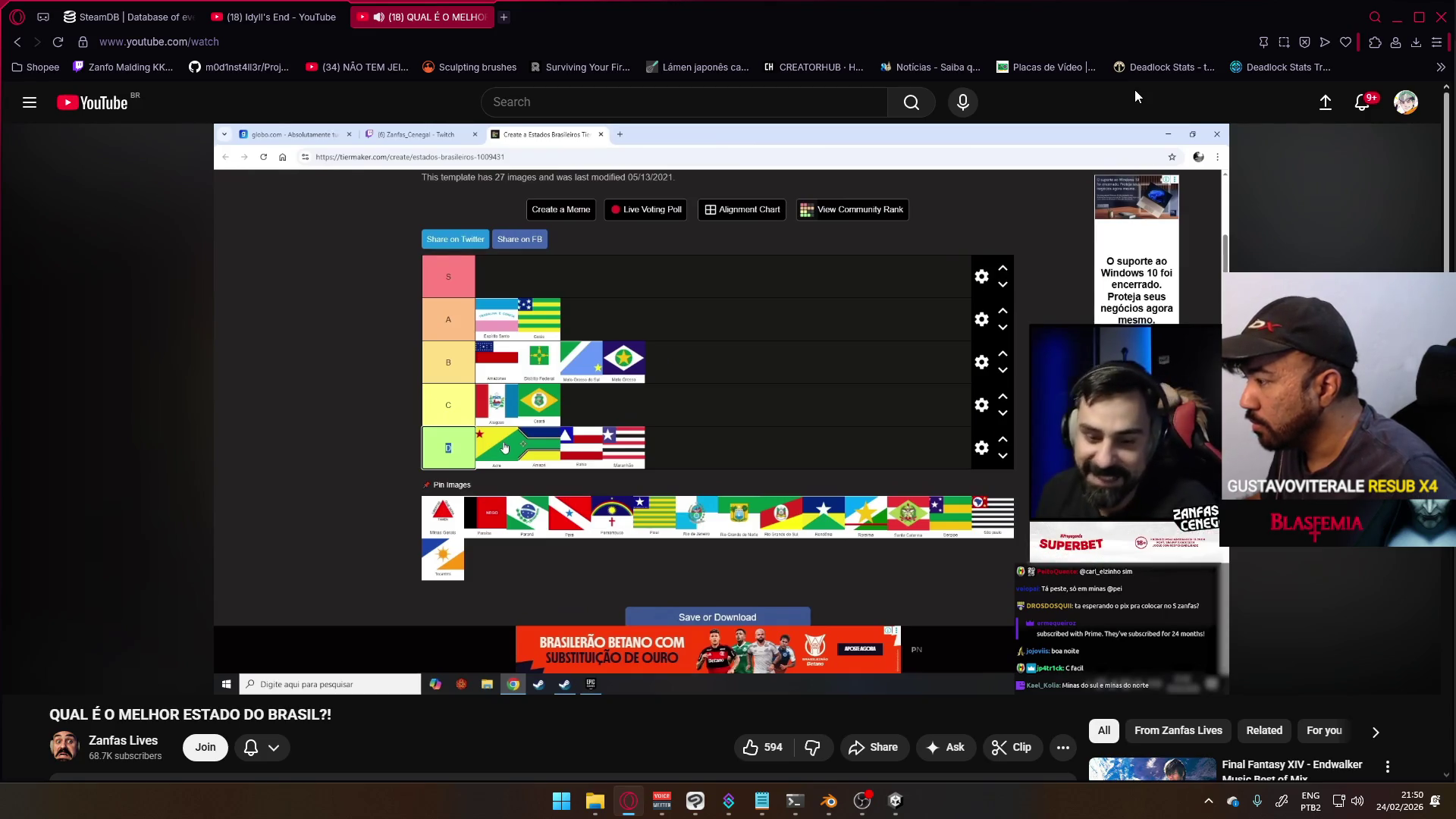
- Pause the YouTube stream, switch to the Idyll's End tab, and bring Blender forward
click(789, 311)
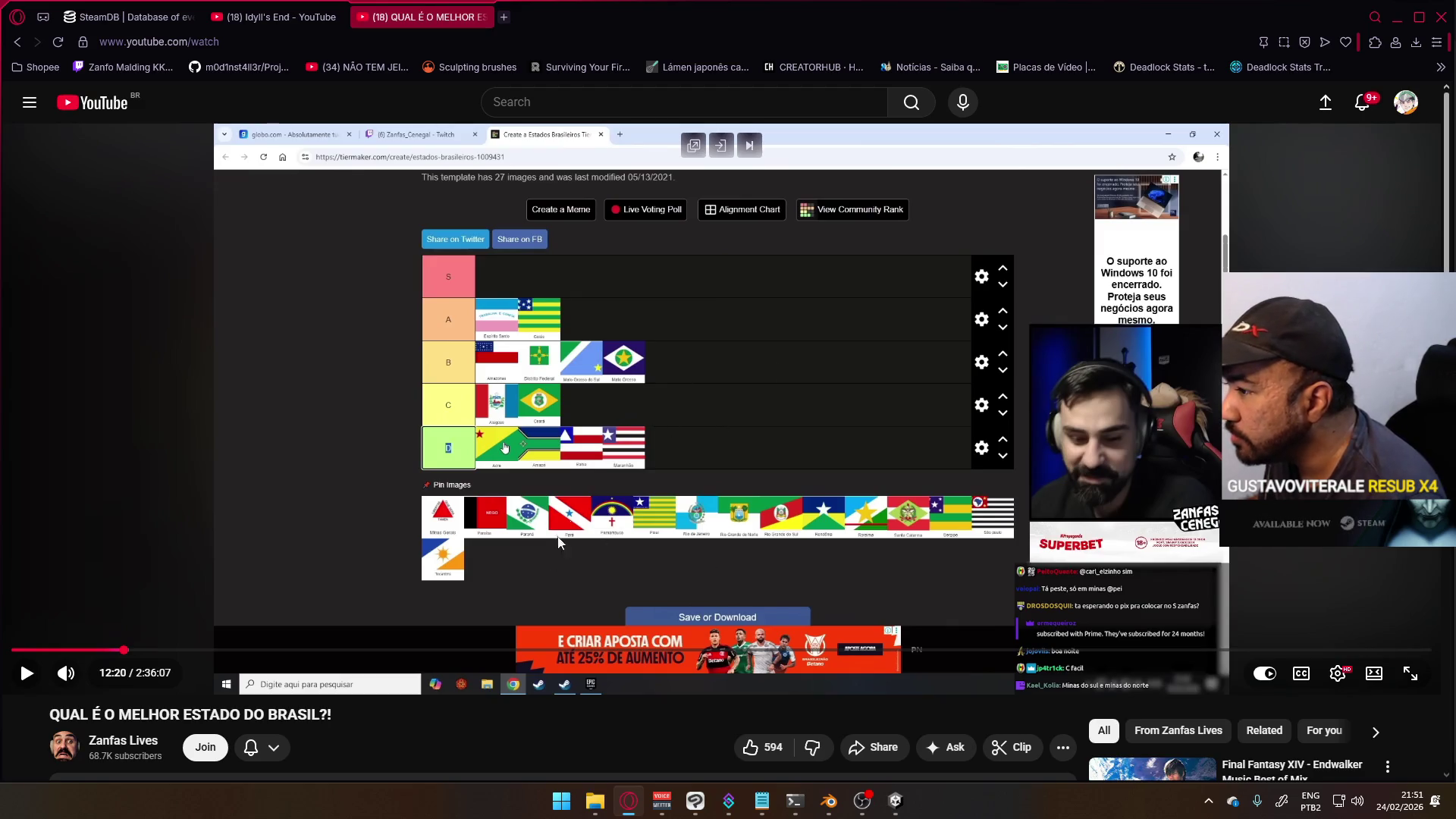
click(407, 505)
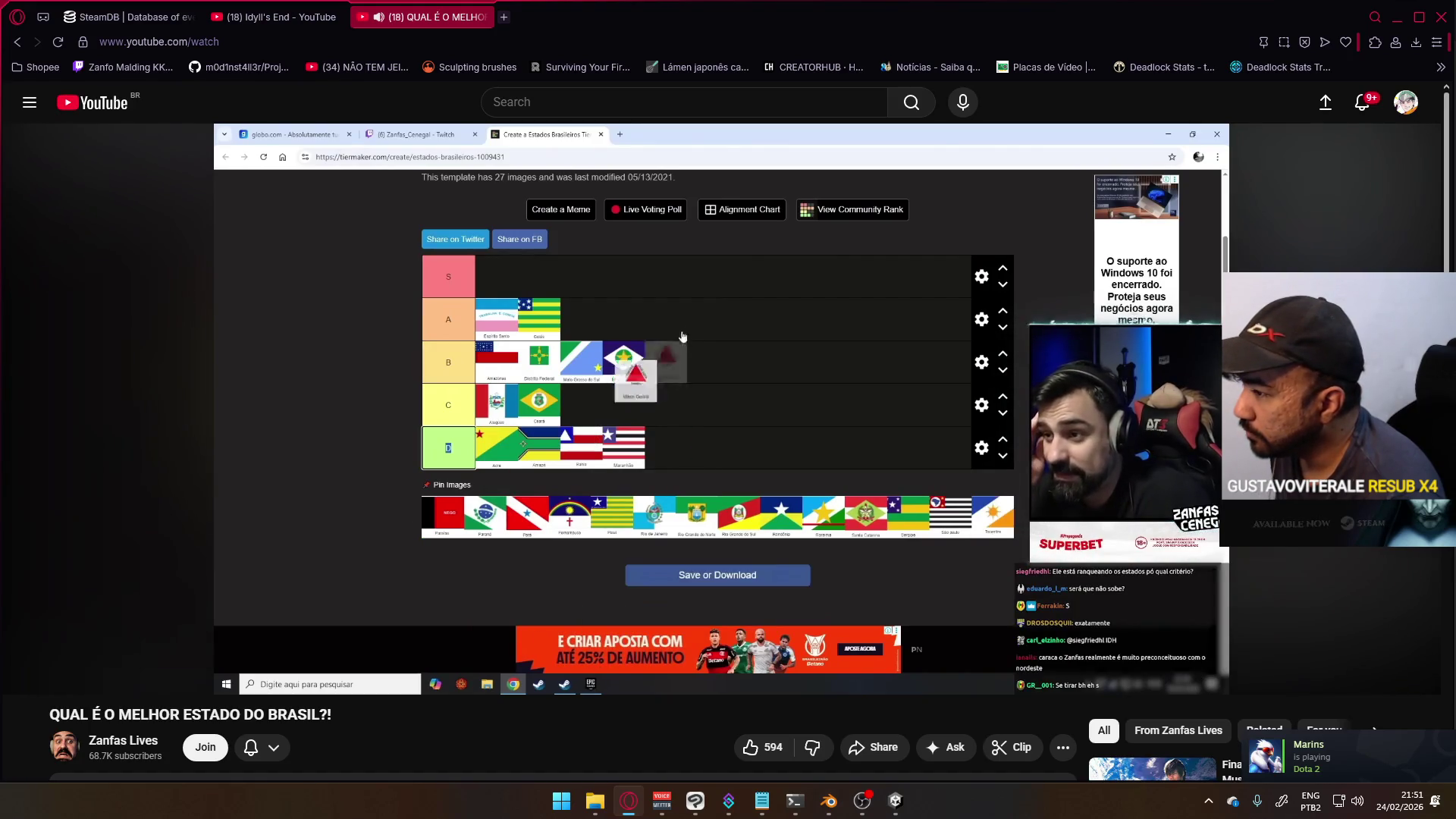
click(214, 447)
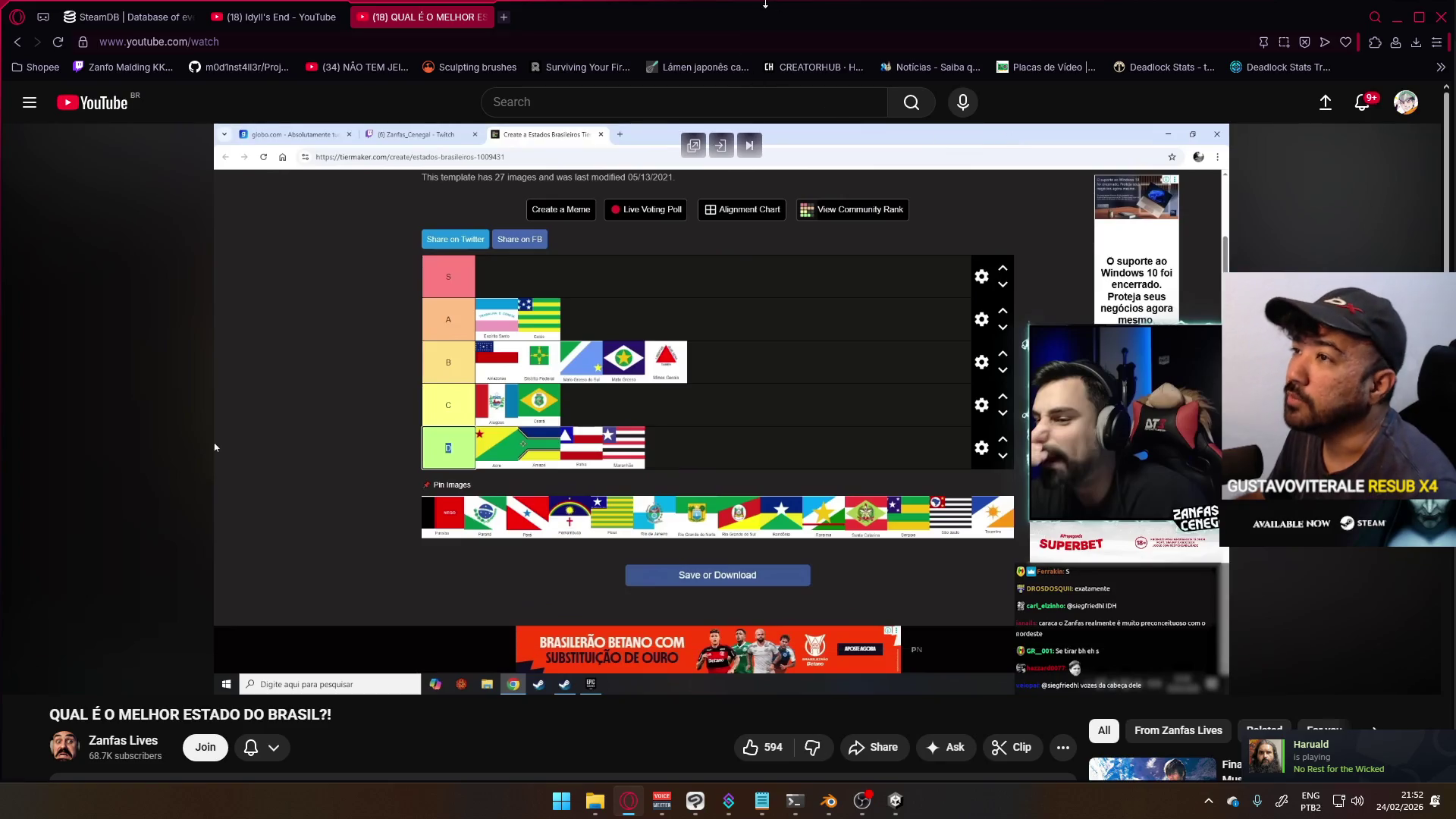
click(282, 12)
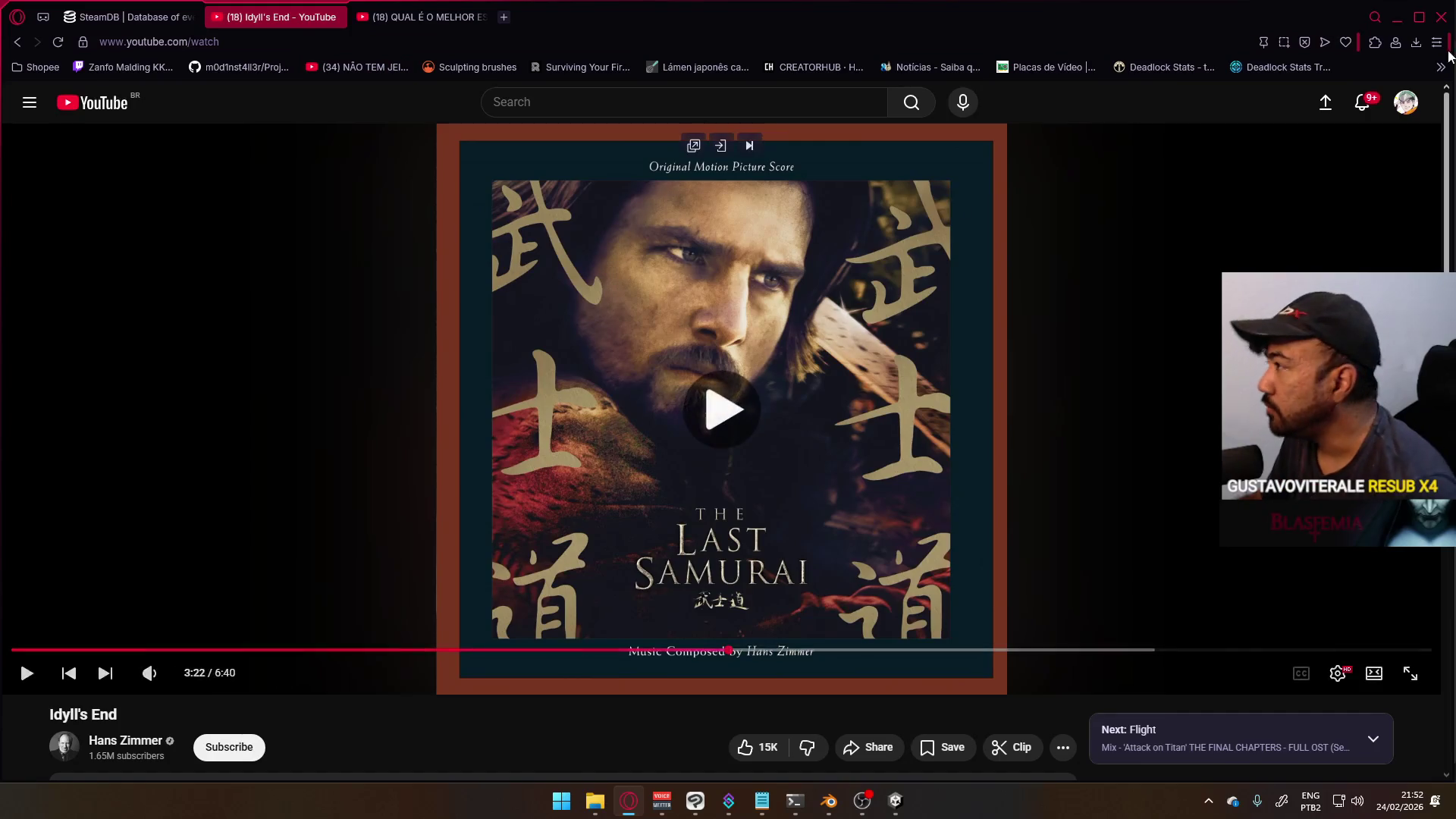
key(alt+Tab)
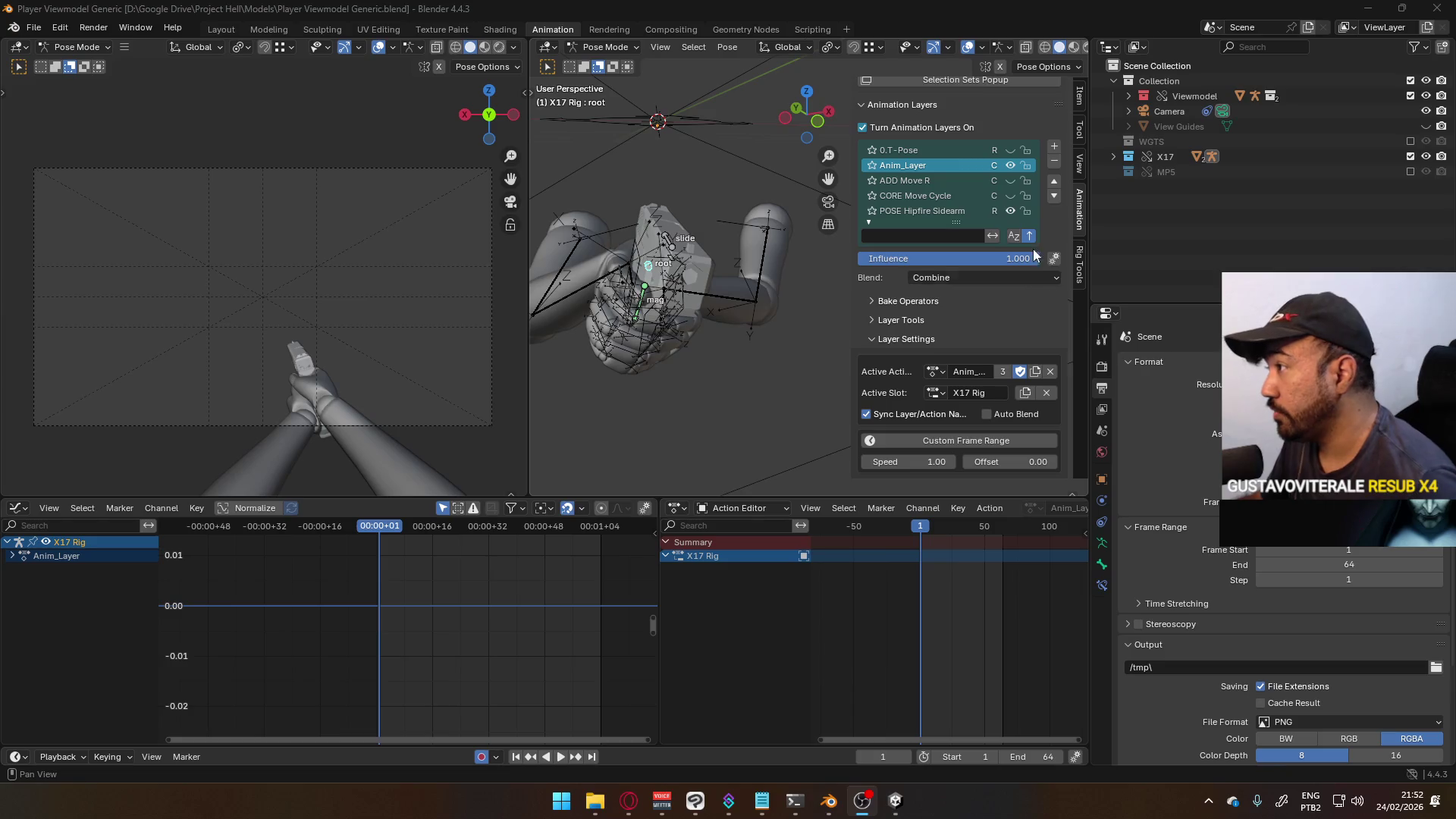
- Preview the ADD Move R and CORE Move Cycle layers, then make Anim_Layer active again
scroll(947, 185, down, 1)
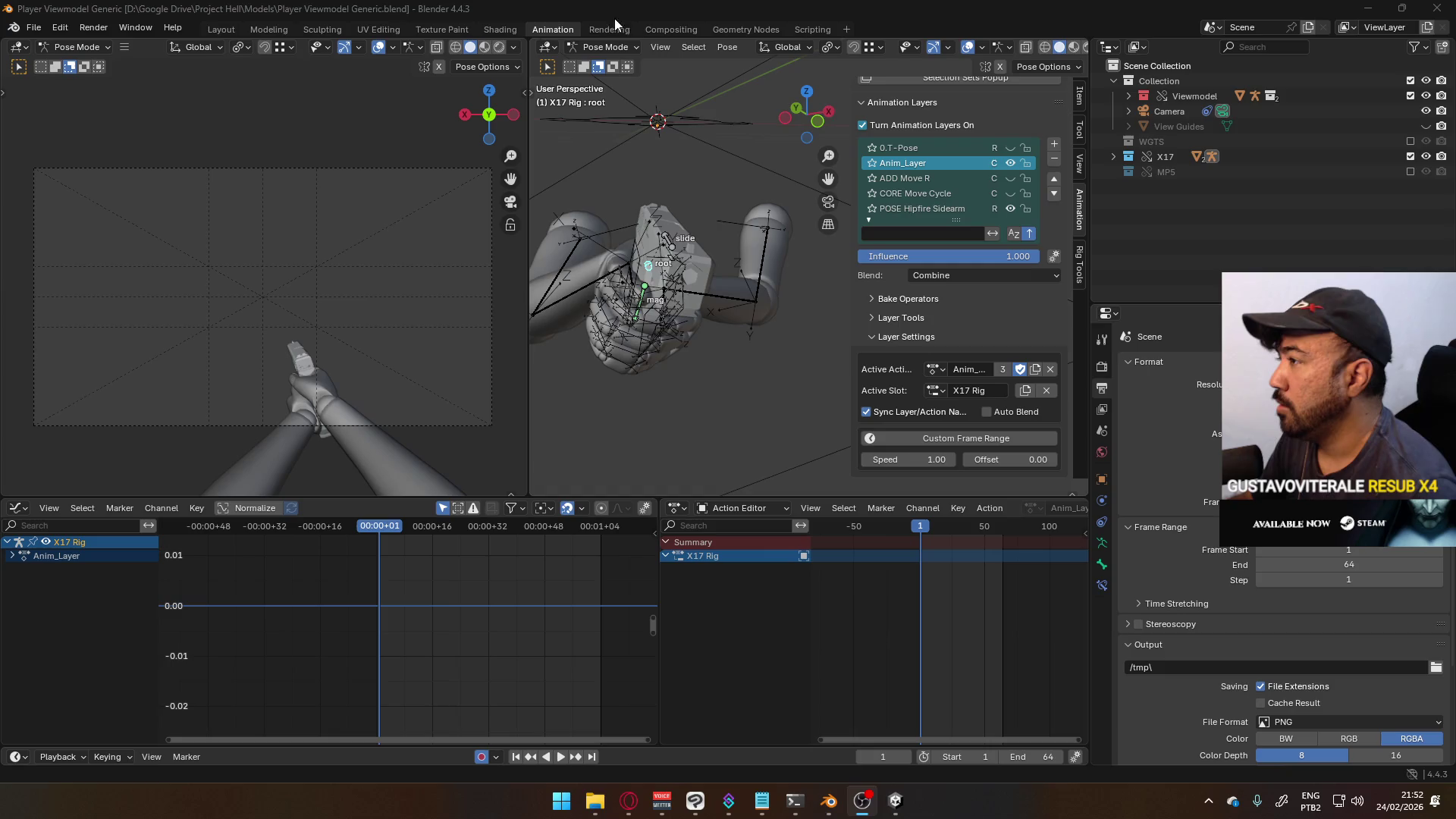
scroll(893, 166, up, 2)
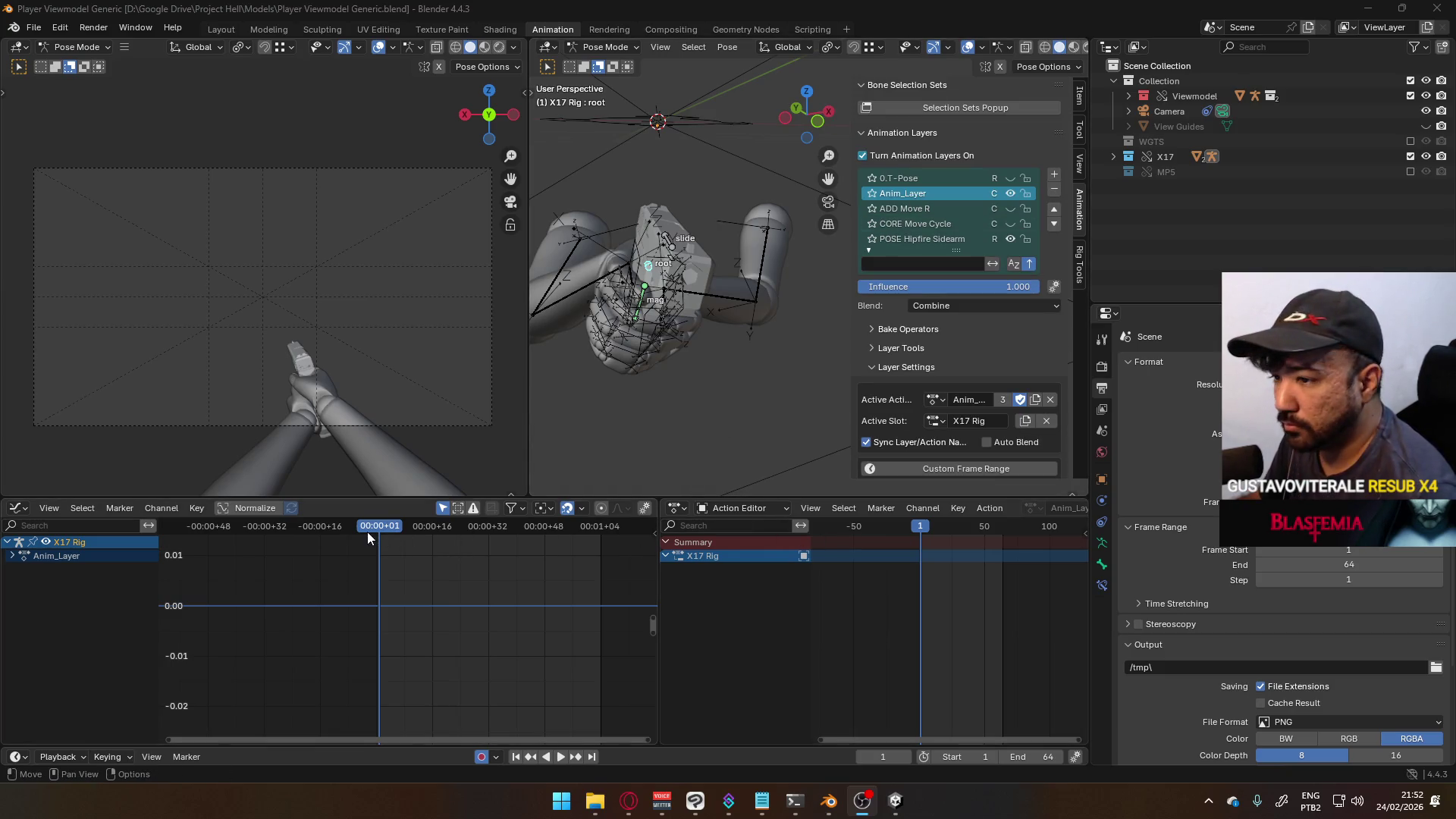
scroll(372, 538, down, 2)
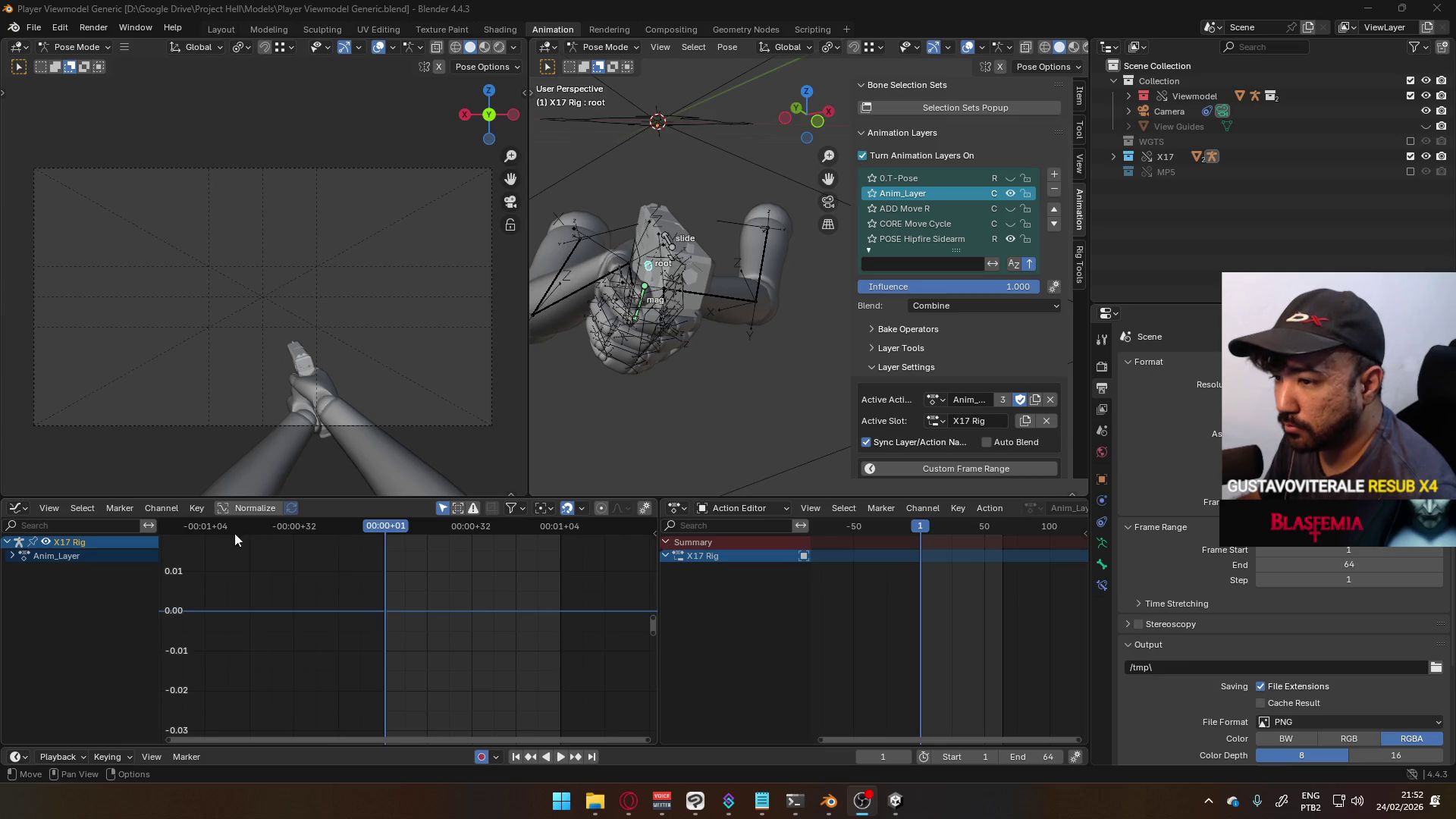
click(18, 507)
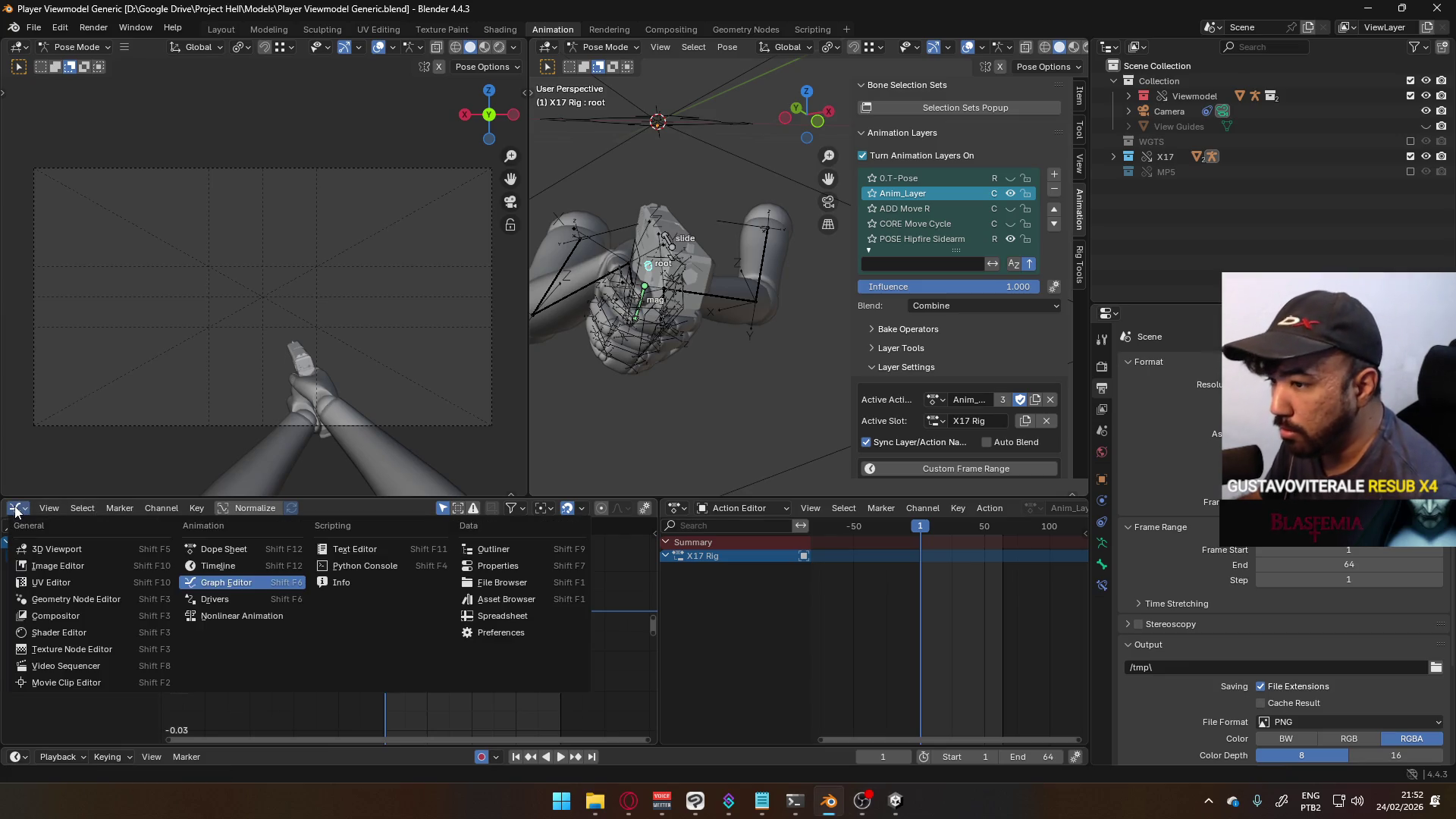
click(667, 557)
scroll(948, 507, down, 5)
click(948, 209)
click(933, 227)
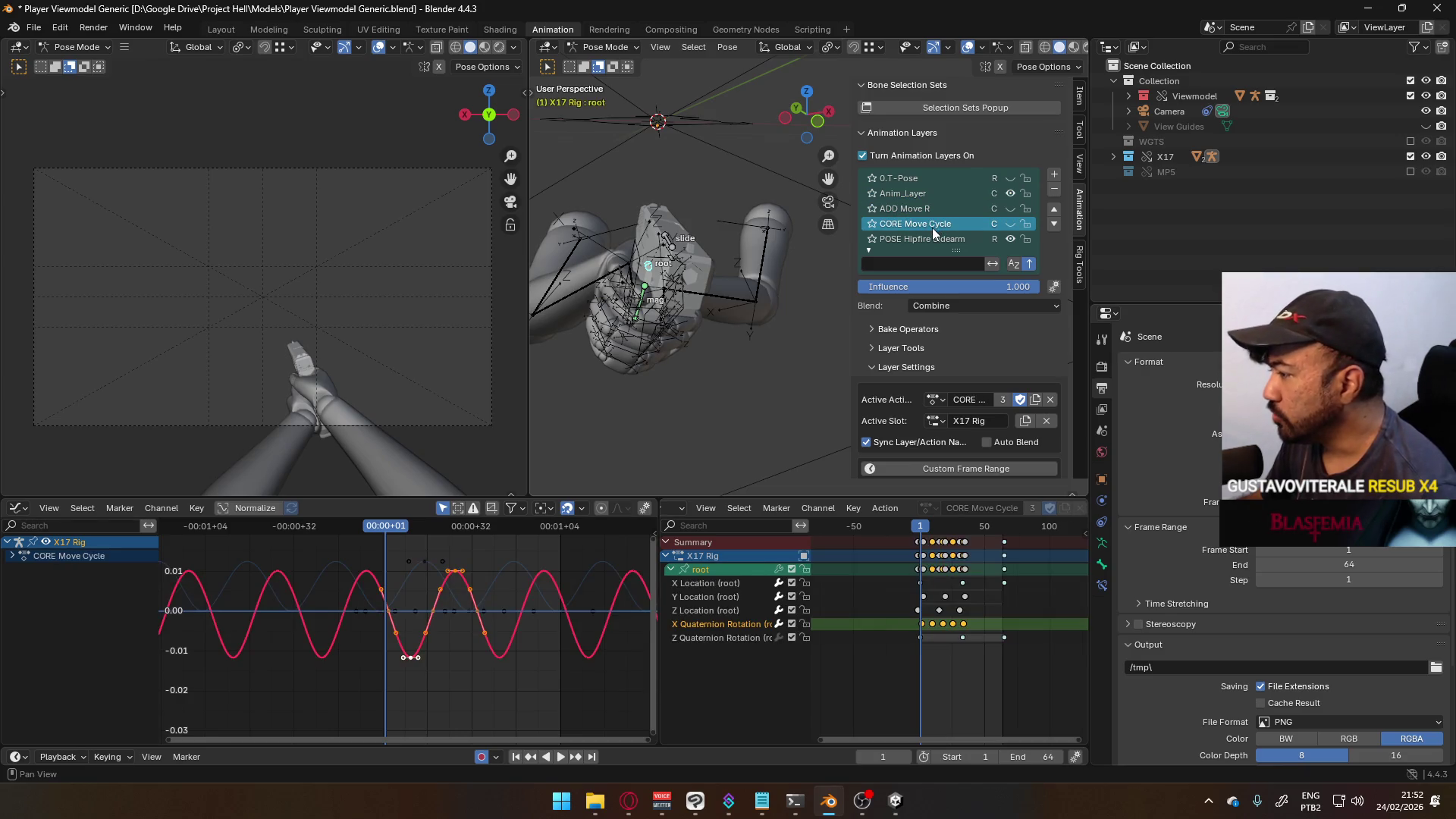
click(926, 212)
click(935, 195)
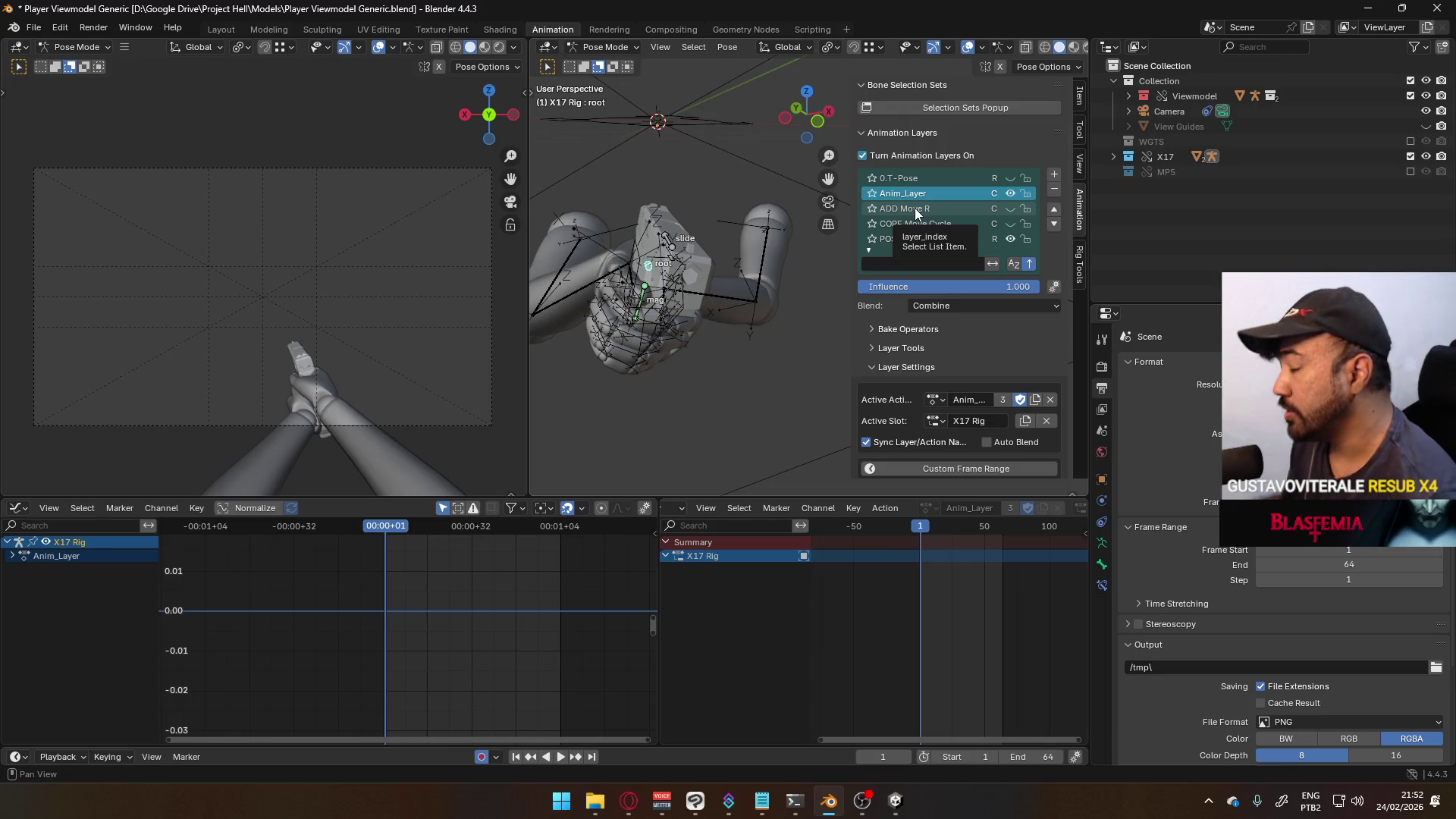
- Rename Anim_Layer to 'UNIQUE Sidearm to Primary' and set its blending to Replace
double_click(938, 192)
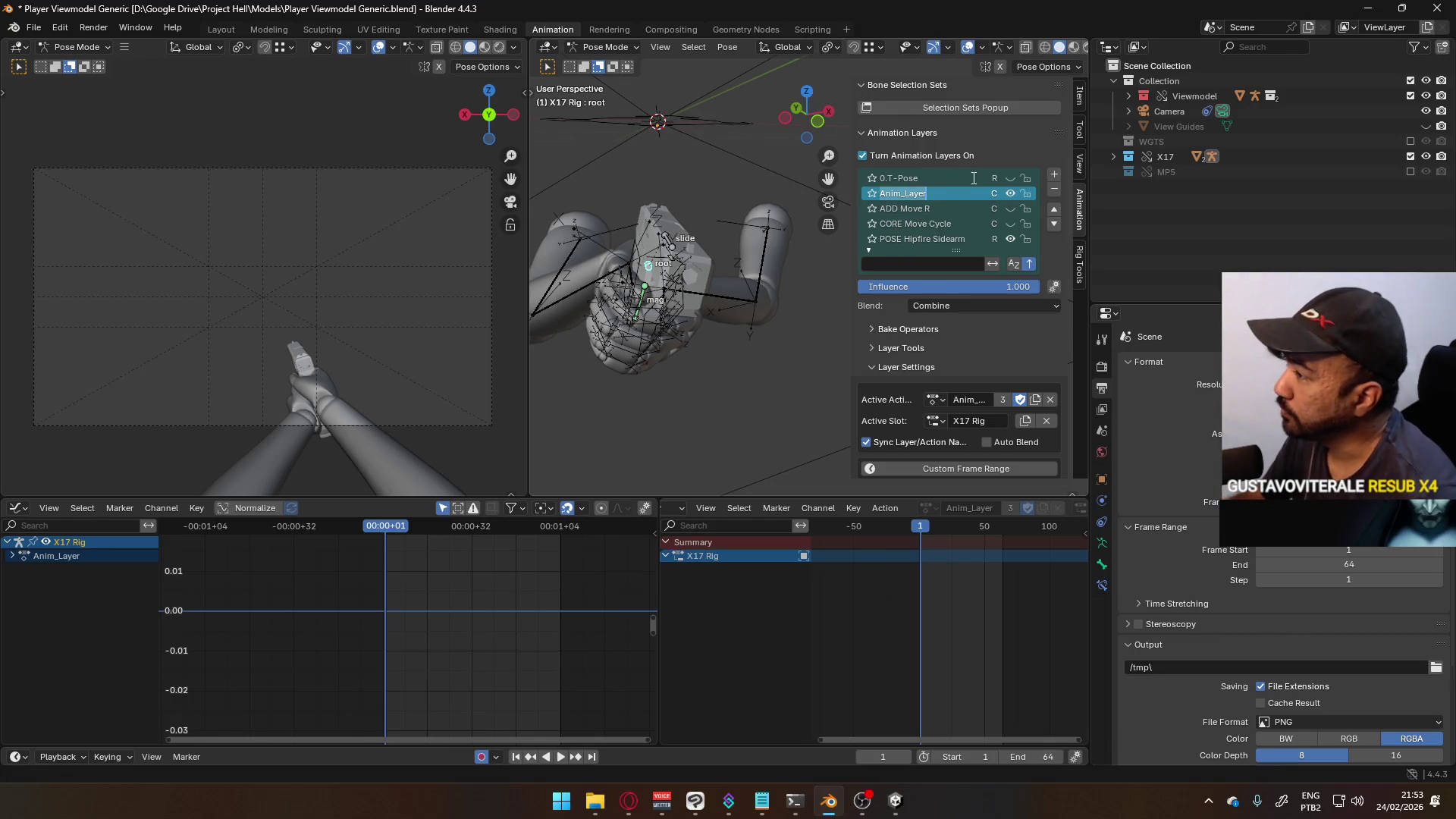
key(BackSpace)
text(UNIQUE Sidearm to Prim)
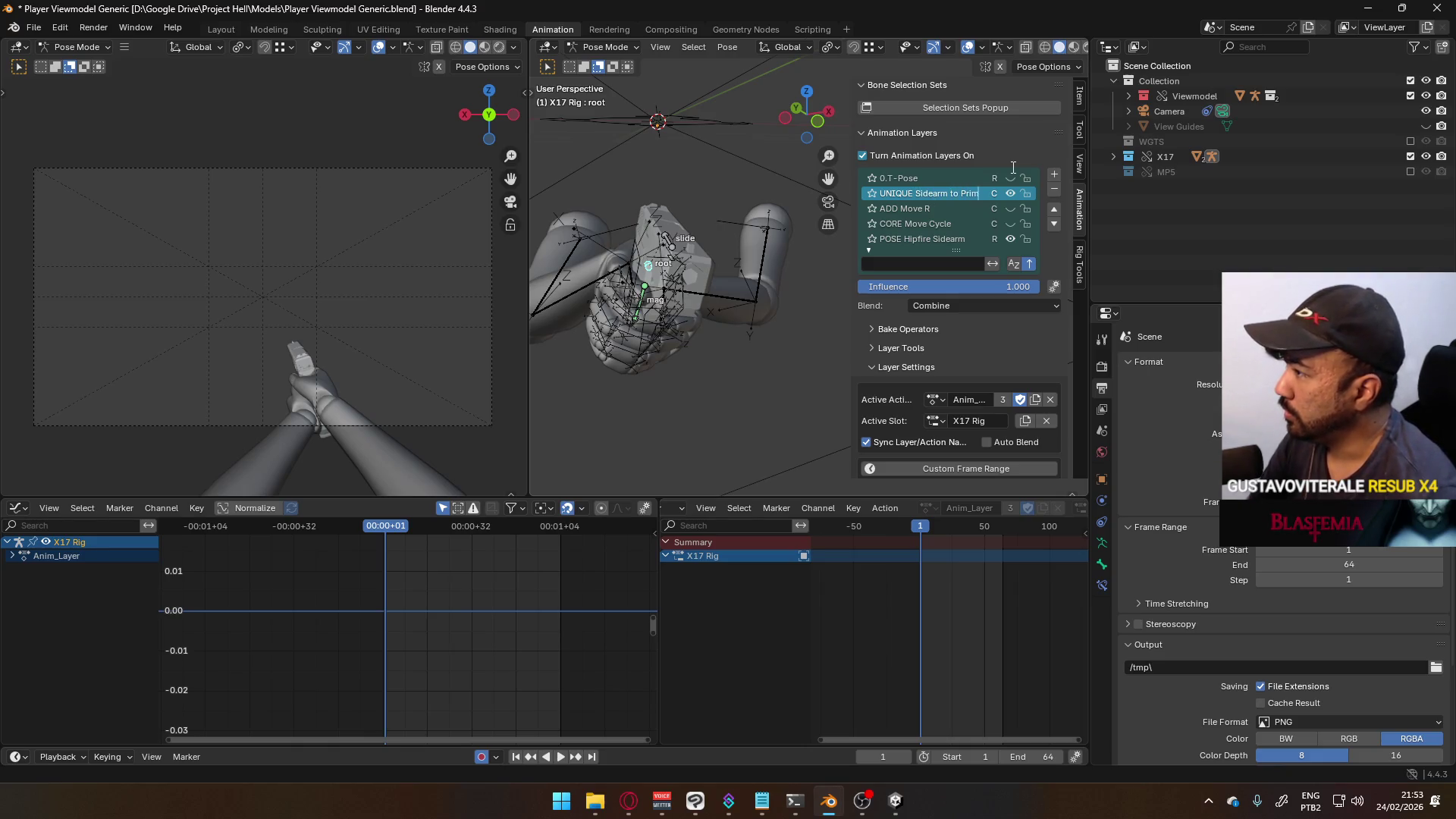
key(Return)
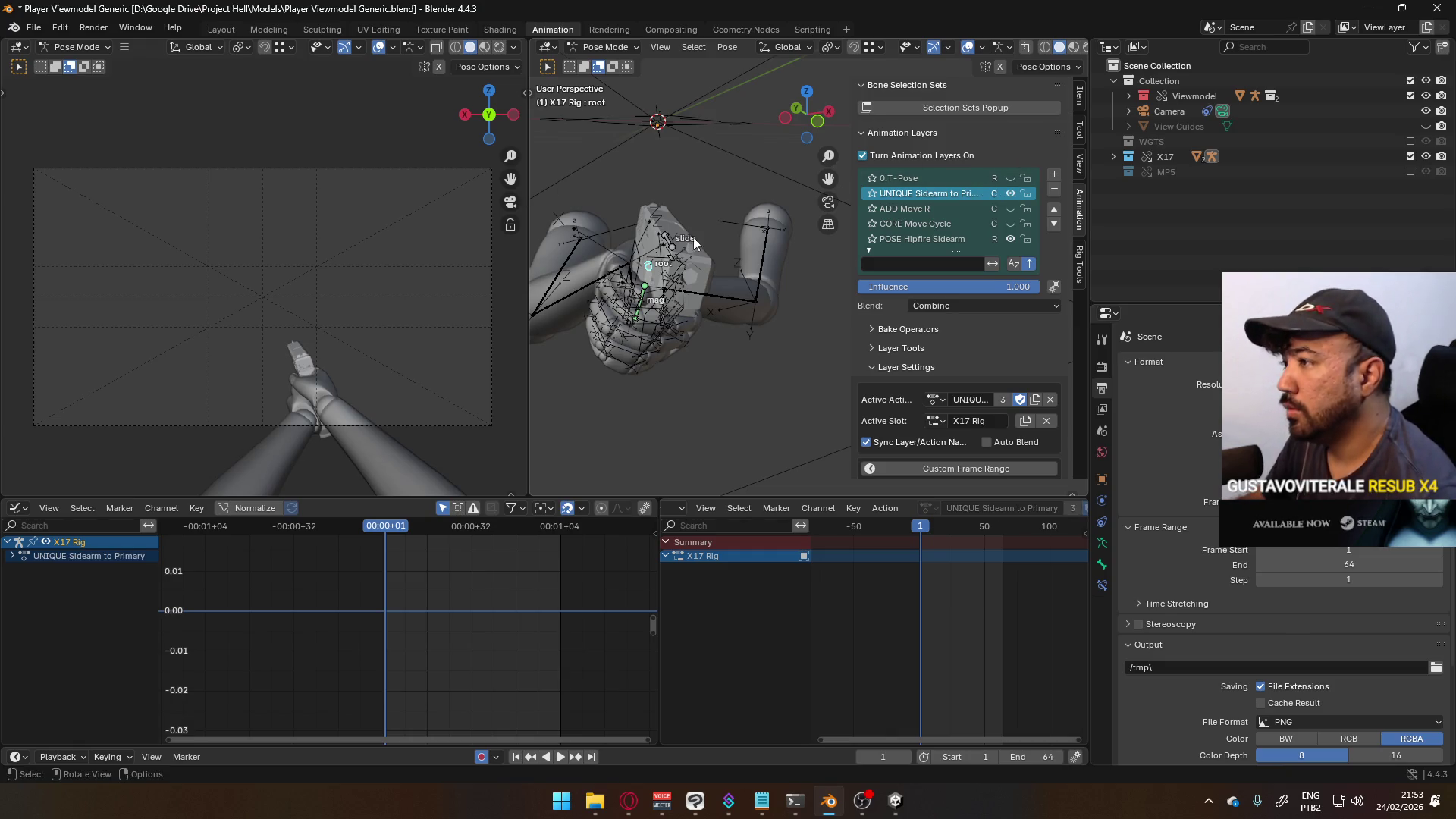
mouse_move(778, 296)
middle_down()
mouse_move(722, 322)
mouse_move(681, 286)
middle_up()
key(KP_3)
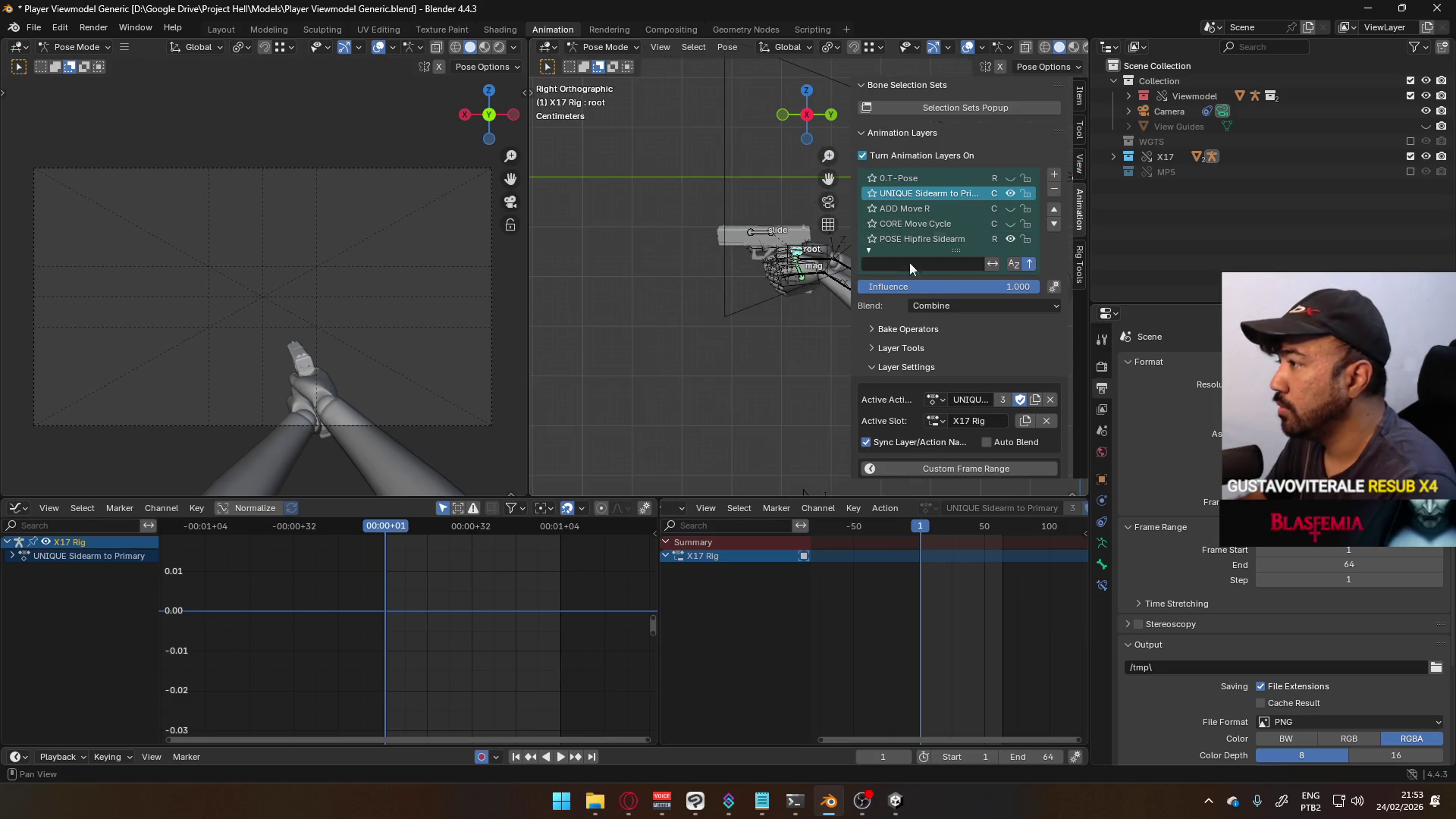
click(948, 306)
click(932, 323)
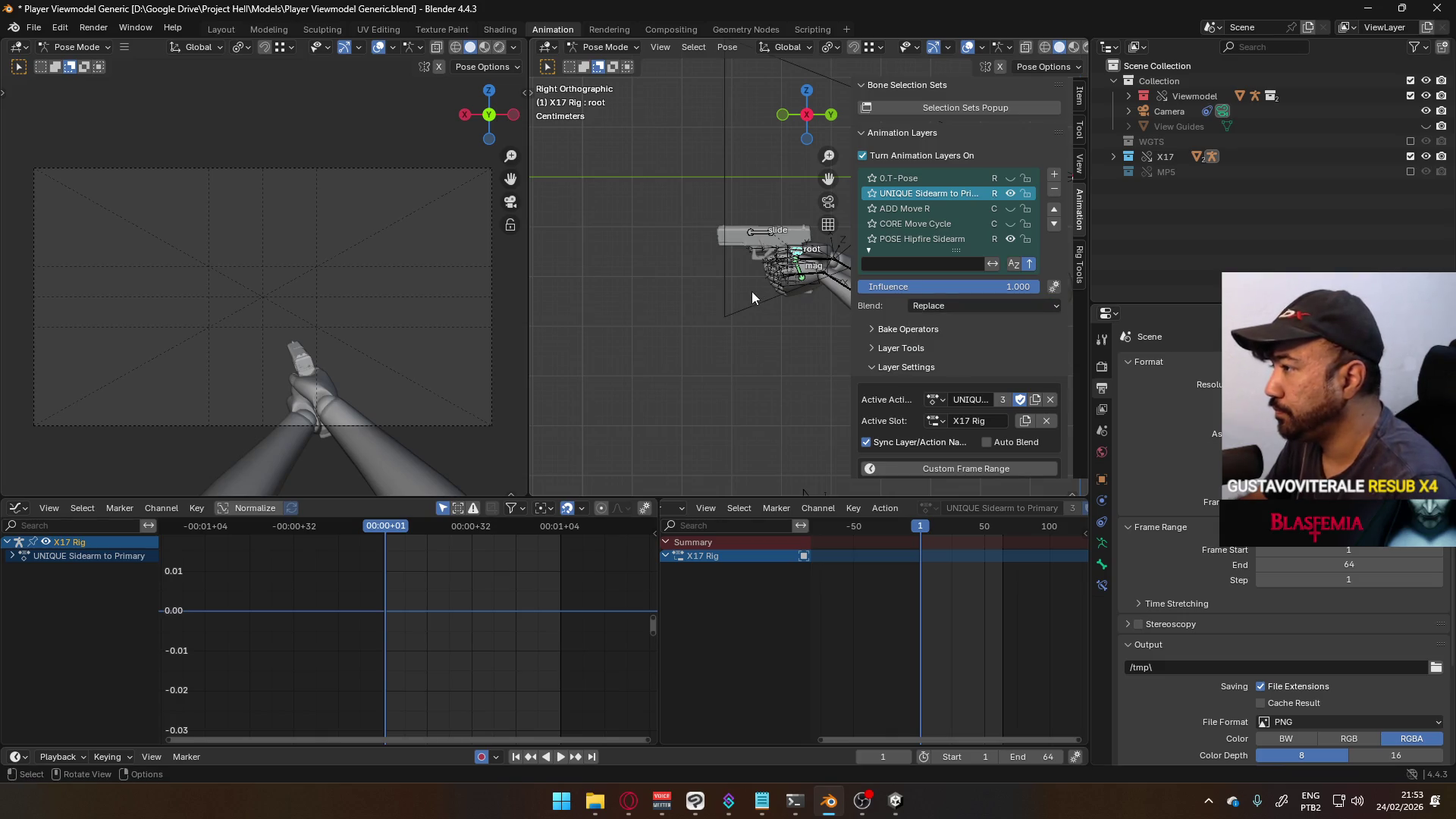
- Key location and rotation for root, slide and mag at frame 1
scroll(755, 292, up, 3)
shift+middle_drag(755, 291, 680, 305)
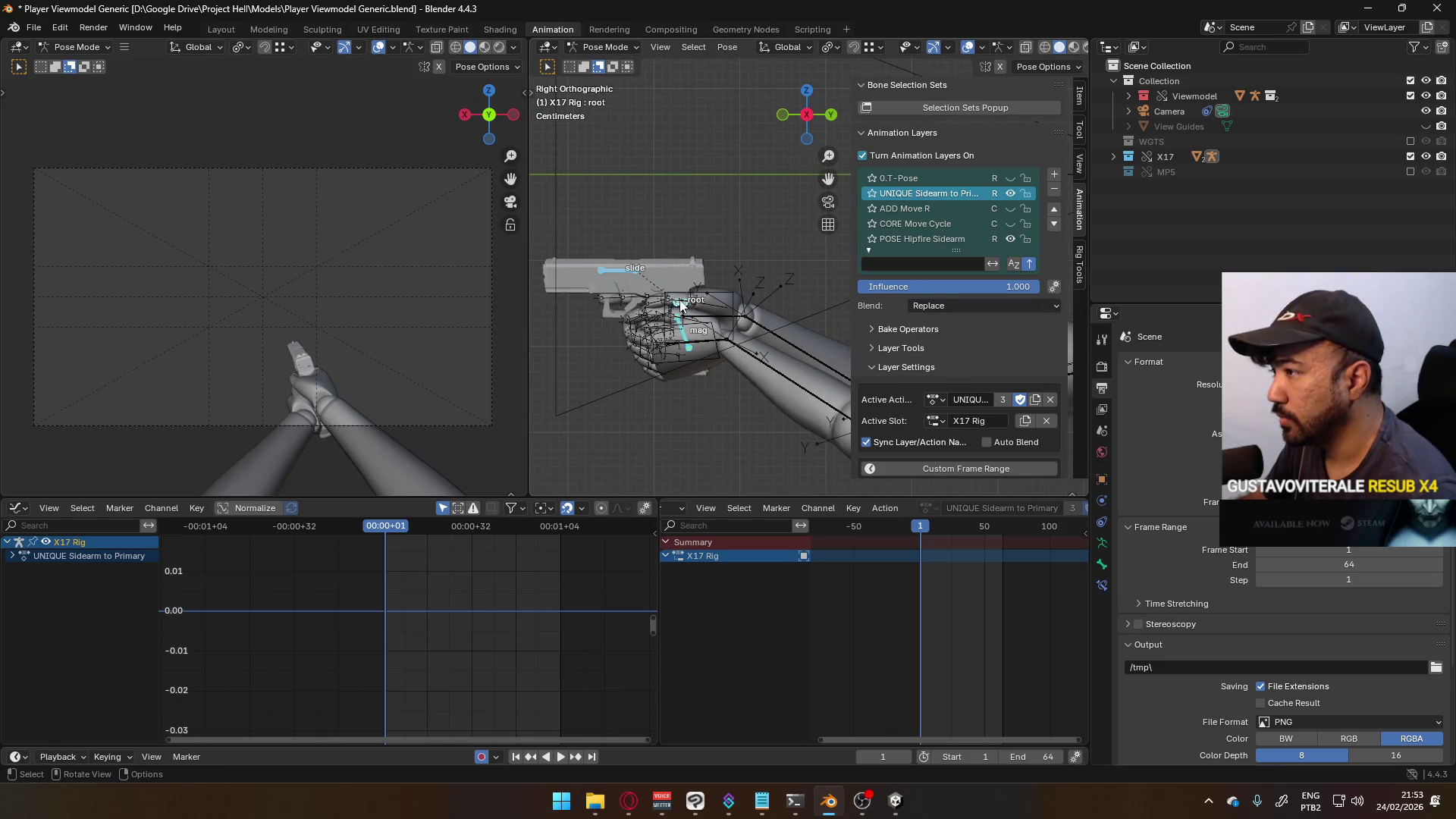
key(i)
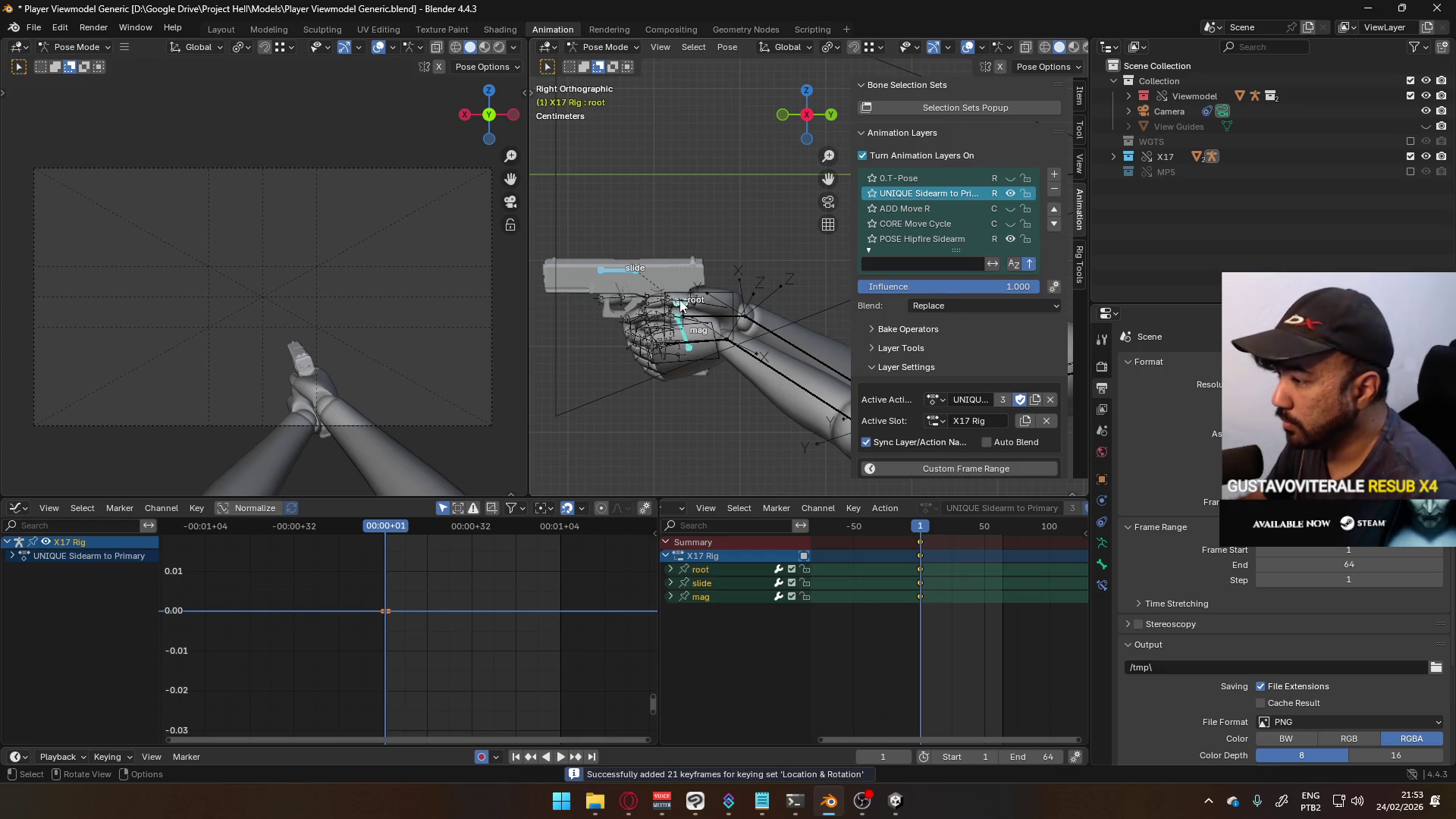
scroll(721, 318, down, 3)
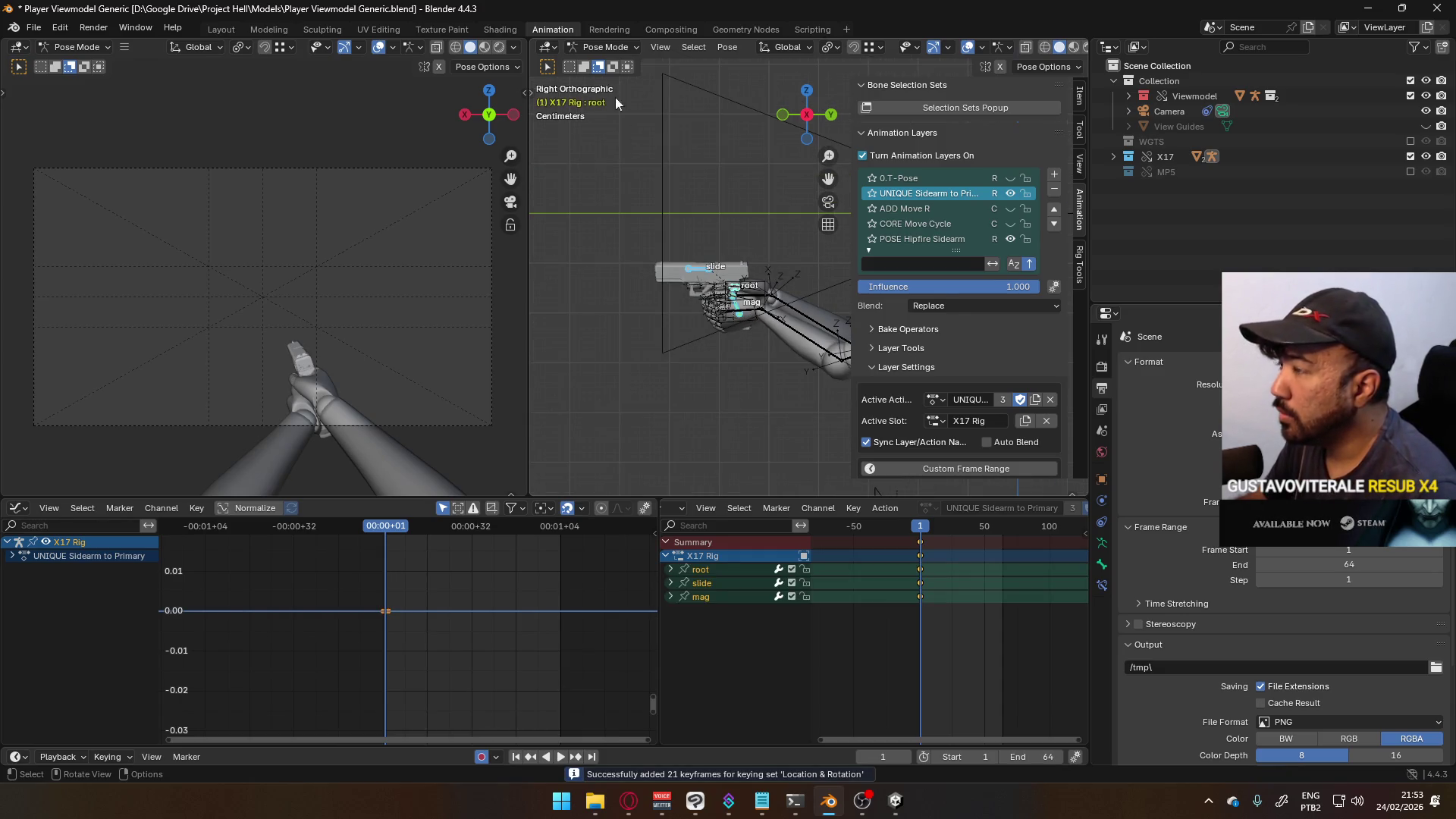
click(605, 47)
- In Object Mode, add a layer to the Viewmodel Rig using the UNIQUE Sidearm to Primary action
click(603, 62)
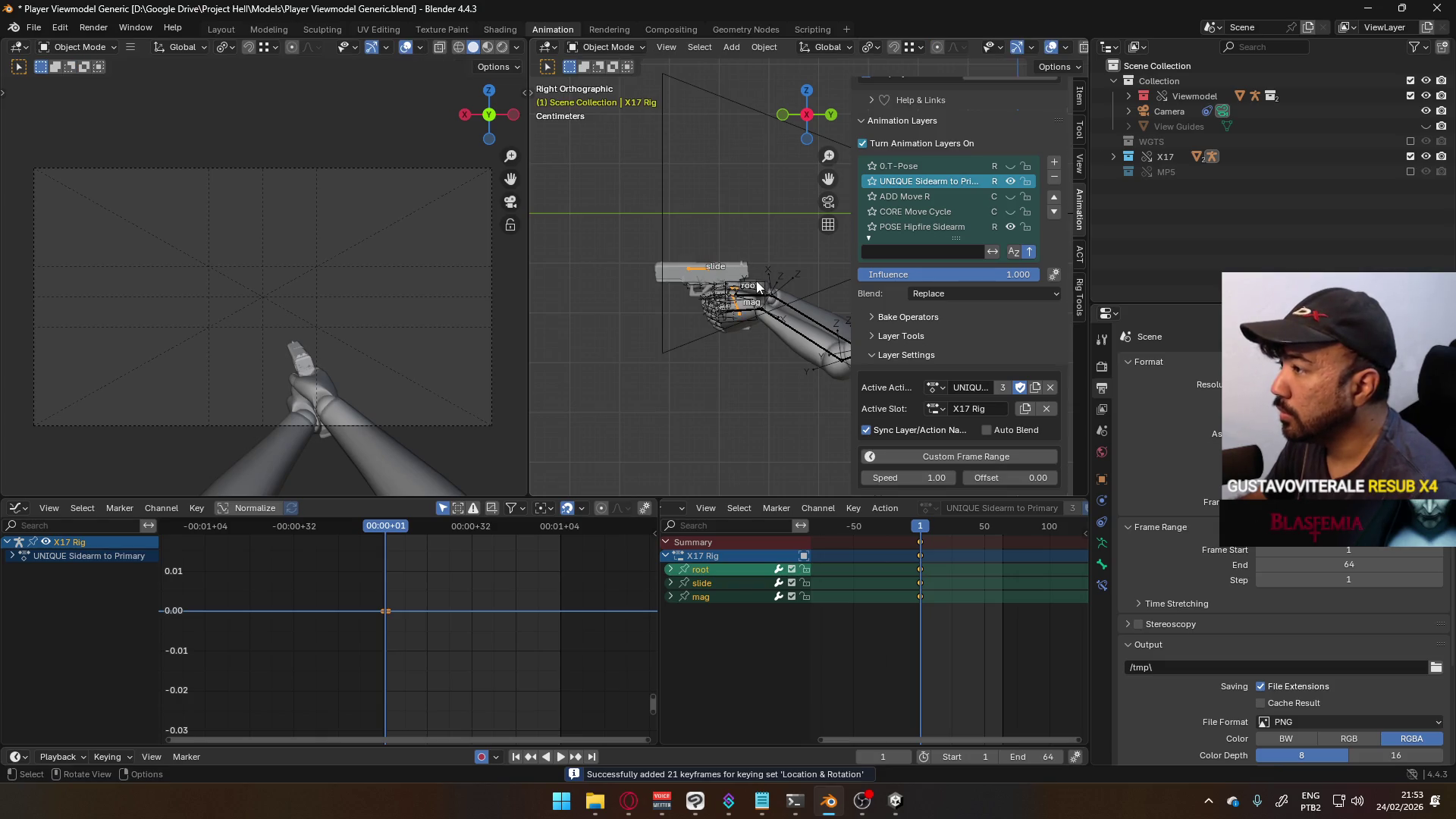
click(762, 286)
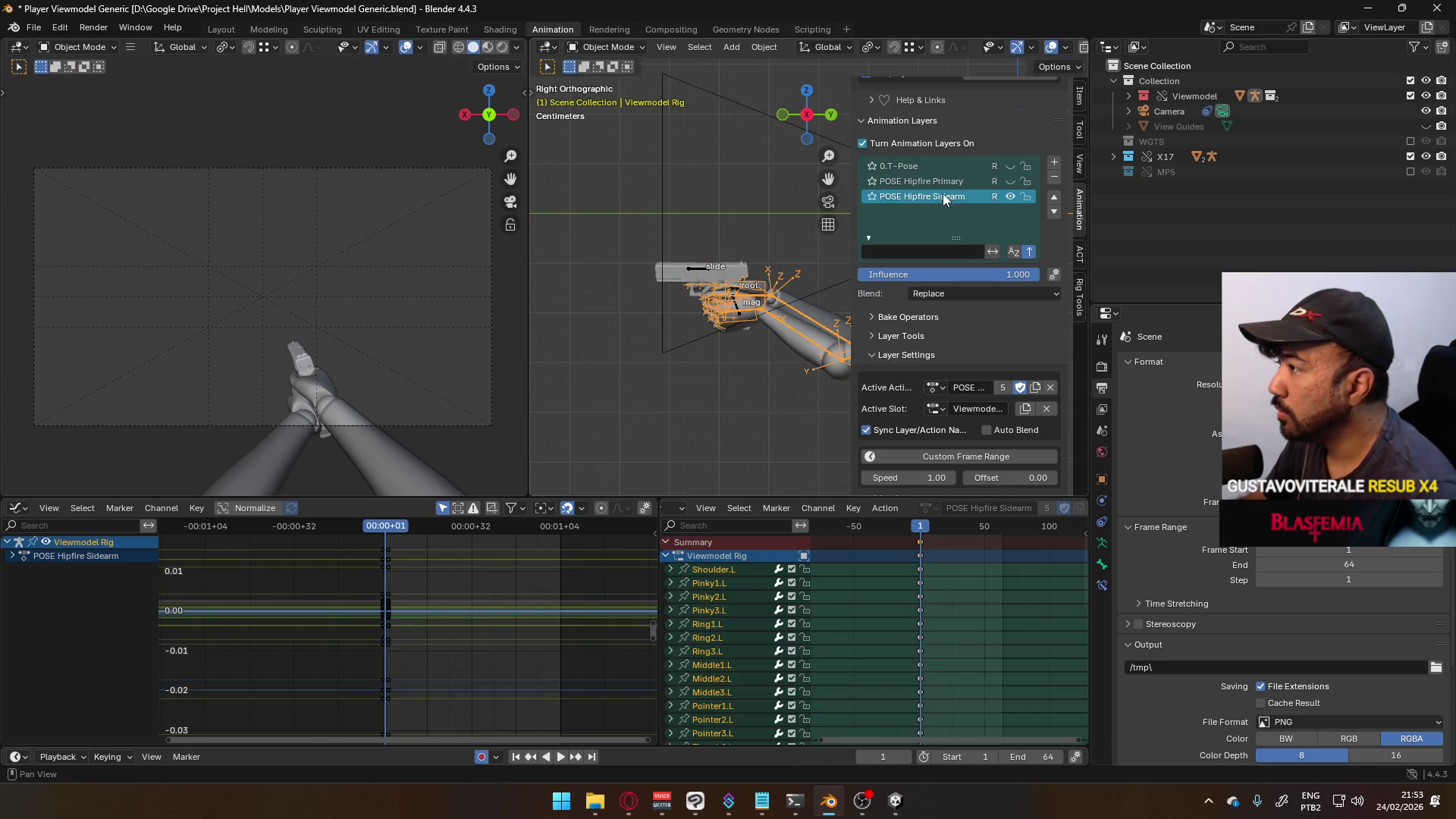
click(1051, 165)
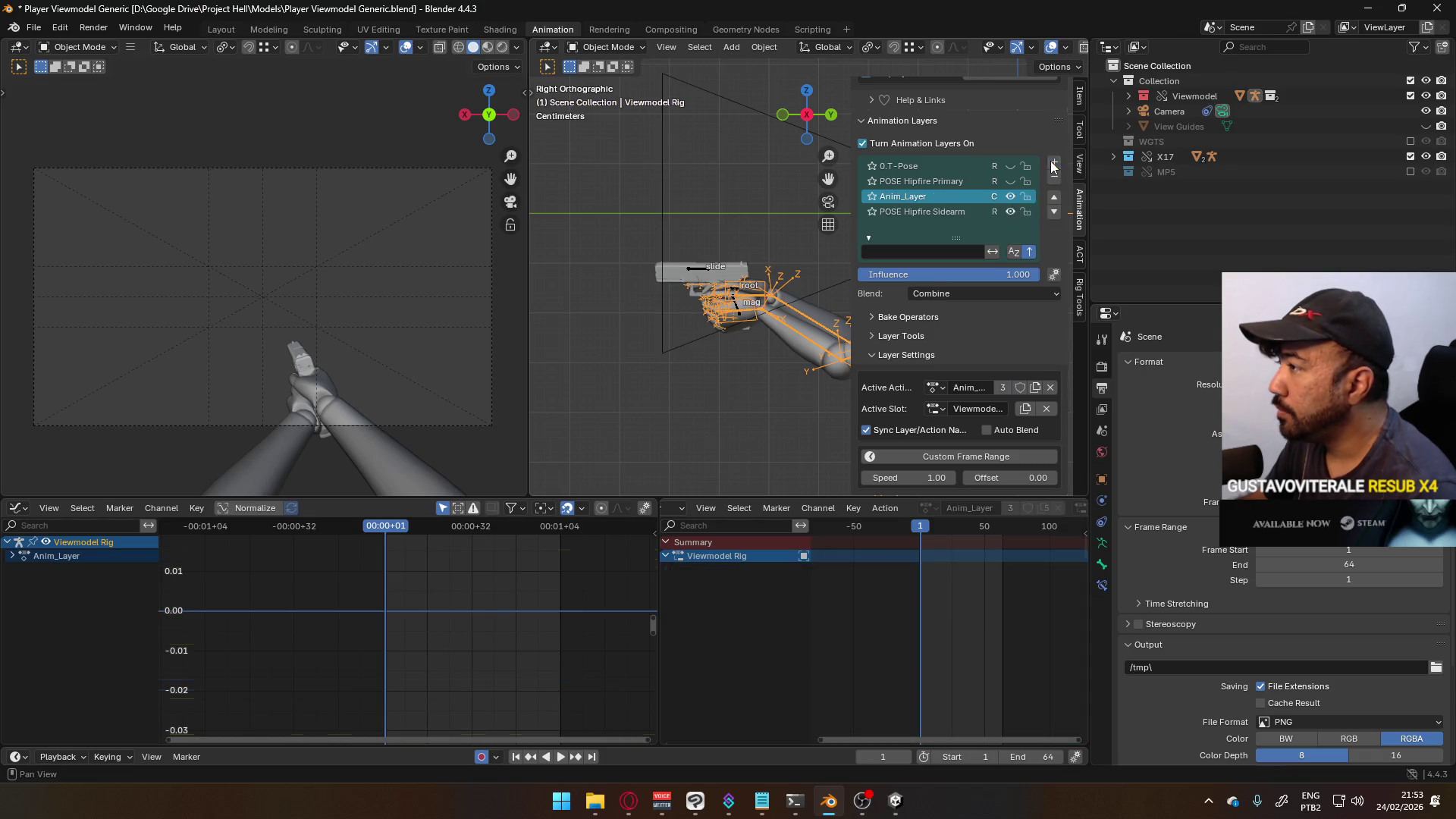
click(1053, 198)
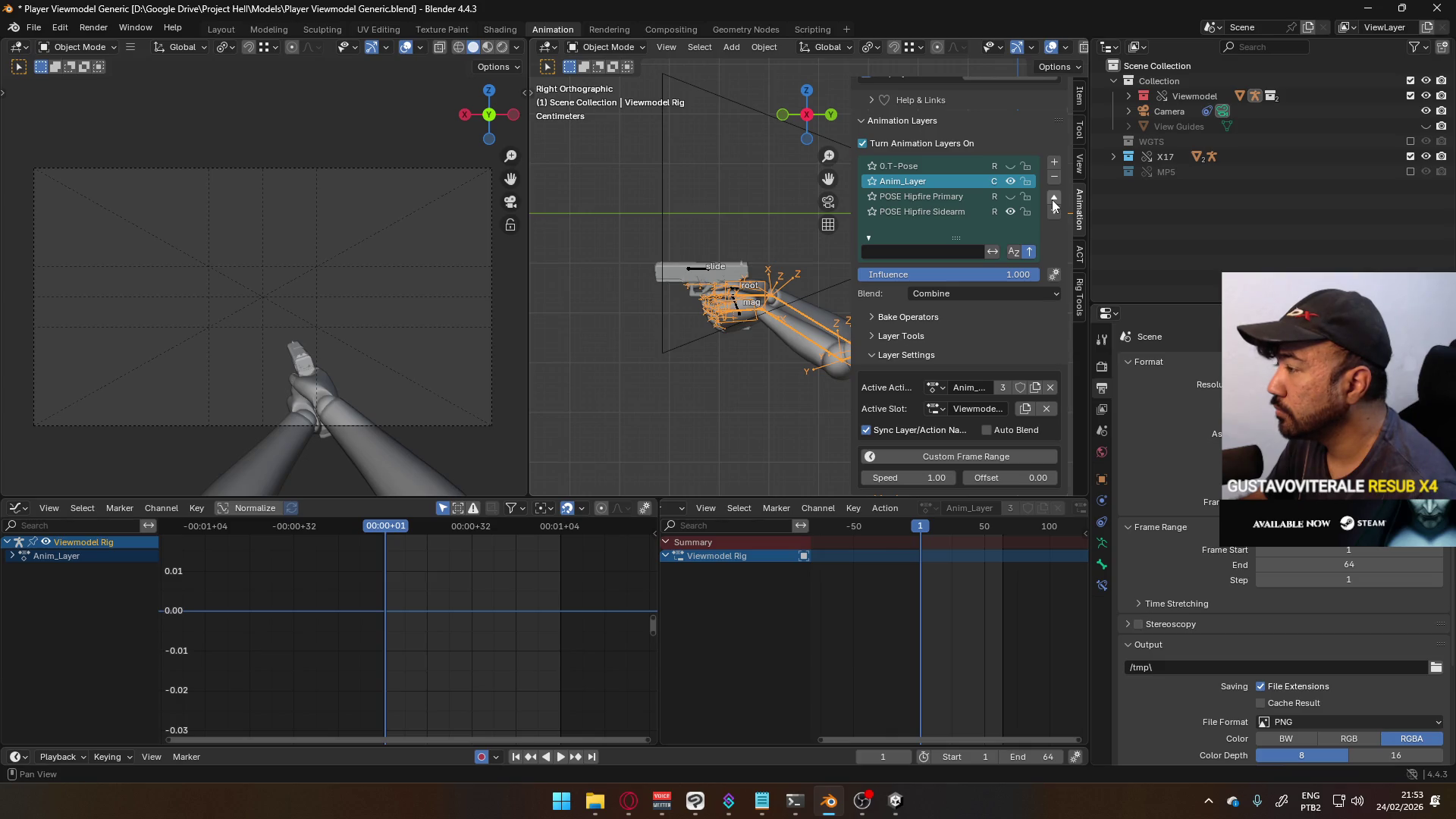
click(932, 389)
click(1010, 497)
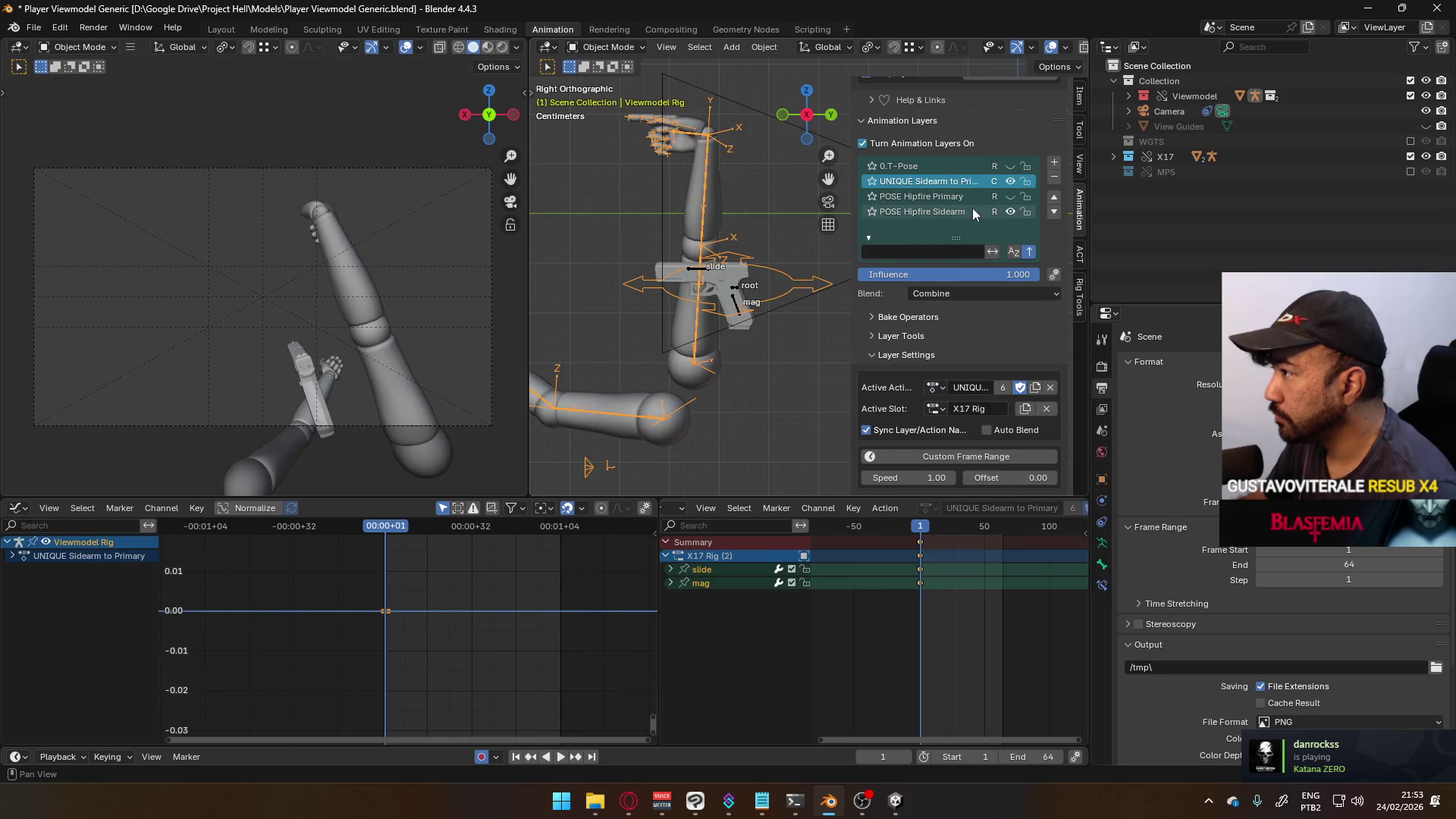
- Set that layer to Replace blending, hide POSE Hipfire Sidearm, and return to Pose Mode
click(975, 294)
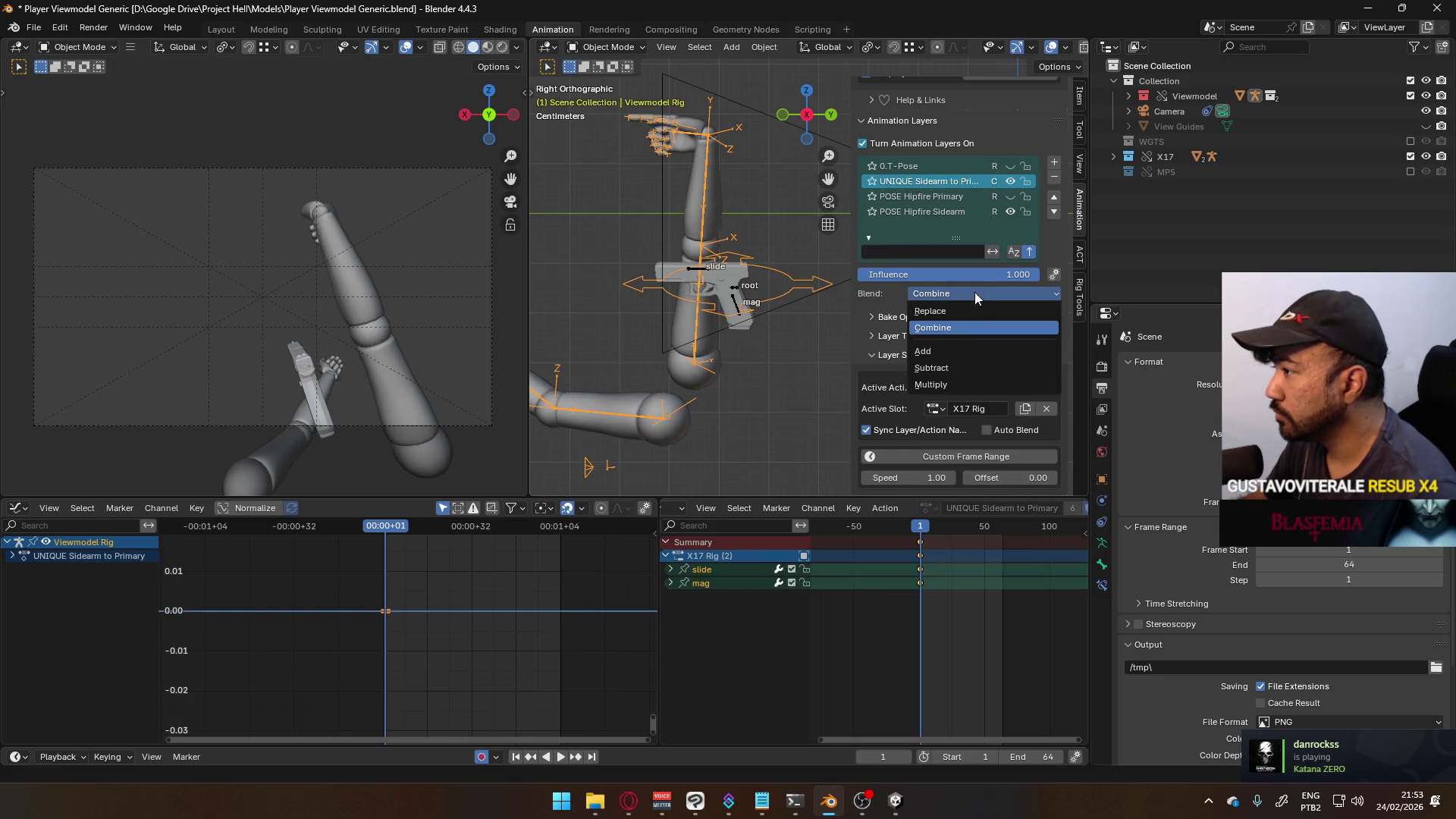
click(961, 309)
click(1010, 212)
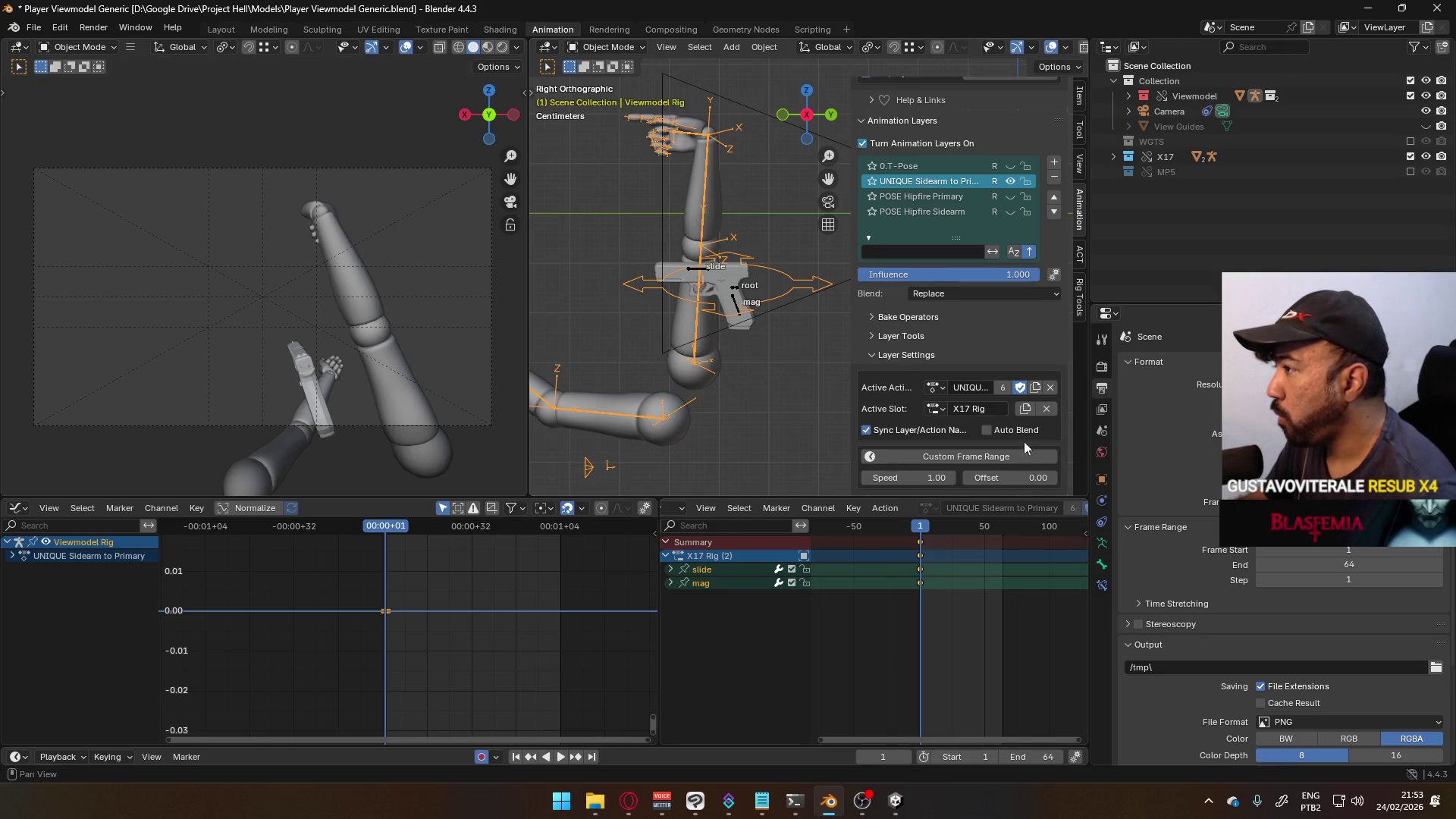
click(607, 47)
click(610, 97)
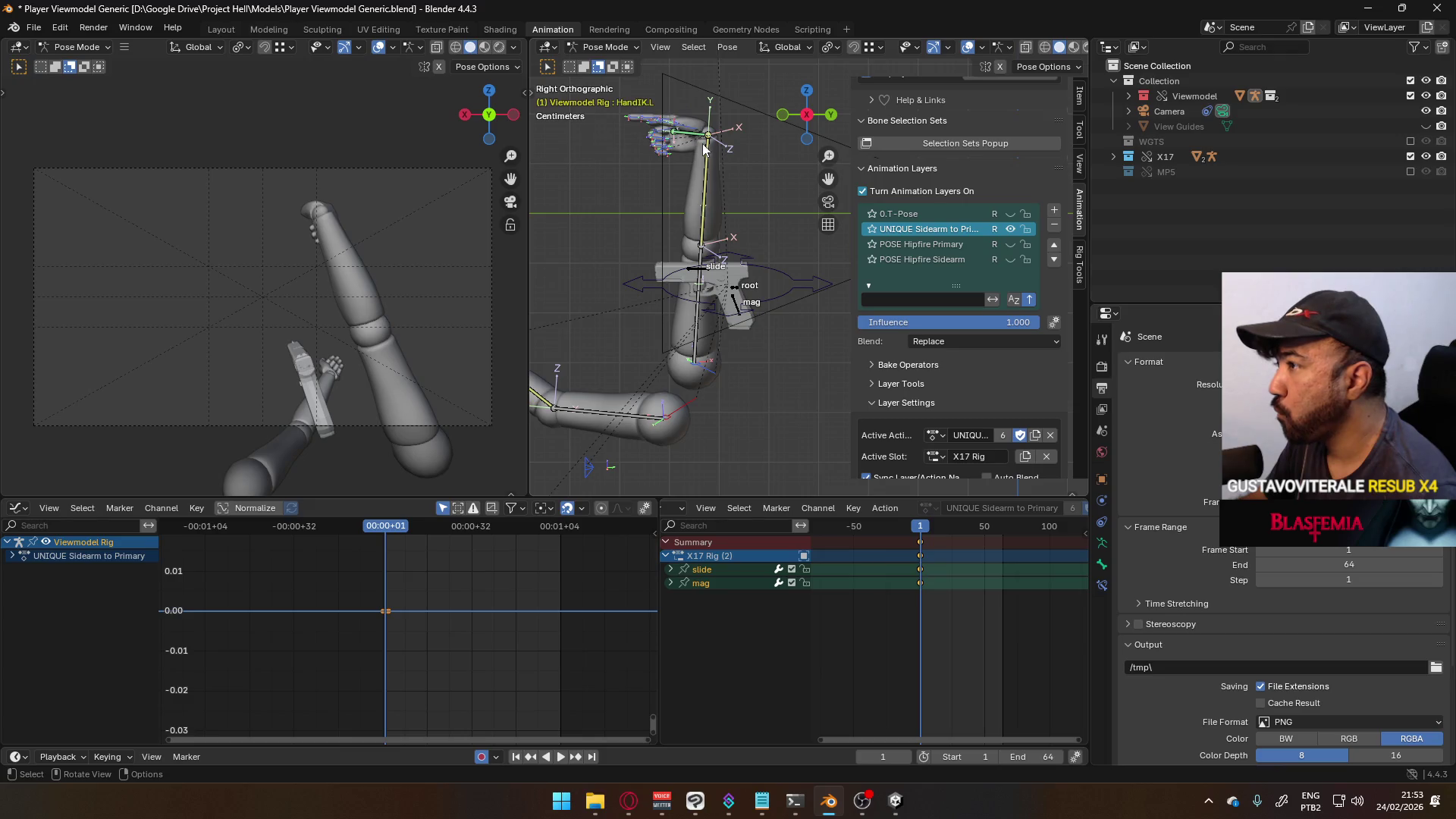
- Set Inverse on the right hand IK's Child Of X17 constraint, then undo back to Object Mode
click(694, 328)
scroll(694, 327, down, 3)
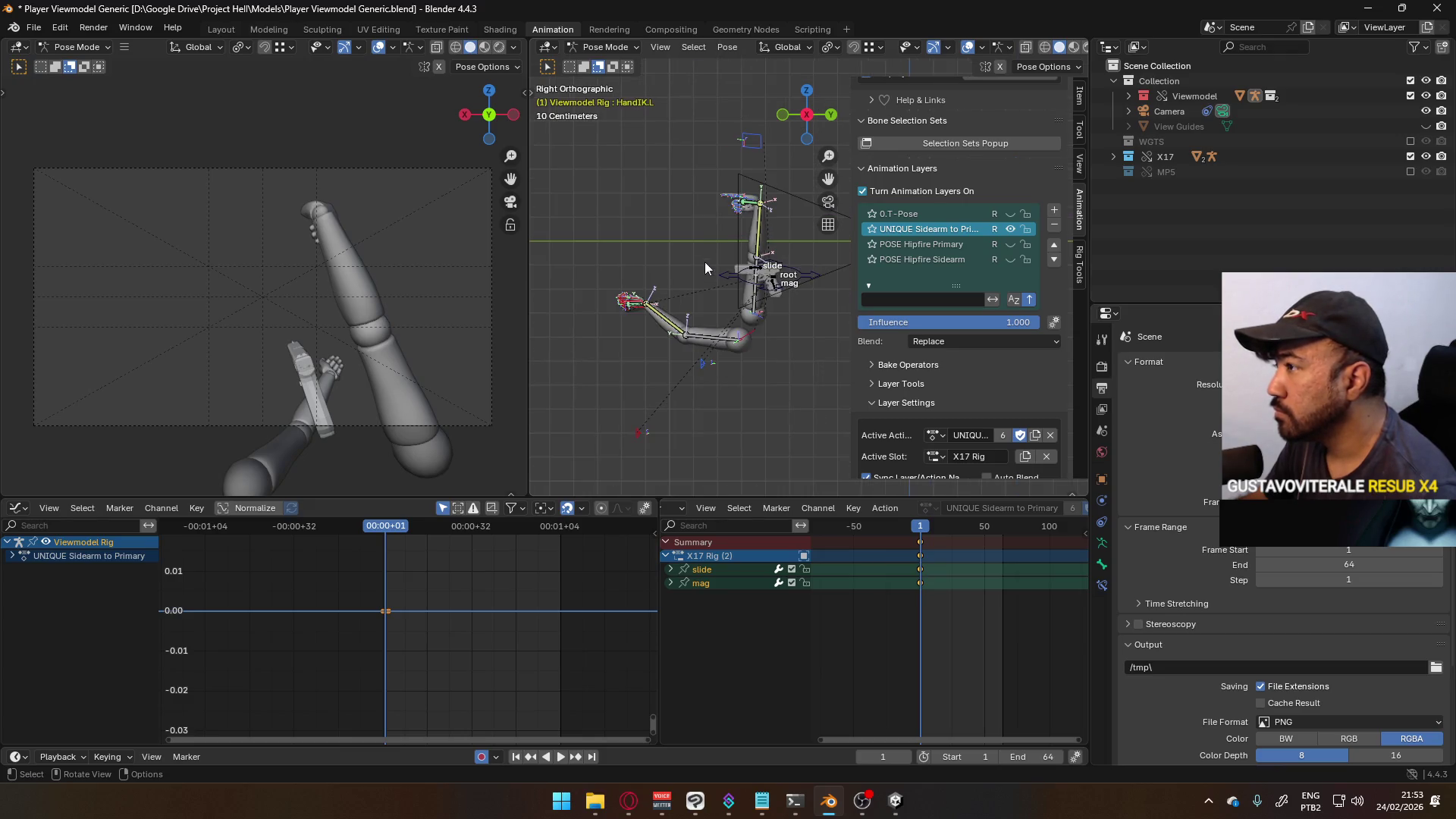
click(1101, 584)
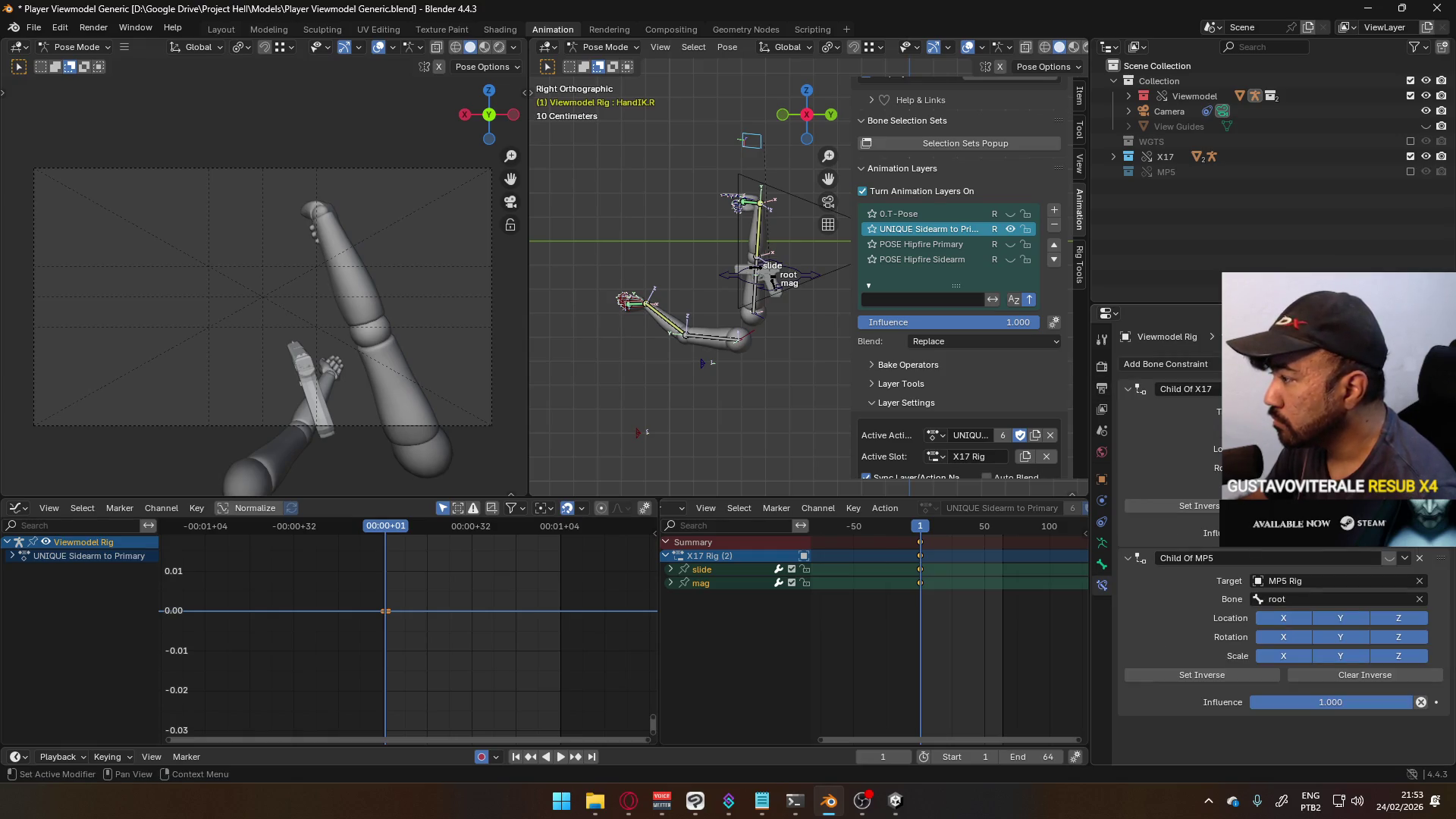
click(1175, 506)
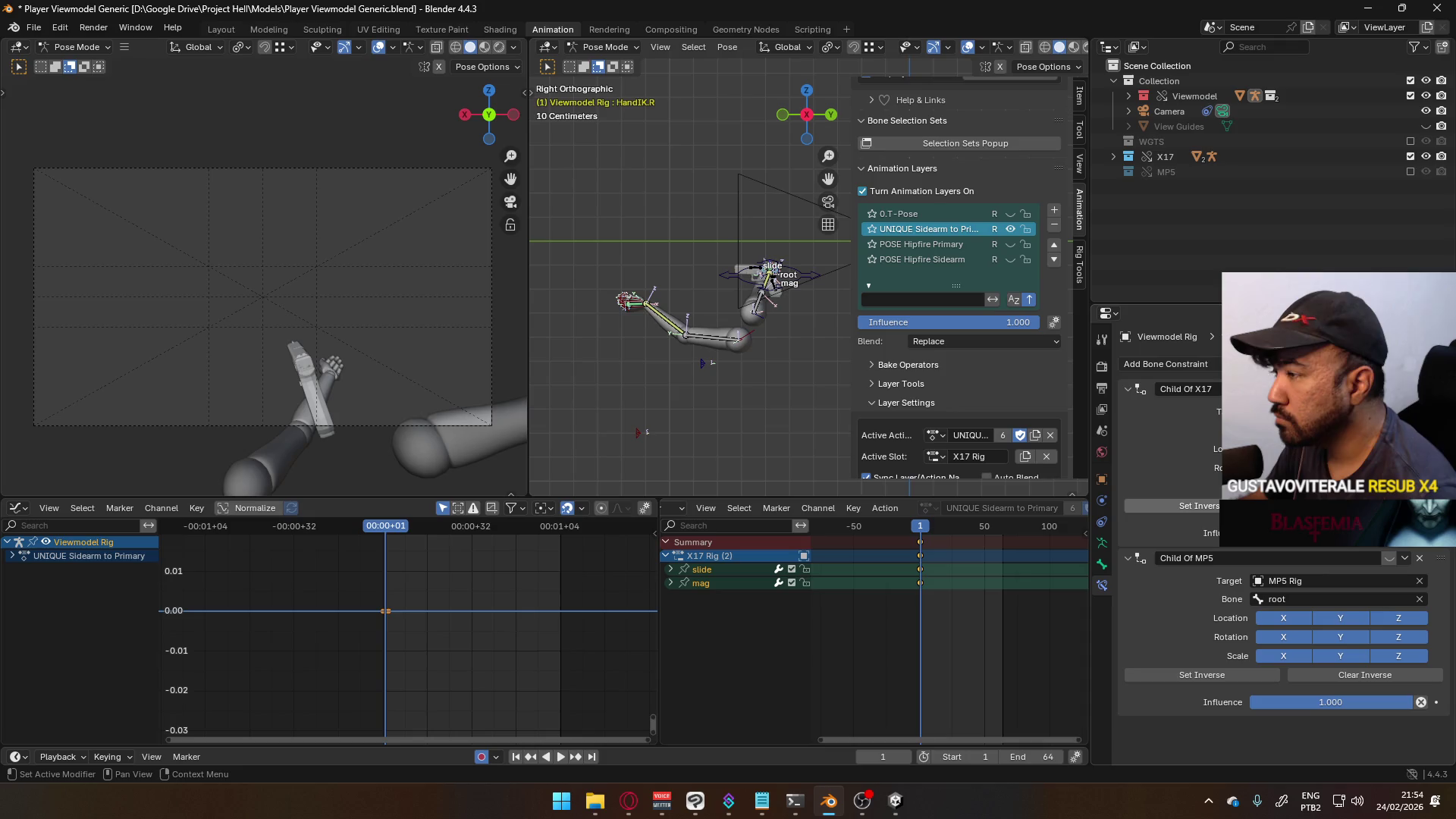
key(ctrl+z)
key(ctrl+z)
key(ctrl+z)
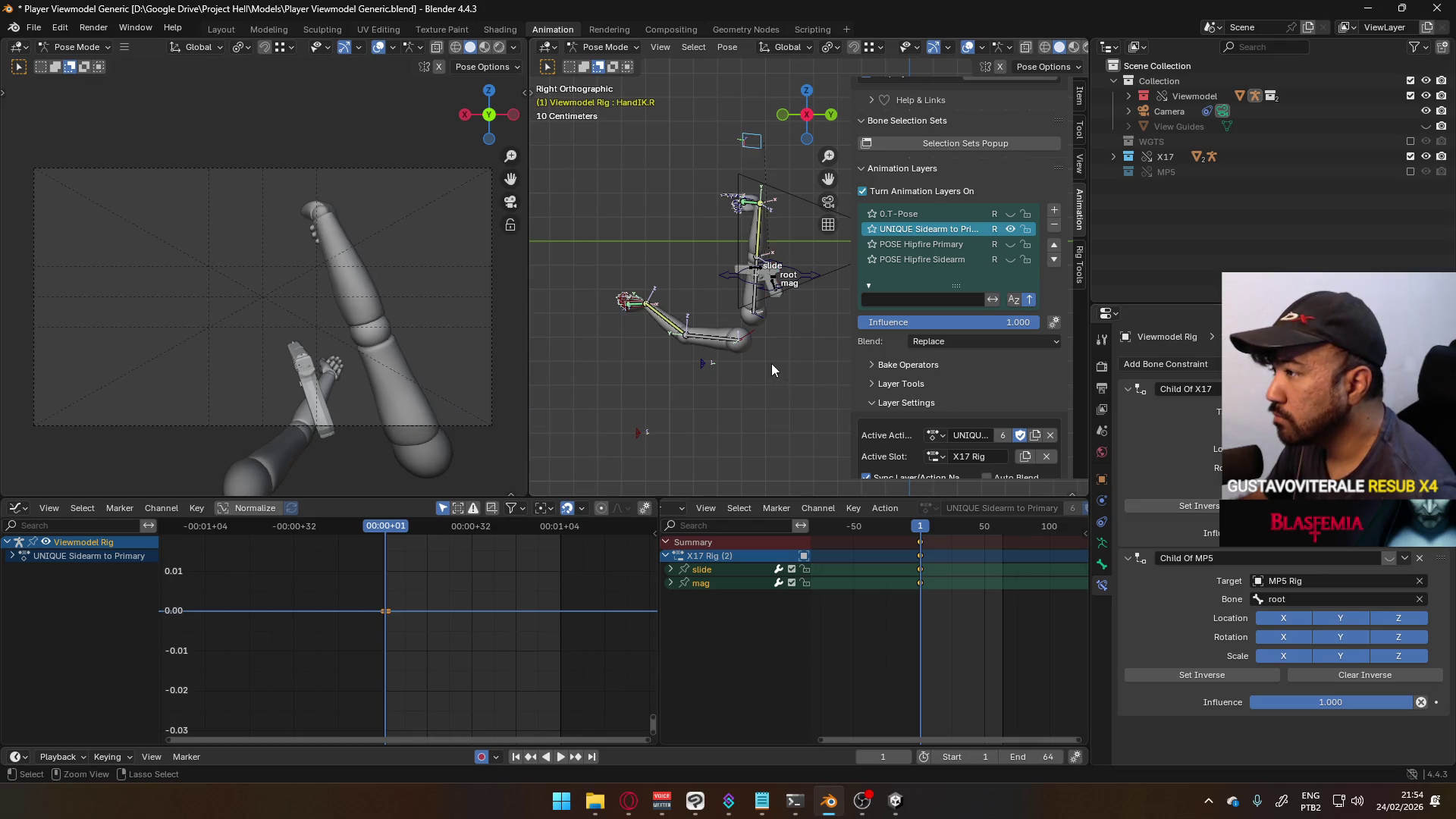
key(ctrl+z)
mouse_move(771, 362)
shift+middle_down()
mouse_move(725, 331)
mouse_move(668, 369)
shift+middle_up()
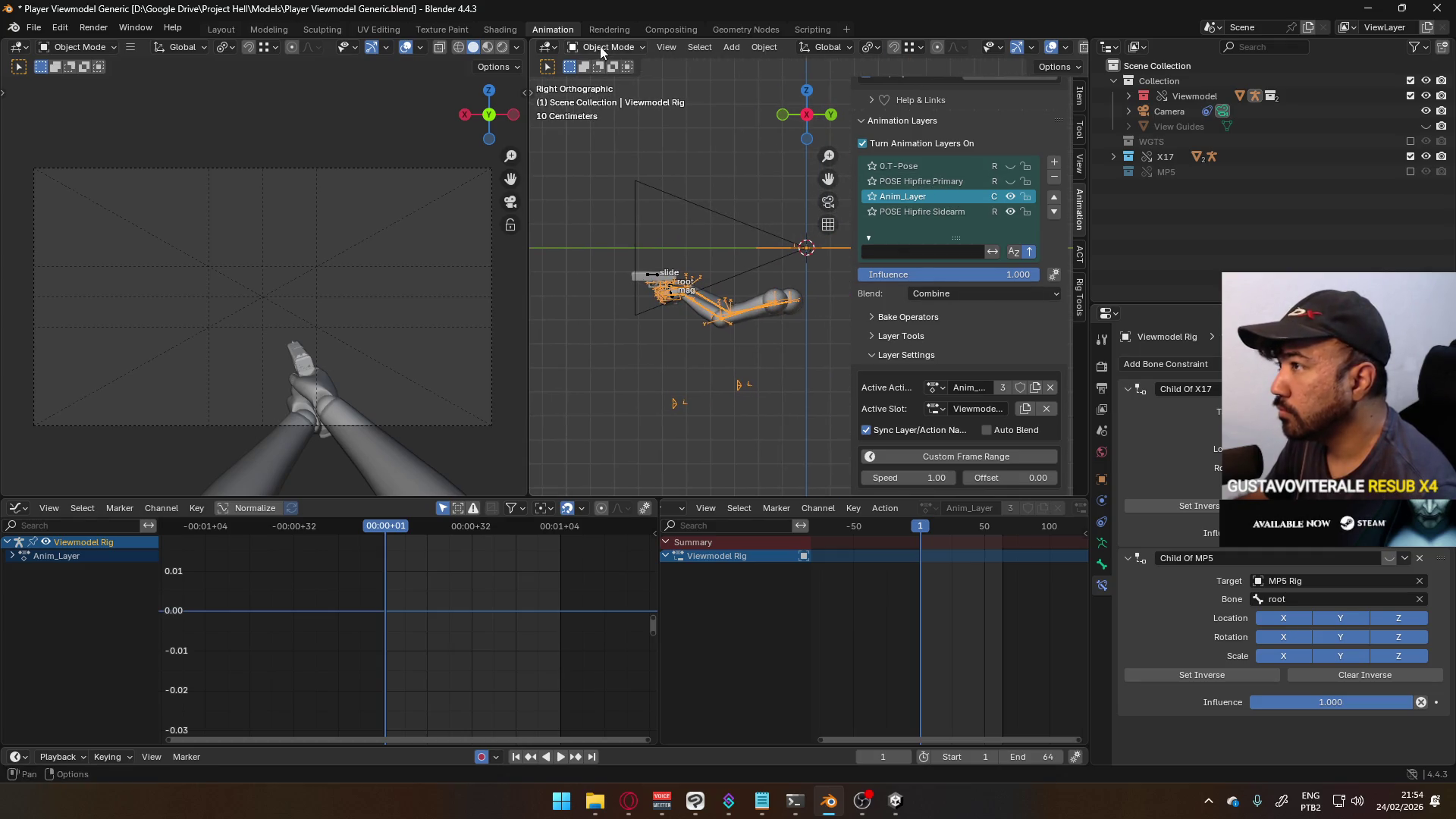
- Remove the Anim_Layer layer and reselect the Viewmodel Rig
click(1053, 178)
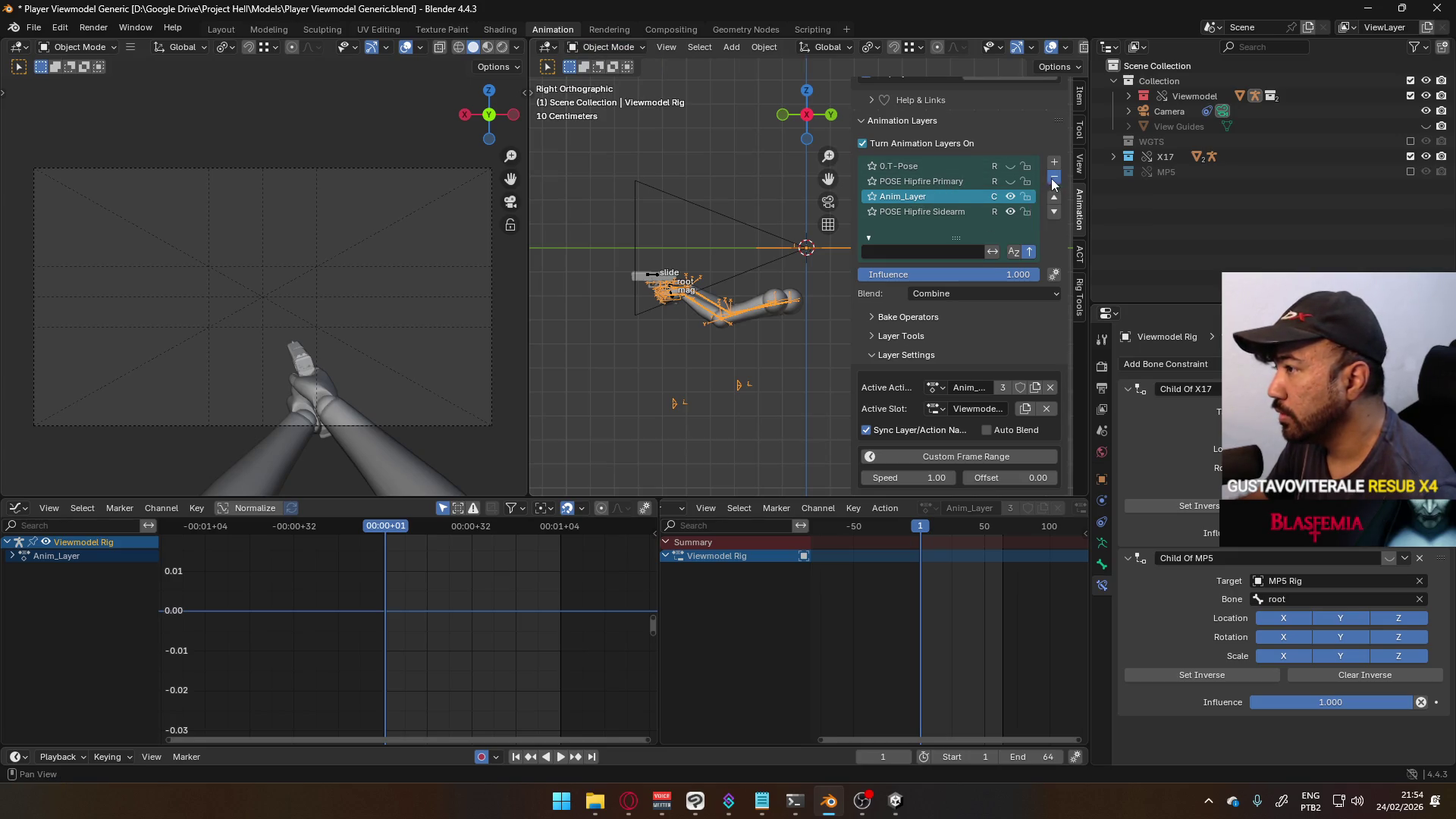
click(656, 281)
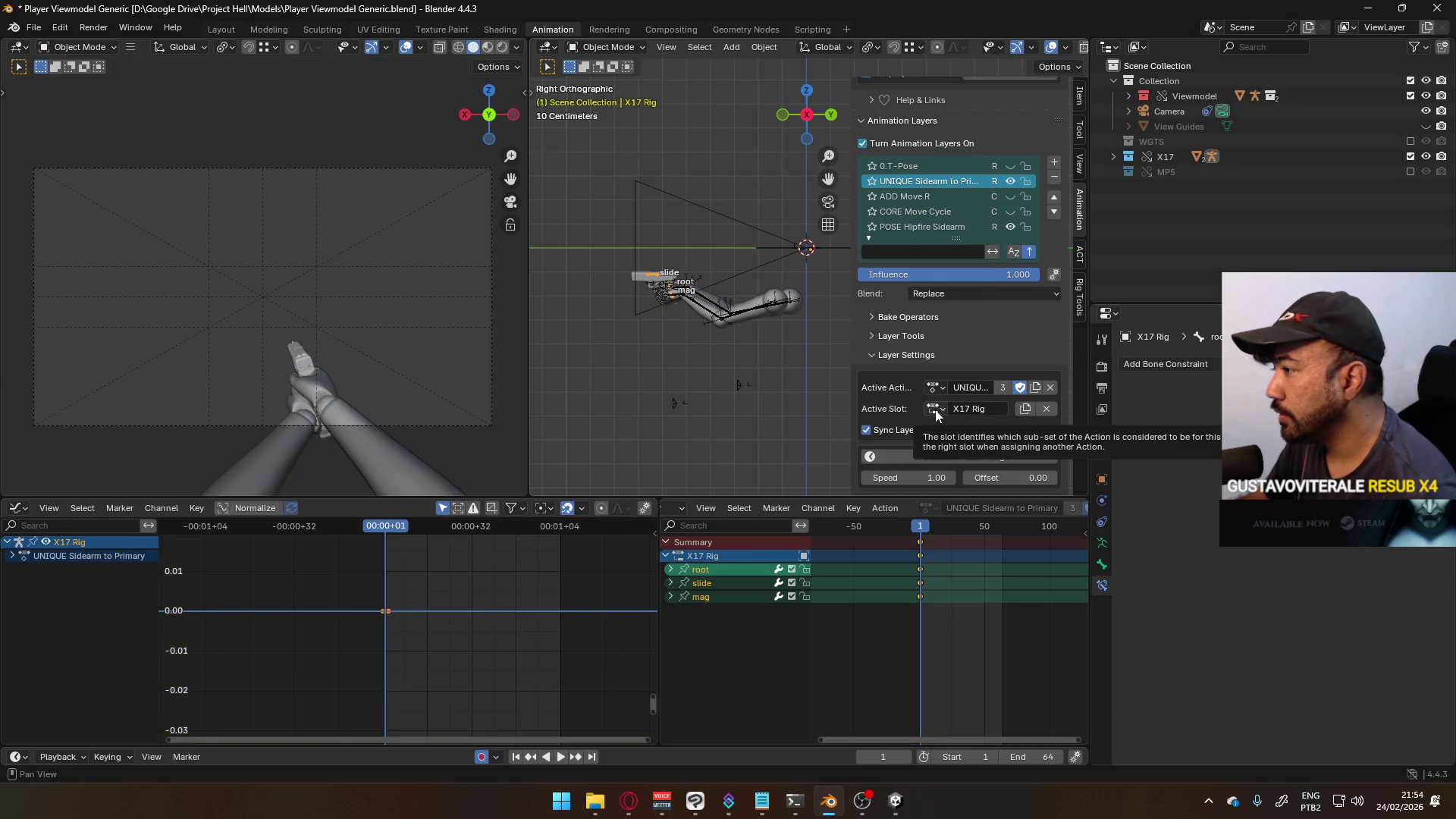
click(771, 303)
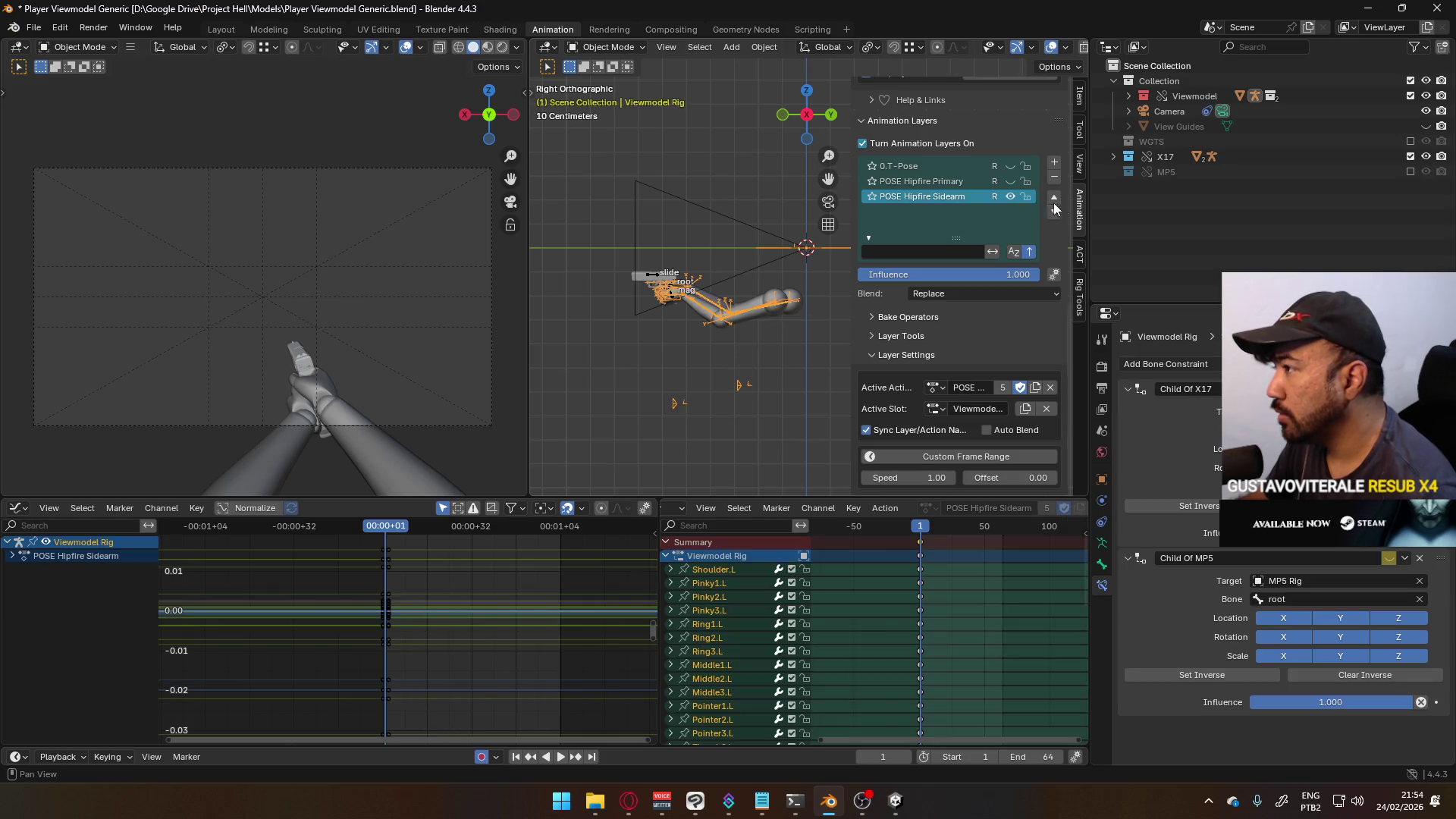
- With layers off, assign the UNIQUE Sidearm to Primary action, then re-enable animation layers
click(894, 142)
click(927, 508)
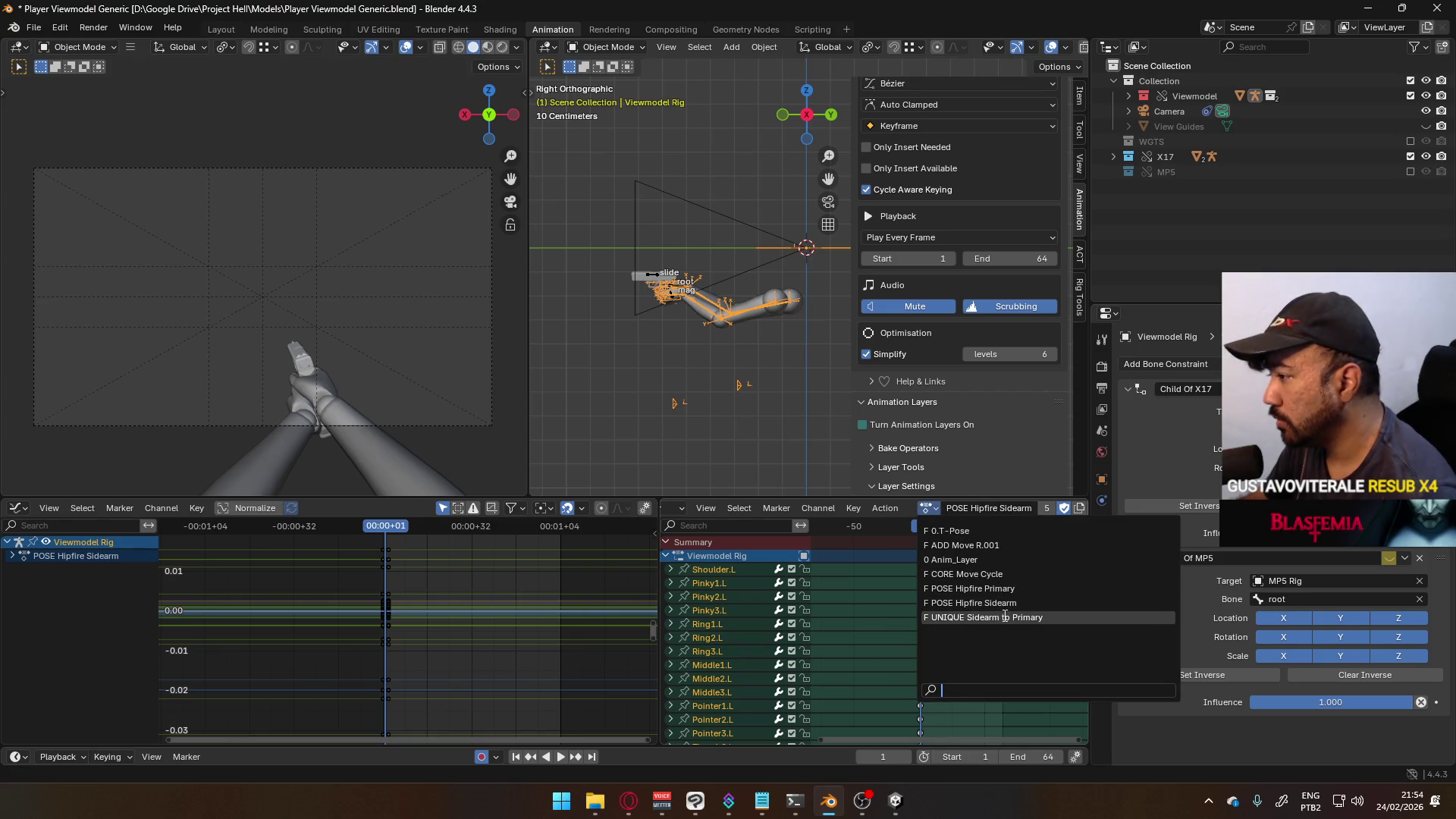
click(1021, 617)
scroll(1030, 352, up, 6)
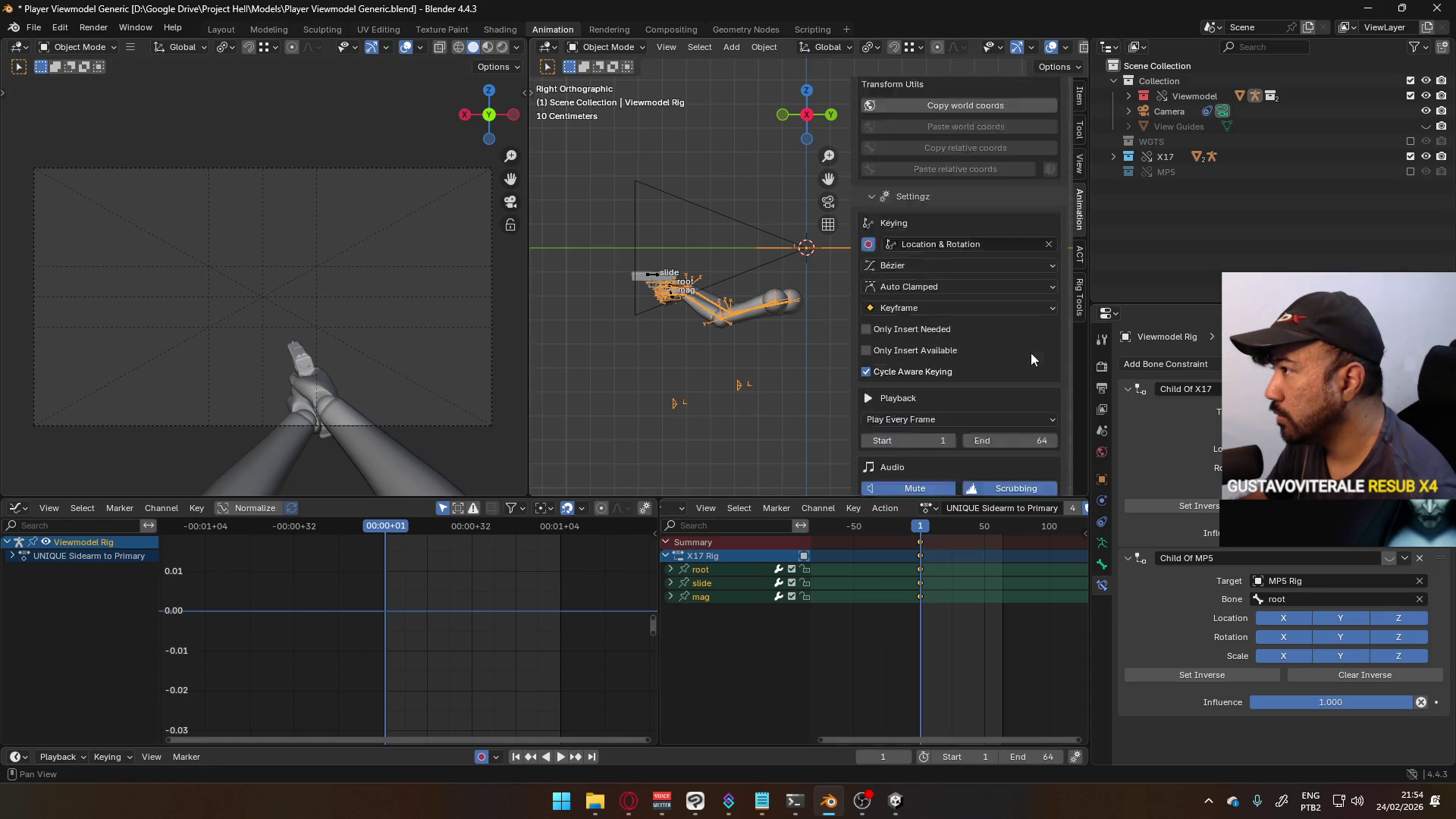
scroll(998, 362, down, 2)
click(920, 426)
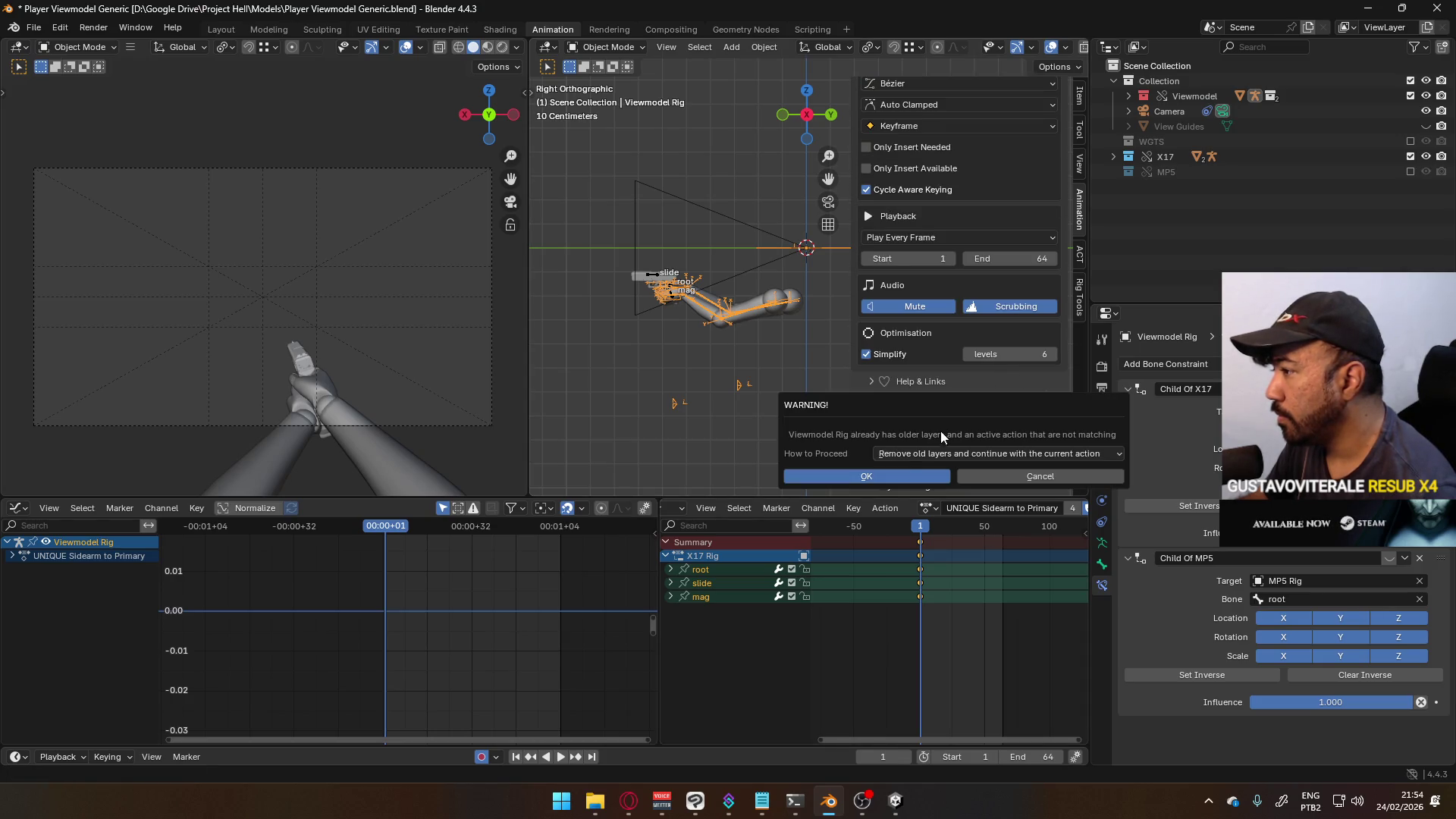
- In the warning, choose 'Remove old layers and continue with the current action' and confirm
click(967, 453)
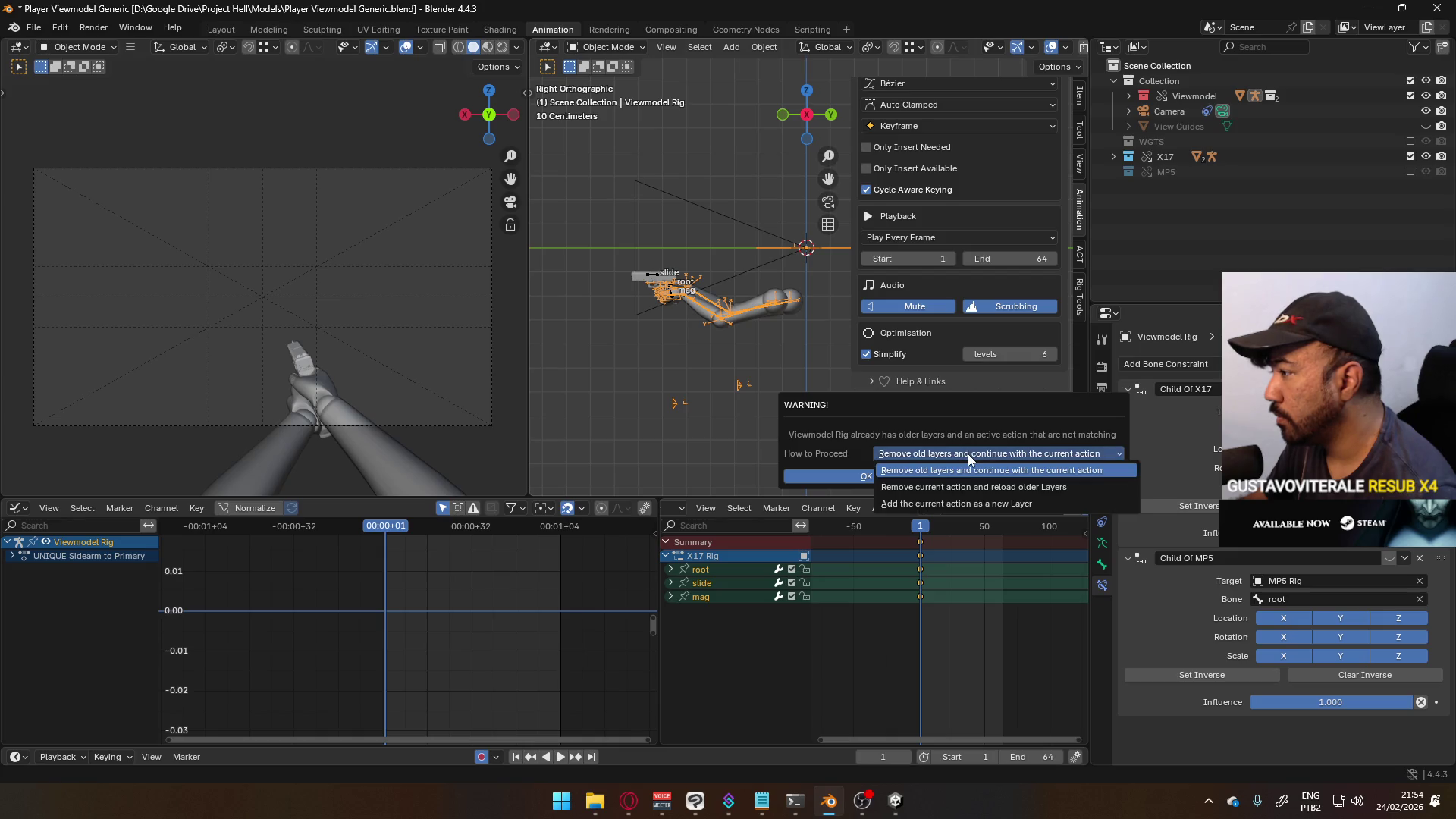
click(967, 454)
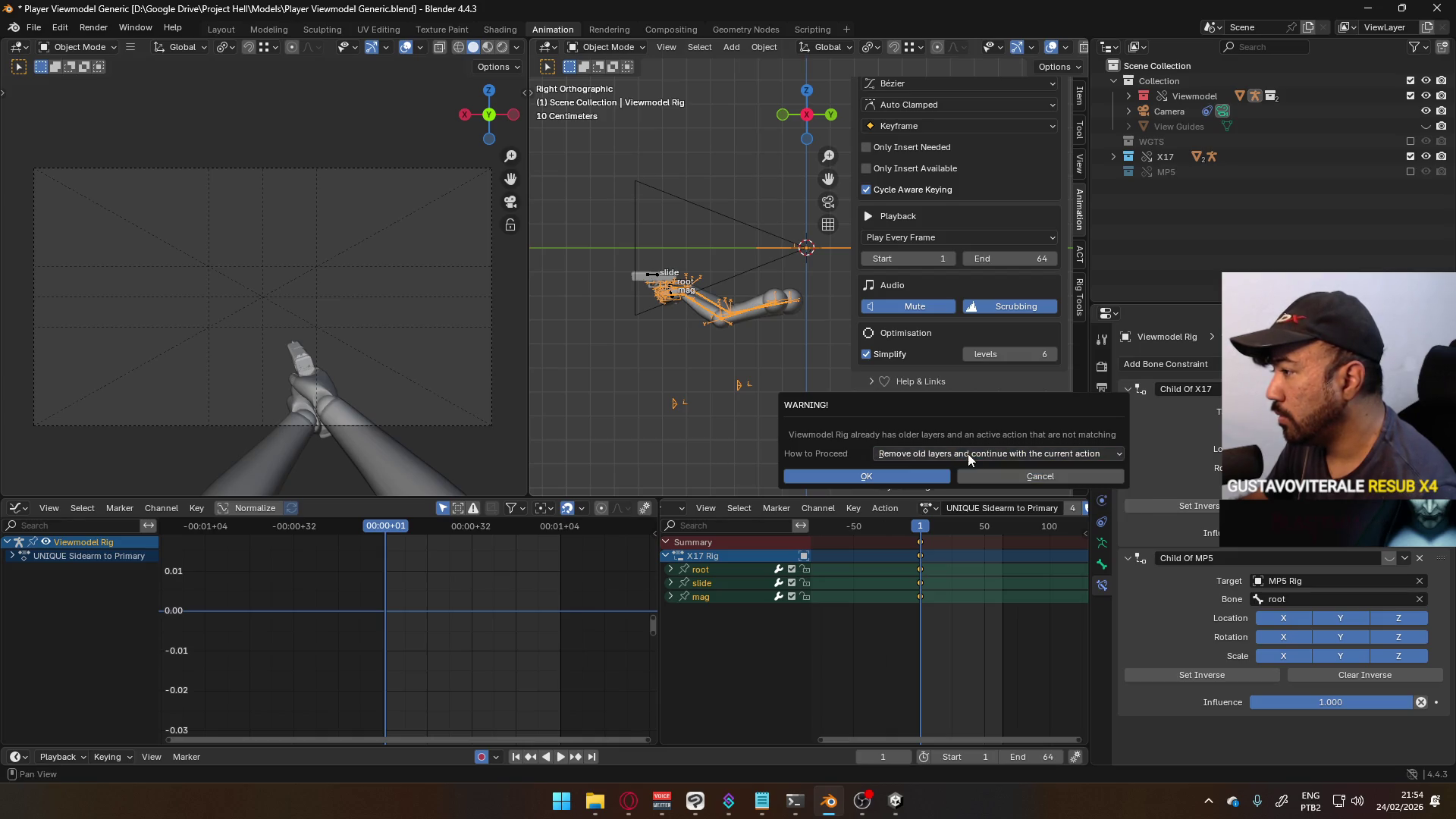
click(911, 475)
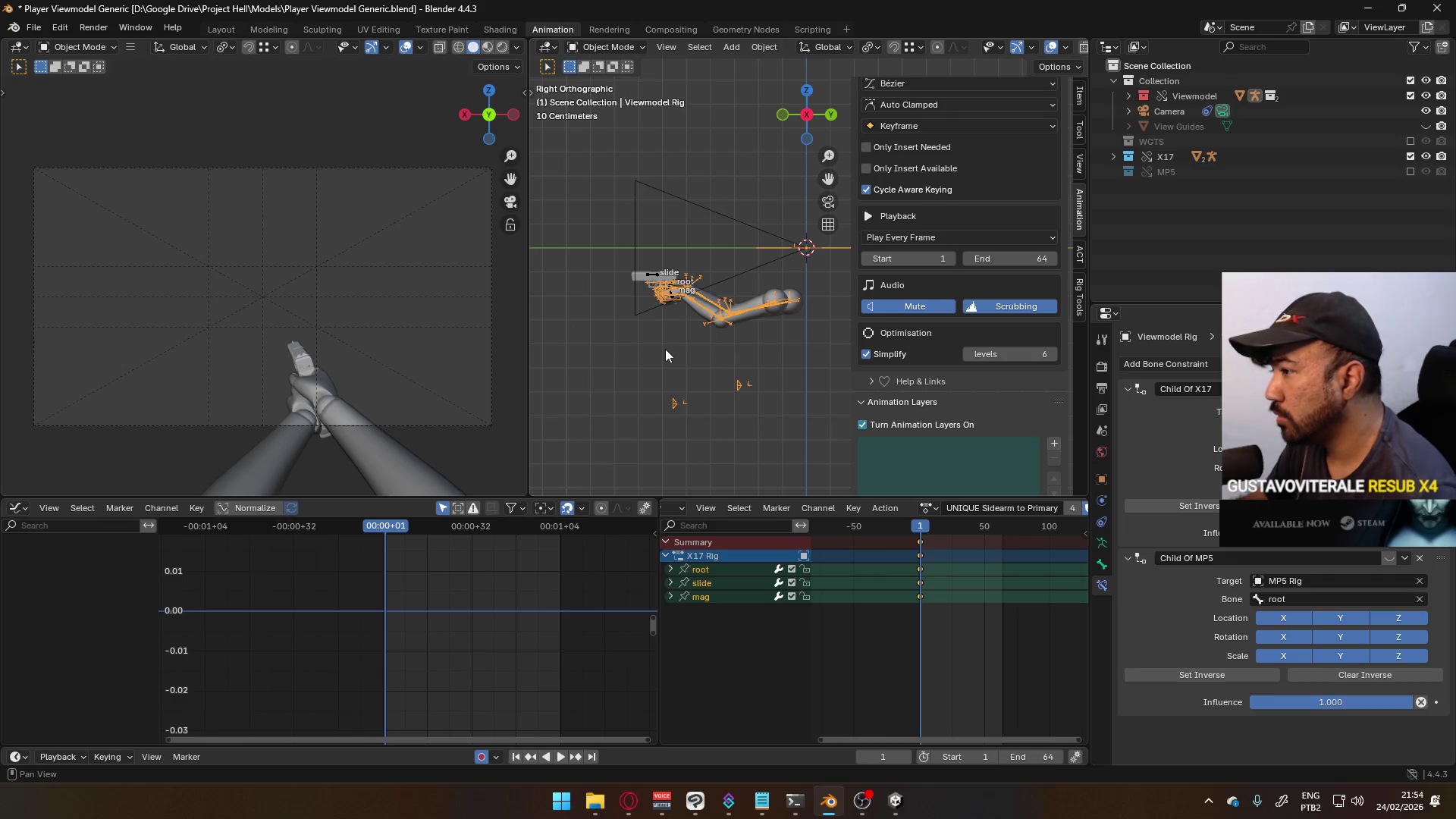
mouse_move(819, 440)
middle_down()
mouse_move(769, 397)
mouse_move(819, 356)
middle_up()
scroll(984, 439, down, 4)
- Reselect the Viewmodel Rig, disable animation layers, and reassign the UNIQUE Sidearm to Primary action
click(825, 334)
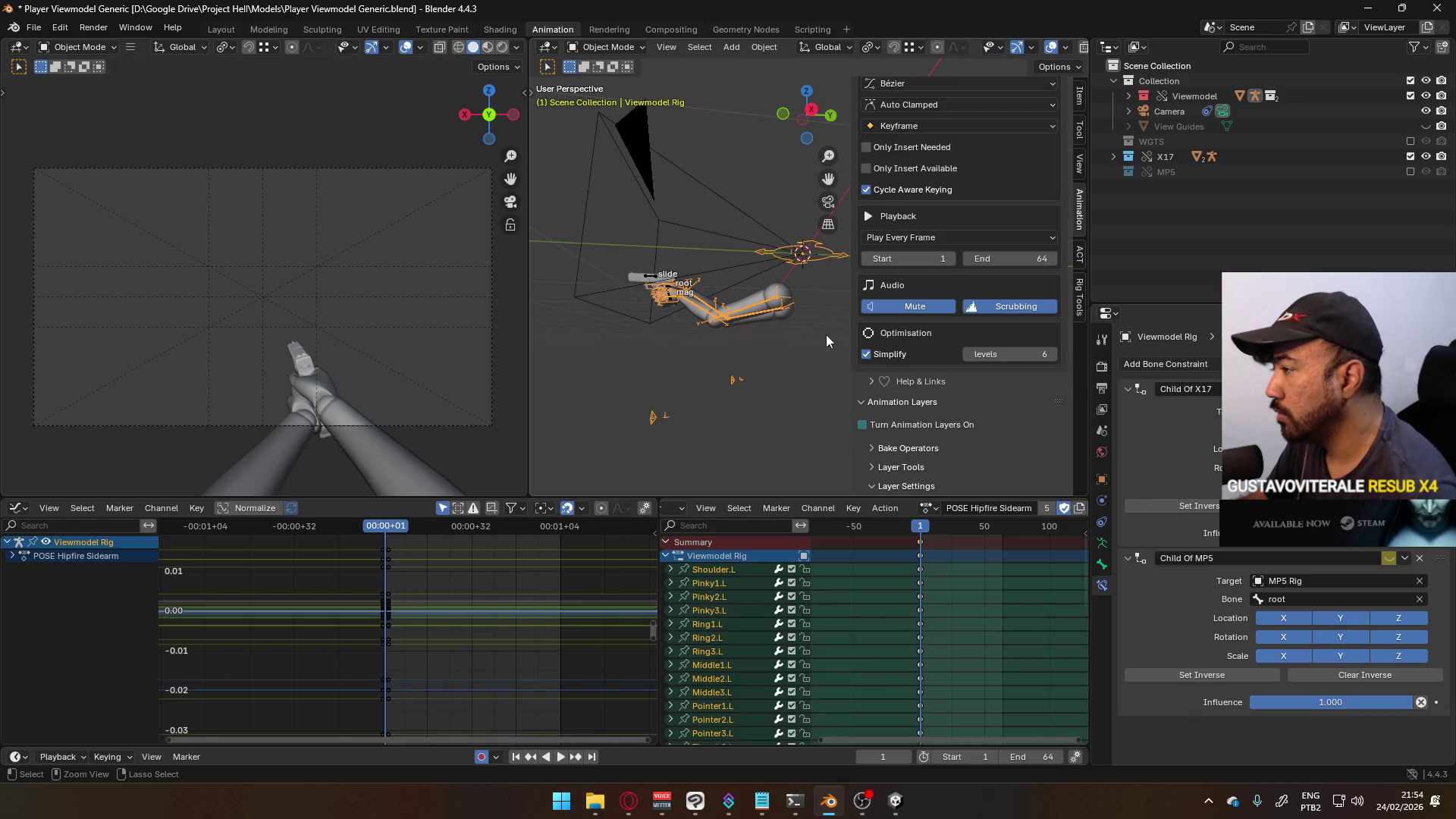
mouse_move(753, 310)
middle_down()
mouse_move(768, 329)
mouse_move(776, 320)
middle_up()
click(802, 321)
scroll(989, 449, down, 3)
click(913, 336)
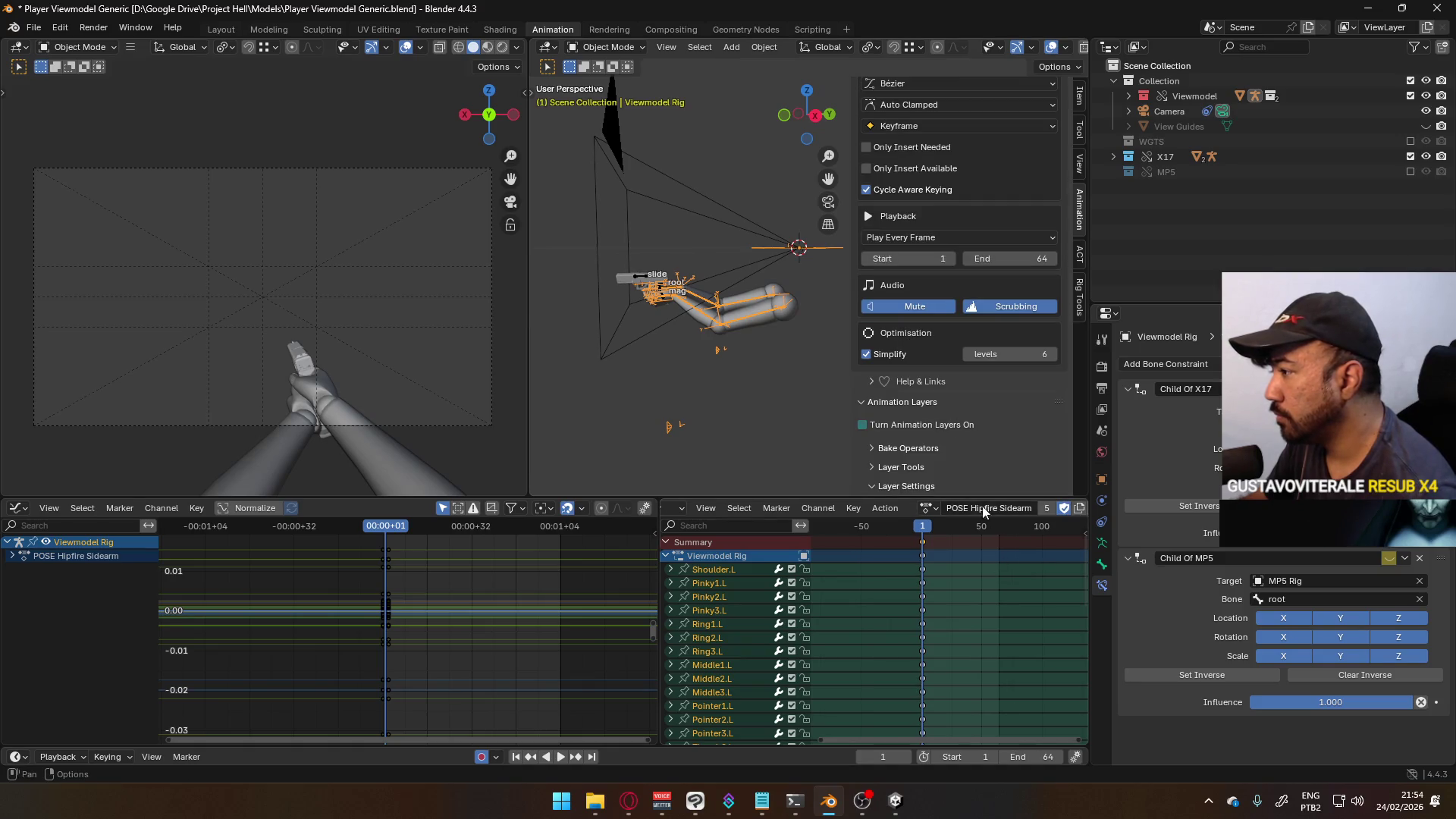
click(929, 508)
click(1009, 617)
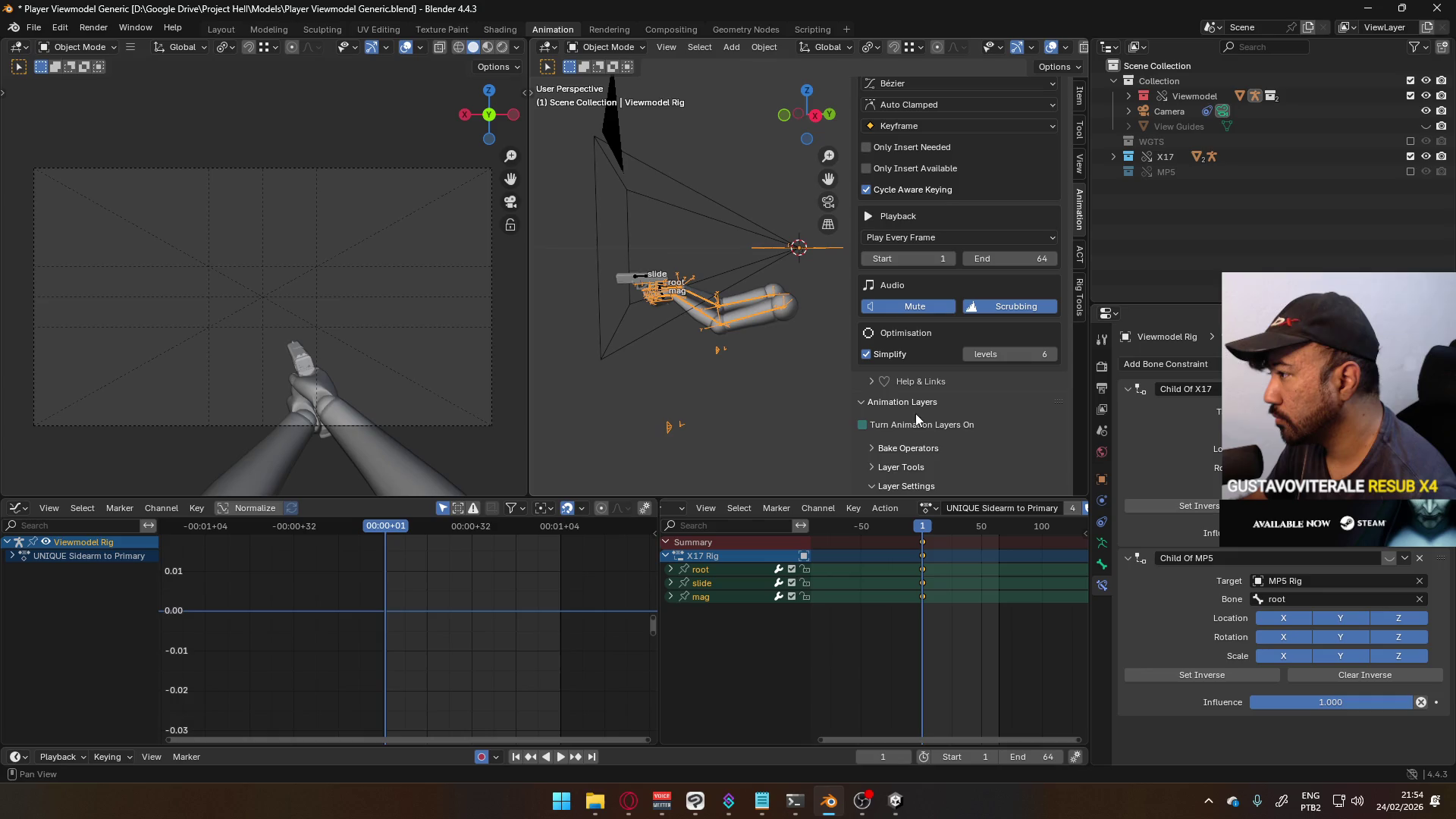
- Re-enable animation layers, choosing to remove the old layers in the warning, and confirm
click(921, 424)
click(970, 447)
click(969, 440)
click(969, 448)
click(959, 495)
click(919, 470)
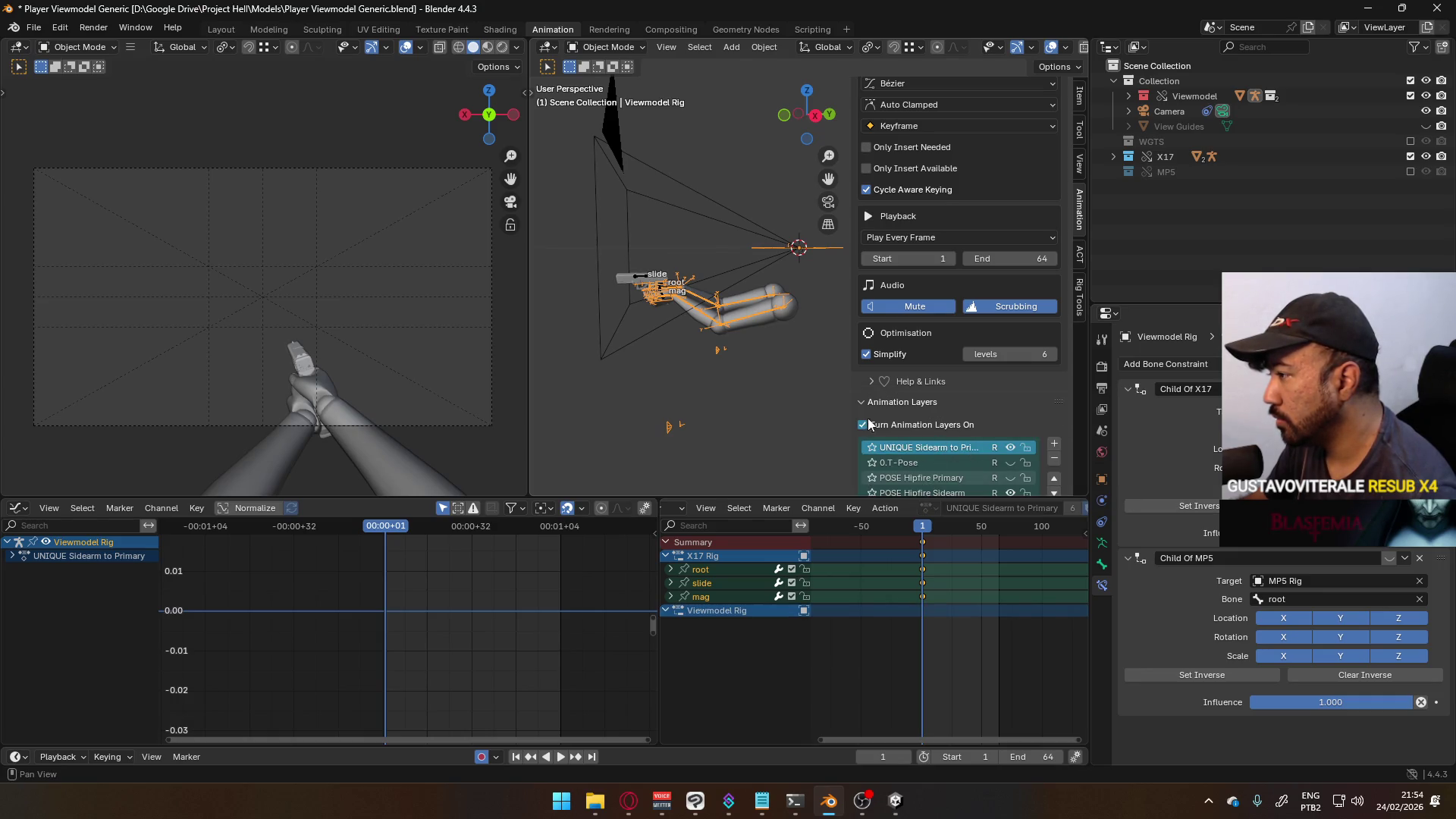
- Unlock the layers and move UNIQUE Sidearm to Primary below 0.T-Pose, making it visible
click(1052, 446)
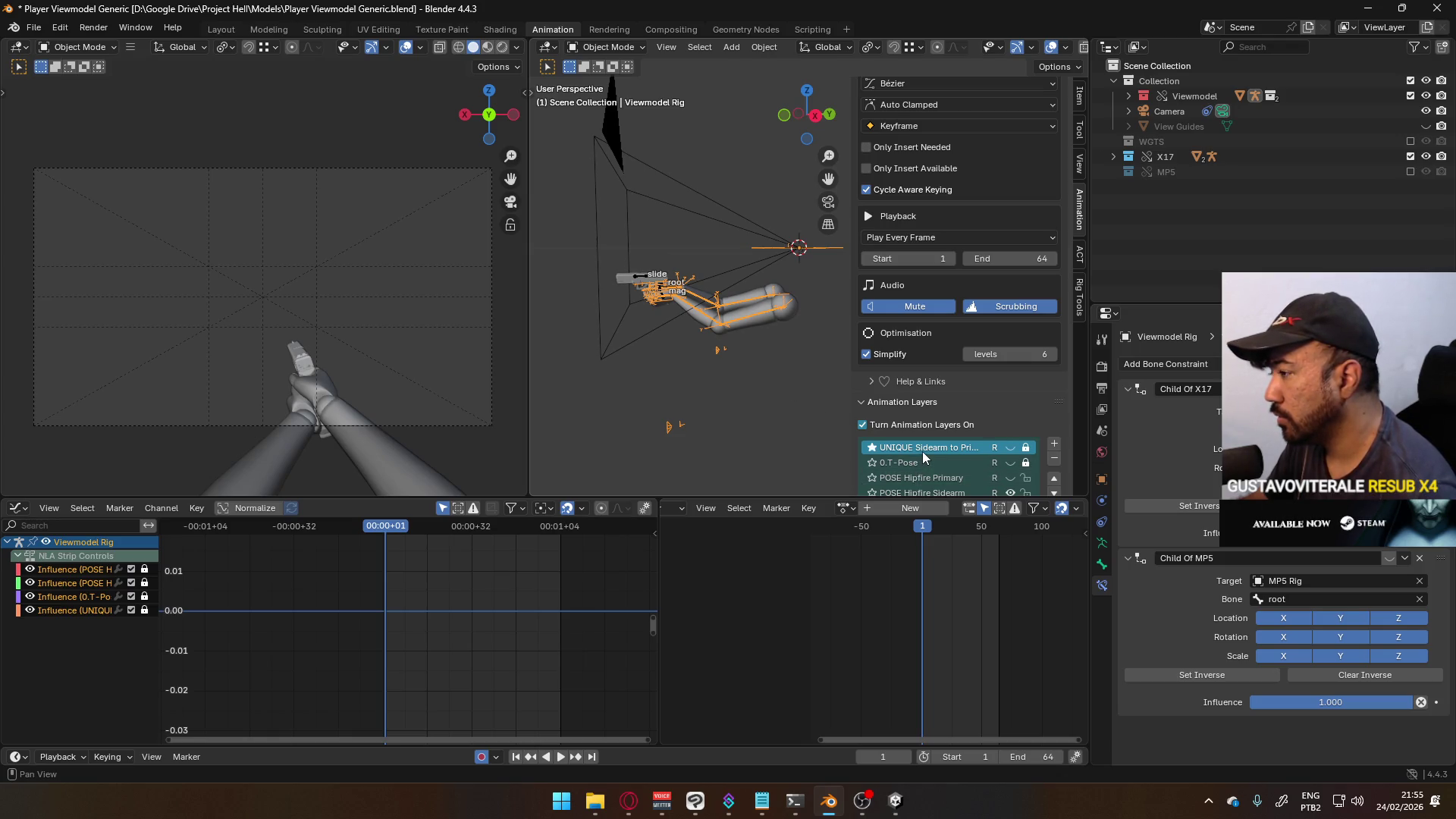
click(978, 448)
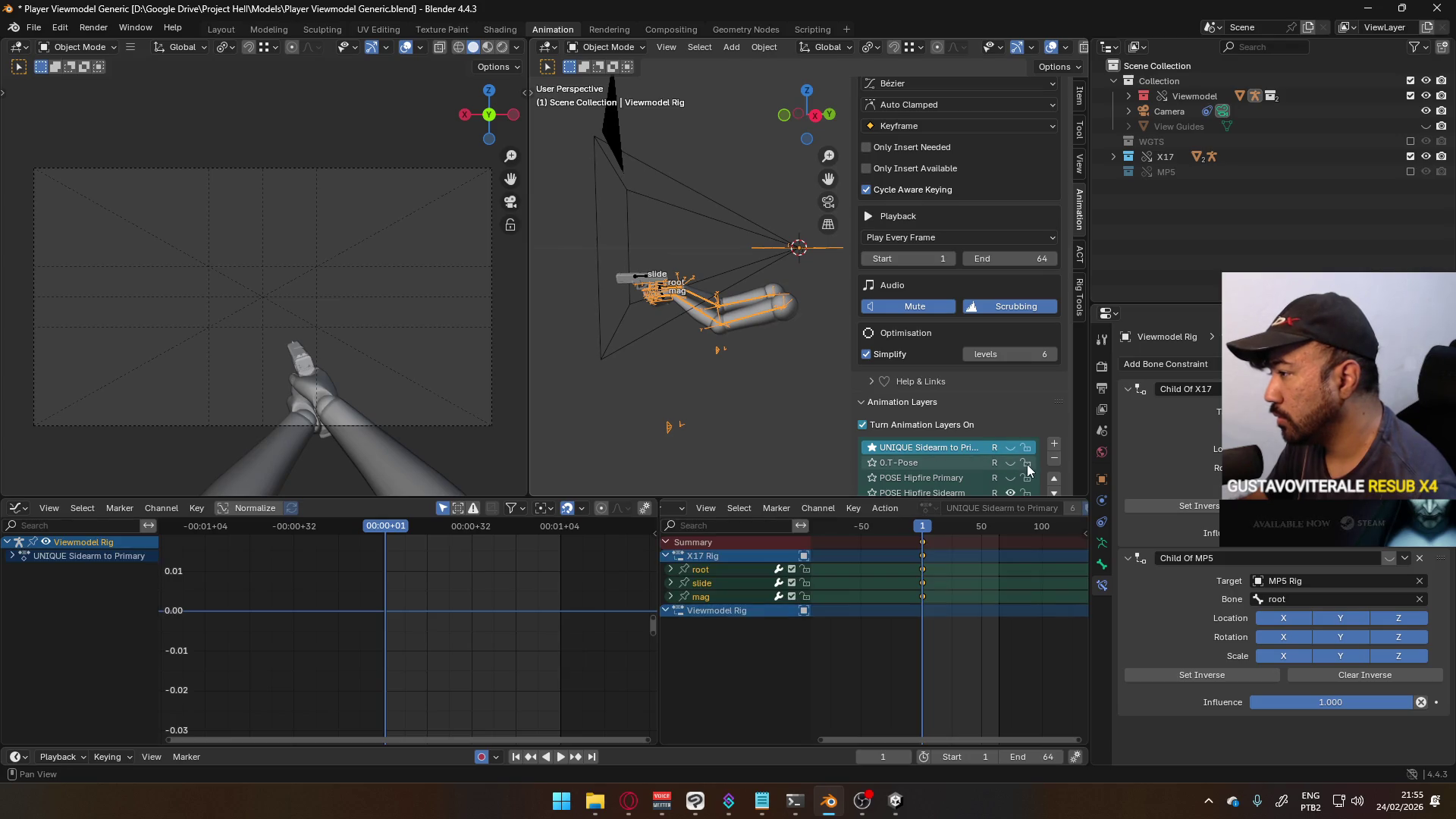
key(KP_3)
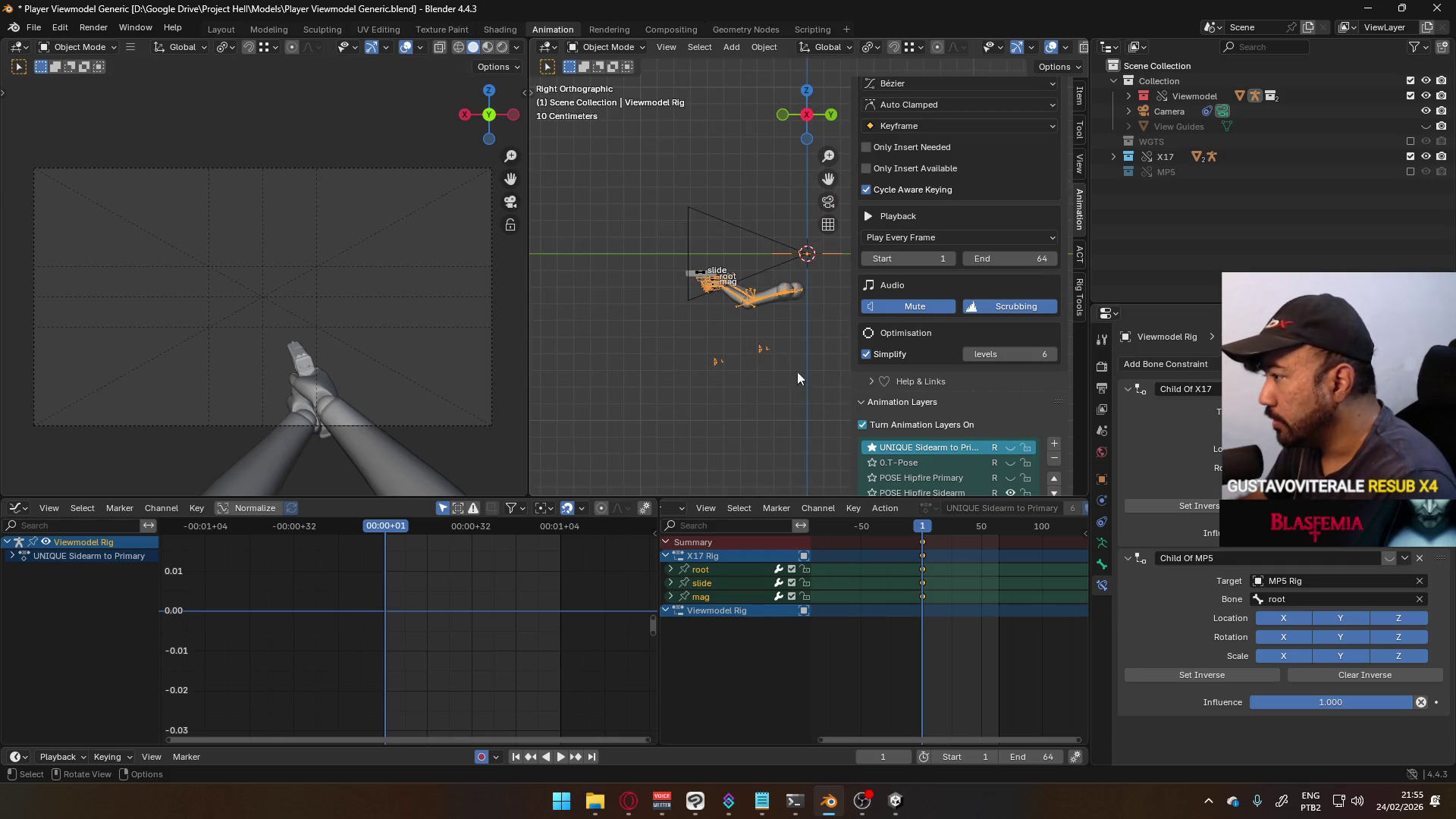
scroll(1058, 469, down, 3)
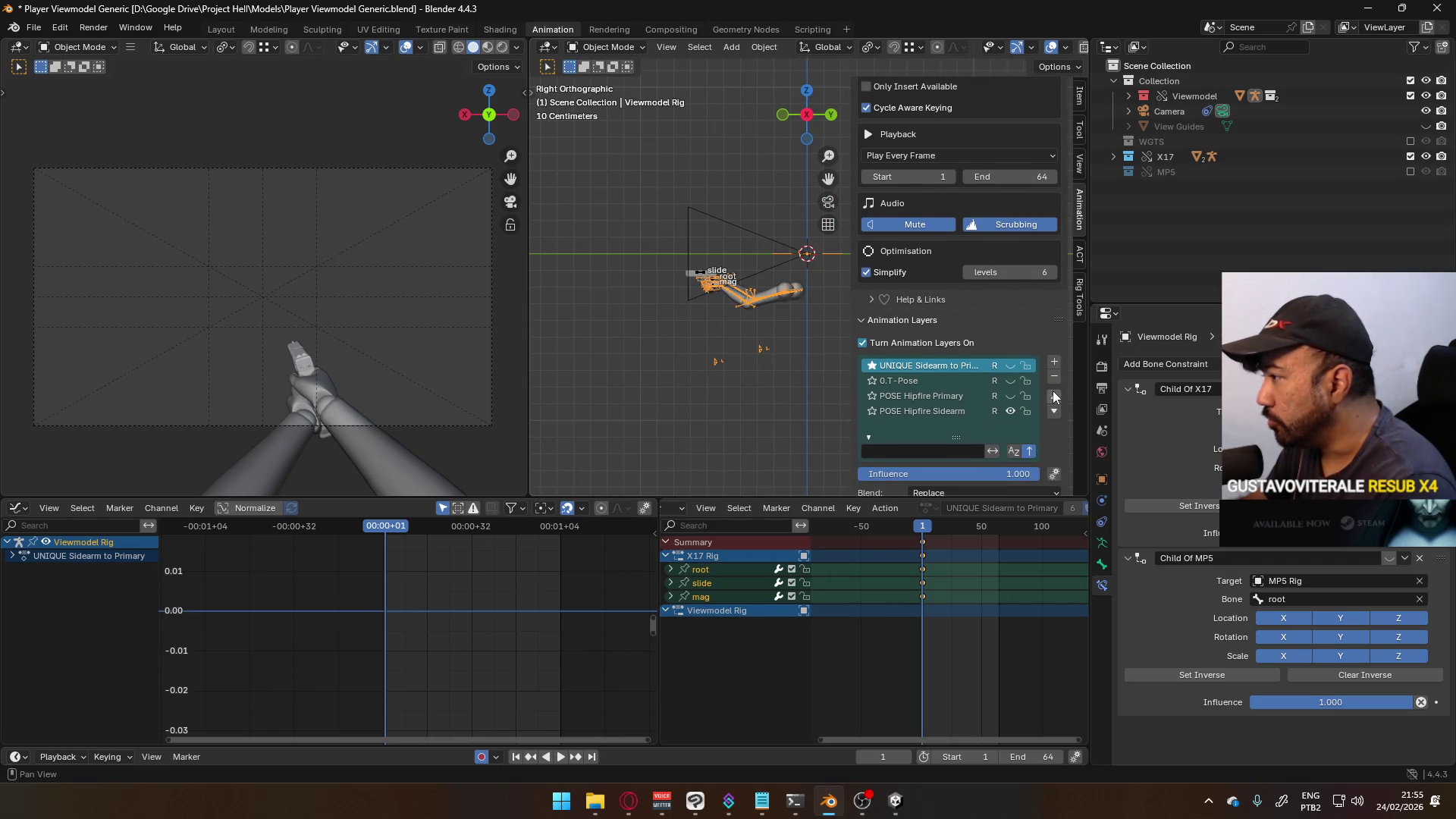
click(1054, 411)
click(1010, 382)
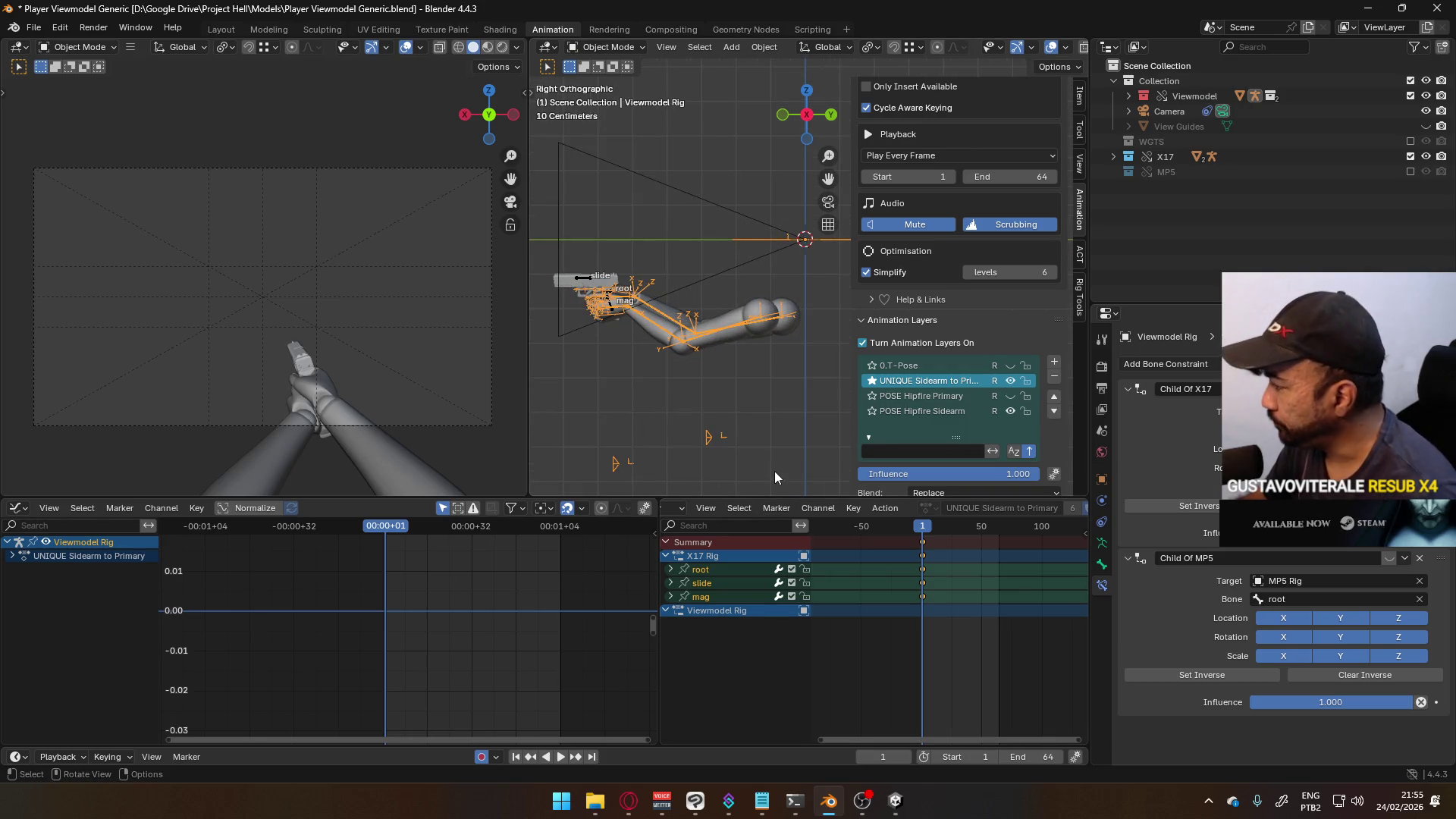
click(607, 47)
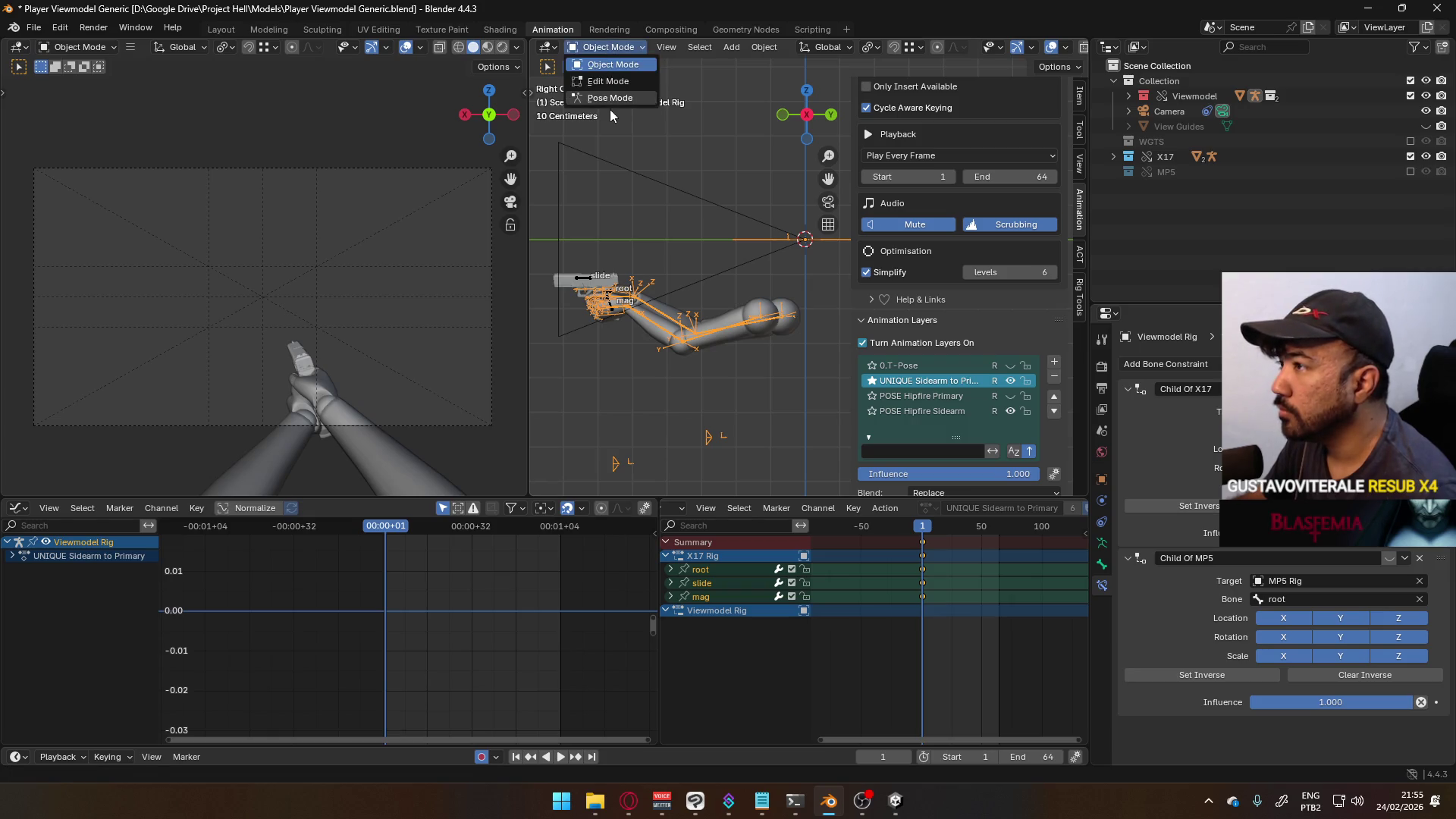
- In Pose Mode, key location and rotation of the left upper arm and forearm bones
key(ctrl+Tab)
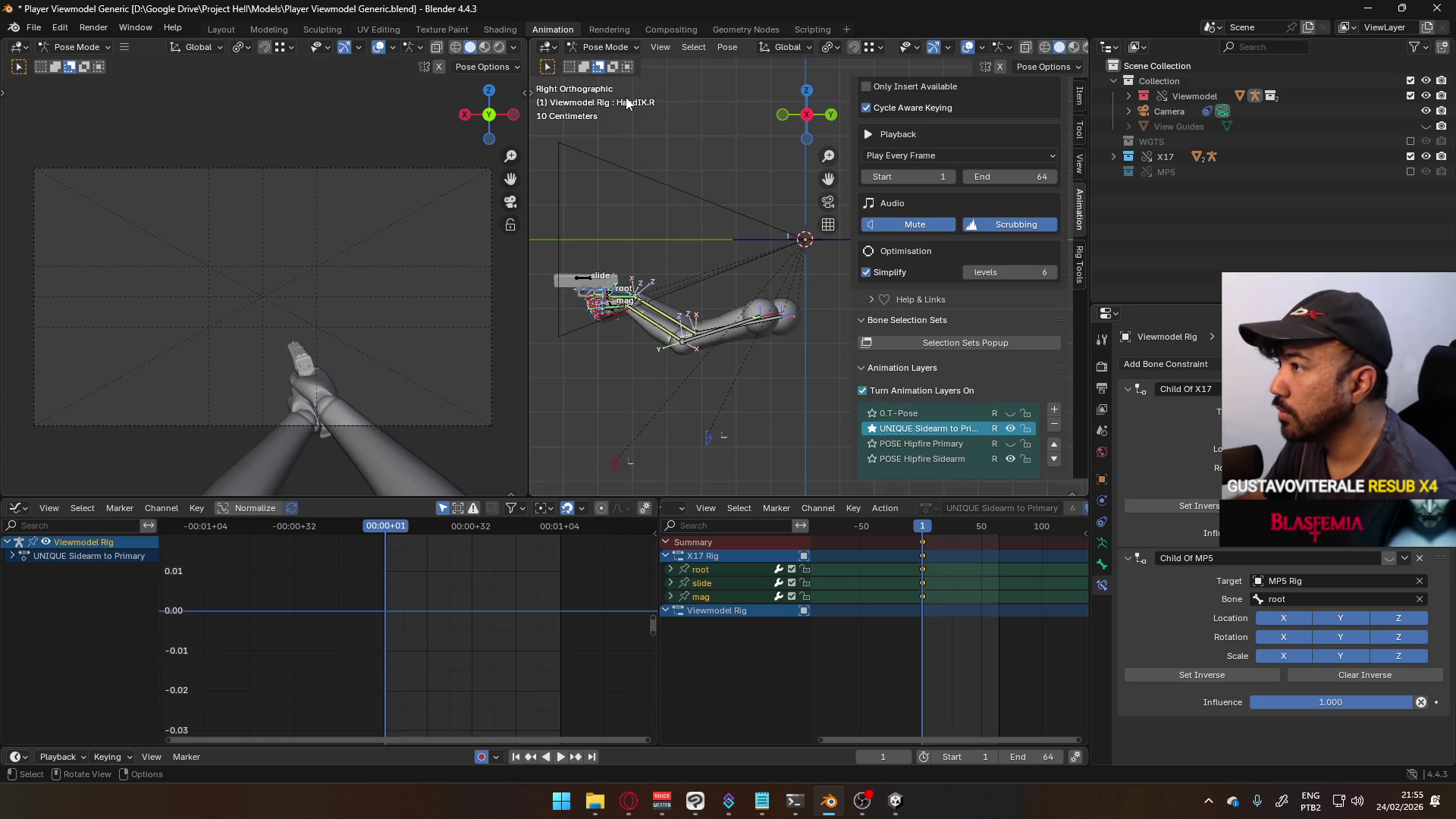
click(715, 334)
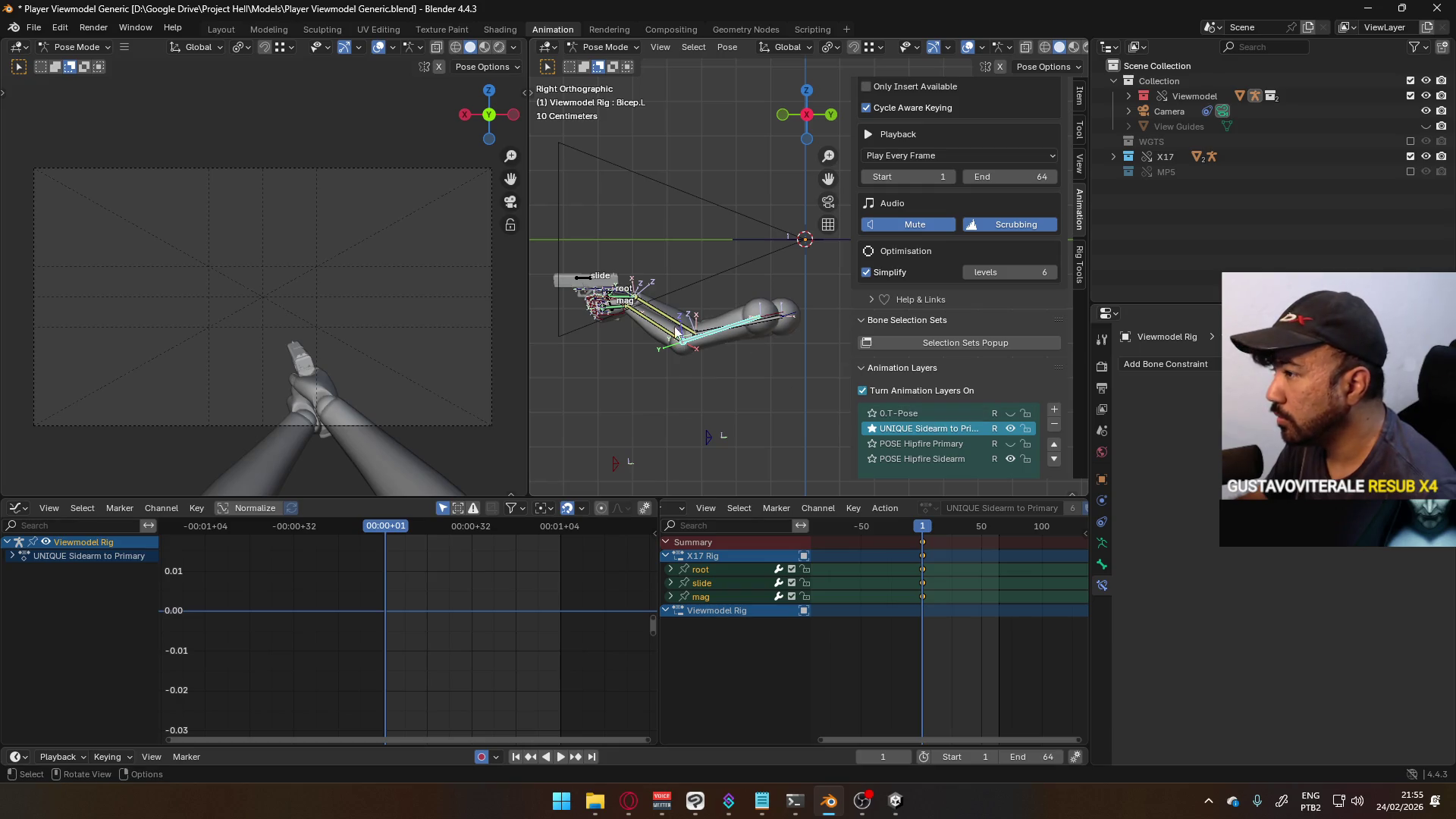
click(681, 334)
click(1101, 543)
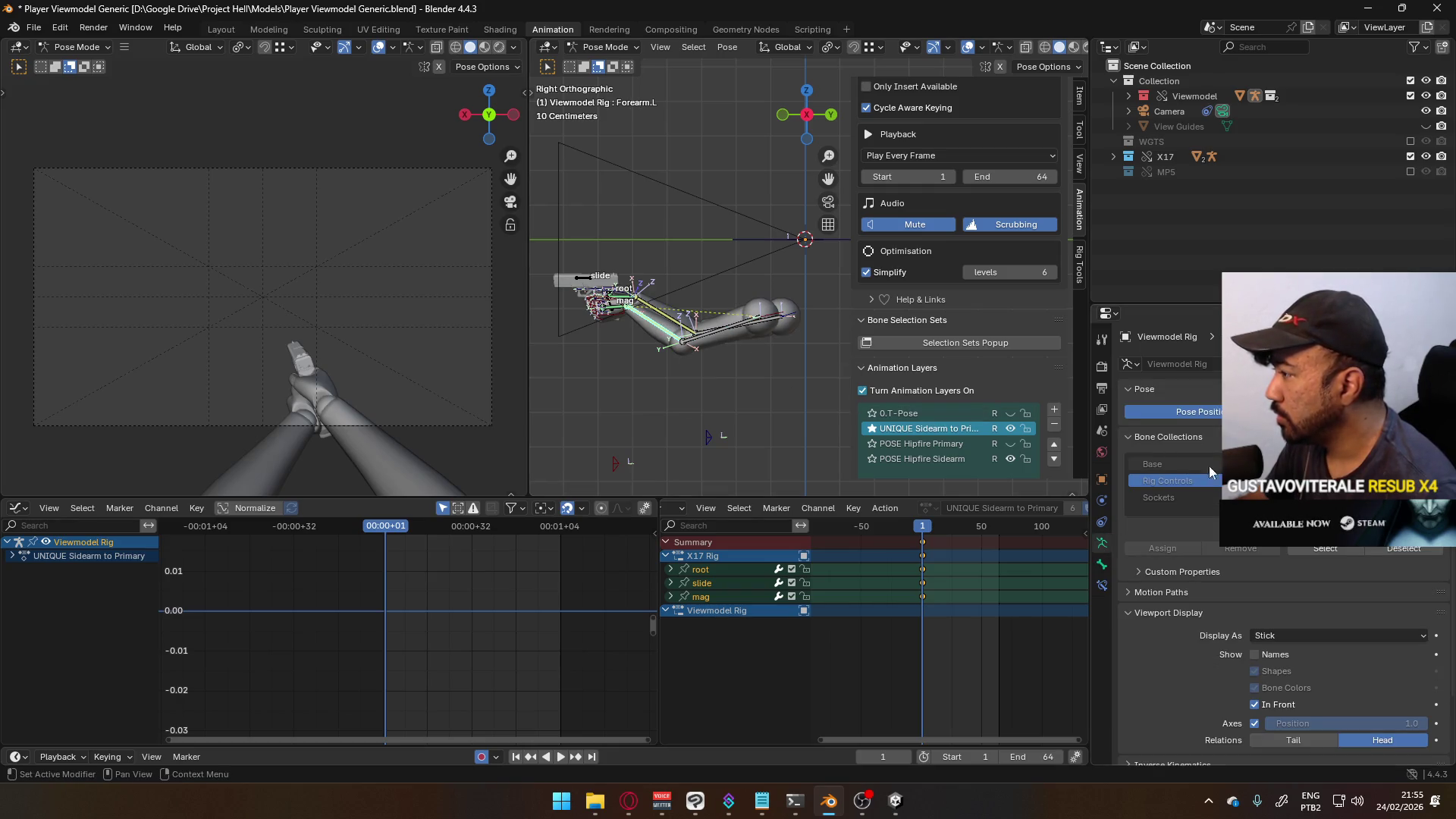
key(h)
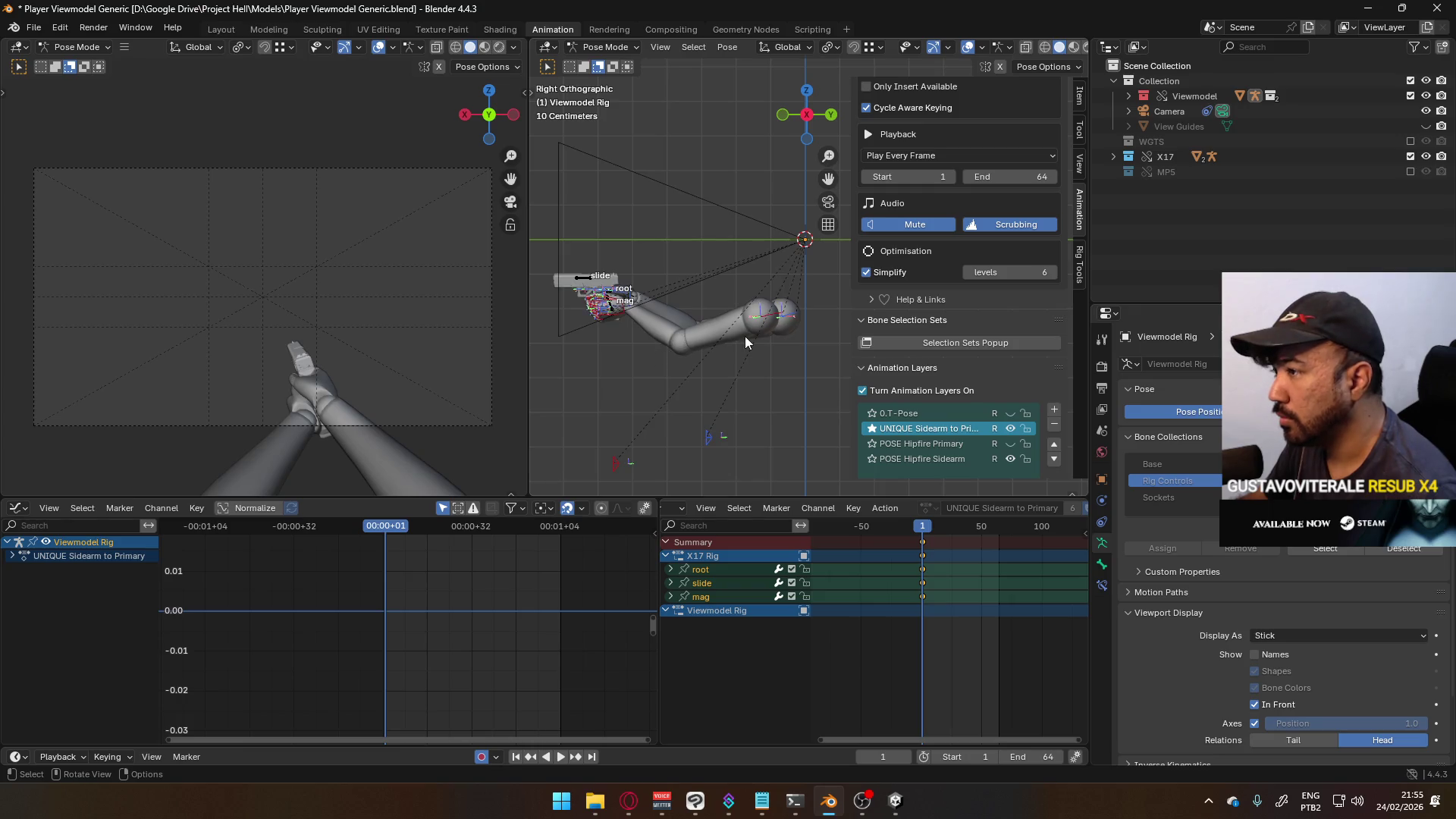
key(i)
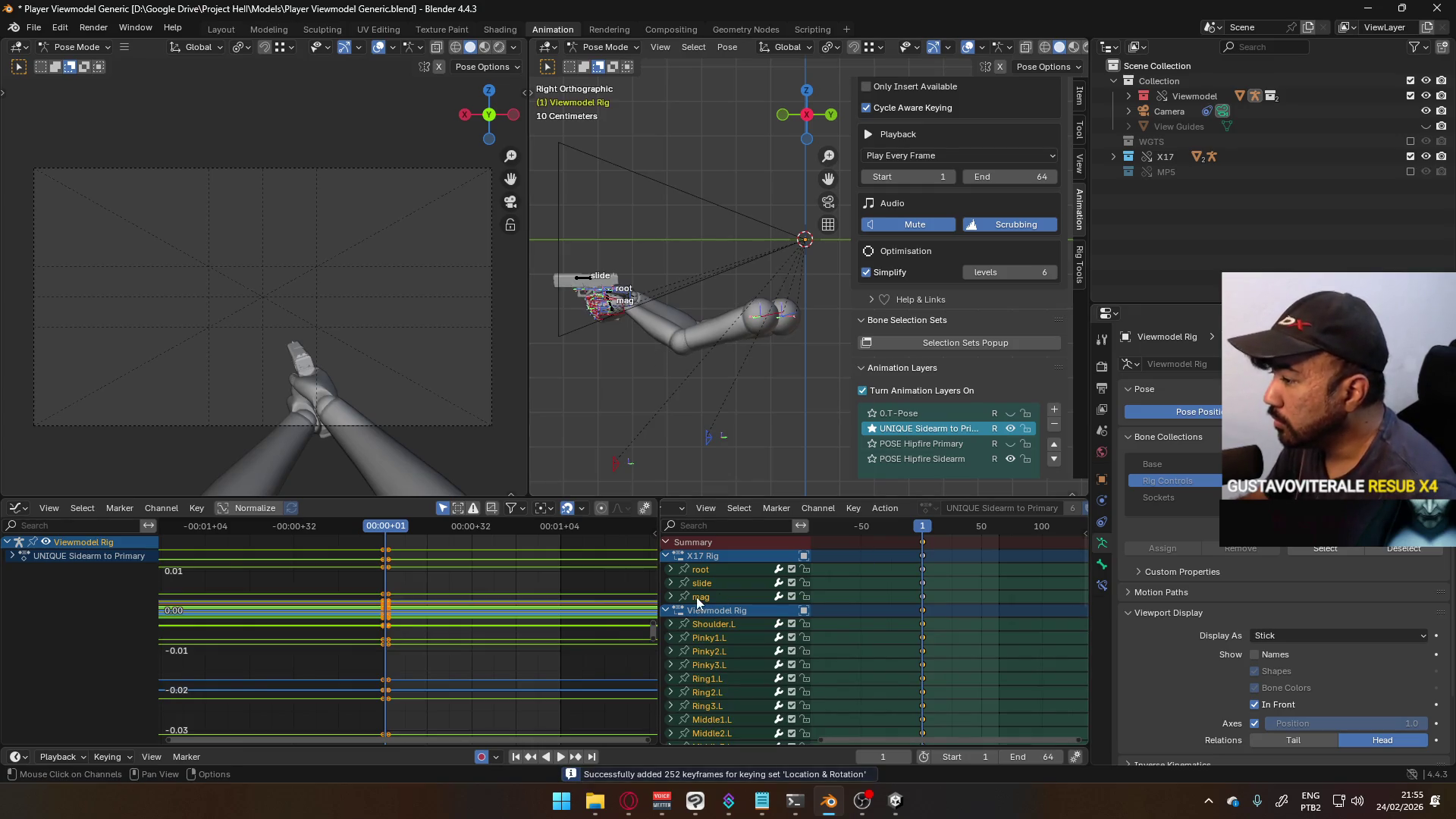
- Collapse the Viewmodel Rig and X17 Rig channel groups and save Player Viewmodel Generic.blend
click(667, 611)
click(665, 555)
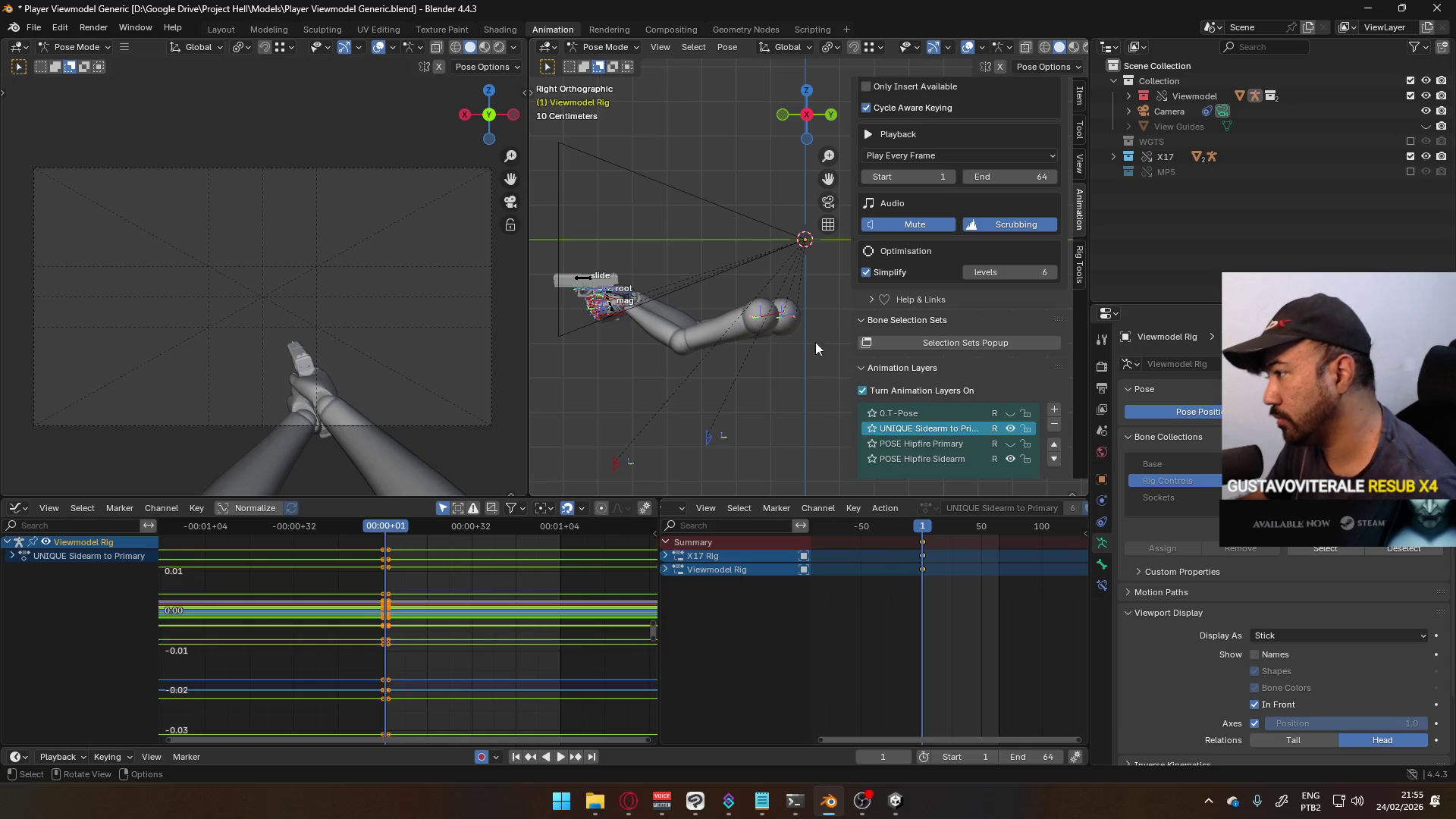
key(ctrl+s)
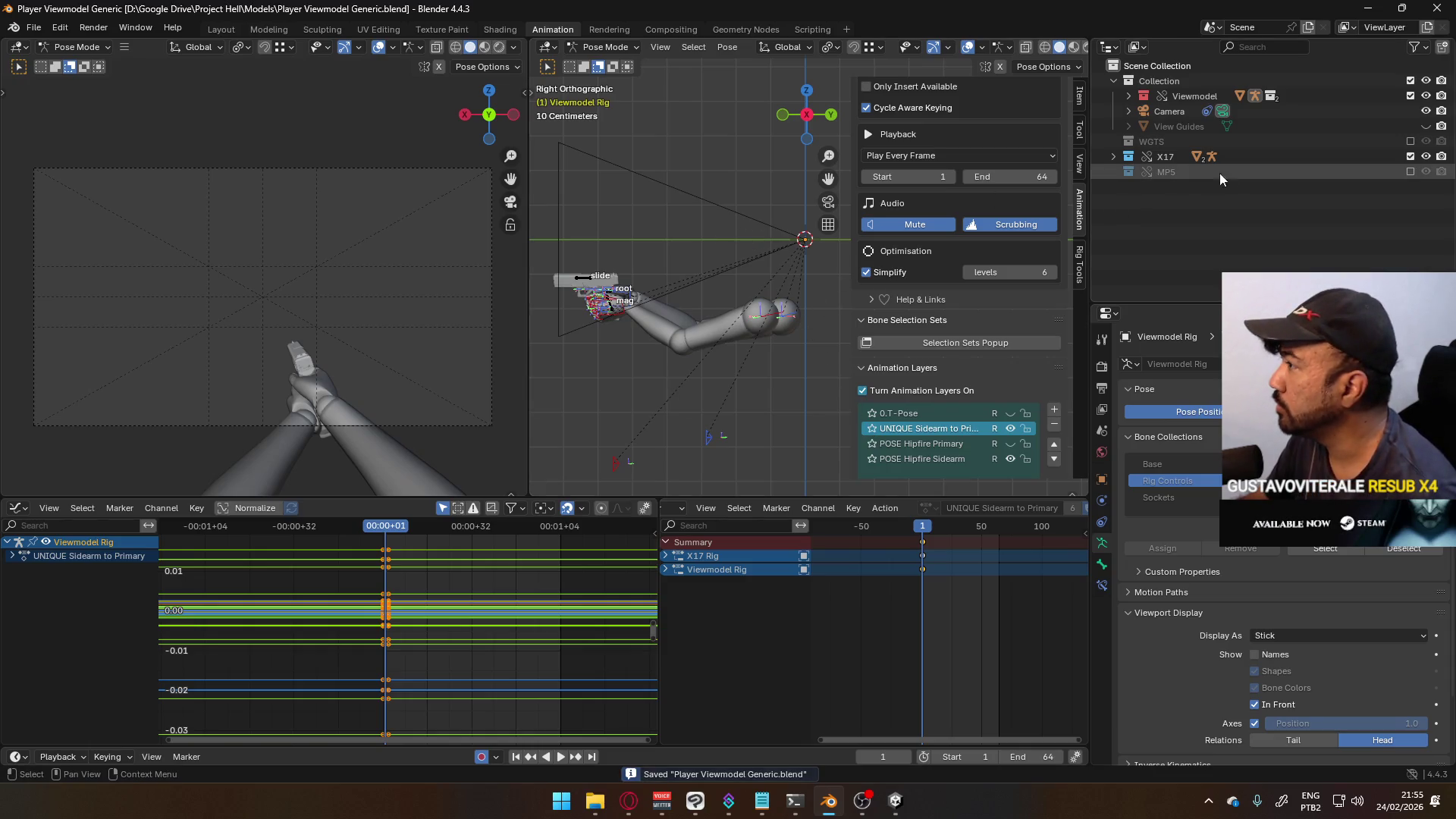
- Show the MP5 collection in the scene and make MP5 Rig the active object
click(1410, 171)
click(610, 47)
click(607, 59)
click(631, 286)
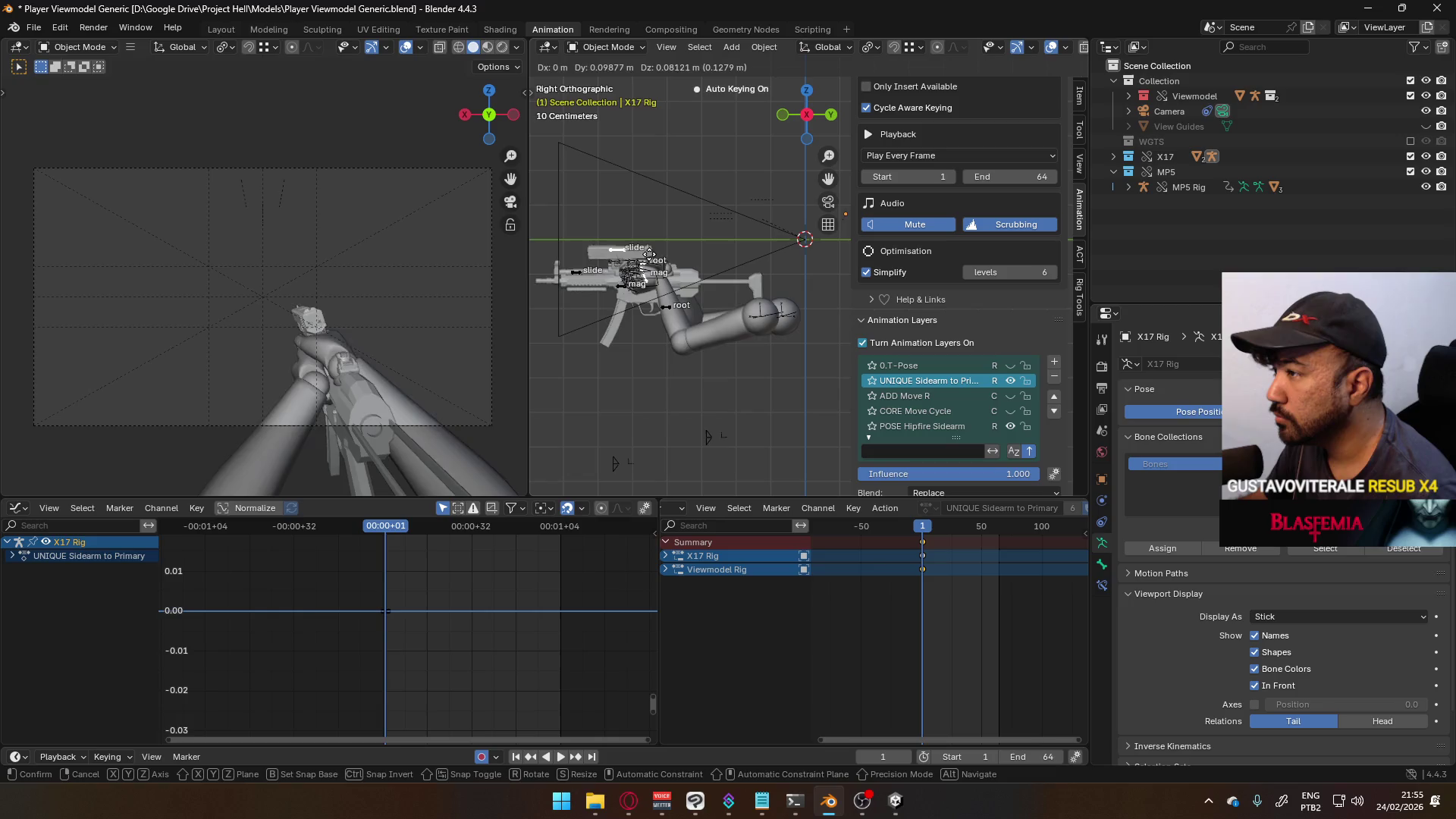
click(612, 289)
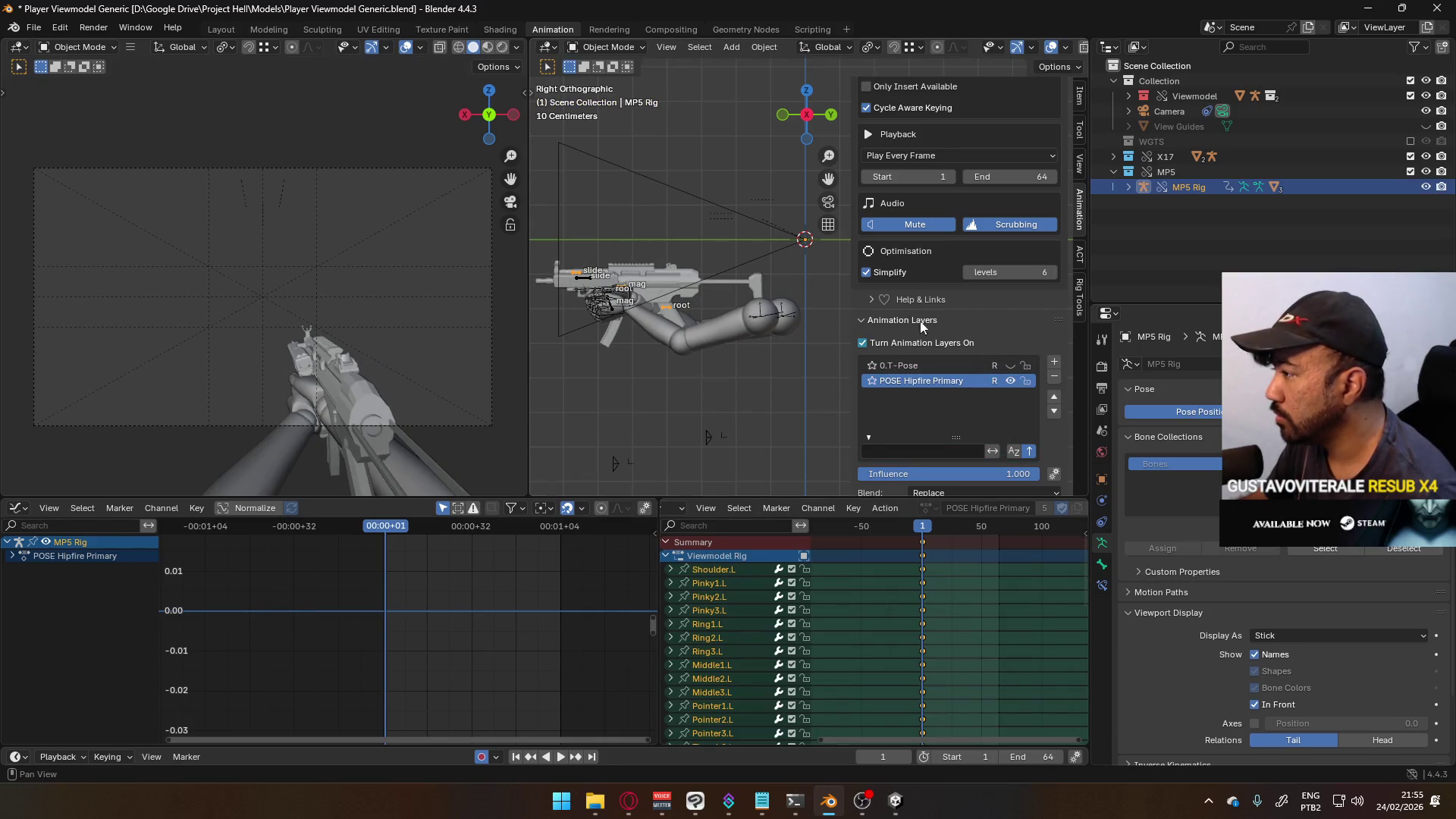
- Turn animation layers off, assign UNIQUE Sidearm to Primary as the action, and re-enable layers
click(898, 345)
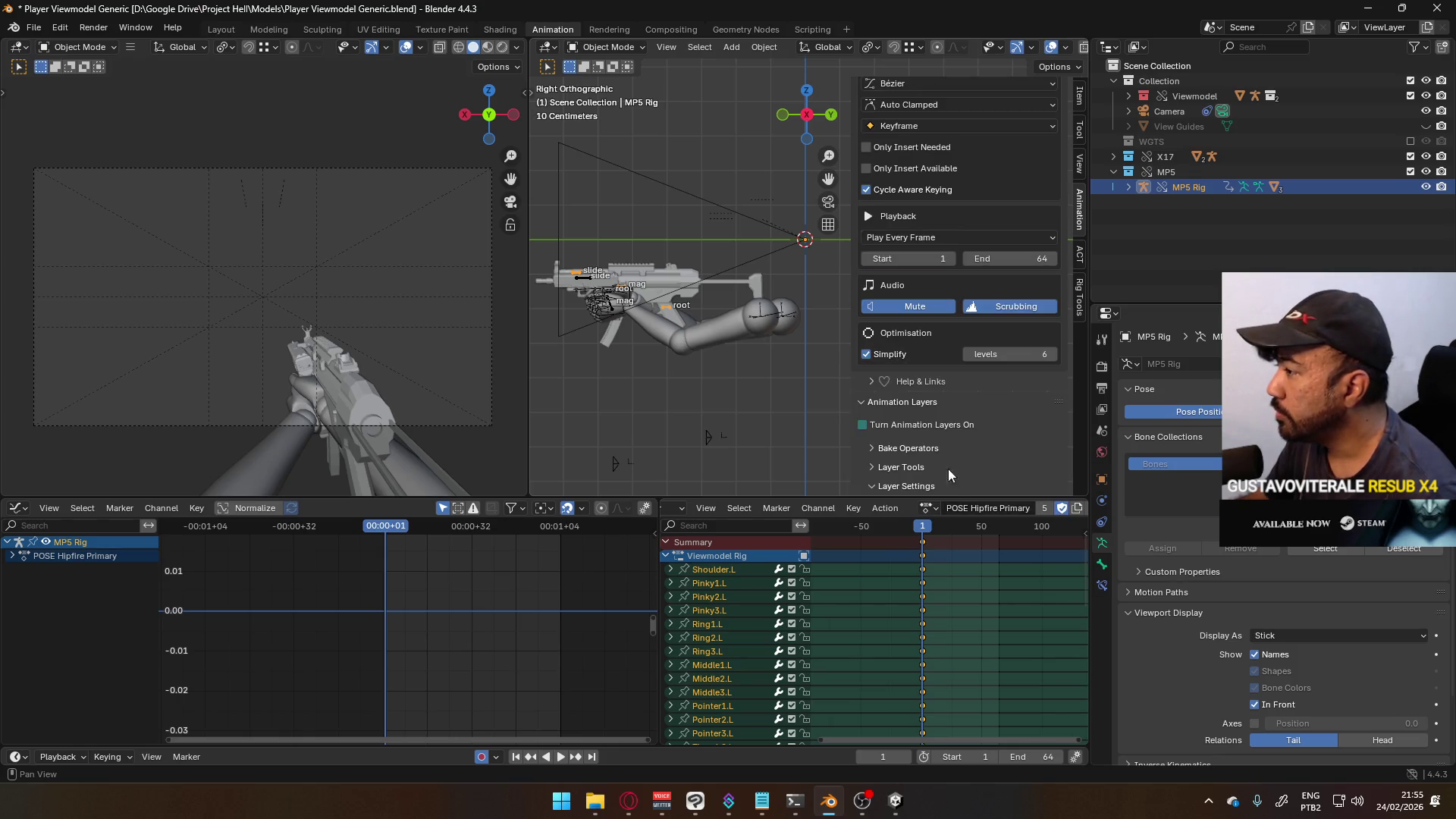
click(925, 510)
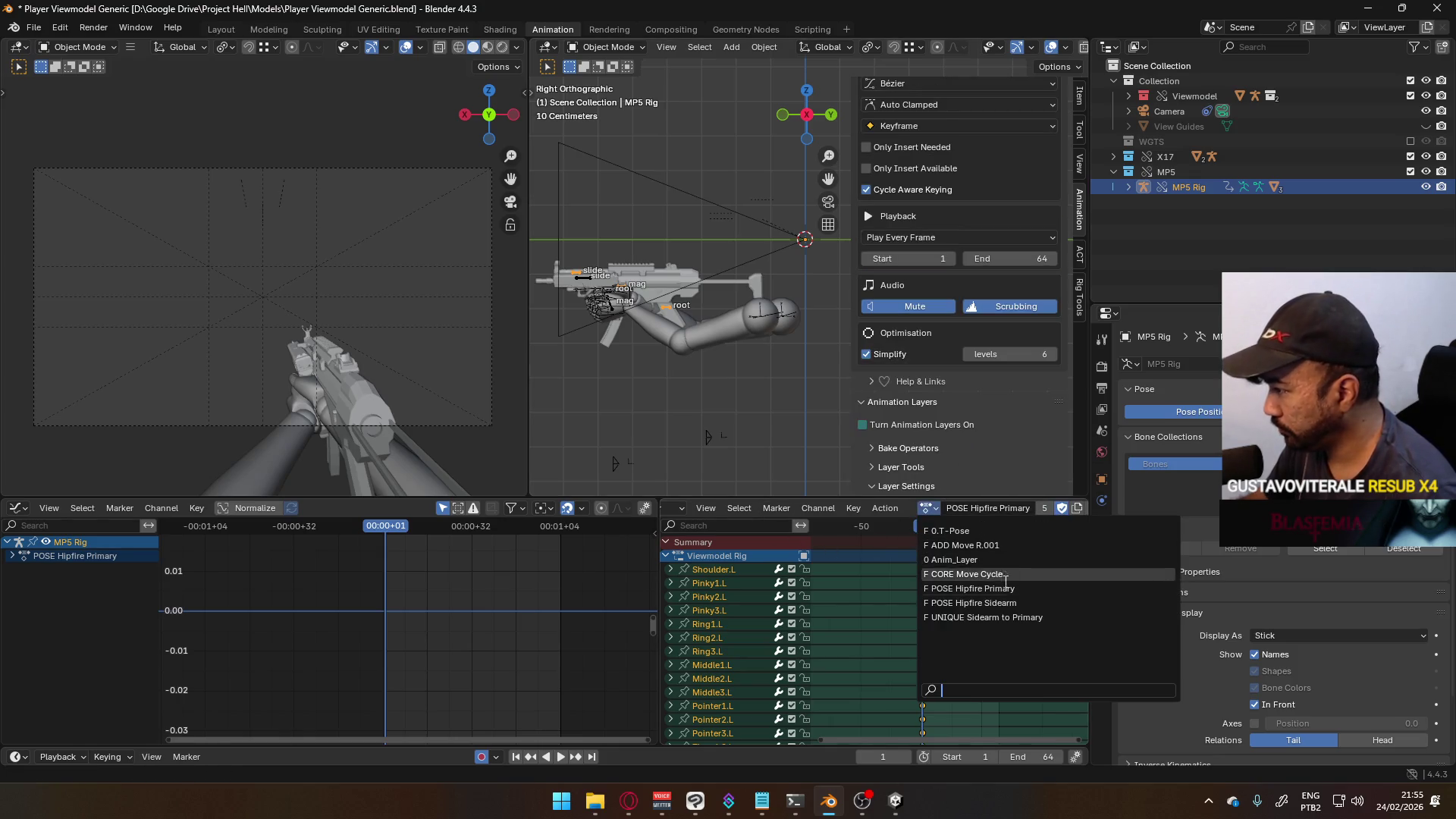
click(1007, 617)
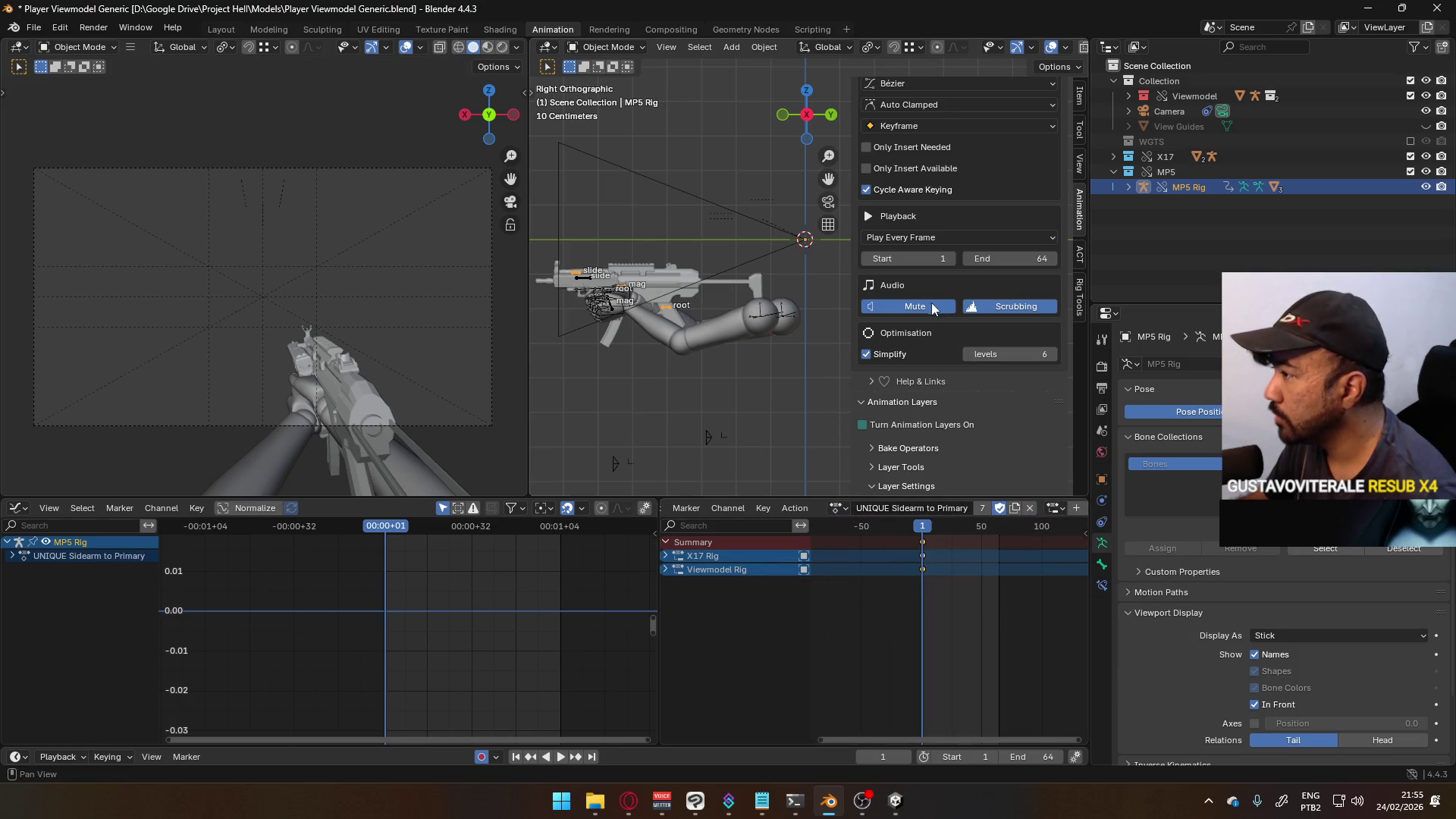
click(884, 423)
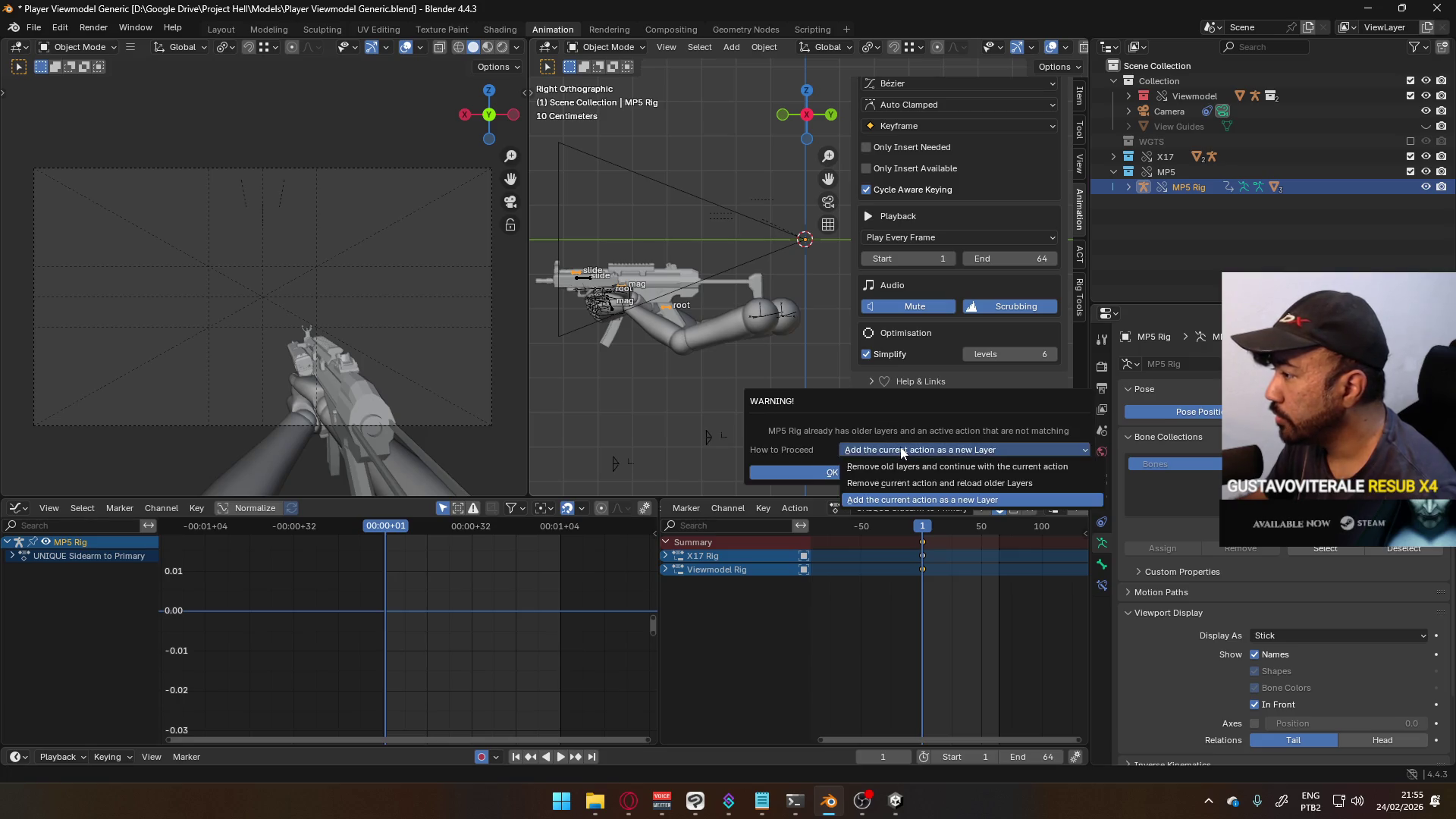
- Add the current action as a new layer and move it below the unlocked 0.T-Pose layer
click(832, 470)
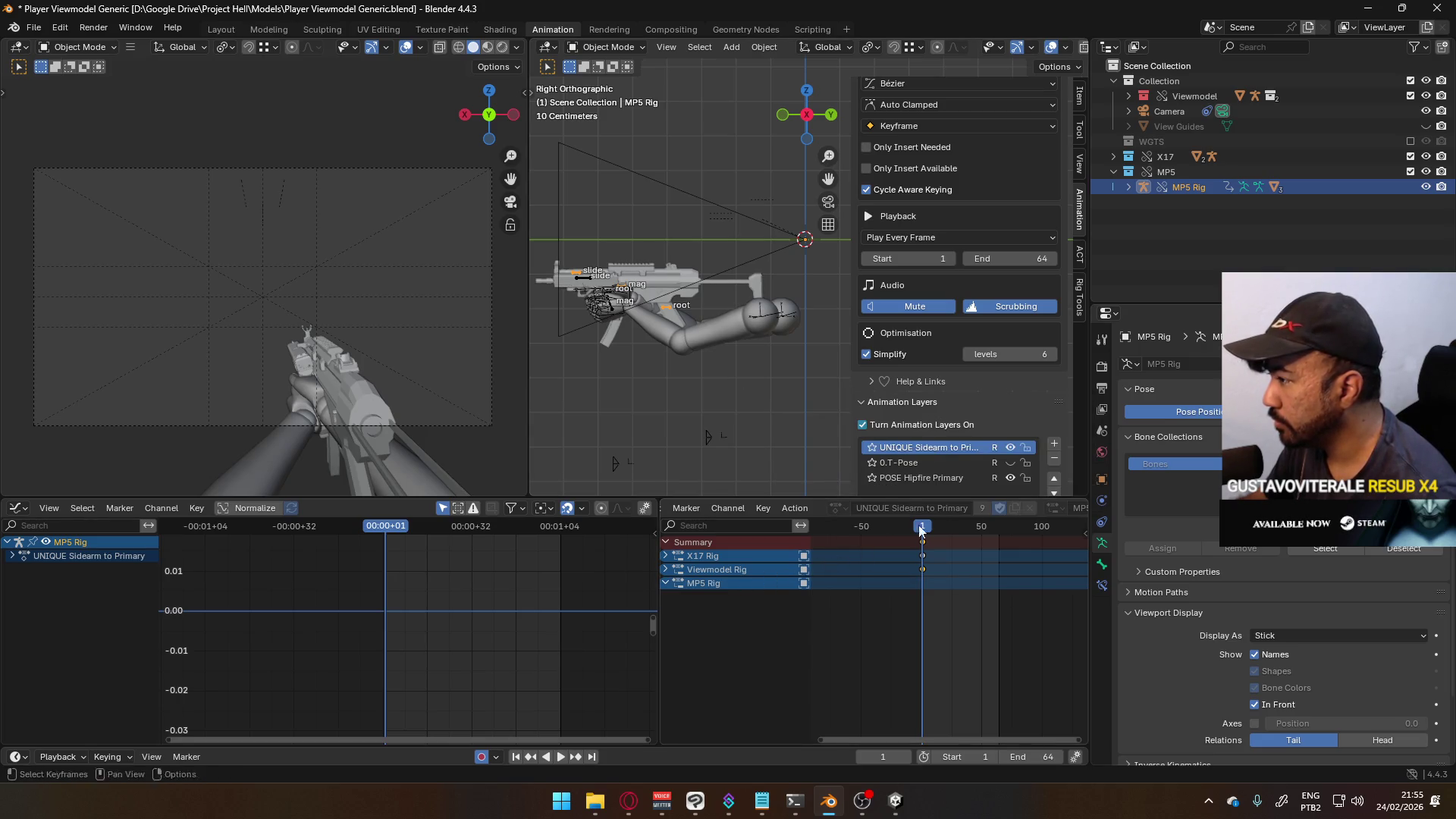
click(1027, 463)
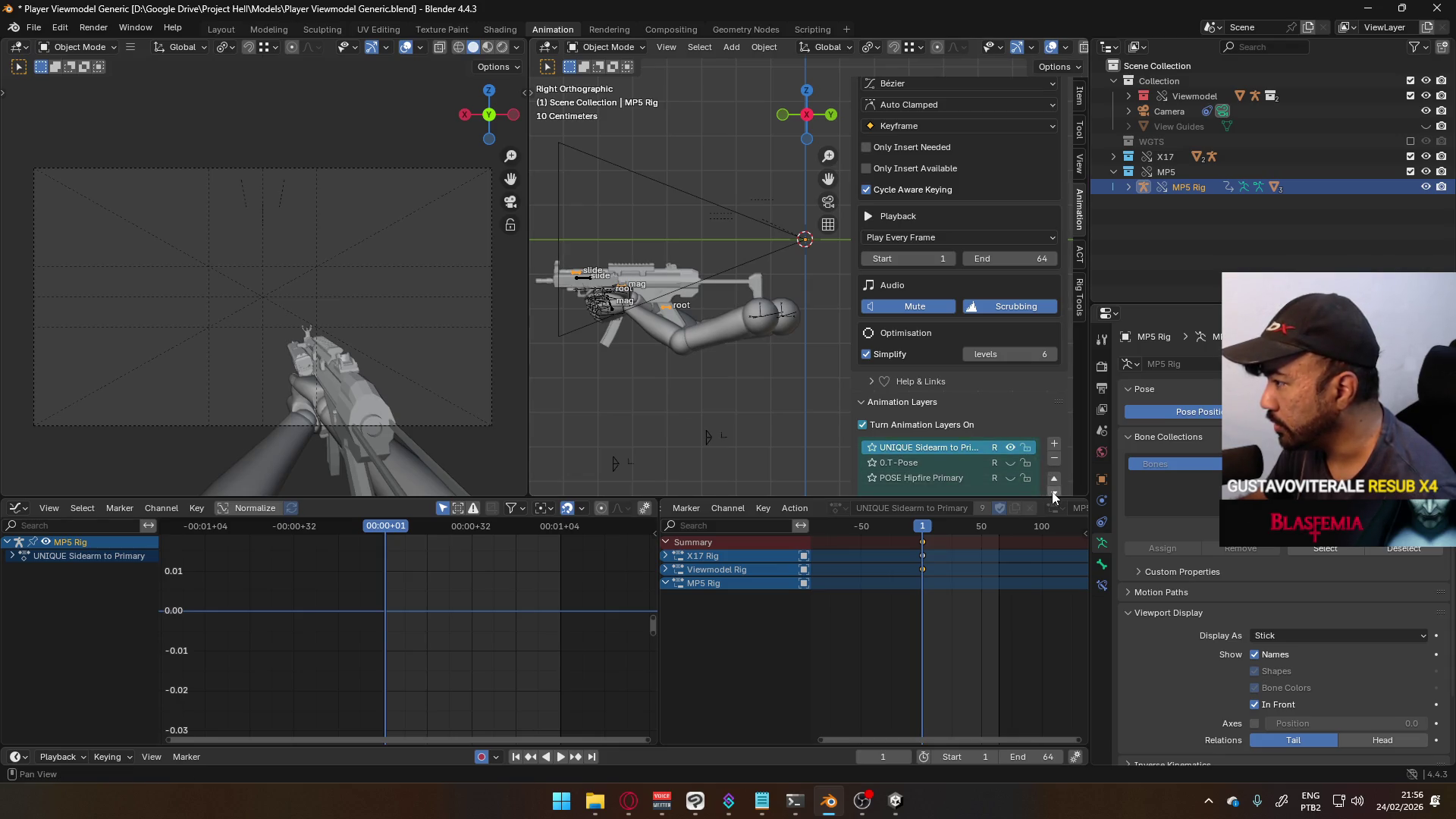
click(1053, 495)
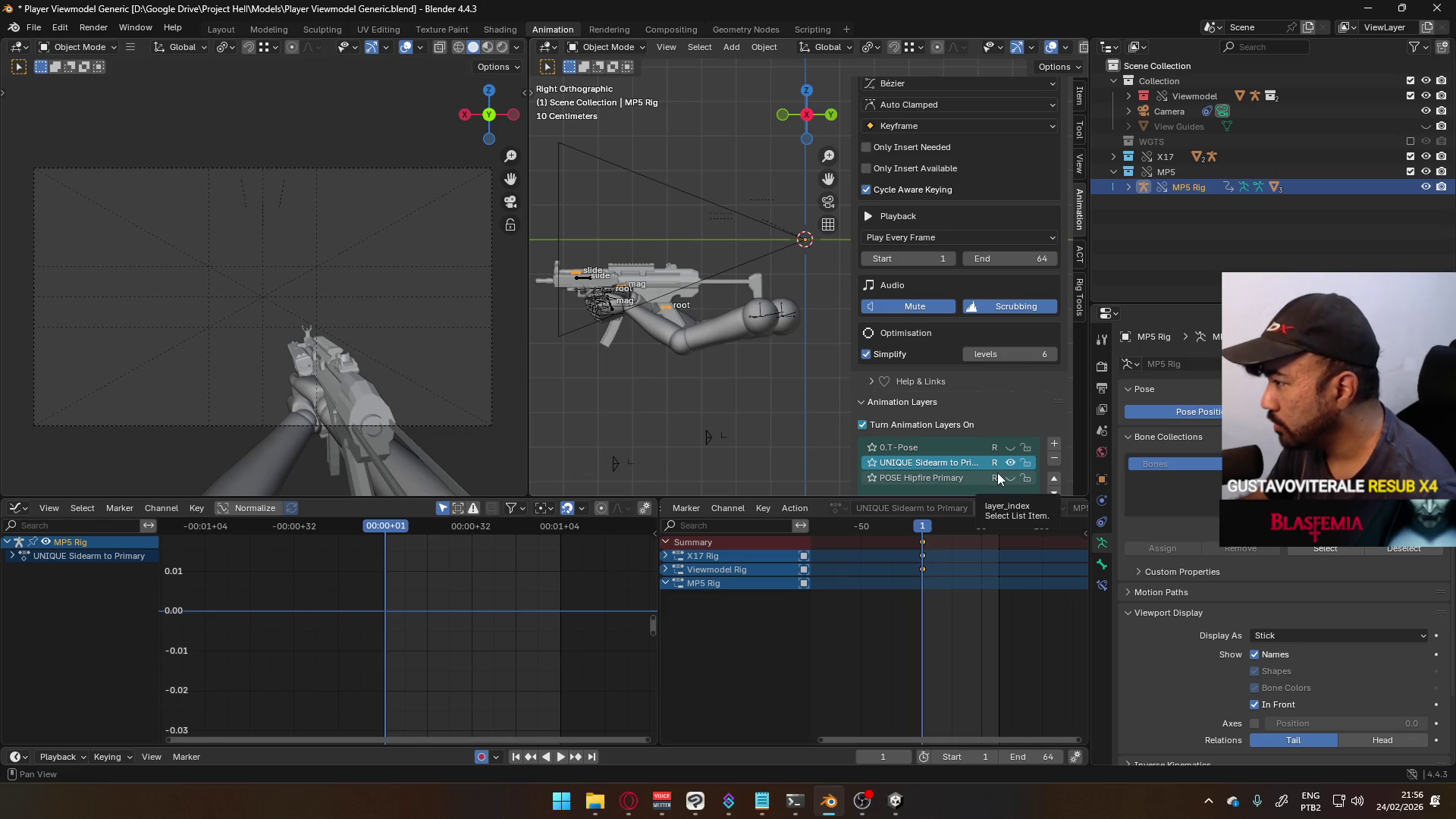
- Key location and rotation of the MP5 Rig bones at frame 1 in Pose Mode
click(599, 47)
click(603, 100)
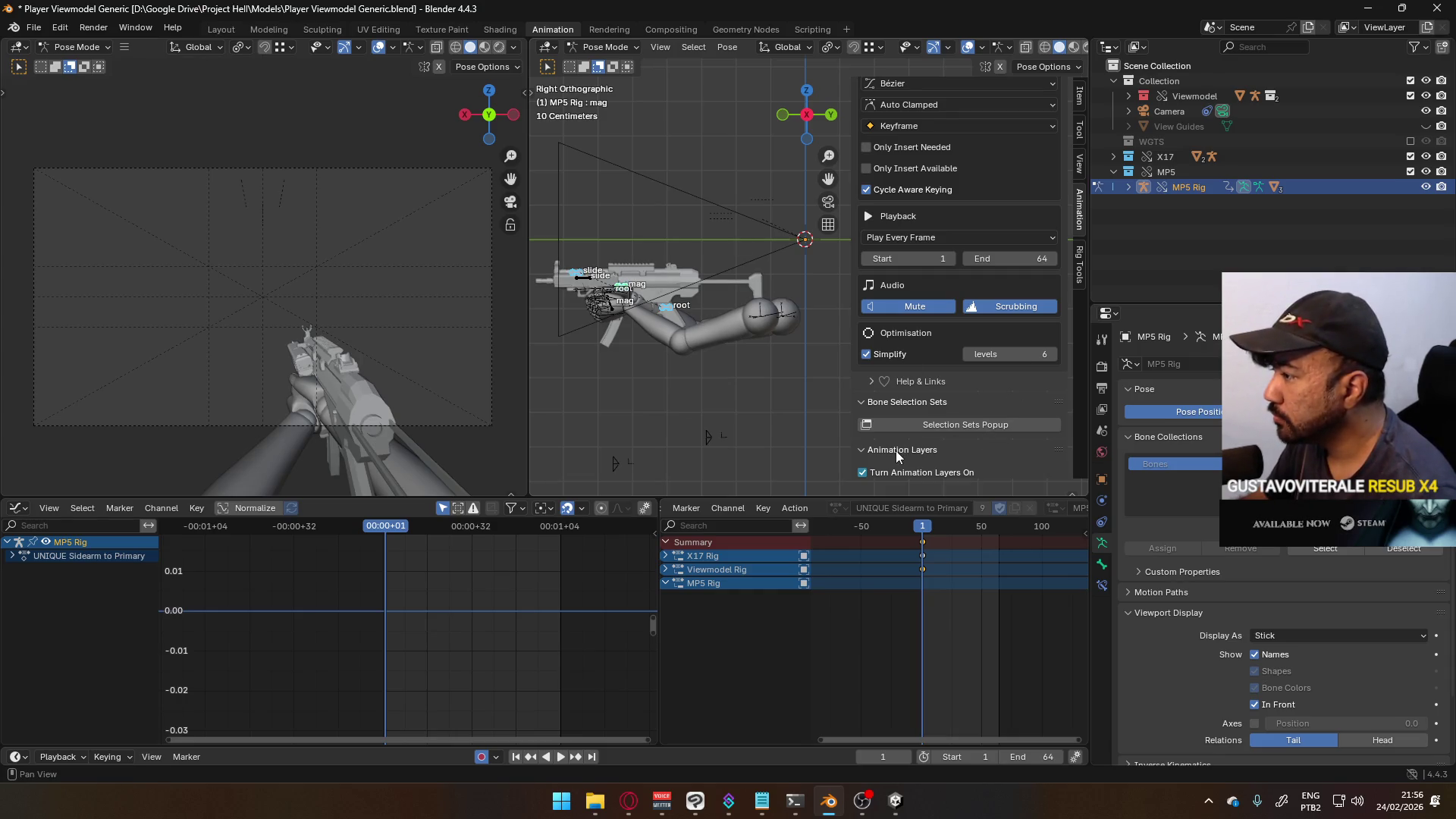
key(i)
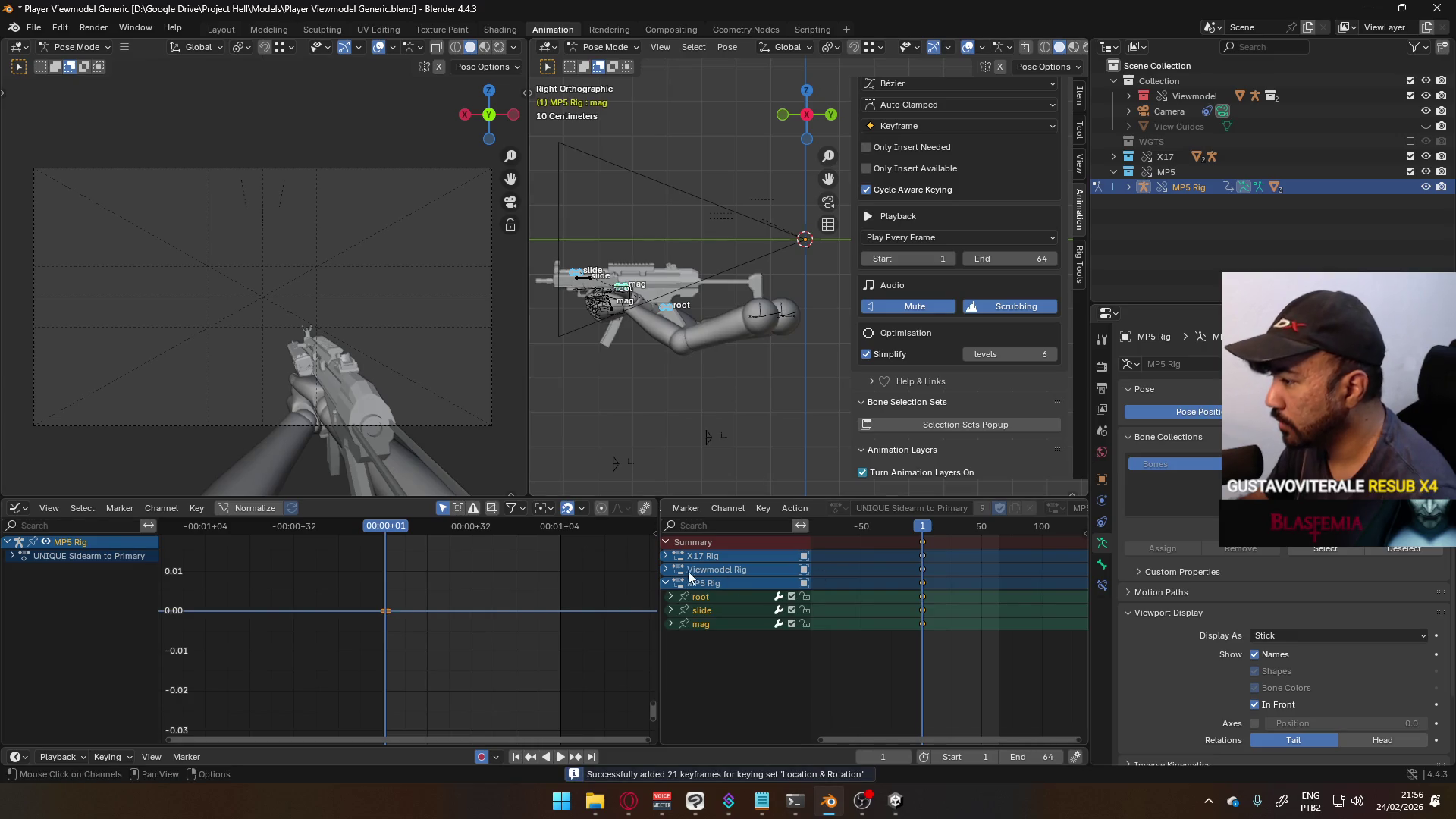
click(665, 583)
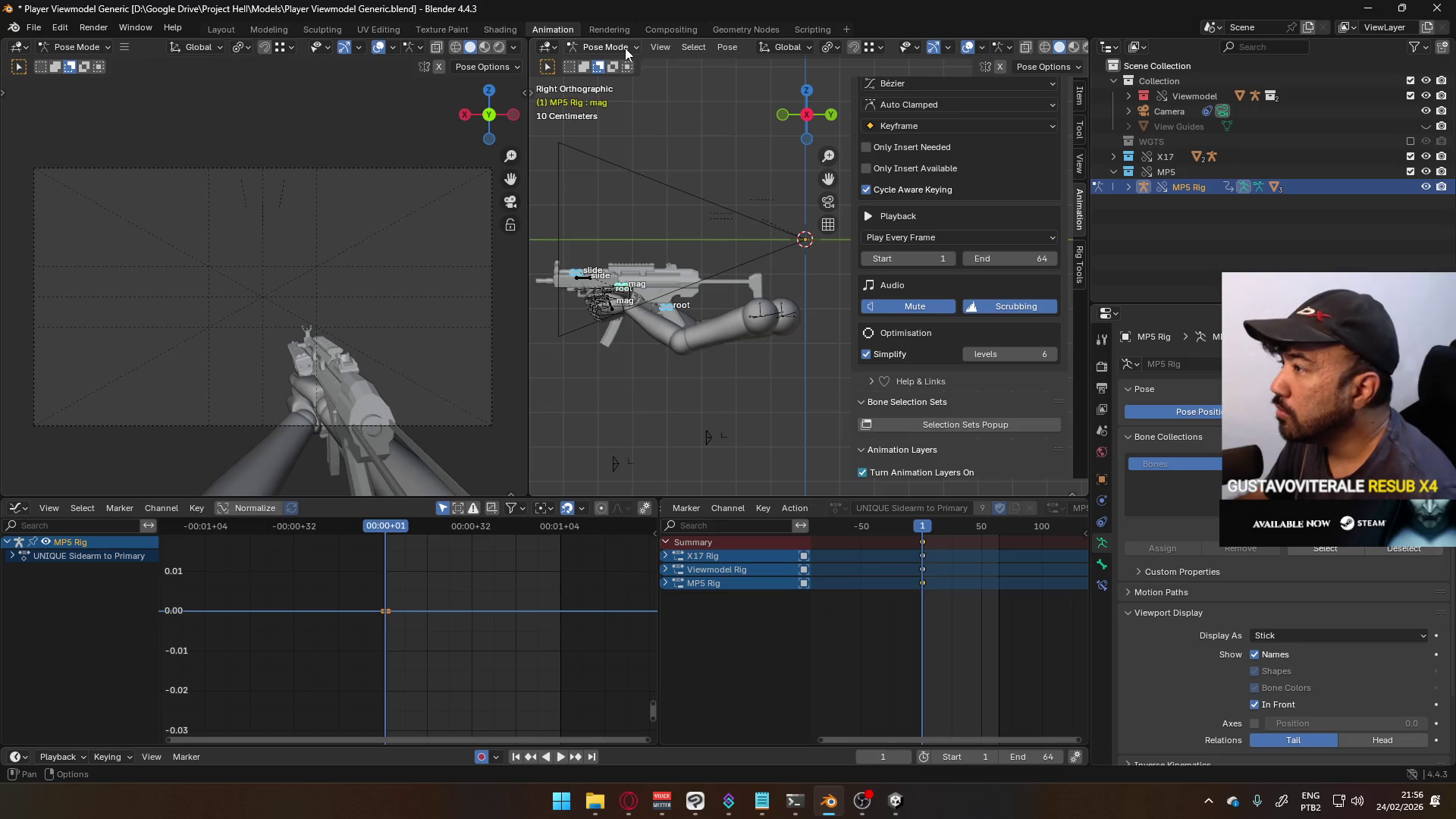
click(587, 48)
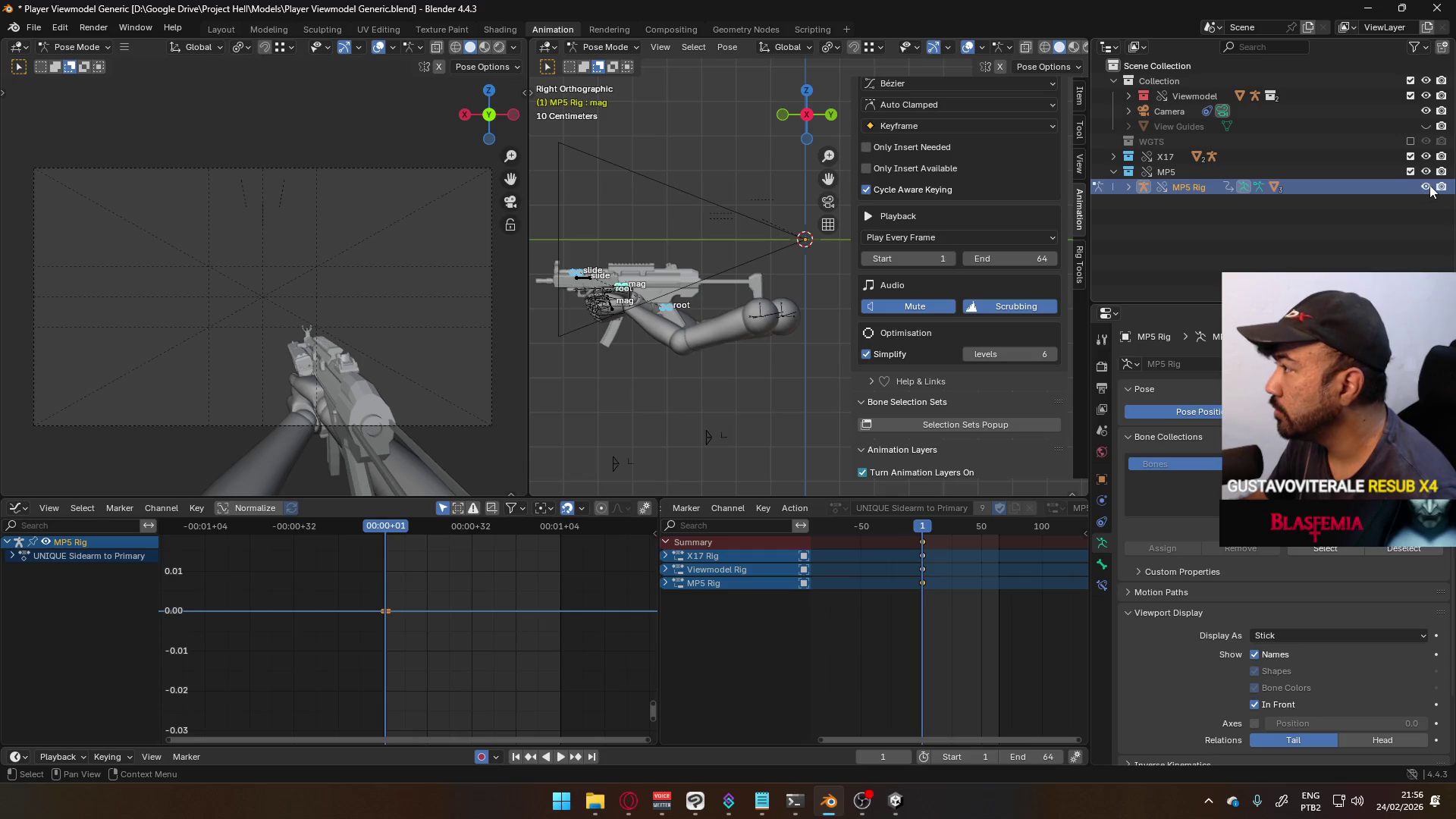
- Return MP5 Rig to Object Mode and hide it along with the MP5 collection
click(1425, 187)
click(599, 47)
click(606, 66)
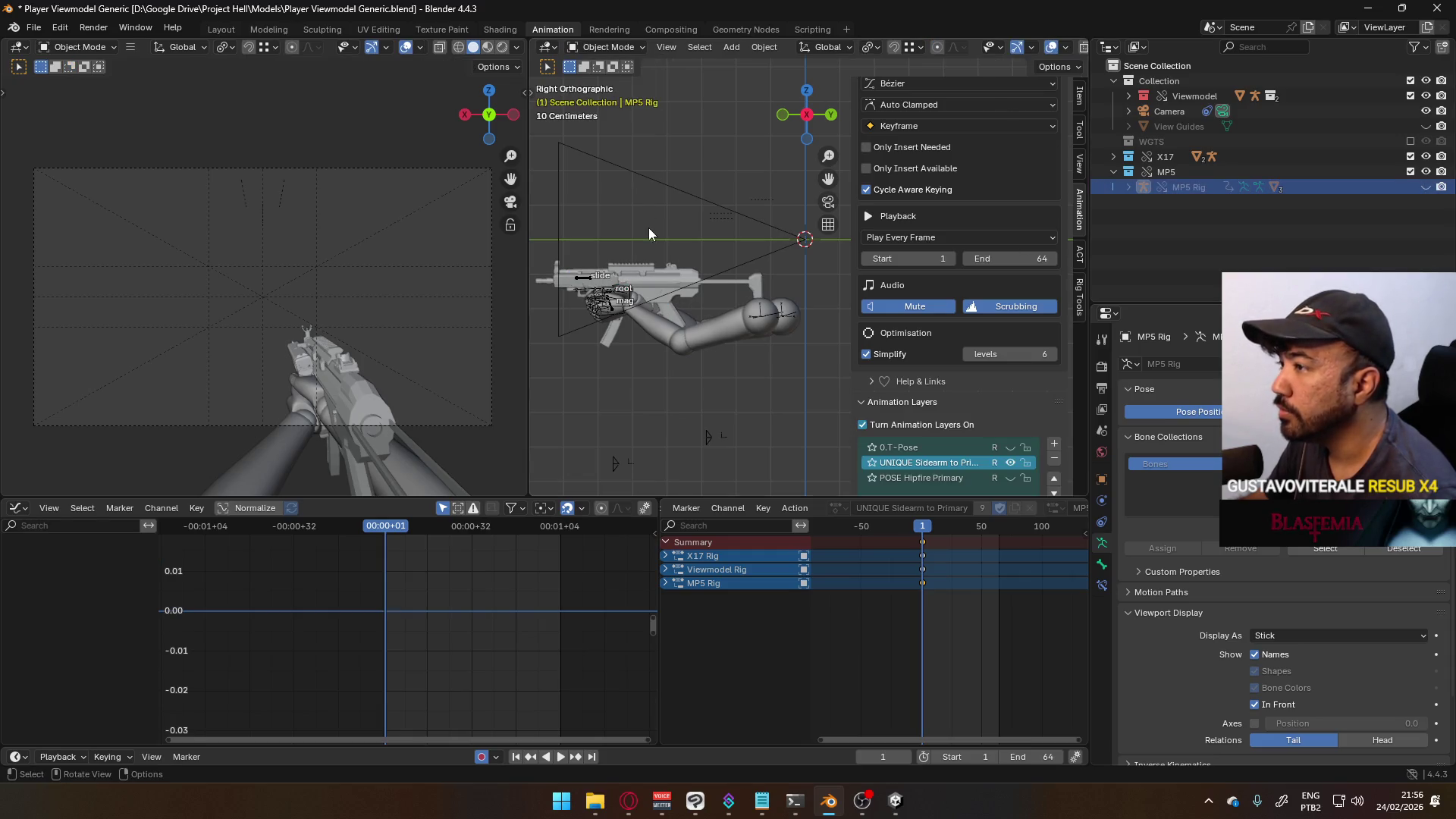
click(1425, 172)
click(1113, 172)
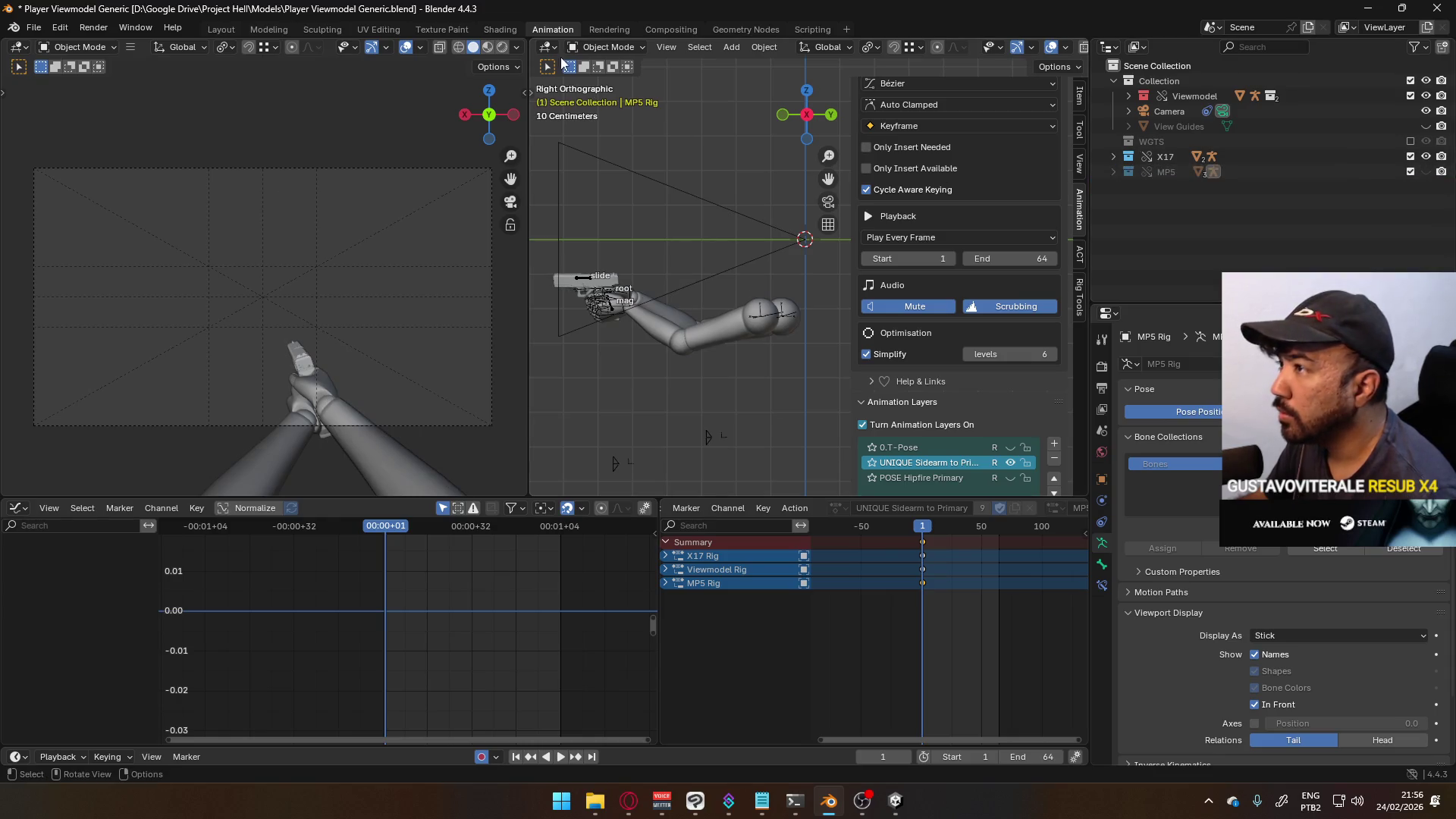
click(606, 47)
- Make X17 Rig active, switch it to Pose Mode, and zoom in on the pistol and hands
click(581, 279)
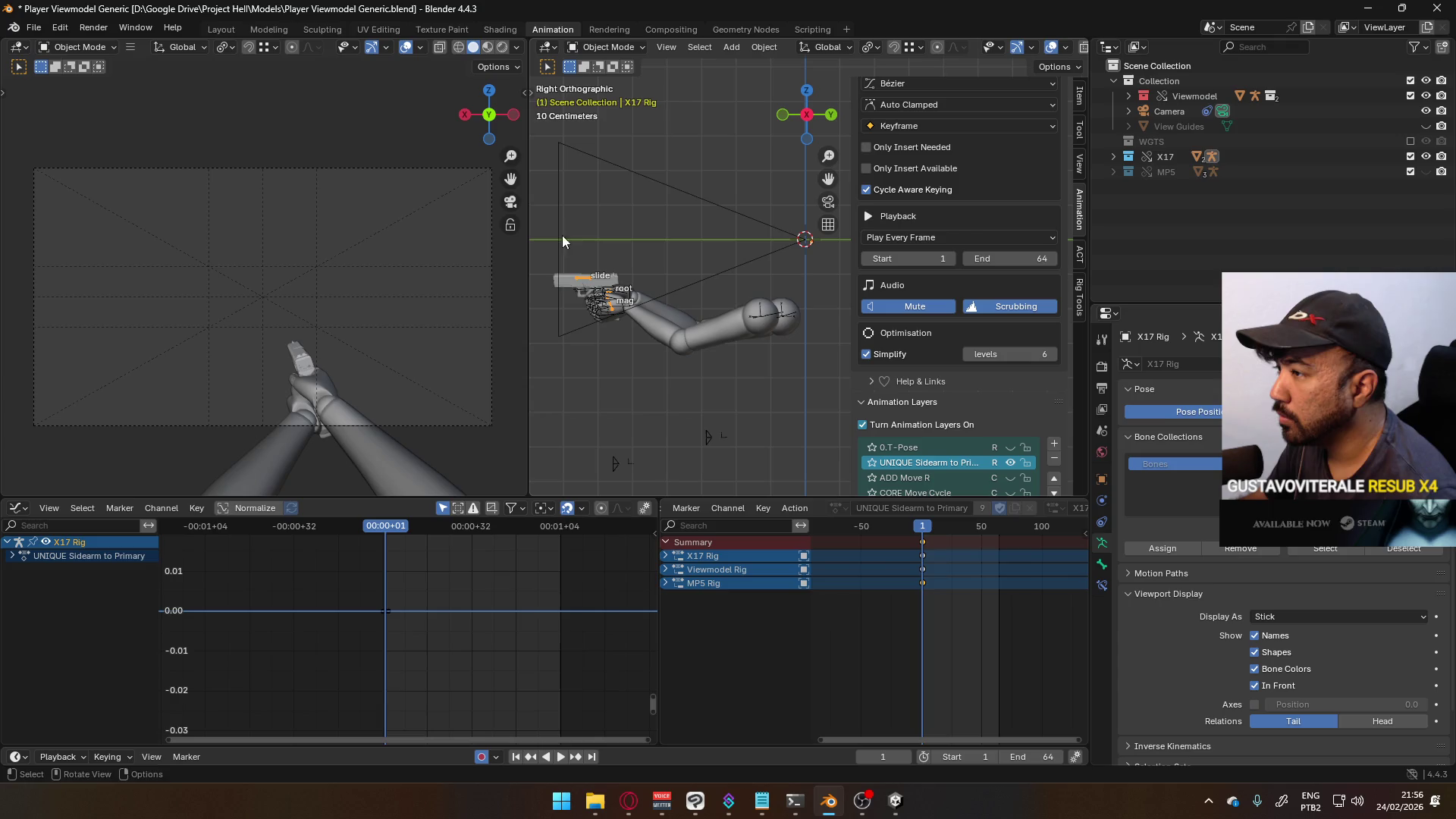
click(607, 47)
click(603, 98)
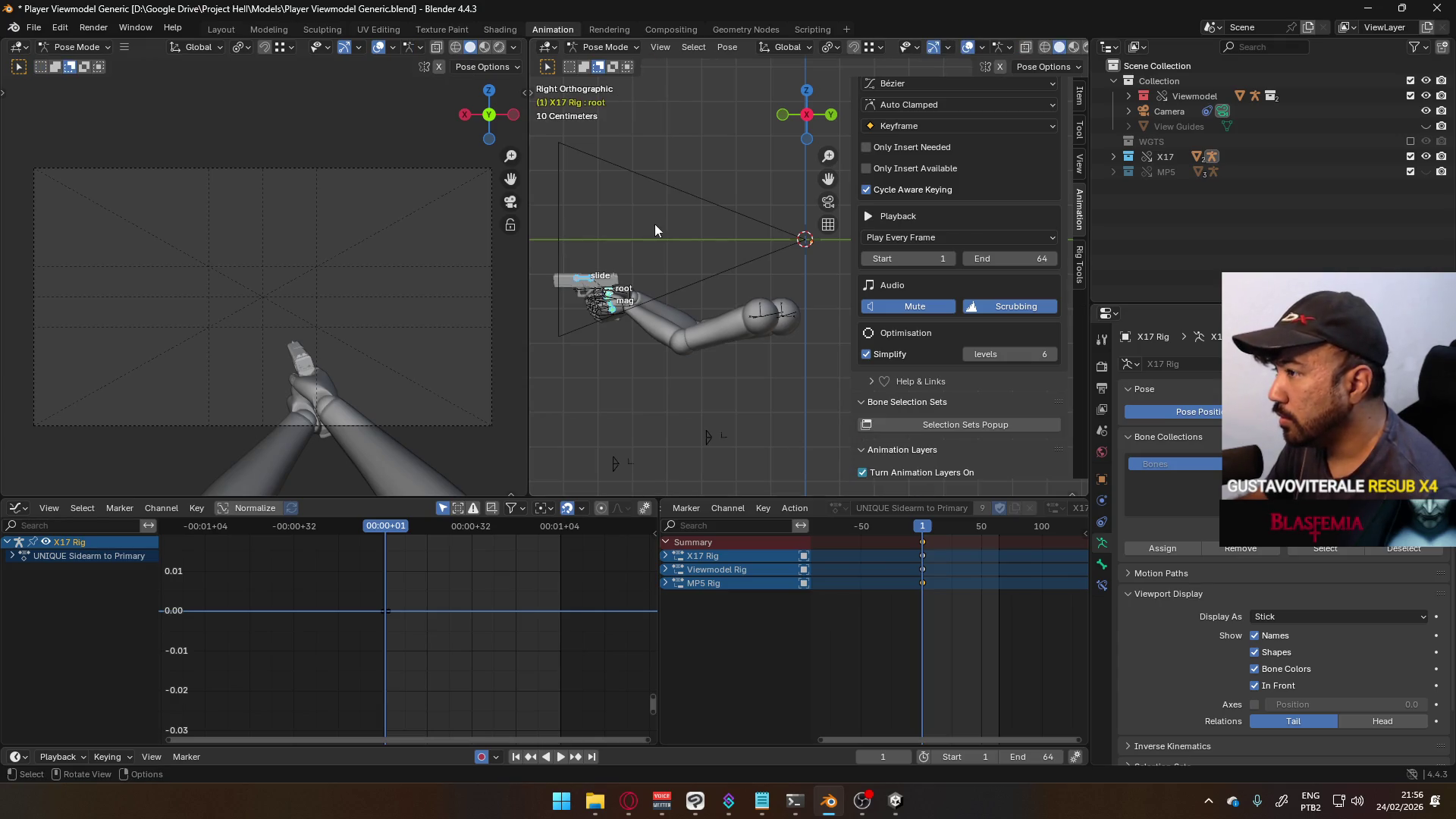
shift+middle_drag(607, 296, 681, 364)
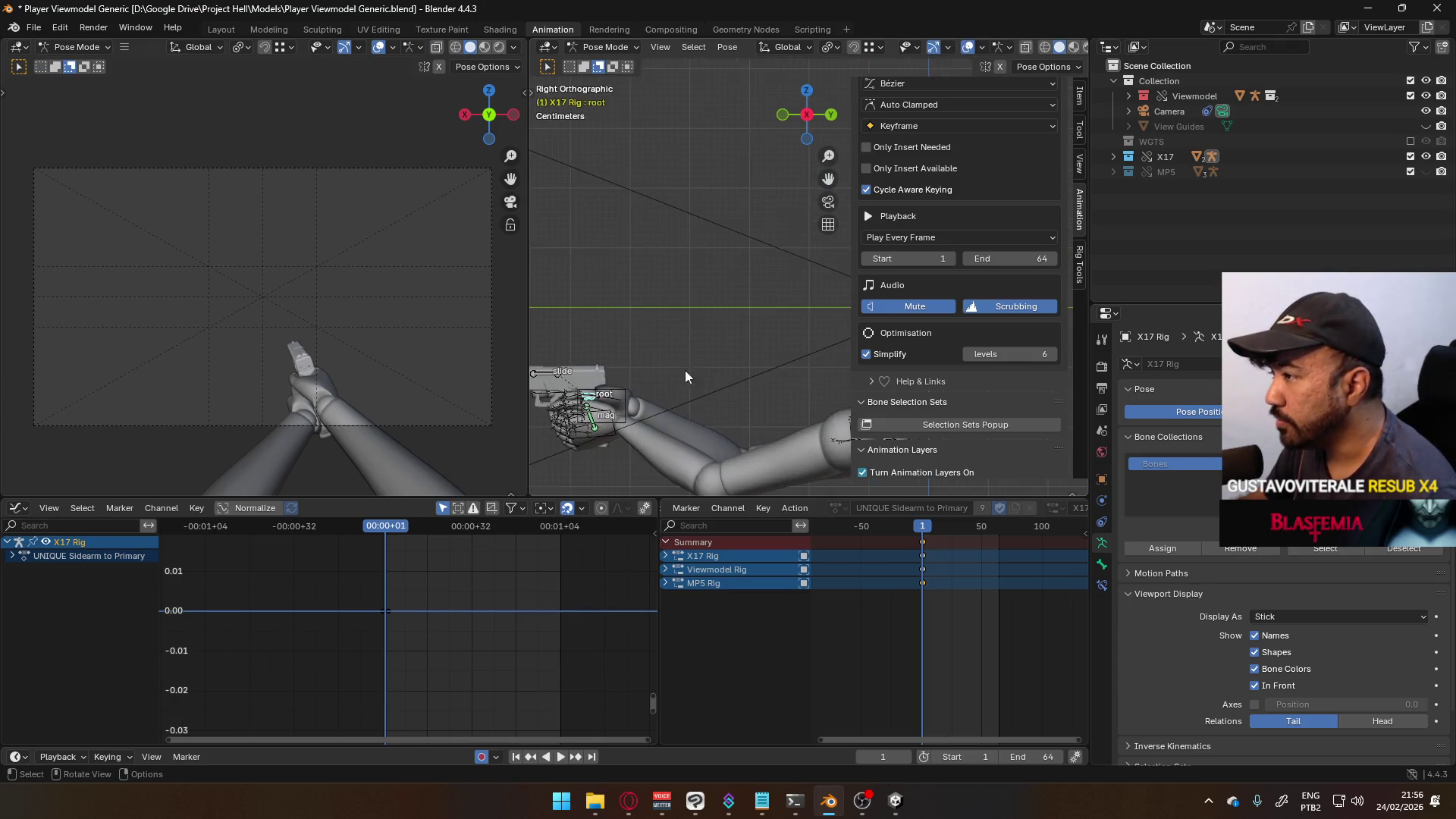
scroll(737, 249, up, 3)
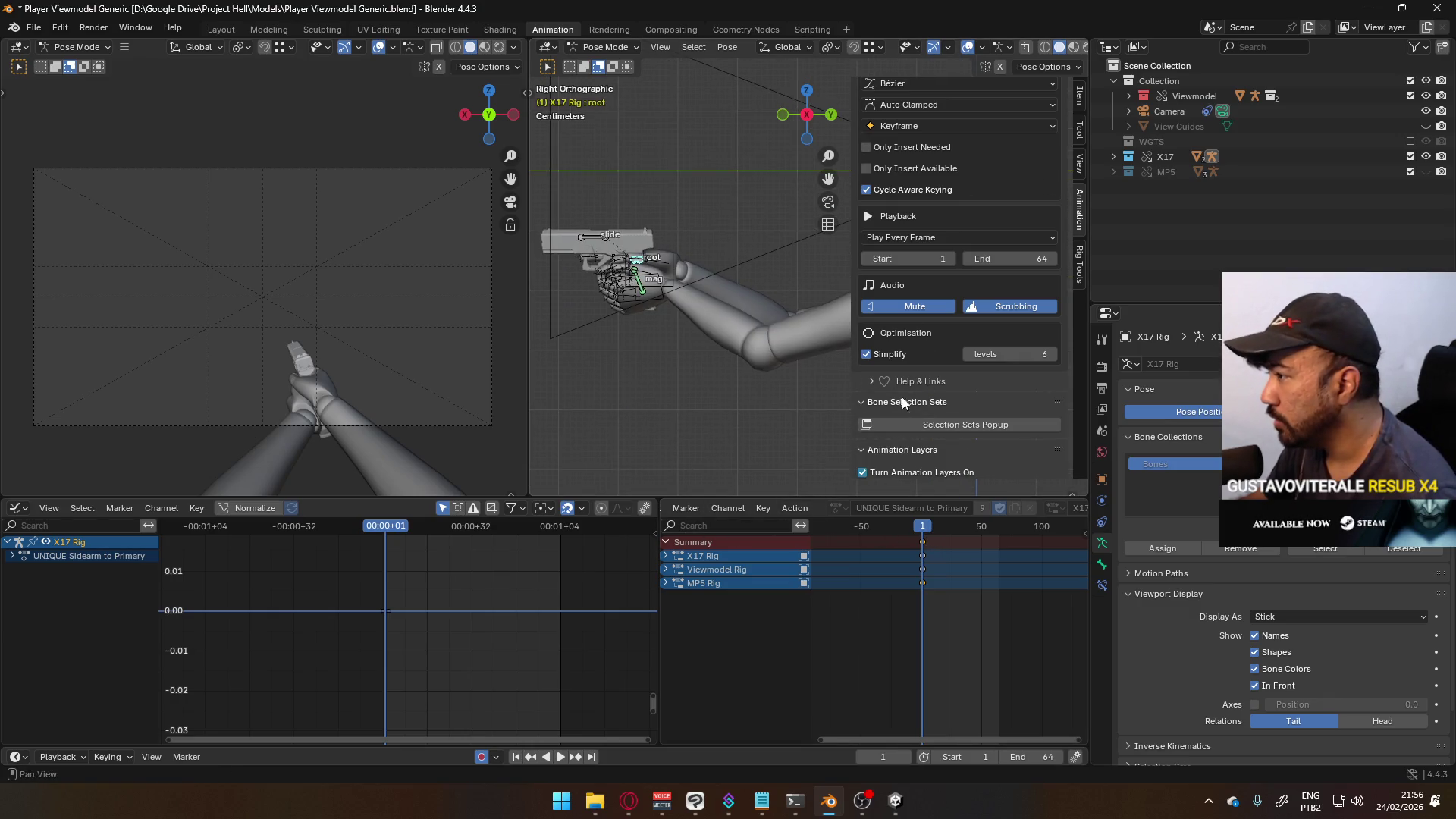
scroll(976, 356, down, 5)
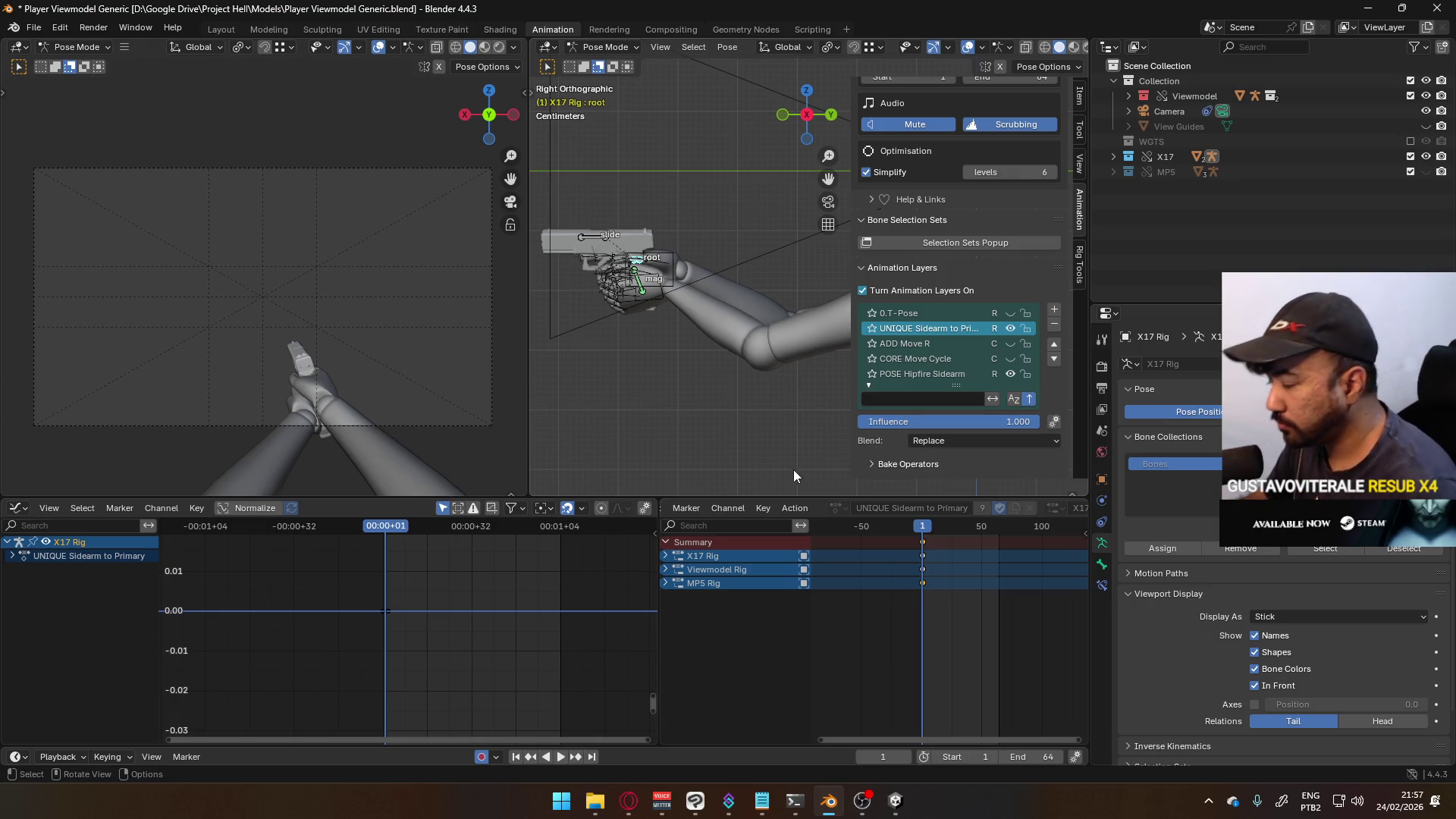
- Key location and rotation of the X17 pistol rig at frame 1
mouse_move(681, 381)
middle_down()
mouse_move(858, 399)
mouse_move(825, 423)
middle_up()
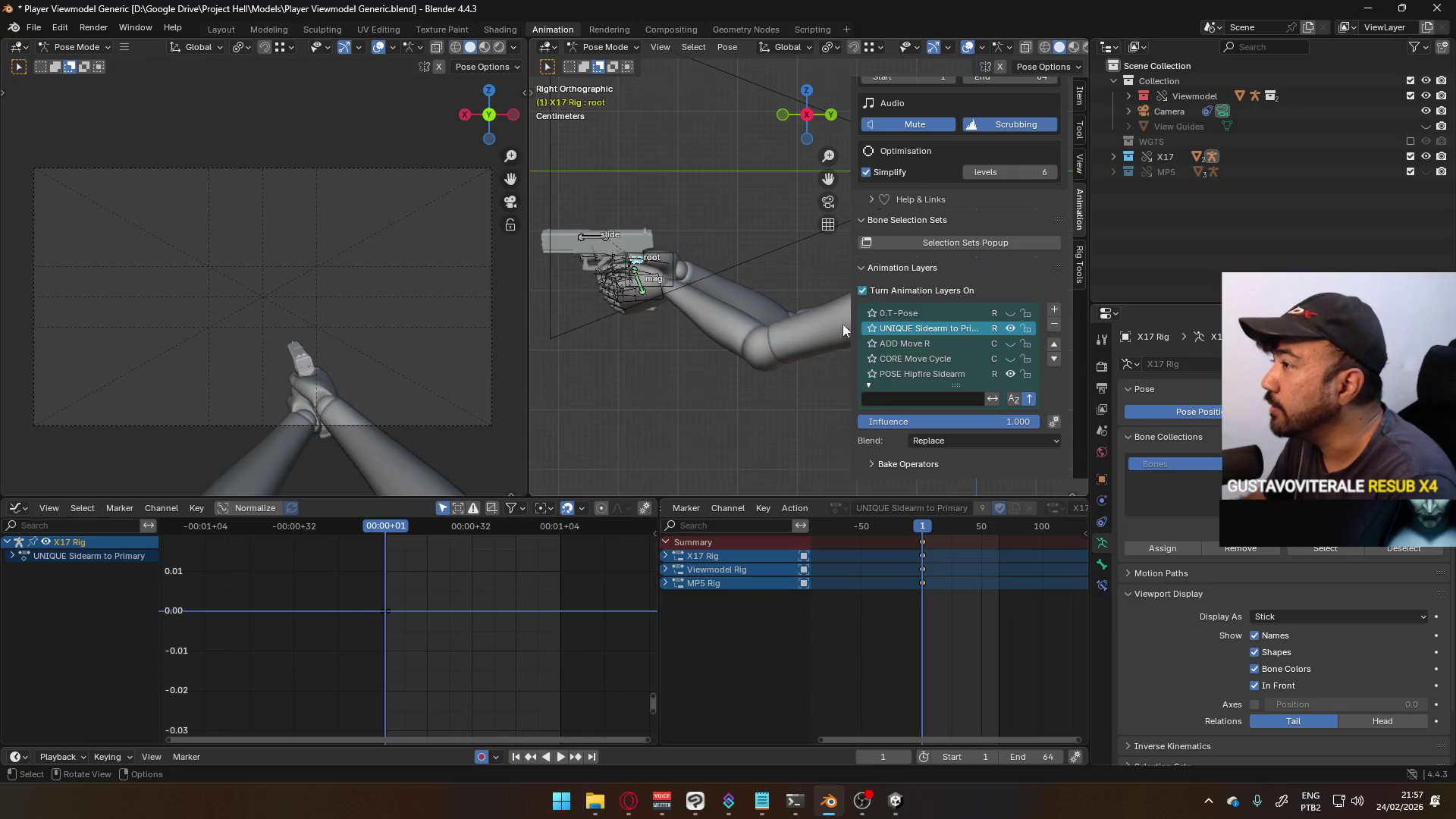
drag(855, 117, 901, 118)
drag(900, 270, 872, 280)
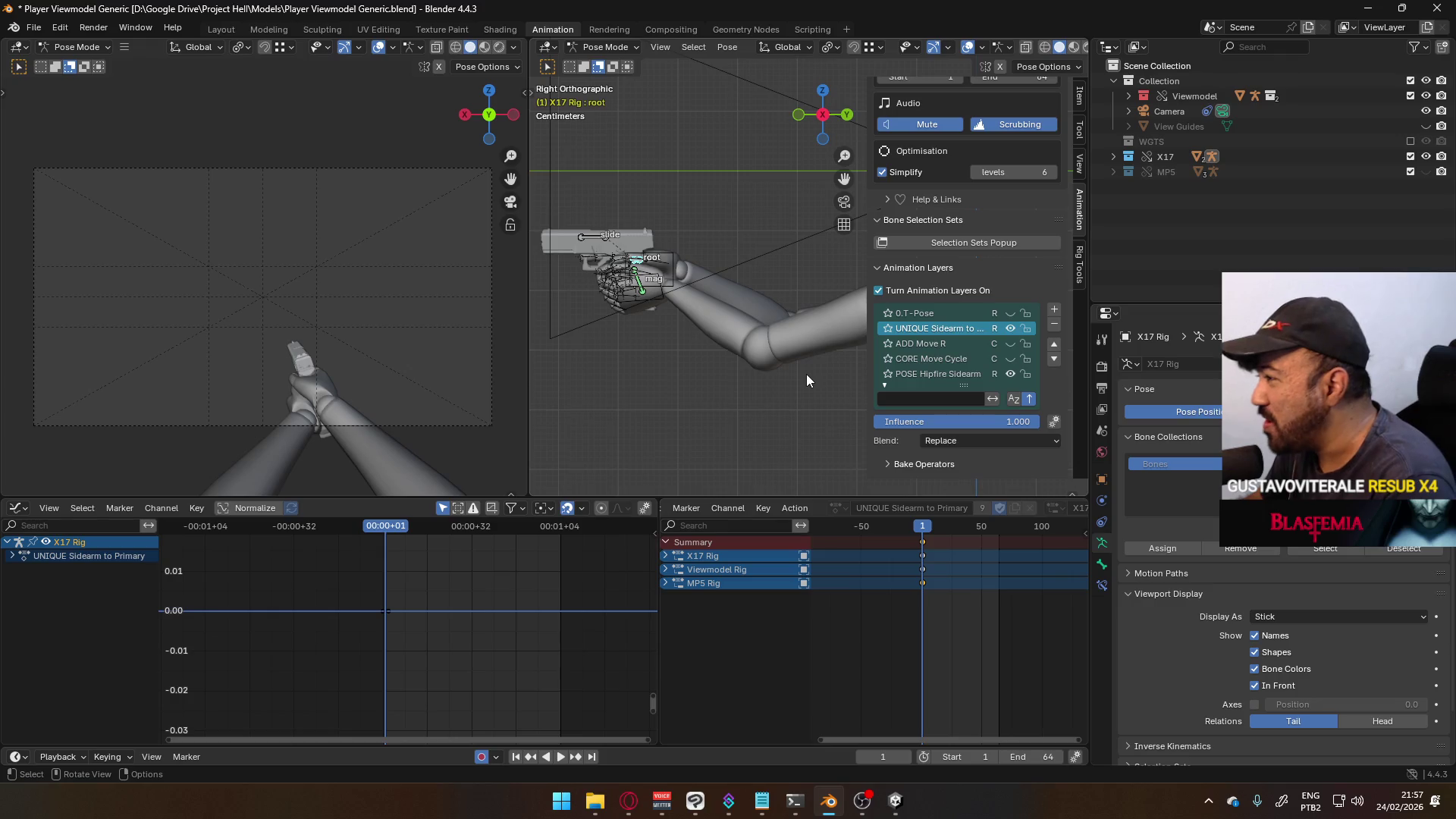
mouse_move(790, 361)
middle_down()
mouse_move(698, 364)
mouse_move(864, 359)
mouse_move(796, 435)
middle_up()
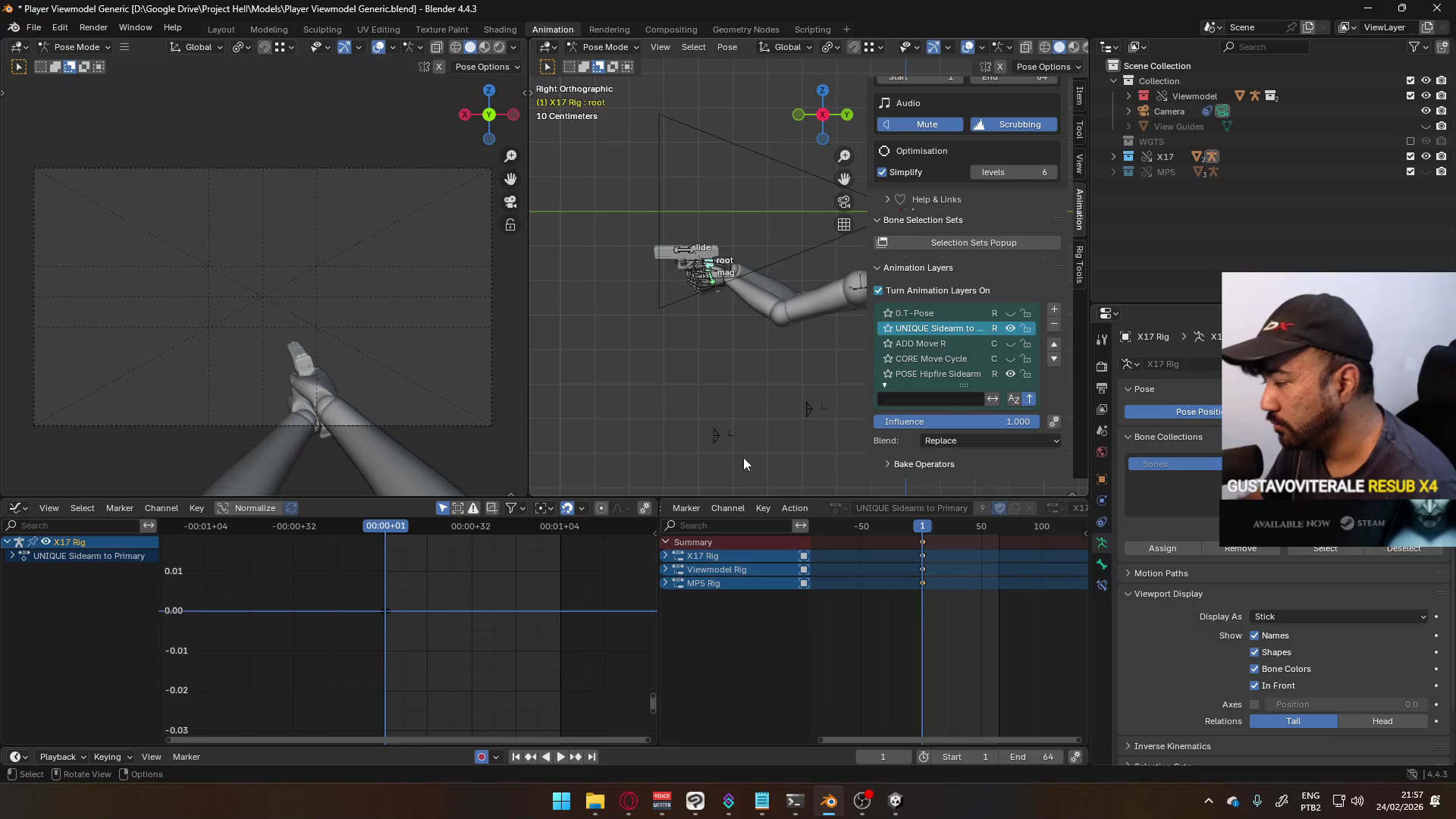
shift+middle_drag(753, 388, 661, 374)
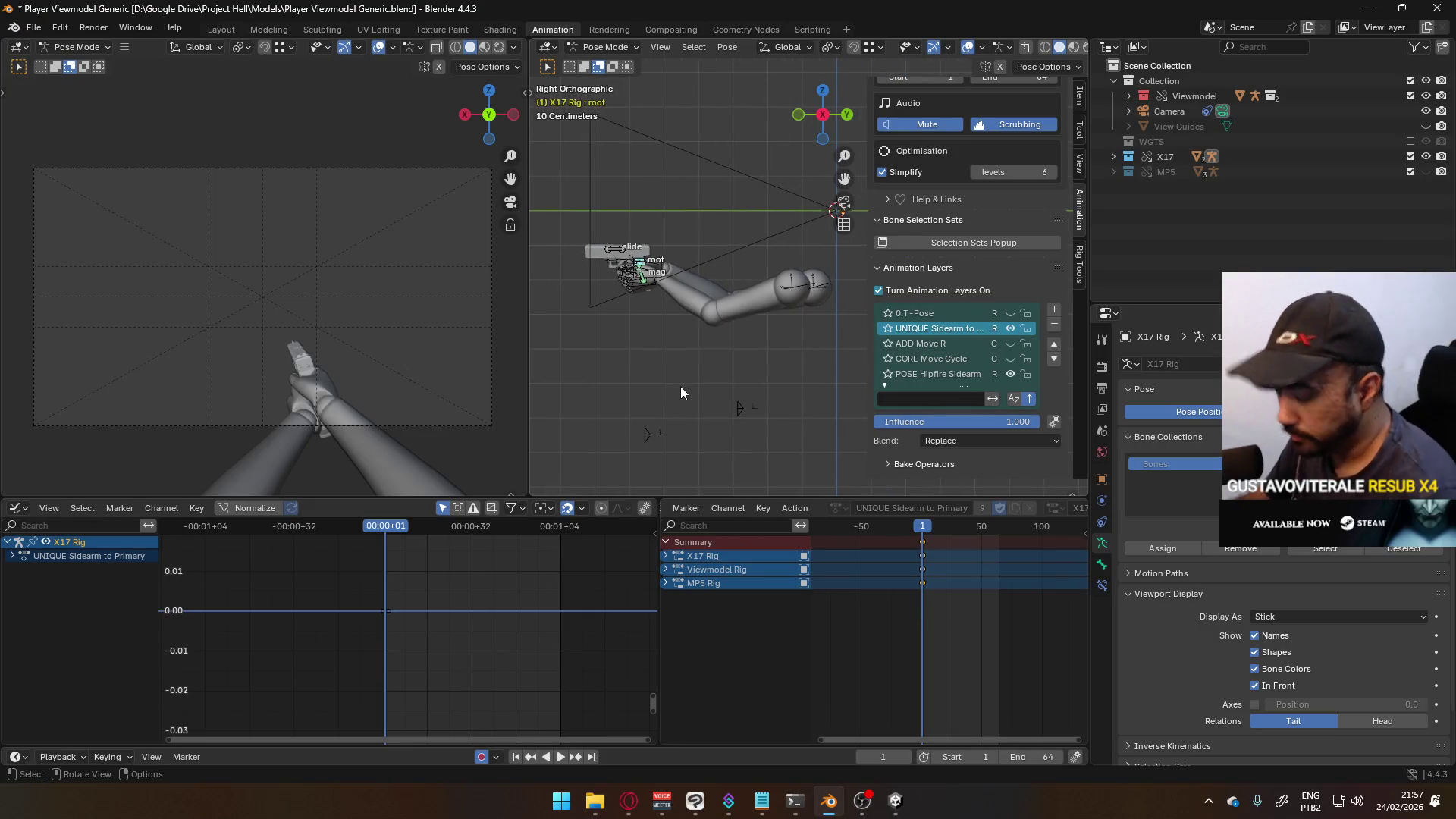
key(i)
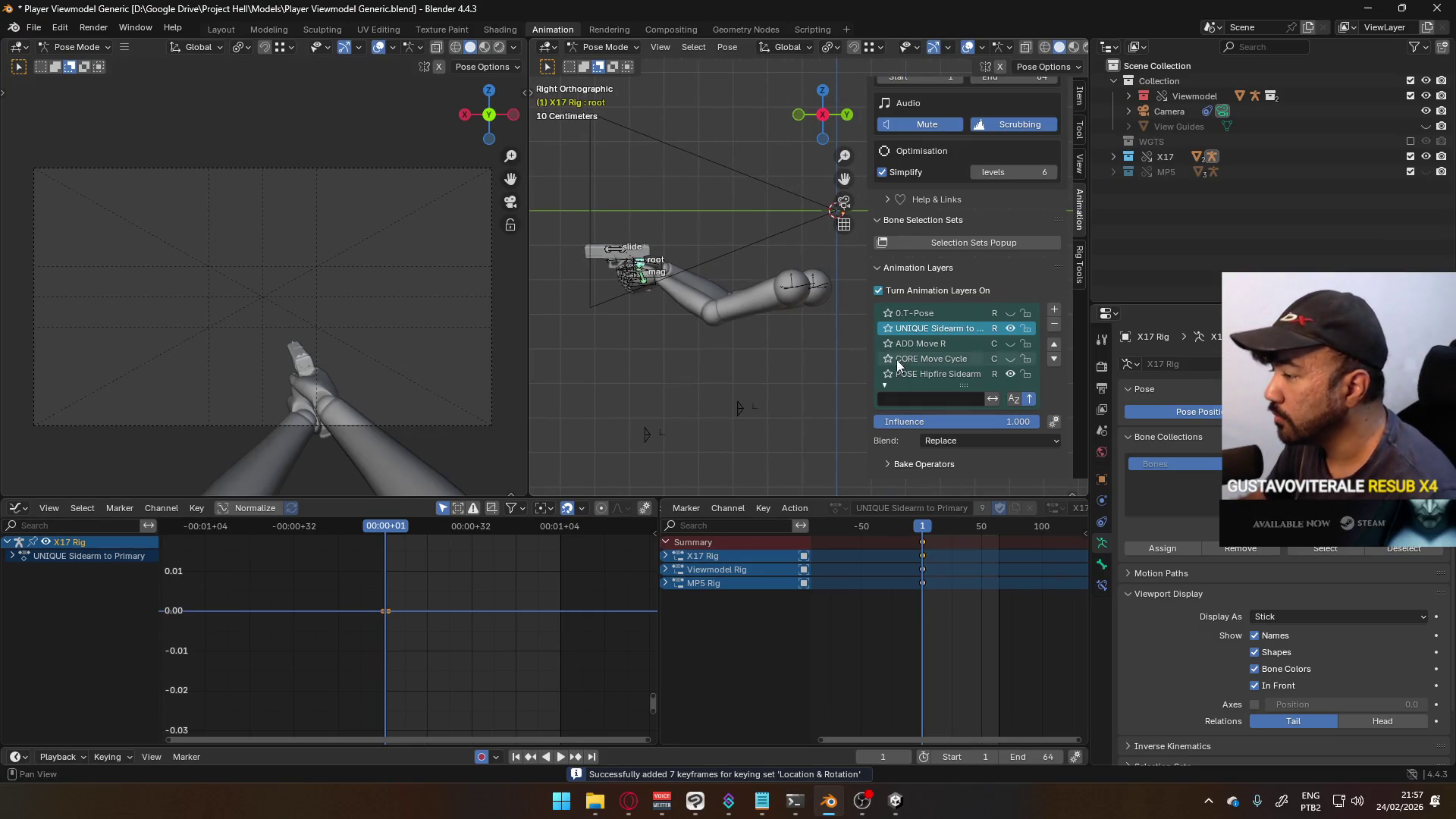
- Recentre the rig in view and reveal the apps running in the background
mouse_move(748, 356)
shift+middle_down()
mouse_move(684, 398)
mouse_move(655, 392)
mouse_move(706, 253)
mouse_move(716, 268)
shift+middle_up()
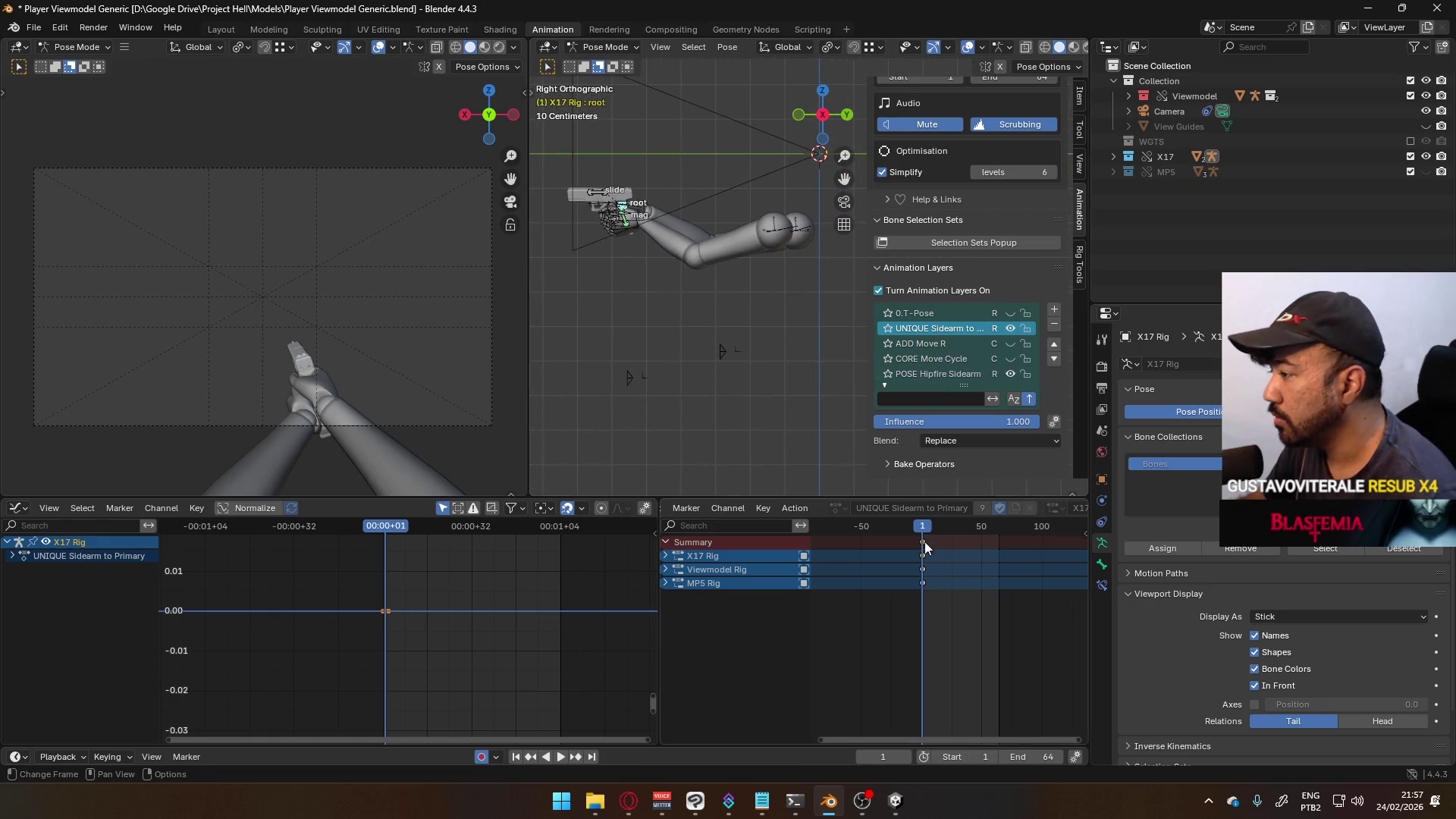
scroll(941, 574, up, 2)
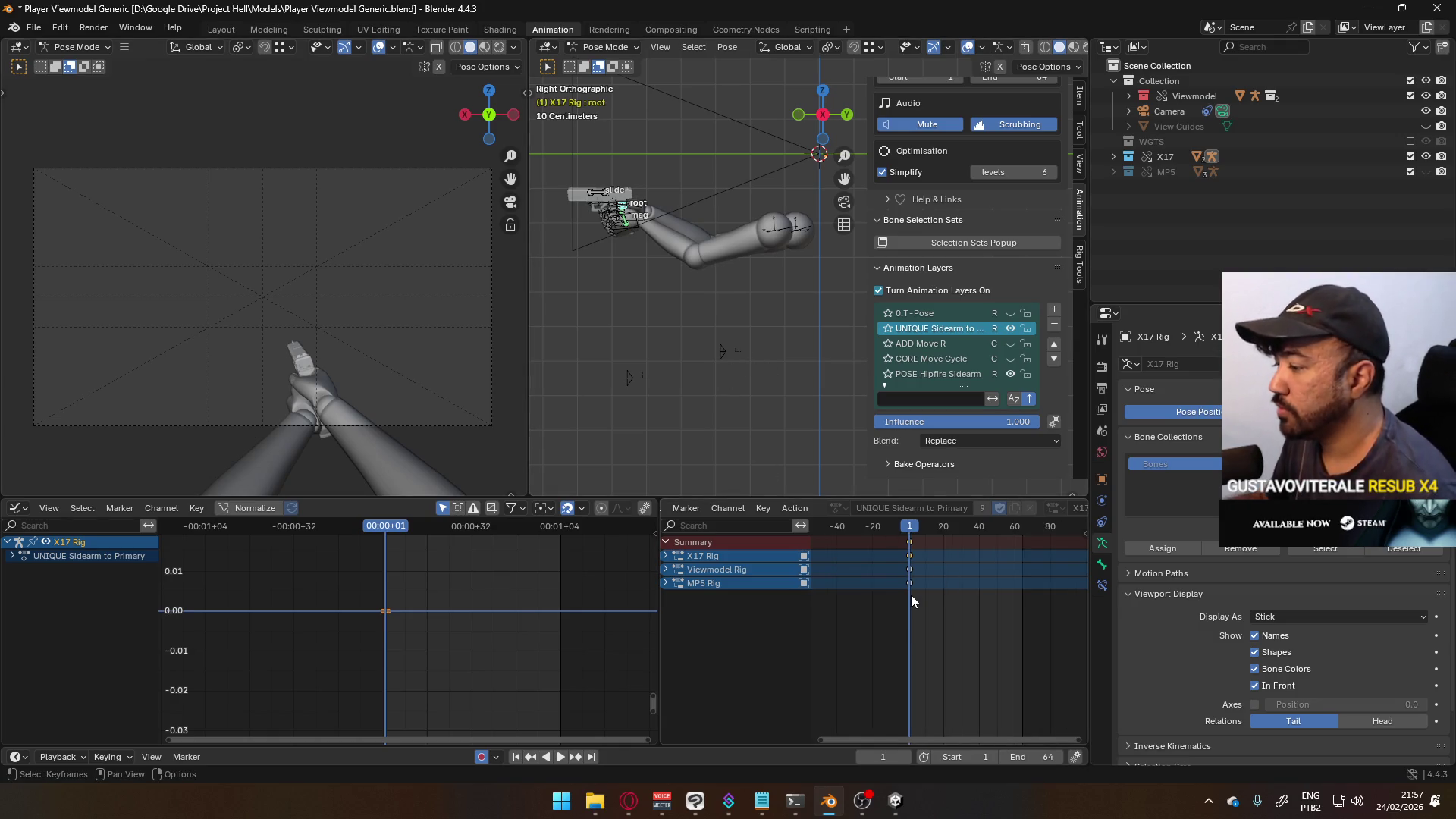
click(1233, 800)
click(1209, 801)
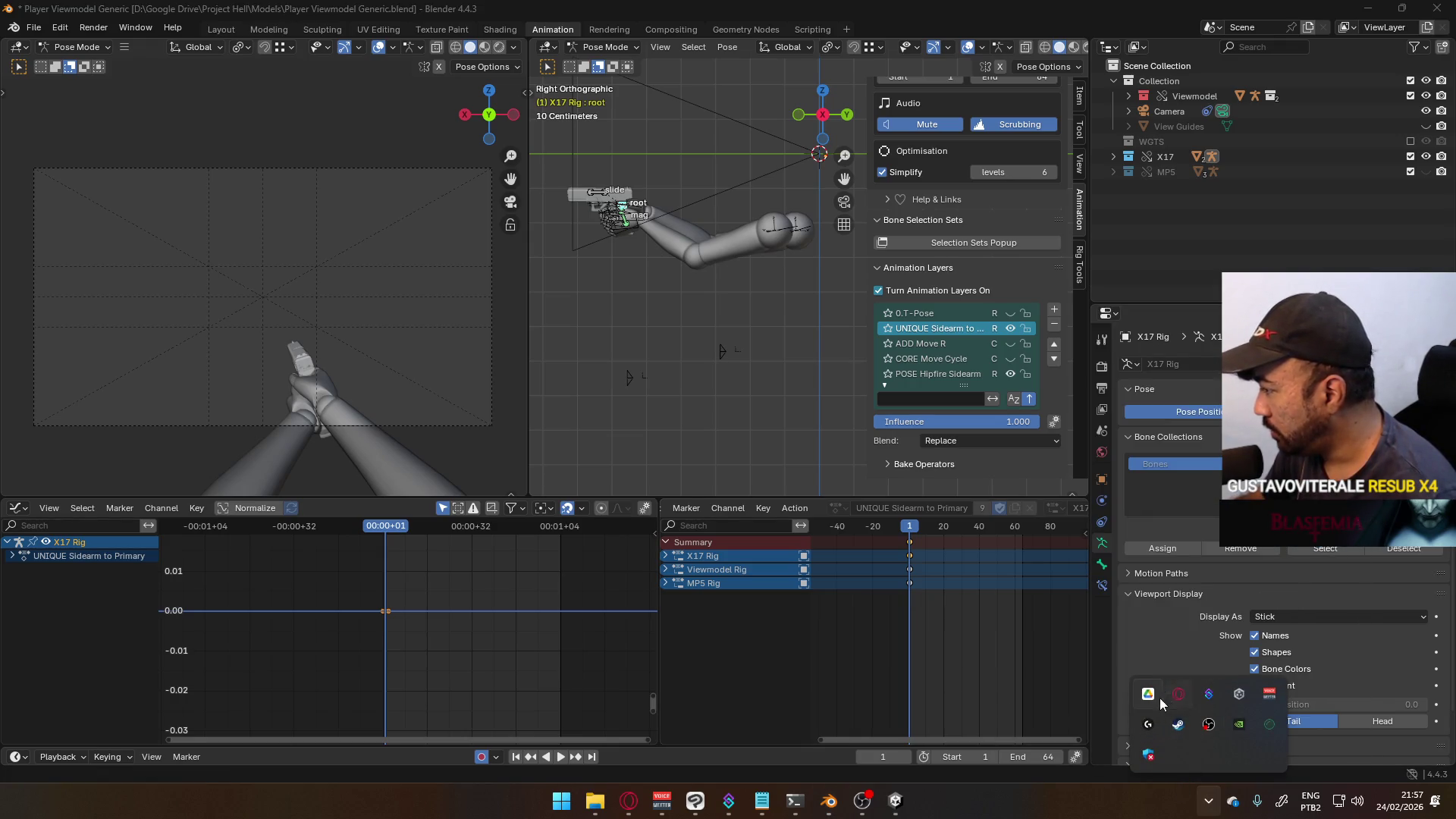
- Check Google Drive's recent sync activity, then close the Drive window
click(1151, 696)
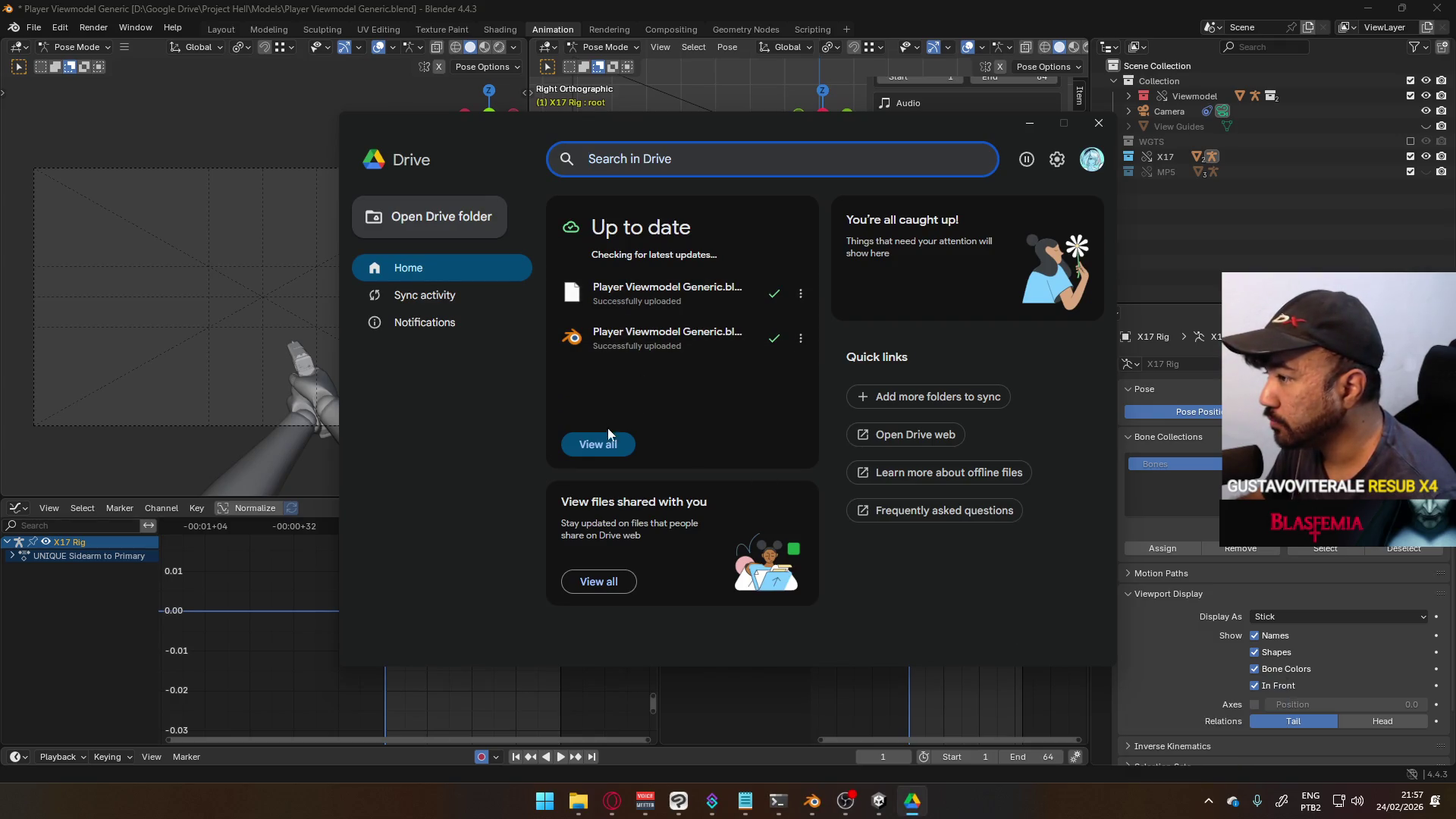
click(425, 295)
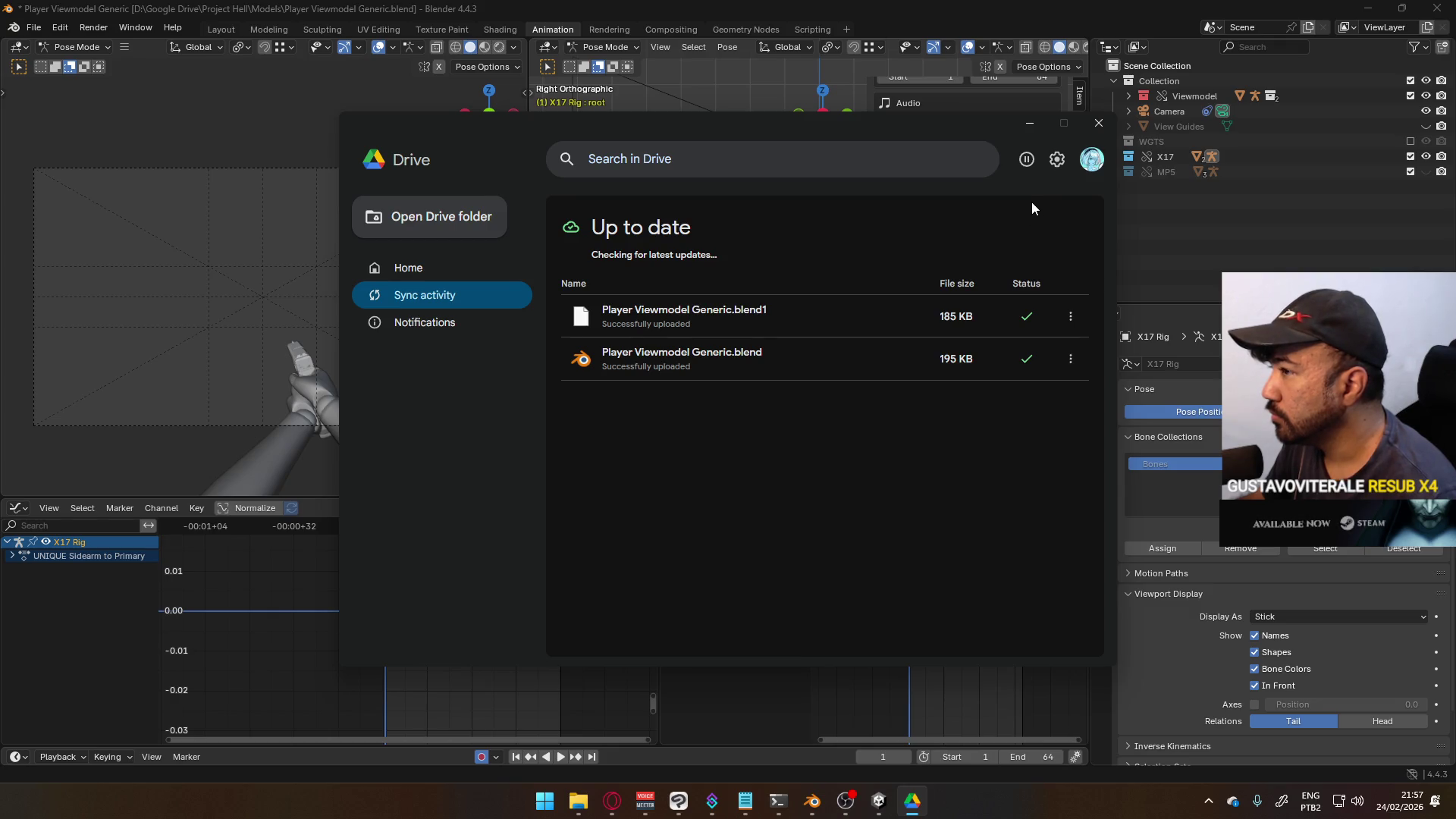
click(460, 275)
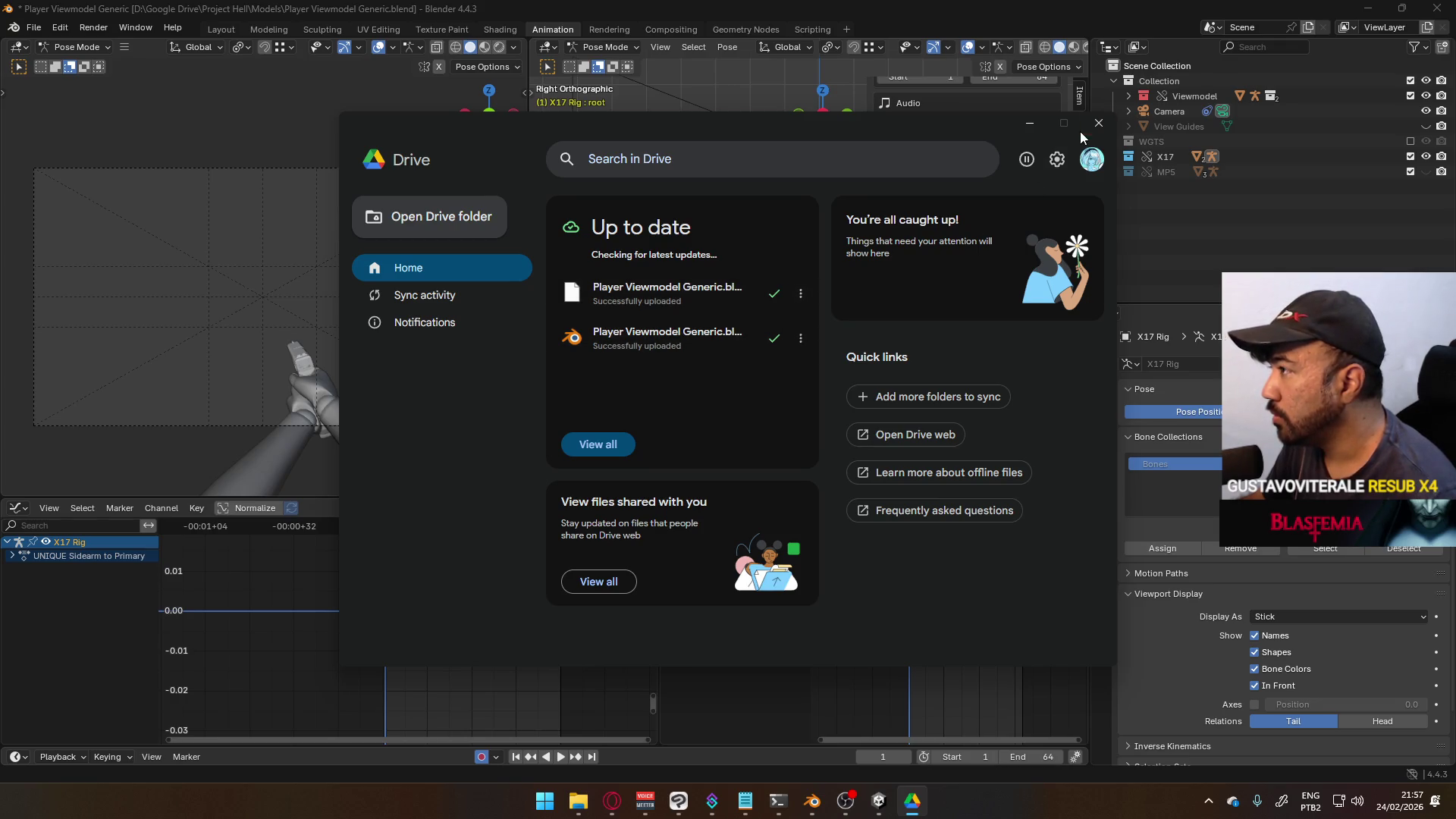
click(1097, 123)
- Go from the Models folder up to Project Hell, then start rotating the selected bones in Blender
click(584, 808)
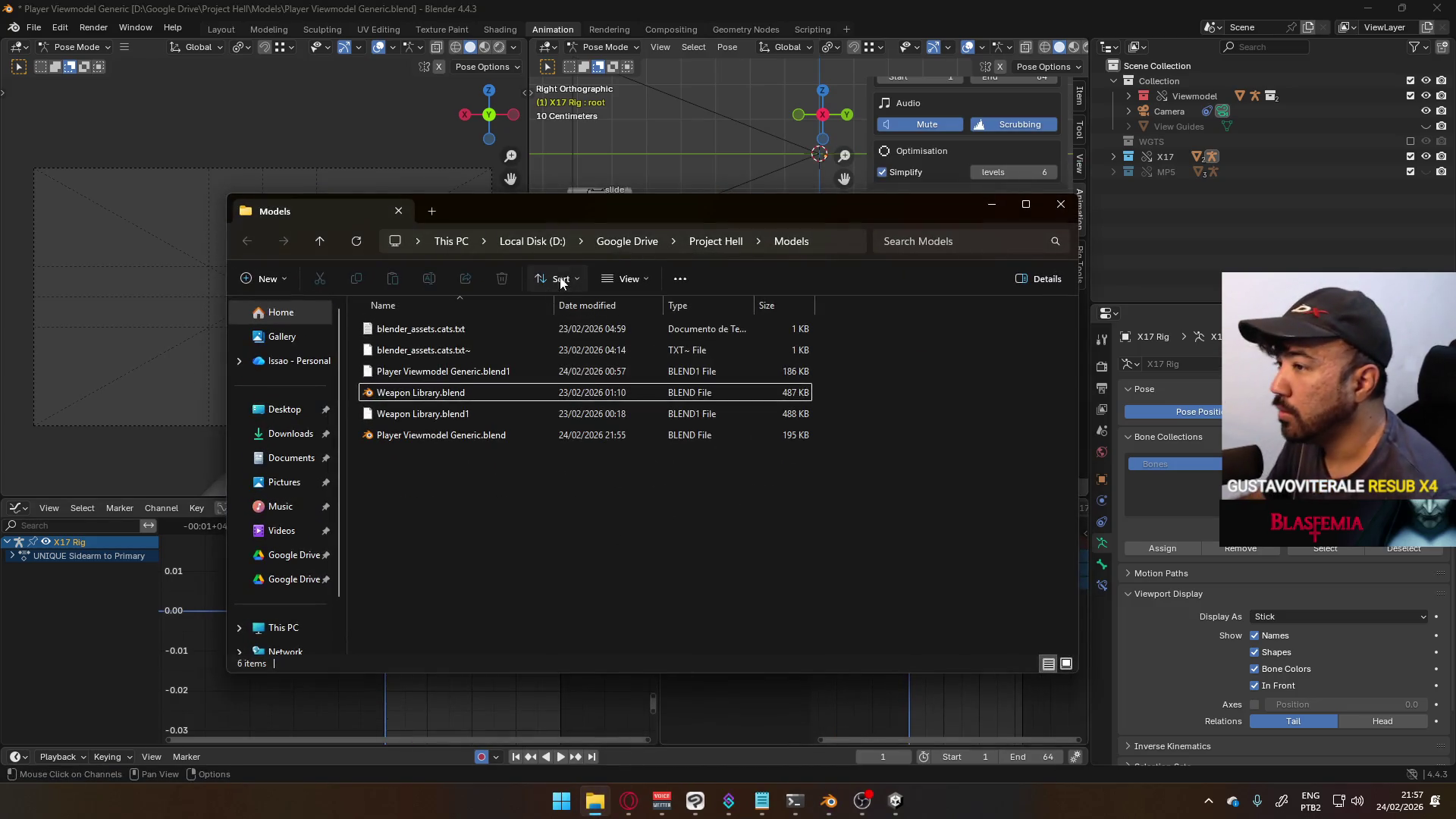
click(716, 241)
key(alt+Tab)
key(r)
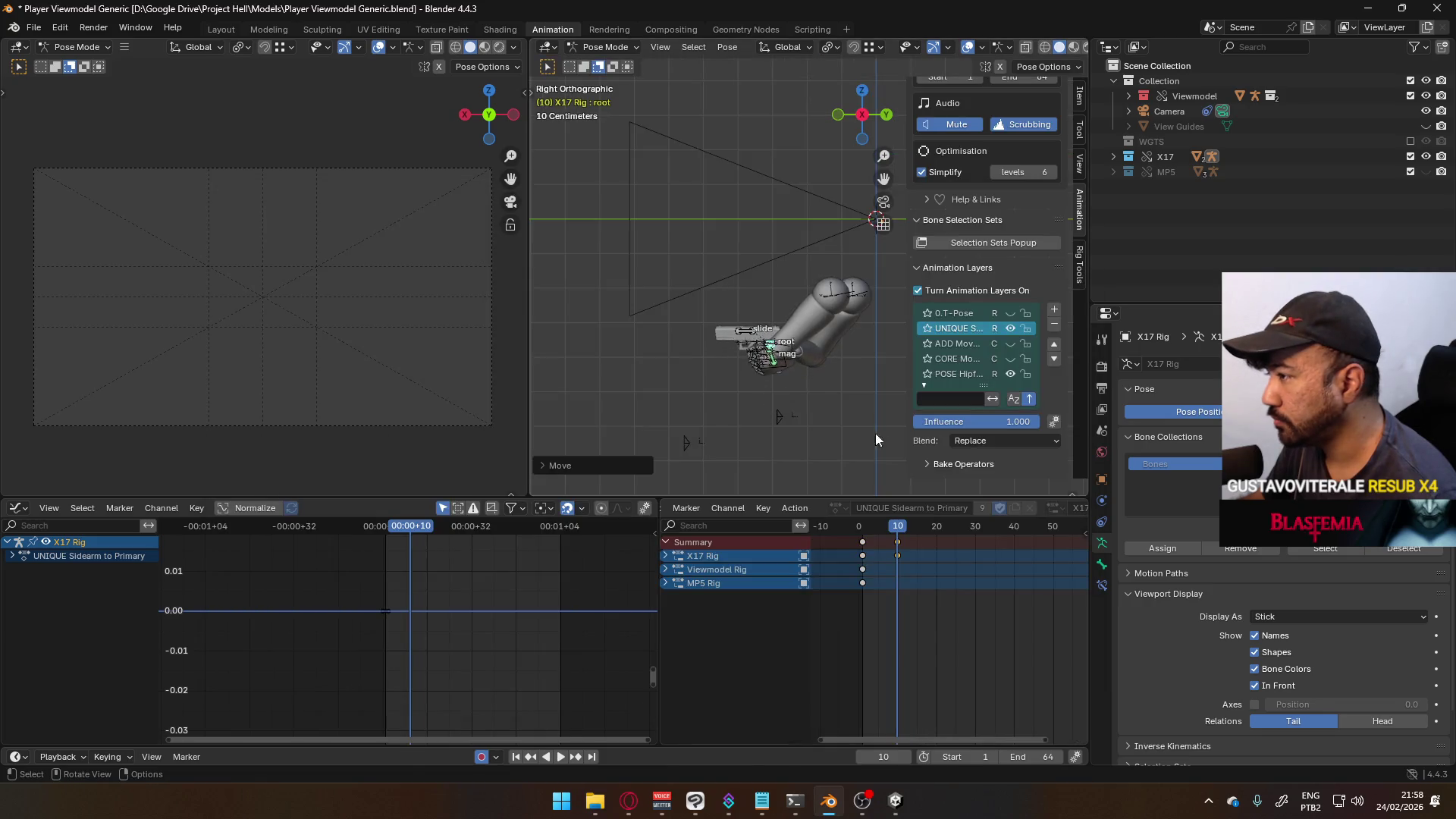
- Confirm the X17 root rotation and frame the rig from the right side
click(857, 409)
mouse_move(857, 410)
middle_down()
mouse_move(704, 289)
mouse_move(856, 329)
mouse_move(822, 335)
mouse_move(849, 409)
middle_up()
key(KP_3)
scroll(709, 250, down, 3)
shift+middle_drag(701, 257, 756, 342)
scroll(761, 343, up, 5)
- Switch to Object Mode, select the Viewmodel Rig, and put it in Pose Mode
click(618, 50)
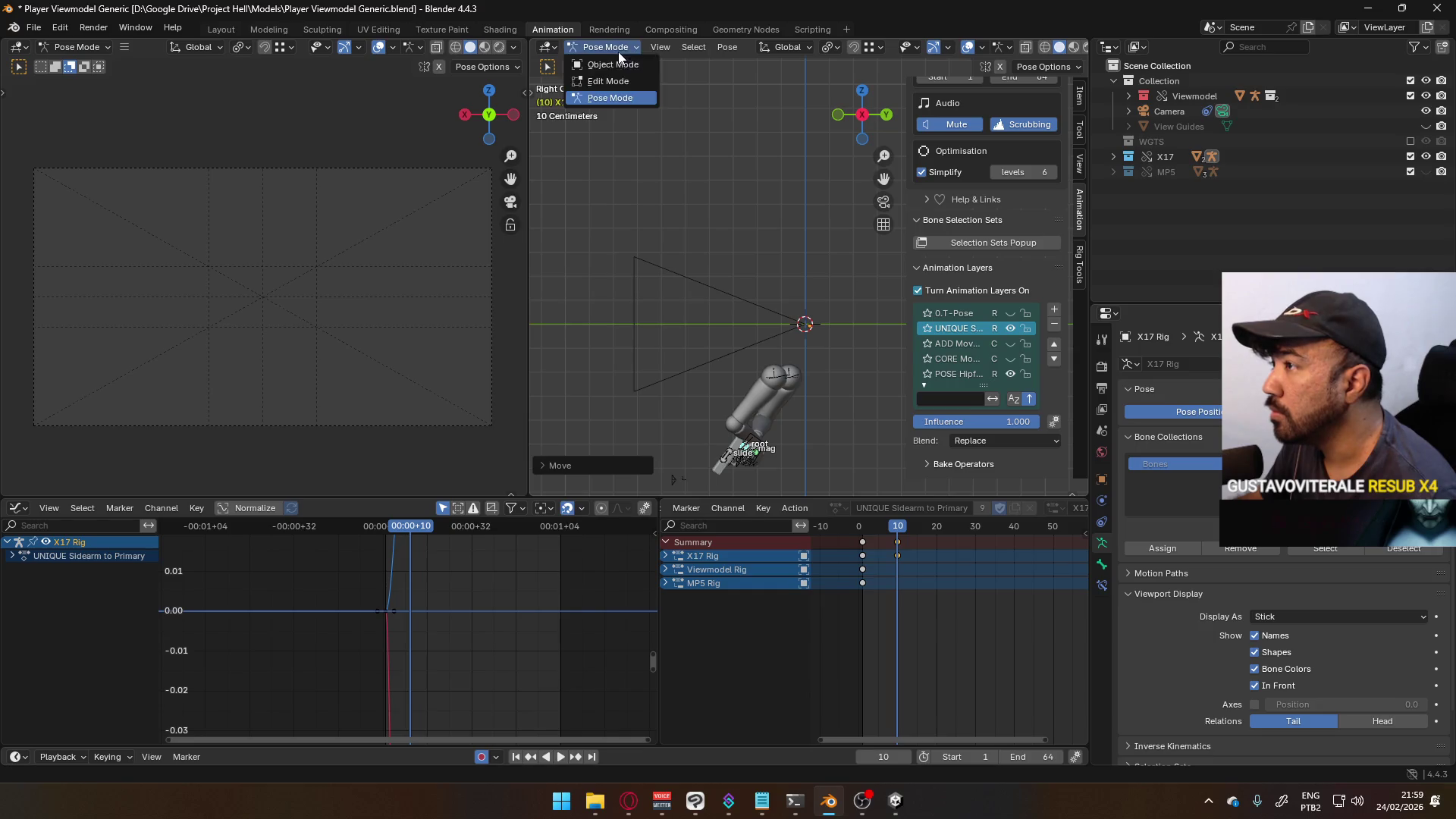
click(628, 67)
click(775, 372)
click(604, 47)
click(621, 99)
shift+middle_drag(794, 404, 751, 276)
mouse_move(619, 330)
middle_down()
mouse_move(728, 370)
mouse_move(676, 203)
middle_up()
click(605, 47)
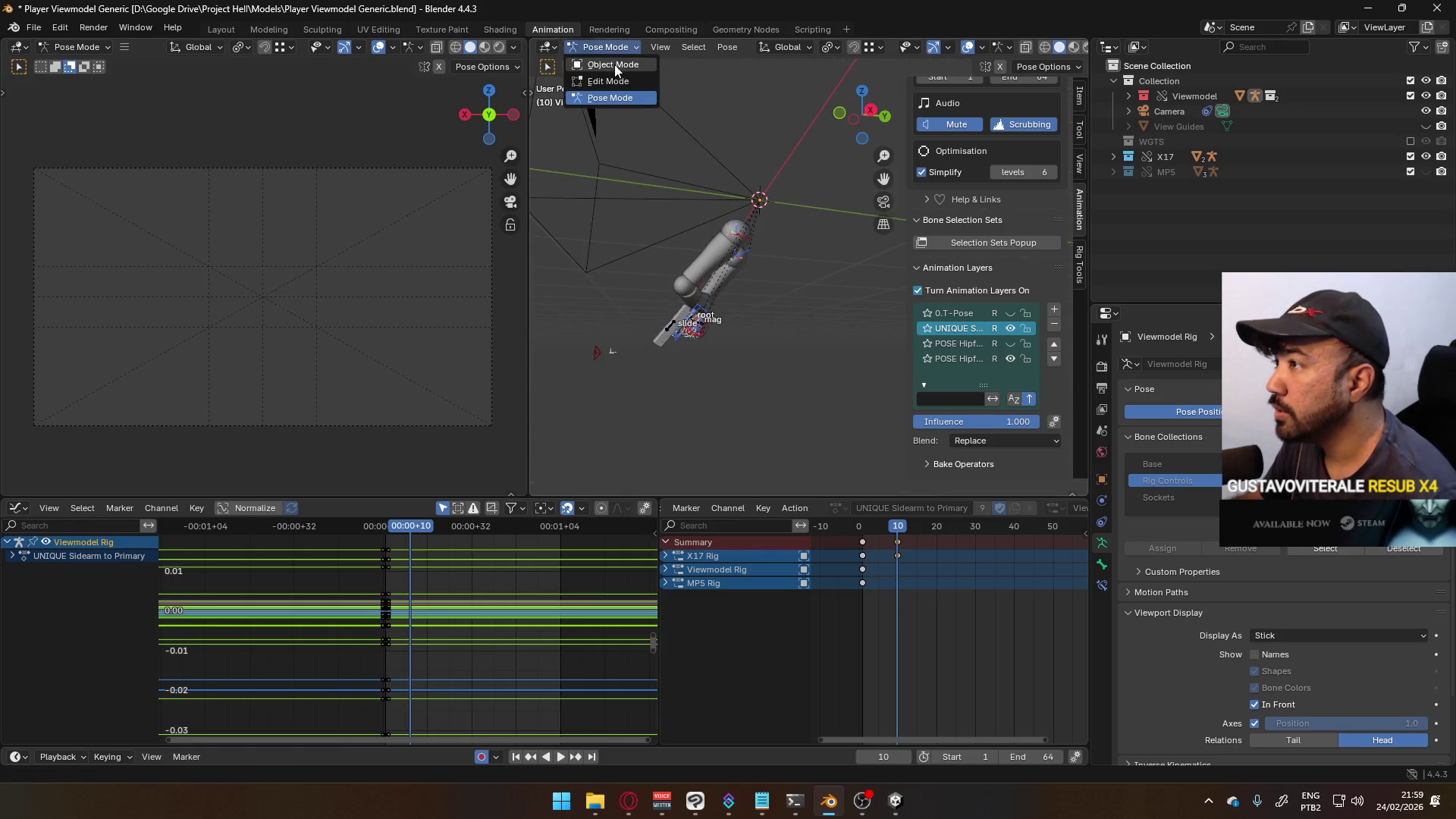
- Add the X17 Rig to the selection and put both rigs in Pose Mode
click(612, 65)
click(716, 302)
click(607, 47)
click(614, 91)
- Move the right and left elbow IK targets so the arms bend toward the gun
click(599, 360)
mouse_move(599, 360)
middle_down()
mouse_move(725, 334)
mouse_move(575, 335)
mouse_move(722, 353)
mouse_move(683, 353)
middle_up()
click(683, 354)
key(g)
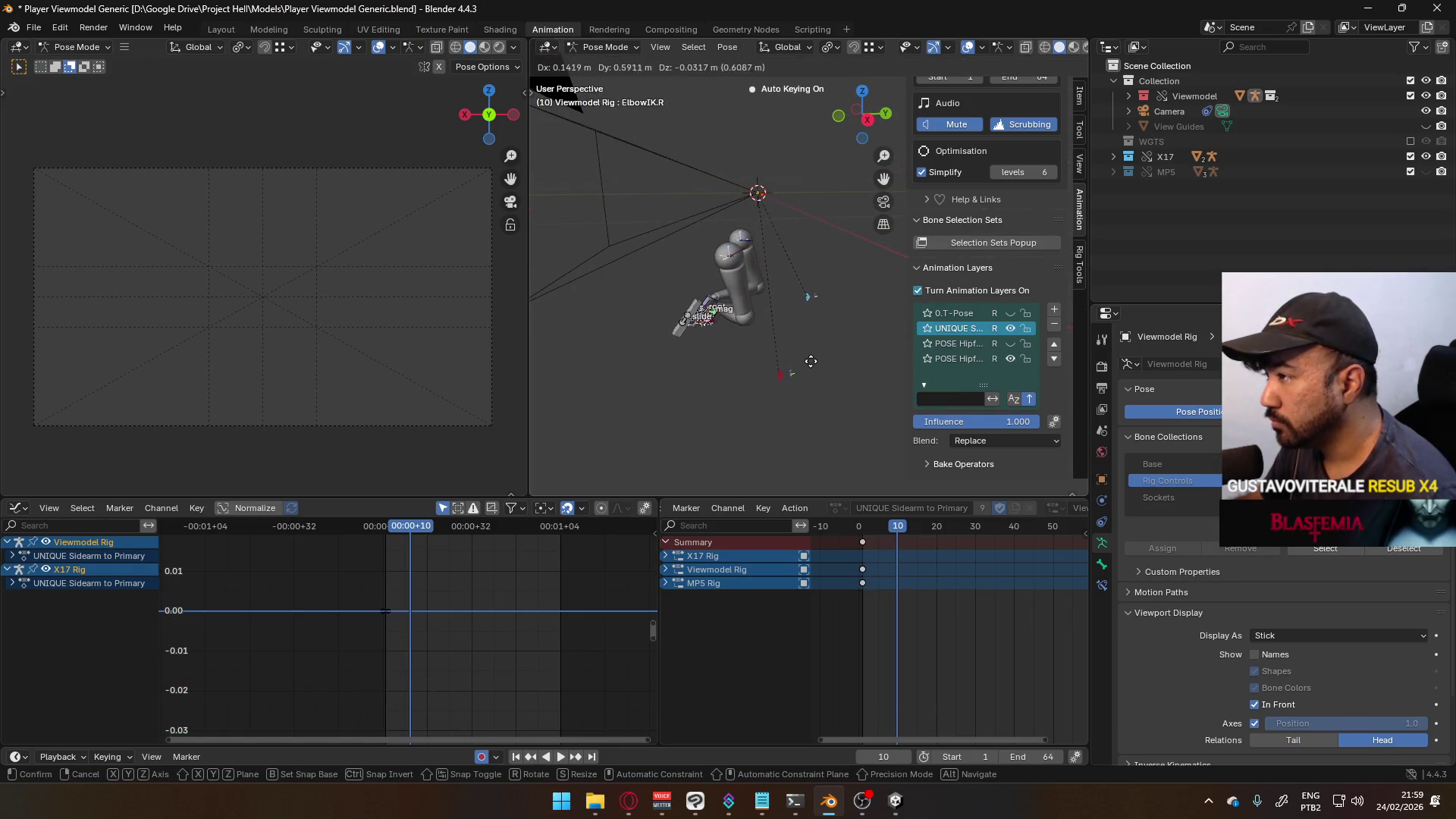
click(799, 363)
key(KP_1)
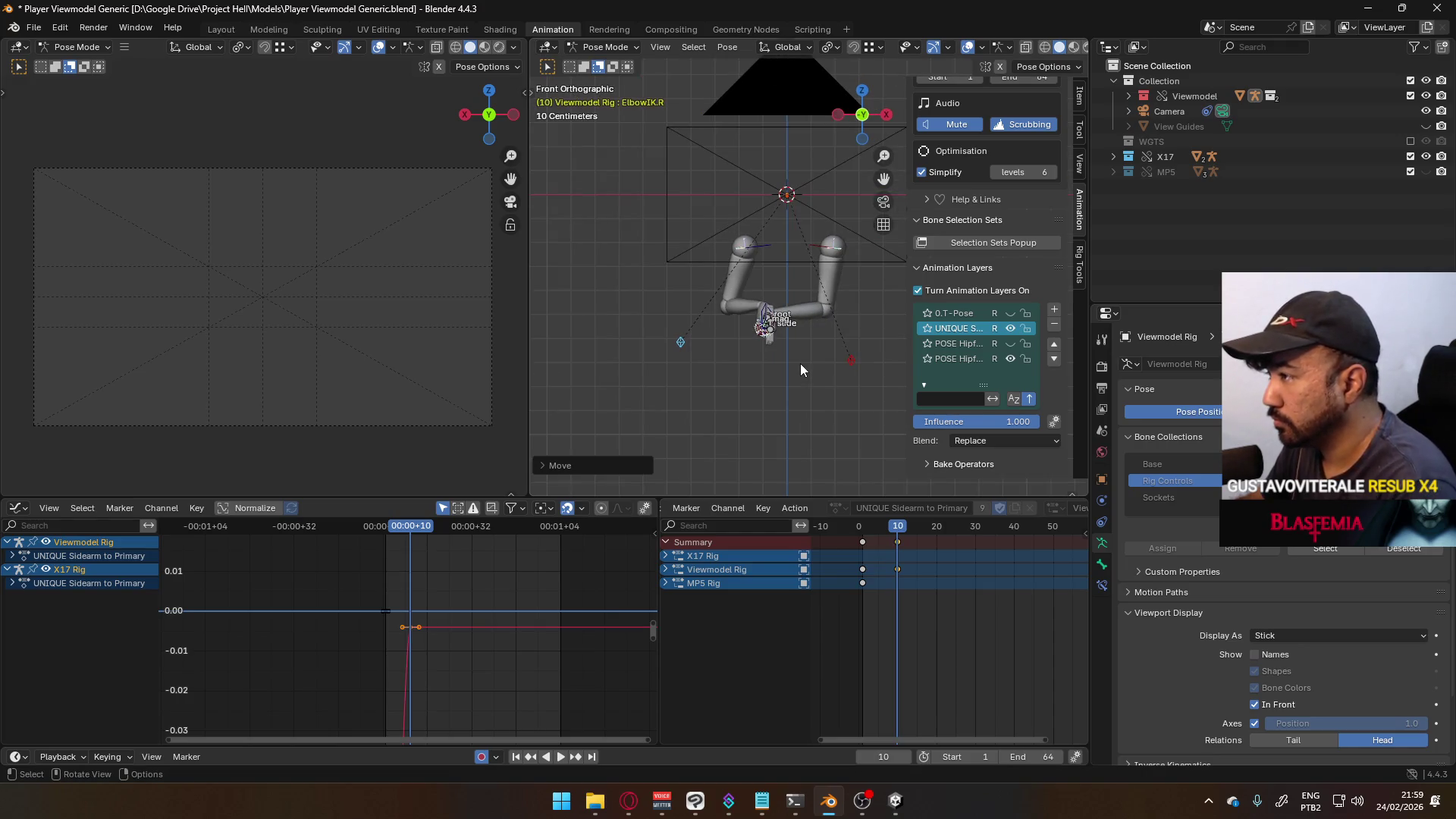
key(KP_3)
click(760, 364)
key(g)
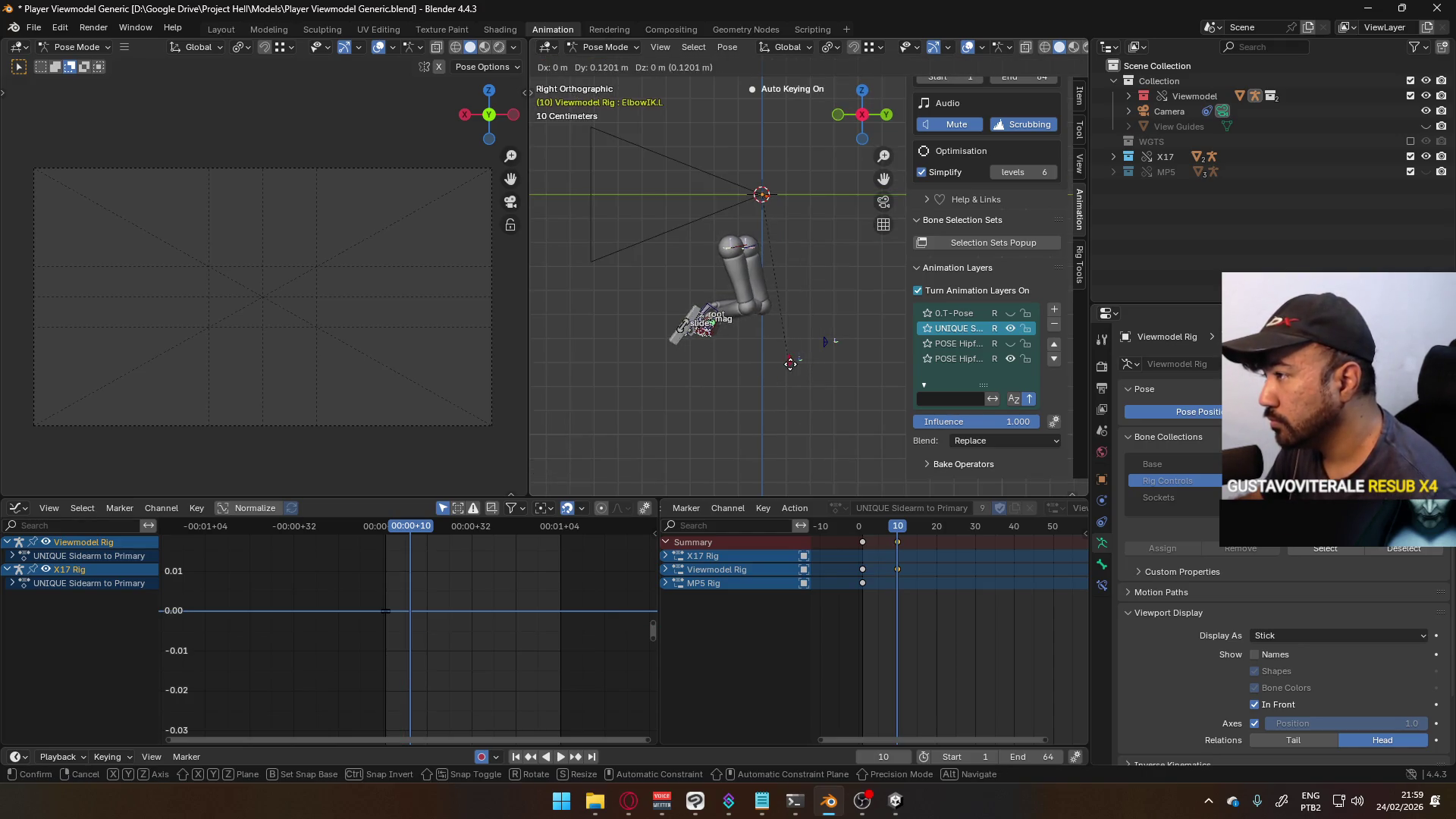
click(804, 363)
click(826, 341)
mouse_move(687, 321)
middle_down()
mouse_move(844, 321)
mouse_move(835, 394)
mouse_move(734, 298)
middle_up()
- Adjust the shoulder bones to reposition the arms, then select the X17 root bone
click(734, 295)
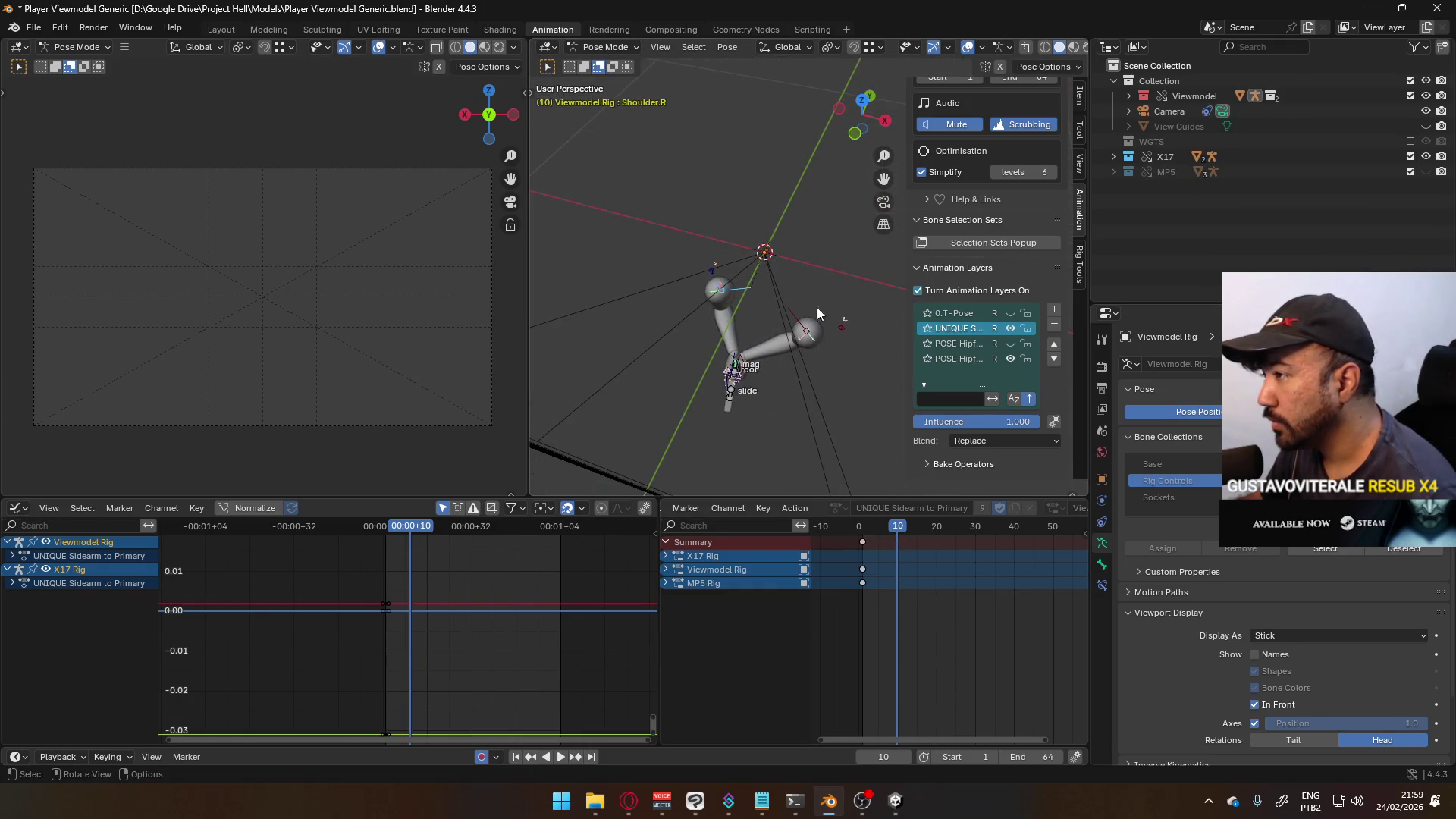
drag(794, 311, 848, 335)
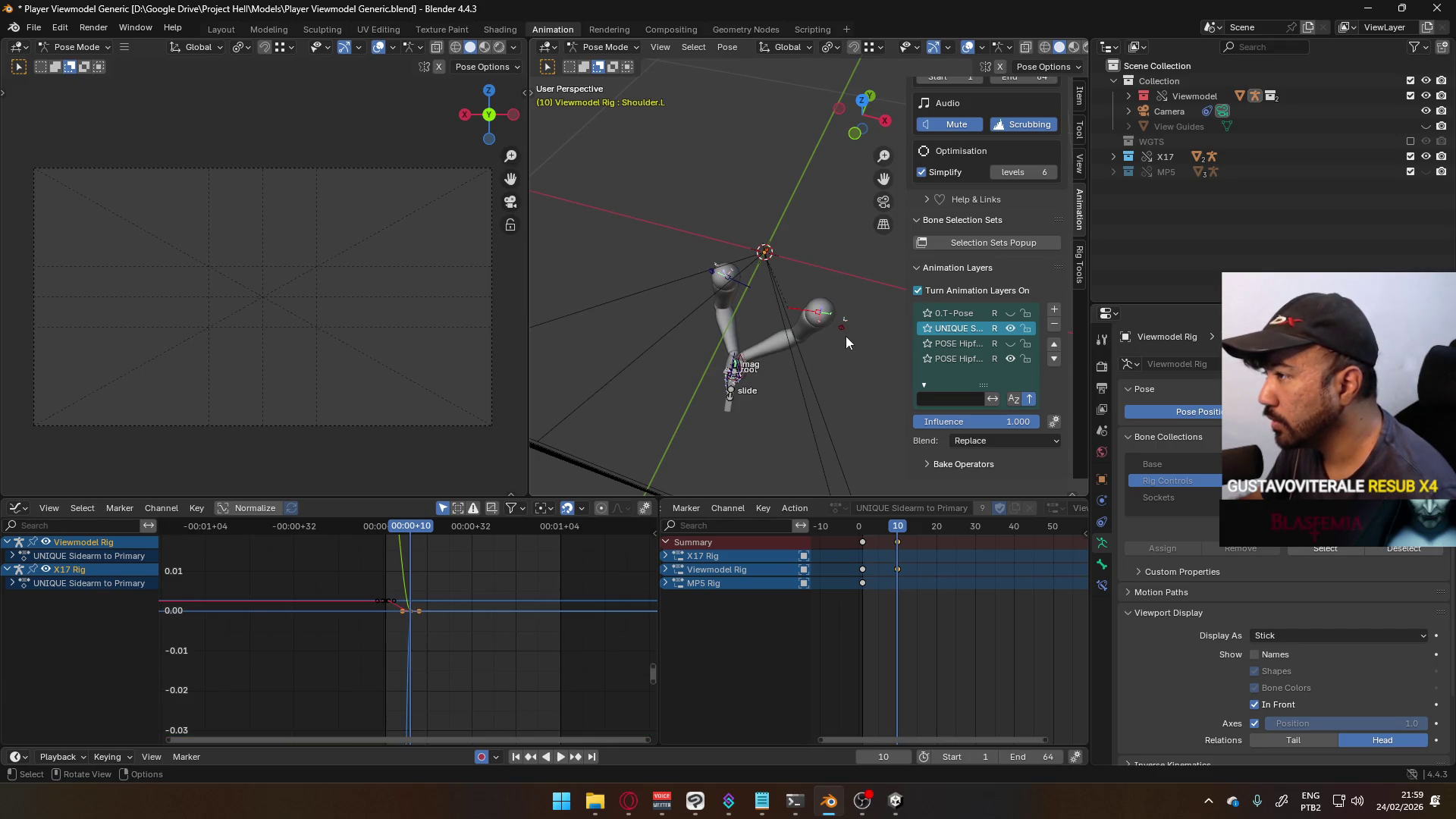
key(KP_1)
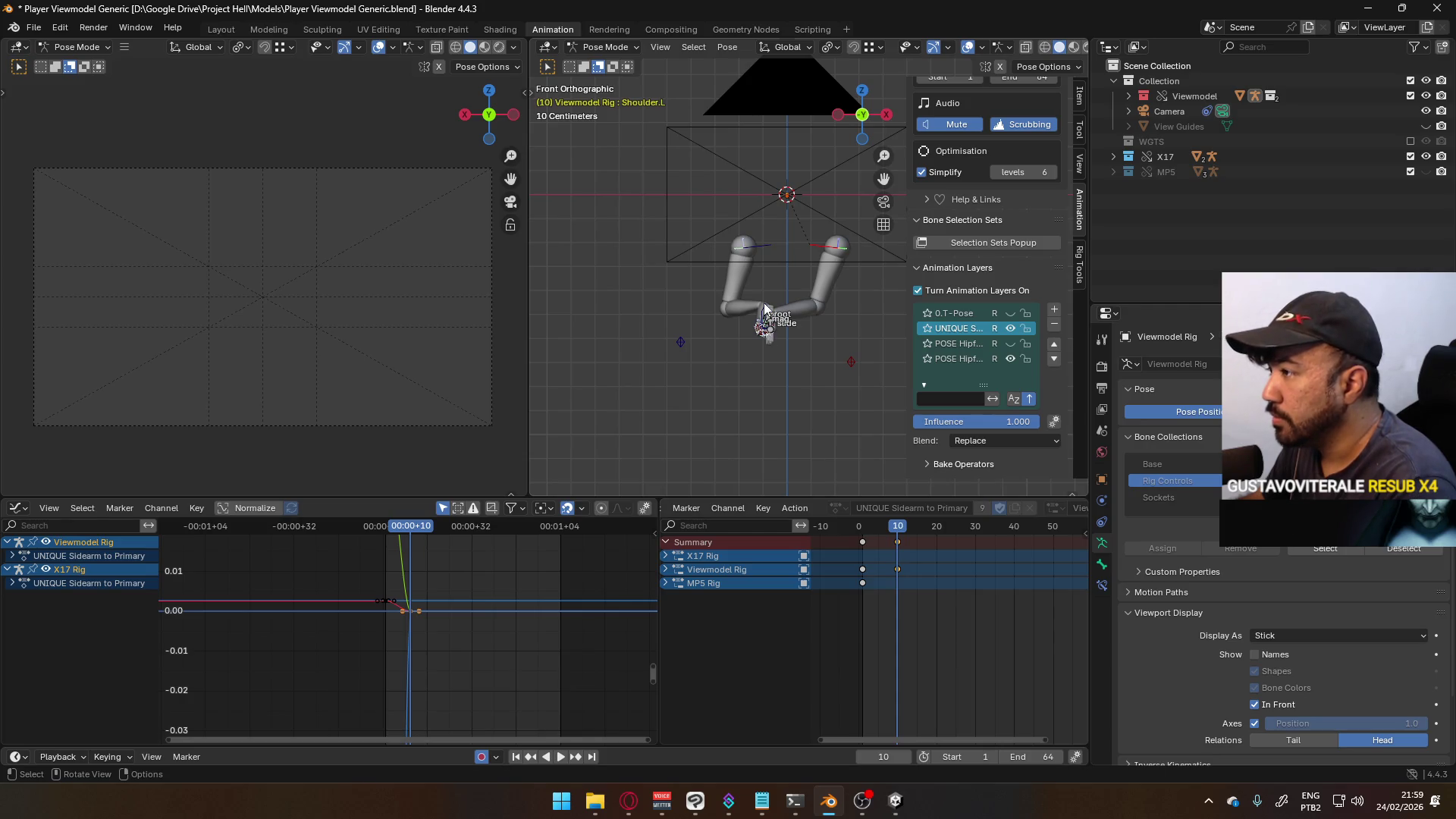
click(766, 305)
mouse_move(748, 312)
middle_down()
mouse_move(853, 276)
mouse_move(712, 362)
mouse_move(740, 362)
mouse_move(694, 330)
mouse_move(665, 352)
mouse_move(816, 361)
mouse_move(785, 396)
mouse_move(833, 425)
mouse_move(804, 388)
middle_up()
click(816, 431)
- Move the X17 pistol down and to the right and tilt it about its local X axis
key(g)
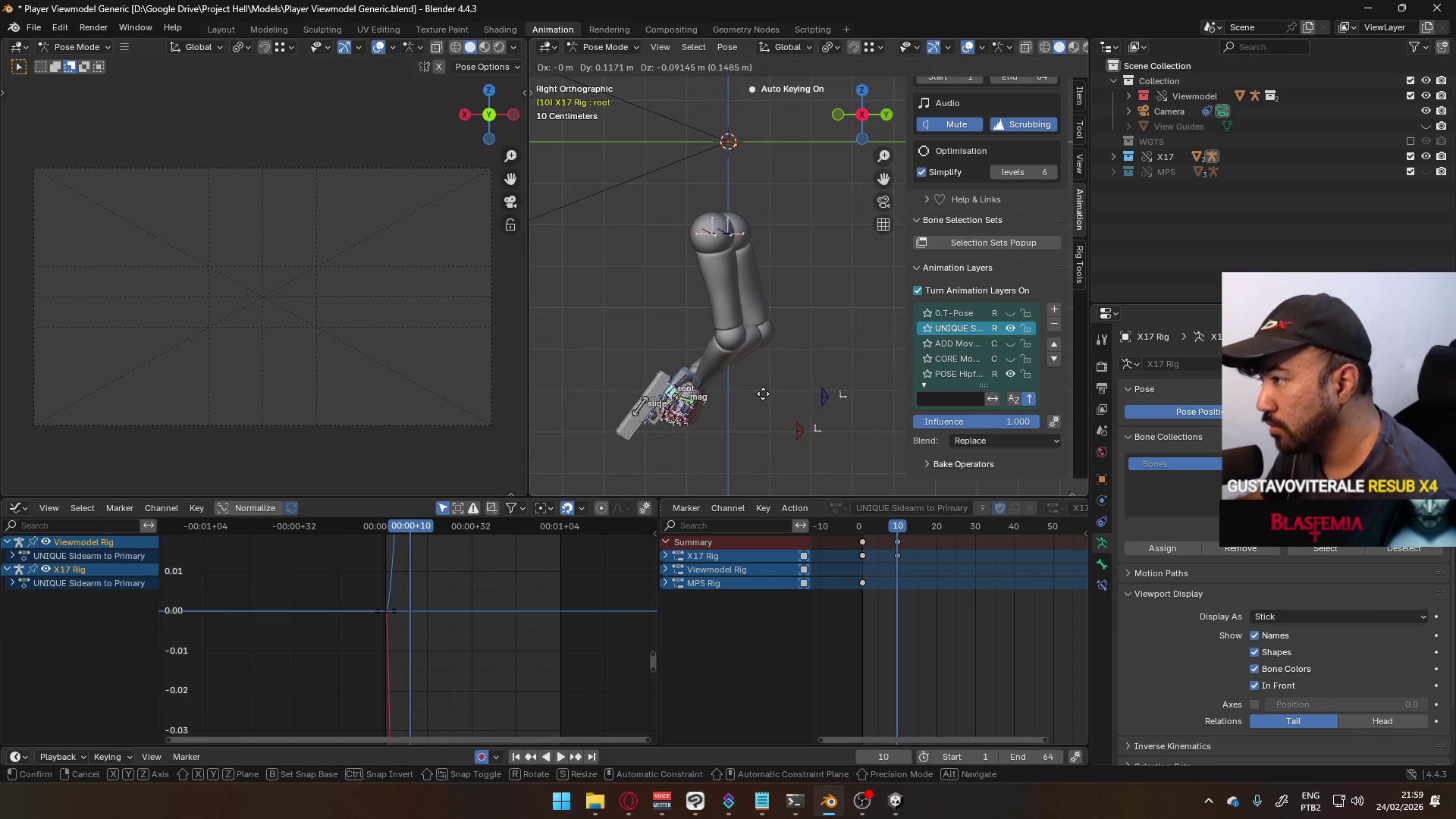
click(752, 417)
mouse_move(753, 417)
alt+middle_down()
mouse_move(780, 369)
mouse_move(808, 379)
alt+middle_up()
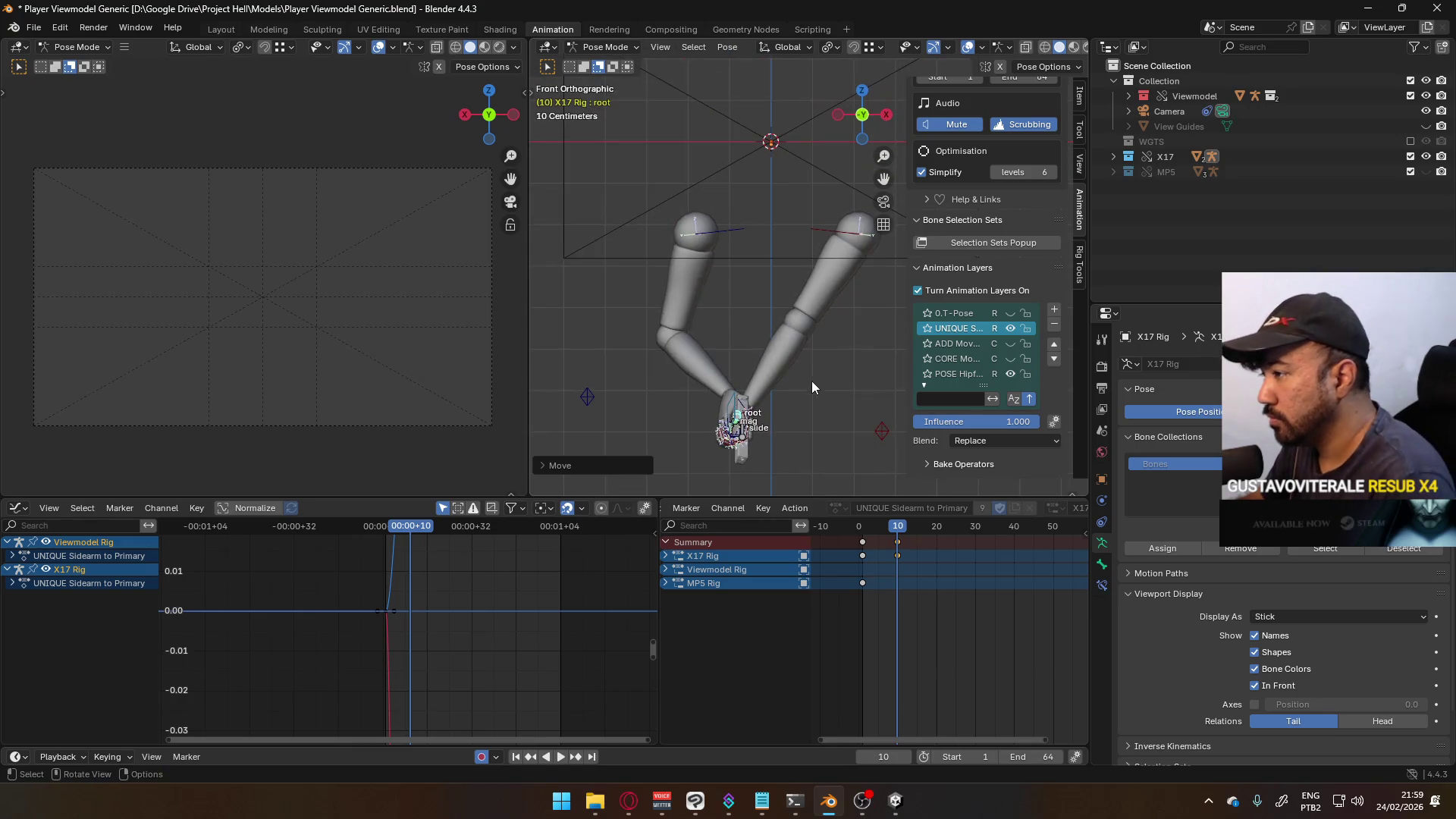
key(r)
key(x)
key(x)
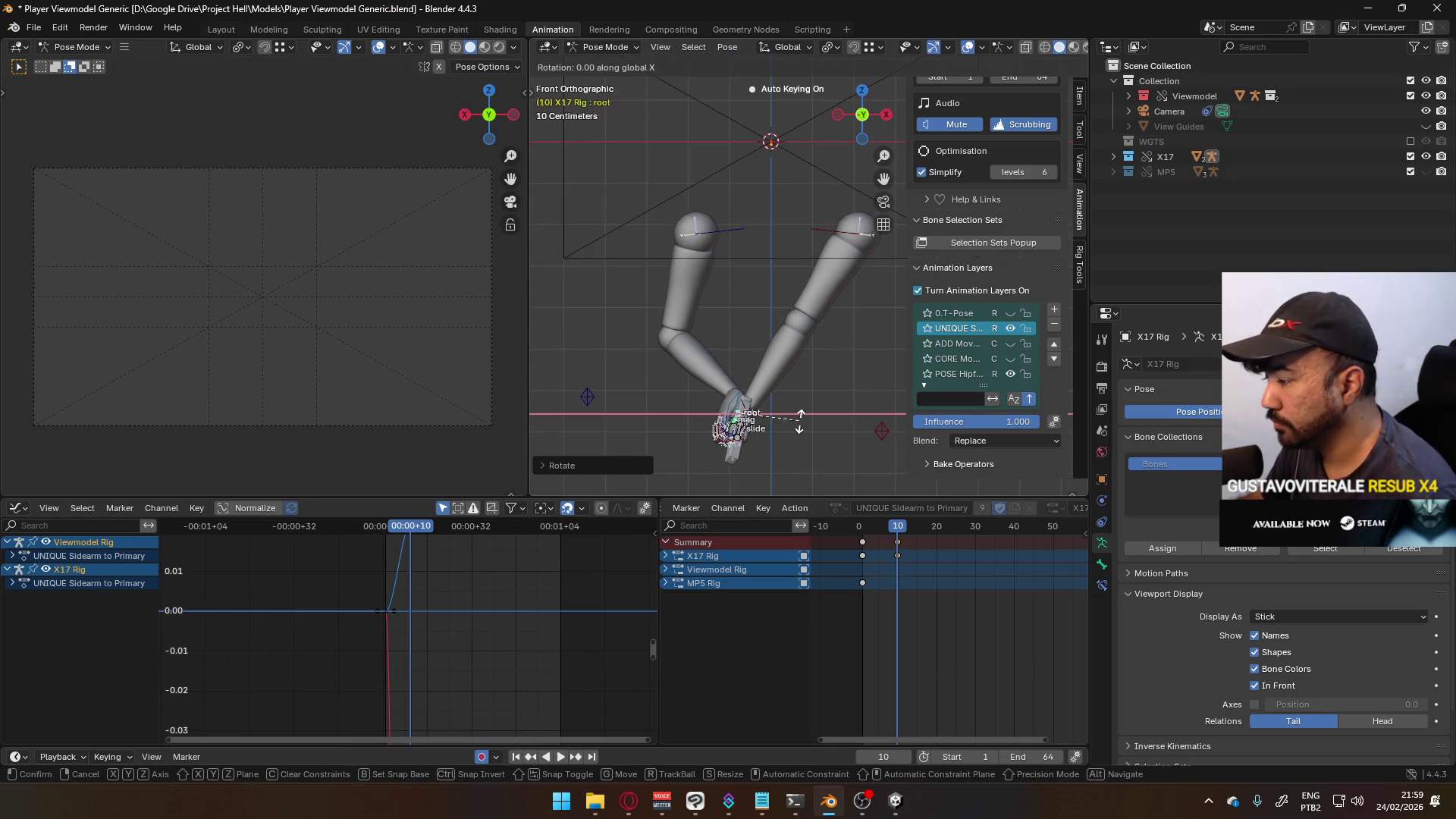
click(792, 460)
- Shift the pistol sideways, reselect its root bone, and begin moving it again
key(g)
click(769, 462)
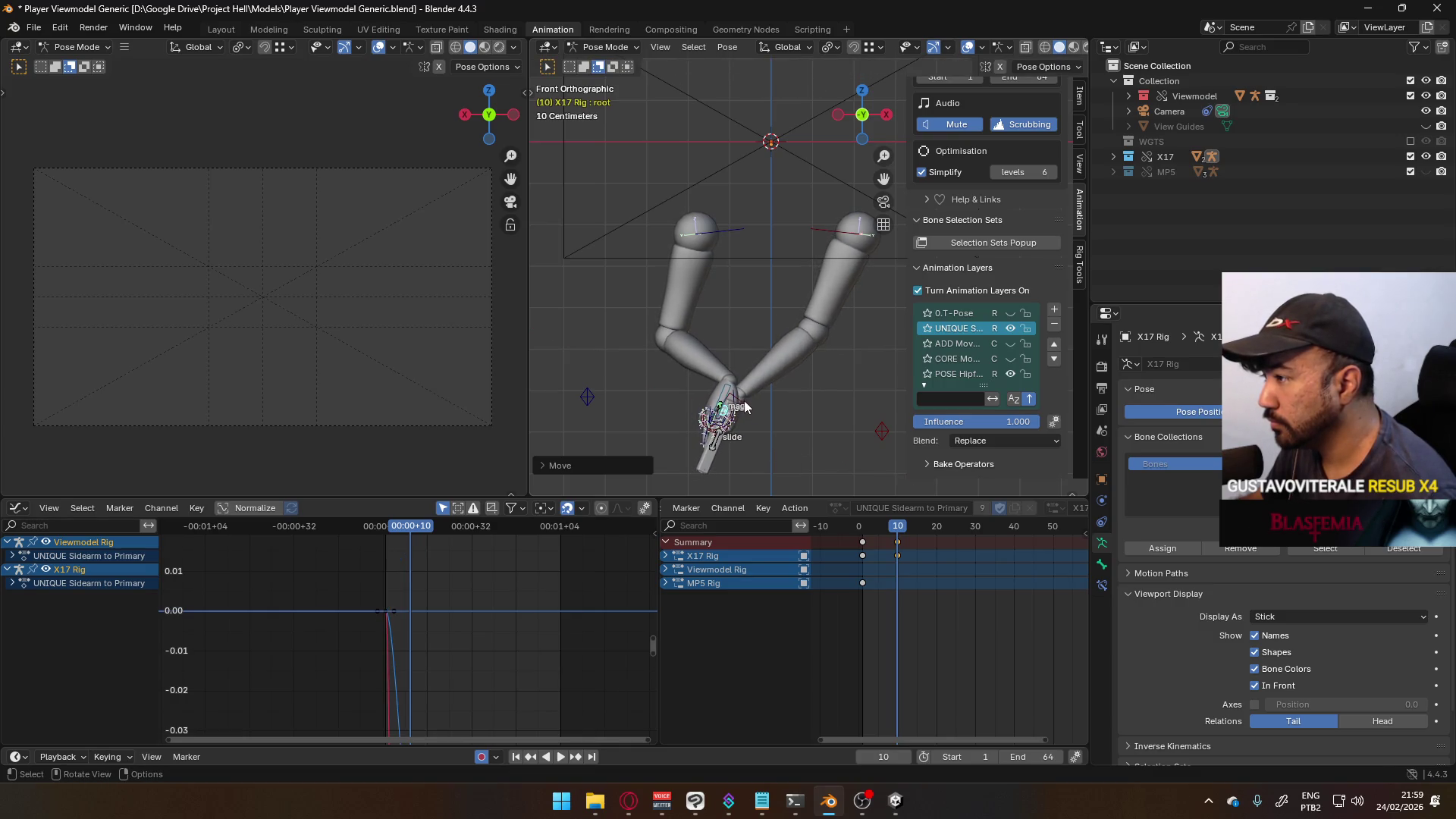
click(716, 415)
mouse_move(776, 415)
shift+middle_down()
mouse_move(769, 265)
mouse_move(728, 292)
mouse_move(828, 287)
mouse_move(739, 286)
mouse_move(849, 322)
mouse_move(781, 333)
mouse_move(798, 401)
shift+middle_up()
click(802, 401)
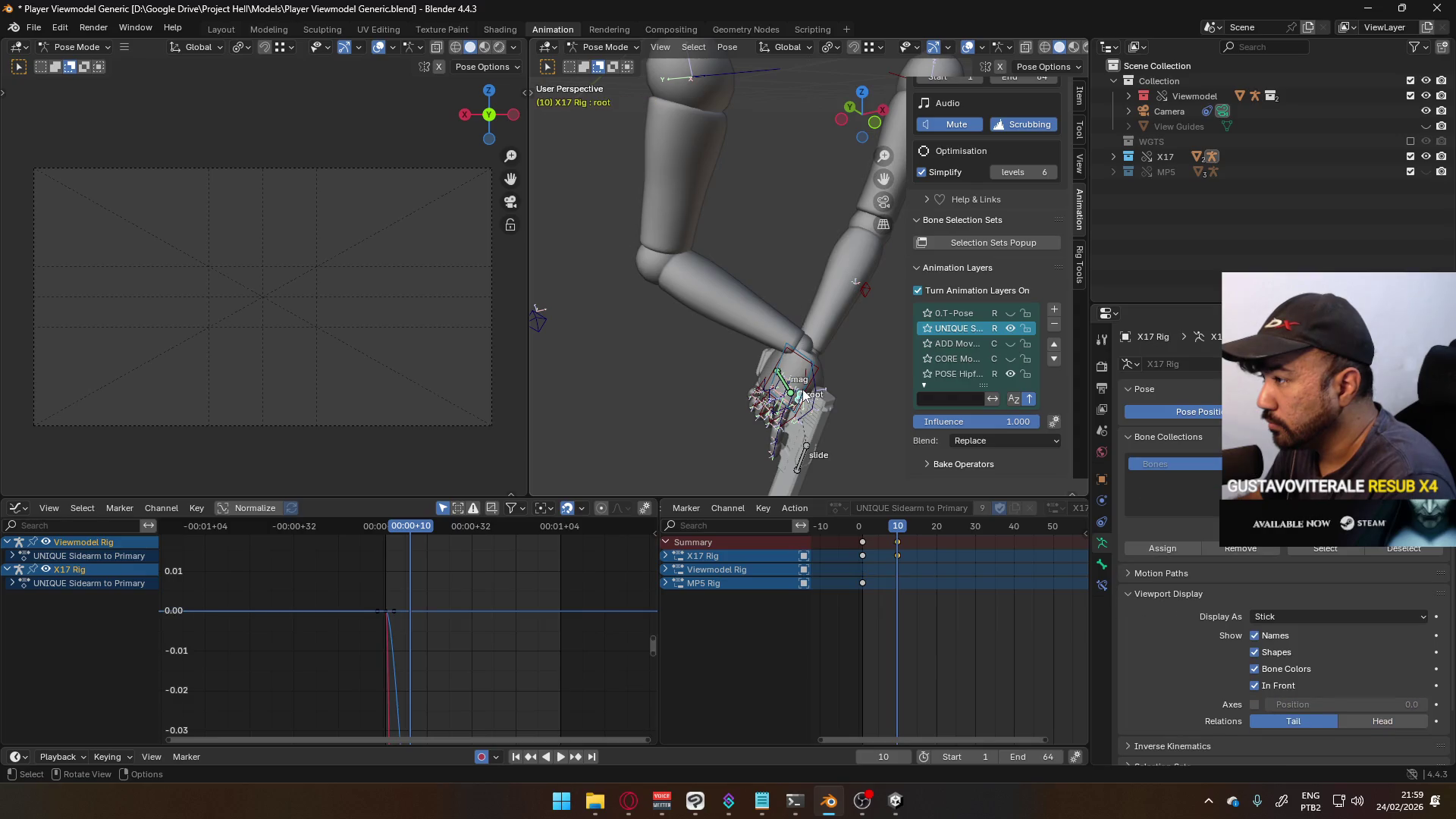
key(KP_3)
key(KP_1)
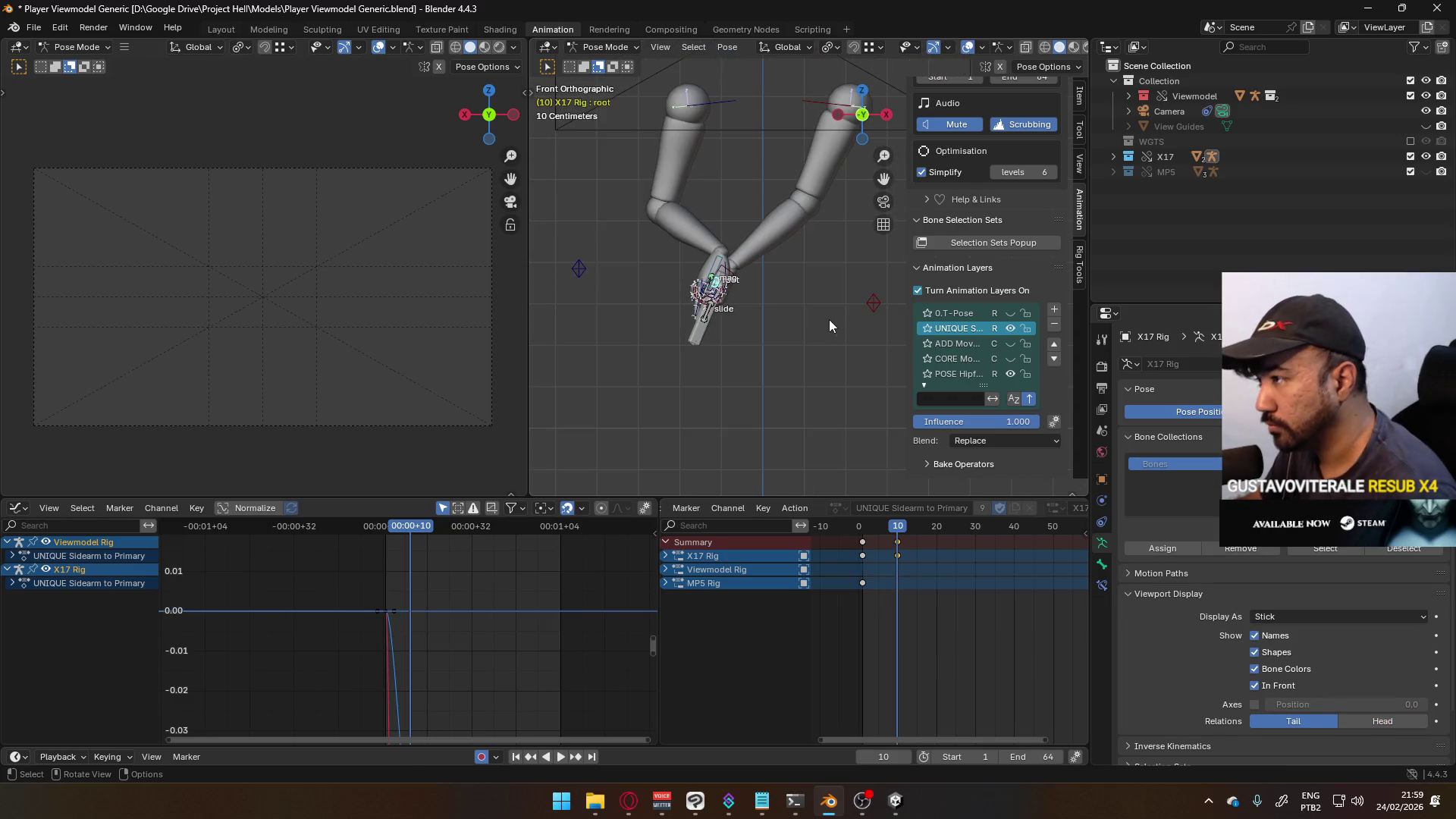
key(g)
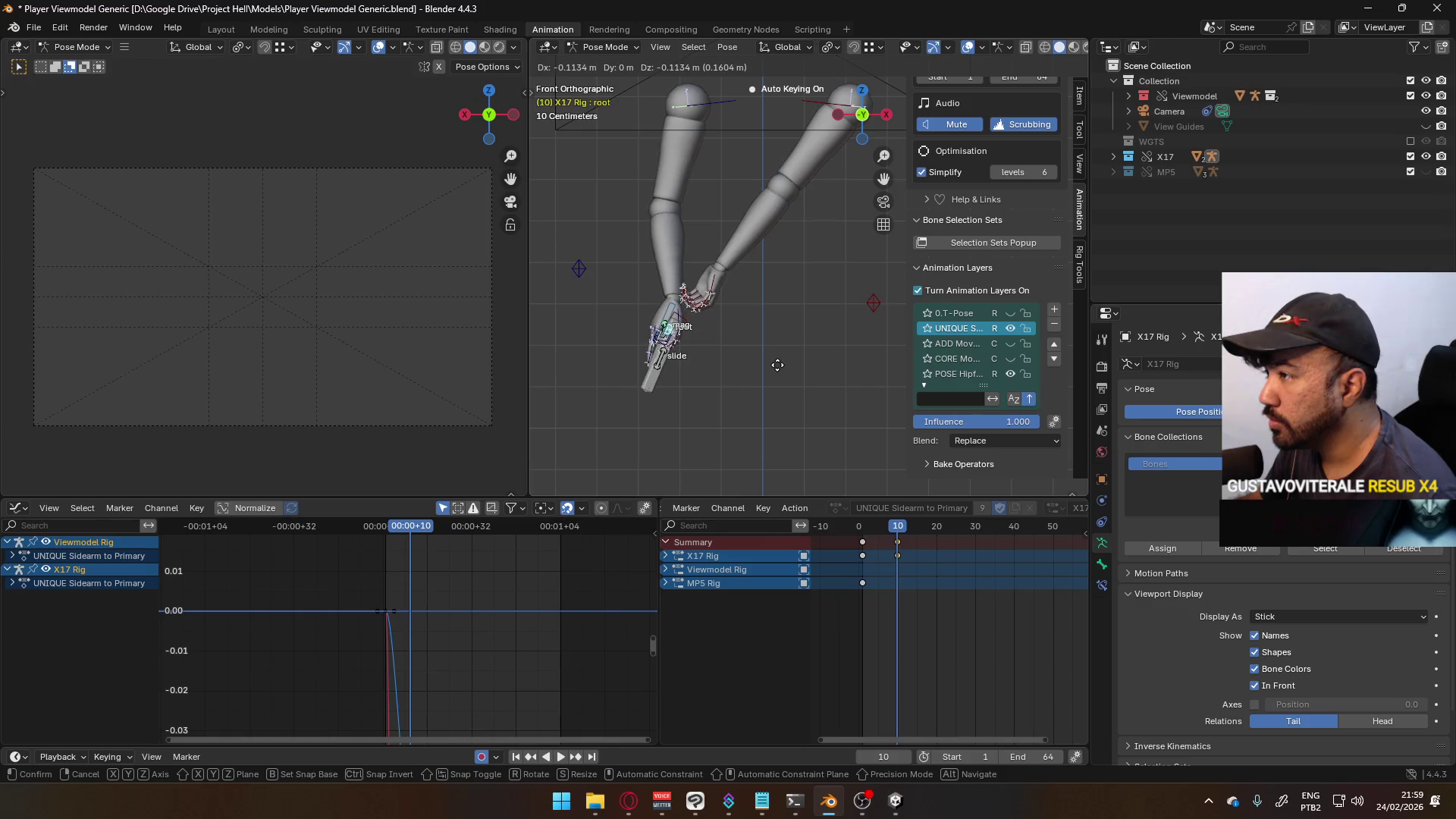
- Confirm the pistol's position, then move HandIK.L right and rotate it
click(743, 349)
click(687, 330)
key(g)
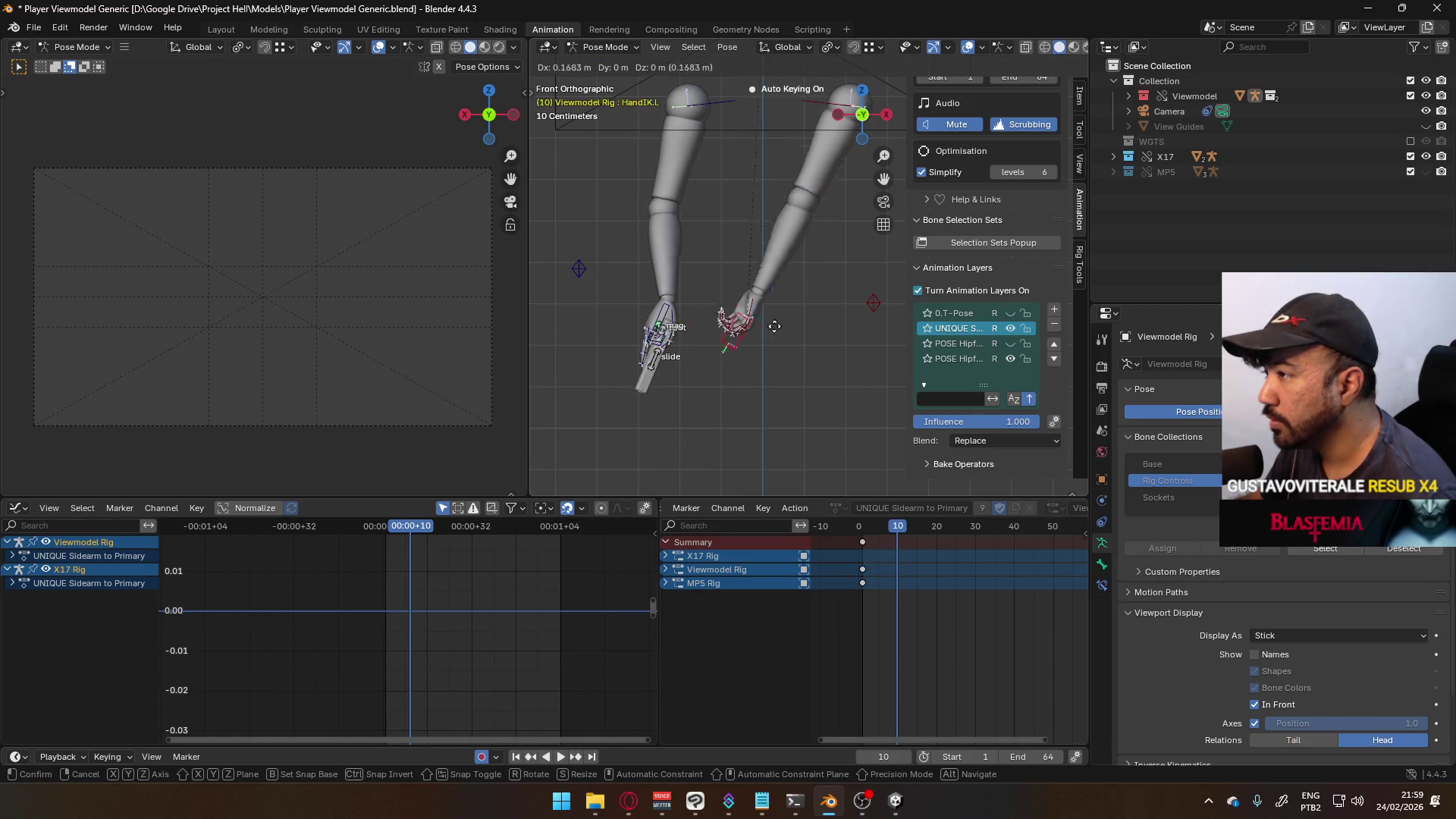
click(837, 313)
key(KP_3)
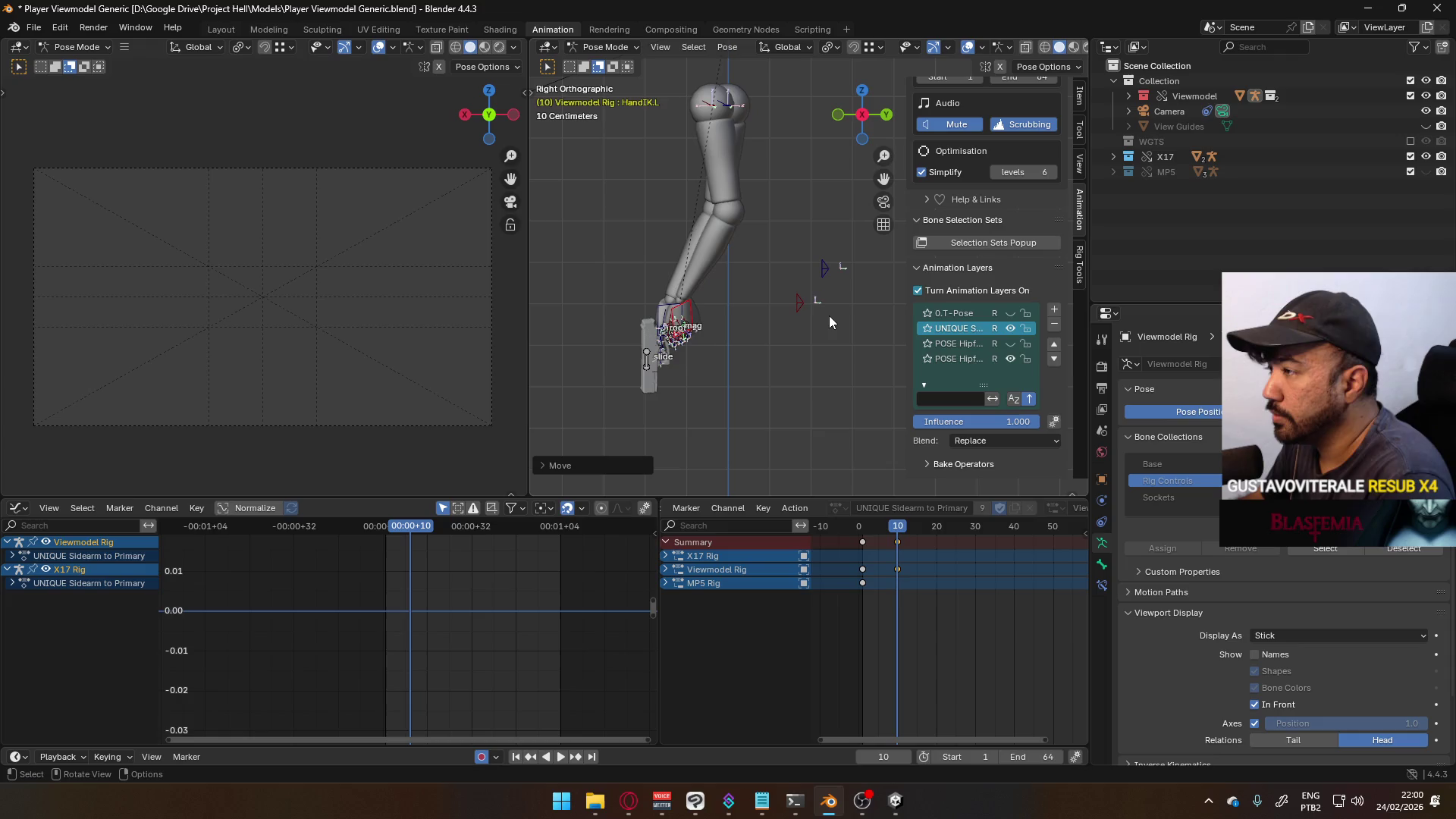
key(r)
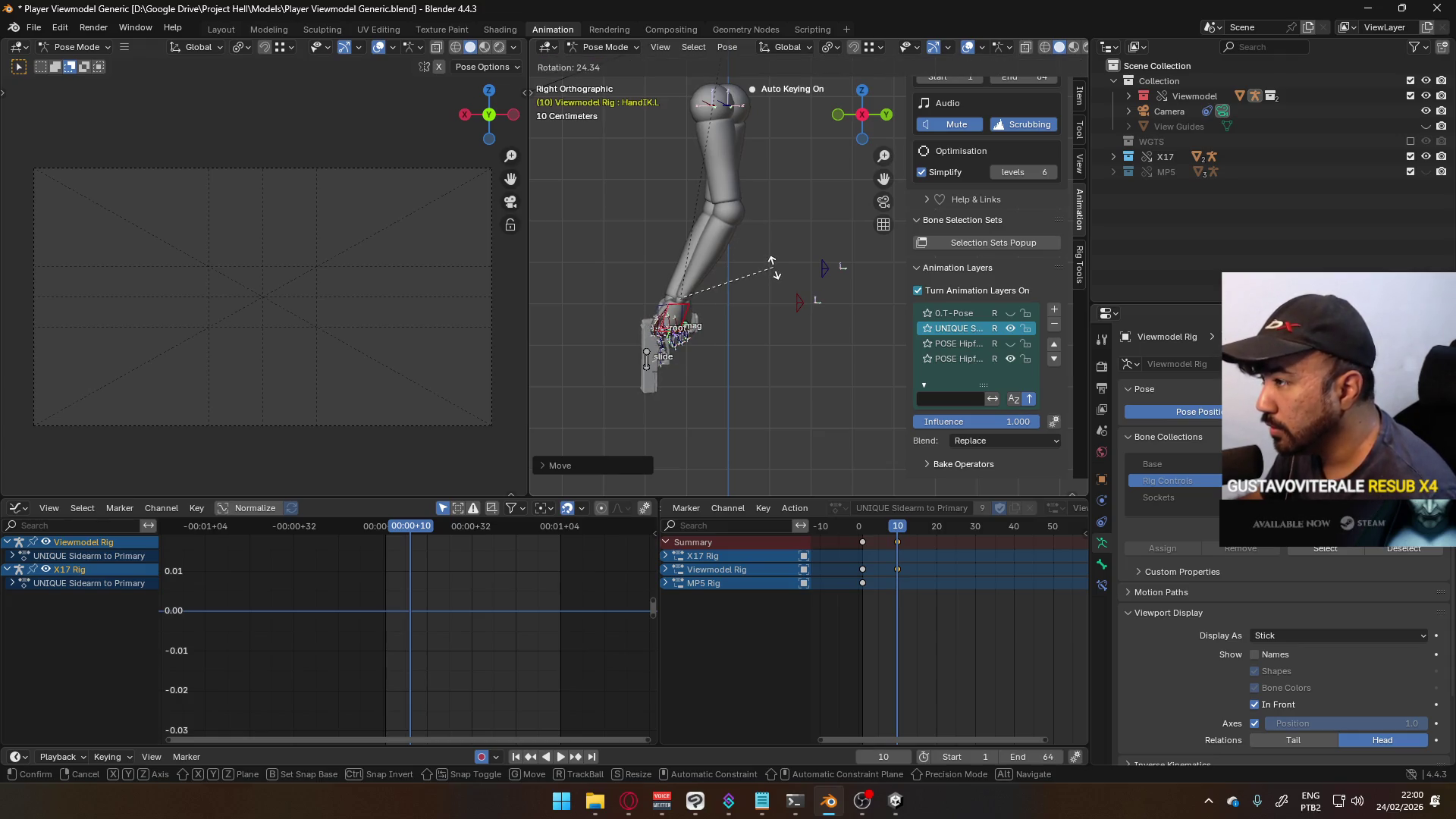
click(767, 265)
- Refine HandIK.L's position and turn it around the Z axis
key(KP_1)
key(KP_3)
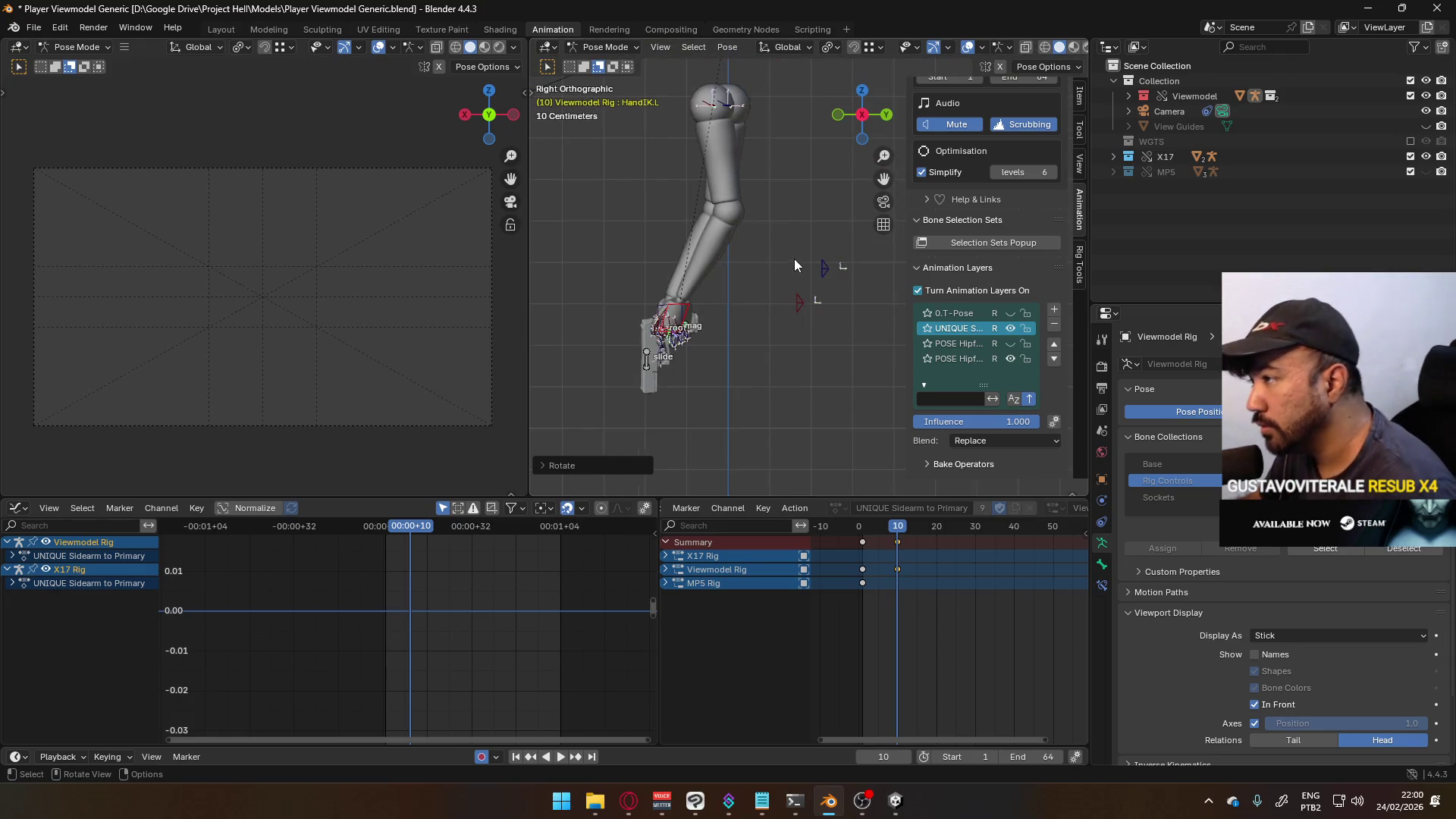
key(g)
click(761, 256)
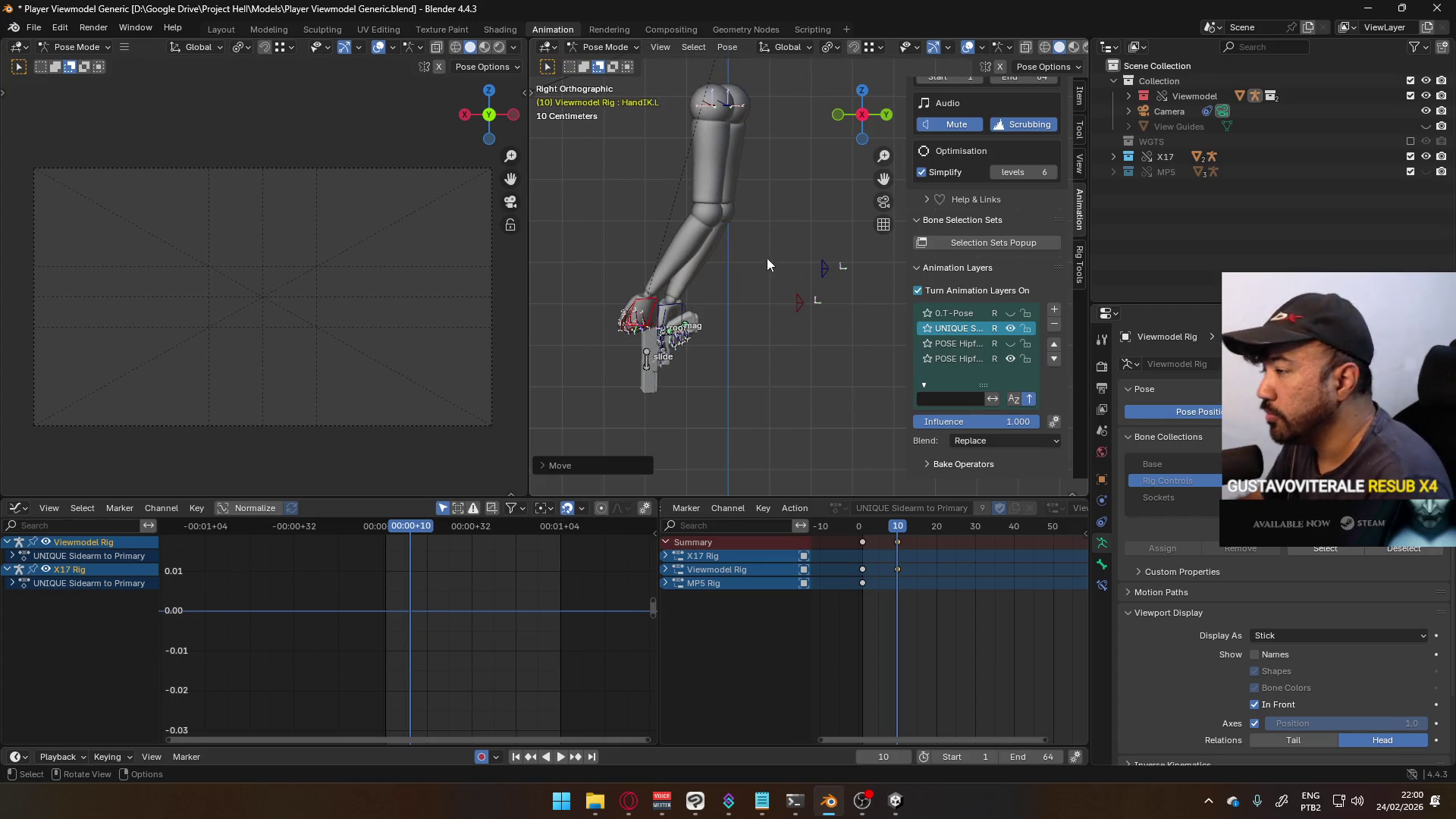
key(KP_1)
key(r)
key(z)
click(842, 379)
- Select all bones and key location and rotation at frame 10
mouse_move(899, 527)
mouse_down()
mouse_move(861, 531)
mouse_move(899, 530)
mouse_up()
key(Escape)
key(a)
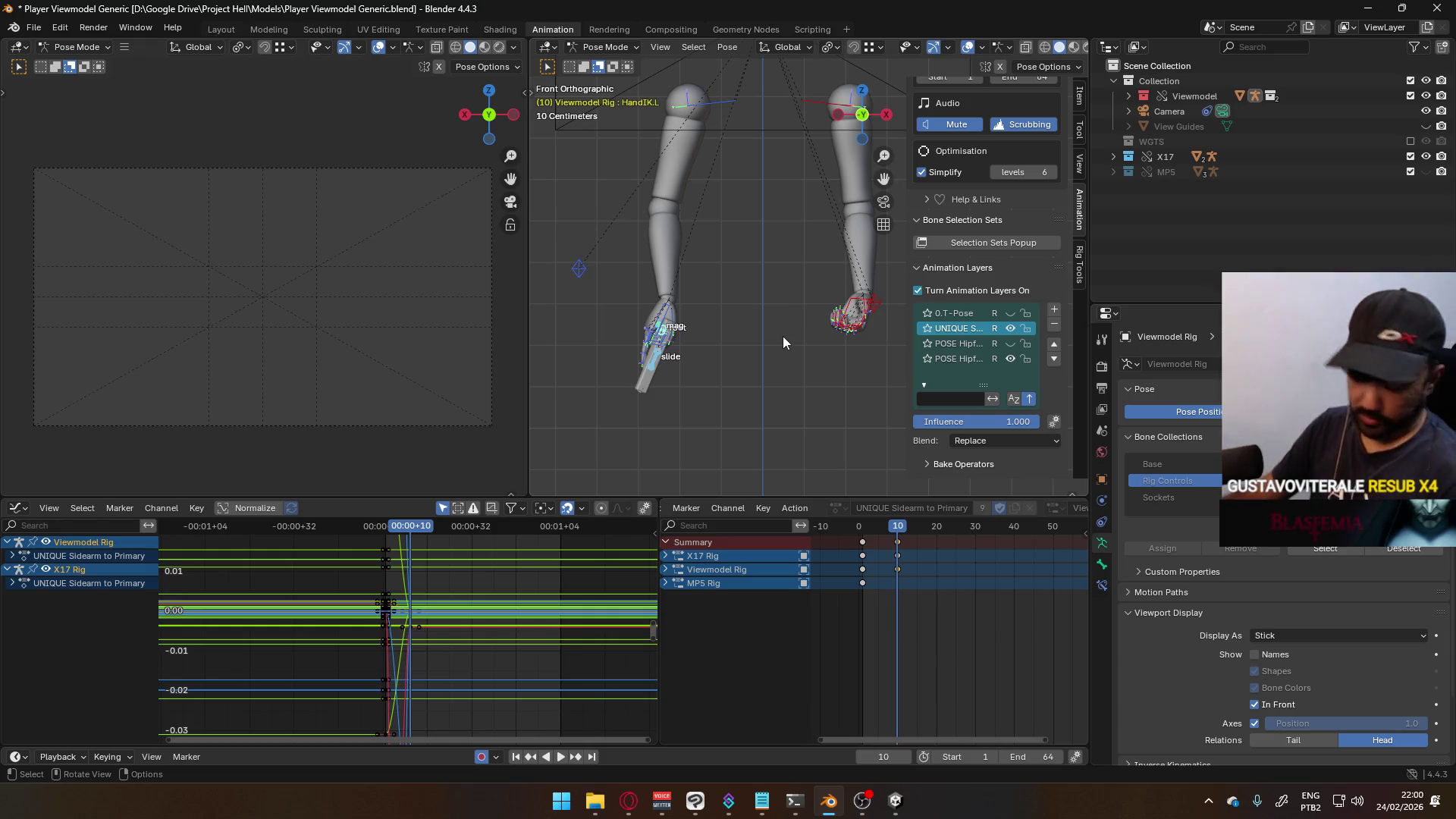
key(i)
mouse_move(861, 331)
middle_down()
mouse_move(725, 342)
mouse_move(822, 338)
middle_up()
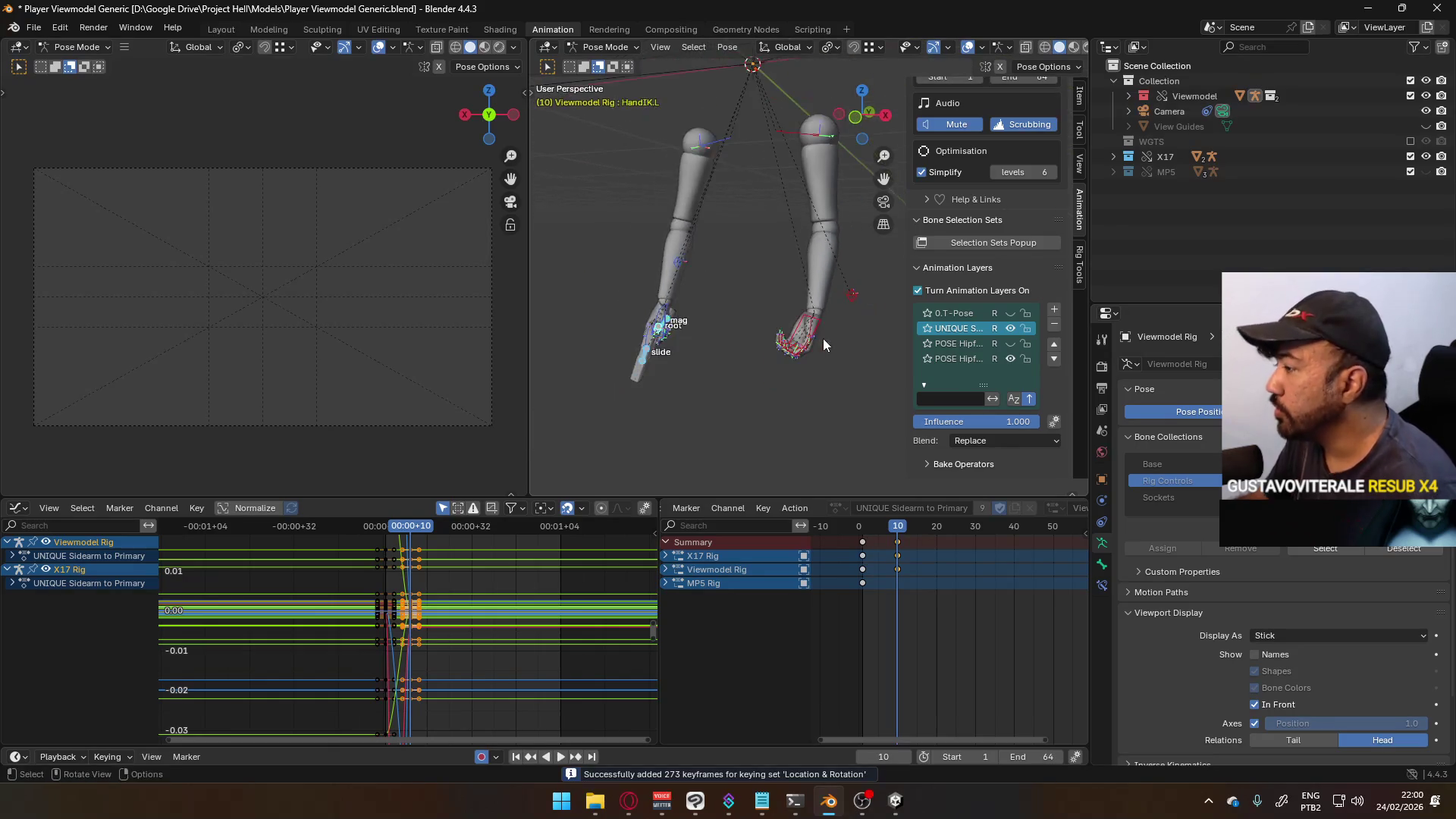
key(KP_3)
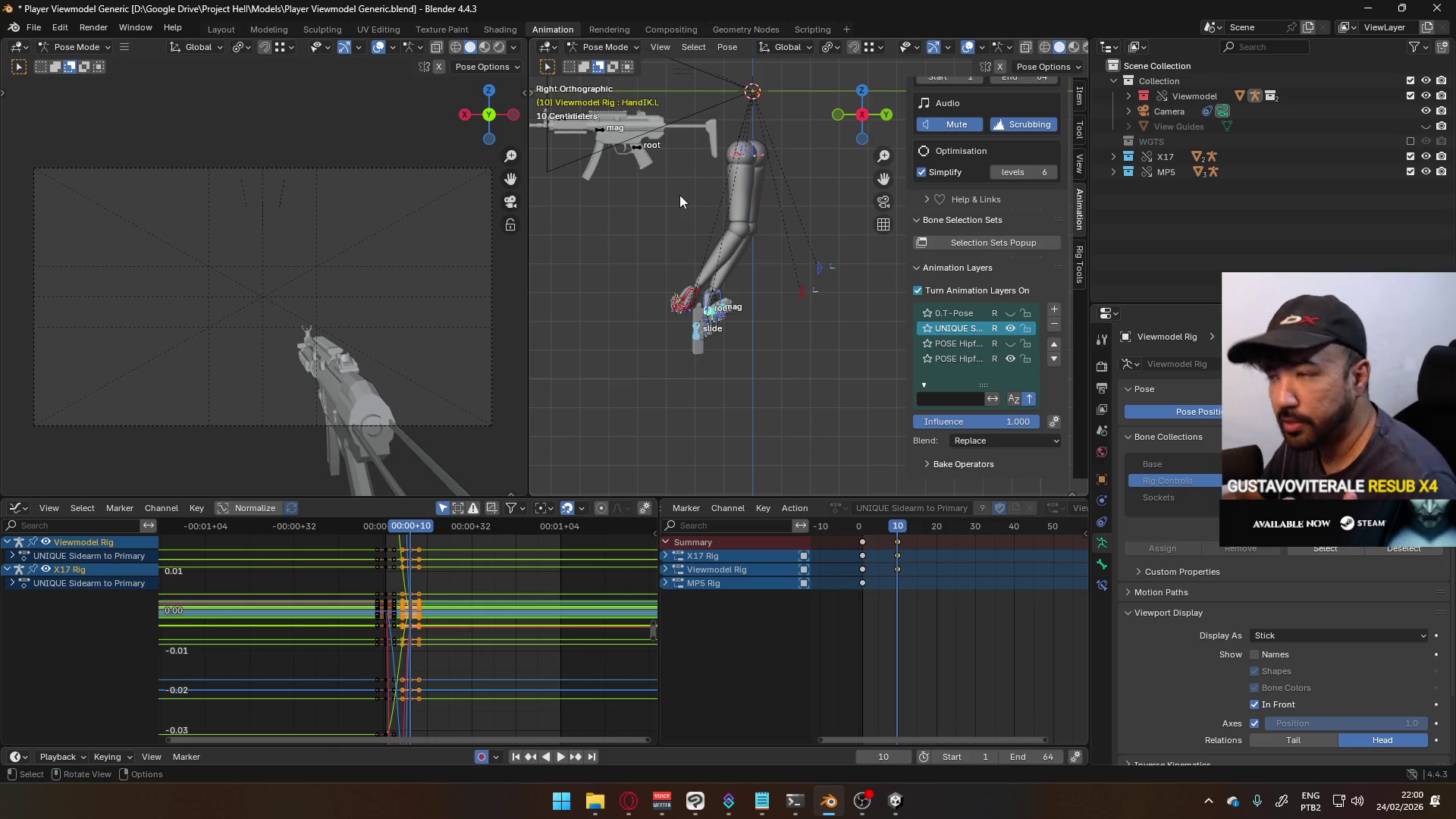
click(584, 48)
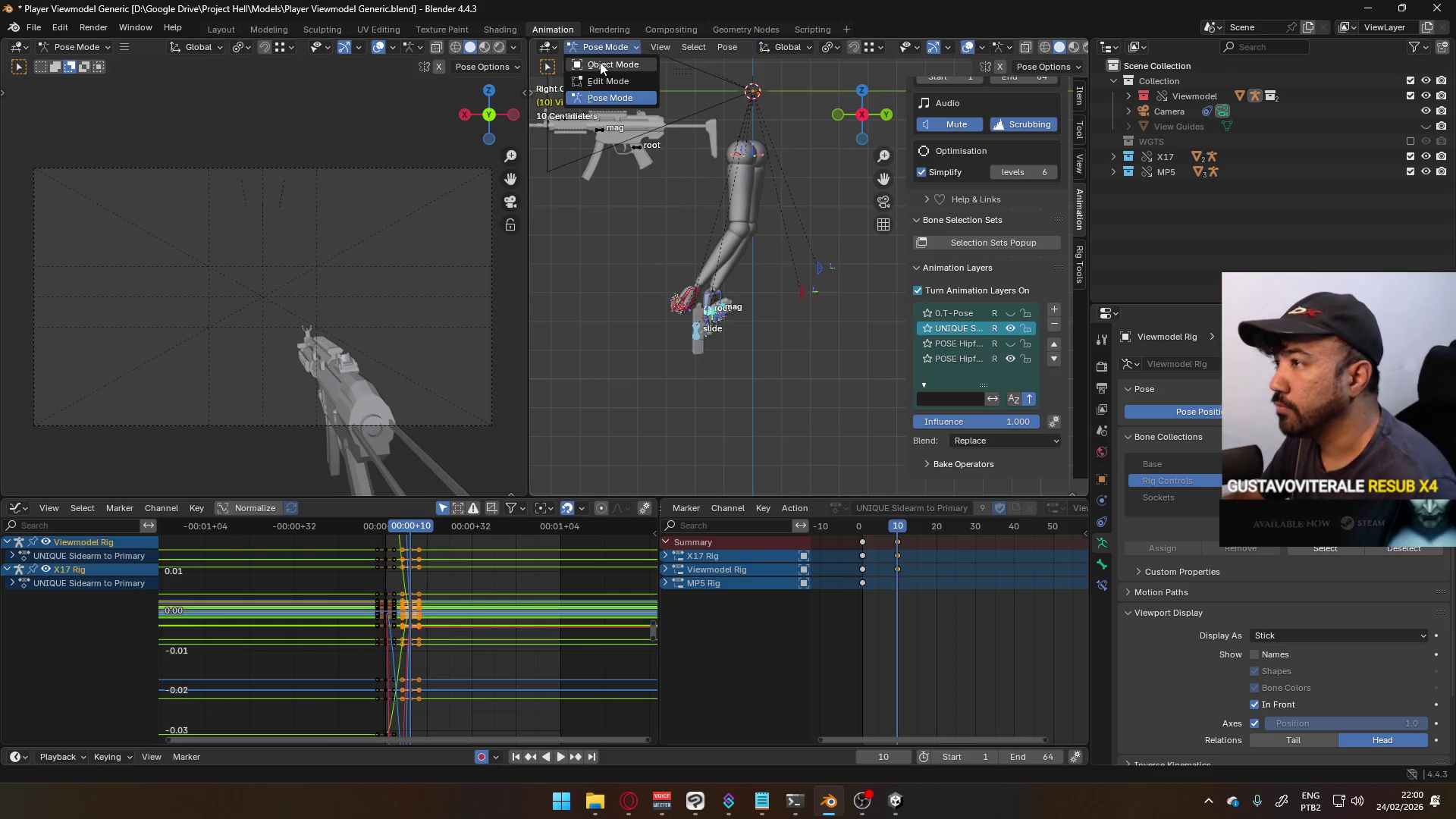
- Select the MP5, X17 and Viewmodel rigs together and put all three in Pose Mode
click(603, 62)
click(603, 130)
click(605, 47)
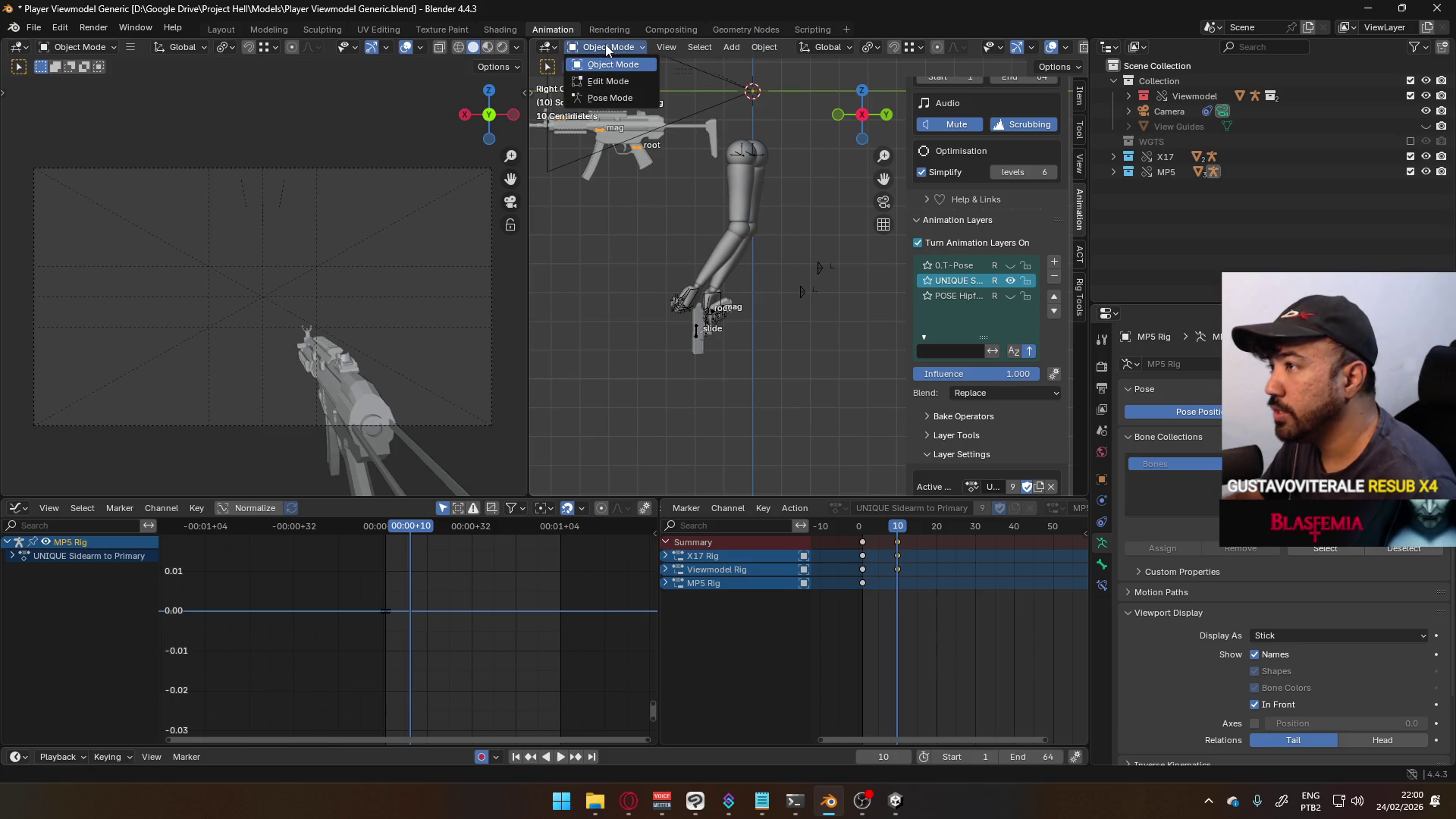
click(603, 92)
click(605, 47)
click(603, 62)
shift+drag(711, 293, 693, 328)
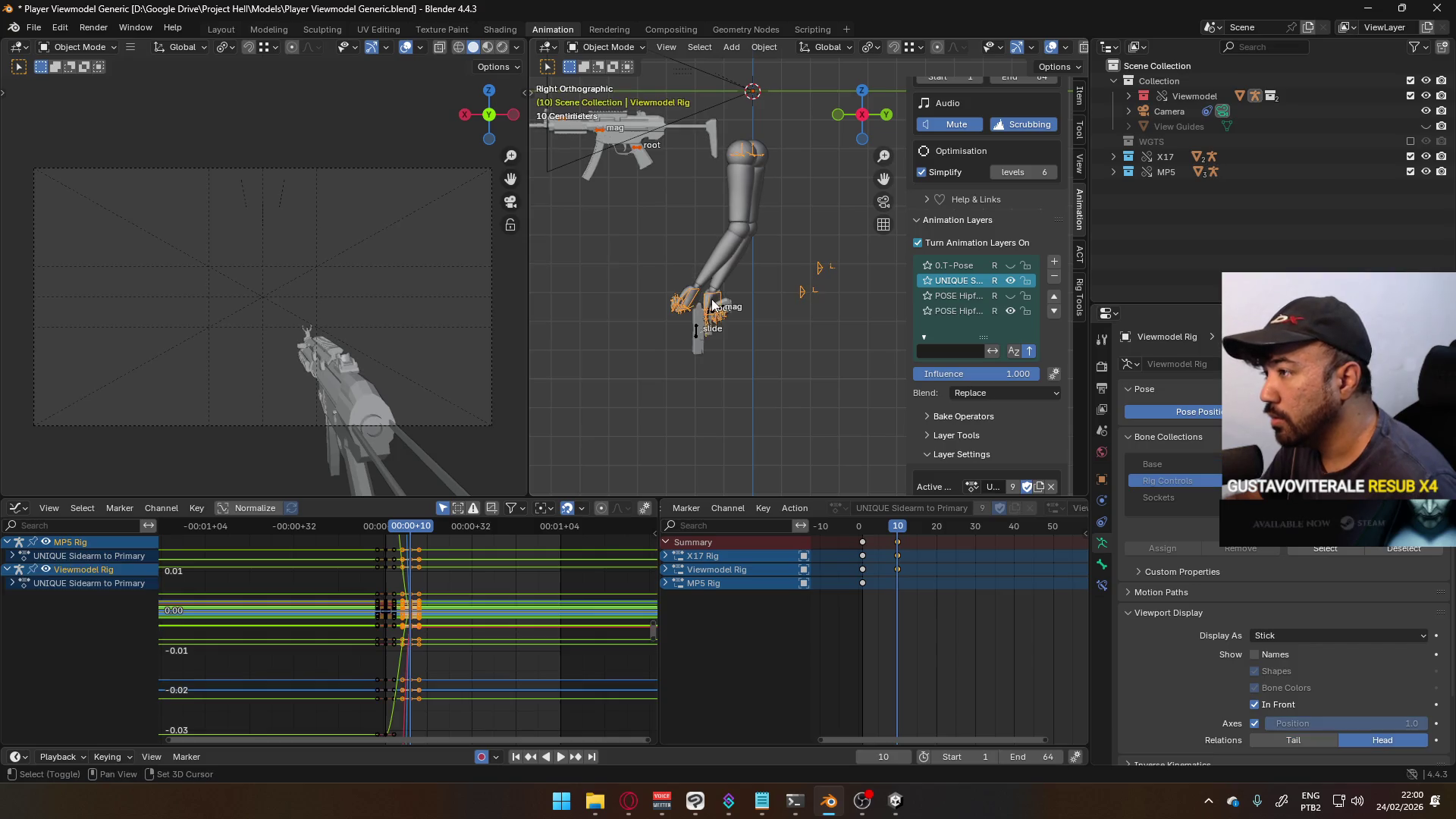
click(596, 53)
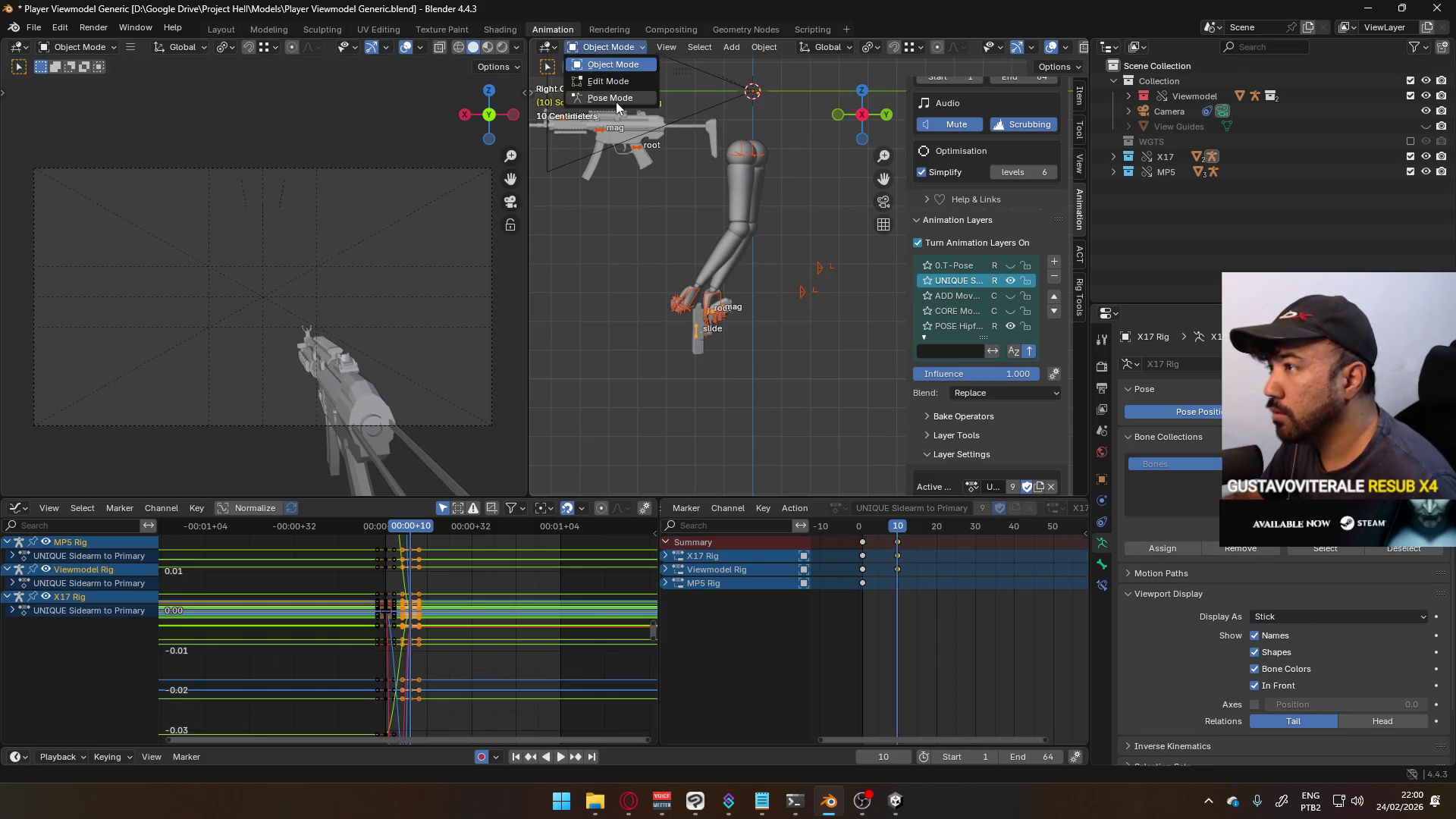
click(616, 99)
- In front view, turn the MP5 root horizontal on Z, tilt it on X, and lower it
key(KP_1)
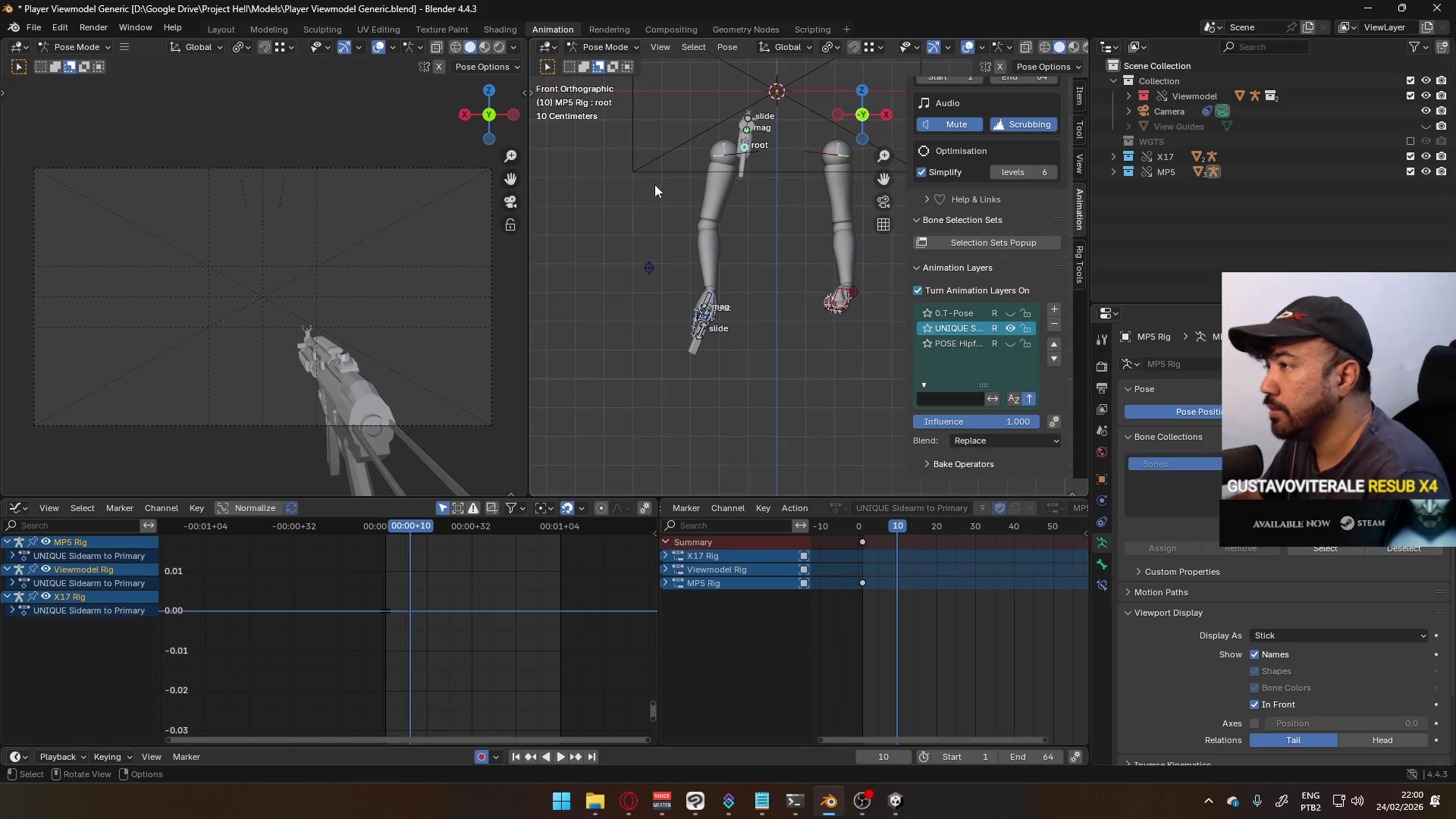
key(r)
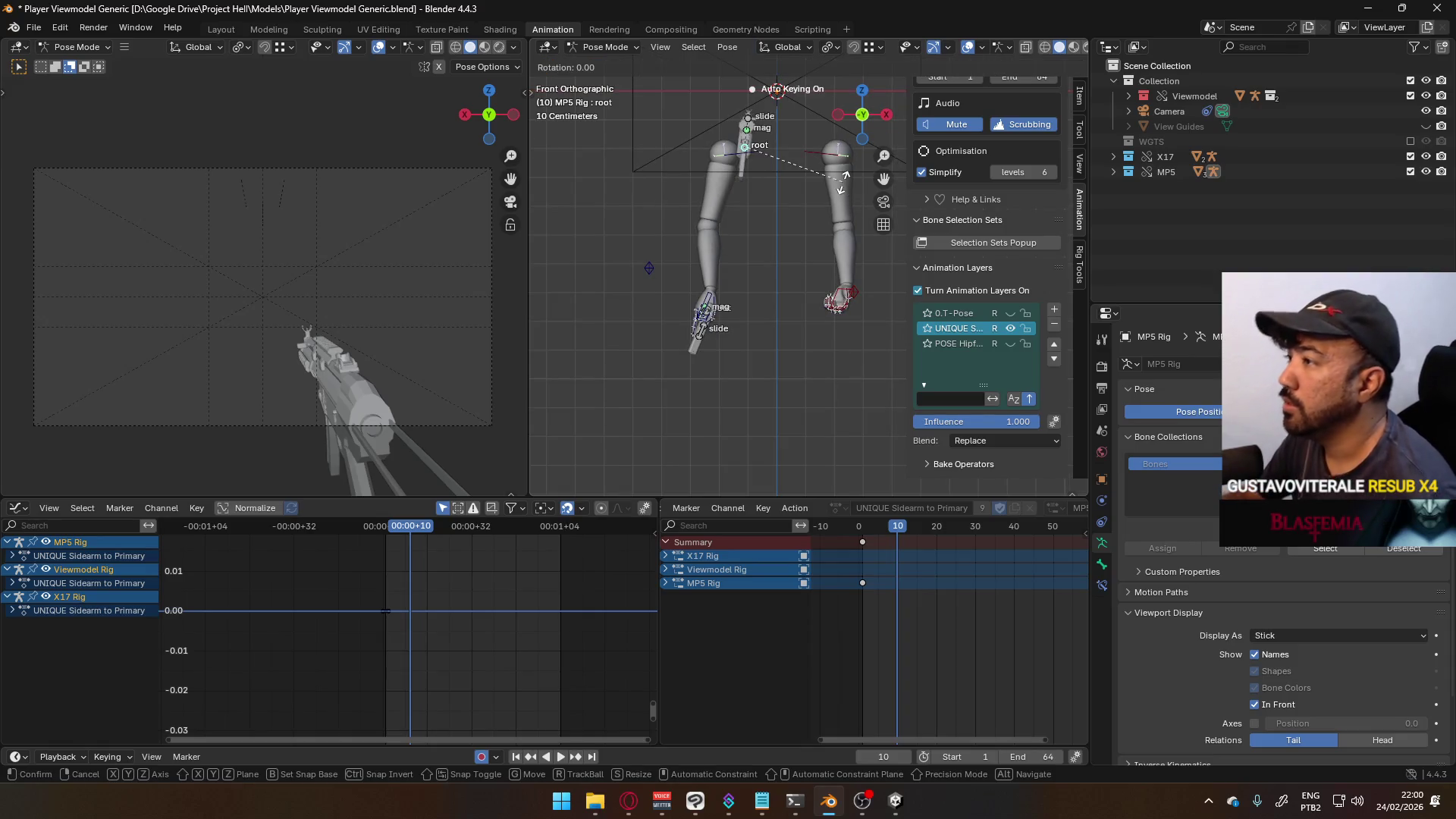
key(z)
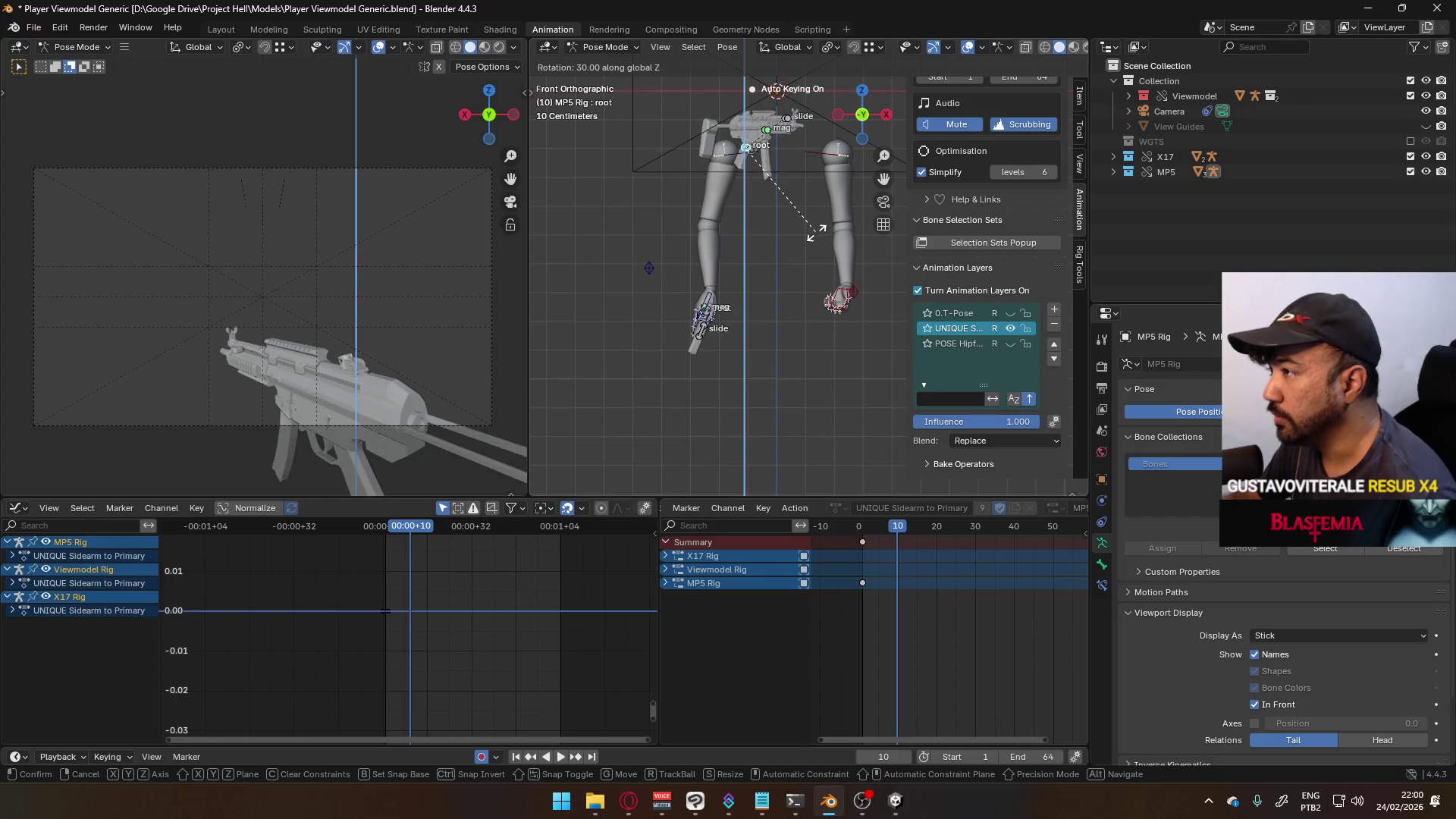
click(803, 168)
key(r)
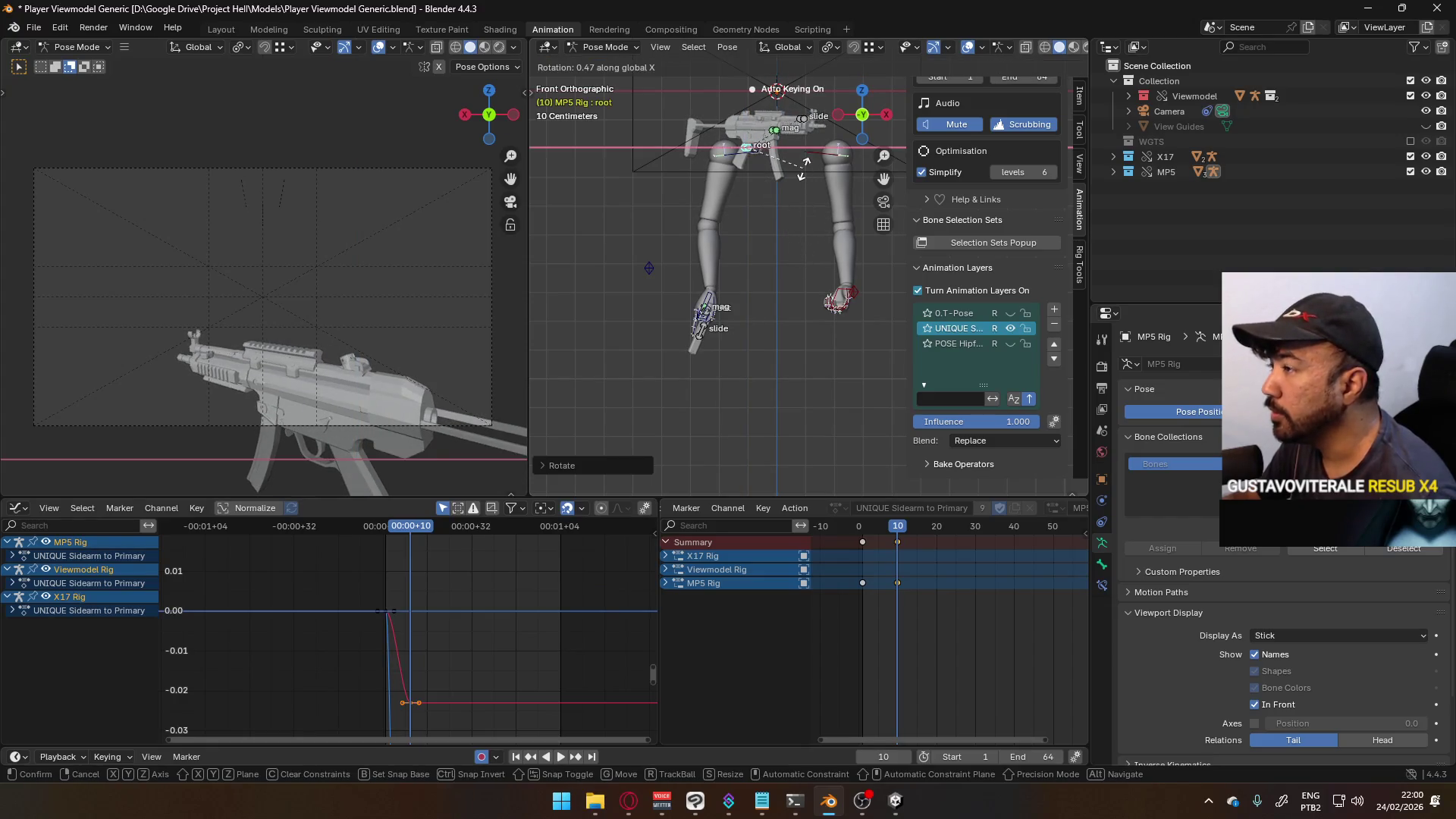
key(x)
key(x)
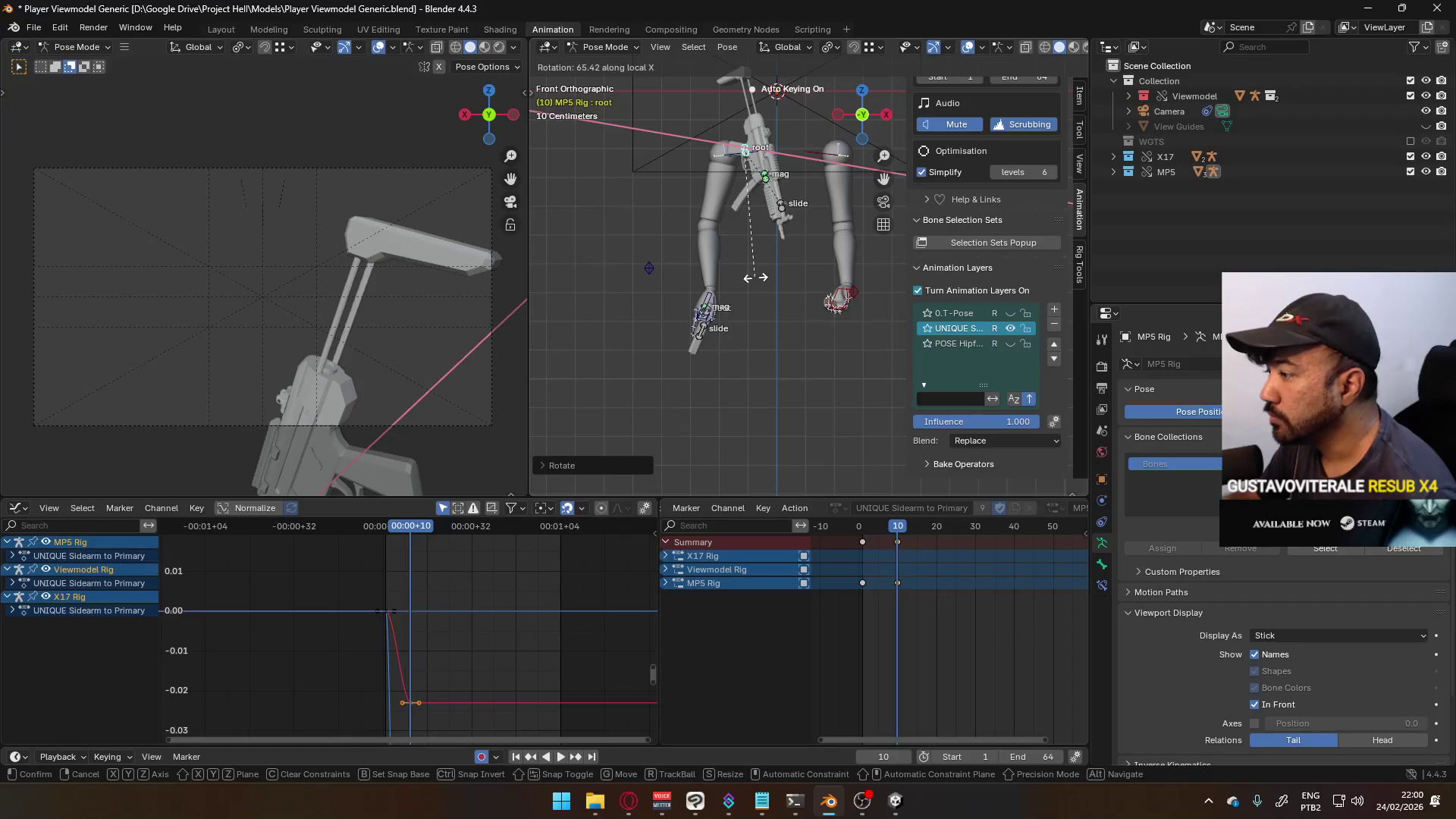
click(755, 278)
key(g)
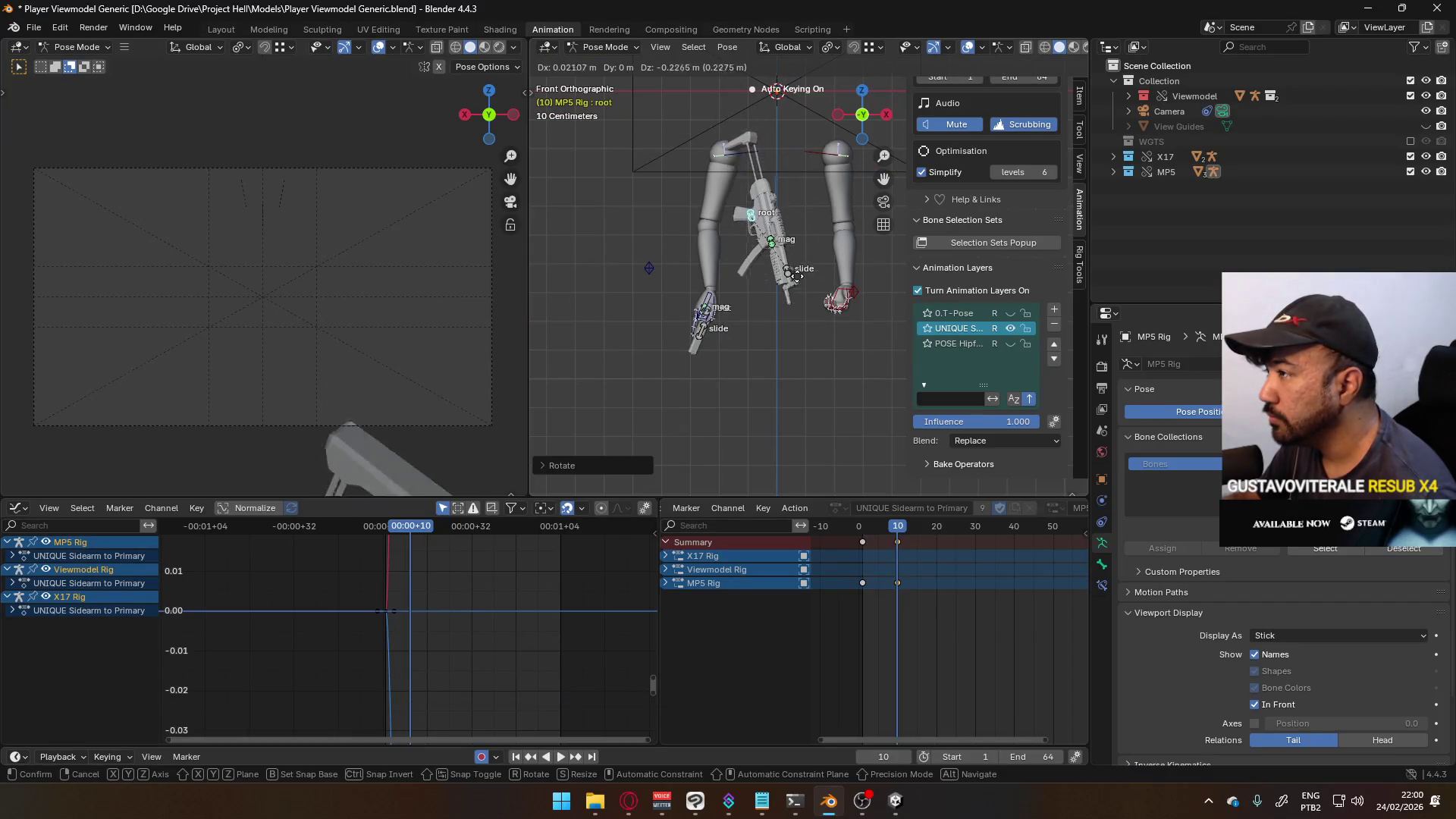
click(808, 325)
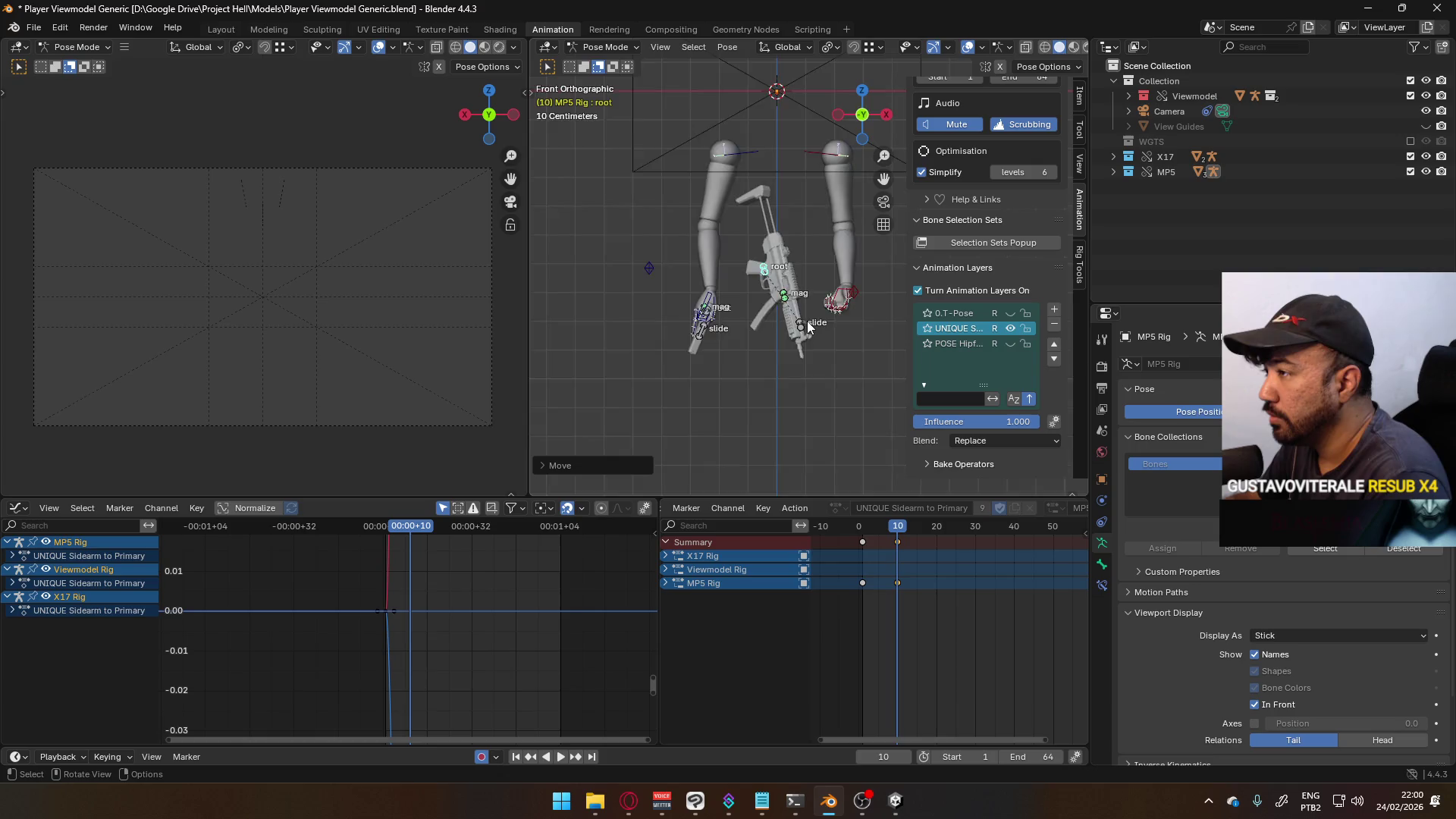
- Rotate the gun in side view, then adjust its X tilt again in front view
key(KP_3)
key(g)
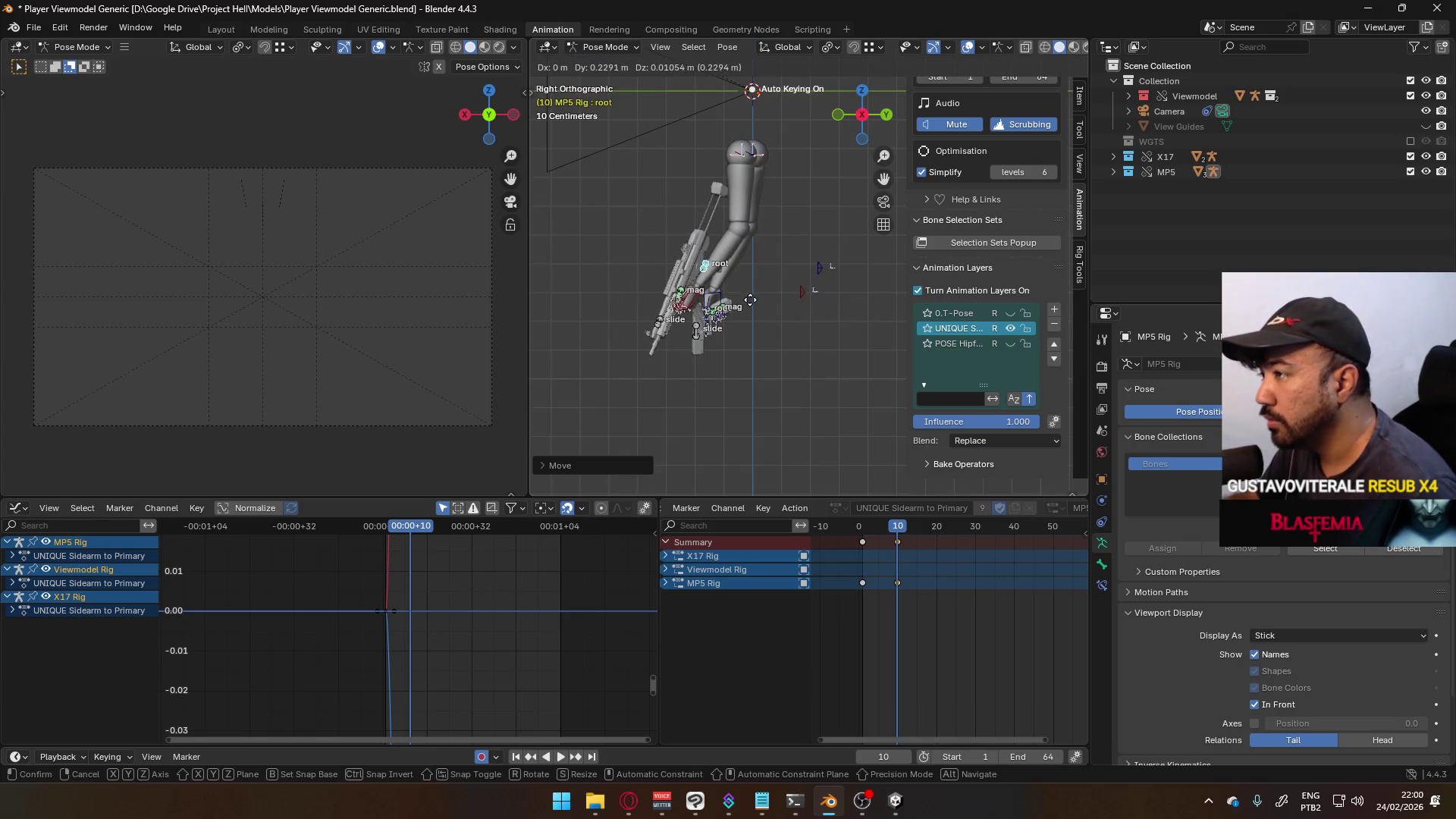
key(r)
click(762, 281)
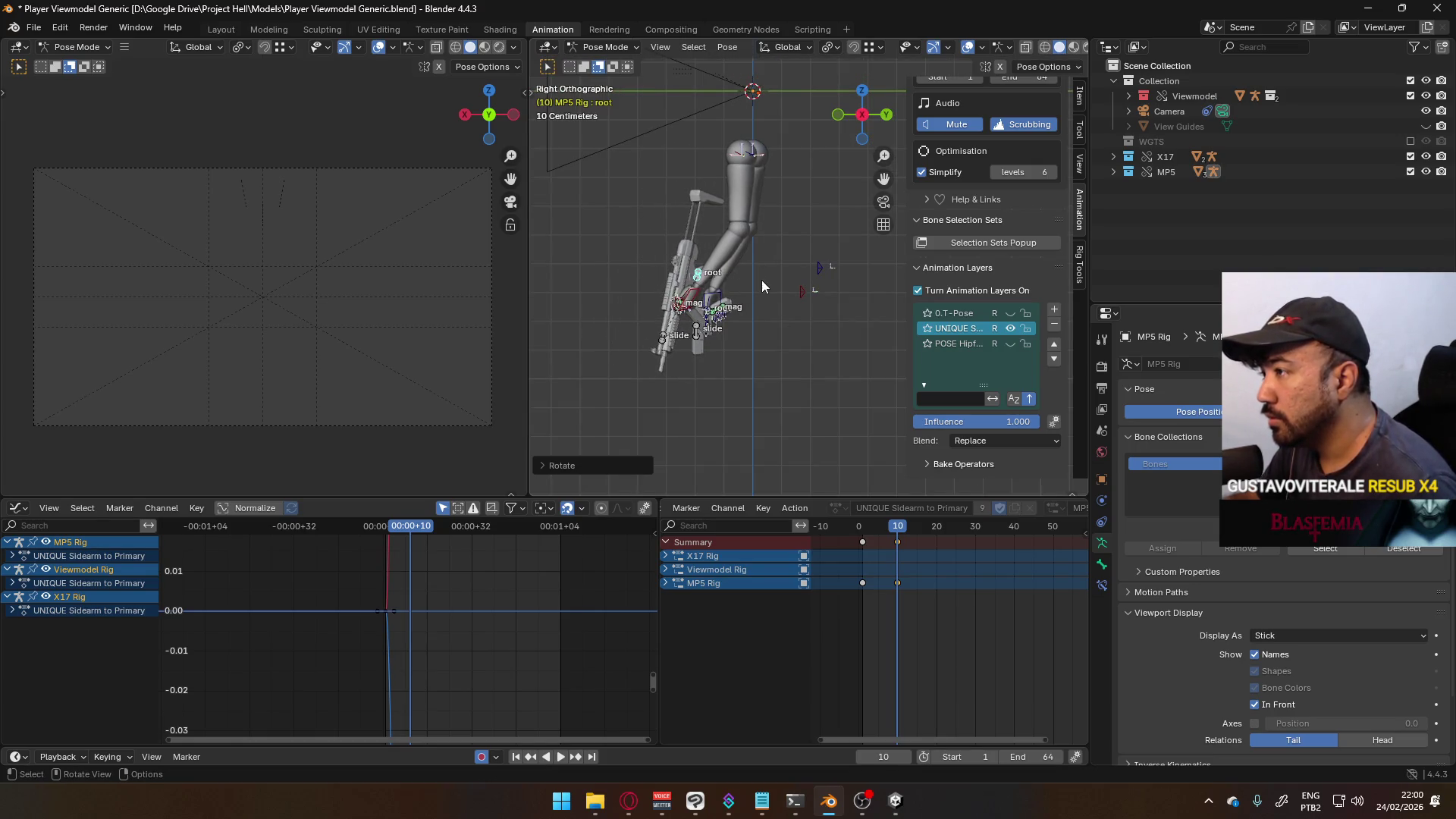
key(KP_1)
key(r)
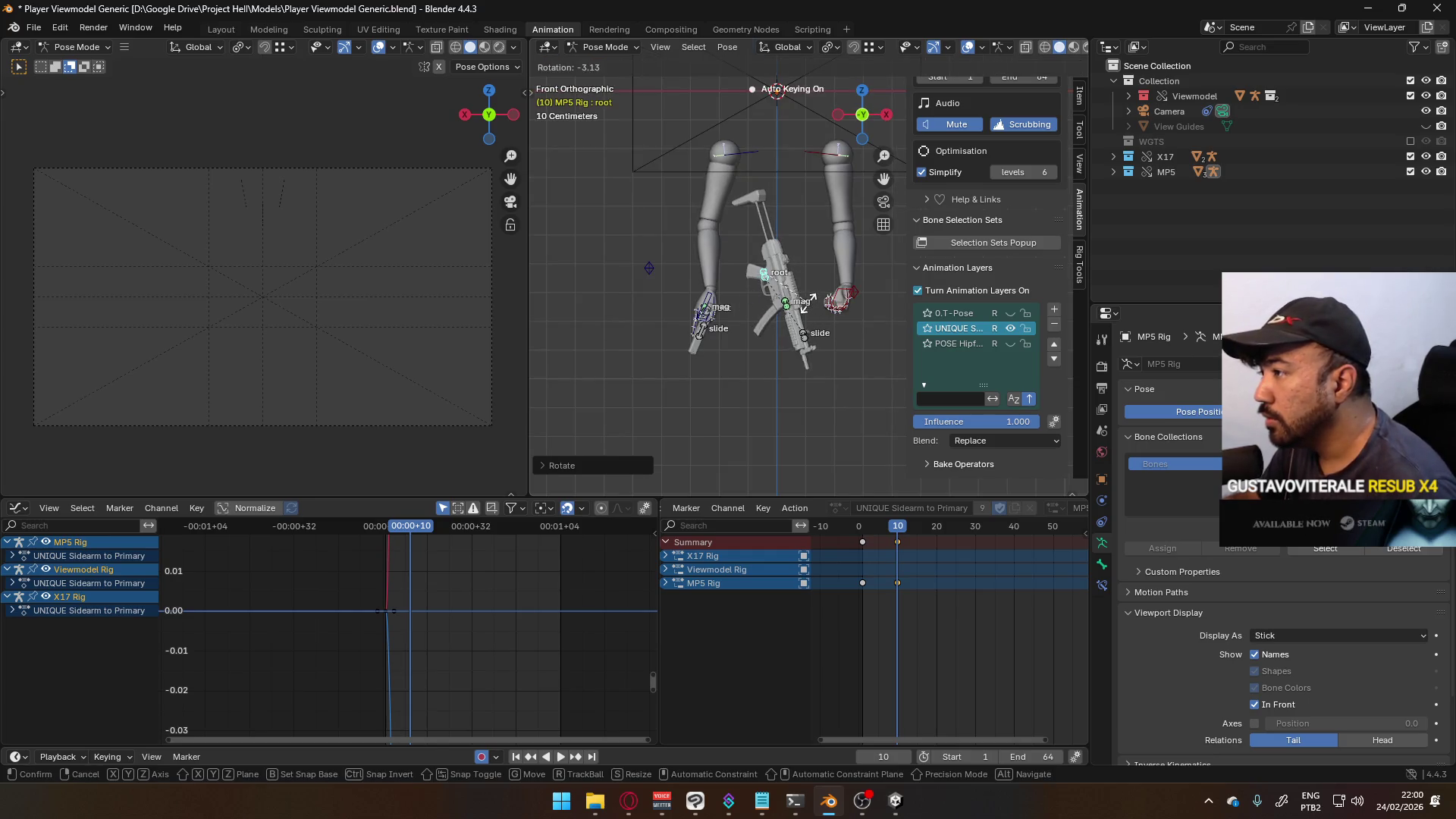
key(x)
key(x)
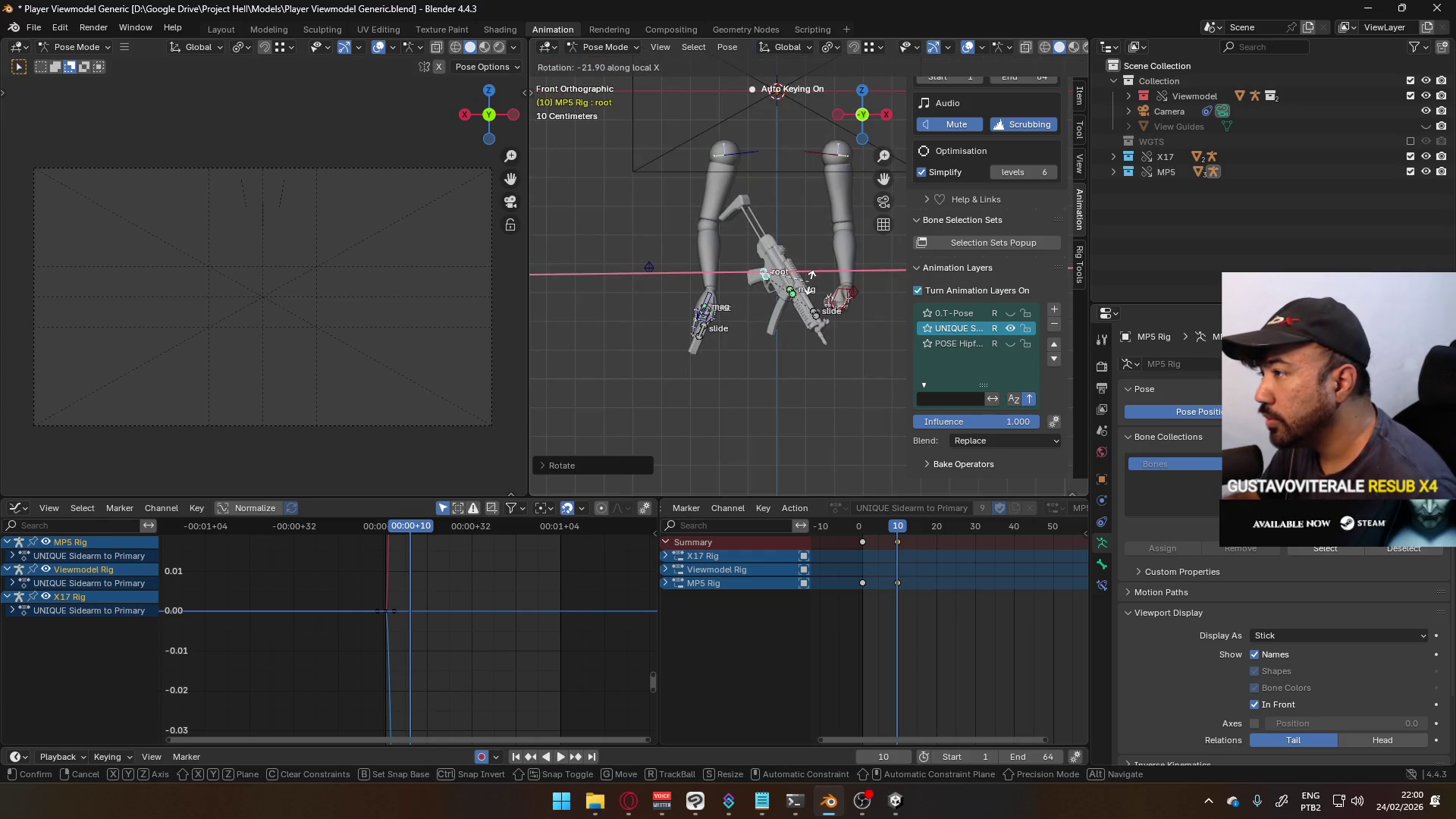
click(810, 273)
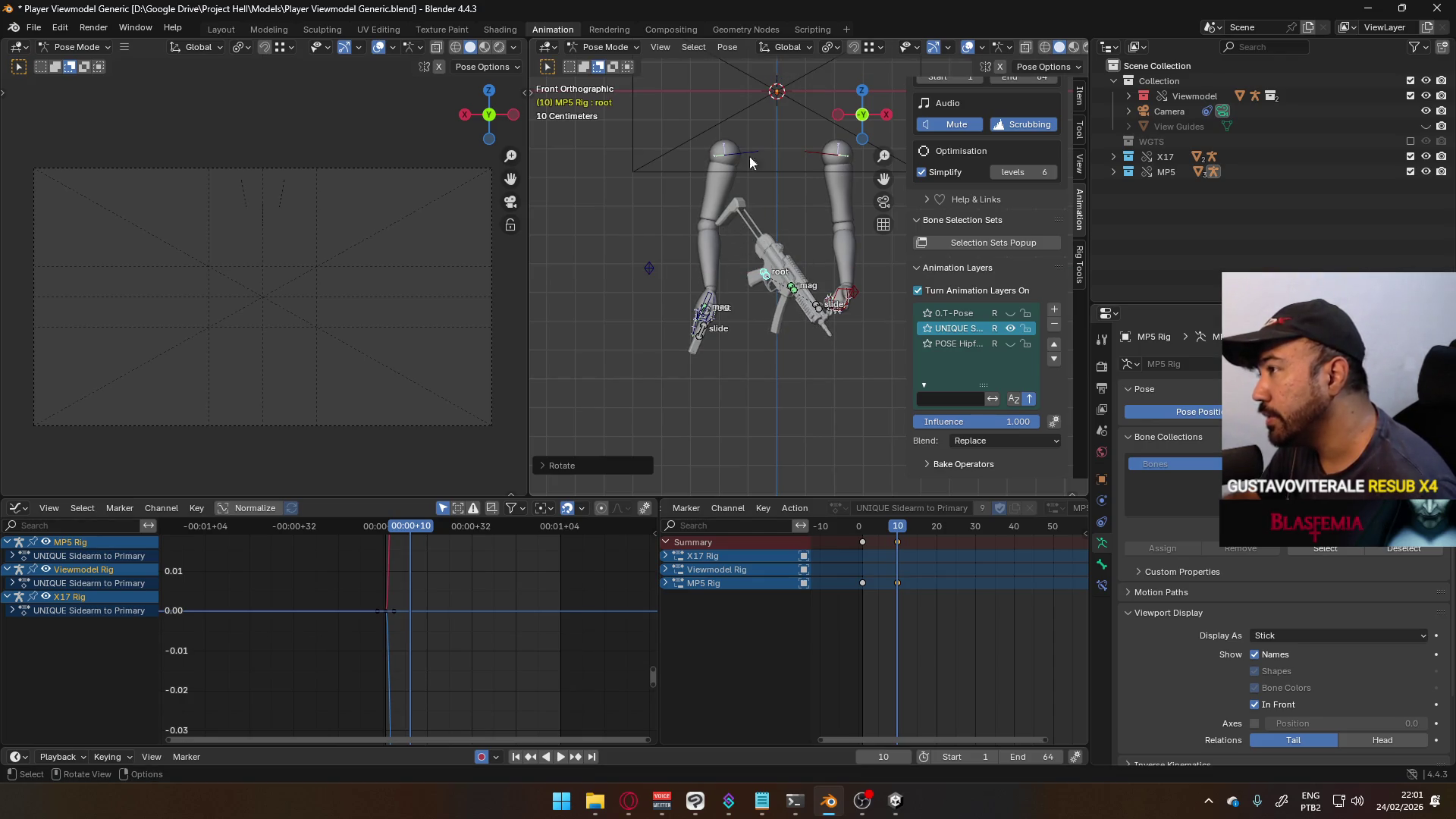
- Move the gun up and left, then fine-tune its rotation and position between the arms
key(g)
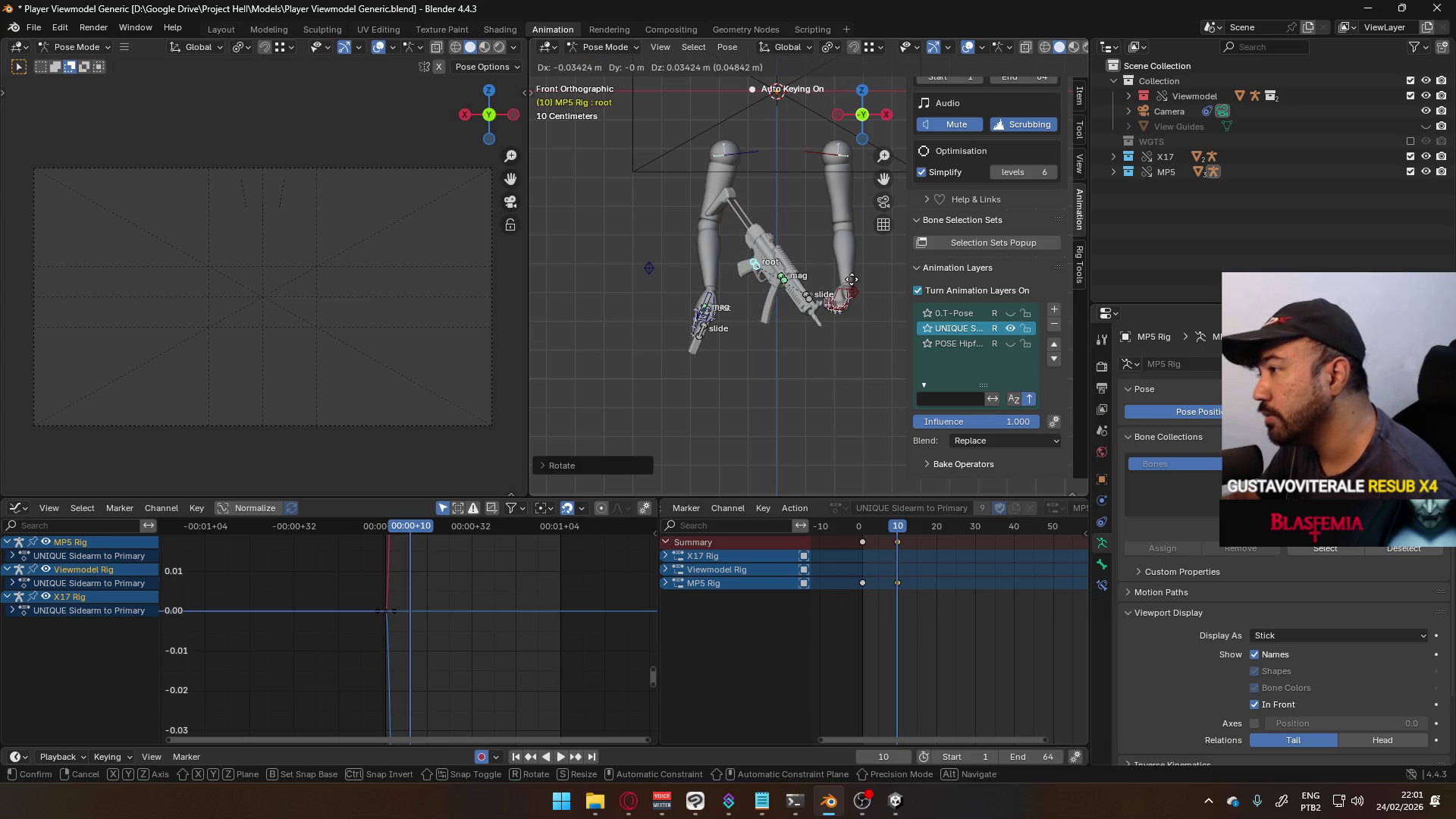
click(743, 232)
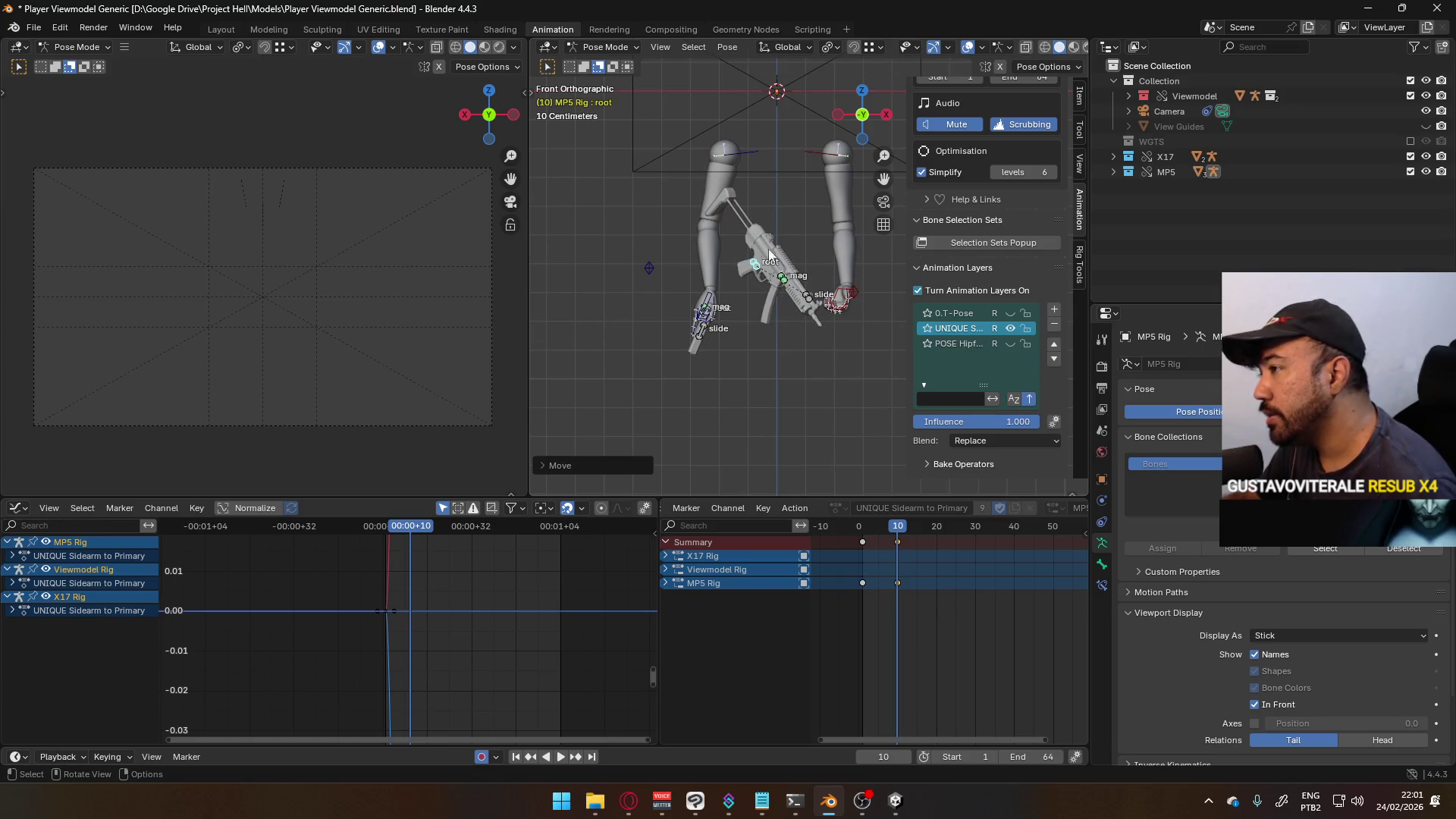
mouse_move(821, 305)
middle_down()
mouse_move(753, 302)
mouse_move(758, 288)
middle_up()
key(r)
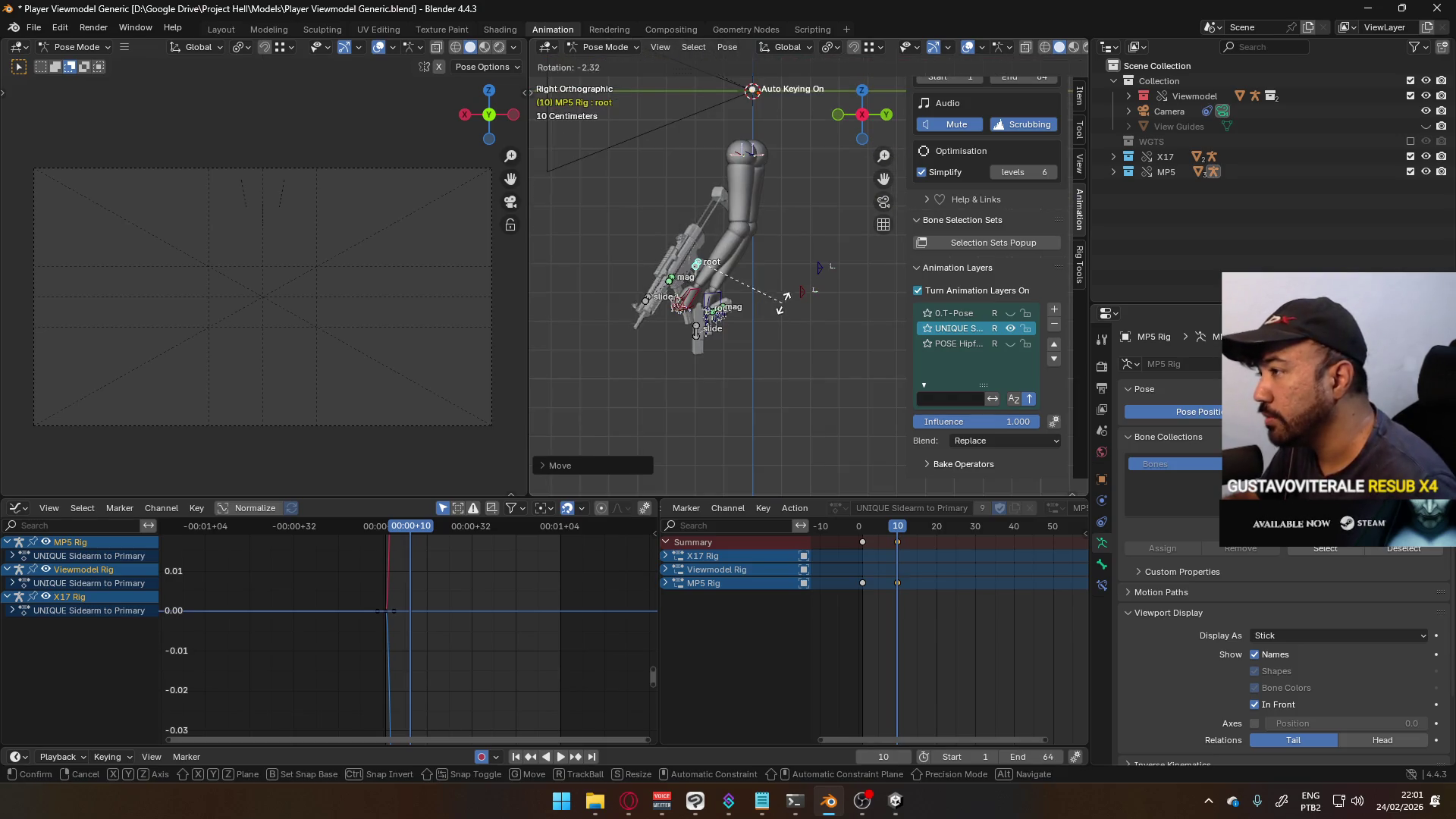
click(793, 297)
key(g)
click(802, 291)
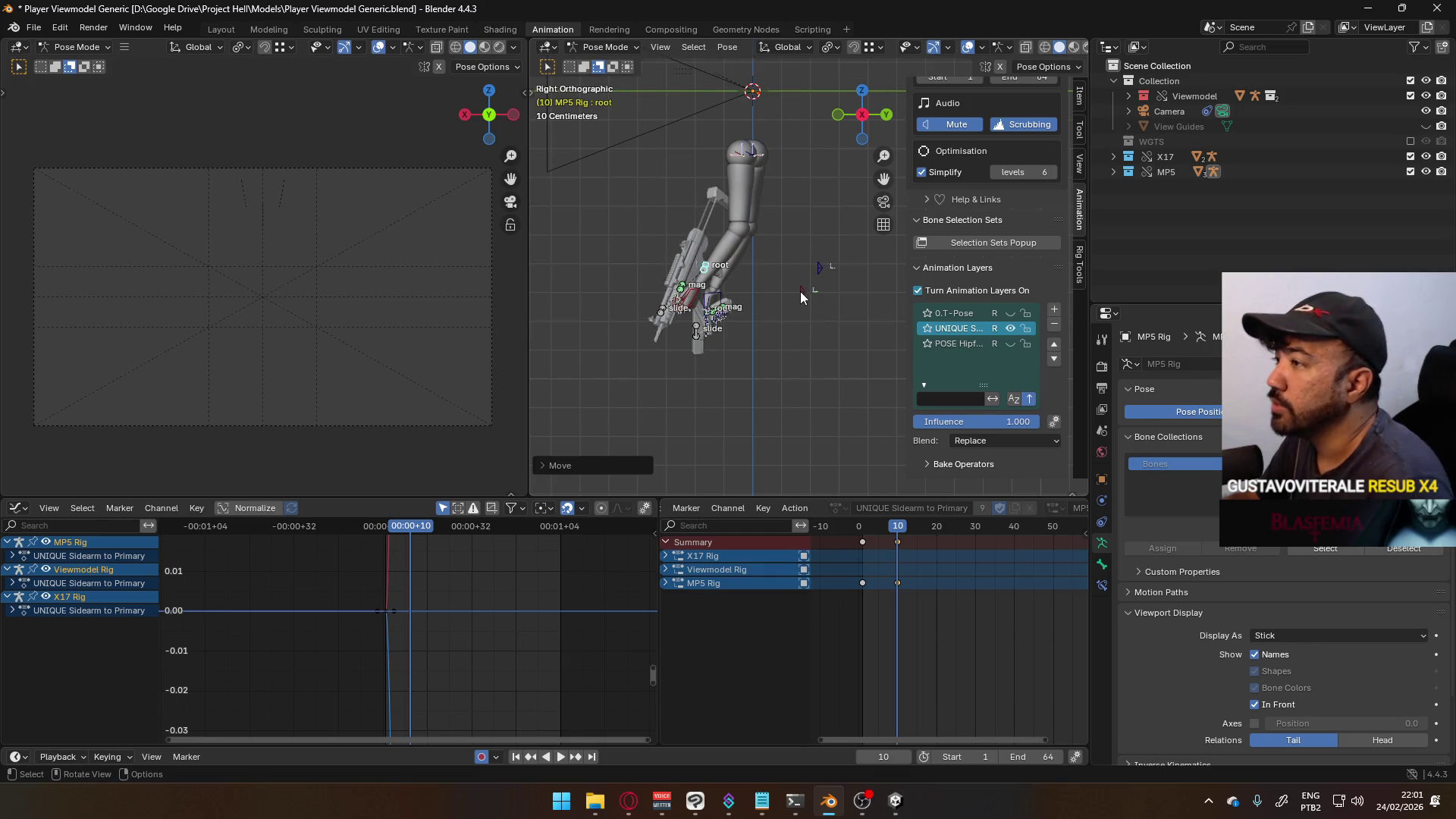
key(KP_0)
mouse_move(767, 287)
middle_down()
mouse_move(811, 326)
mouse_move(743, 360)
mouse_move(761, 255)
mouse_move(778, 260)
middle_up()
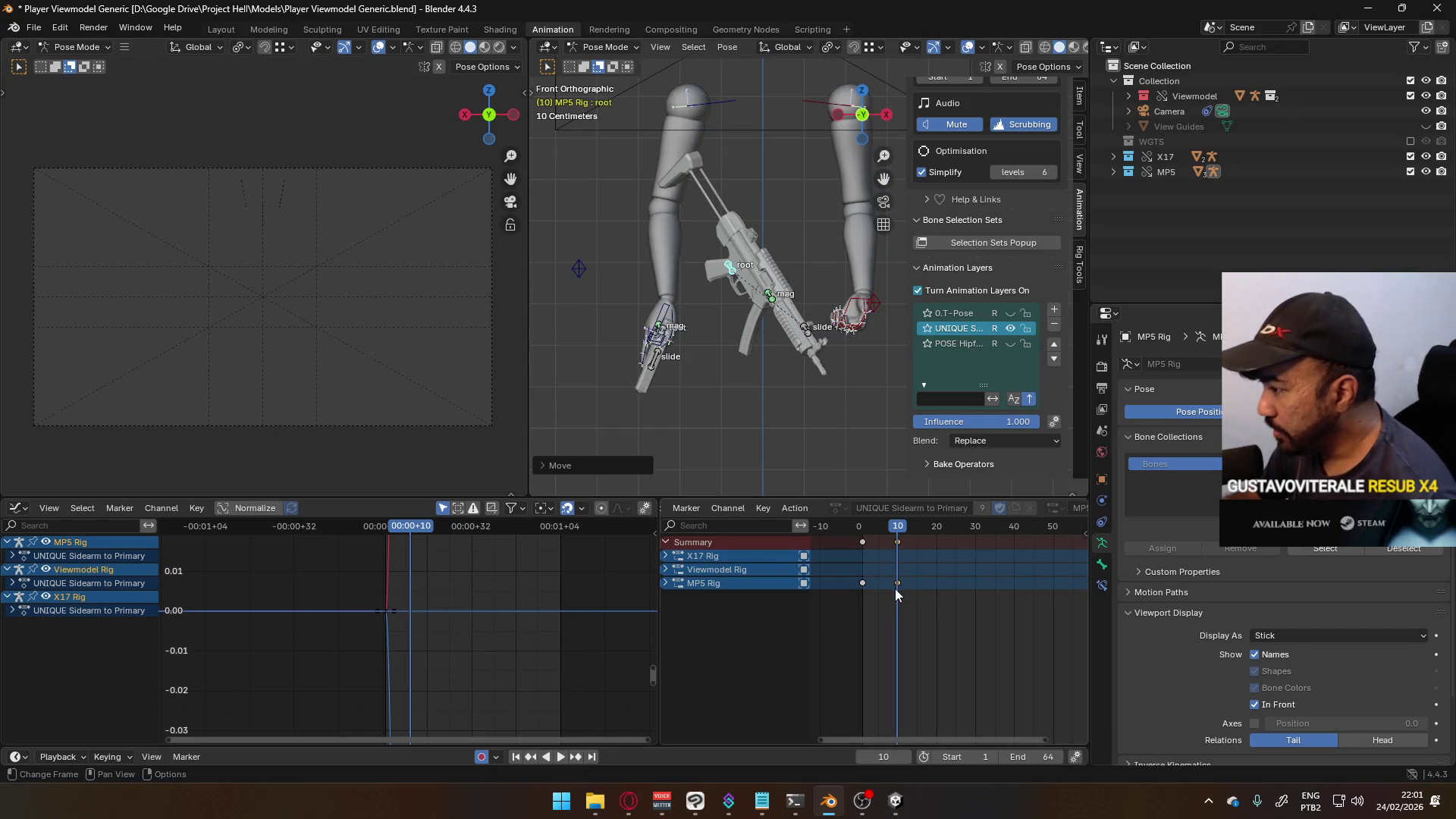
- Paste the MP5 root's frame 10 key onto frame 1 in the Dope Sheet
click(665, 584)
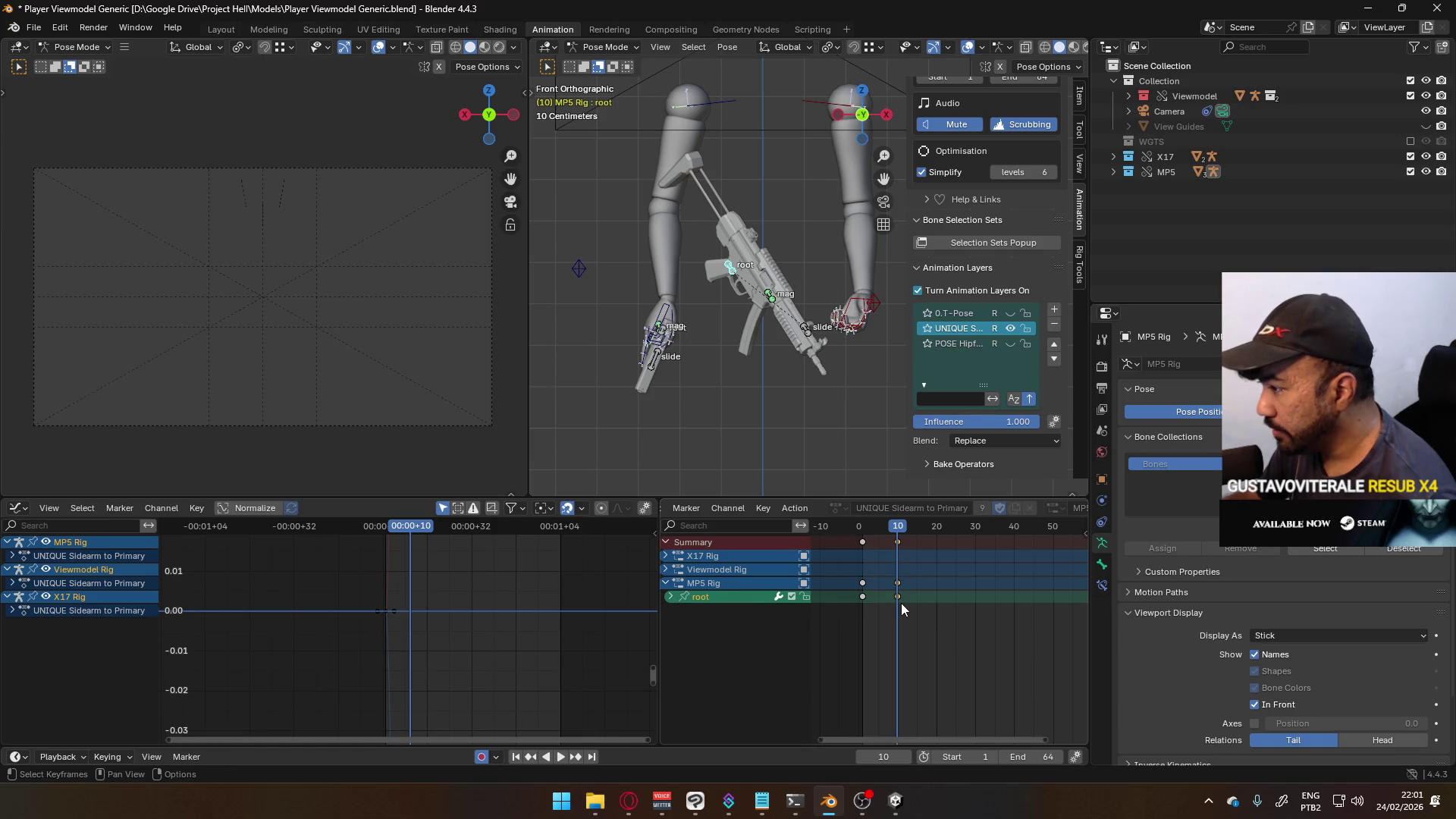
click(898, 602)
drag(889, 527, 862, 530)
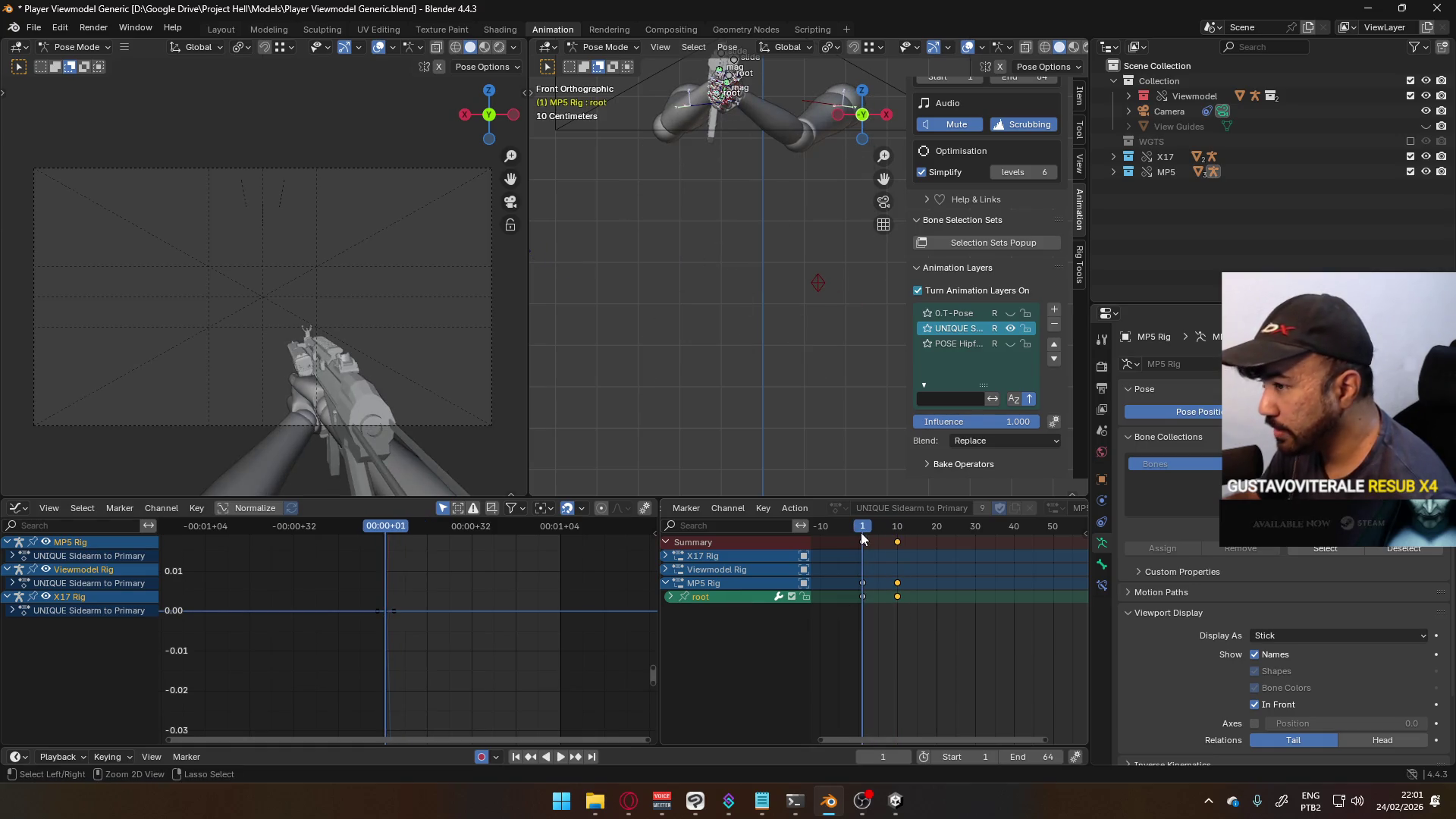
key(ctrl+v)
- Play back to check the pose, save the file, and select the HandIK.L bone
key(space)
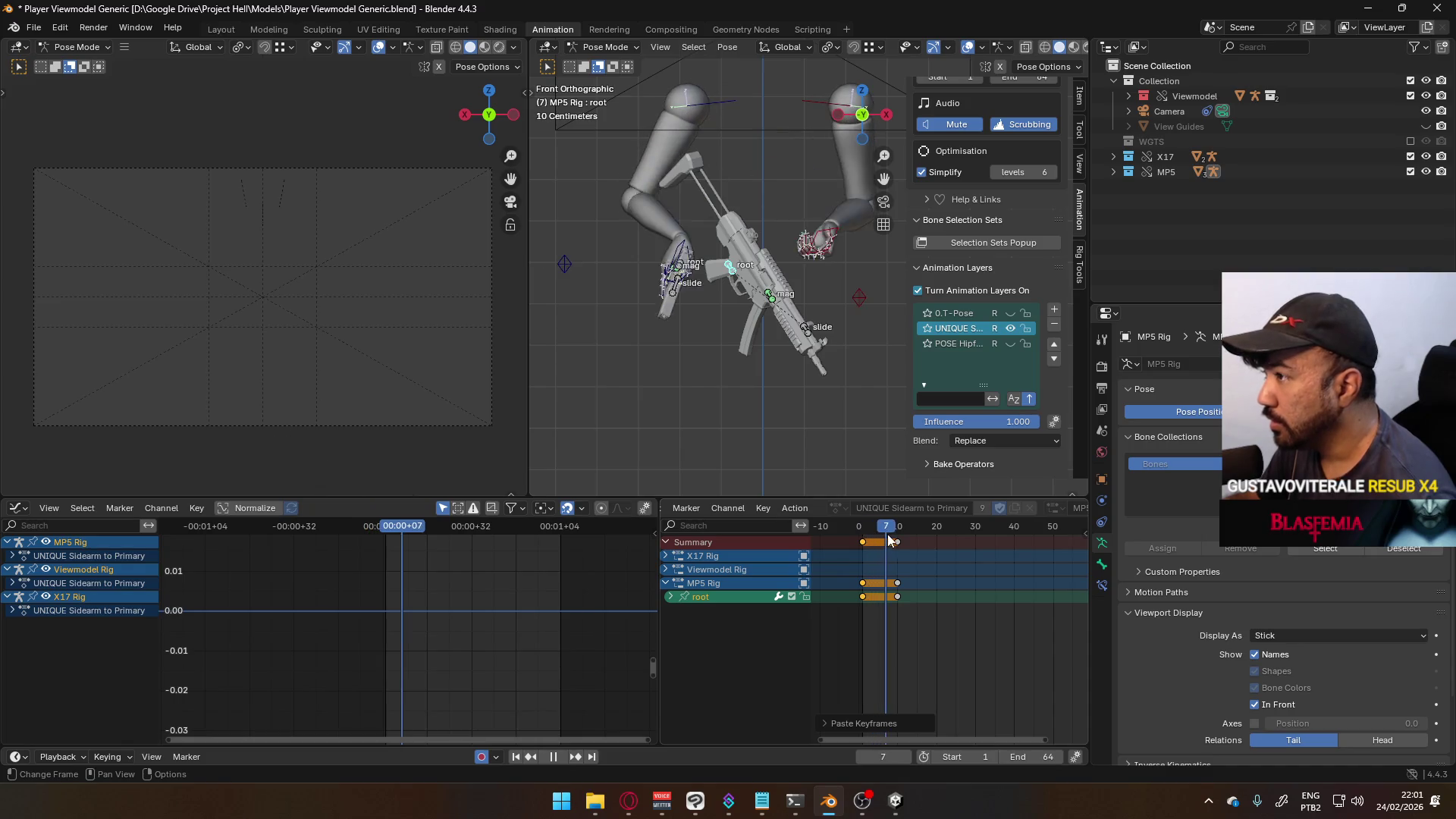
key(space)
mouse_move(728, 357)
middle_down()
mouse_move(688, 325)
mouse_move(776, 326)
mouse_move(708, 254)
mouse_move(762, 246)
mouse_move(757, 262)
middle_up()
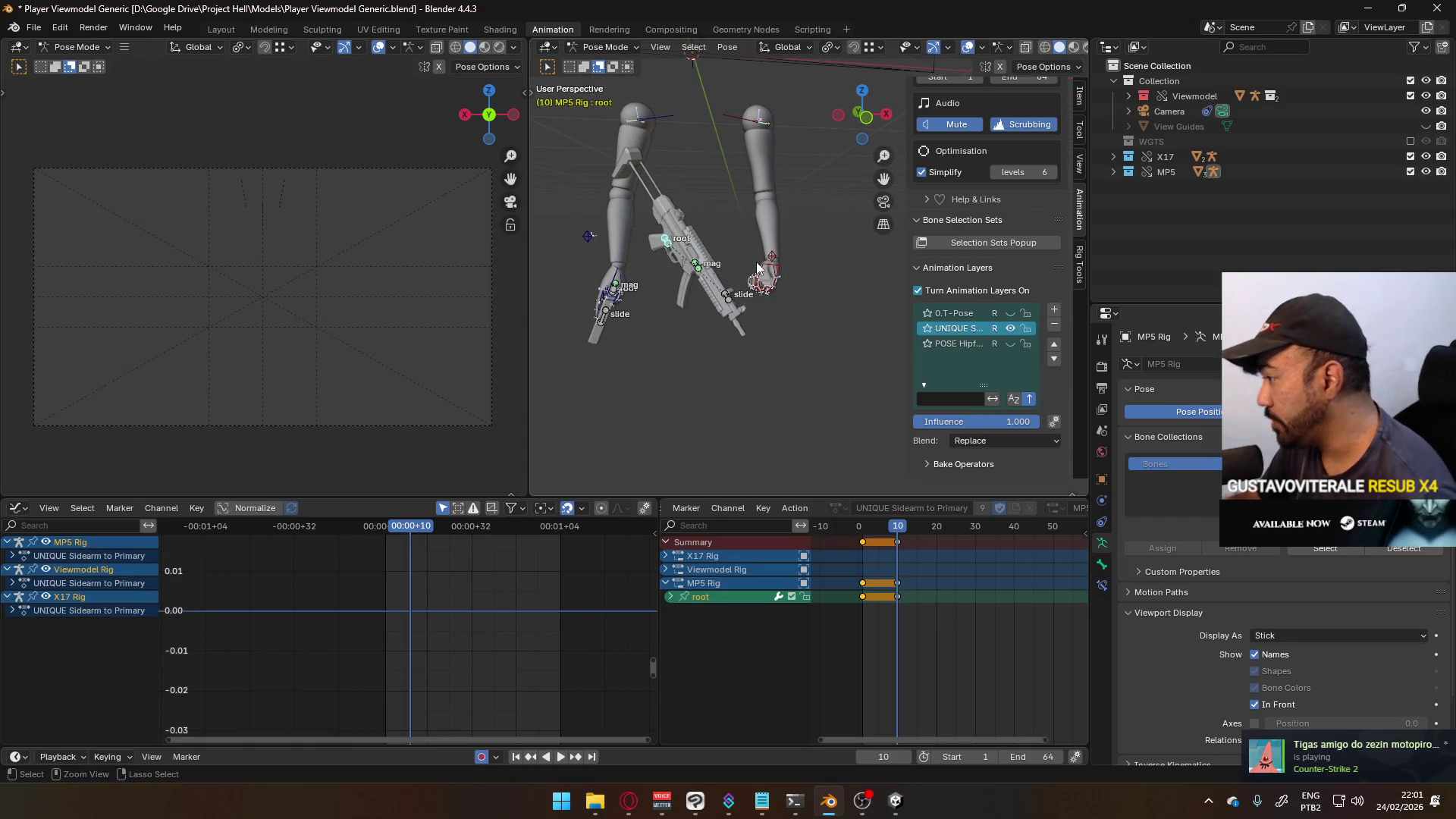
key(ctrl+s)
click(757, 267)
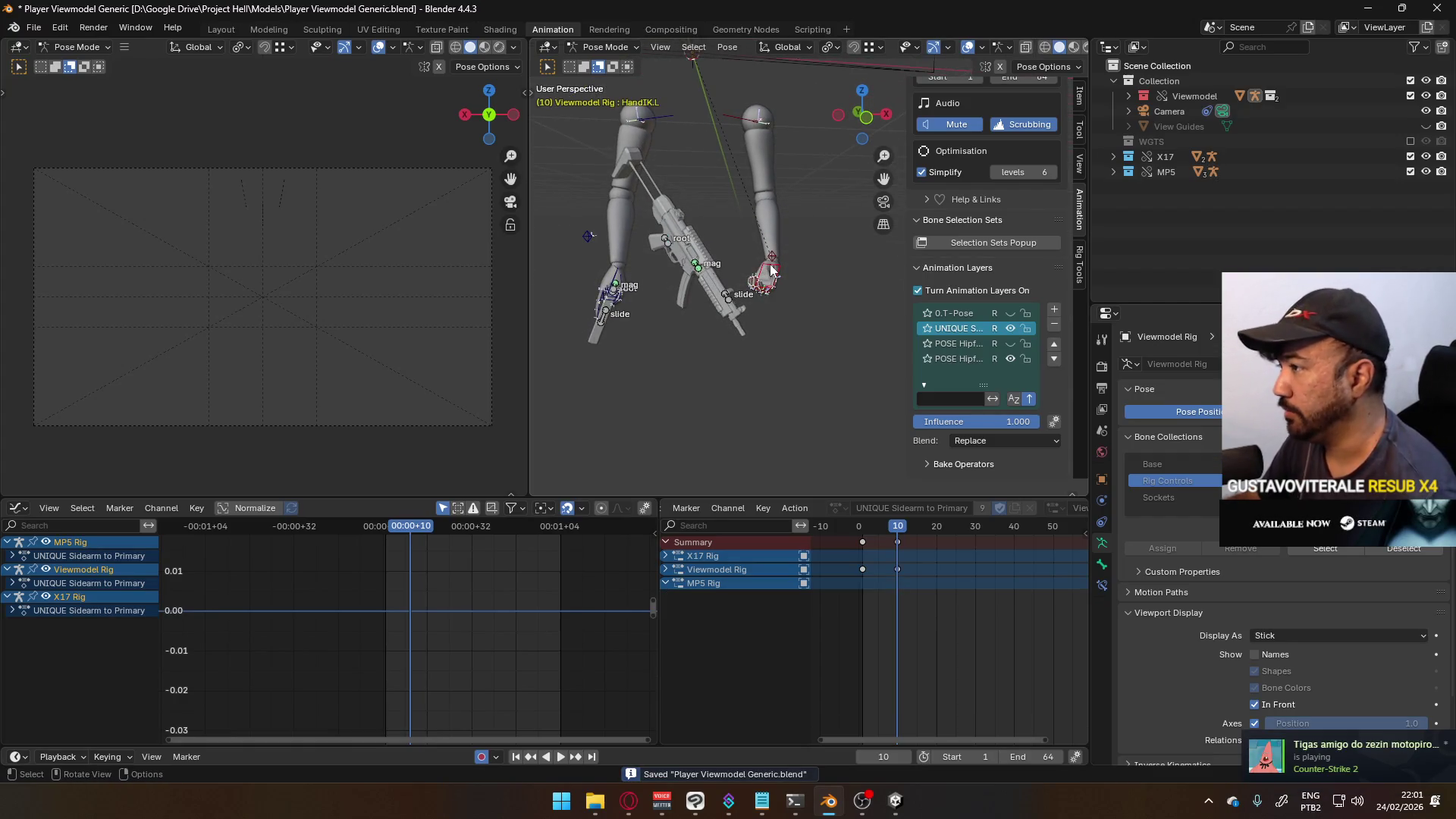
- In Bone Constraints at frame 1, keyframe the Child Of MP5 on/off state
click(1103, 584)
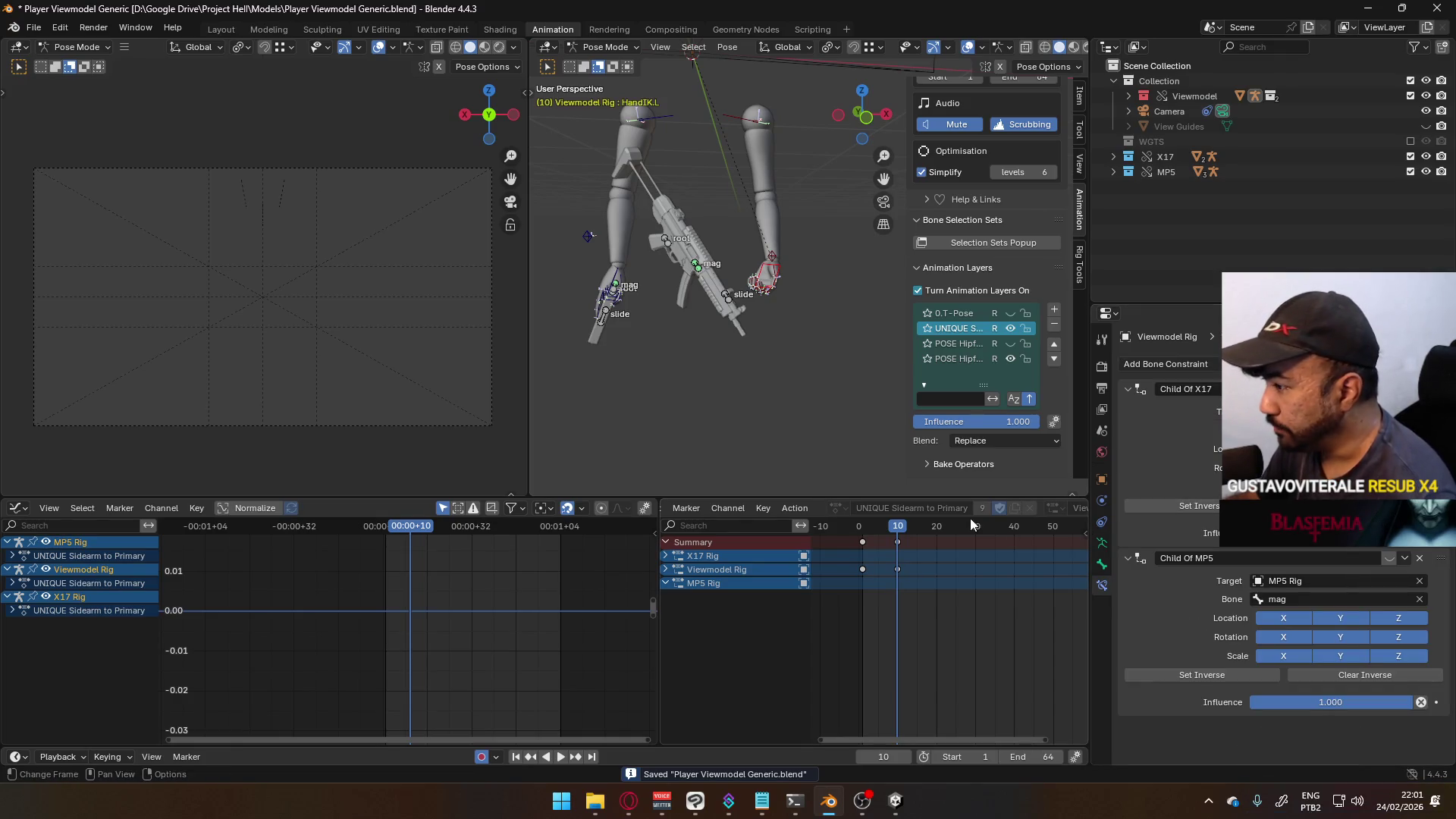
key(shift+Left)
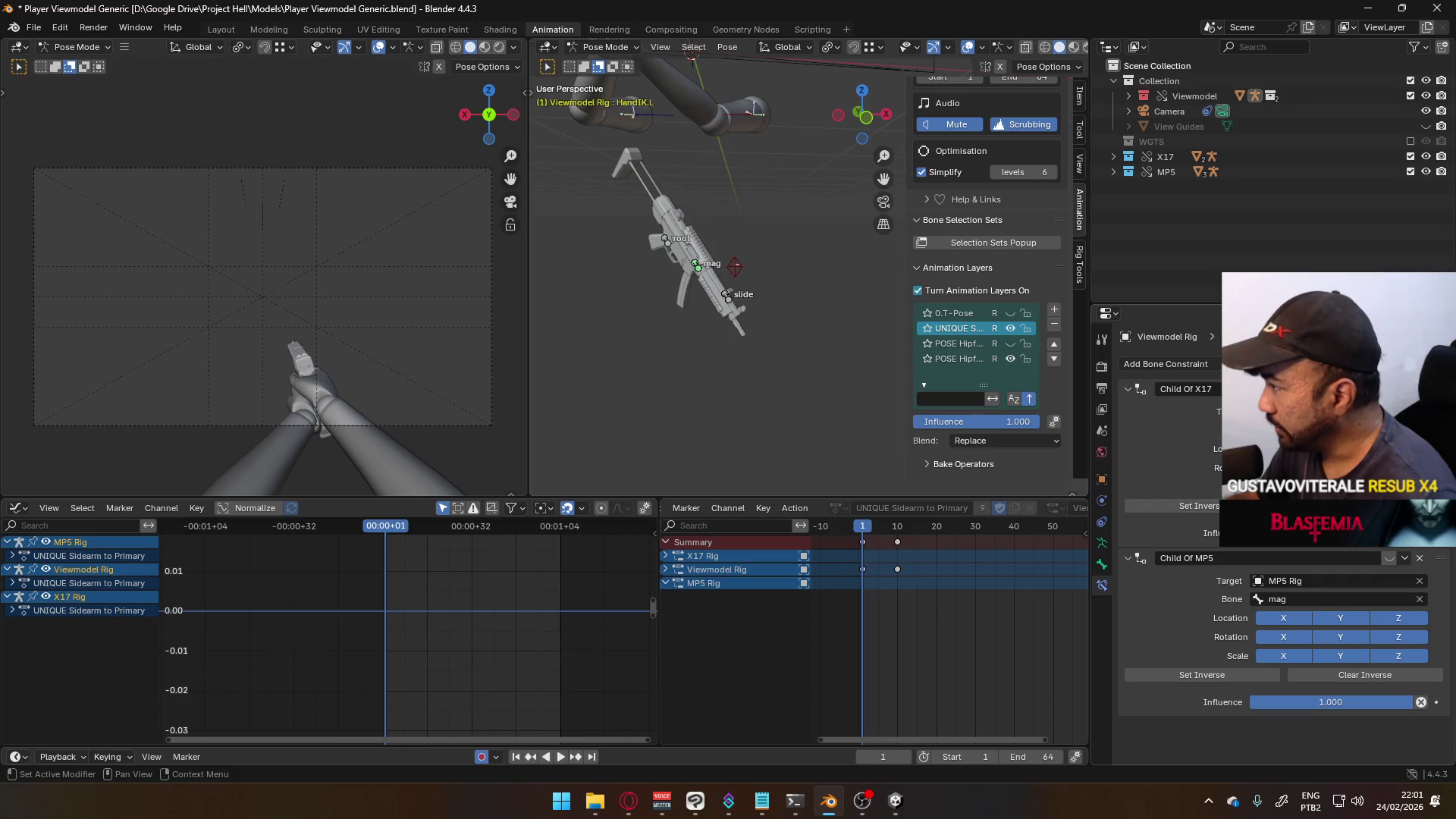
right_click(1339, 468)
click(1405, 547)
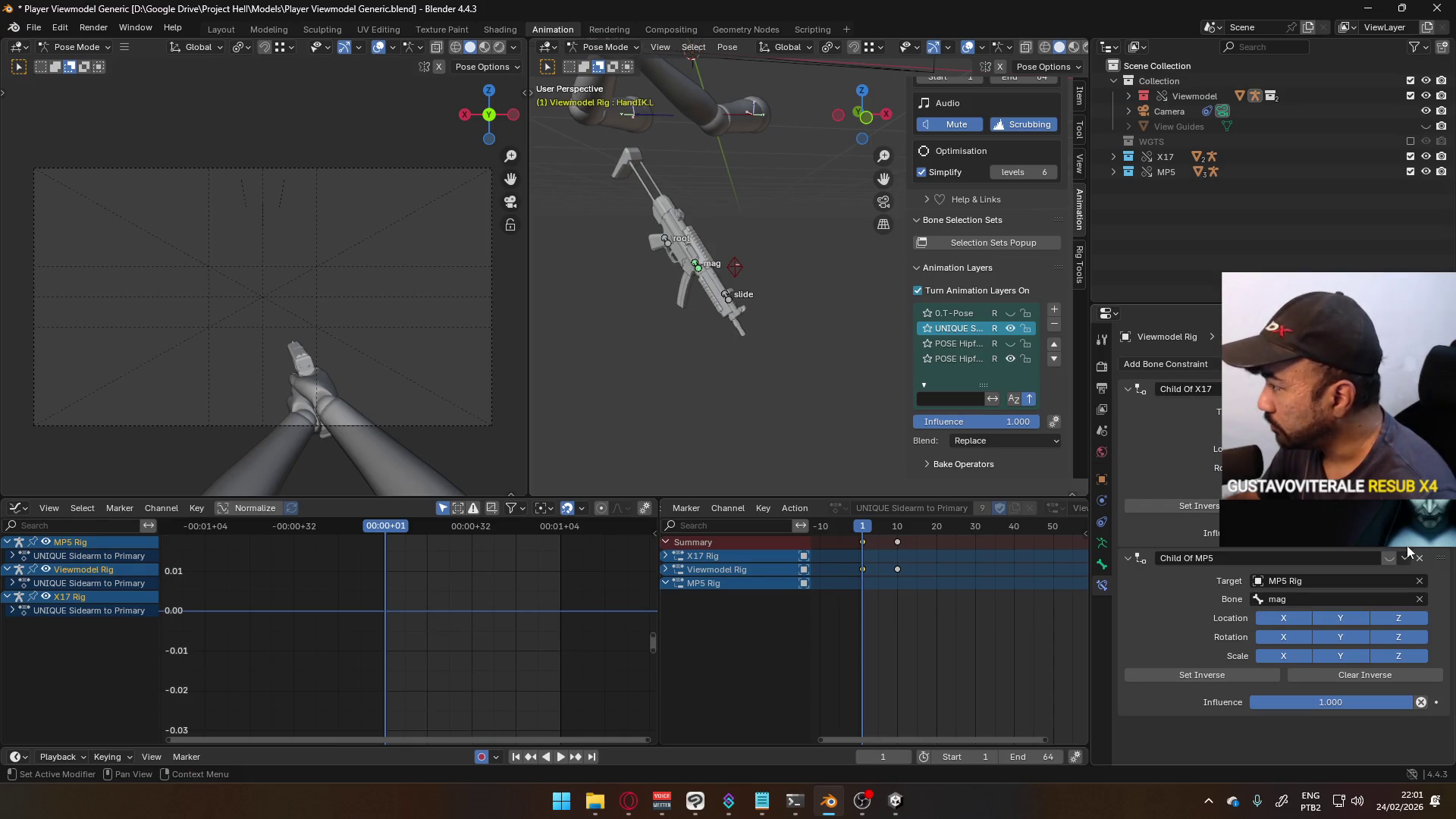
right_click(1394, 566)
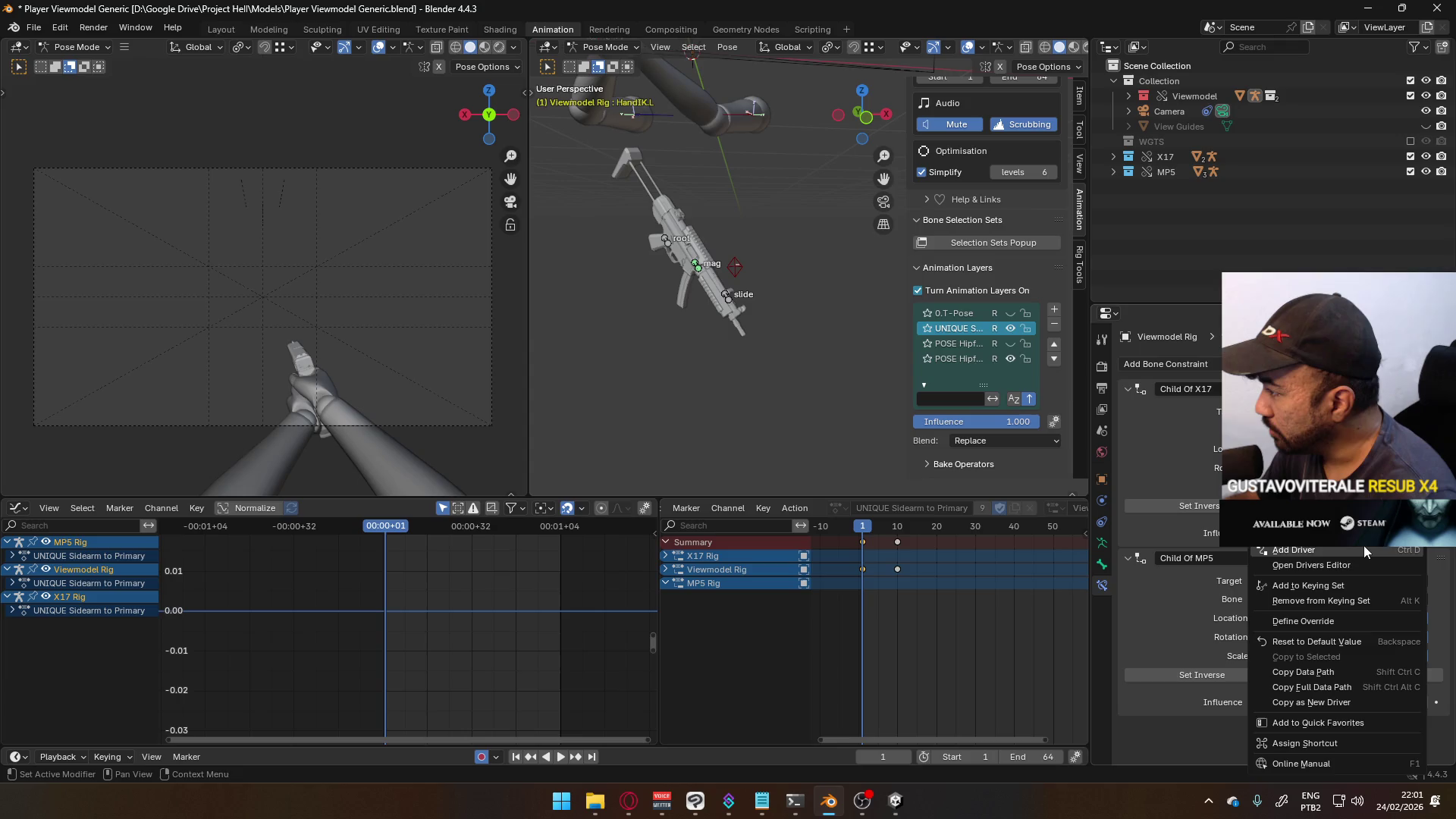
click(1363, 546)
- Select HandIK.R and keyframe its Child Of MP5 on/off state
middle_drag(662, 122, 739, 252)
click(710, 265)
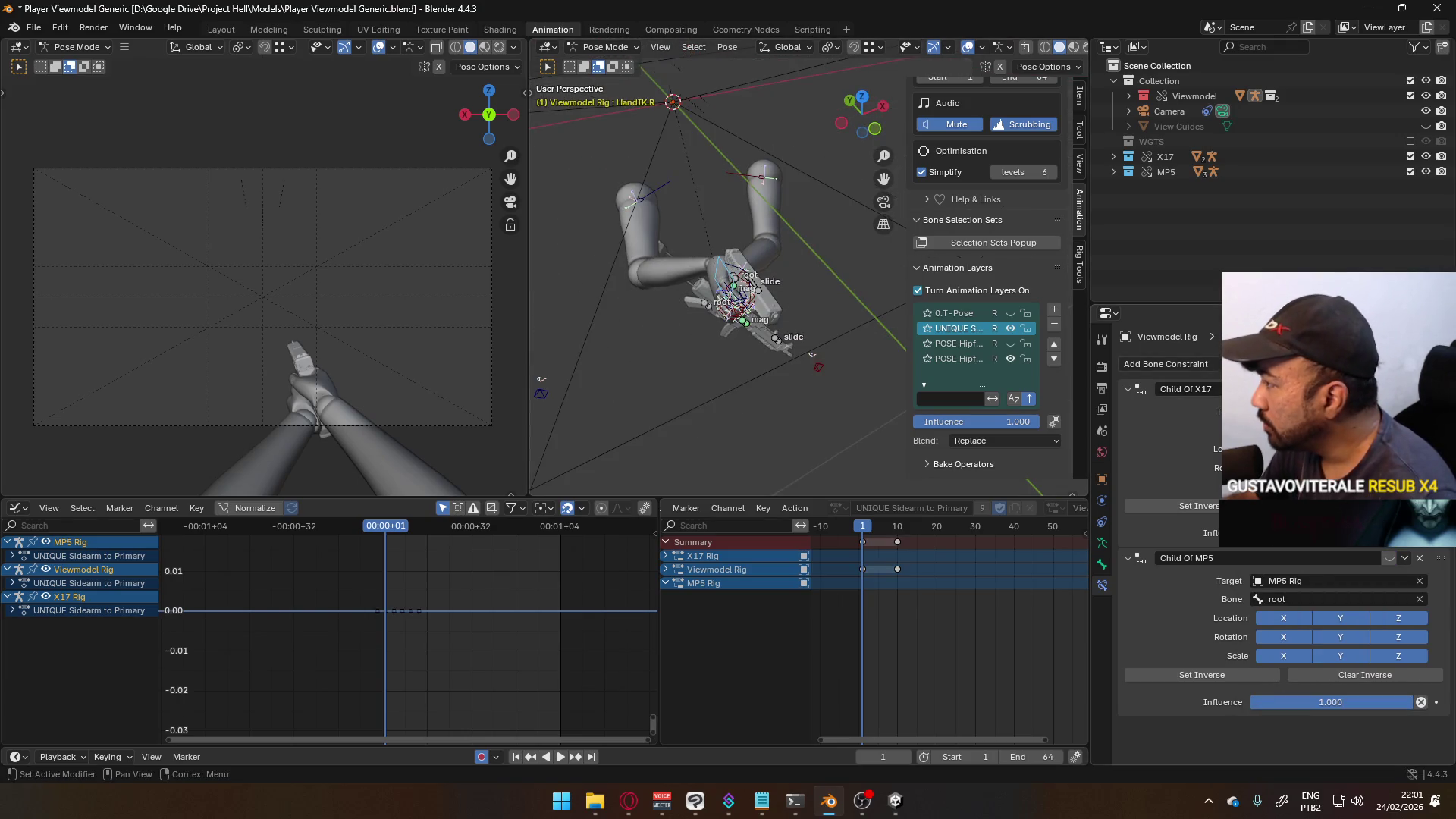
right_click(1334, 560)
key(Escape)
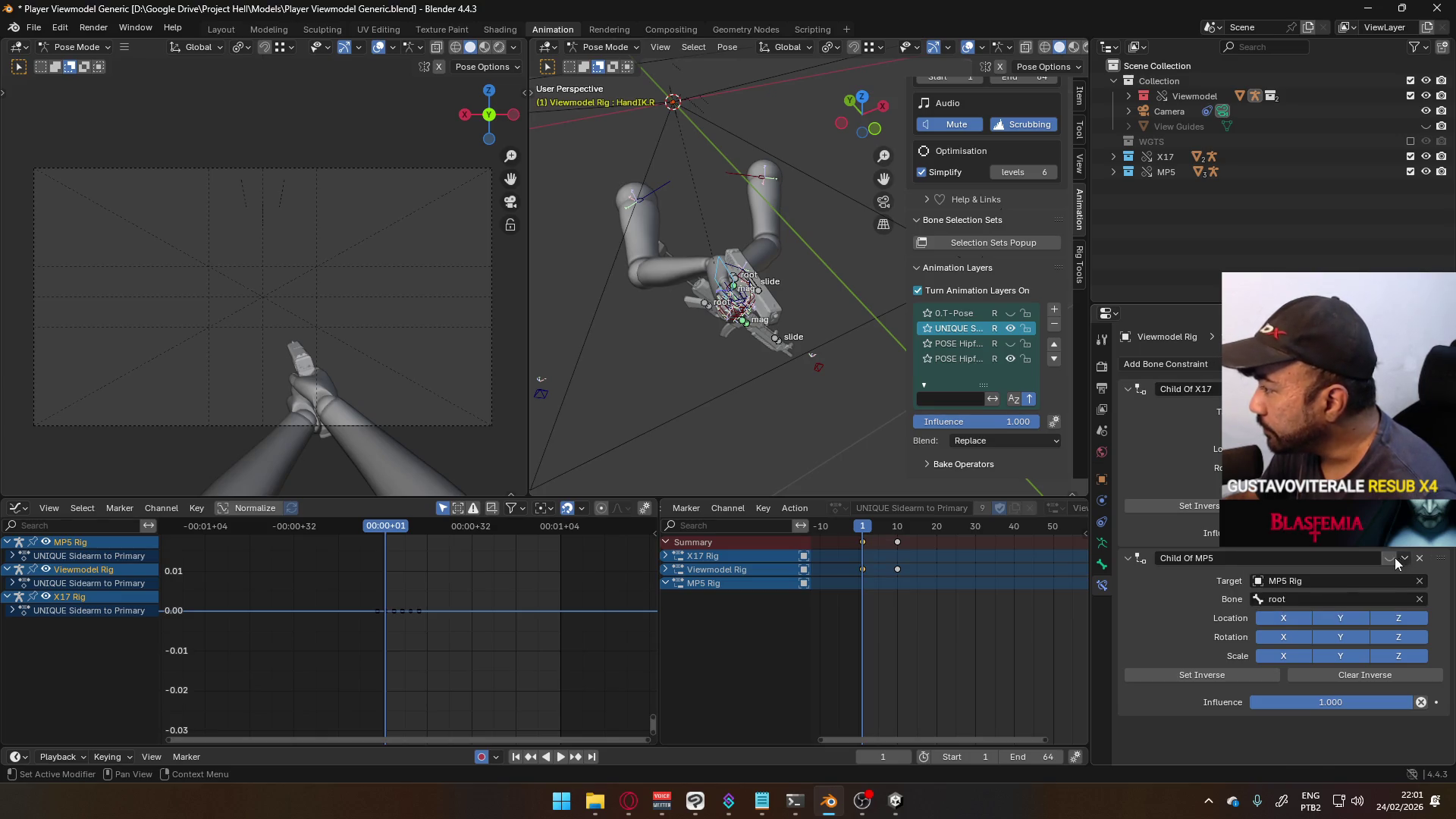
right_click(1399, 563)
click(1334, 564)
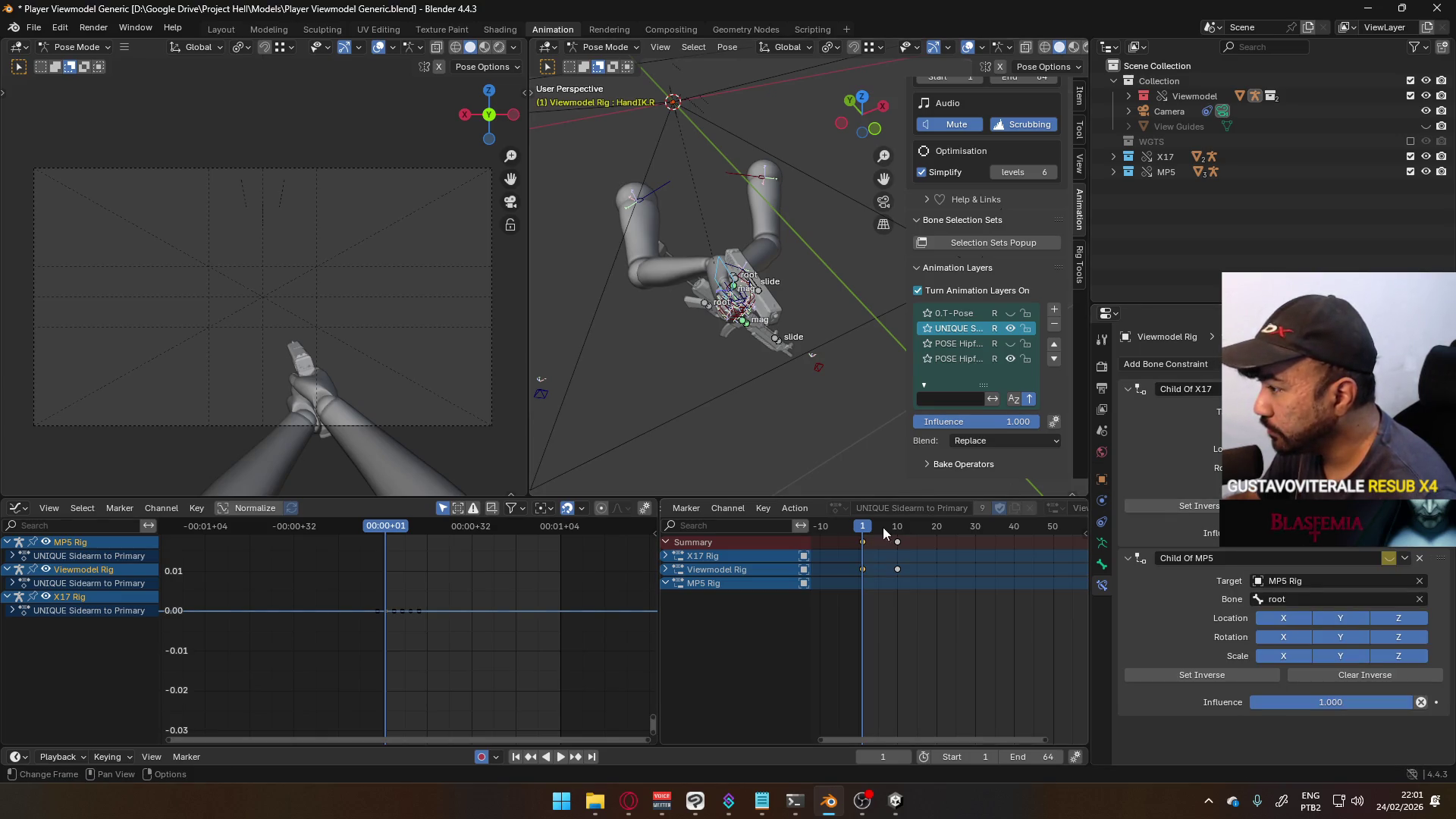
- Play to frame 10 and switch the Child Of MP5 constraint on there
key(space)
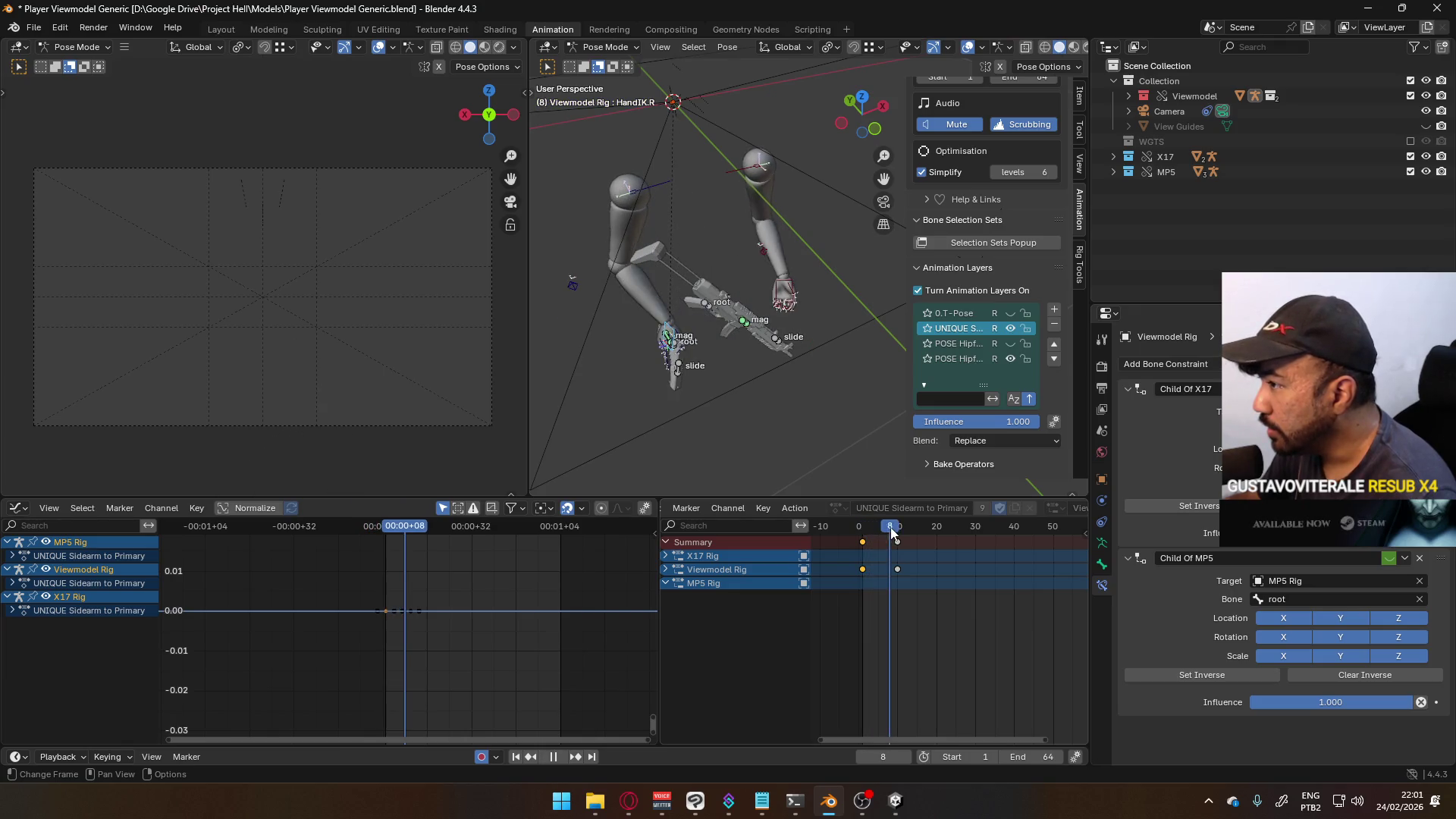
key(space)
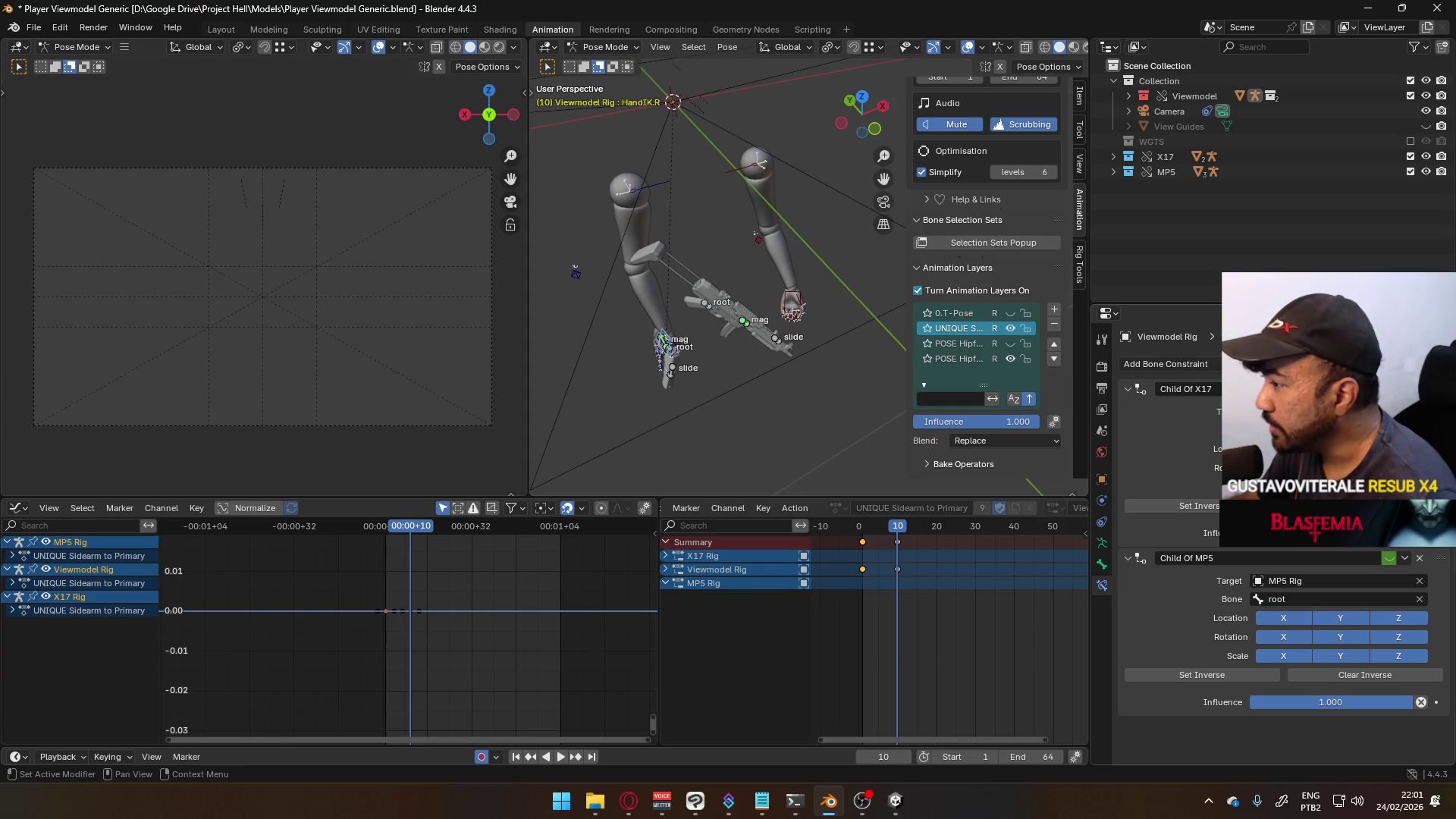
key(ctrl+z)
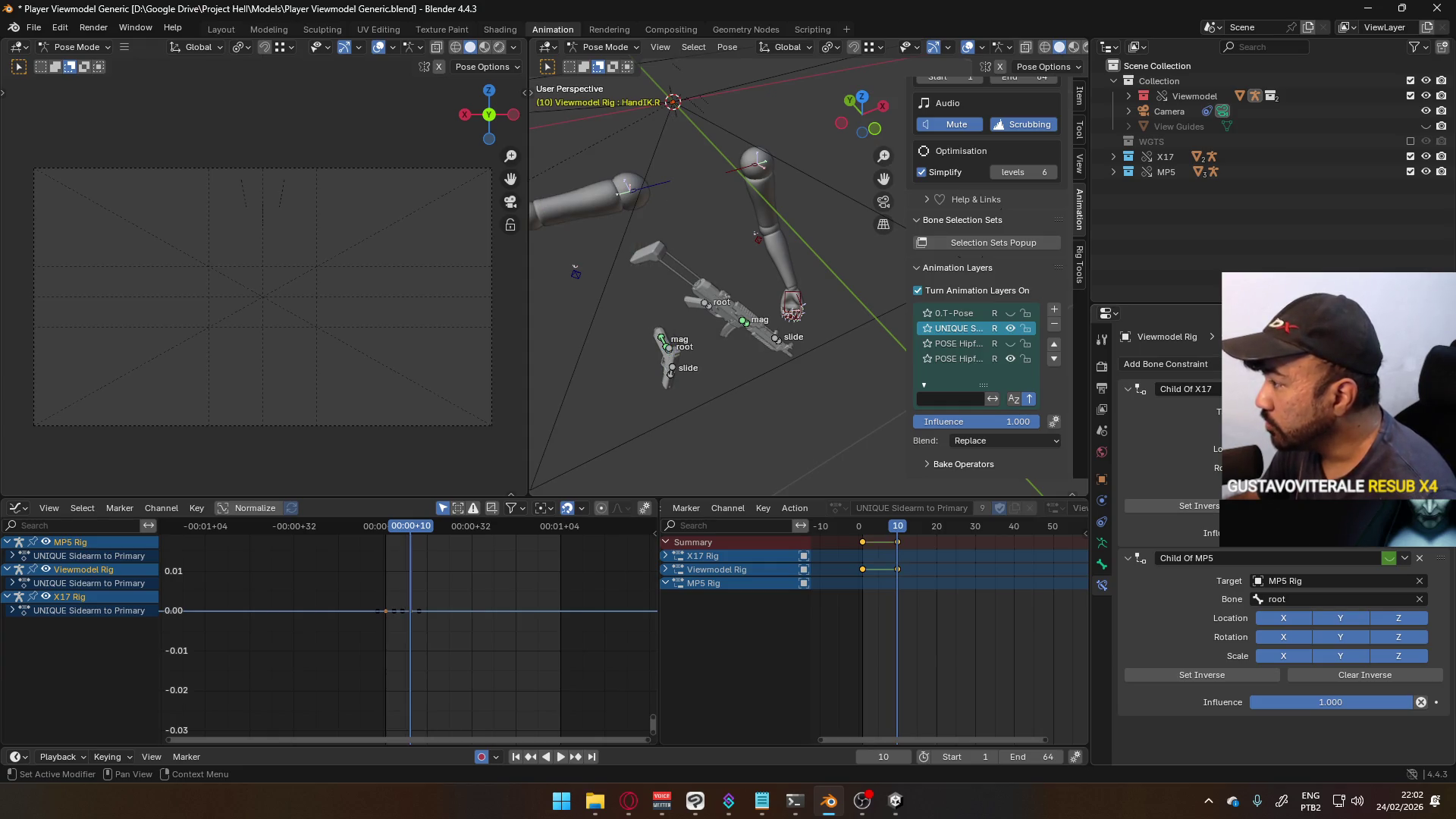
click(1389, 558)
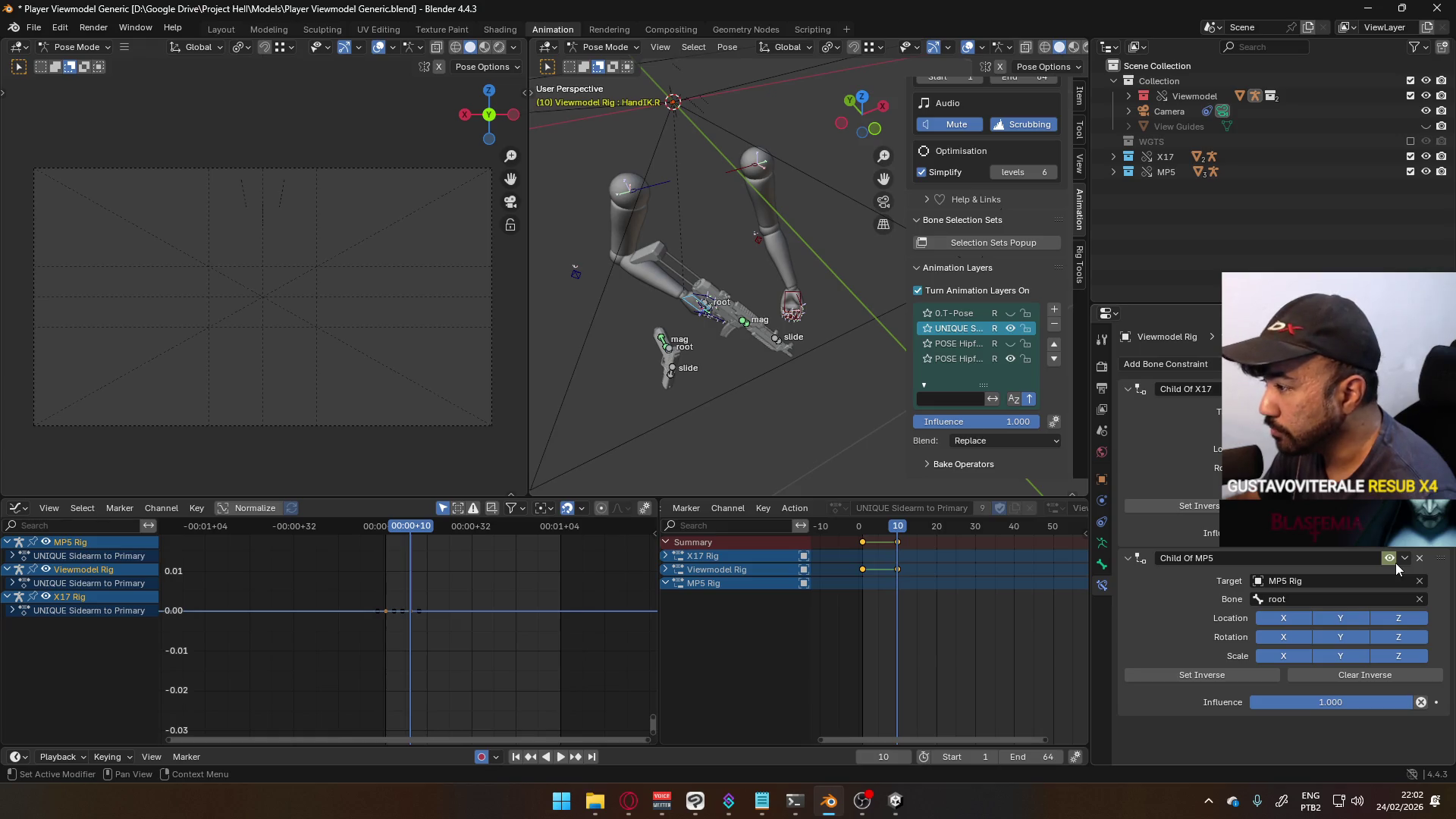
- Inspect the Child Of MP5 constraint's options, then play and scrub to frame 10
right_click(1395, 563)
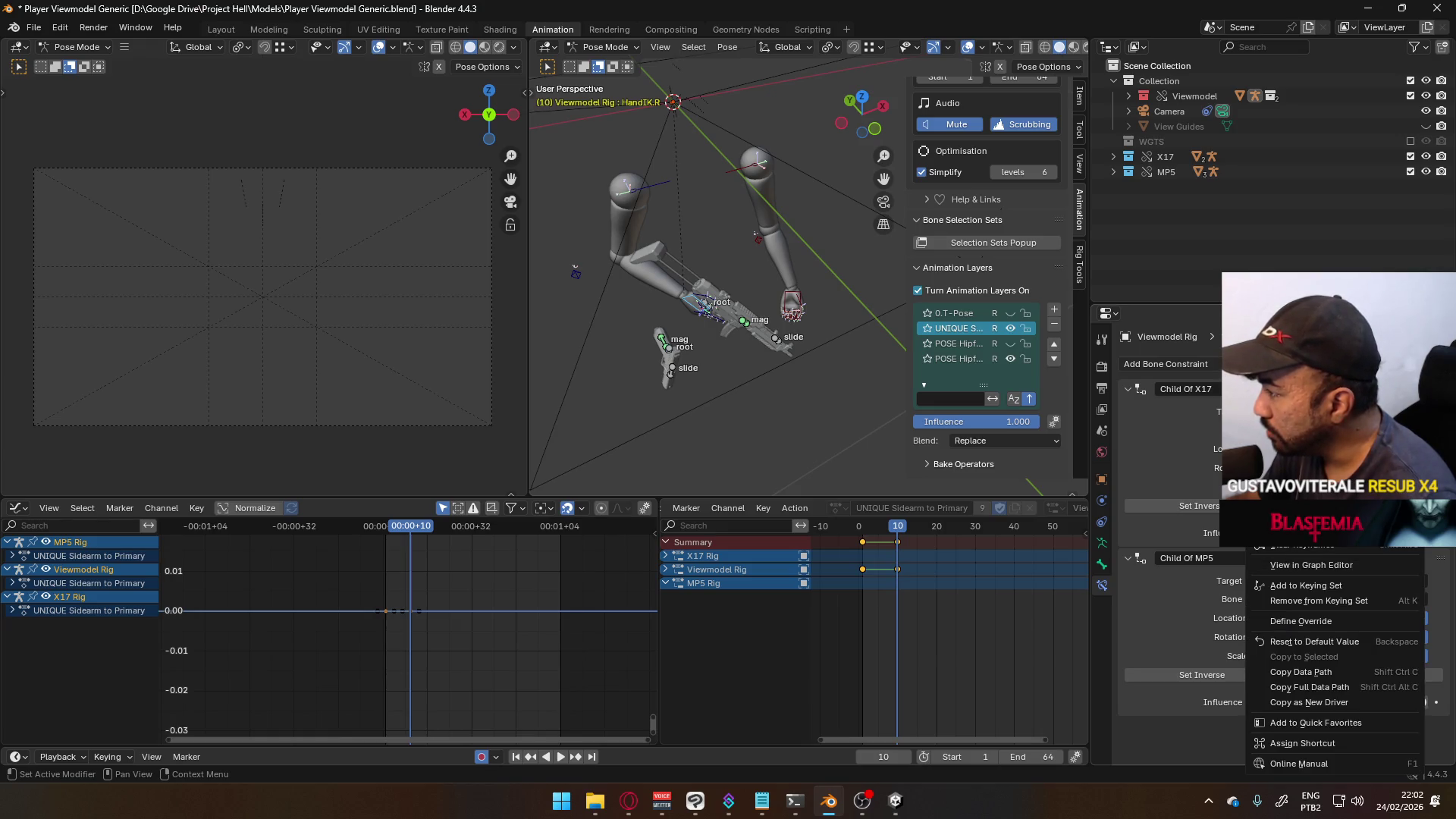
key(Escape)
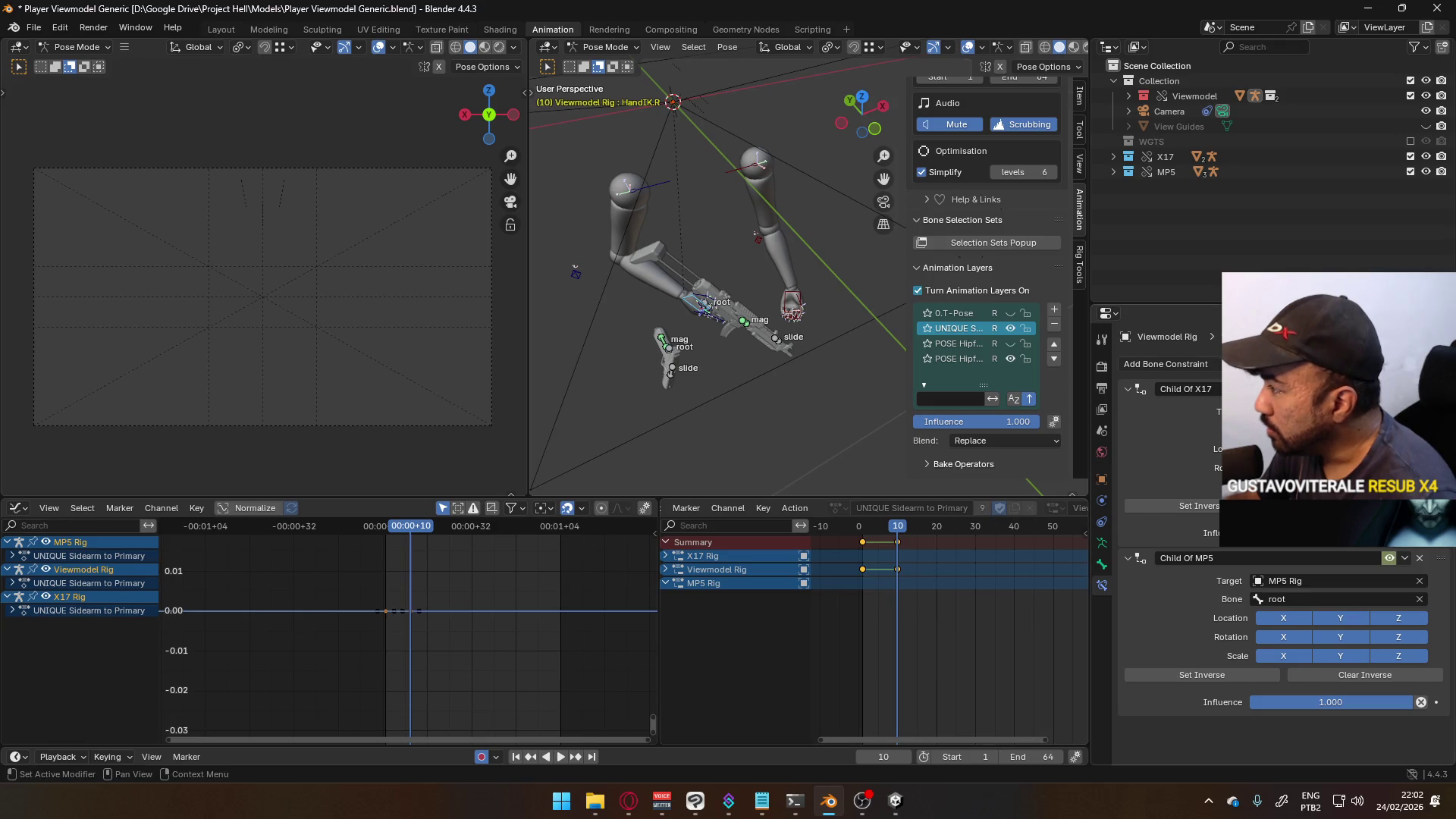
right_click(1323, 558)
key(Escape)
right_click(1392, 558)
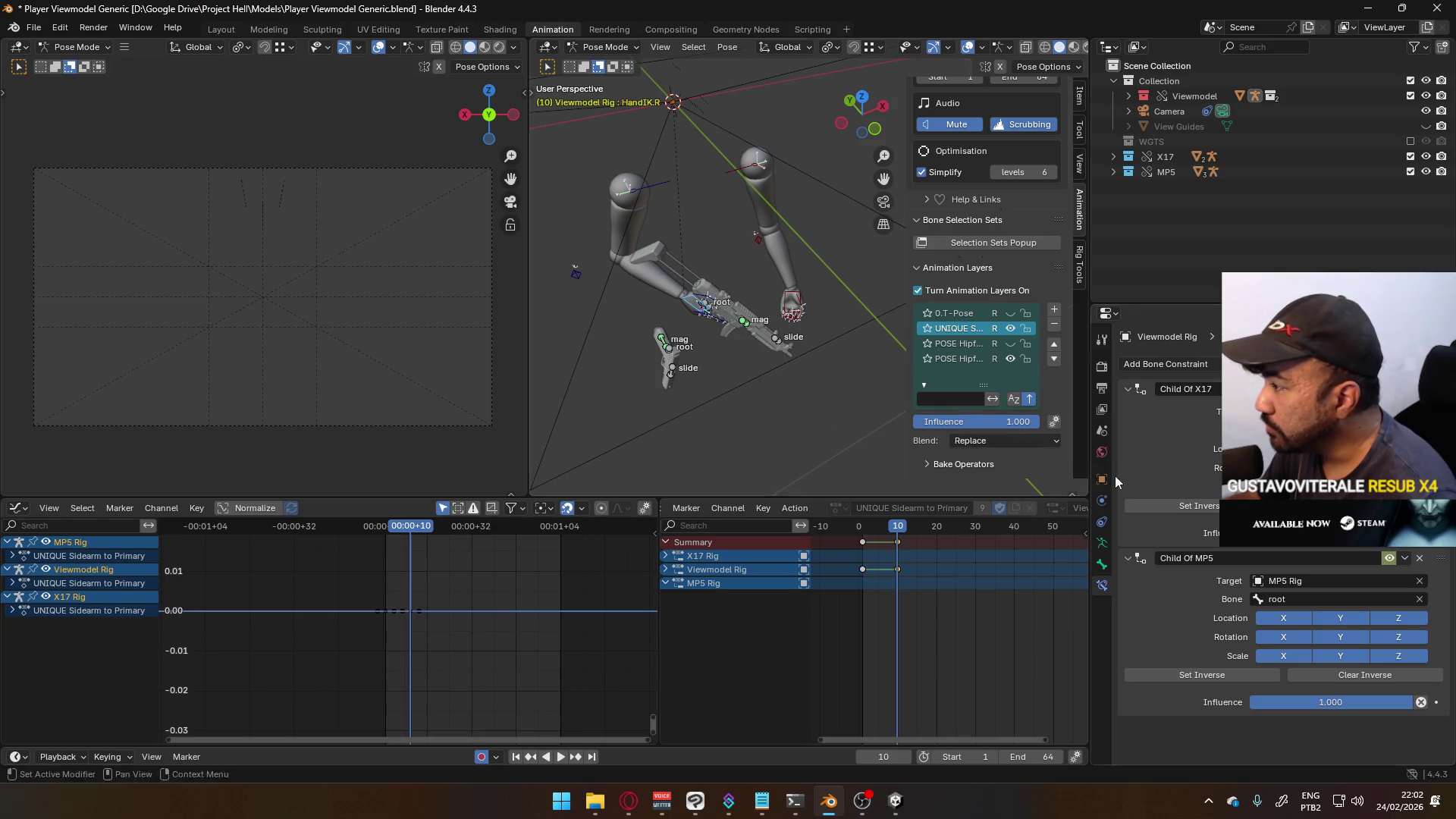
key(space)
click(895, 528)
drag(895, 529, 897, 533)
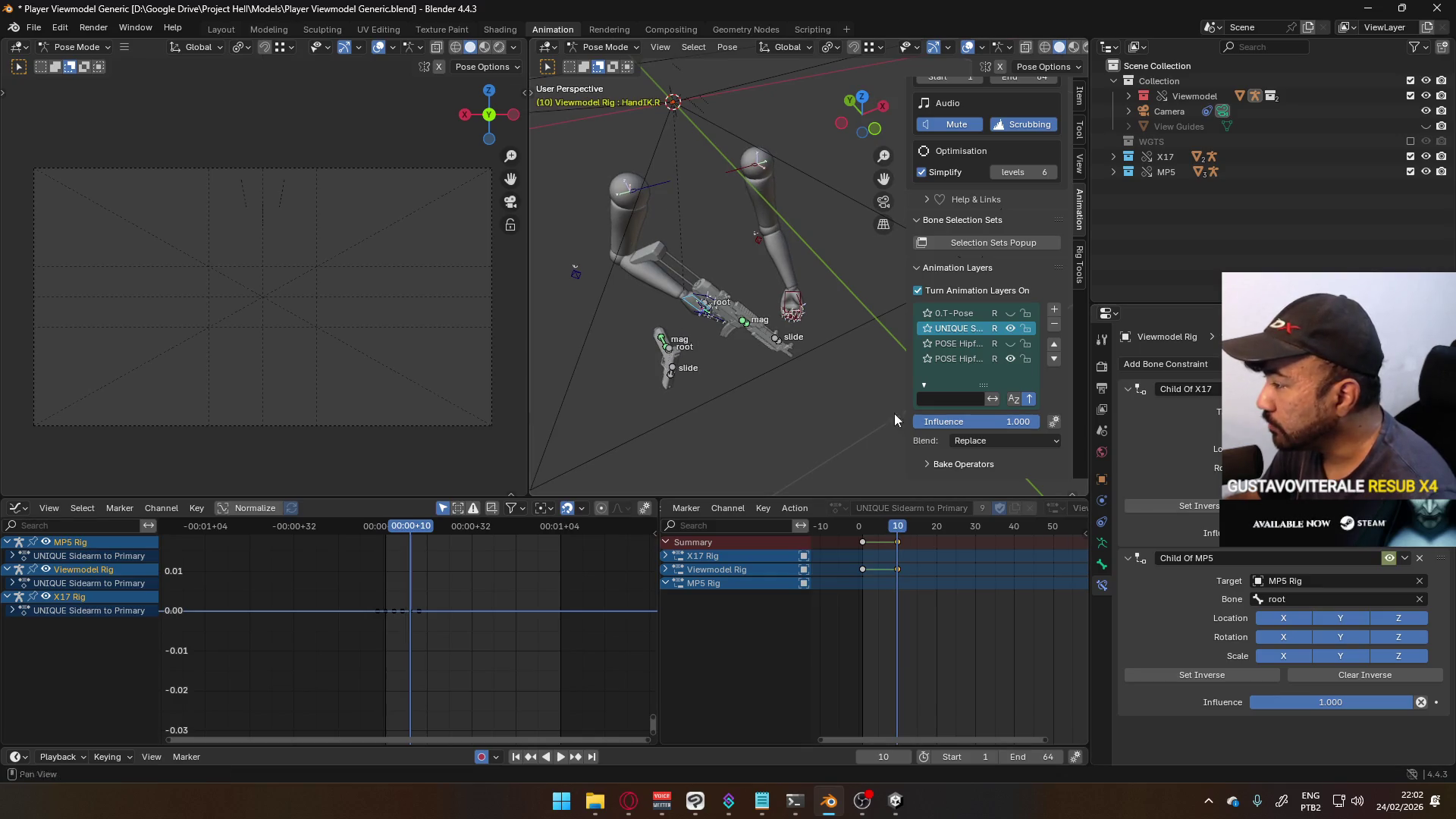
- On HandIK.L, delete the Child Of MP5 driver and keyframe the constraint instead
click(794, 297)
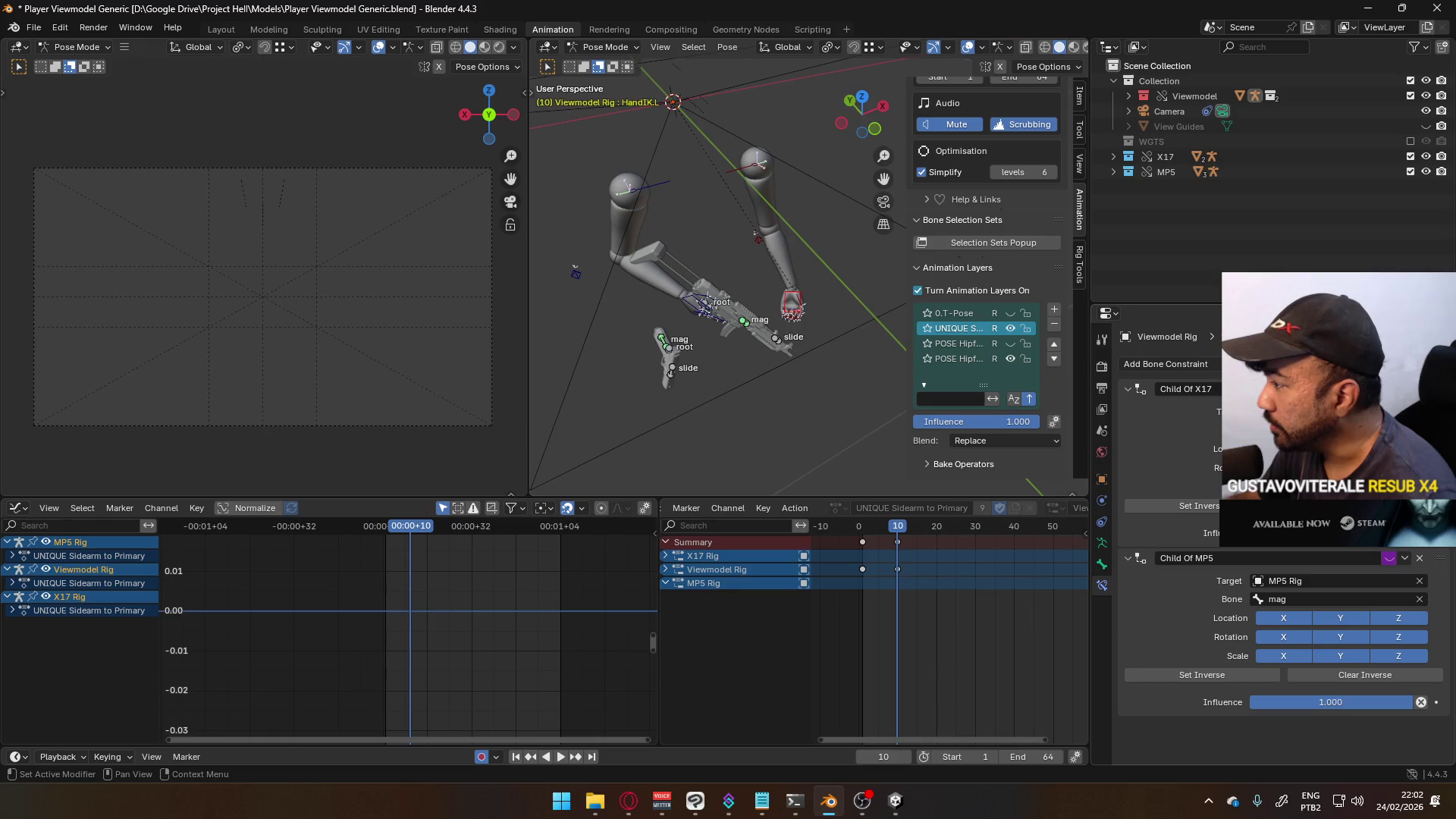
right_click(1259, 620)
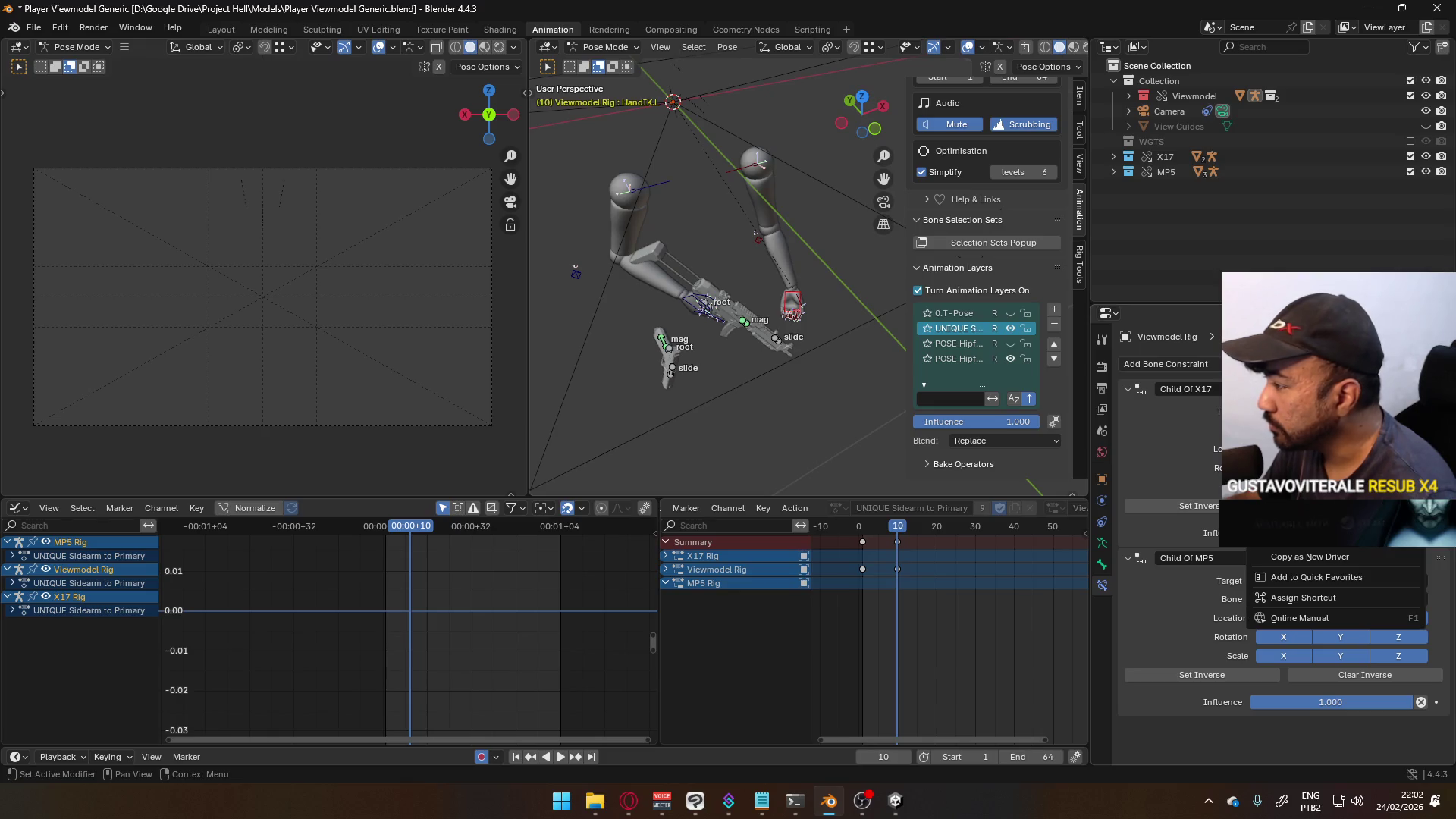
right_click(1387, 534)
click(1365, 534)
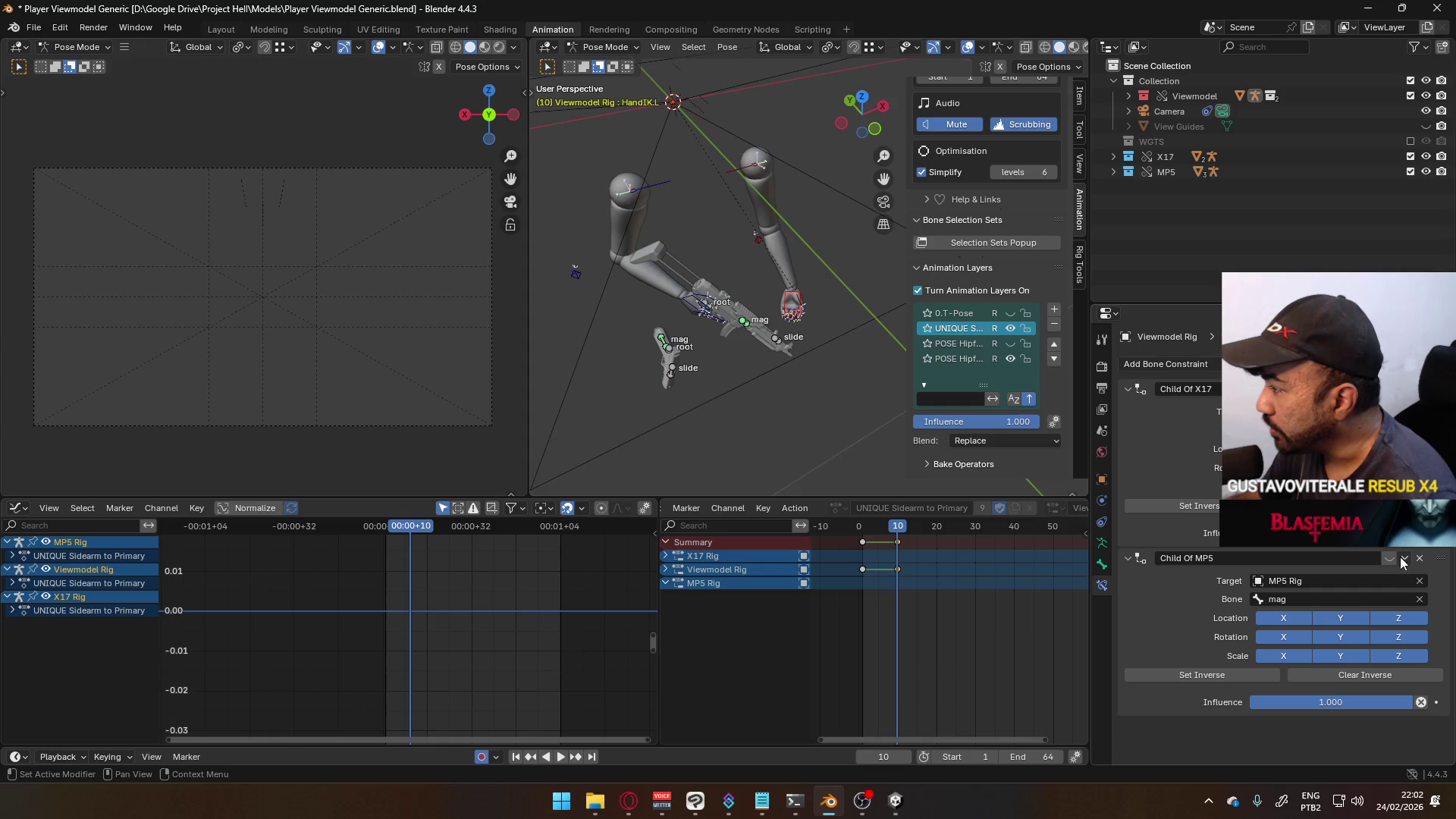
right_click(1389, 559)
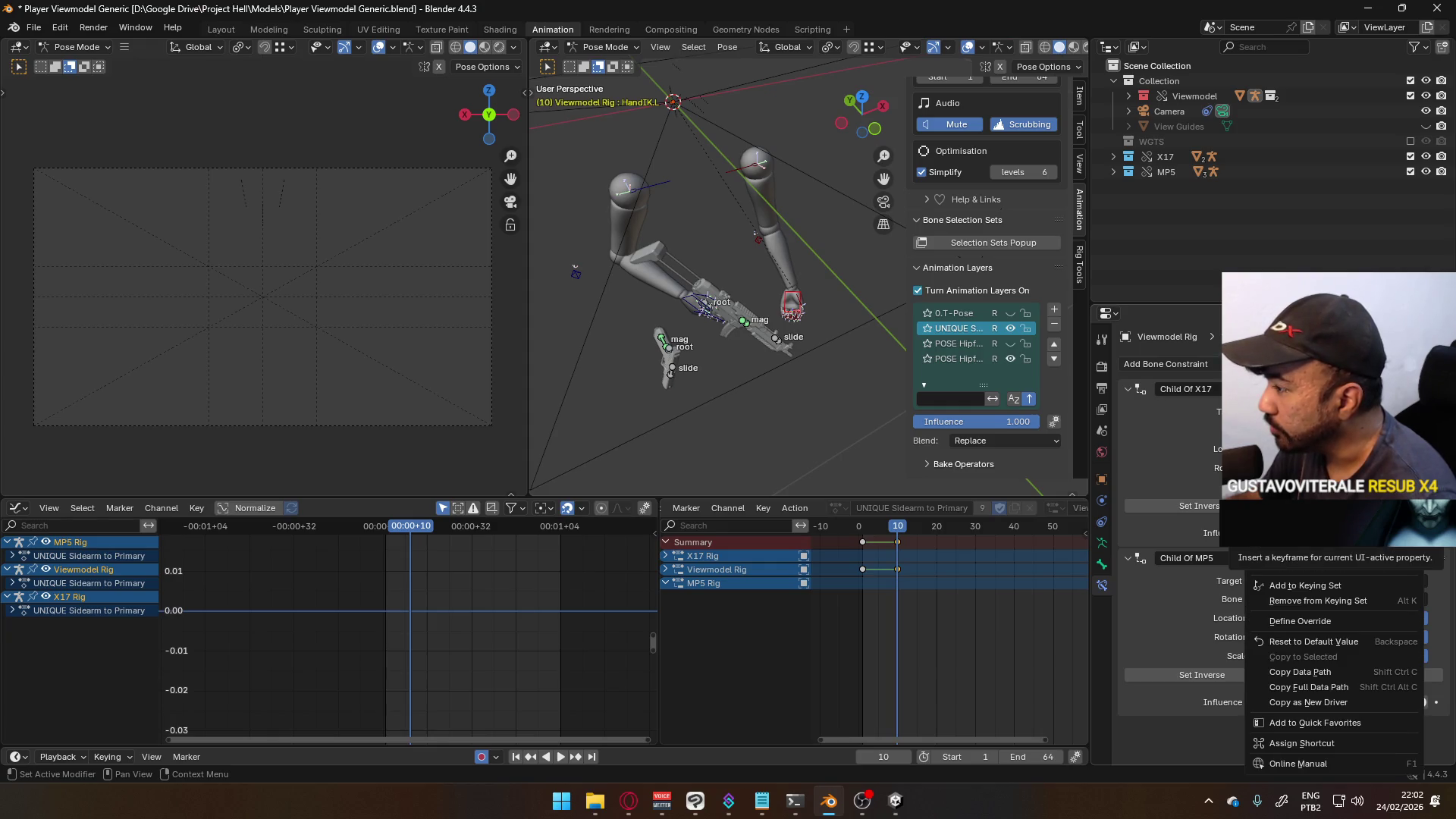
click(1289, 569)
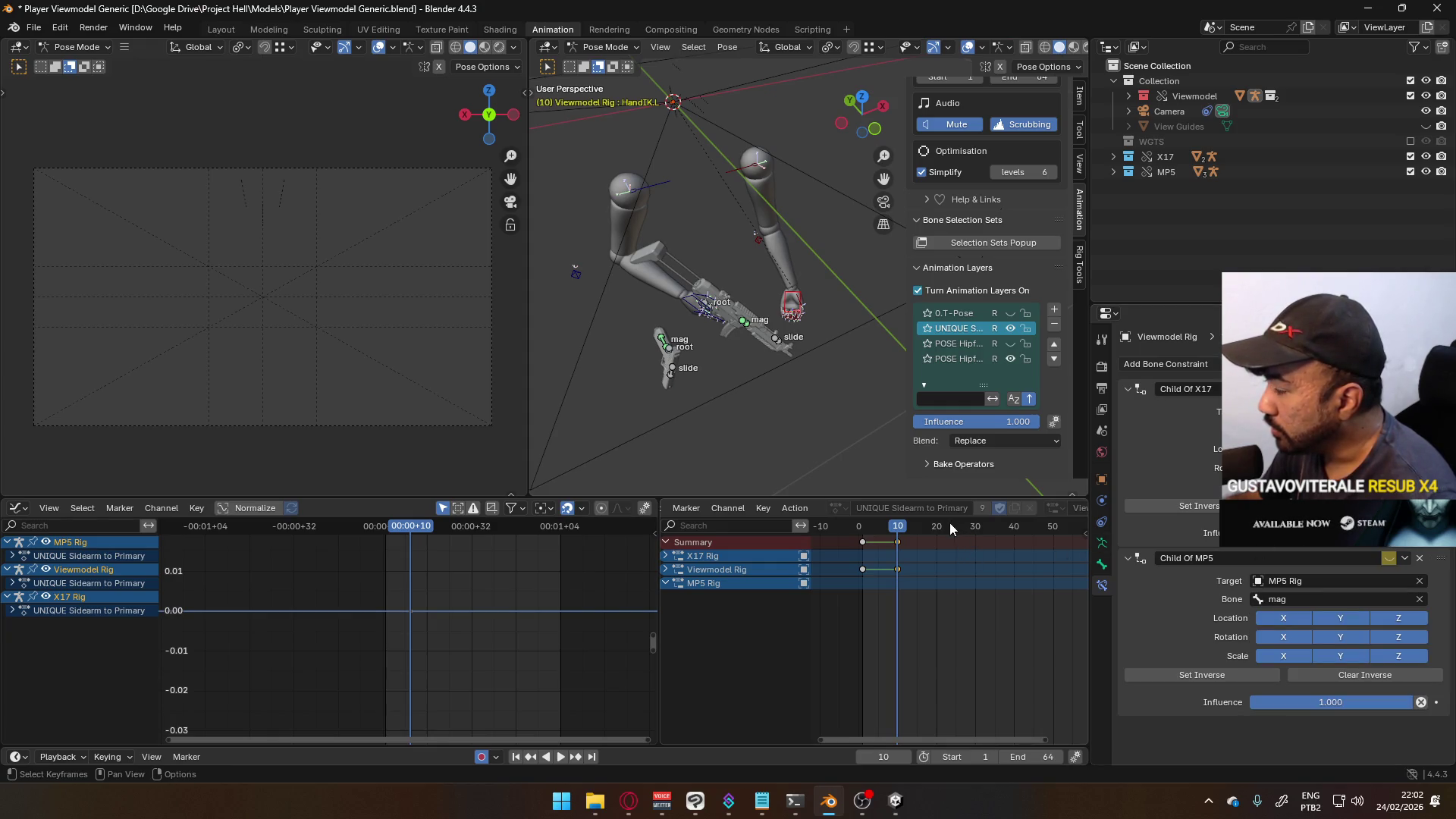
- Back at frame 1, show the constraint's curve in the Graph Editor and play frames 1–10
drag(897, 529, 862, 528)
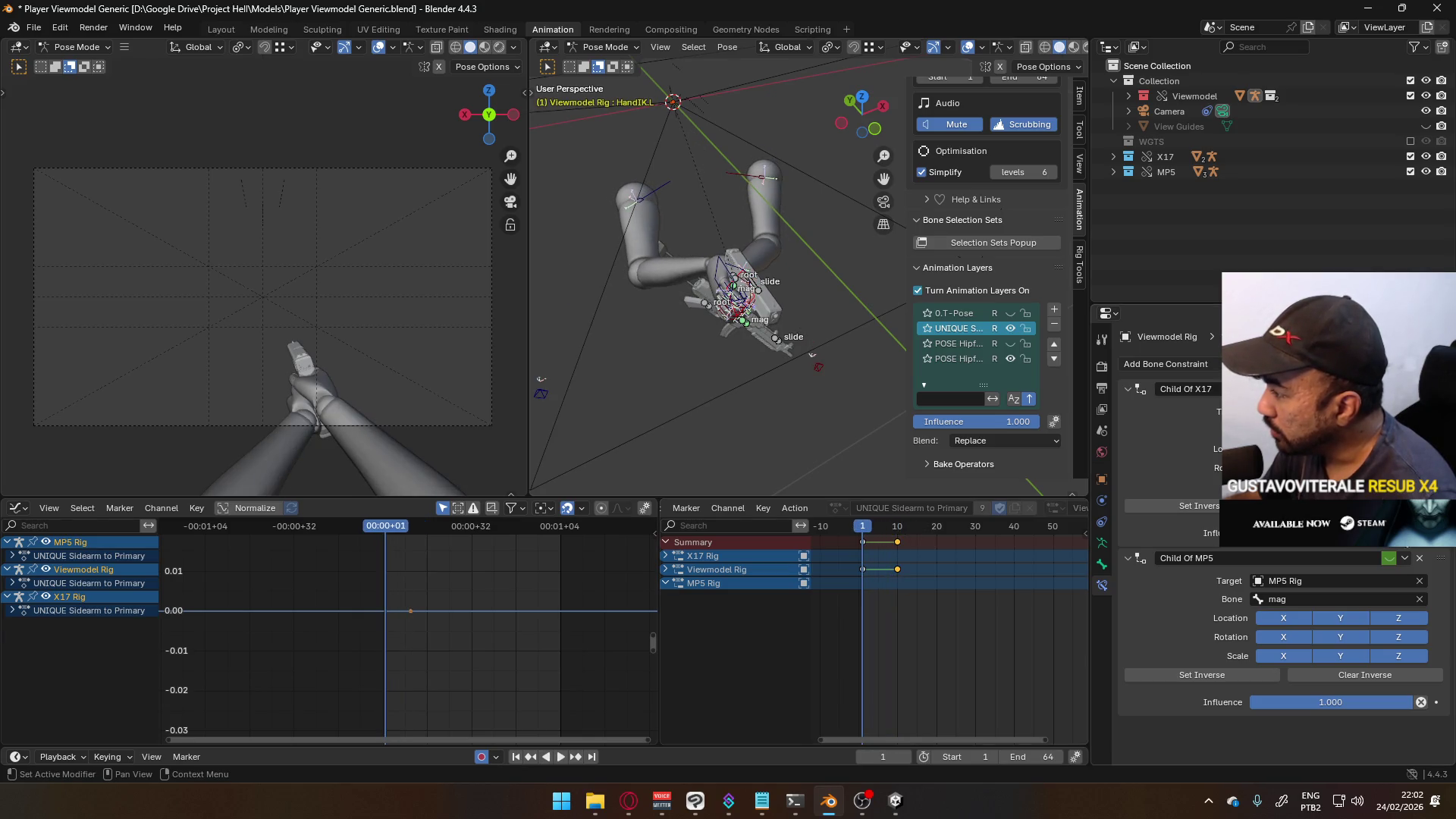
right_click(1386, 565)
click(1386, 565)
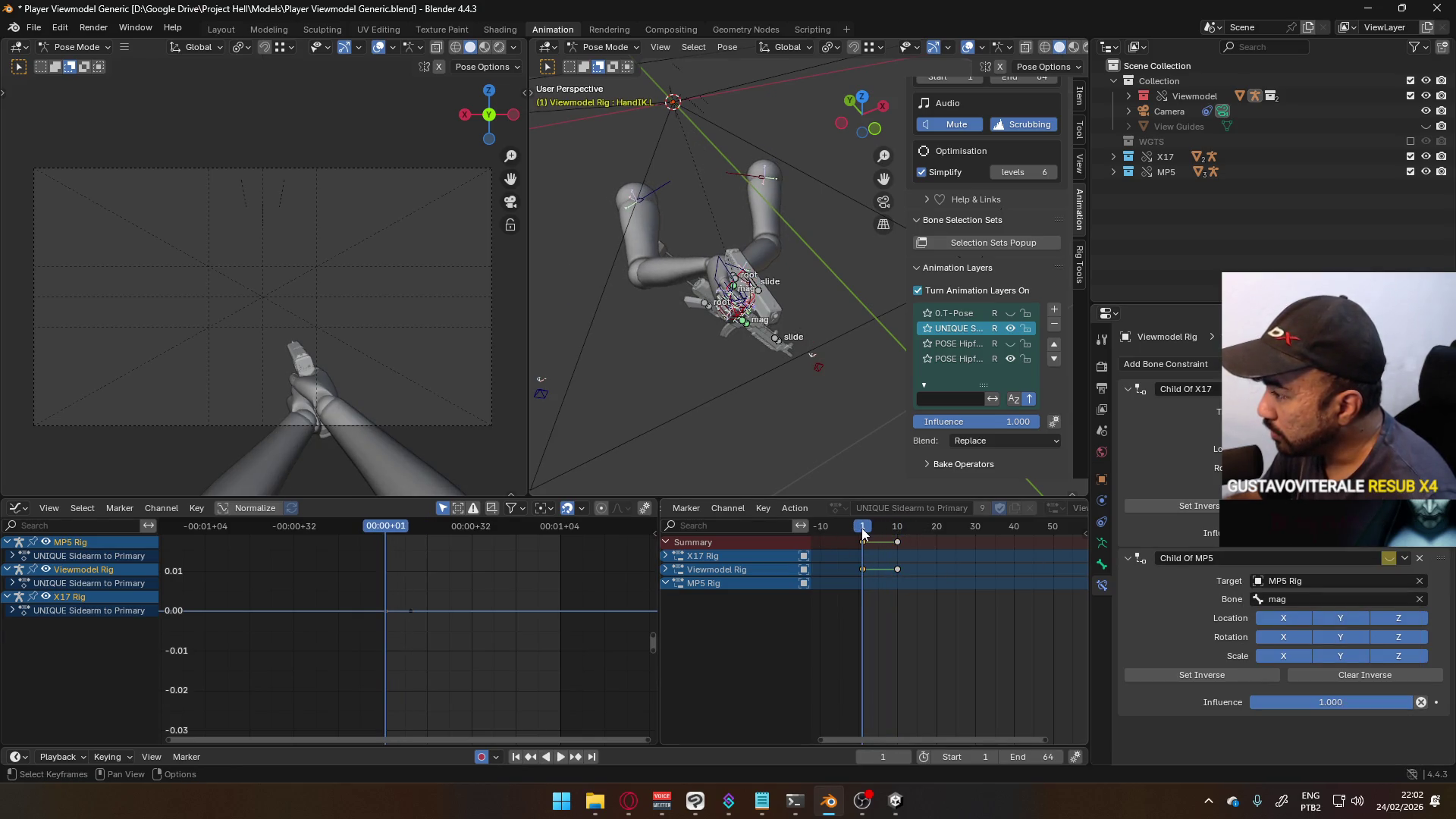
key(space)
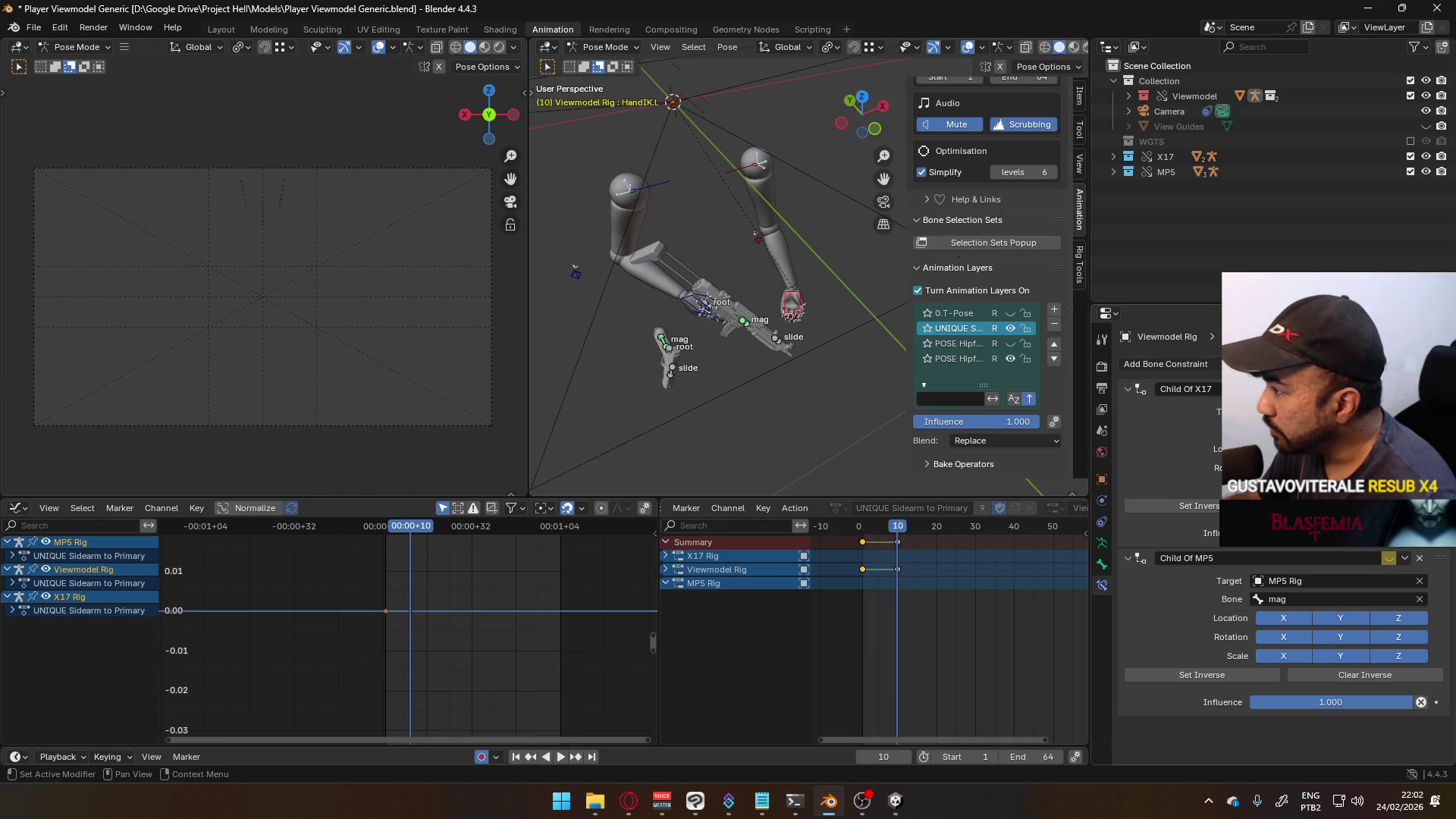
right_click(1389, 562)
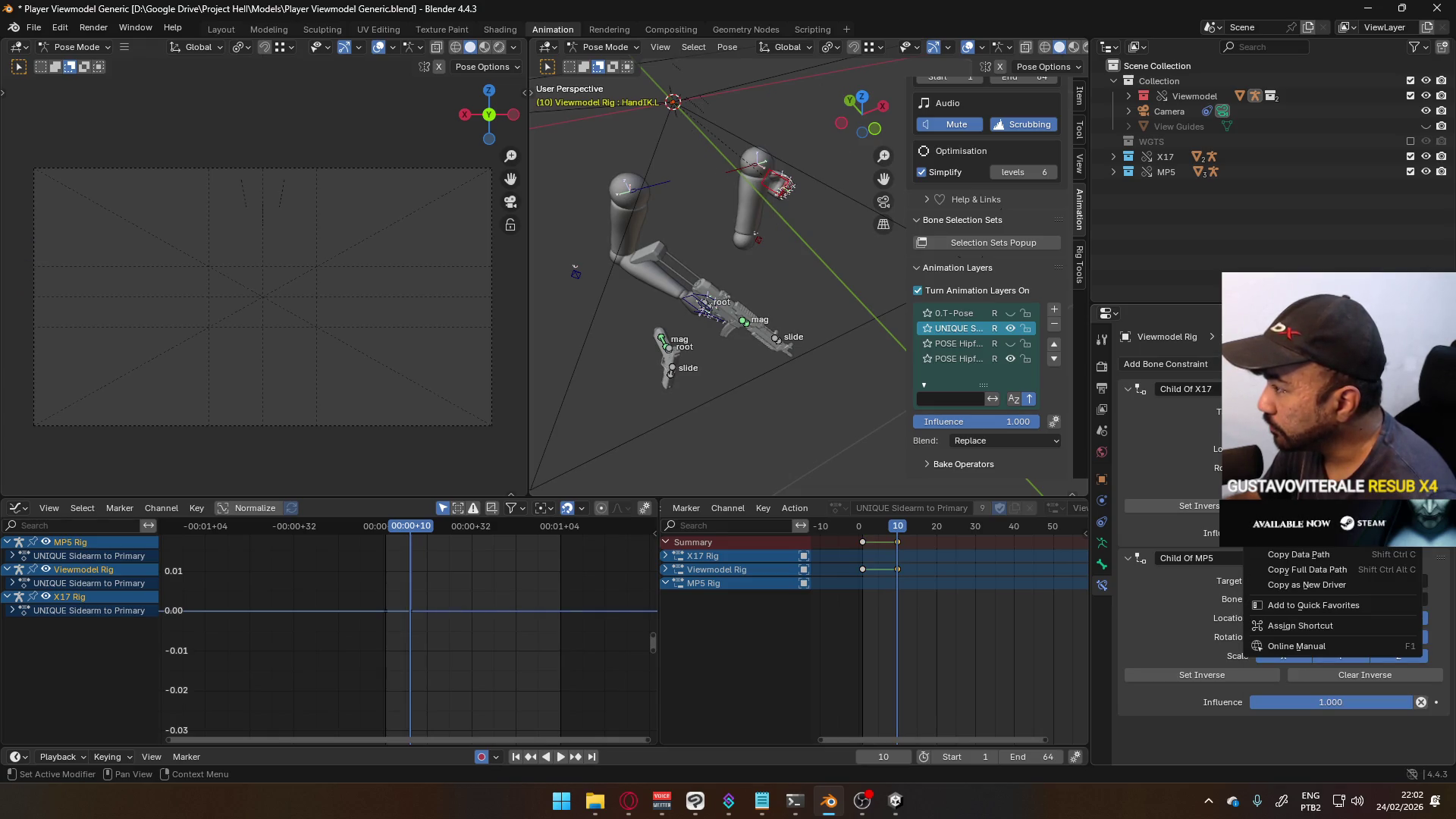
- Select the right hand IK, scrub frames 9 to 10, and replay to check the pose
click(696, 308)
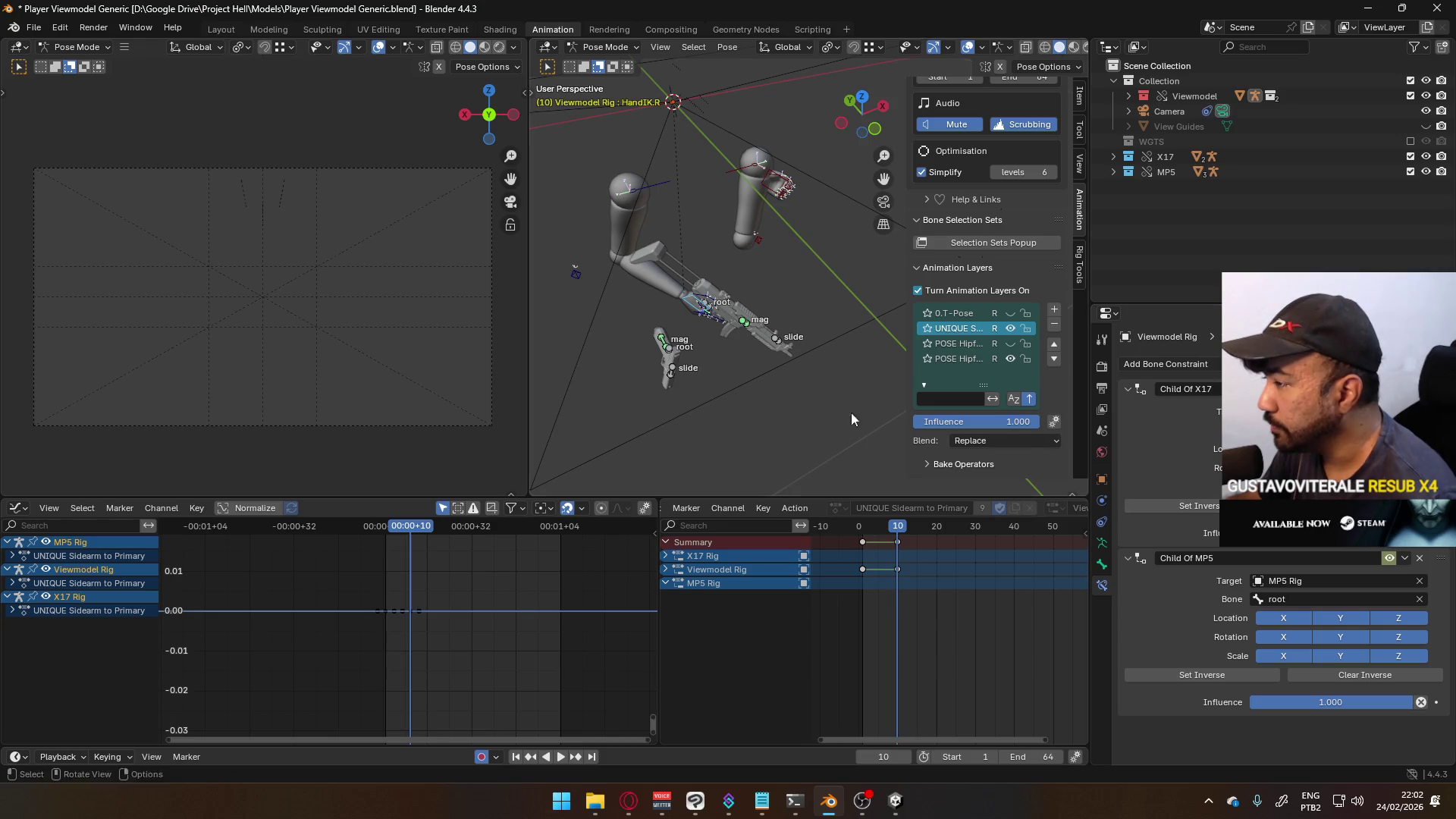
click(895, 528)
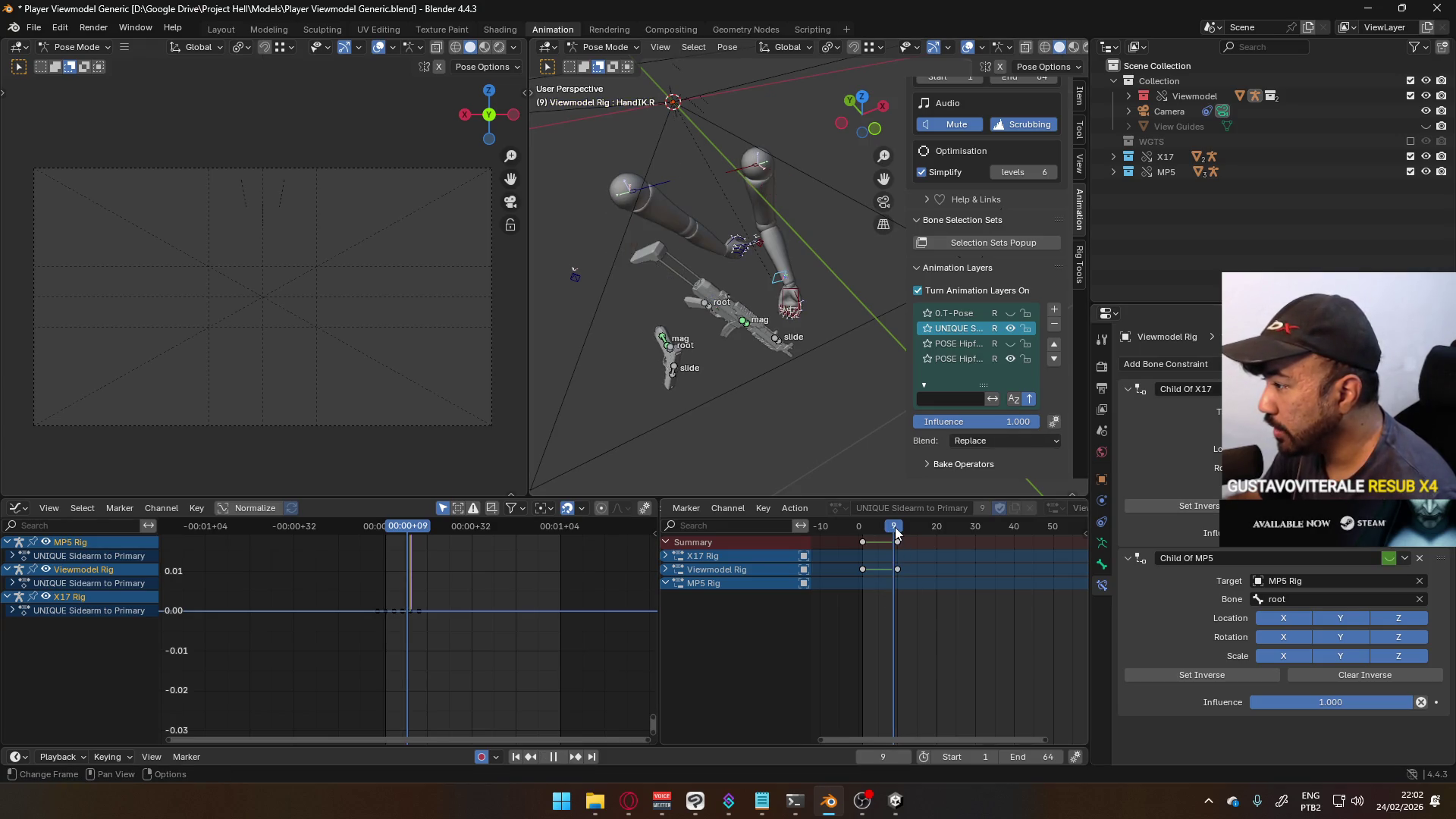
drag(894, 526, 897, 526)
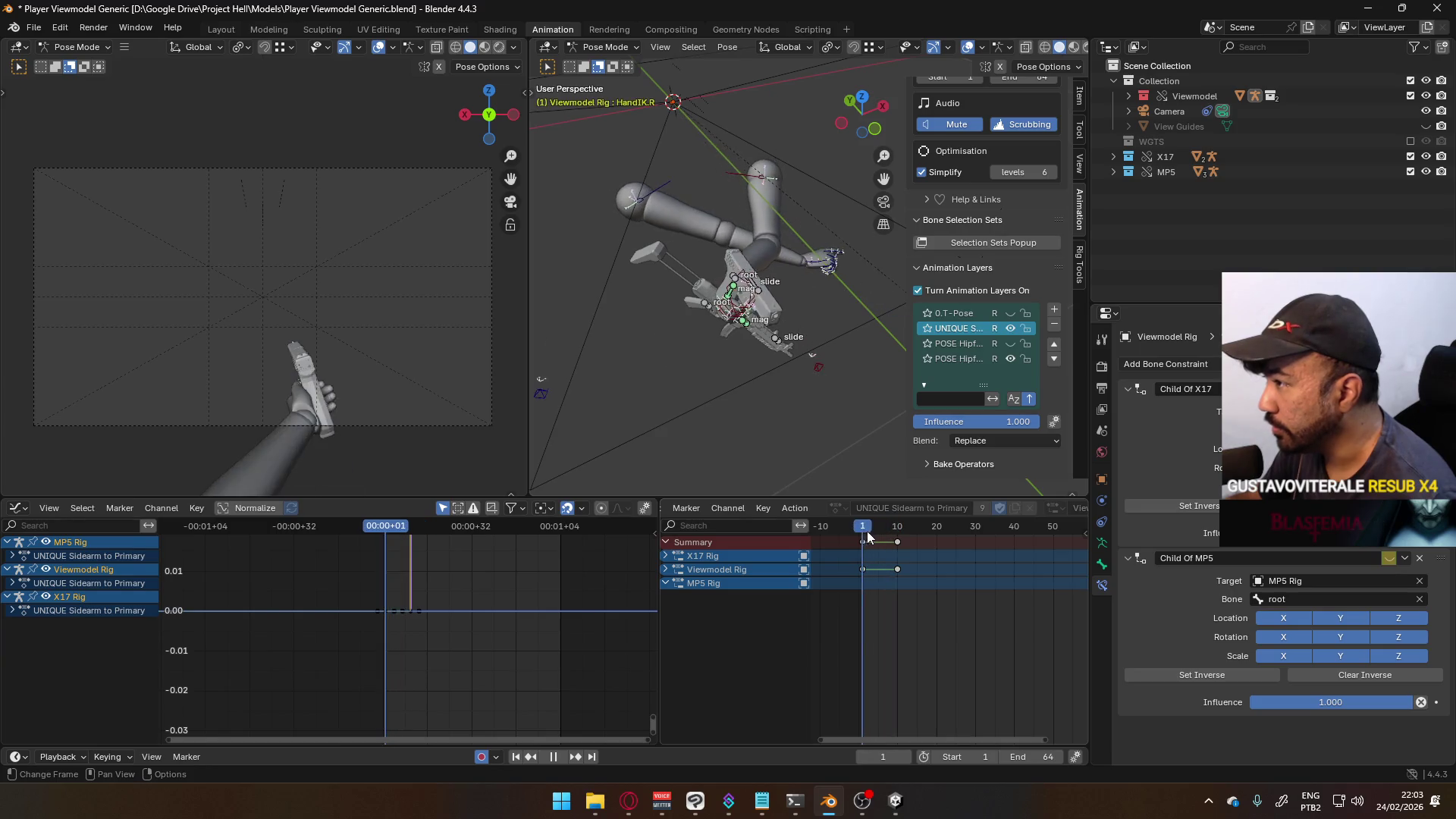
key(space)
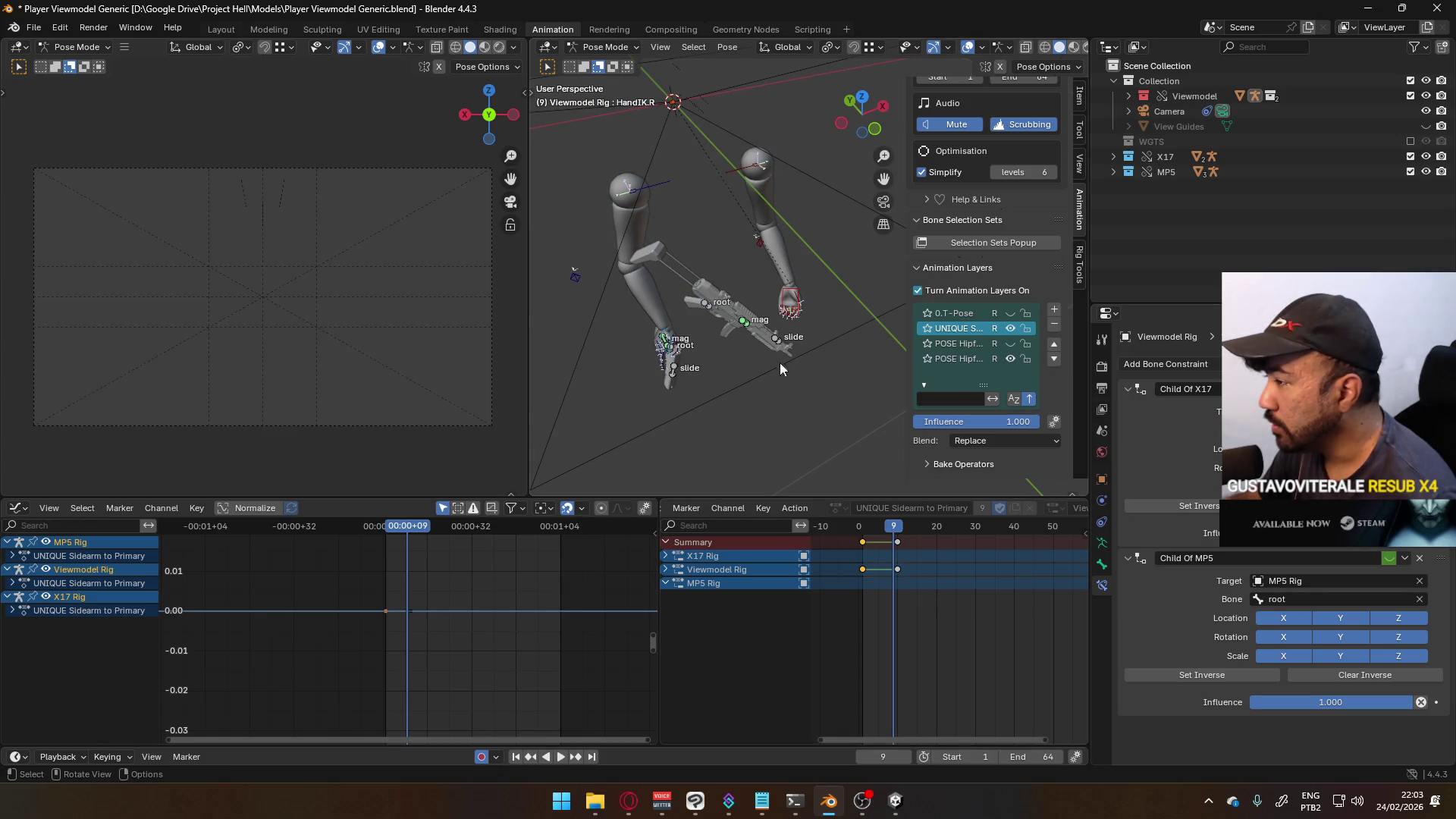
click(662, 337)
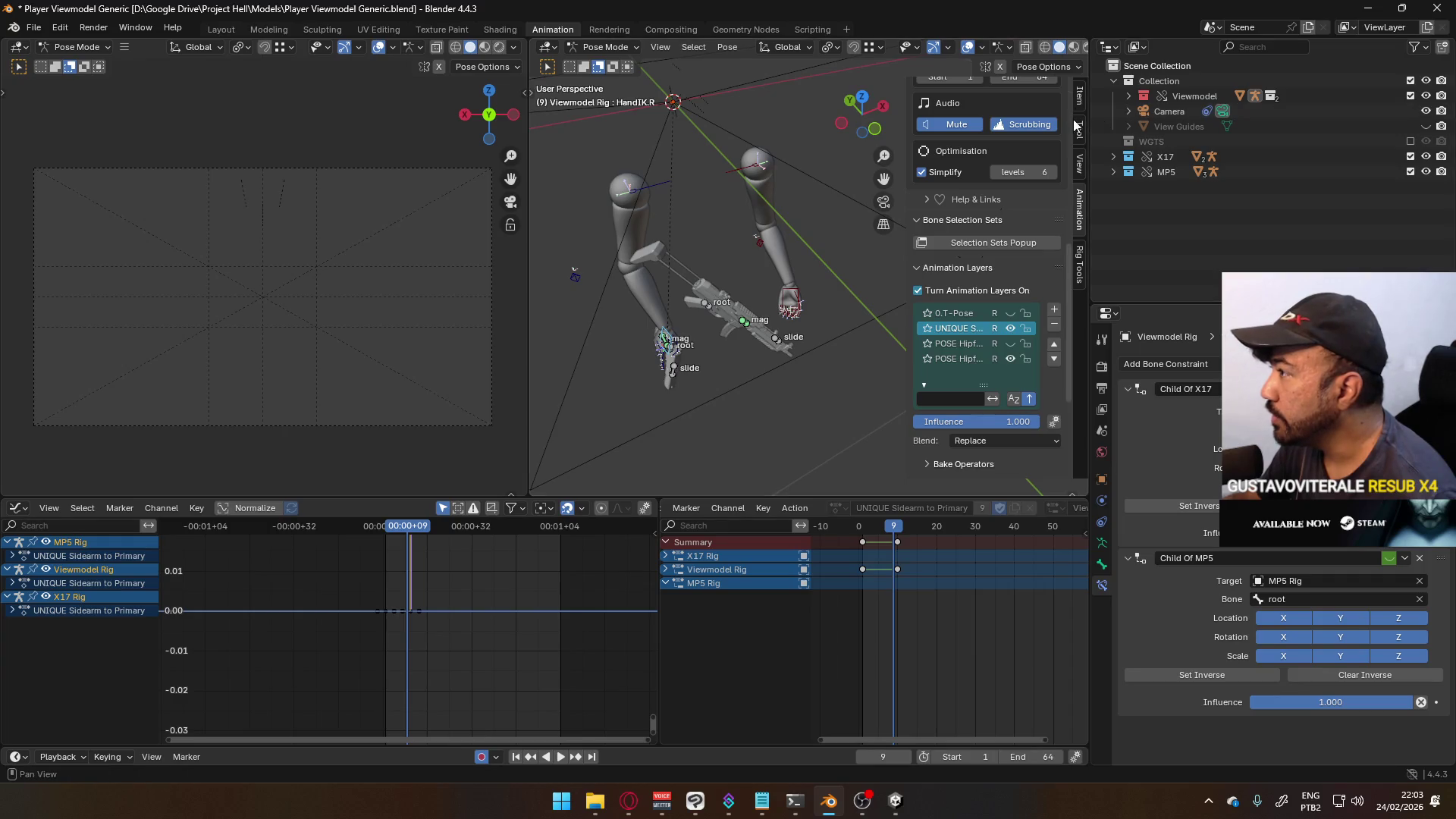
- Copy the right hand's world coordinates at frame 9 and paste them at frame 10
click(1080, 262)
click(1079, 220)
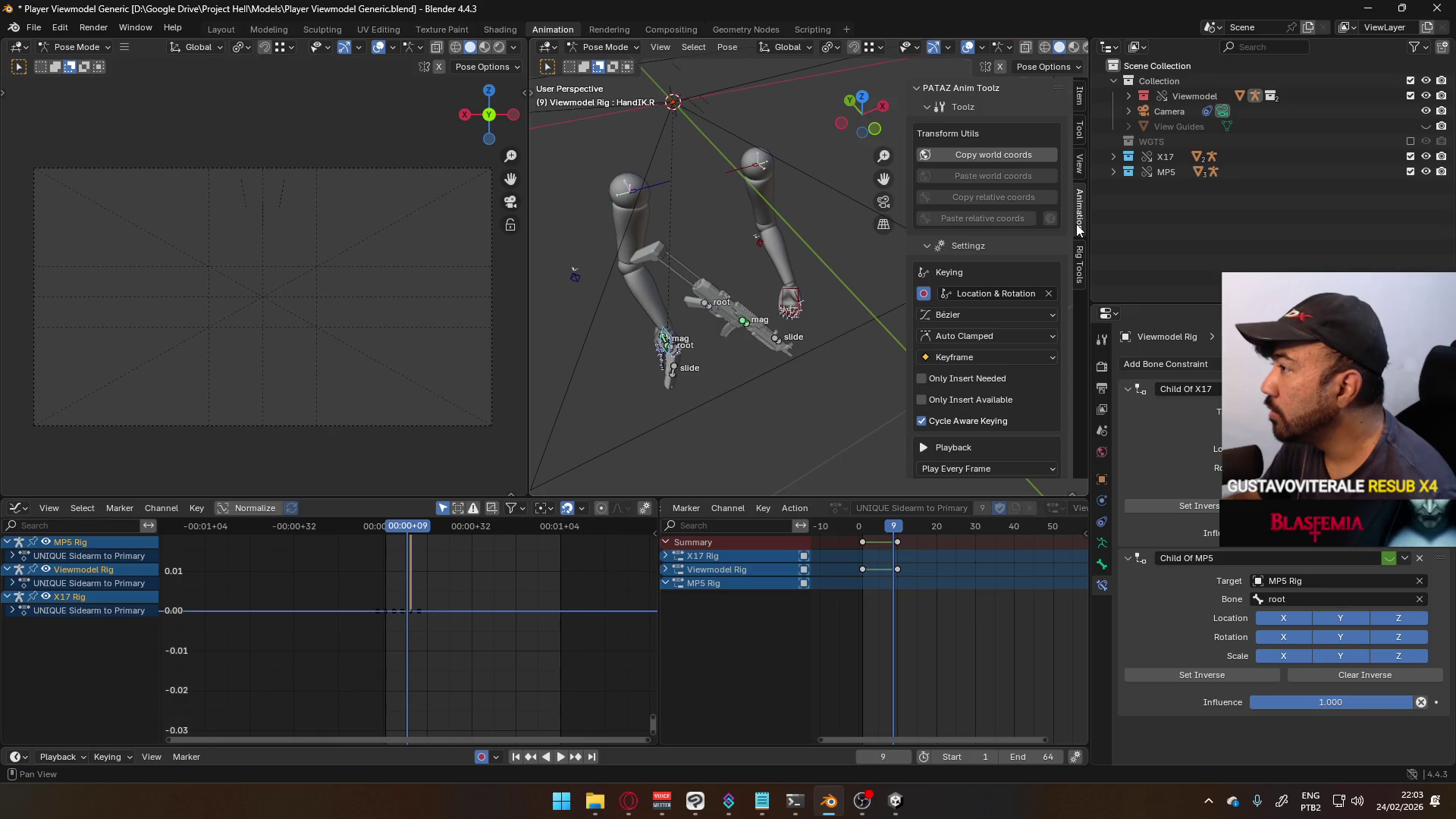
click(1008, 151)
click(1021, 161)
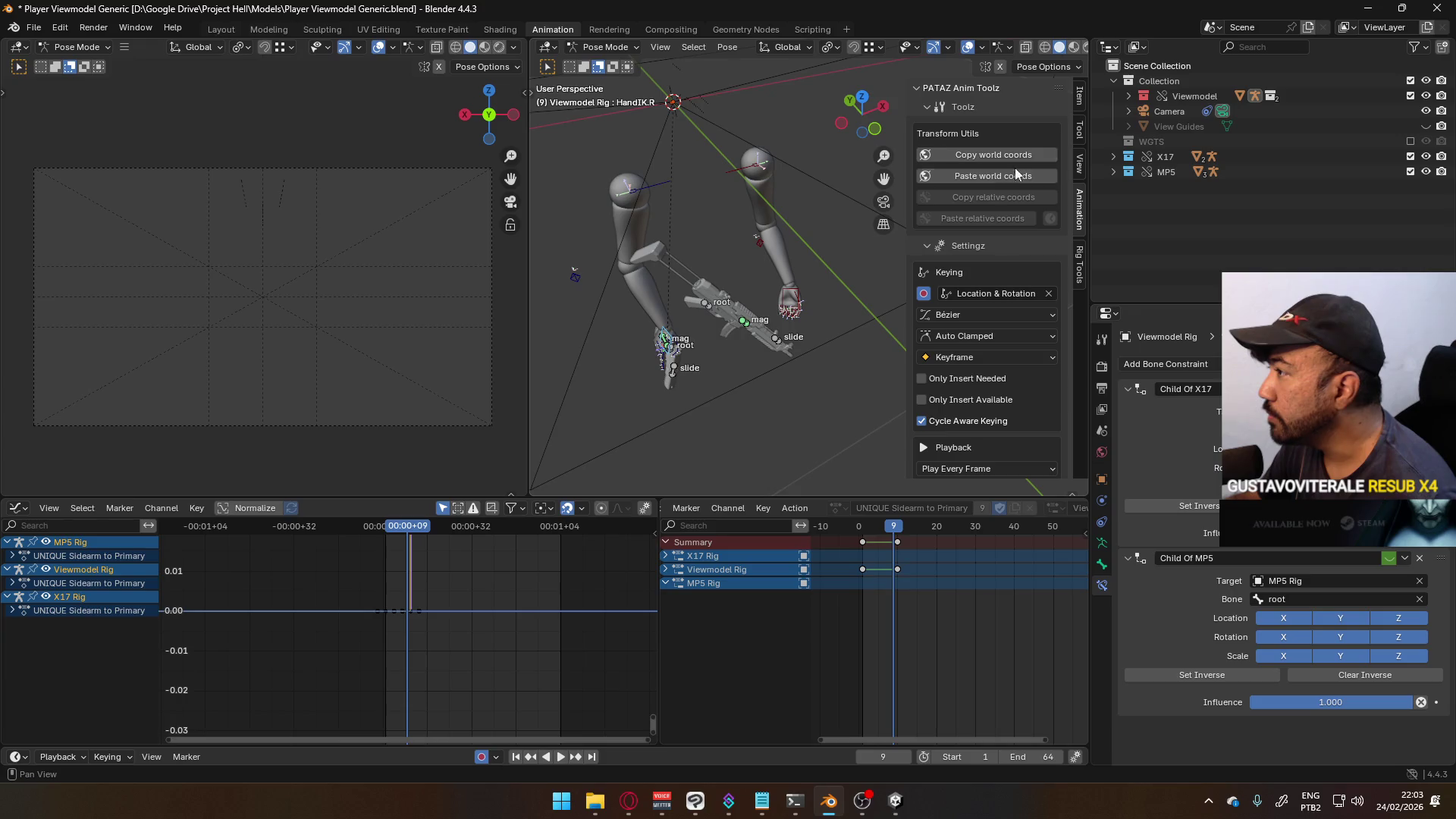
click(897, 527)
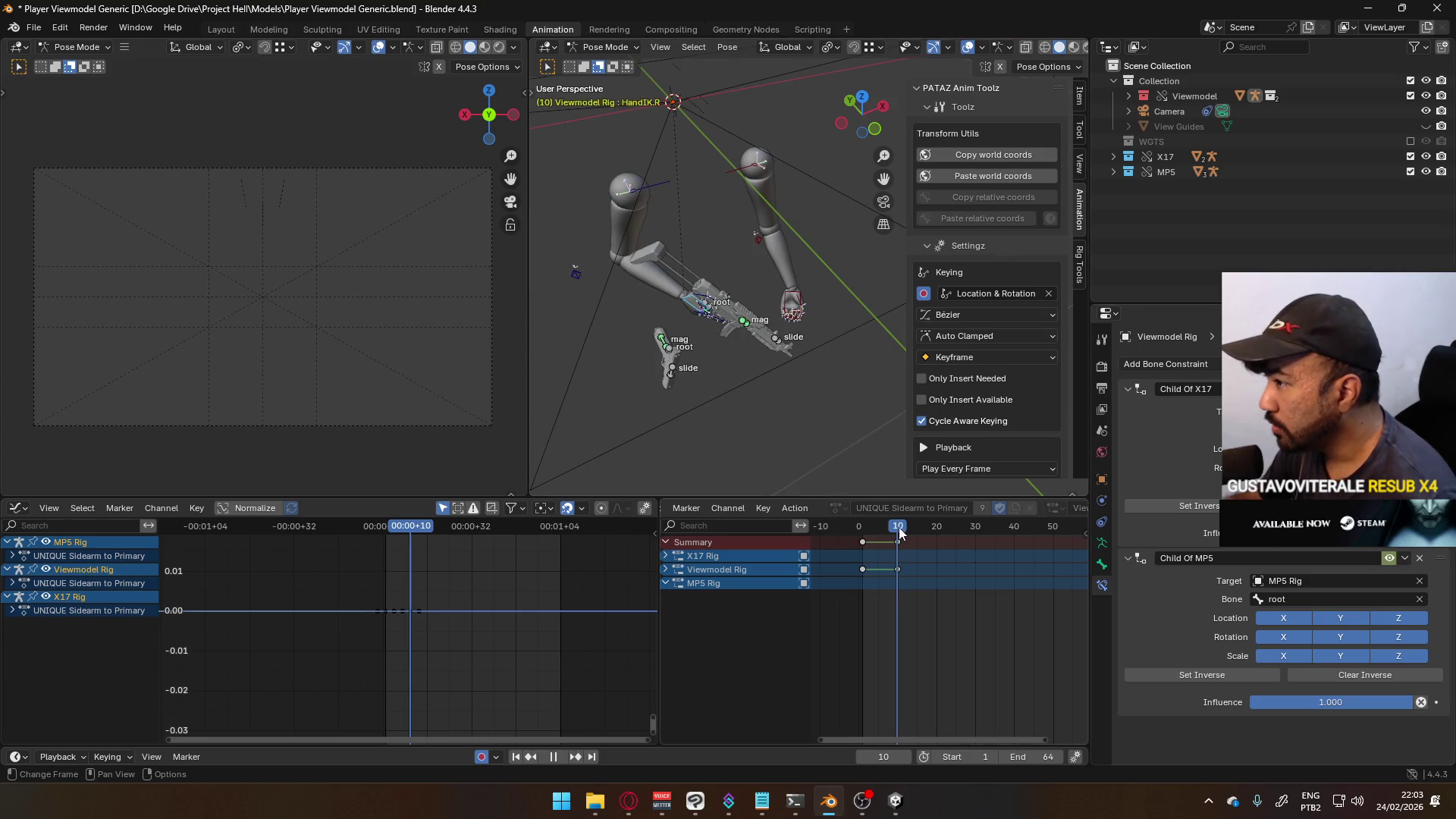
click(996, 177)
- Scrub from frame 1 through frame 9 to review the hand transition
drag(899, 531, 862, 534)
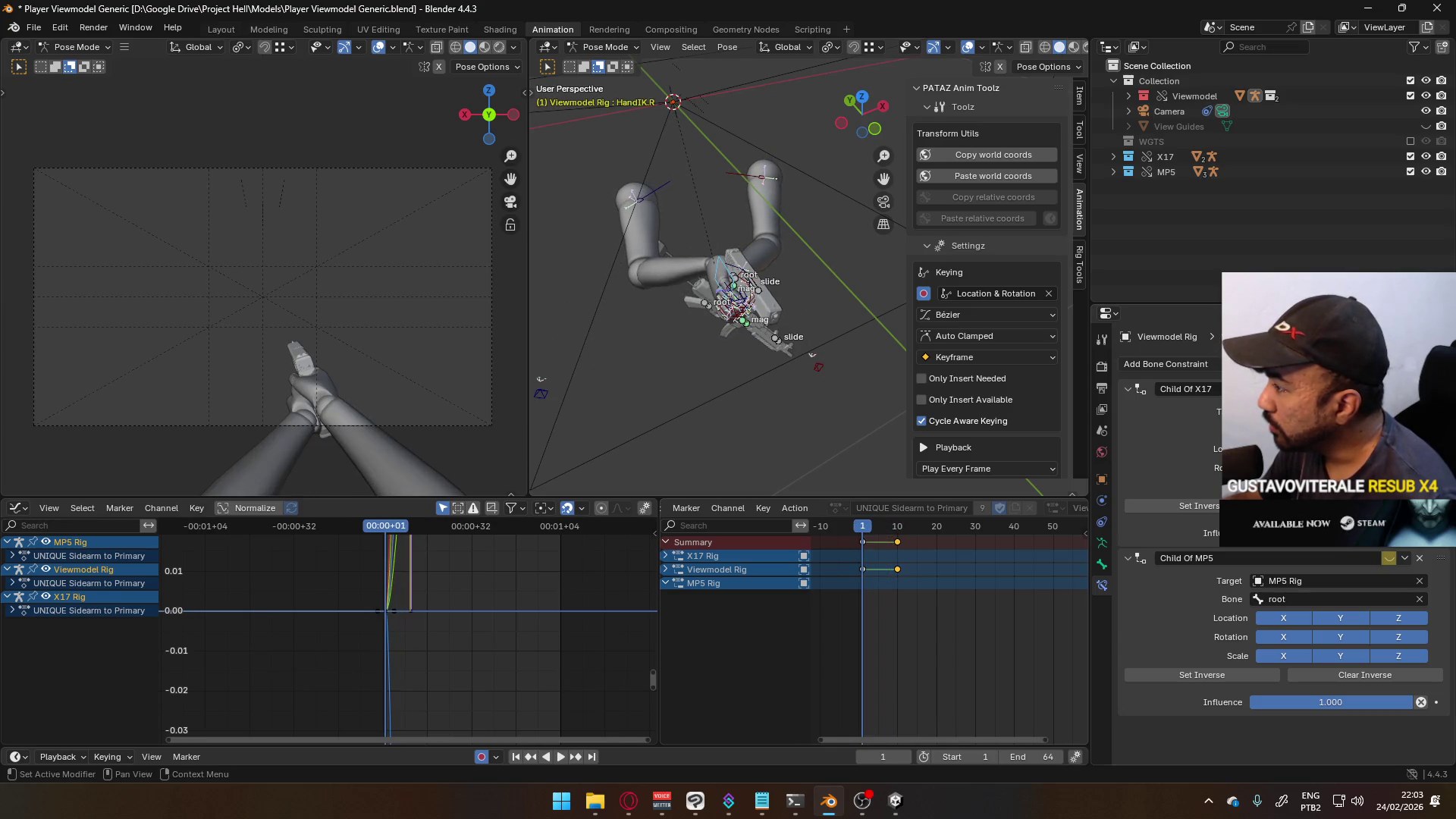
right_click(1384, 559)
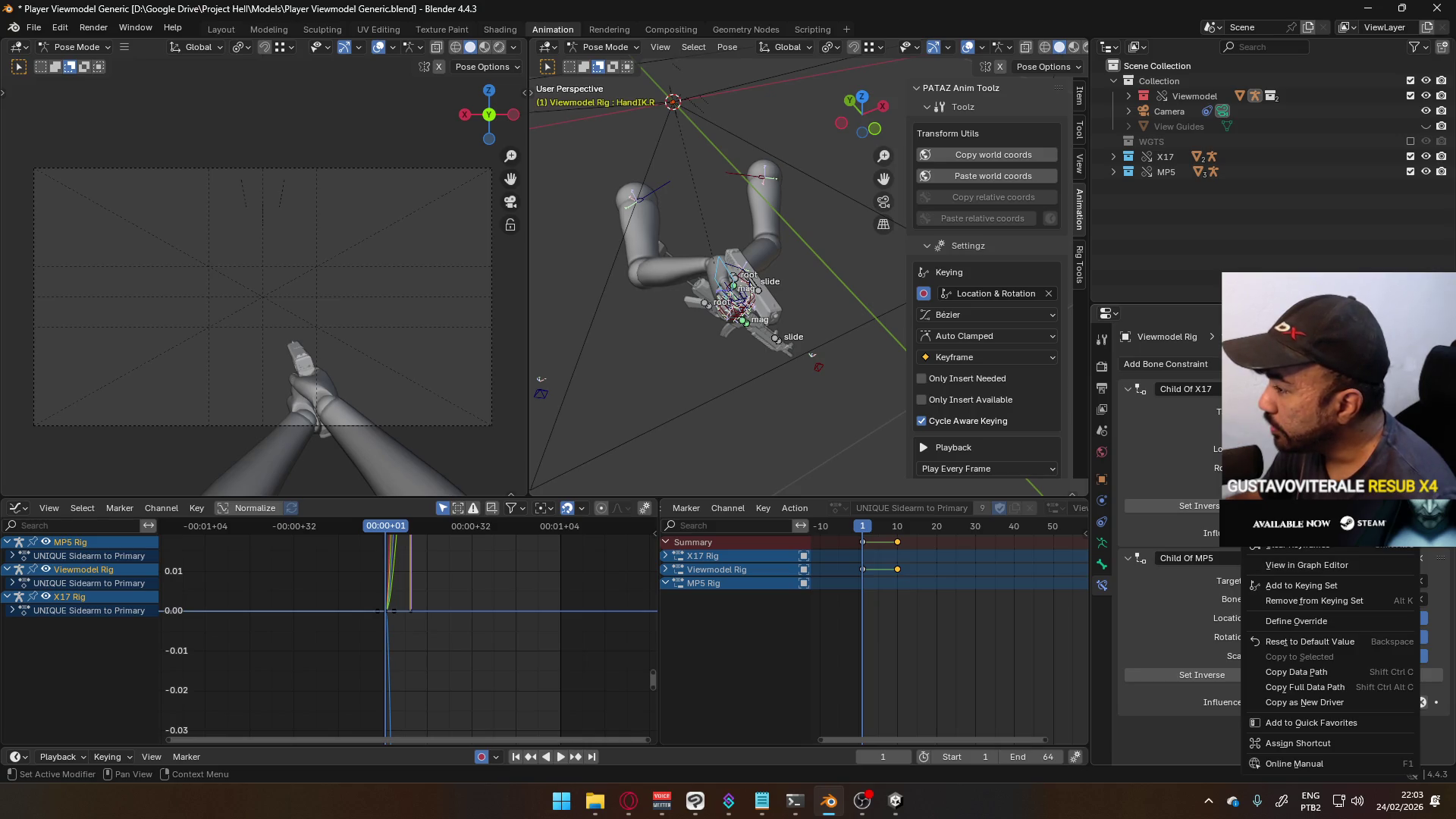
mouse_move(862, 533)
mouse_down()
mouse_move(896, 530)
mouse_move(862, 533)
mouse_up()
click(895, 529)
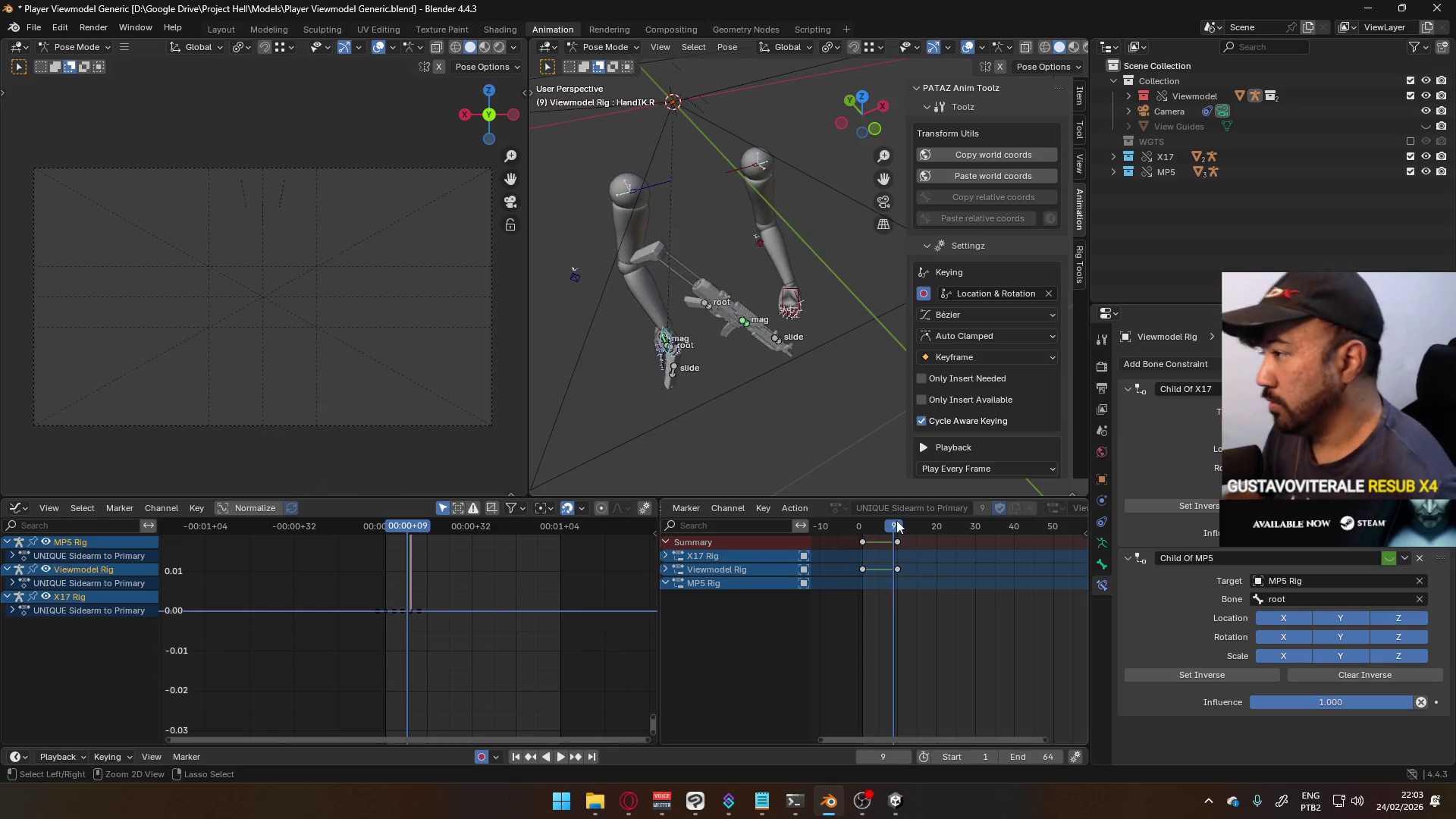
click(34, 28)
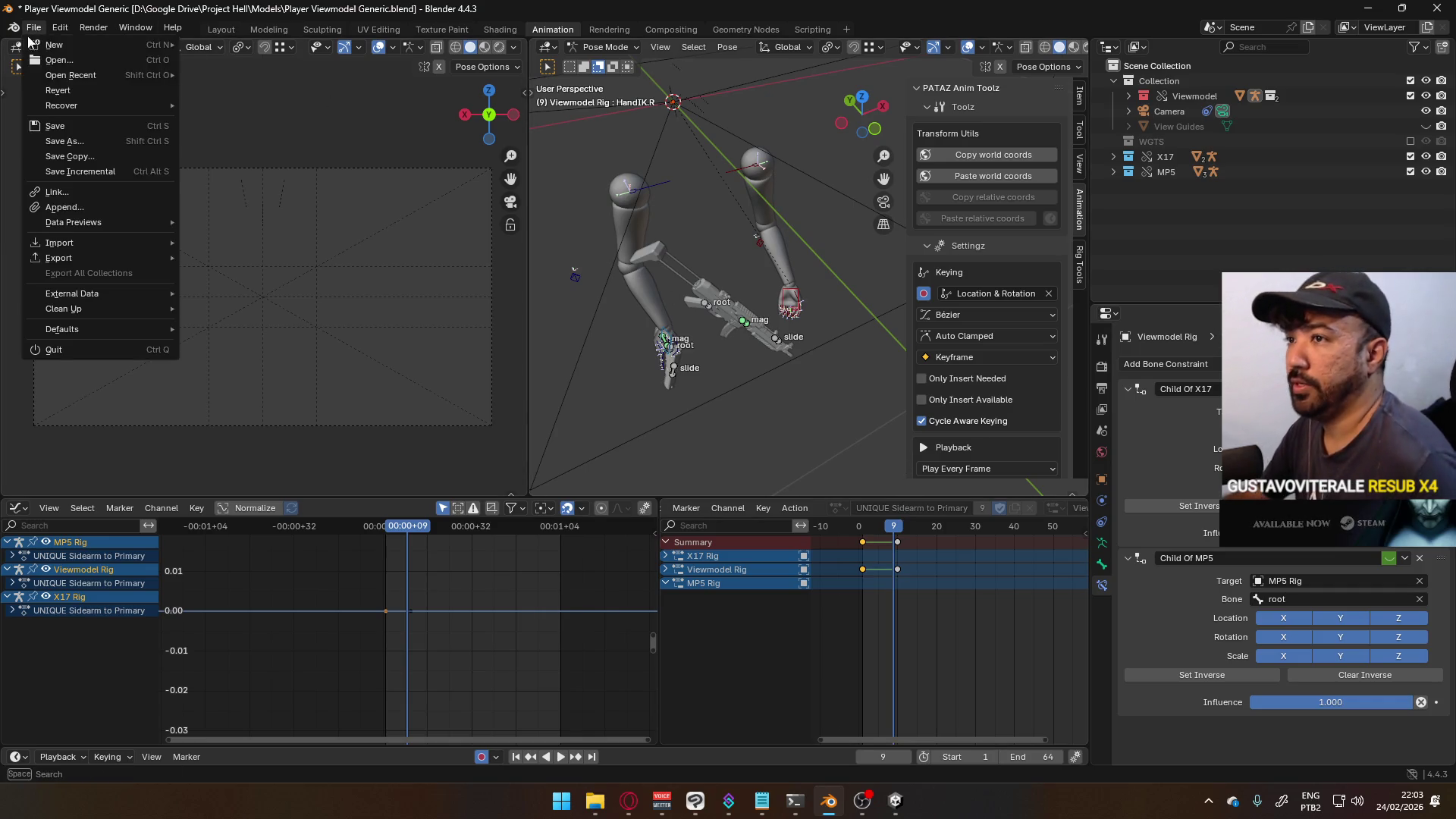
- Revert Player Viewmodel Generic.blend to its last saved version and replay the animation
click(53, 95)
click(721, 423)
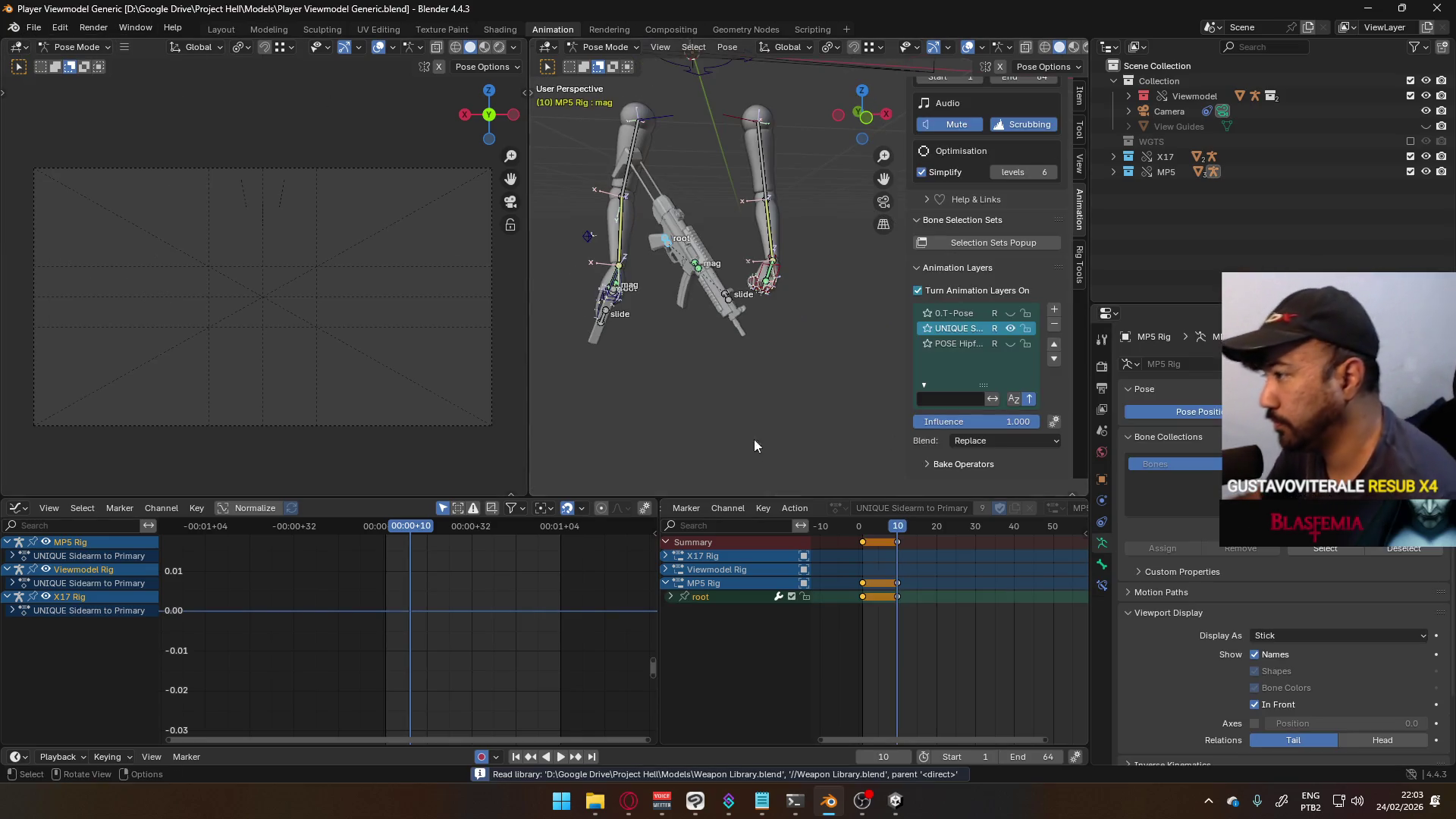
key(space)
key(space)
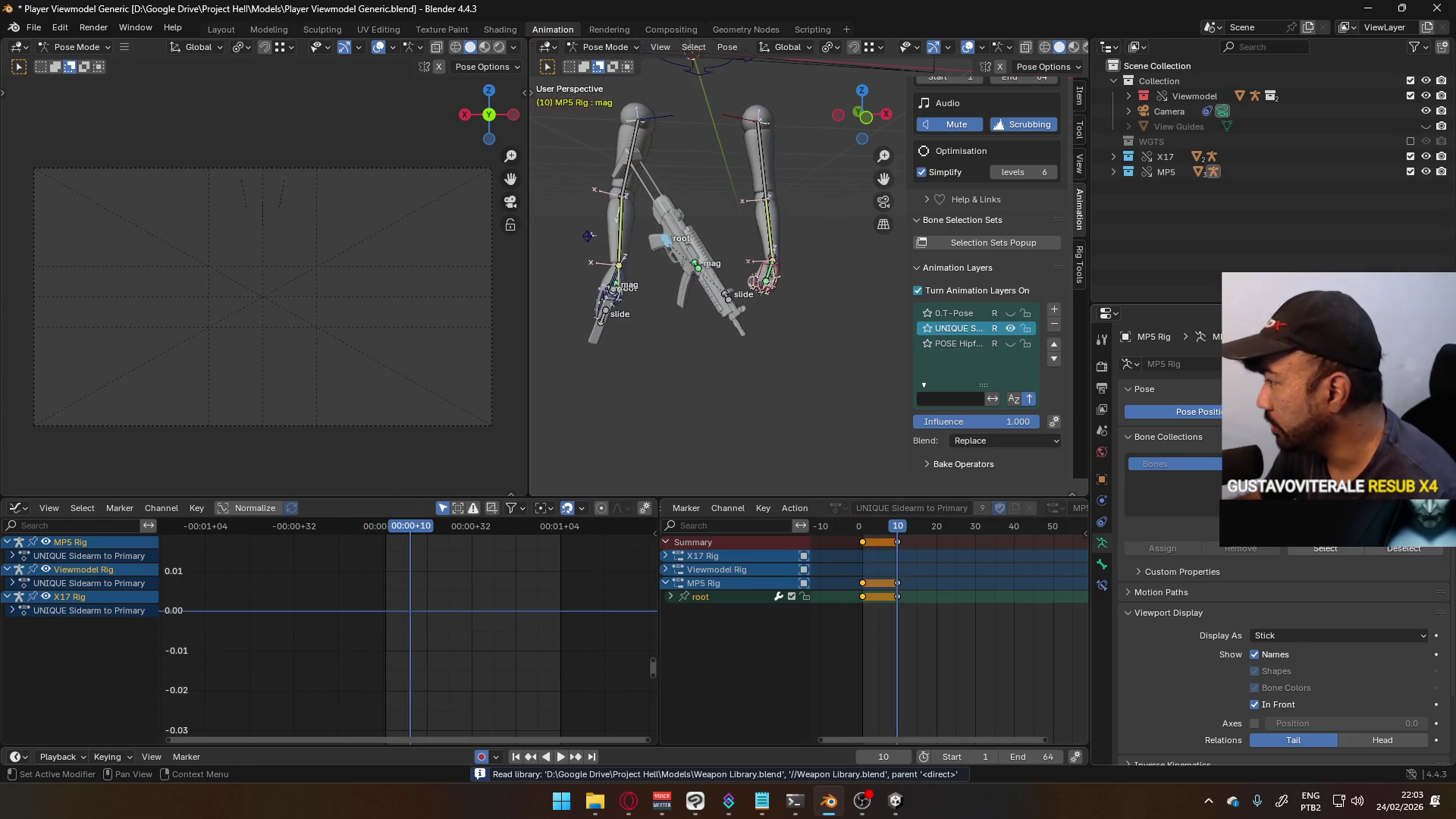
click(630, 159)
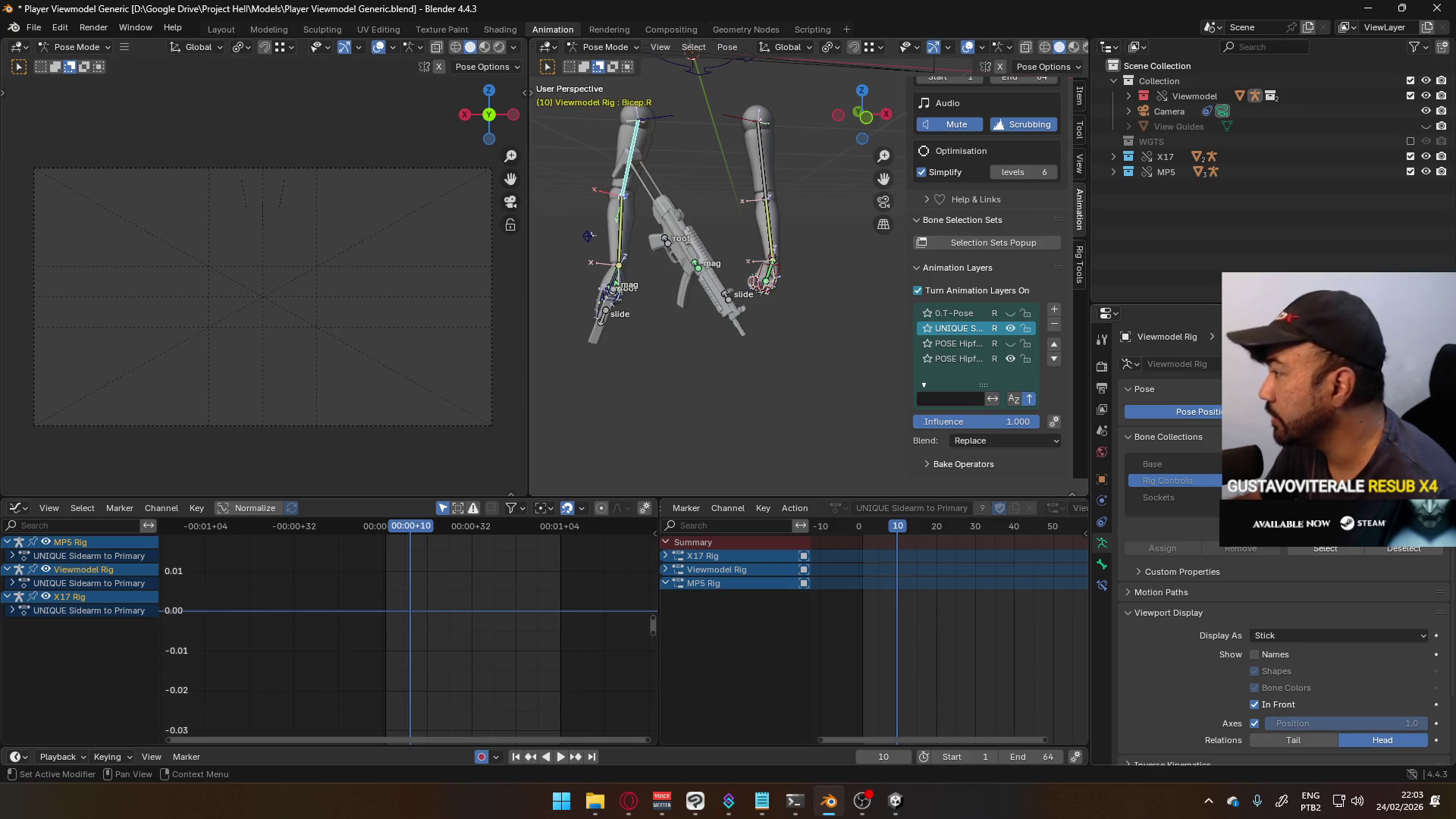
click(690, 320)
mouse_move(690, 320)
shift+middle_down()
mouse_move(740, 366)
mouse_move(706, 364)
shift+middle_up()
- Save the file, then select HandIK.R and show its bone constraints
key(ctrl+s)
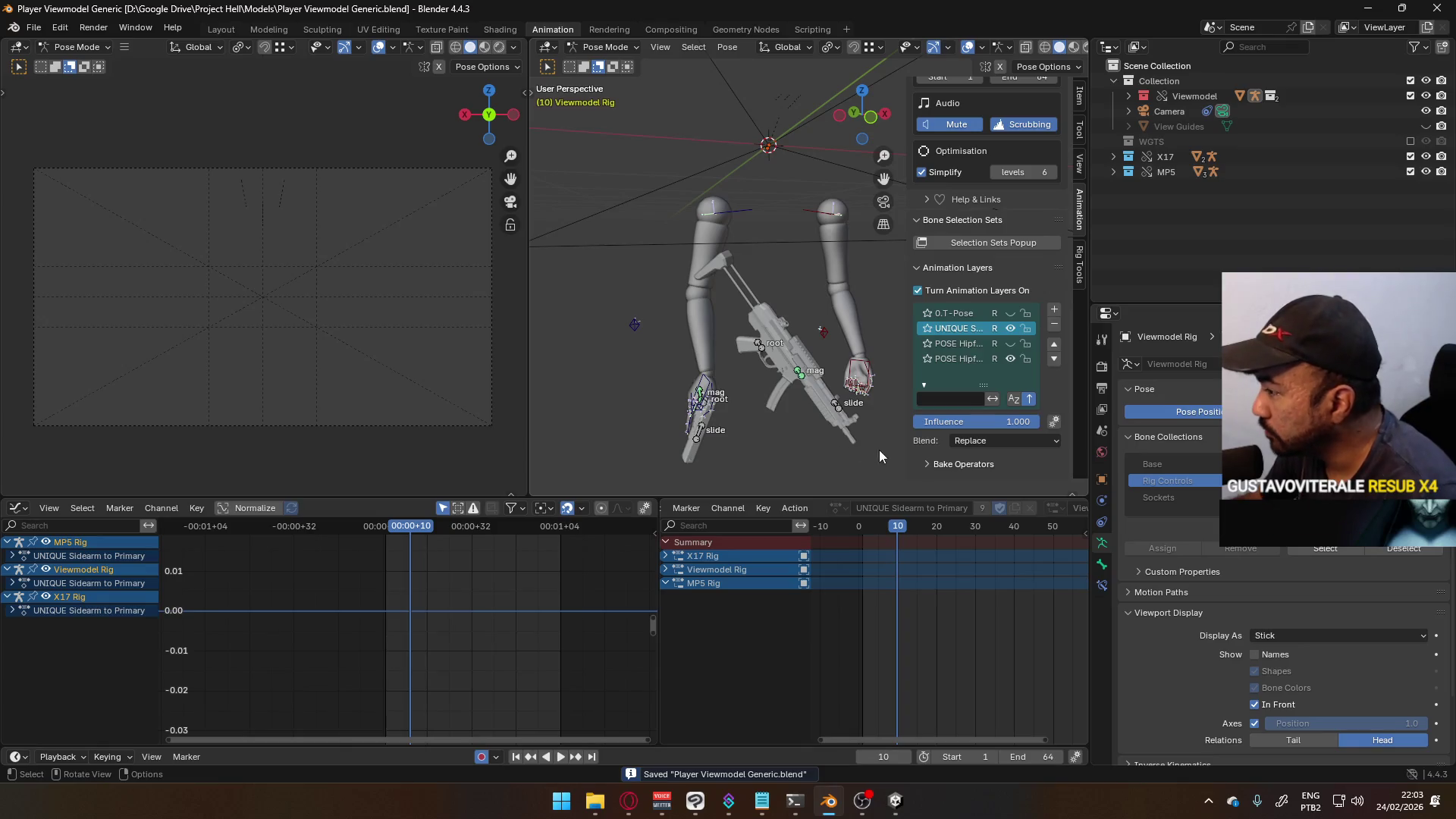
click(708, 379)
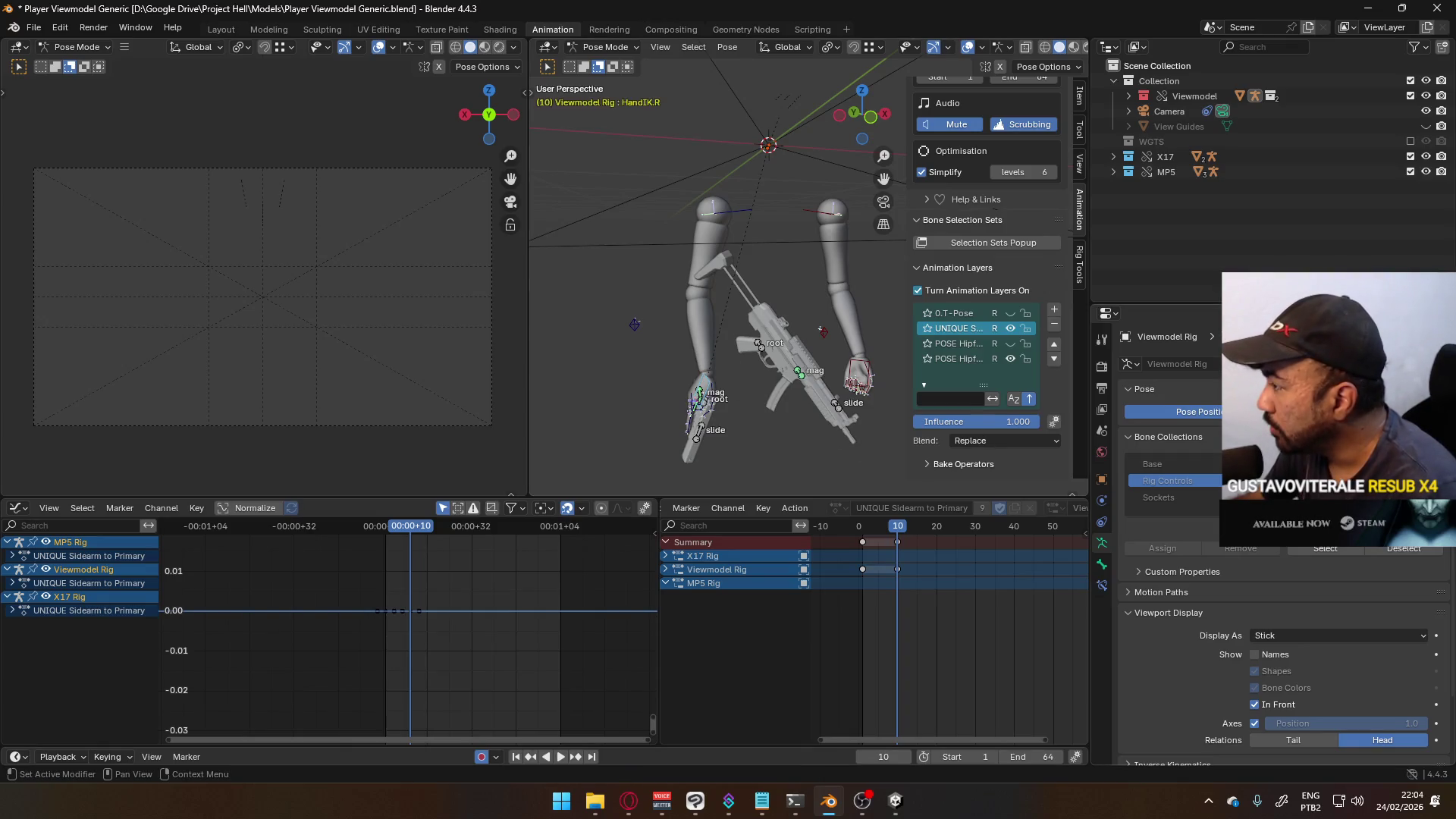
click(1101, 585)
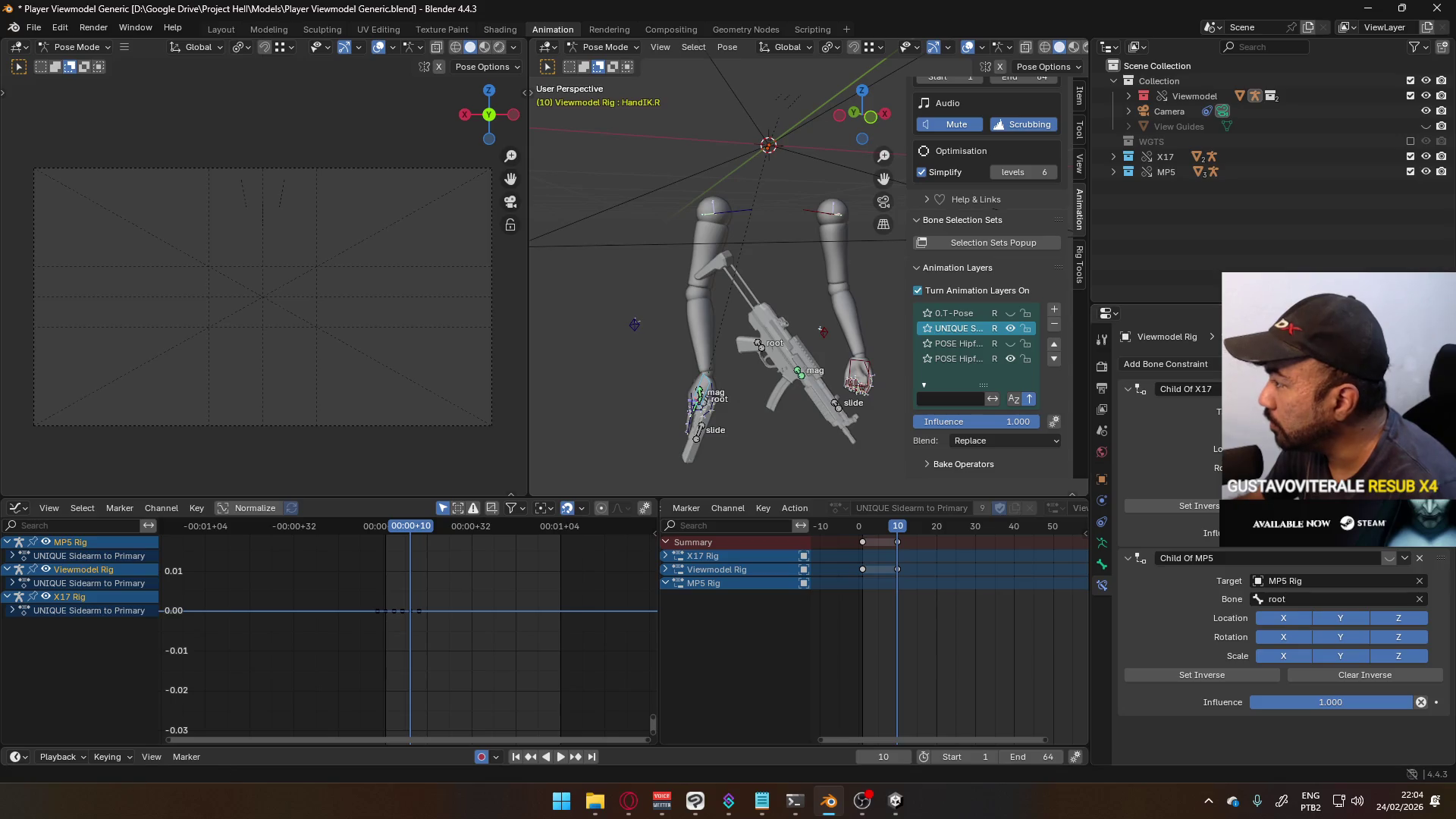
- At frame 1, keyframe the Child Of MP5 constraint's on/off switch
middle_drag(826, 341, 747, 364)
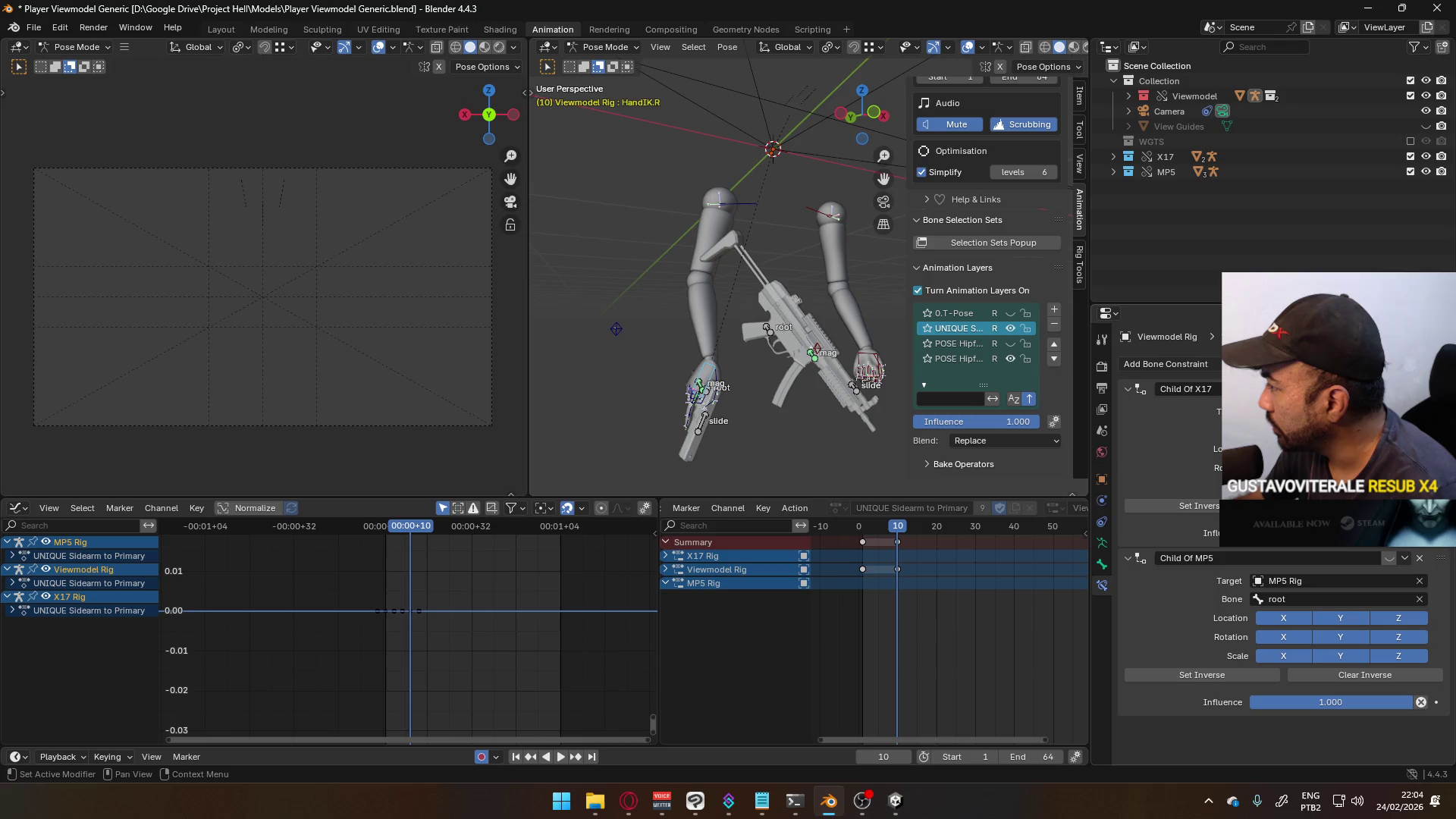
right_click(1289, 534)
right_click(1289, 533)
key(Escape)
key(shift+Left)
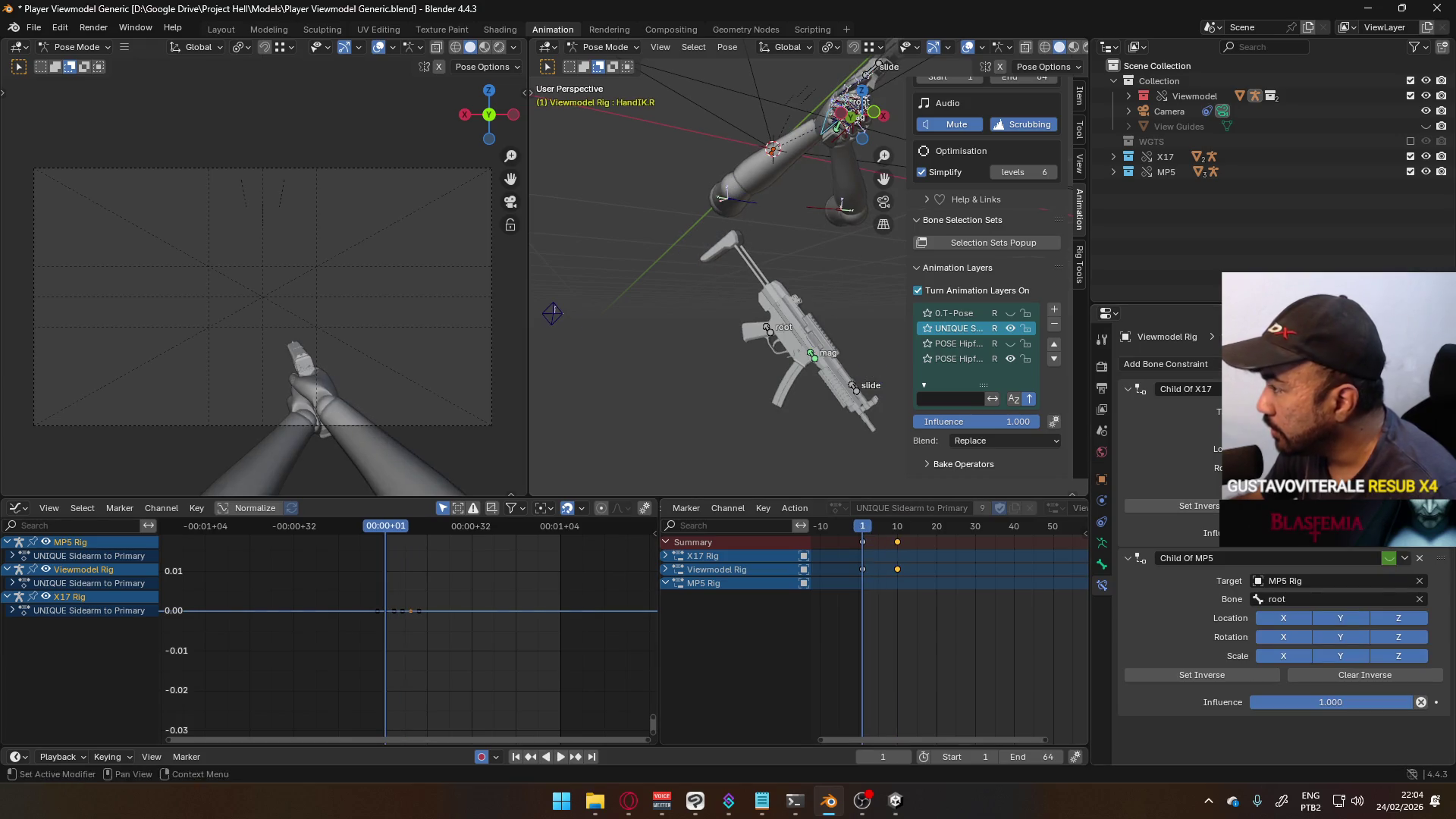
right_click(1289, 533)
key(Escape)
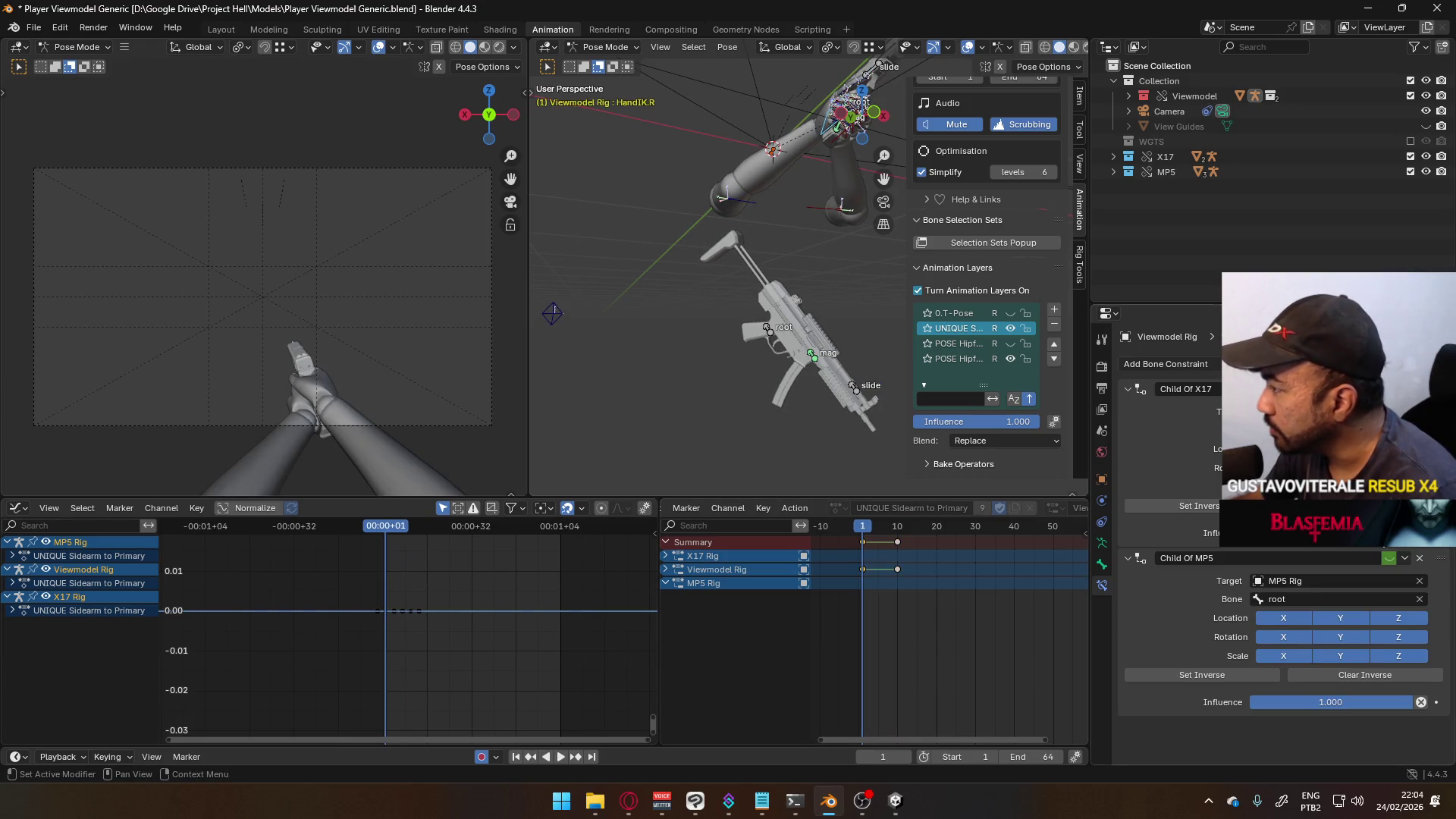
right_click(1386, 558)
click(1365, 552)
- Set HandIK.L's Child Of MP5 target bone to mag and keyframe its on/off switch
mouse_move(807, 348)
middle_down()
mouse_move(781, 249)
mouse_move(675, 298)
middle_up()
click(680, 285)
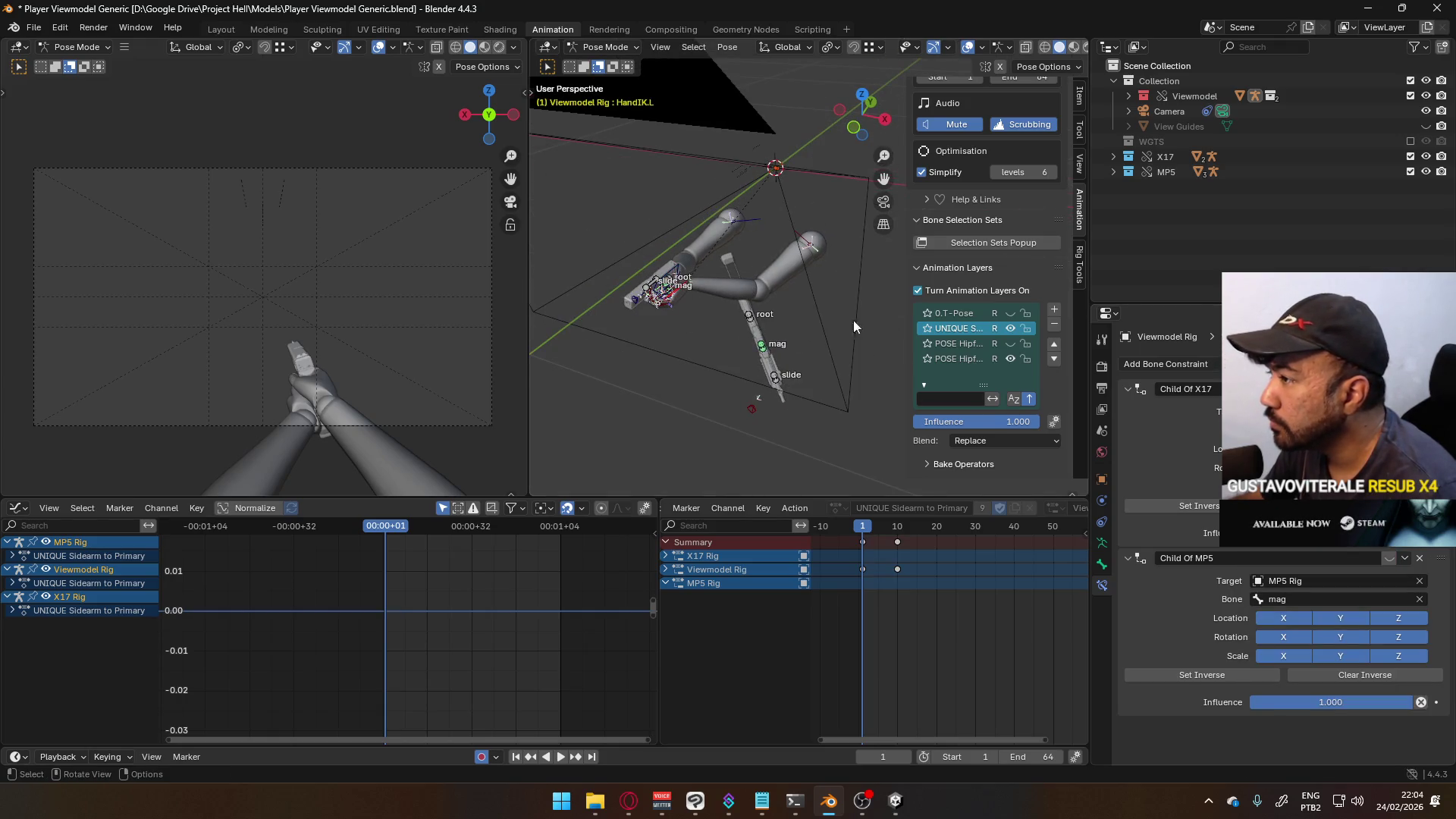
click(1334, 599)
click(1304, 592)
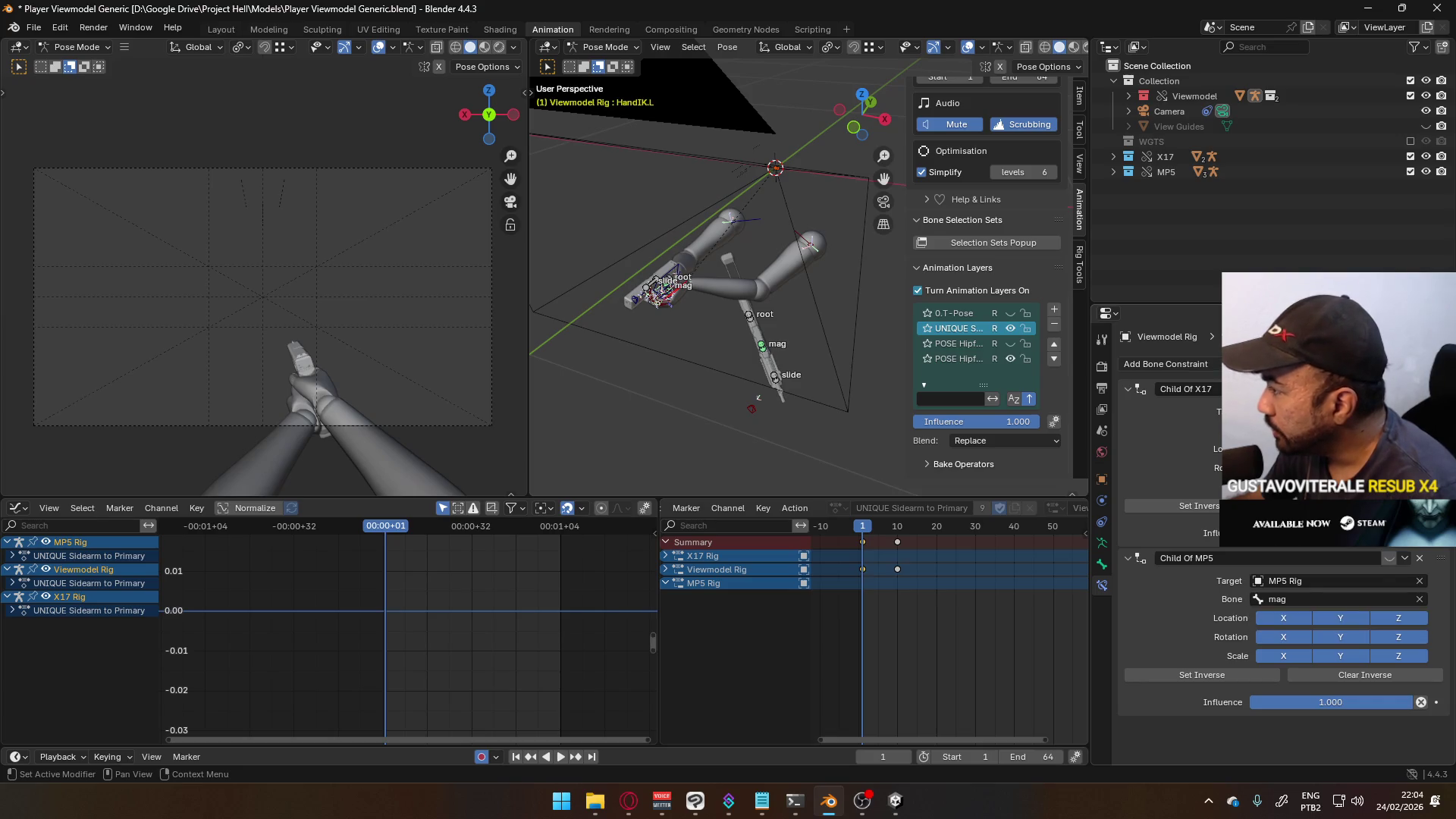
right_click(1383, 558)
click(1372, 561)
- Play to frame 10 and keyframe the constraint's on/off switch there
key(space)
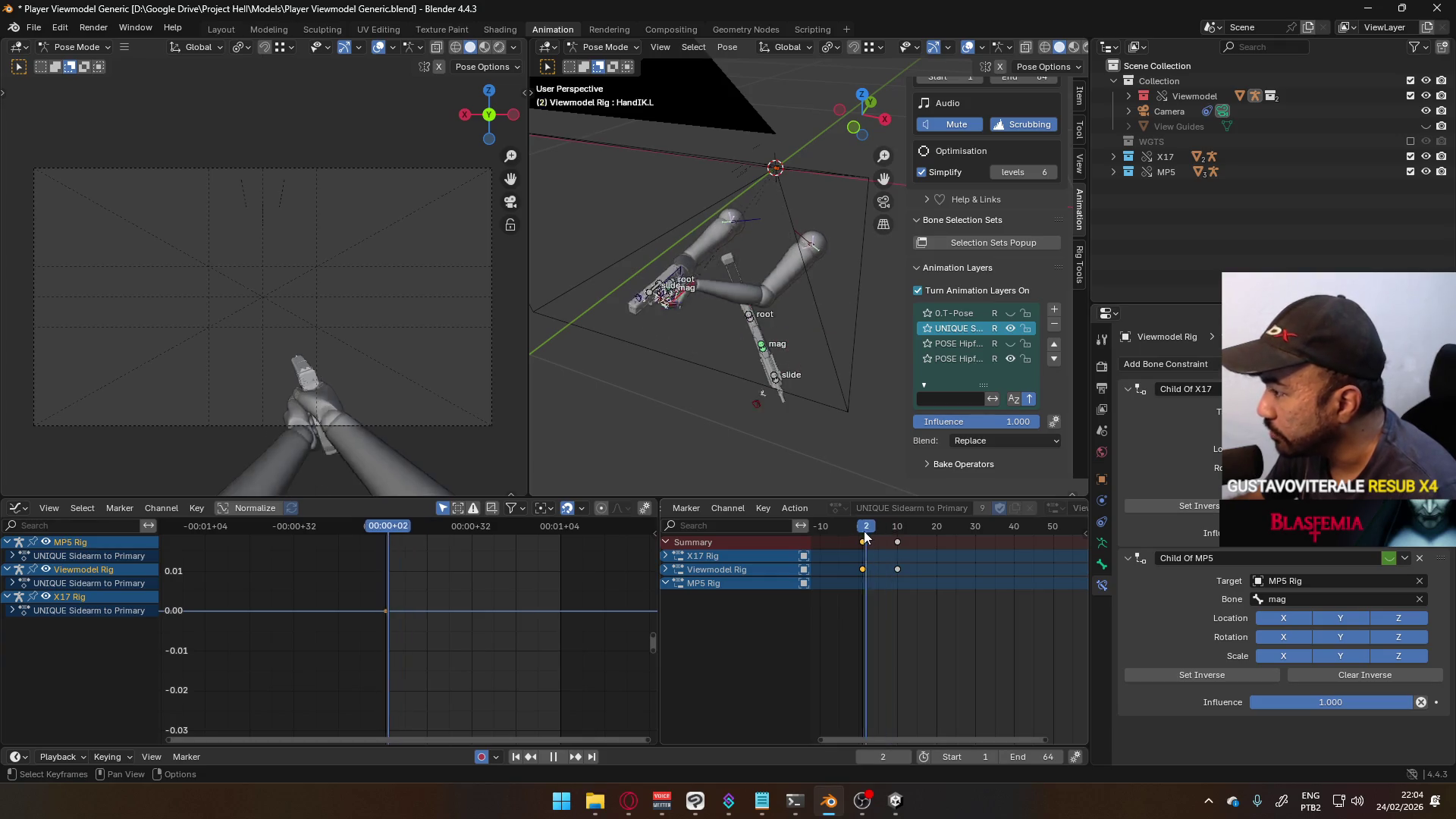
key(space)
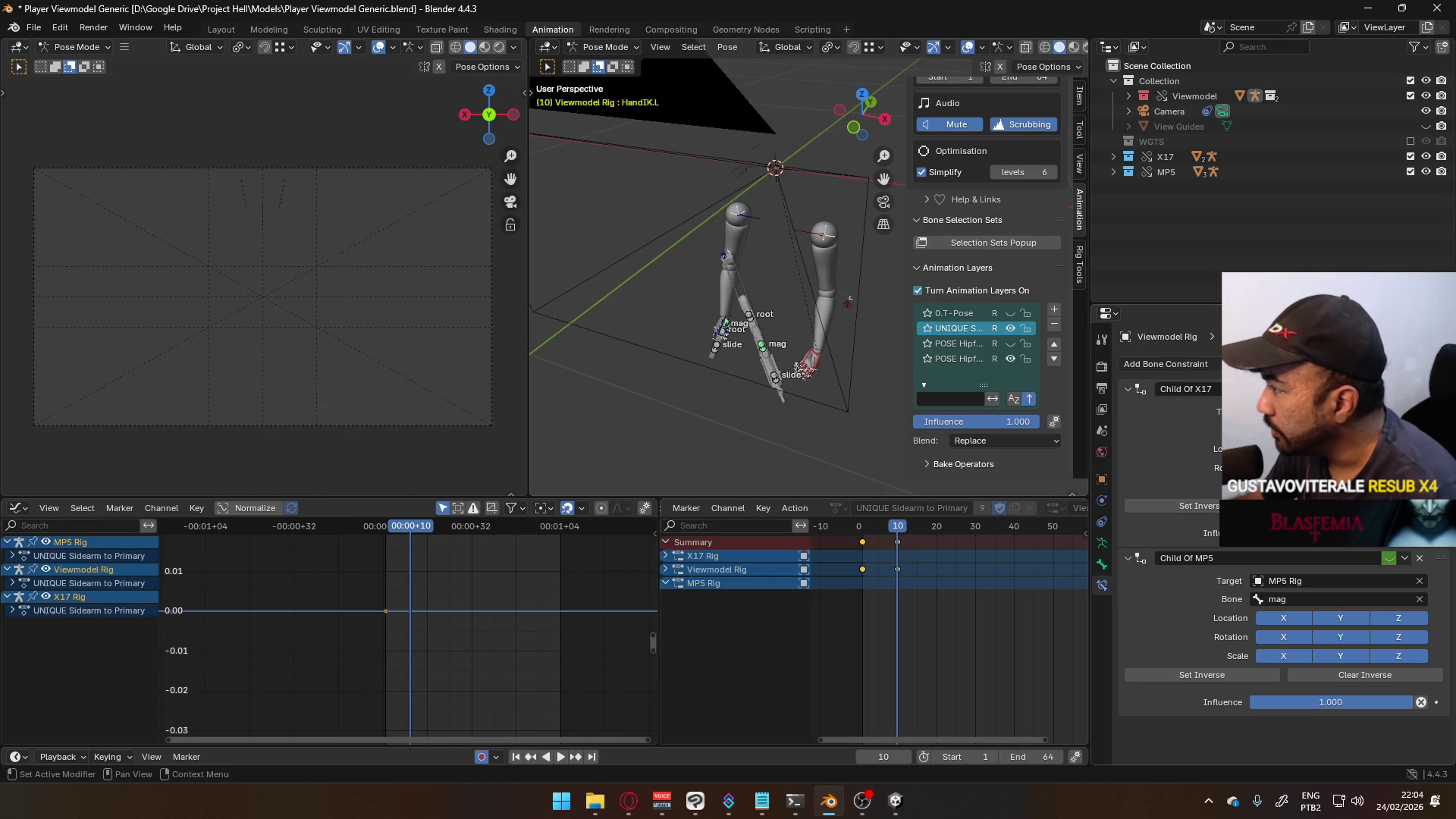
right_click(1388, 558)
key(Escape)
right_click(1389, 558)
click(1289, 561)
- Select HandIK.R and re-key its Child Of MP5 switch at frame 11
click(865, 531)
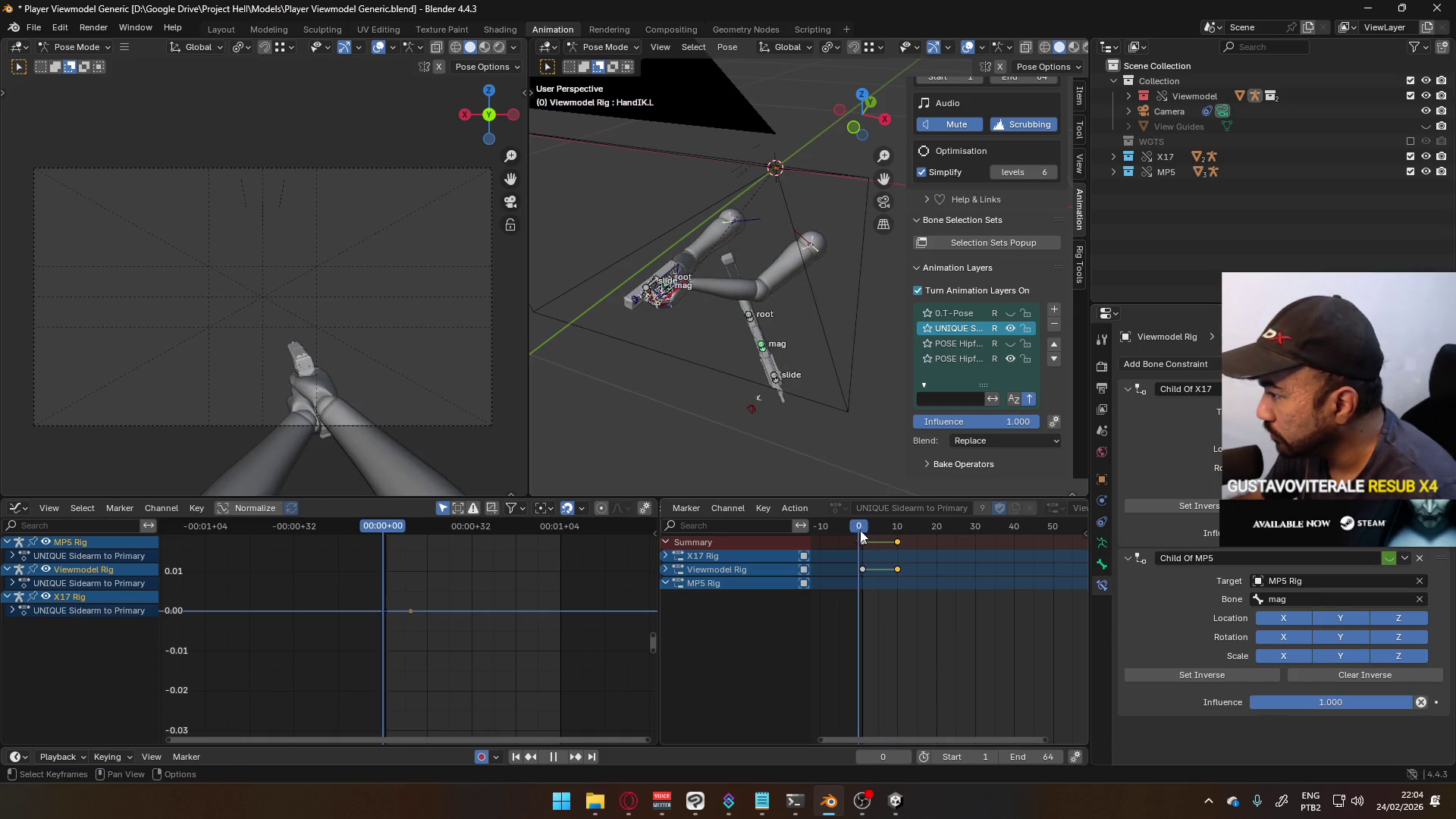
click(671, 266)
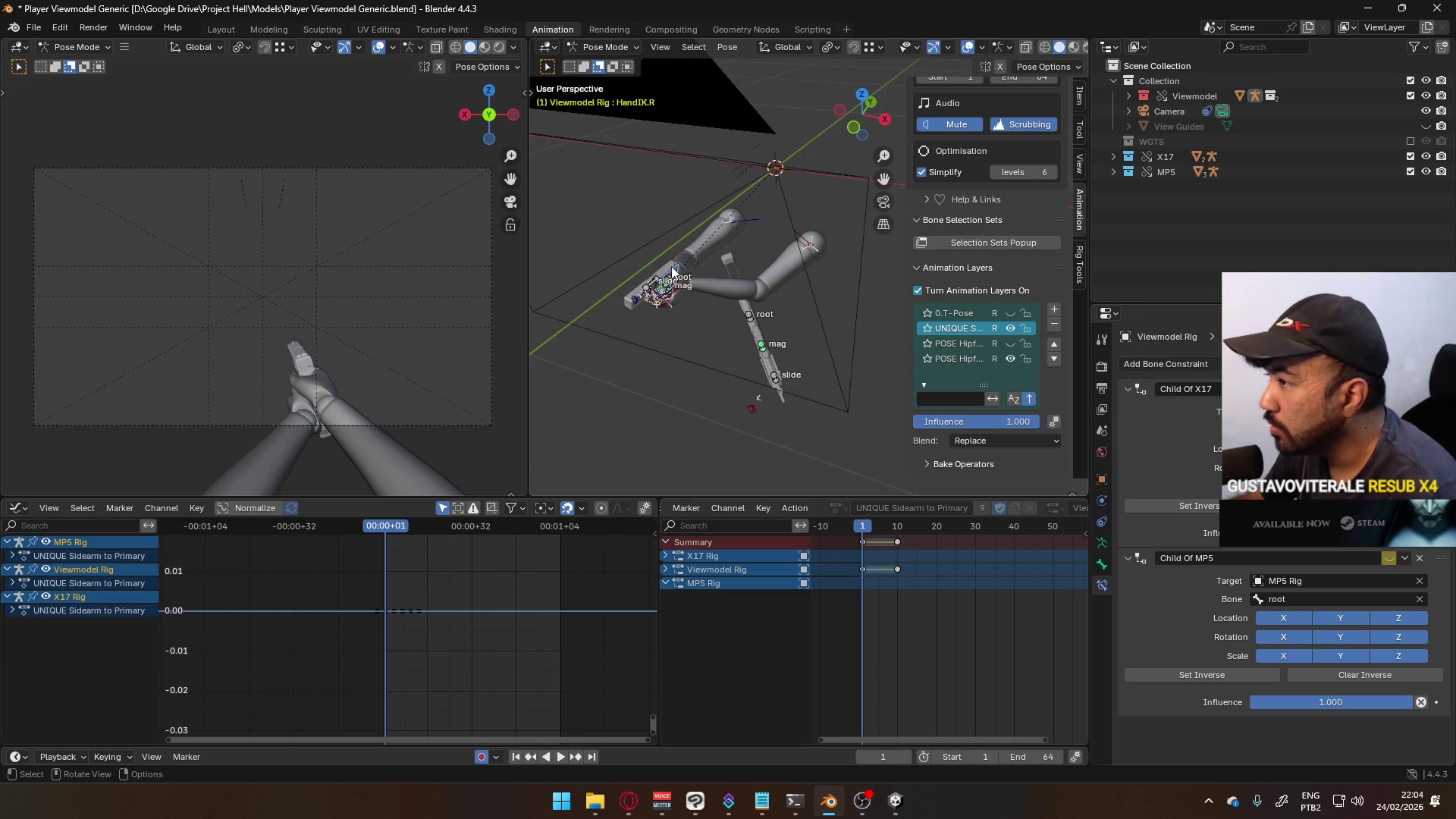
drag(880, 531, 897, 535)
right_click(1388, 558)
click(1335, 557)
right_click(1388, 558)
key(Escape)
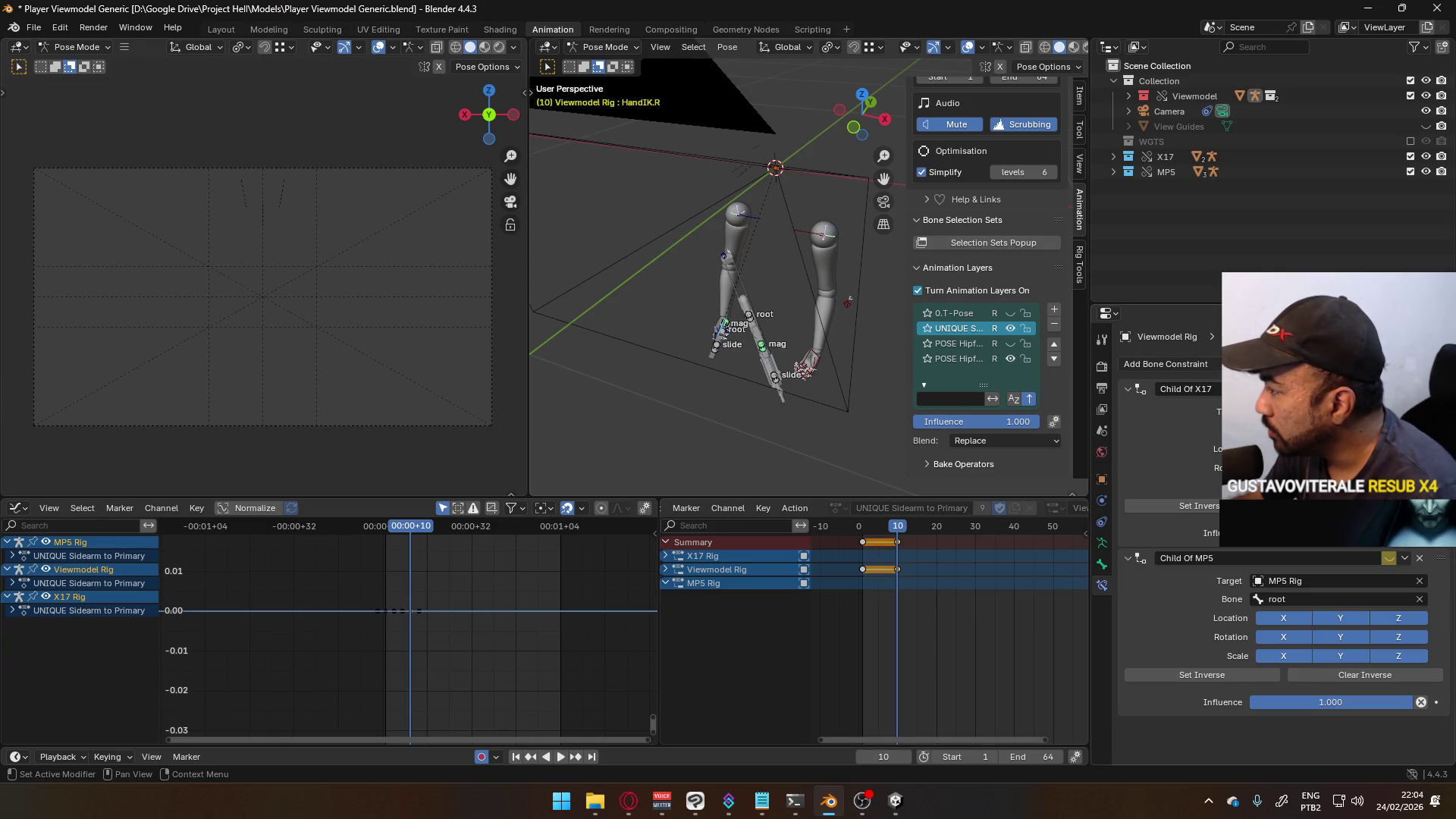
- Play the animation from the start to check the constraint switch
key(shift+Left)
key(space)
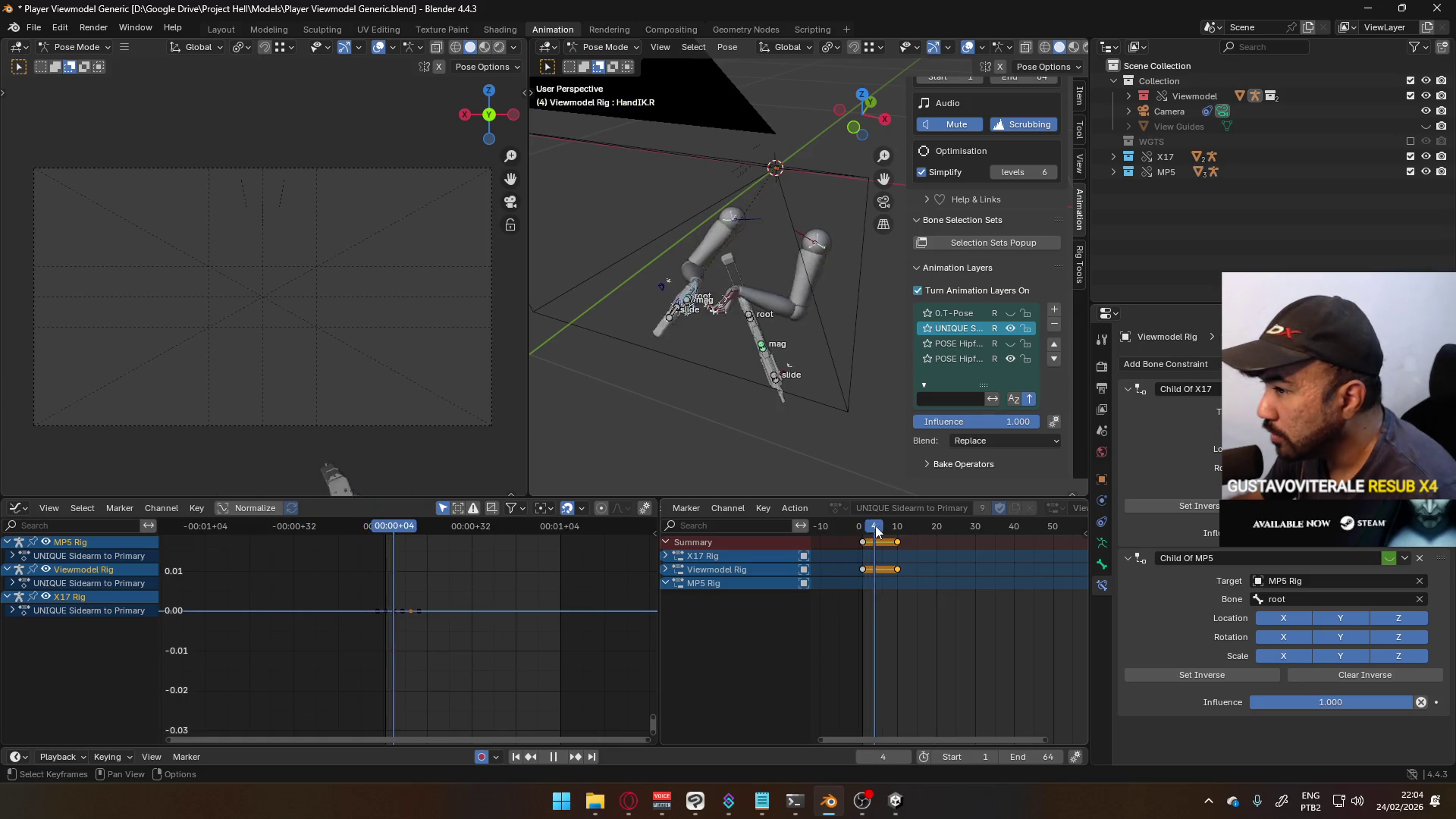
drag(872, 527, 900, 534)
key(space)
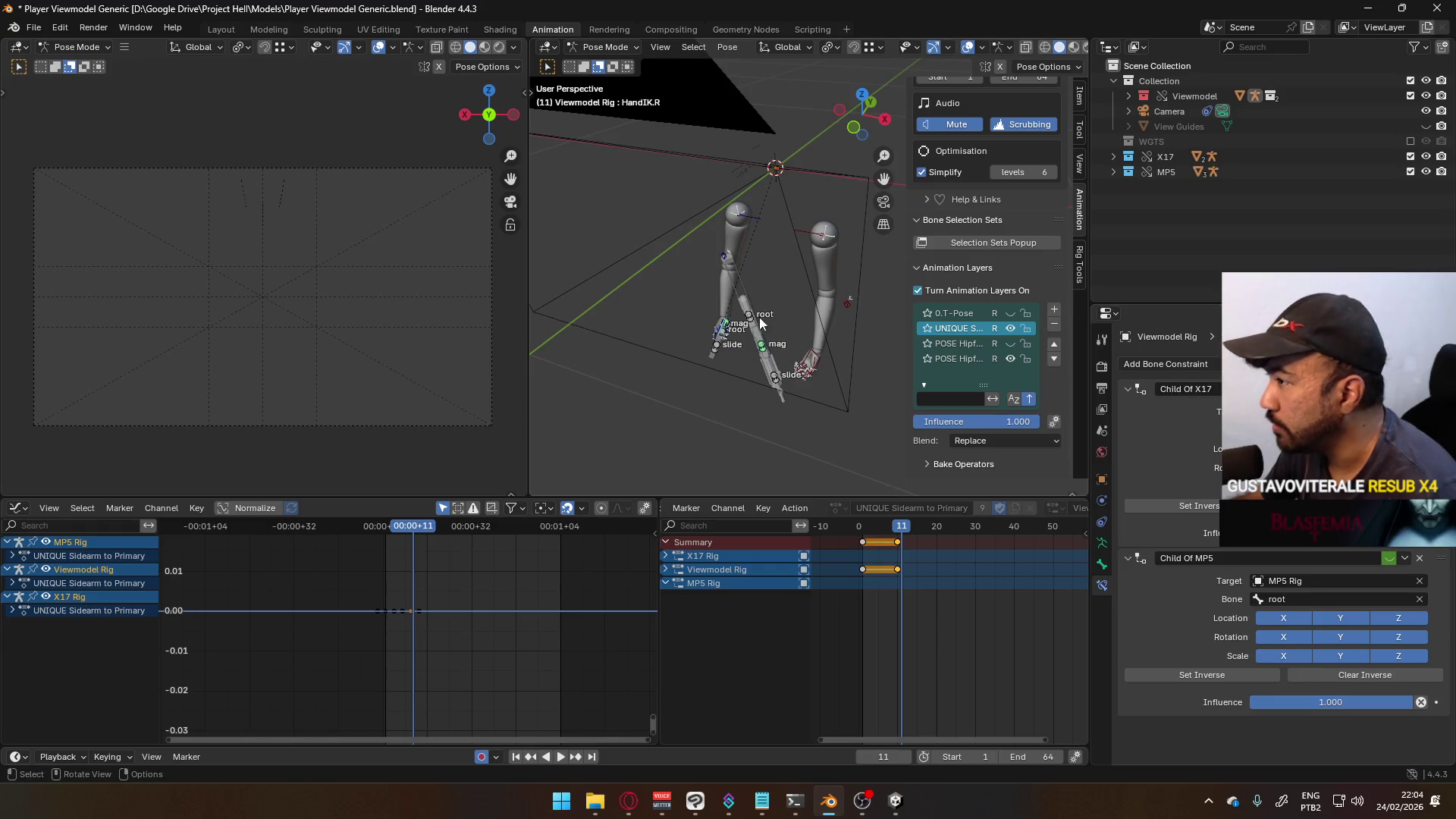
- Keyframe the Child Of MP5 constraint at frame 11, then return to frame 10
middle_drag(763, 324, 858, 279)
right_click(1283, 617)
click(1289, 618)
right_click(1336, 581)
key(Escape)
right_click(1392, 565)
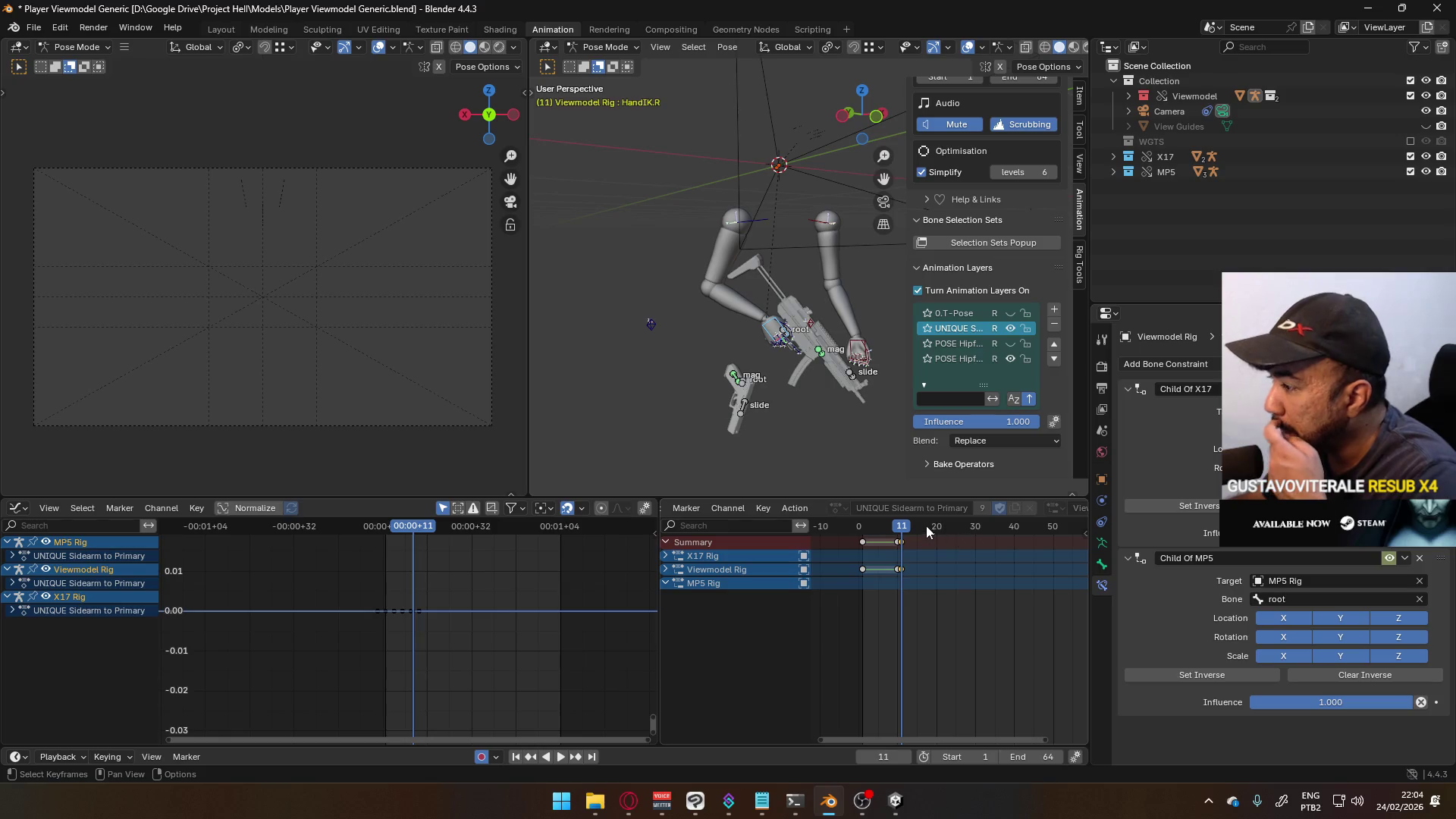
click(899, 530)
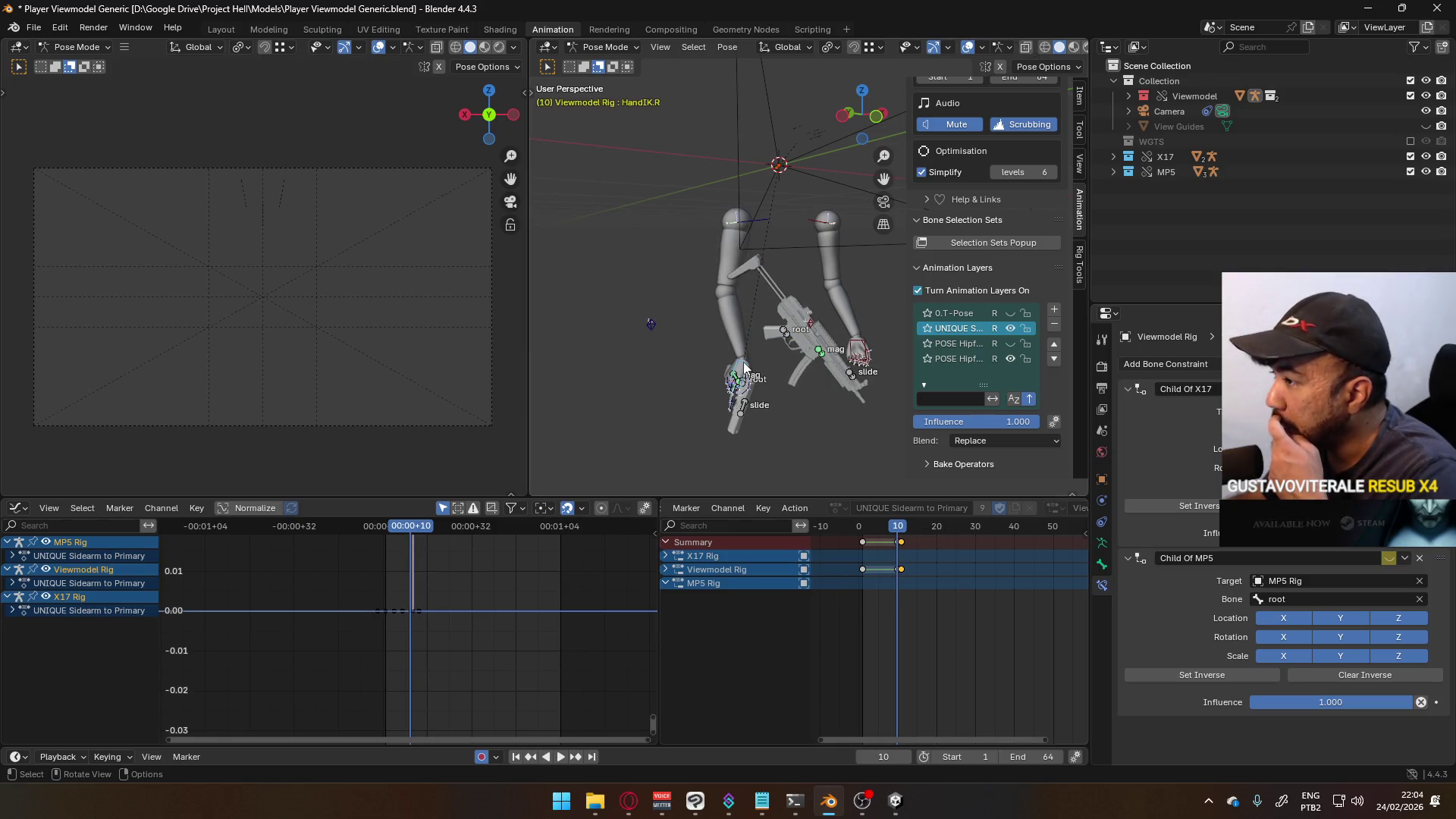
scroll(1061, 190, up, 10)
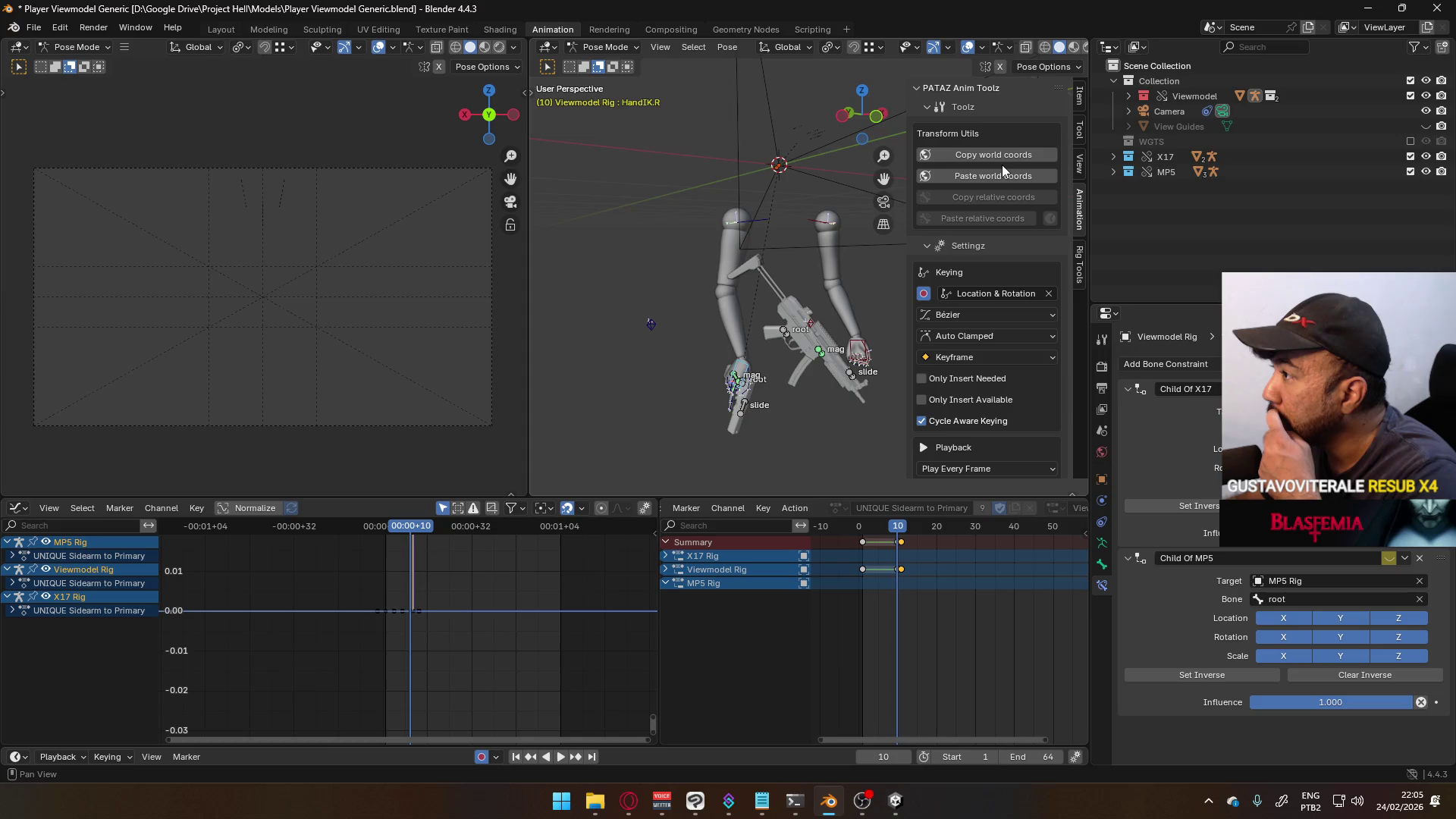
- Copy HandIK.R's world coordinates at frame 10 and paste them onto frame 11
click(1002, 158)
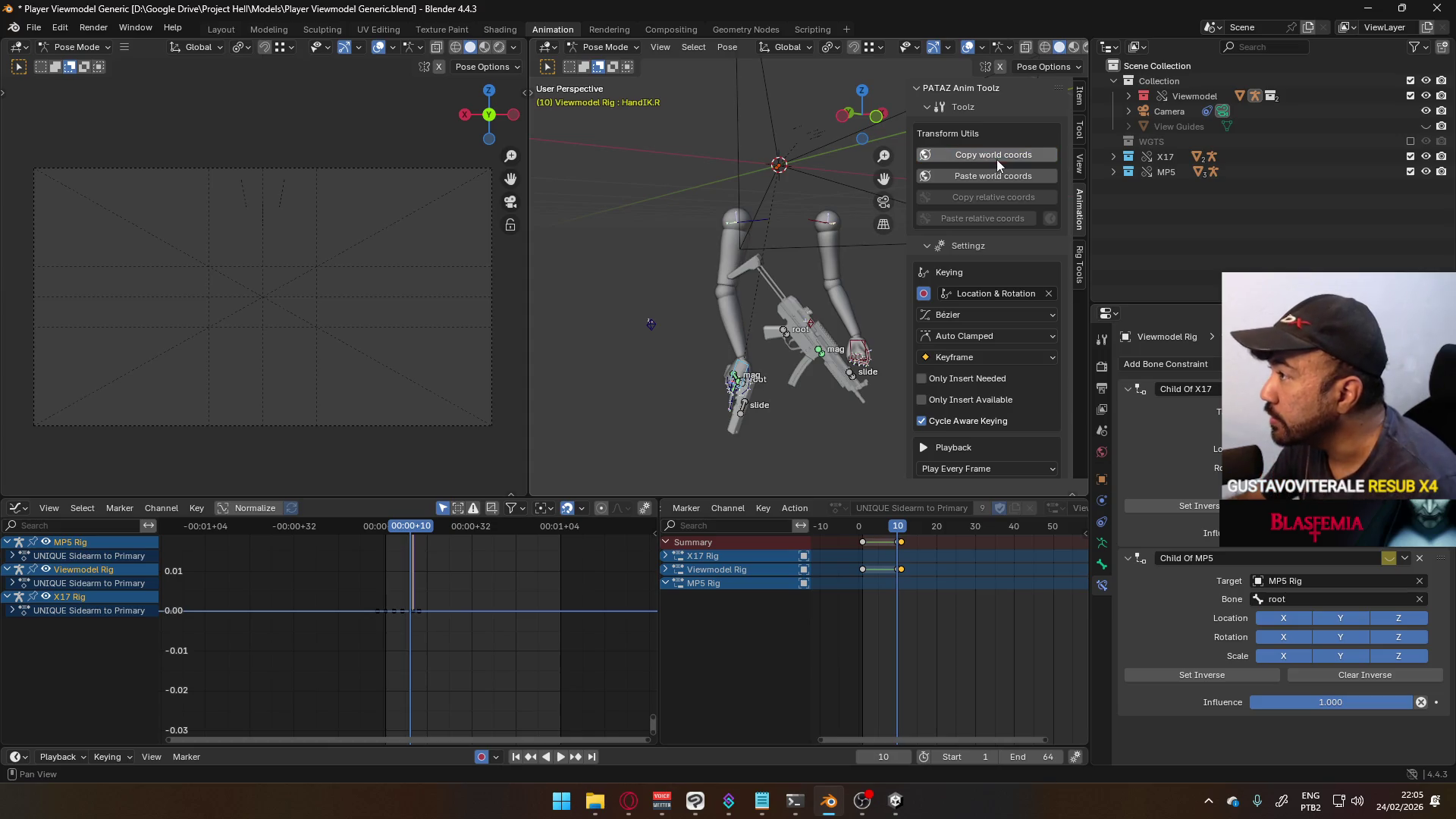
click(901, 526)
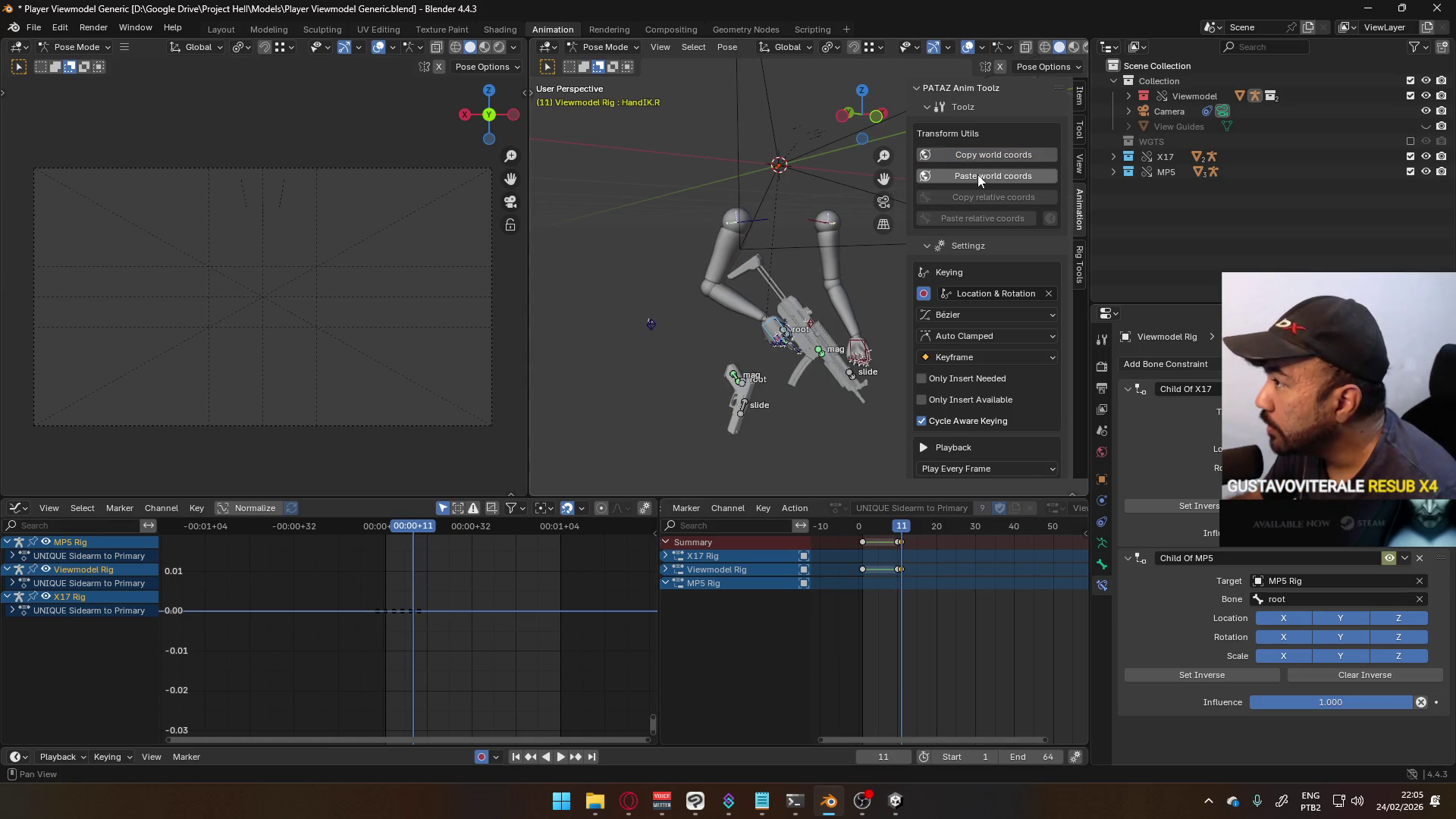
click(976, 174)
click(892, 528)
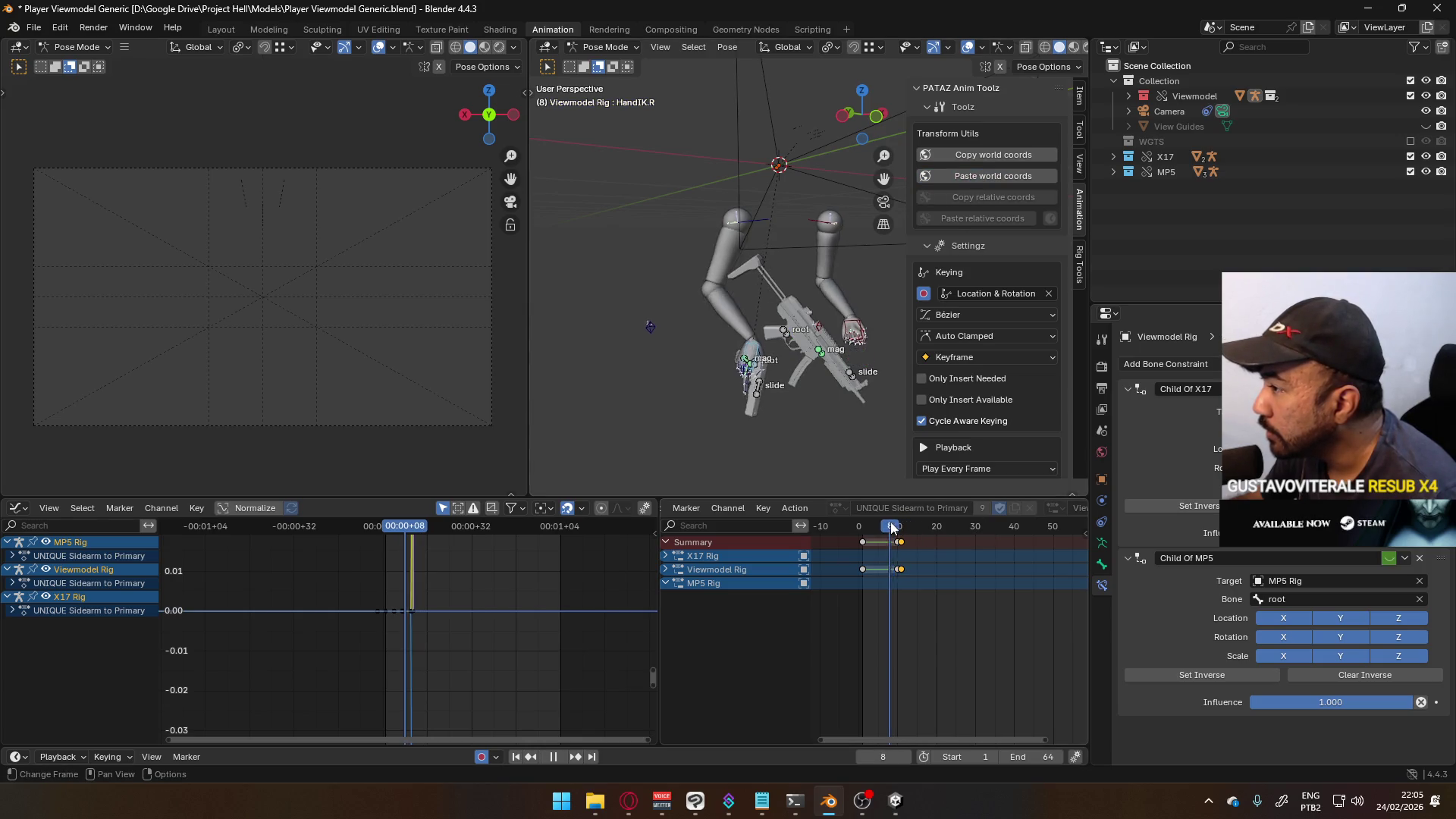
click(902, 529)
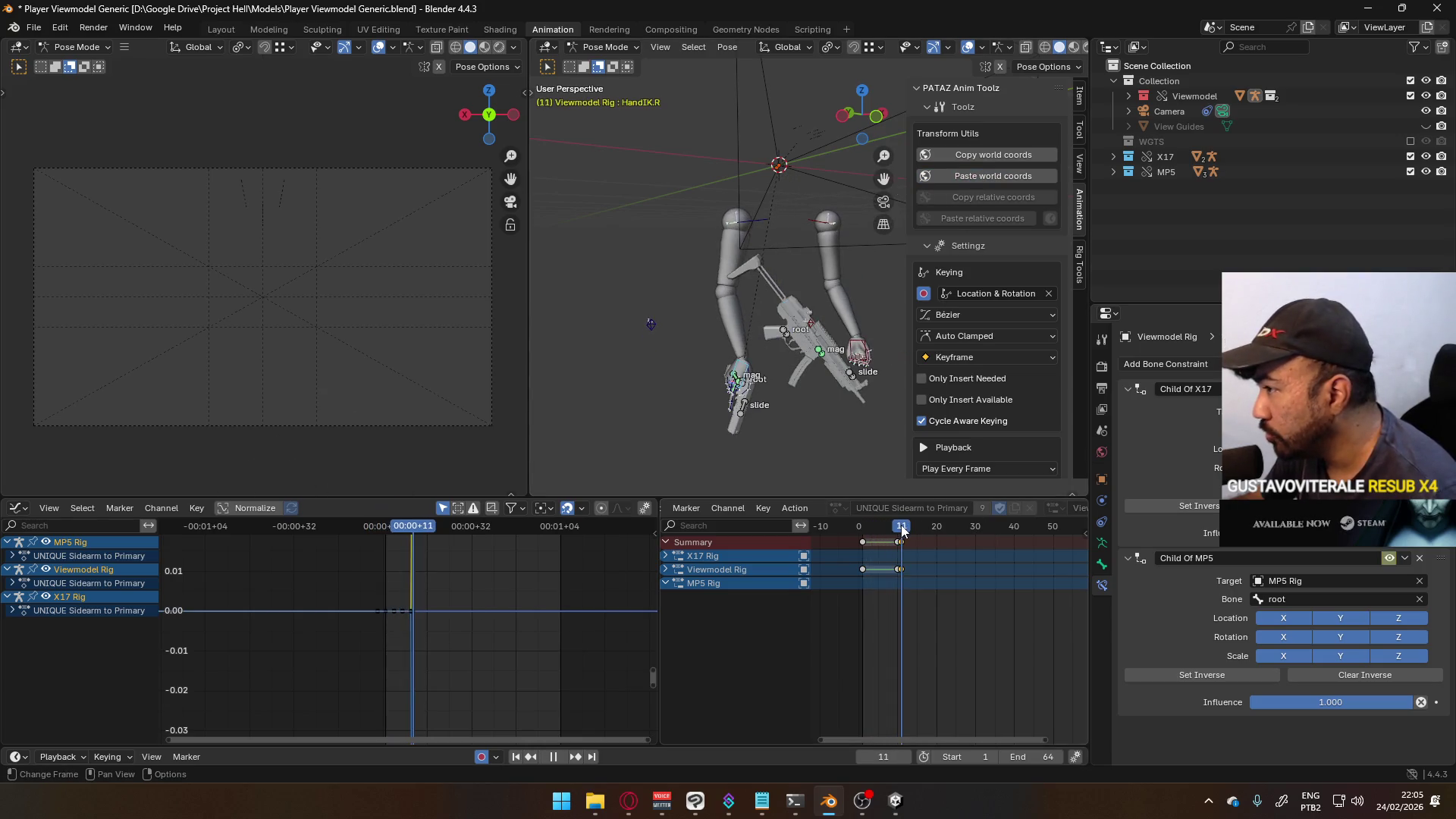
drag(902, 531, 901, 531)
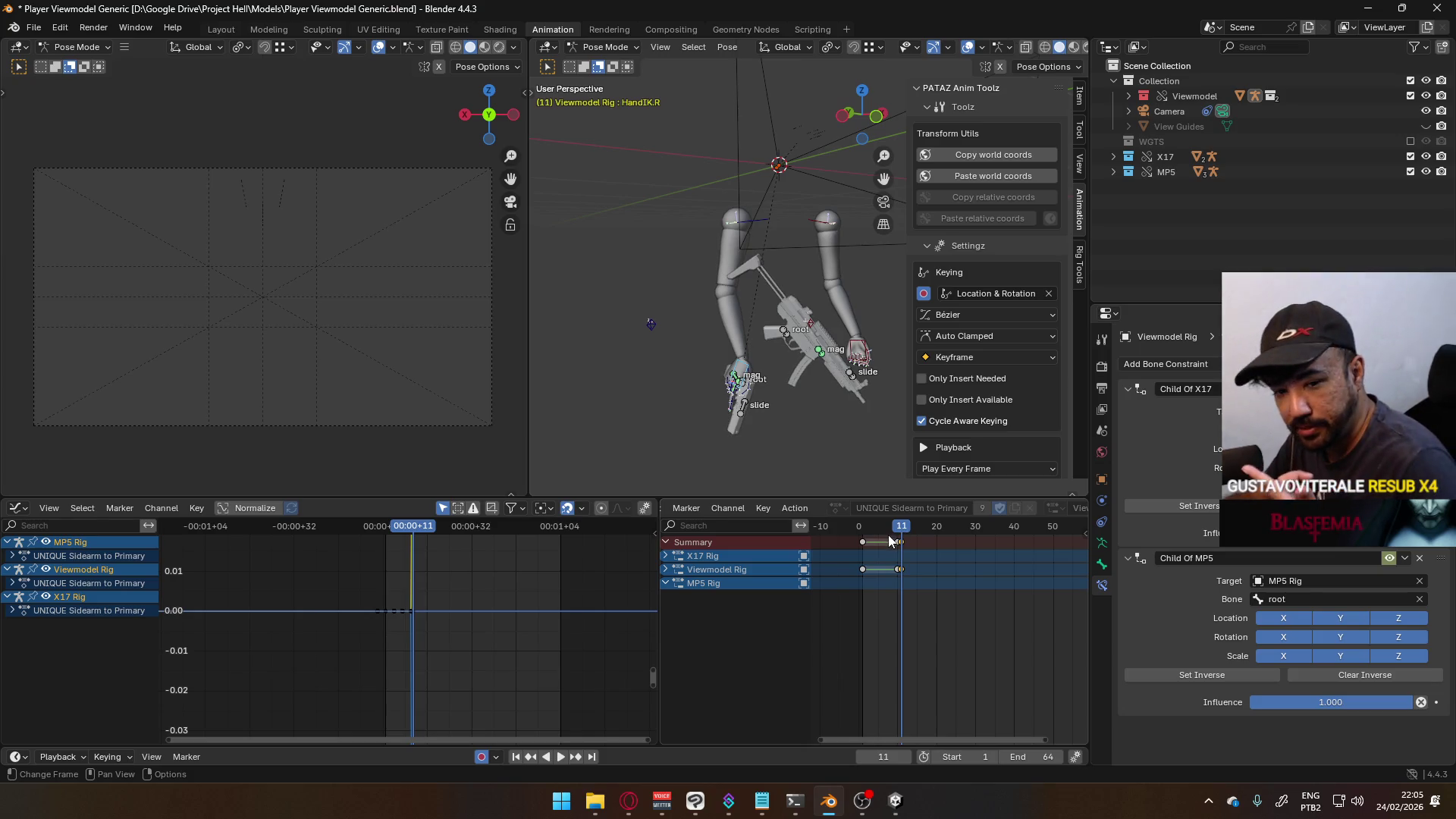
- Select HandIK.L and keyframe its mag-bone Child Of MP5 constraint at frame 11
mouse_move(892, 539)
mouse_down()
mouse_move(862, 539)
mouse_move(901, 542)
mouse_up()
click(855, 348)
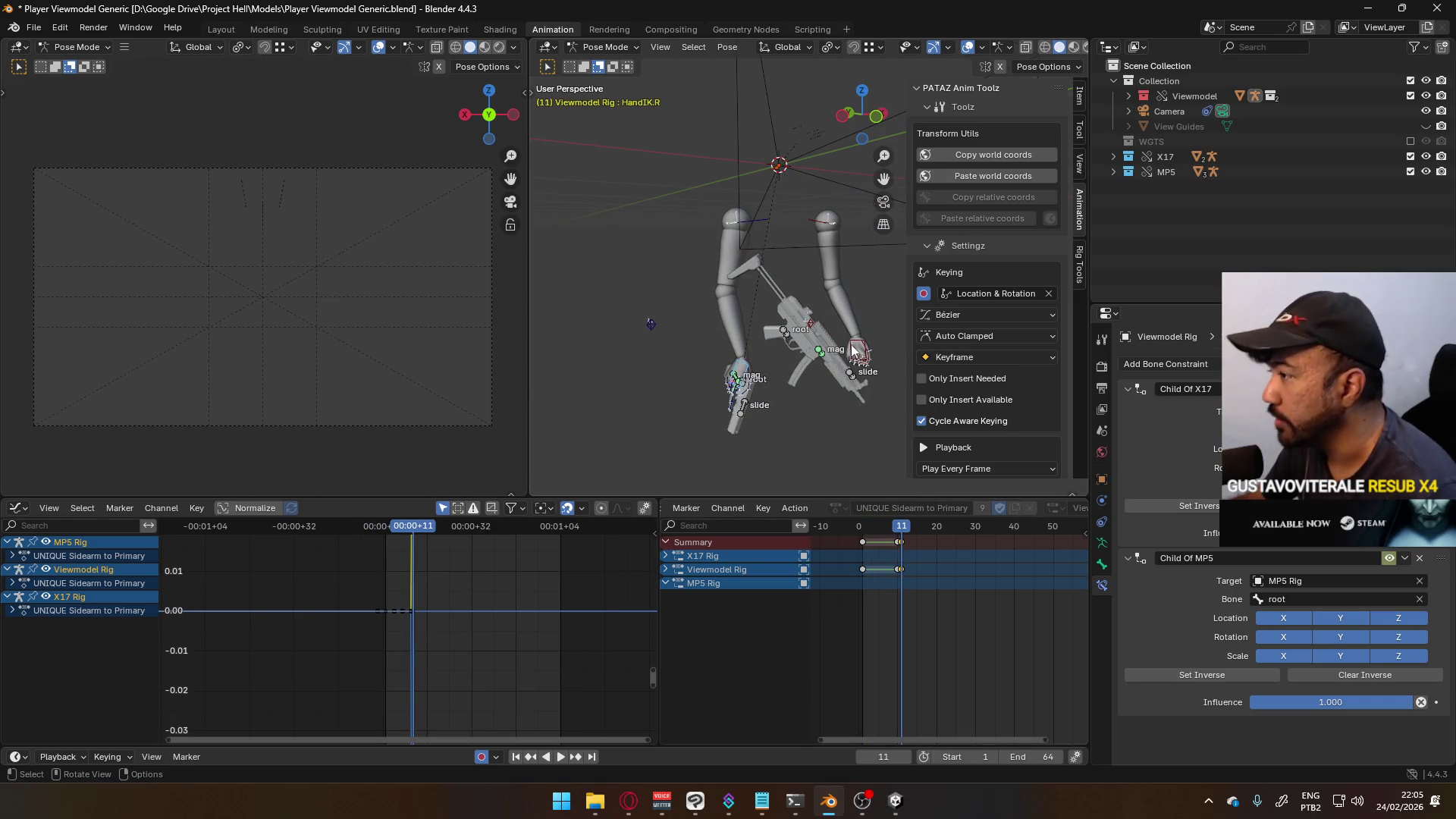
mouse_move(854, 349)
middle_down()
mouse_move(717, 381)
mouse_move(758, 379)
middle_up()
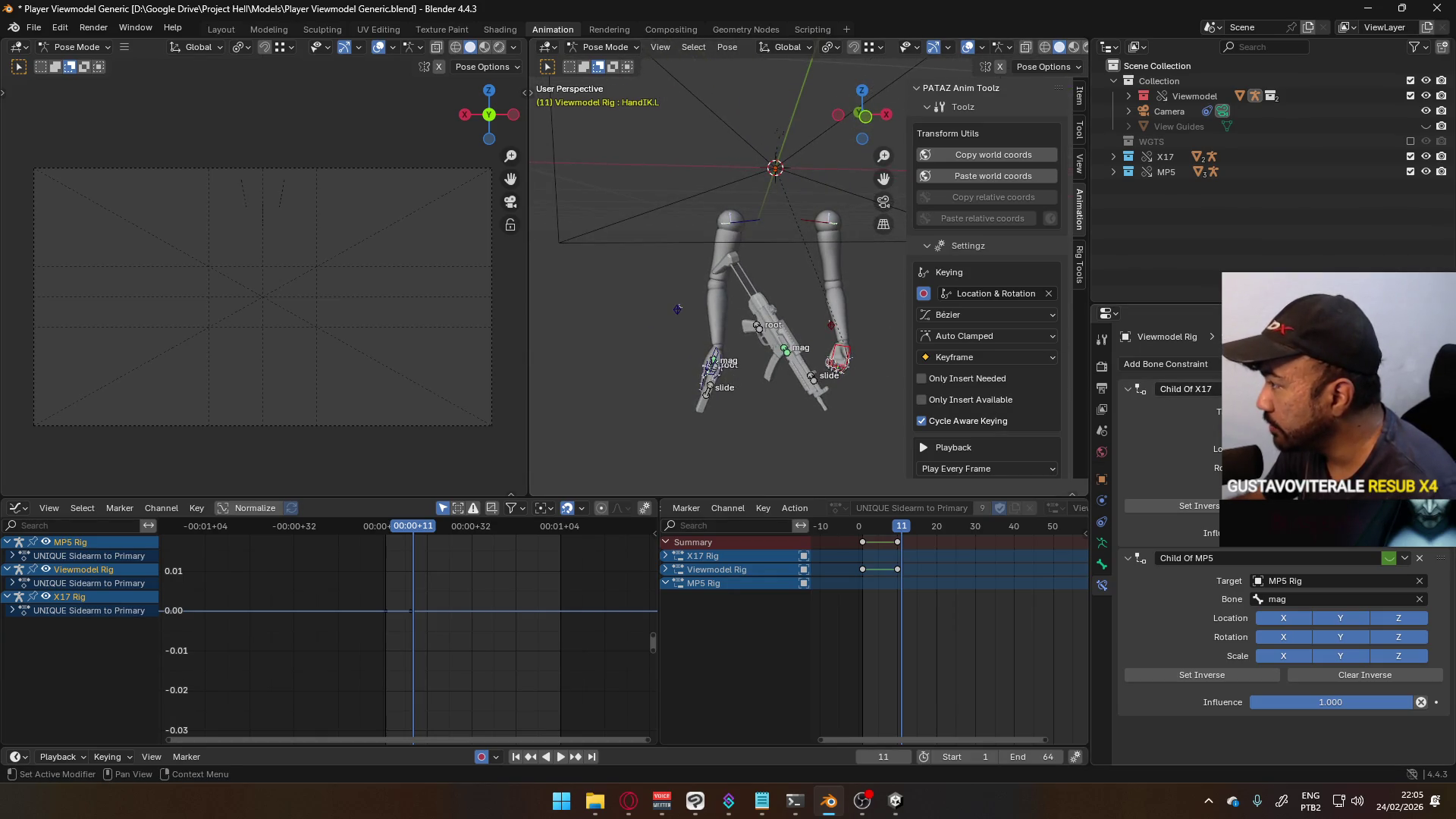
right_click(1274, 449)
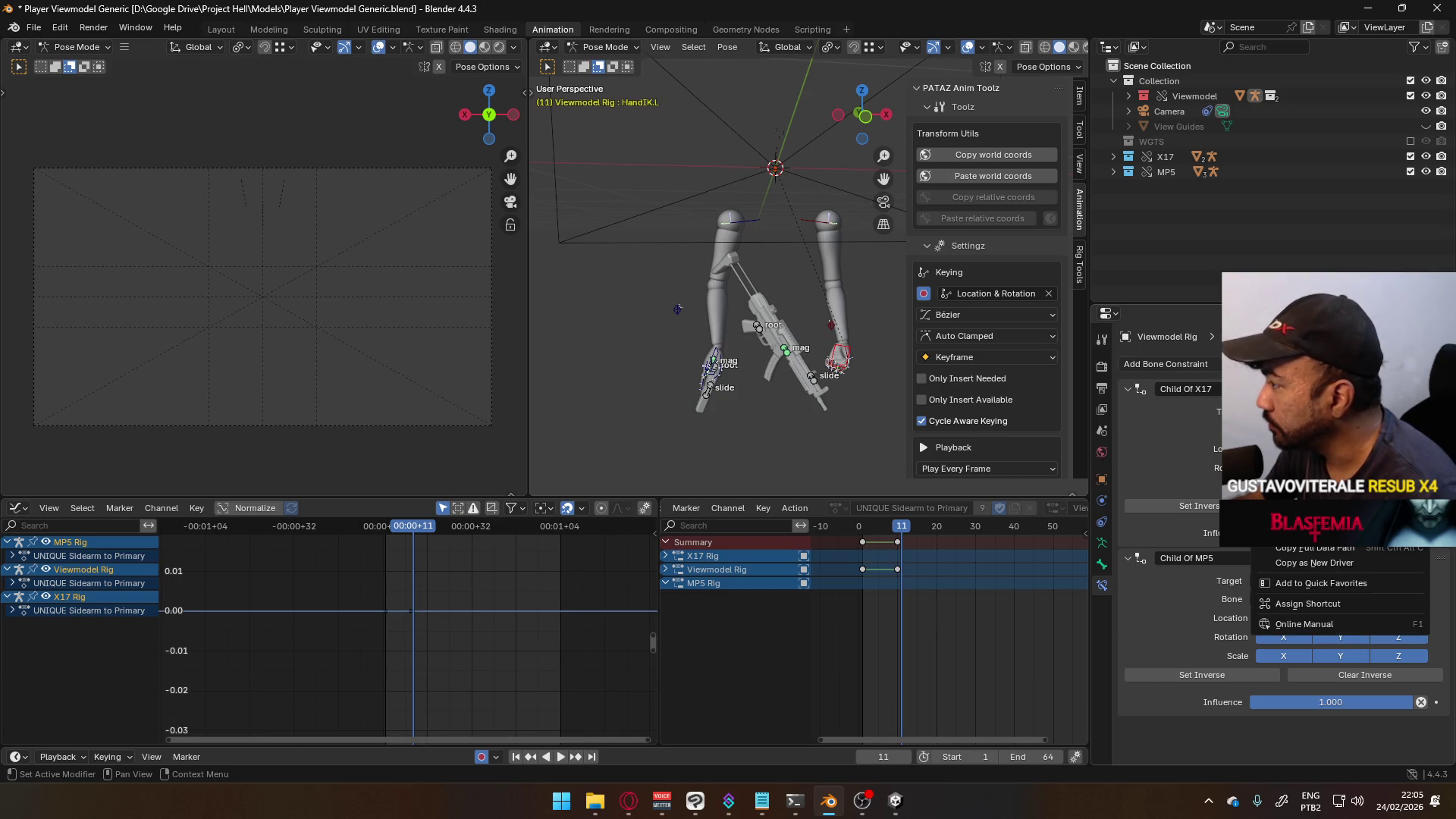
click(1312, 432)
right_click(1380, 549)
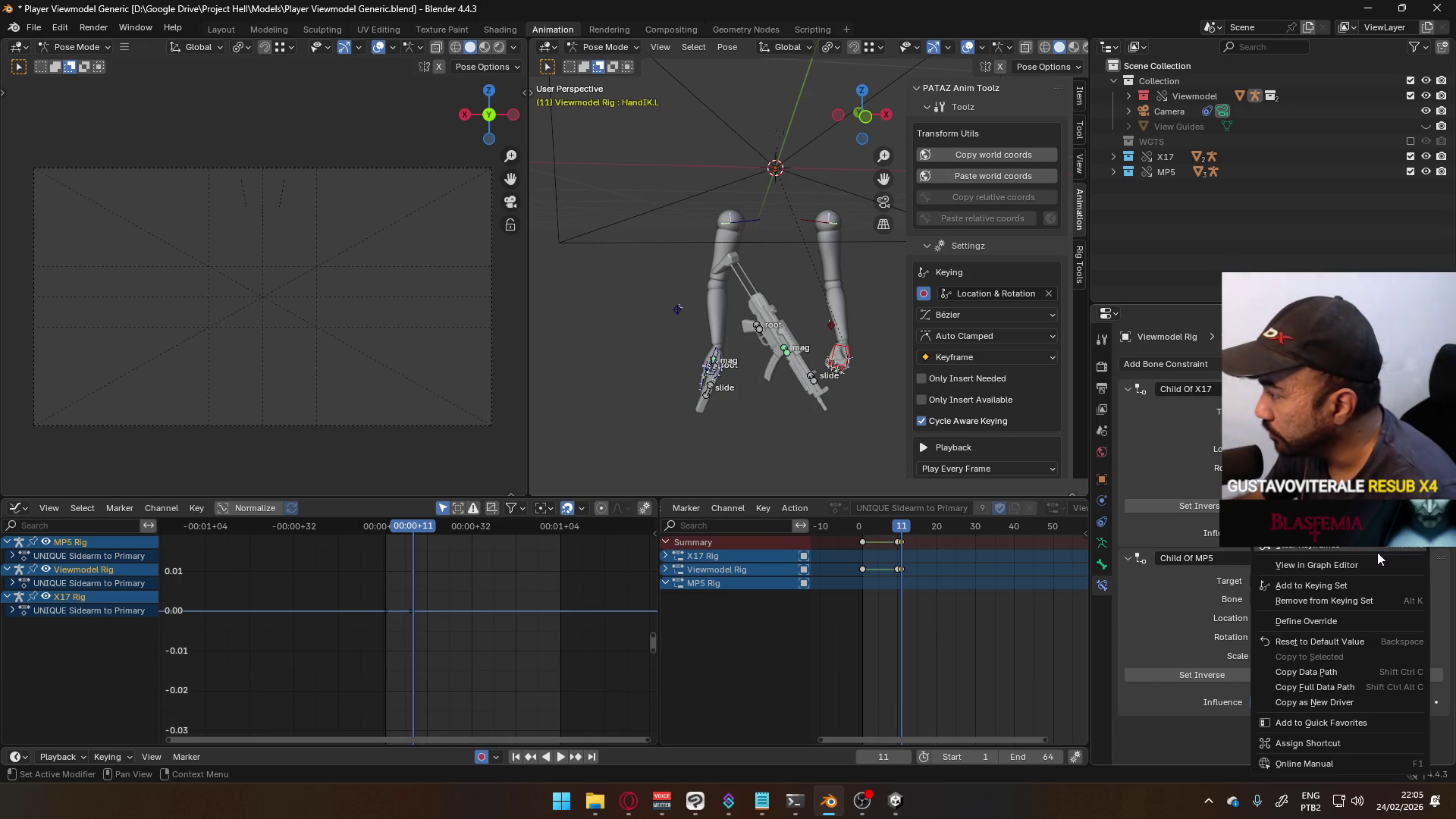
click(1333, 585)
right_click(1335, 464)
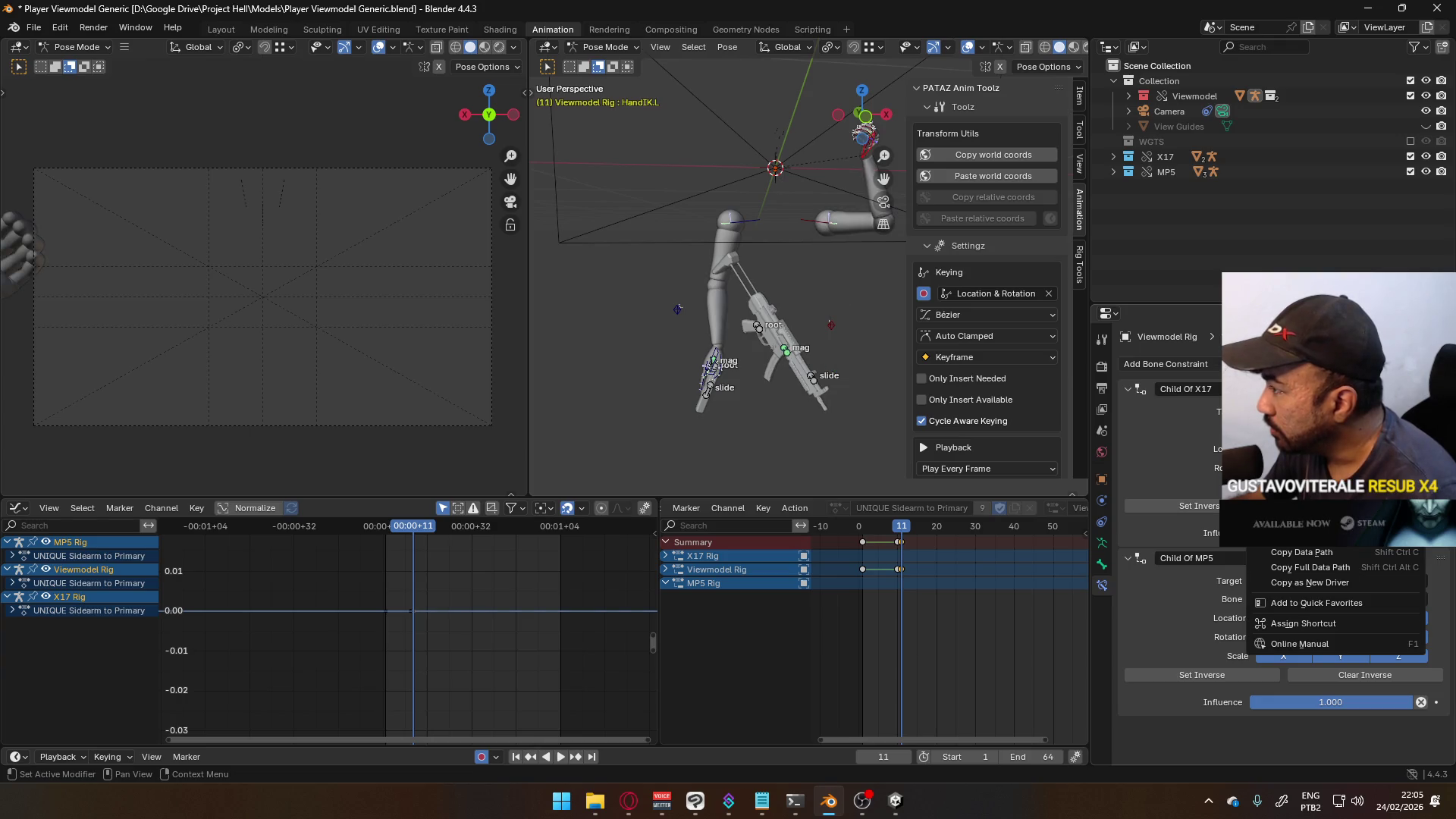
click(1312, 486)
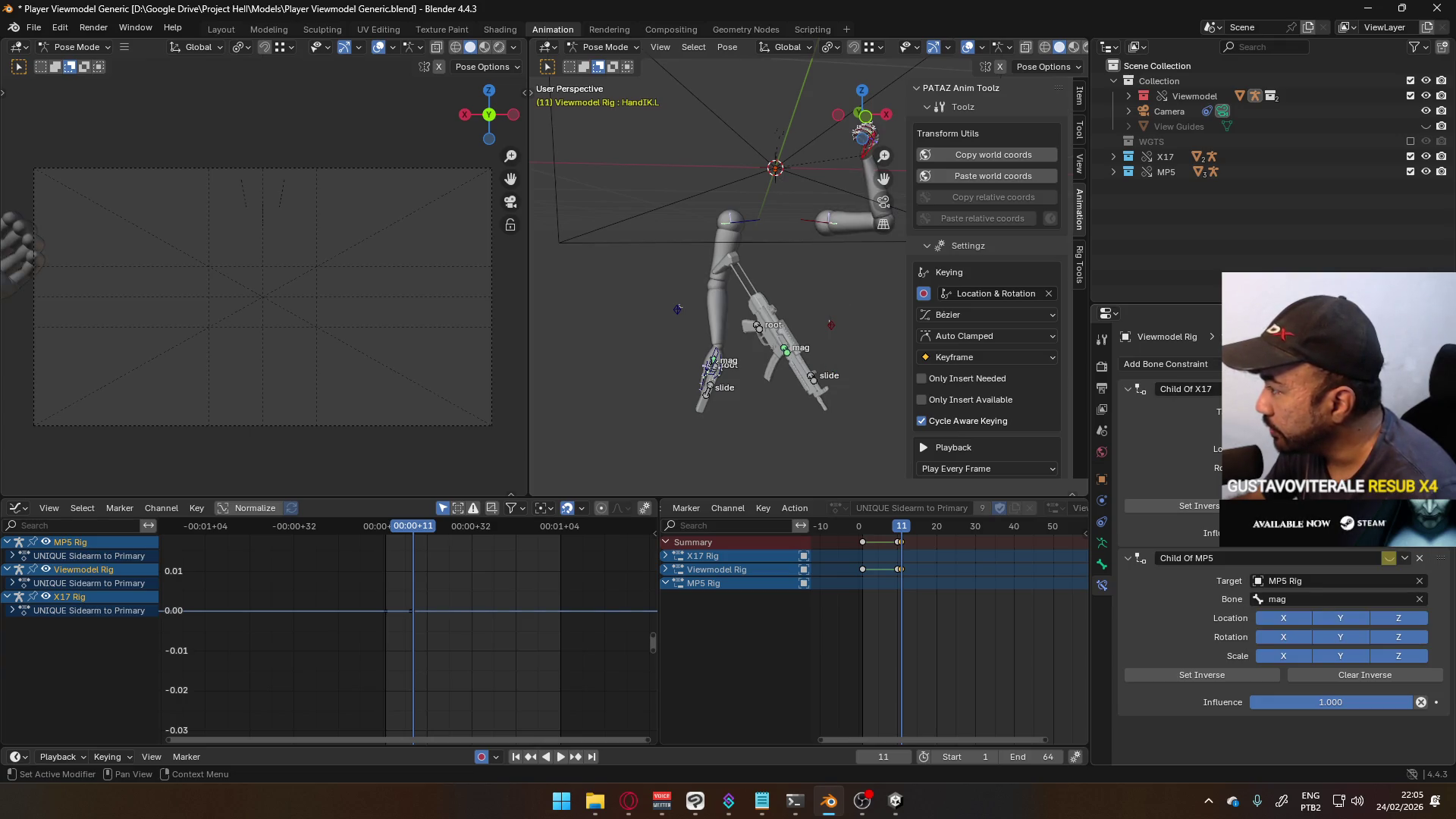
right_click(1289, 455)
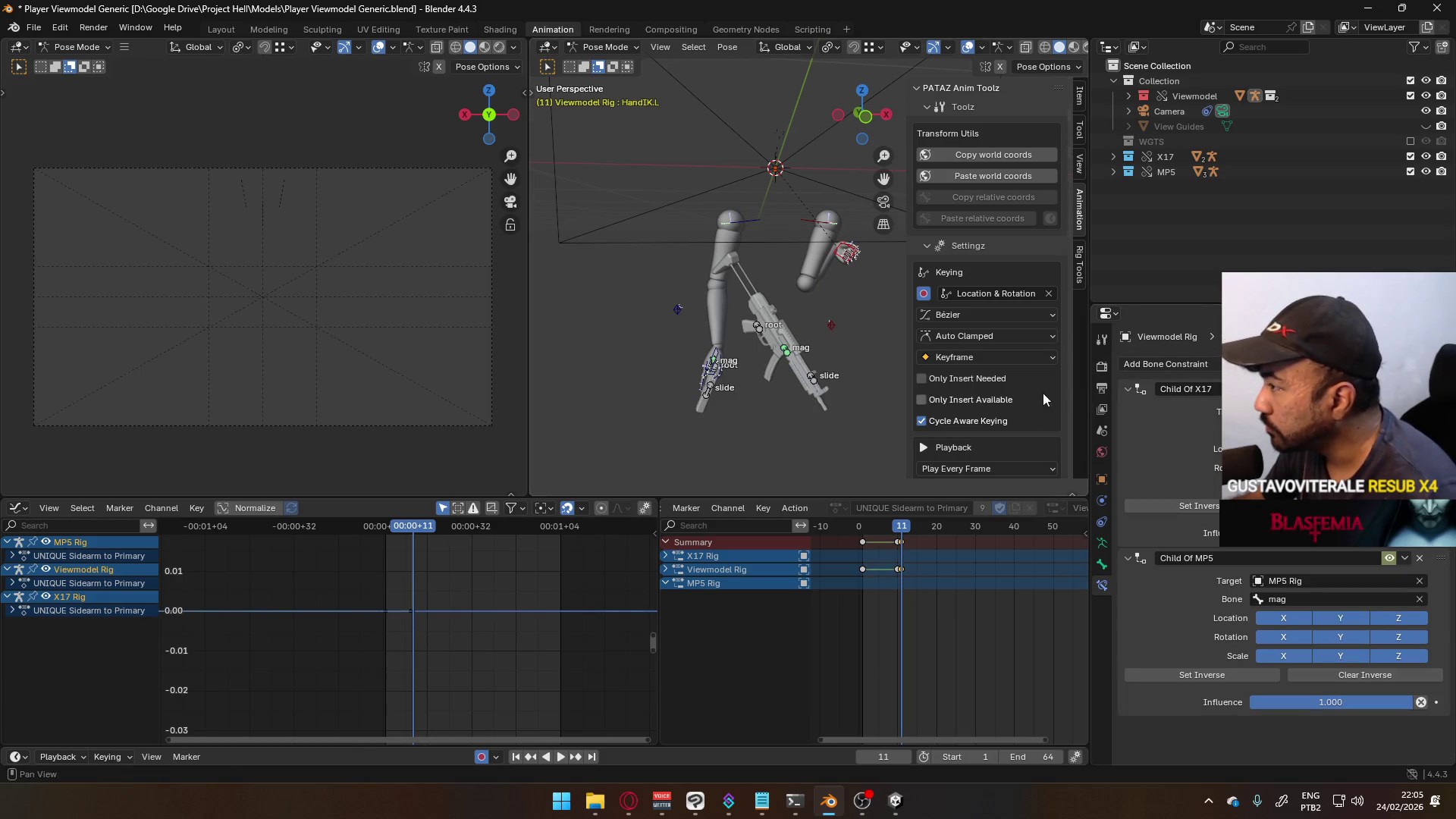
- Paste the saved world coordinates onto the left hand at frame 11
click(898, 536)
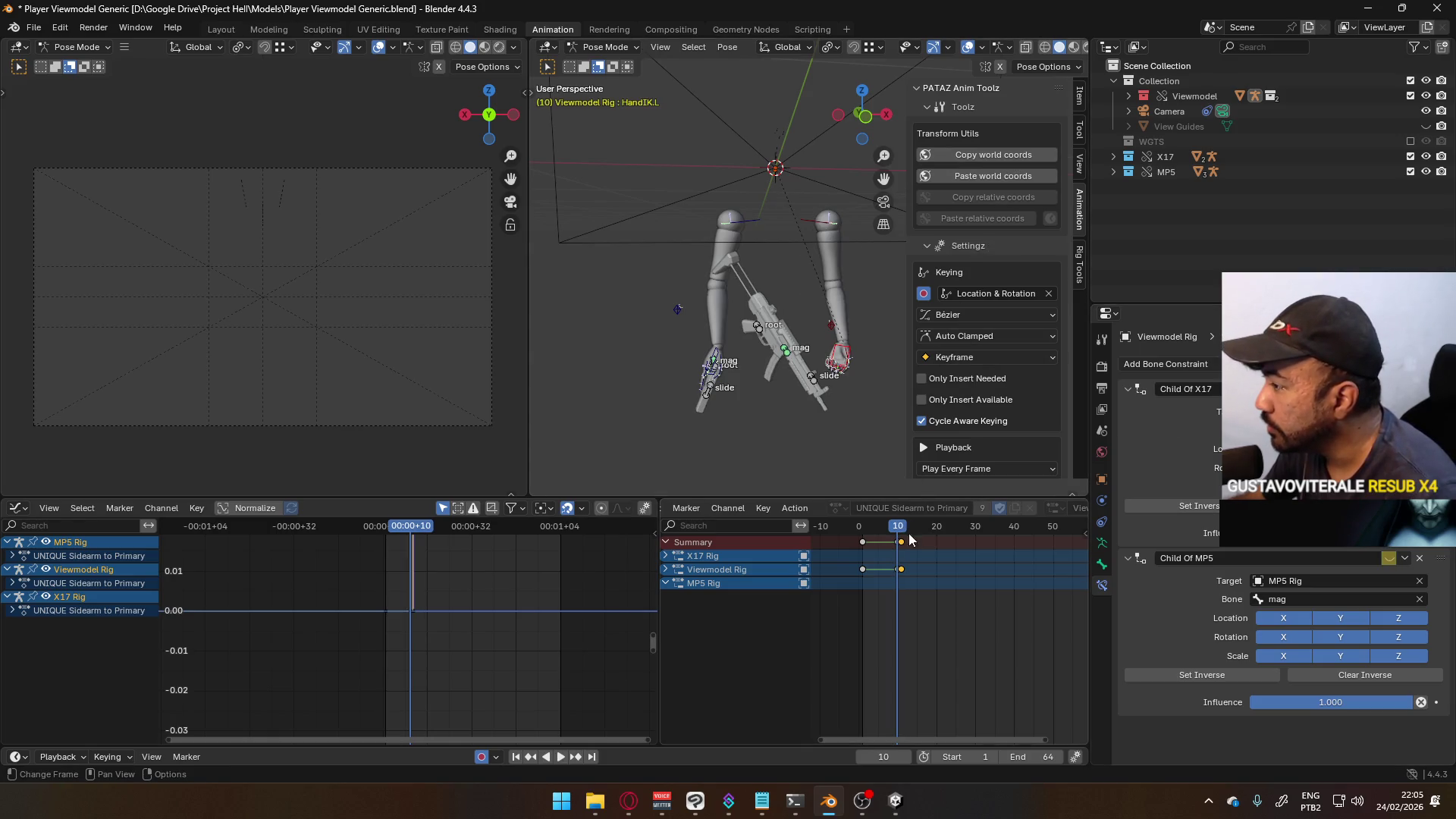
key(Right)
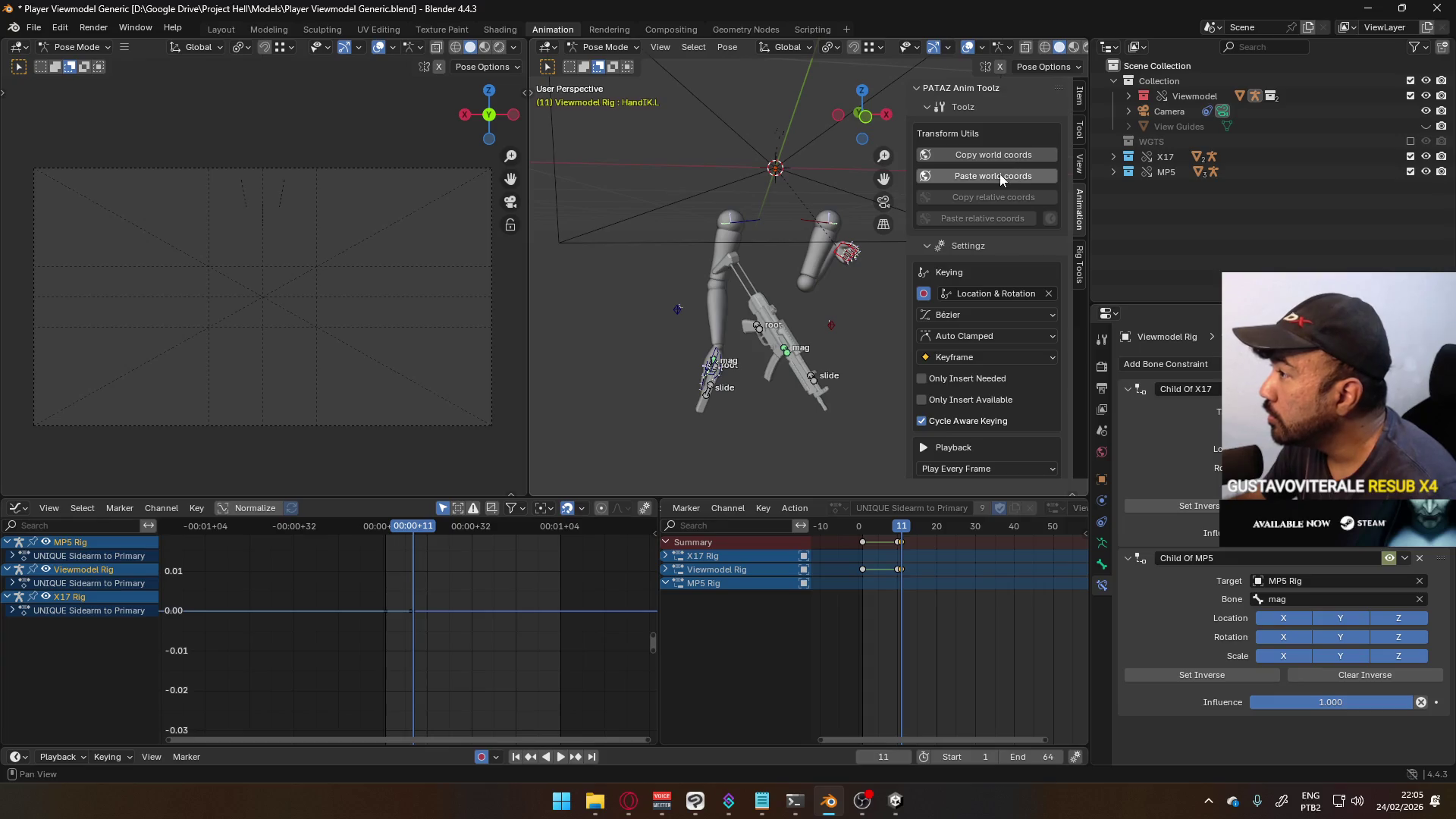
click(1001, 175)
mouse_move(844, 376)
middle_down()
mouse_move(751, 381)
mouse_move(645, 349)
mouse_move(843, 358)
middle_up()
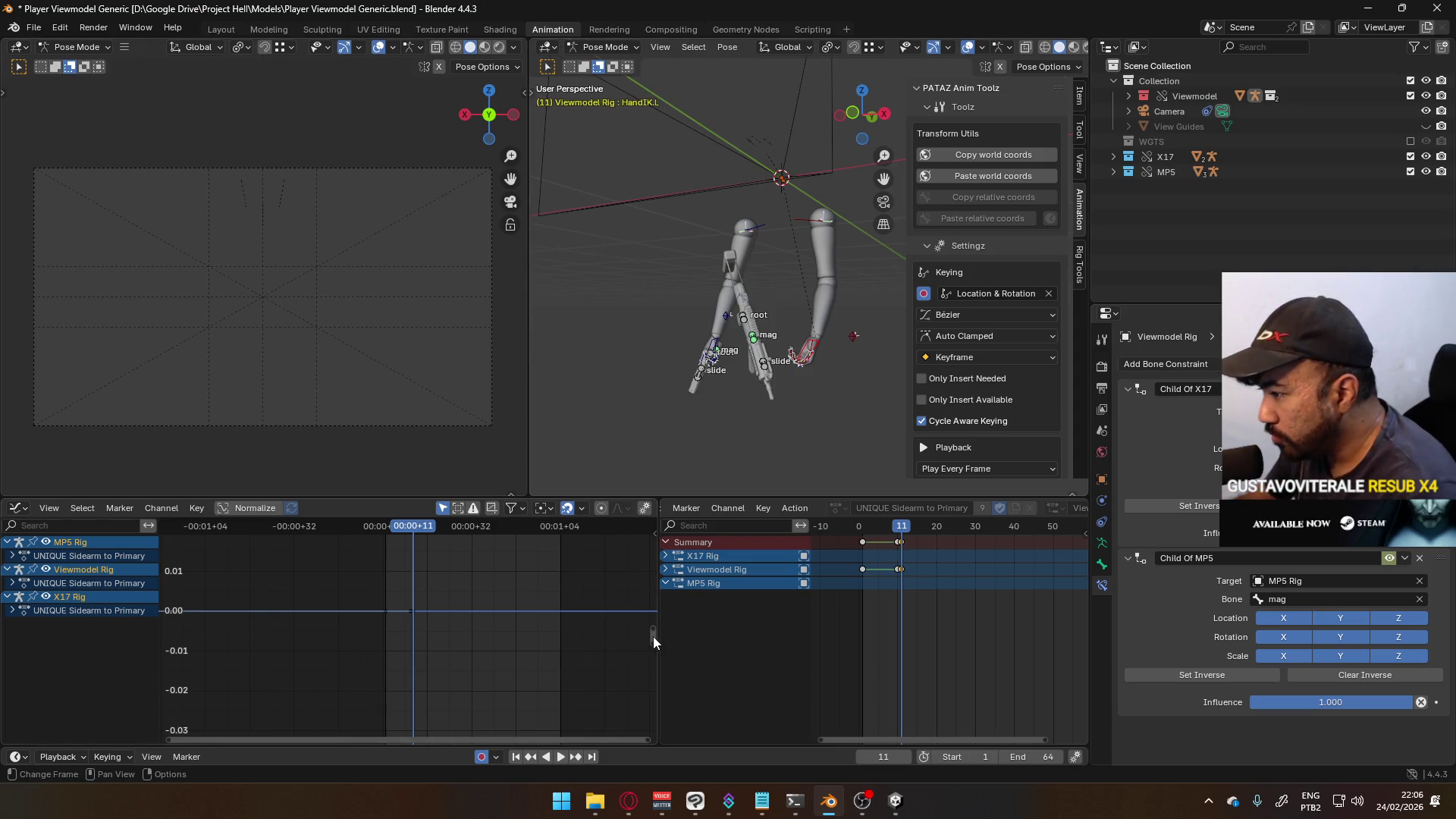
mouse_move(653, 629)
mouse_down()
mouse_move(652, 544)
mouse_move(658, 767)
mouse_move(739, 640)
mouse_up()
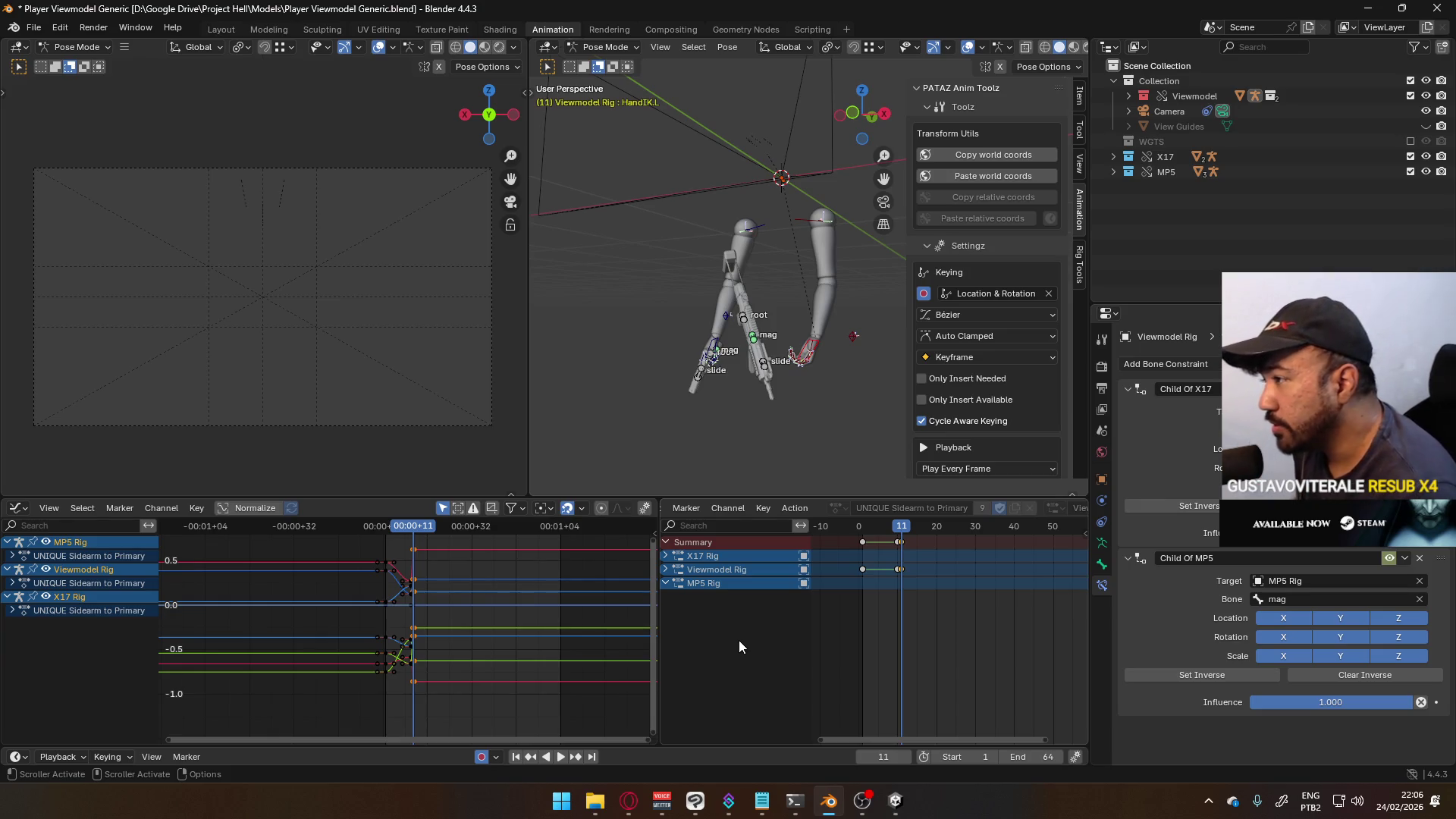
mouse_move(852, 413)
middle_down()
mouse_move(959, 394)
mouse_move(798, 342)
mouse_move(744, 241)
mouse_move(786, 143)
mouse_move(757, 202)
mouse_move(759, 276)
mouse_move(816, 284)
mouse_move(858, 337)
middle_up()
key(KP_1)
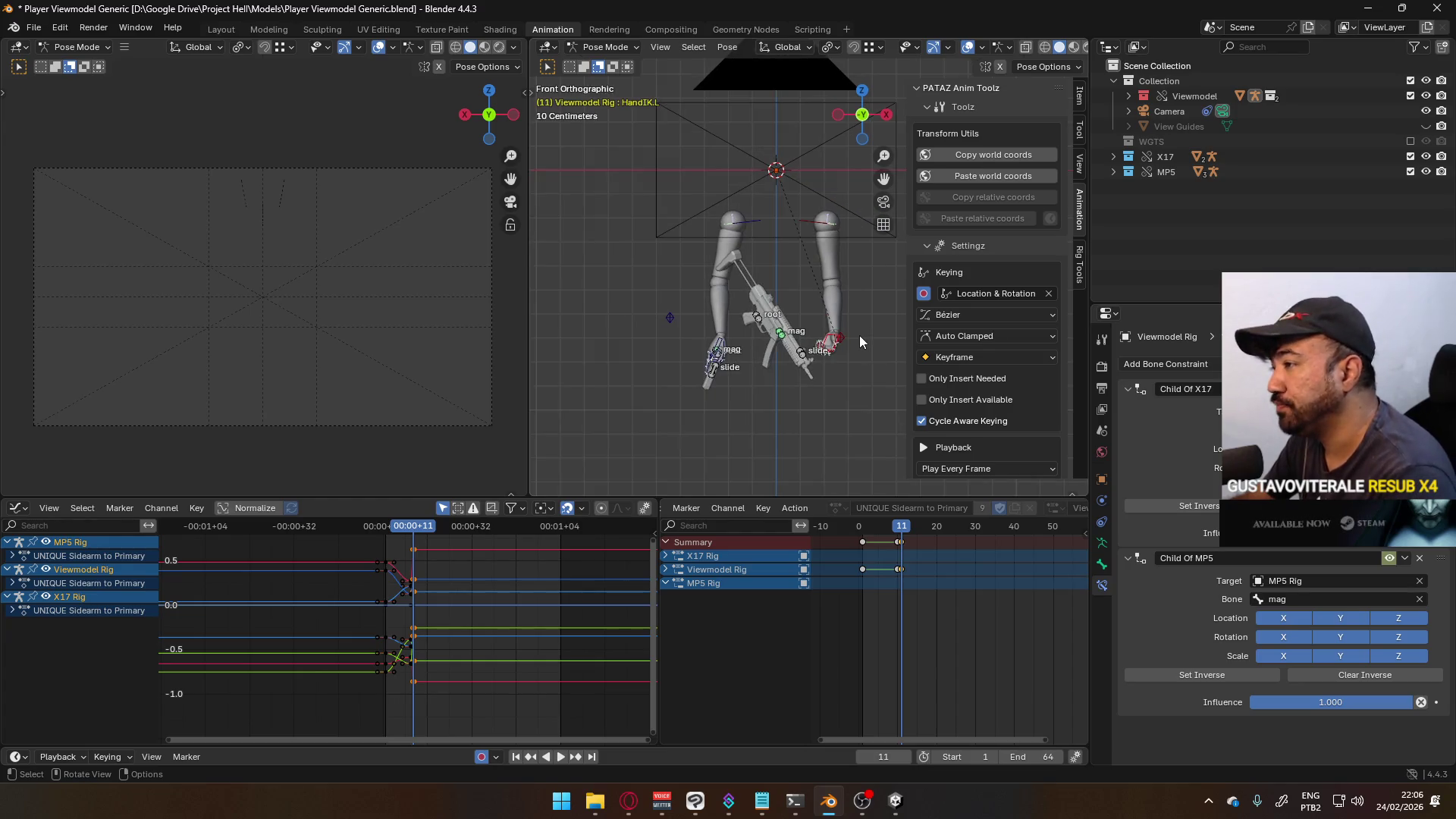
- Move the ElbowIK.L target to a new position at frame 10
click(849, 335)
scroll(849, 335, up, 2)
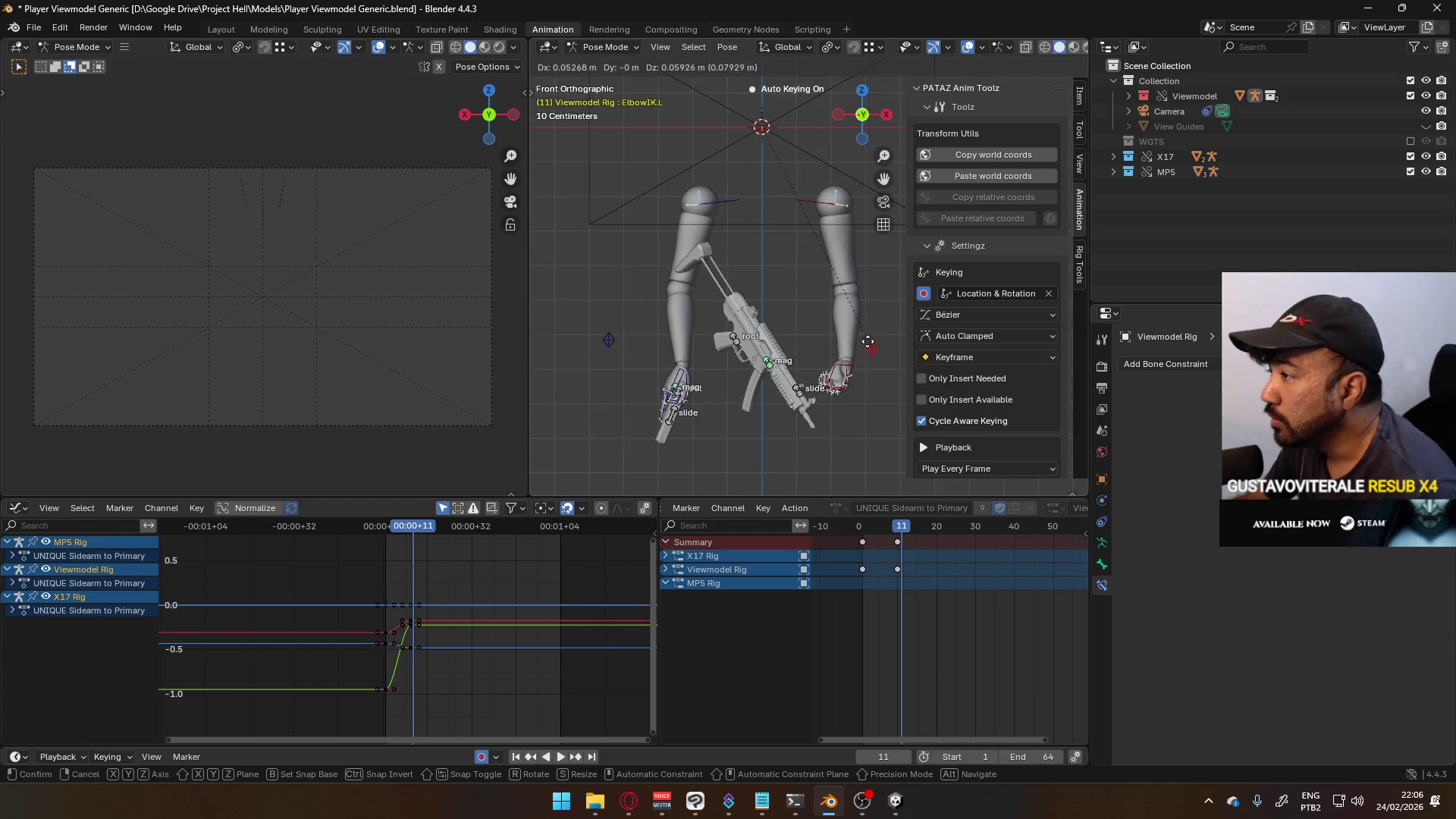
key(shift+Left)
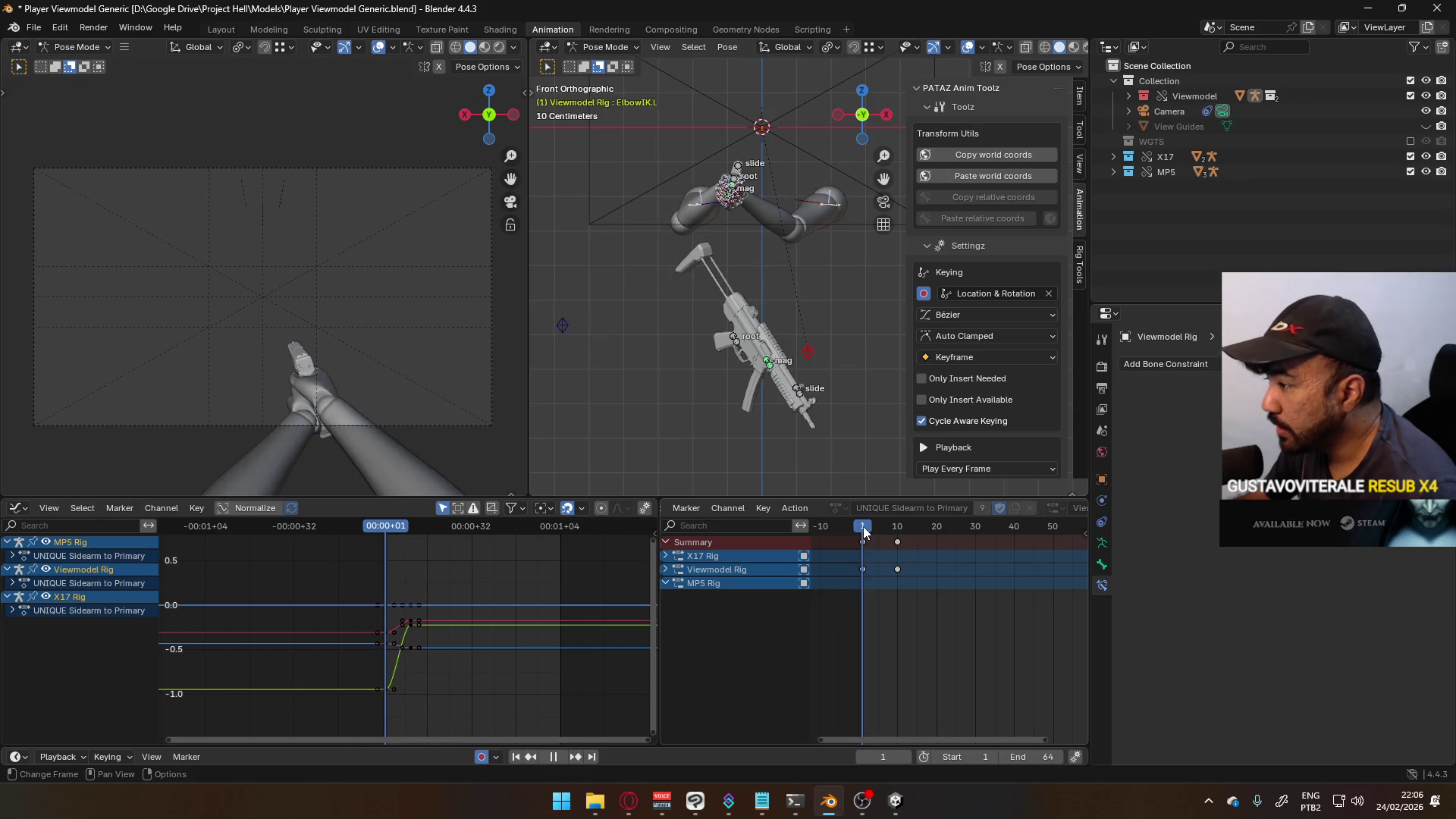
key(Up)
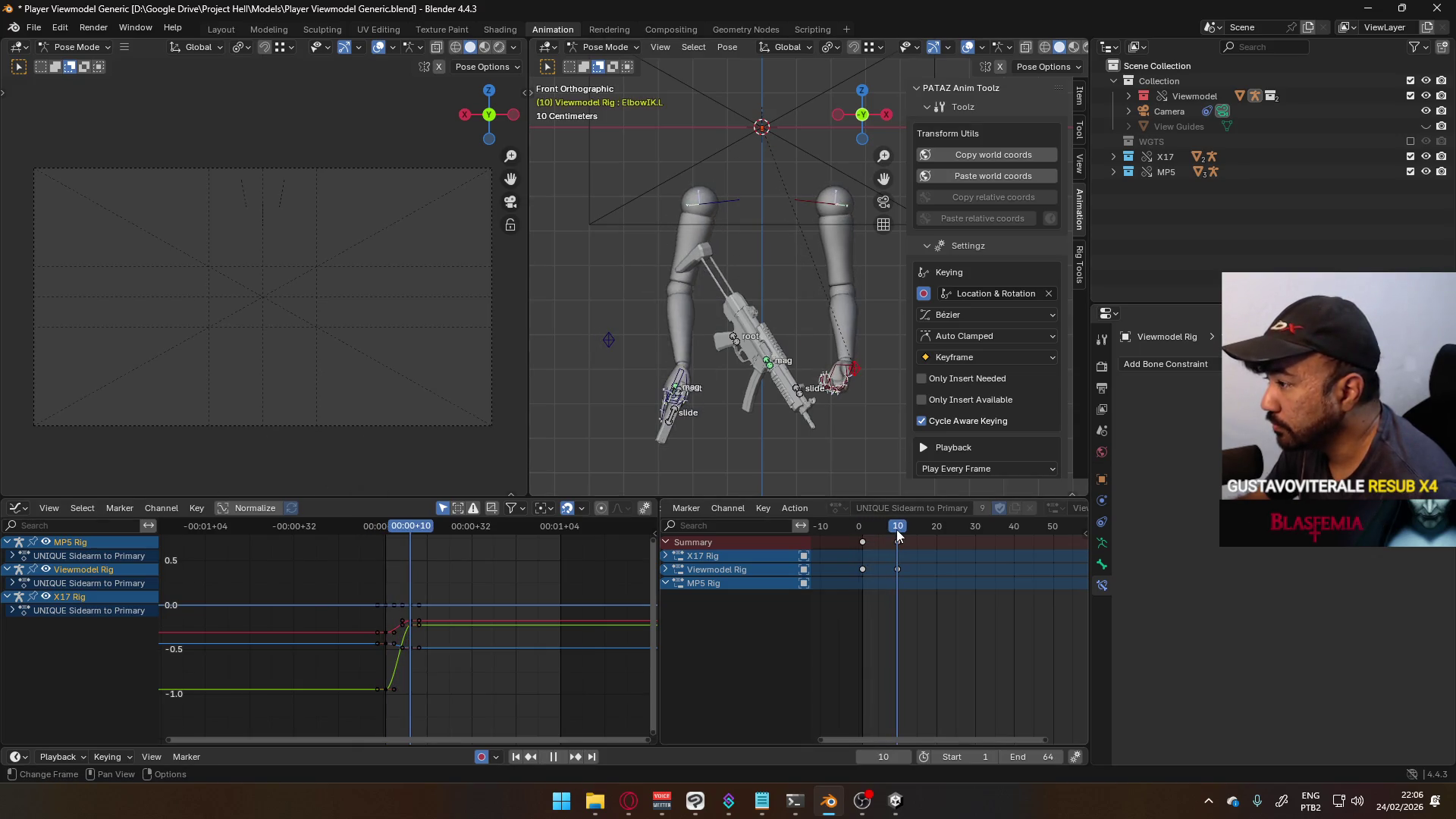
shift+middle_drag(777, 315, 737, 330)
key(g)
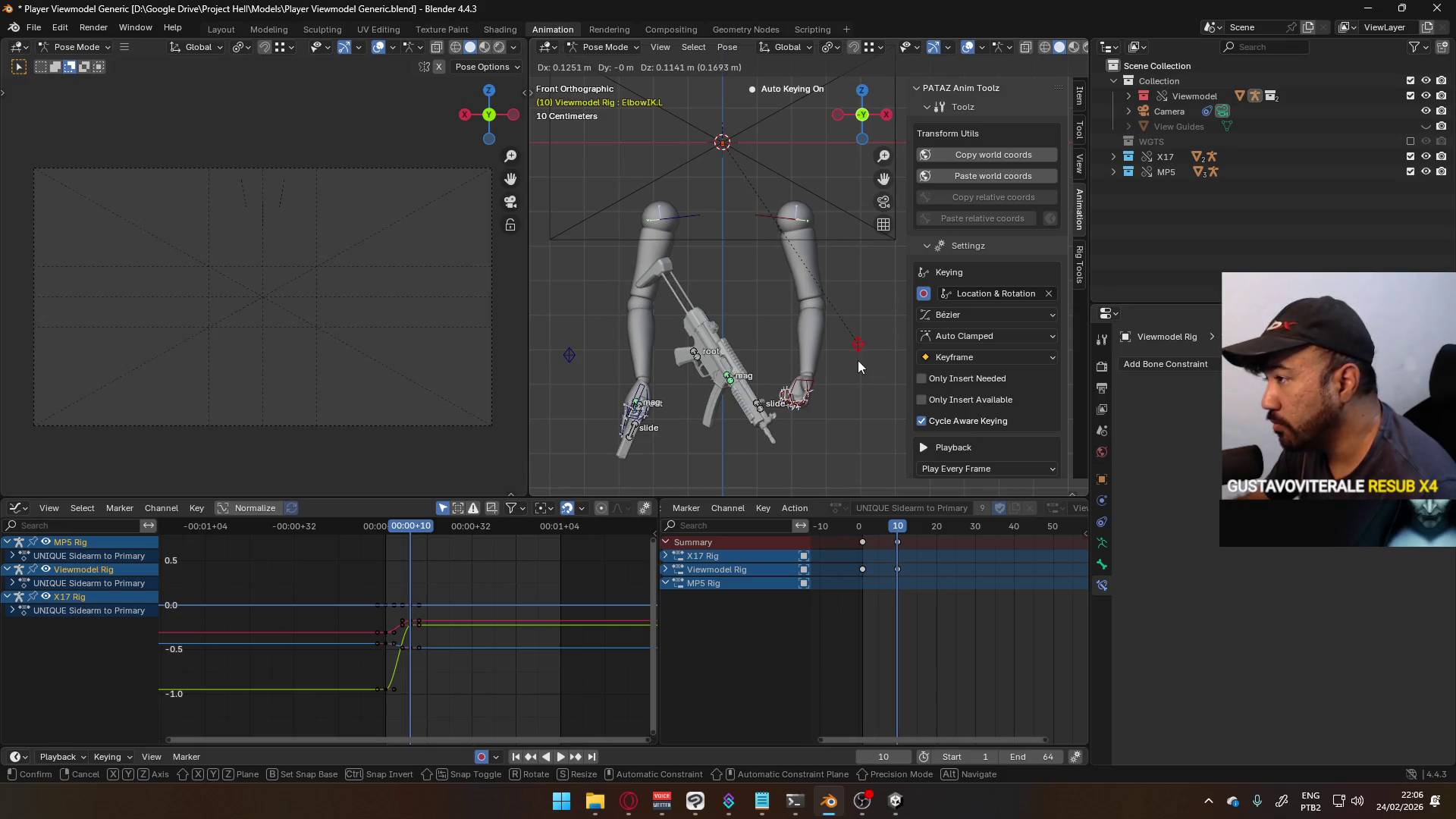
click(858, 360)
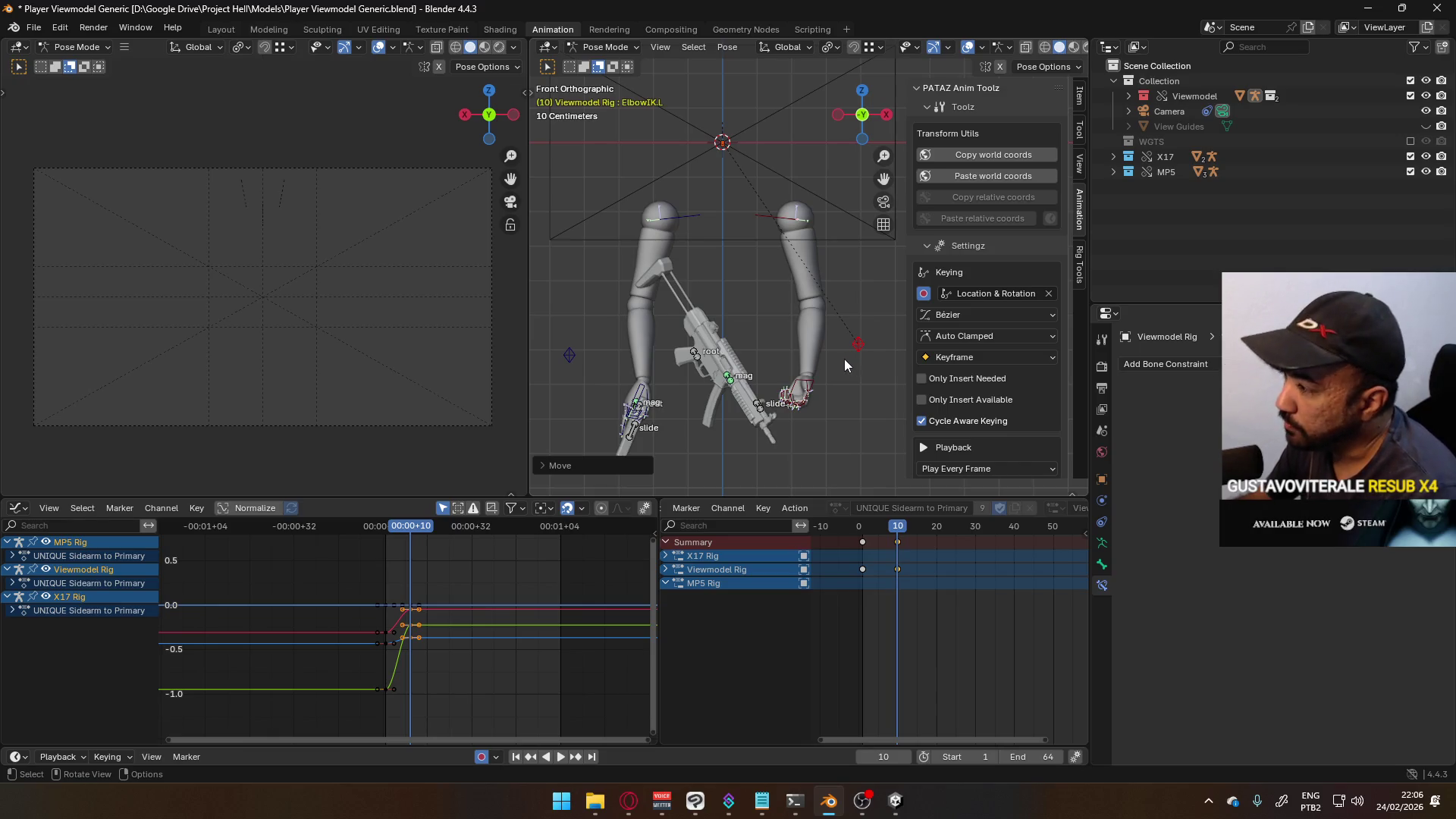
- Rotate HandIK.L around global Y, then undo the rotation
click(799, 390)
mouse_move(856, 389)
middle_down()
mouse_move(782, 380)
mouse_move(794, 400)
middle_up()
key(r)
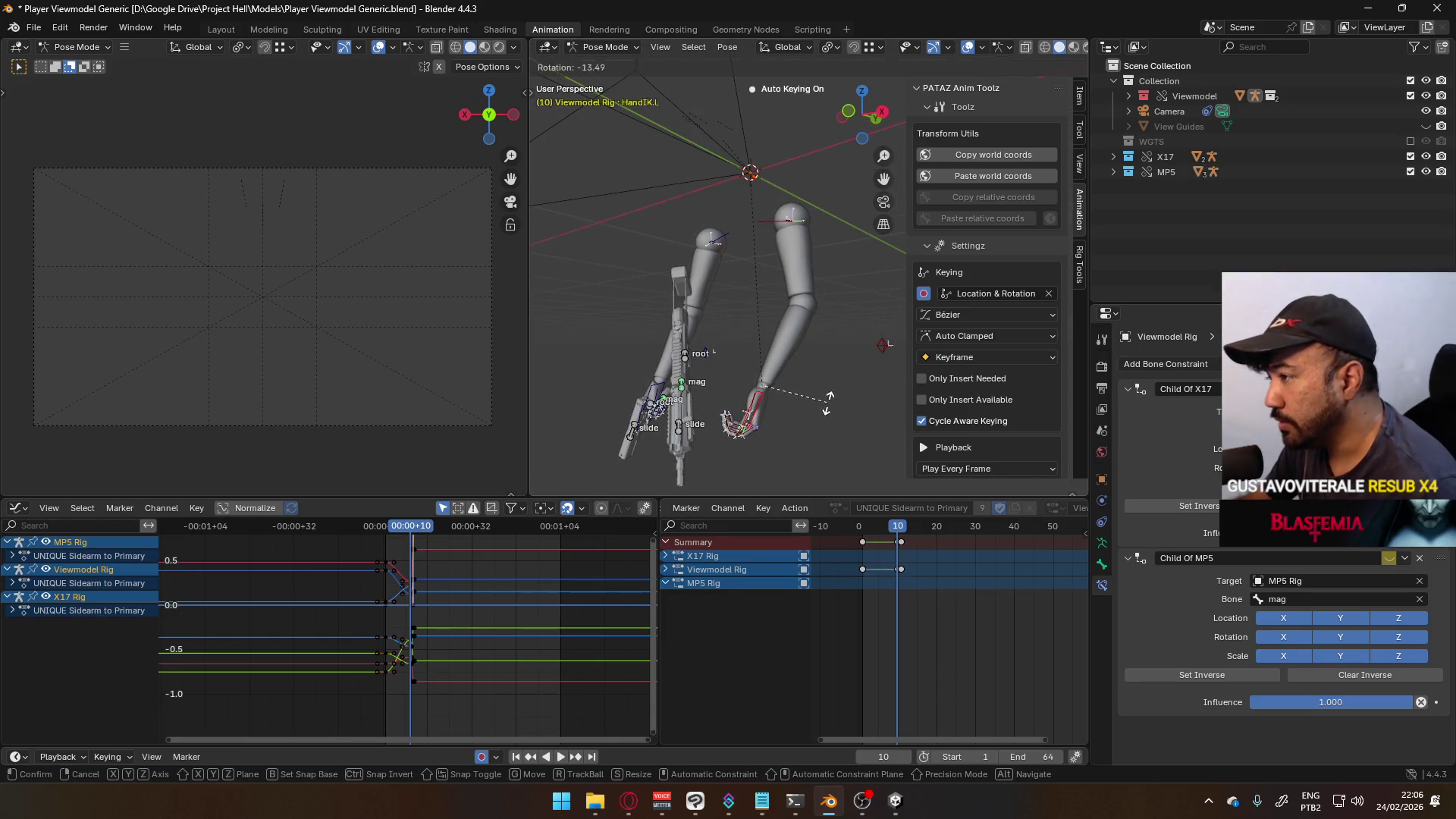
key(y)
click(794, 369)
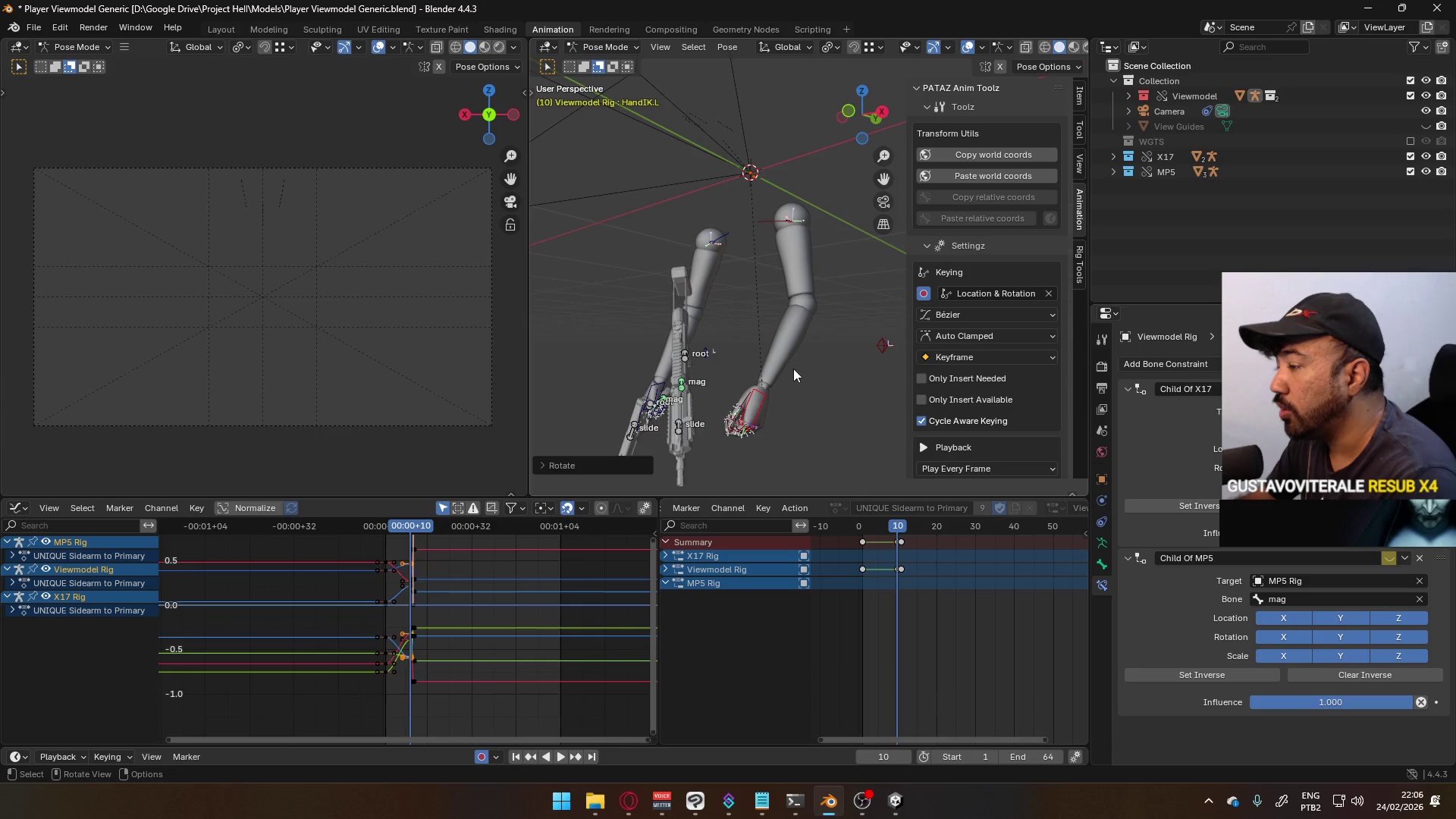
key(KP_1)
key(ctrl+z)
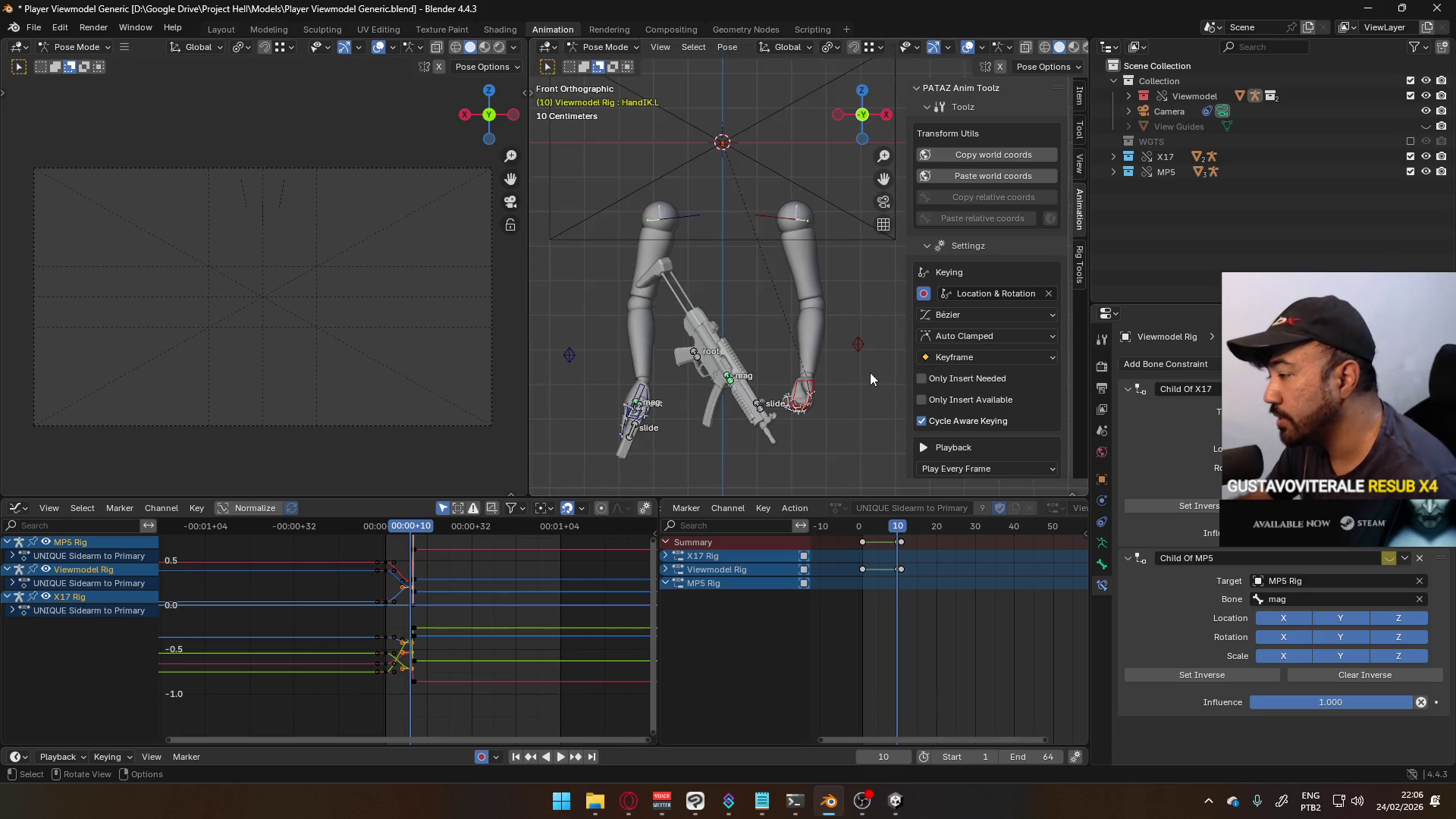
- Pause the music video in Opera and bring up Discord from the tray
click(628, 801)
click(707, 145)
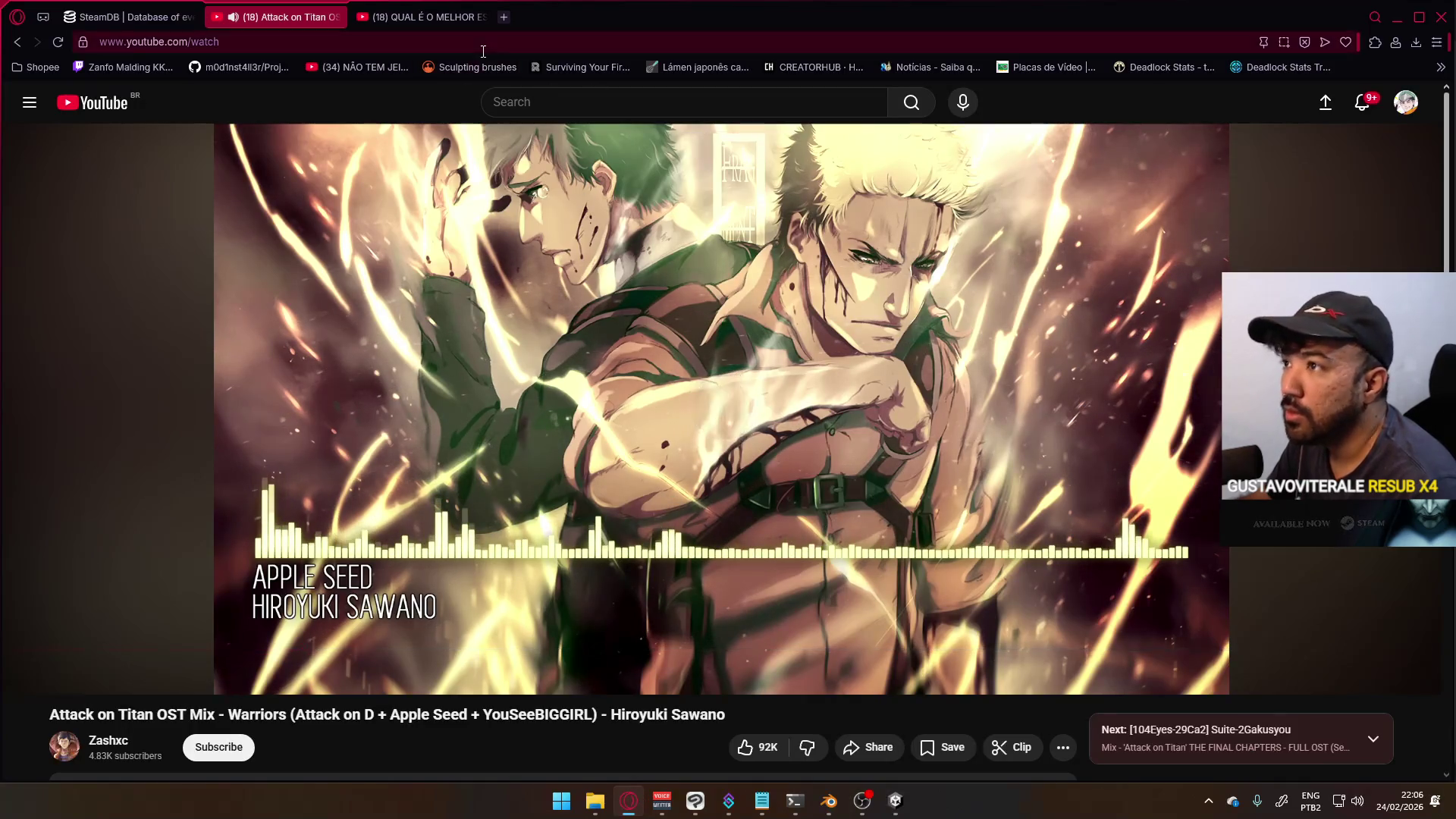
click(1209, 801)
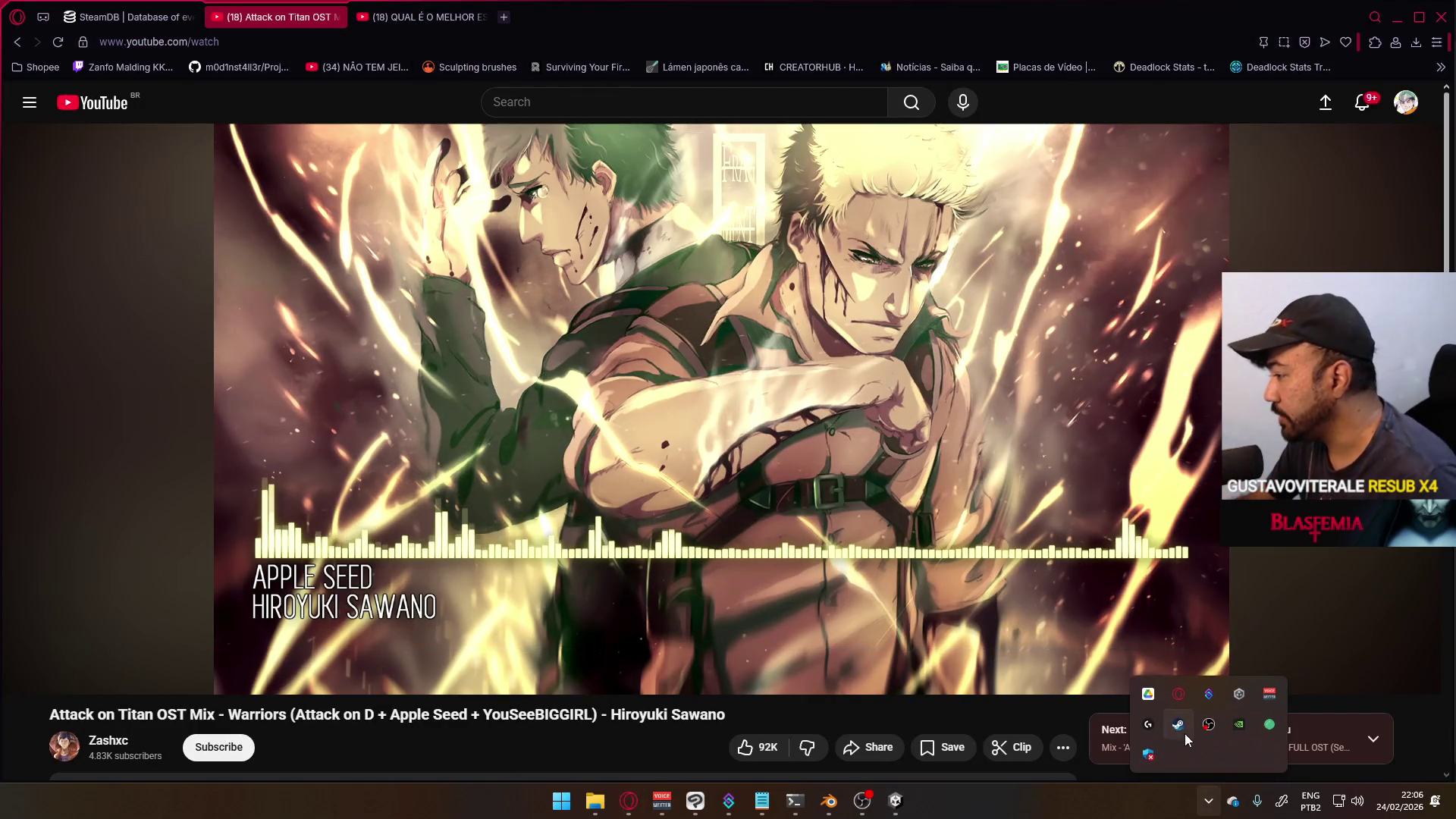
click(1271, 726)
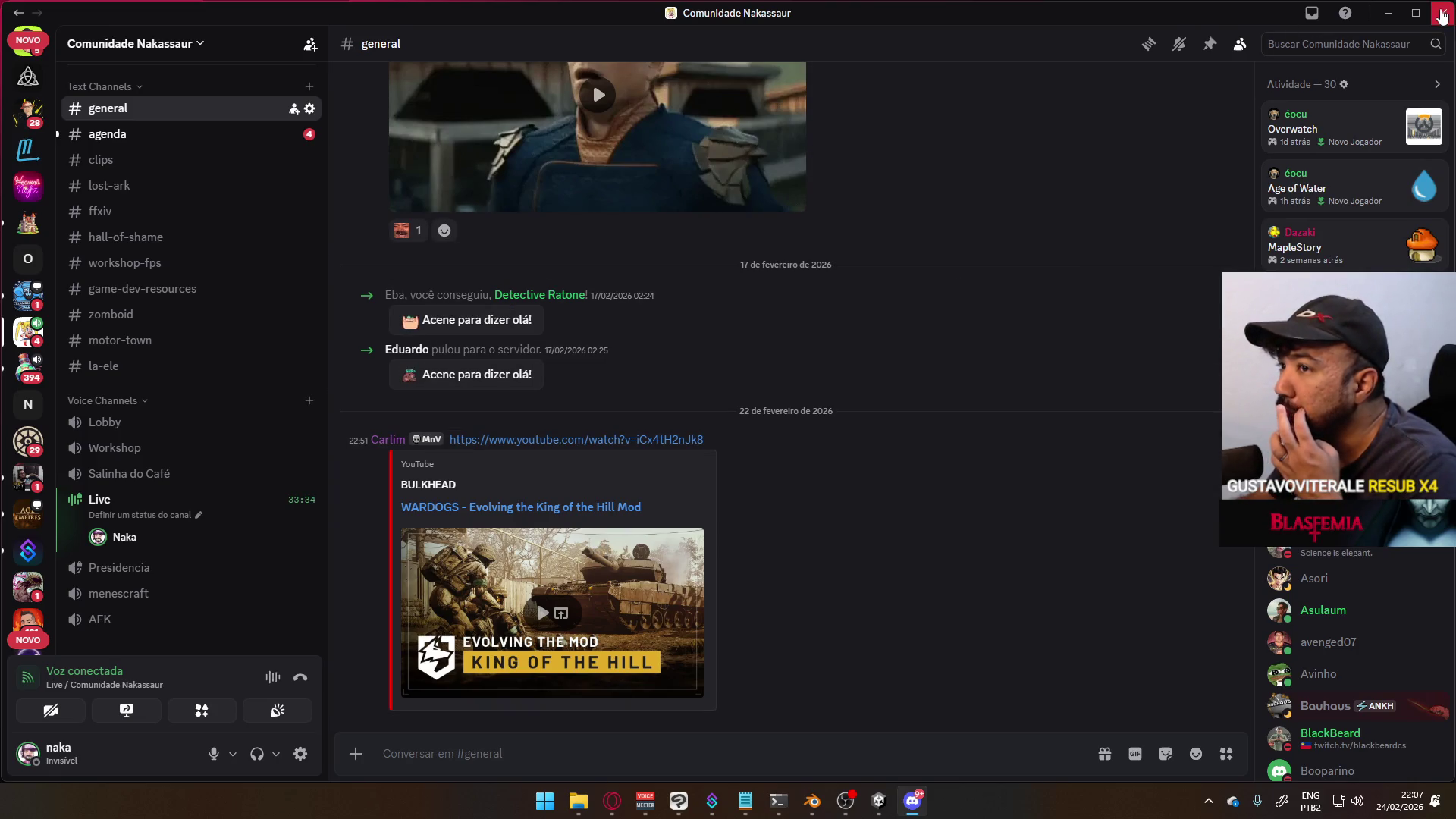
- Close Discord, toggle the music video's playback, and return to Blender
click(1440, 15)
click(1034, 289)
key(super+Down)
key(super+Down)
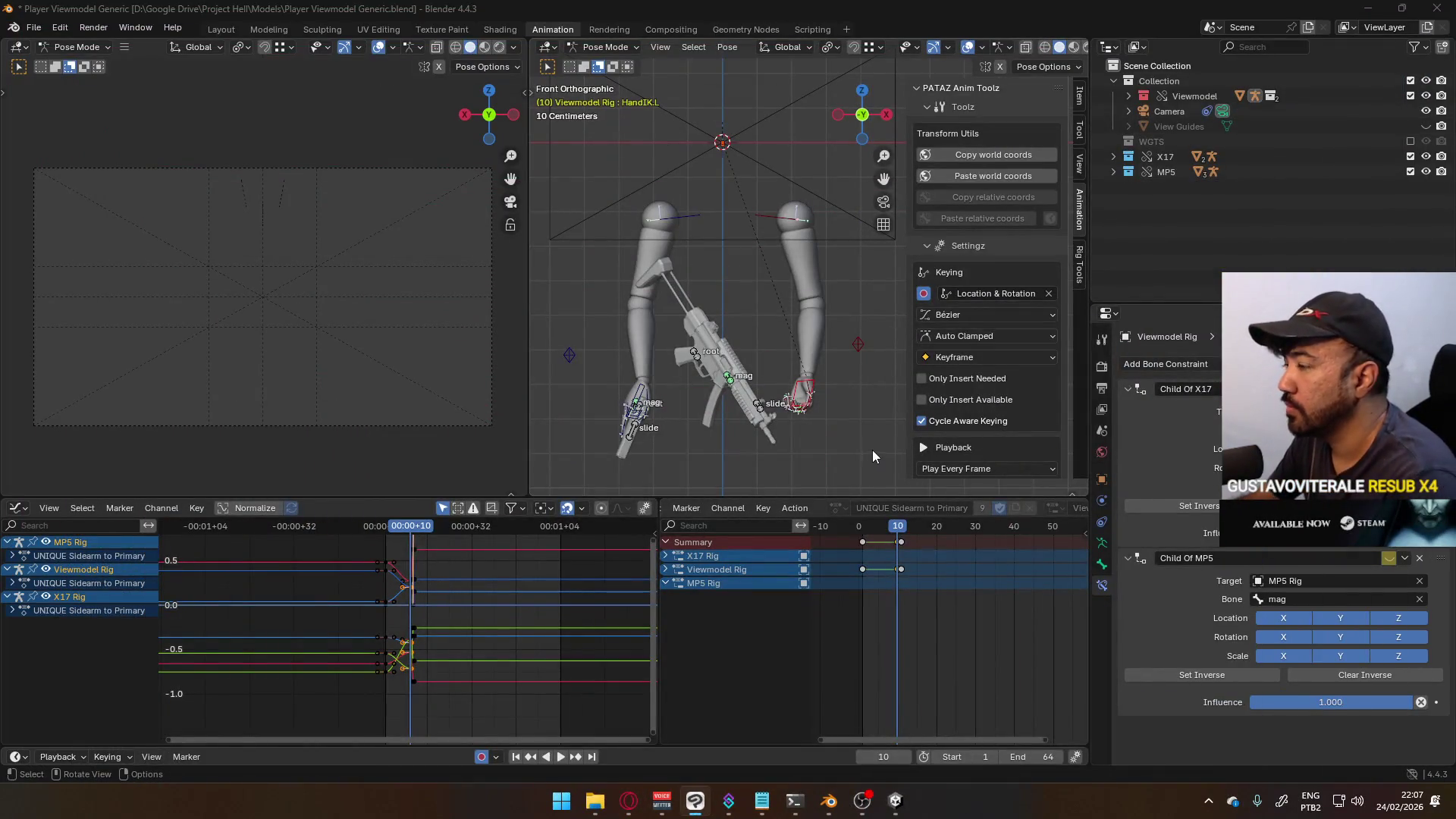
- Review the arm animation from the right side, then paste the left hand's world coordinates at frame 11
key(KP_3)
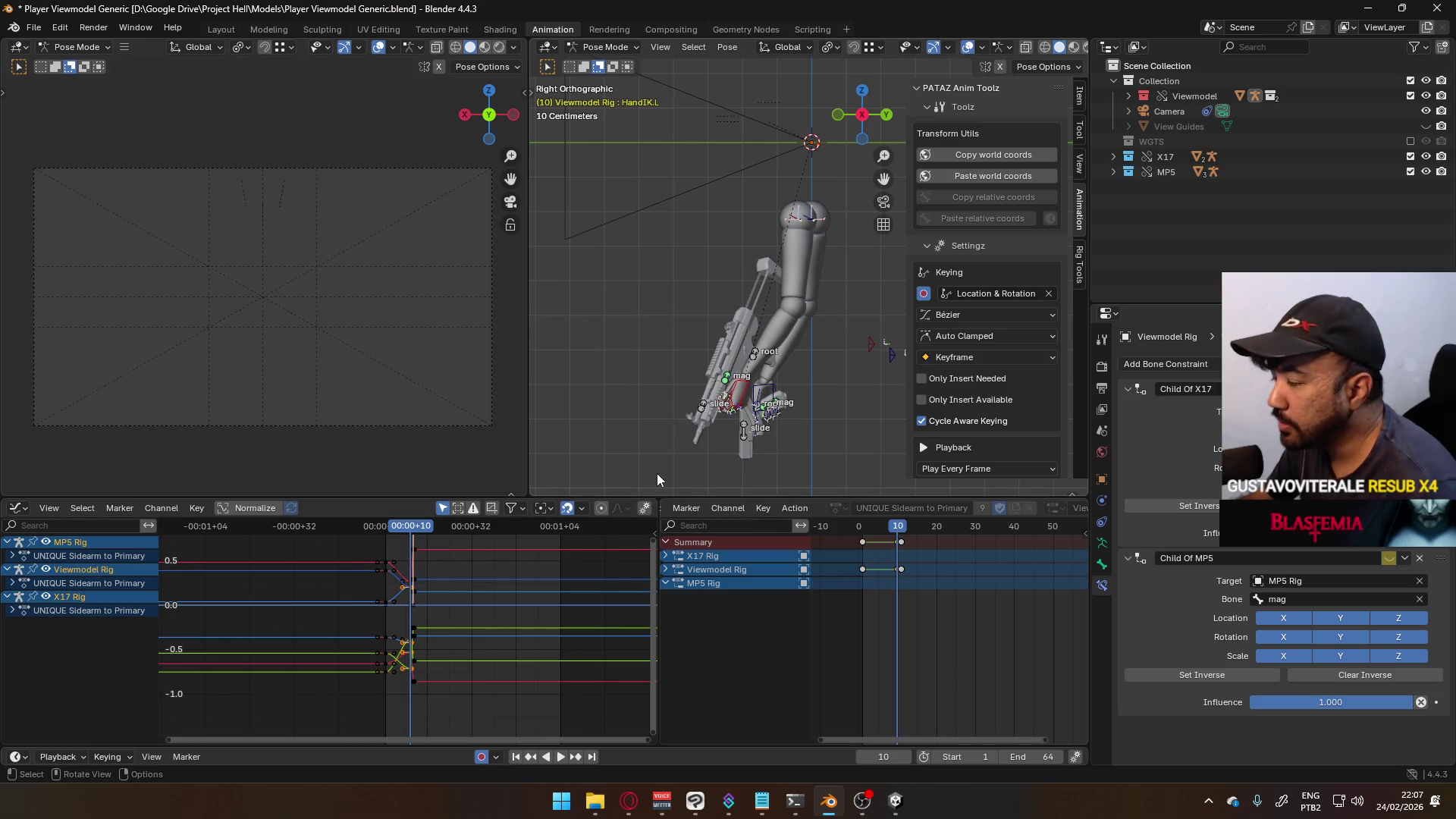
middle_drag(643, 407, 773, 345)
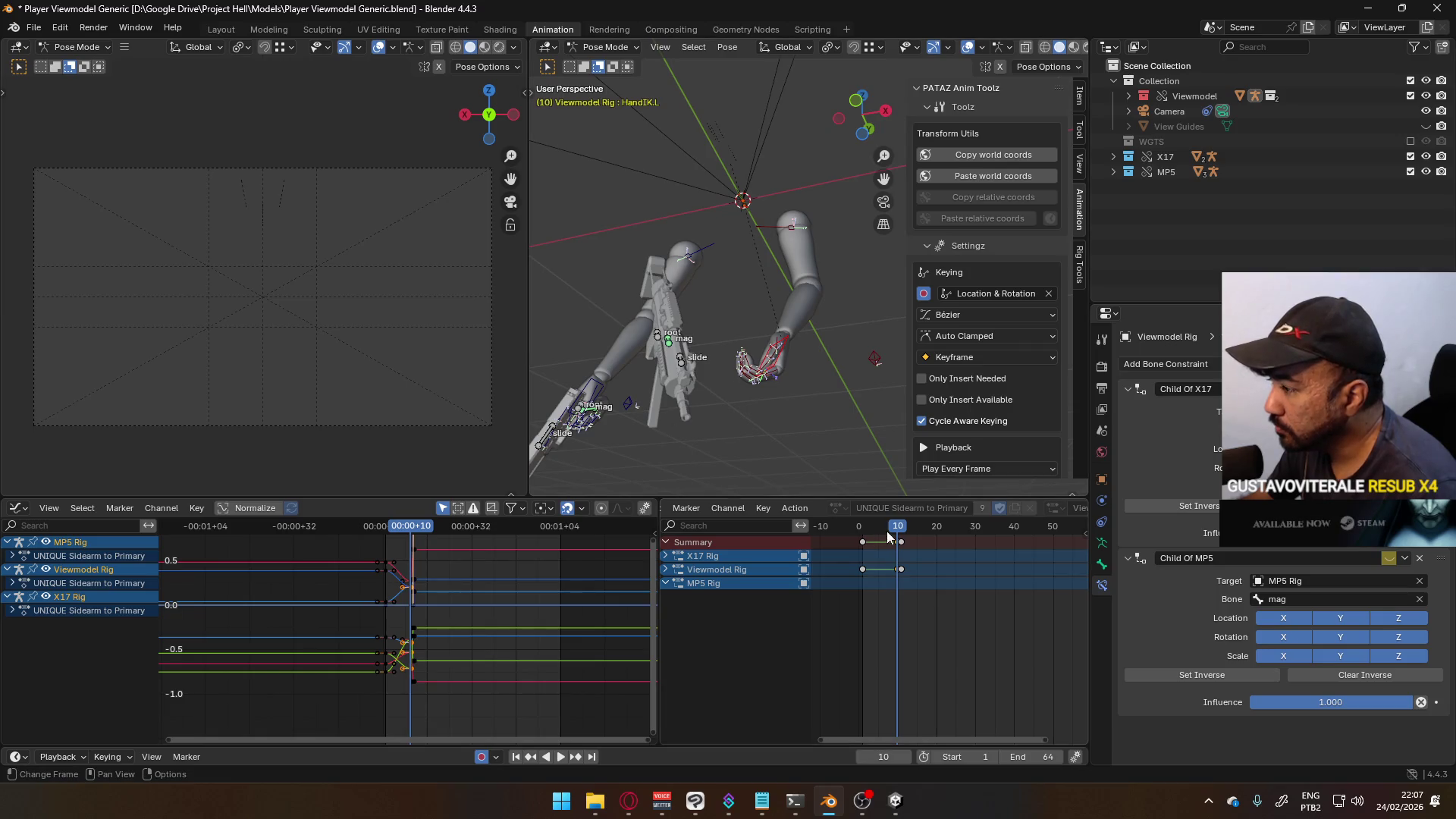
key(space)
drag(912, 533, 903, 533)
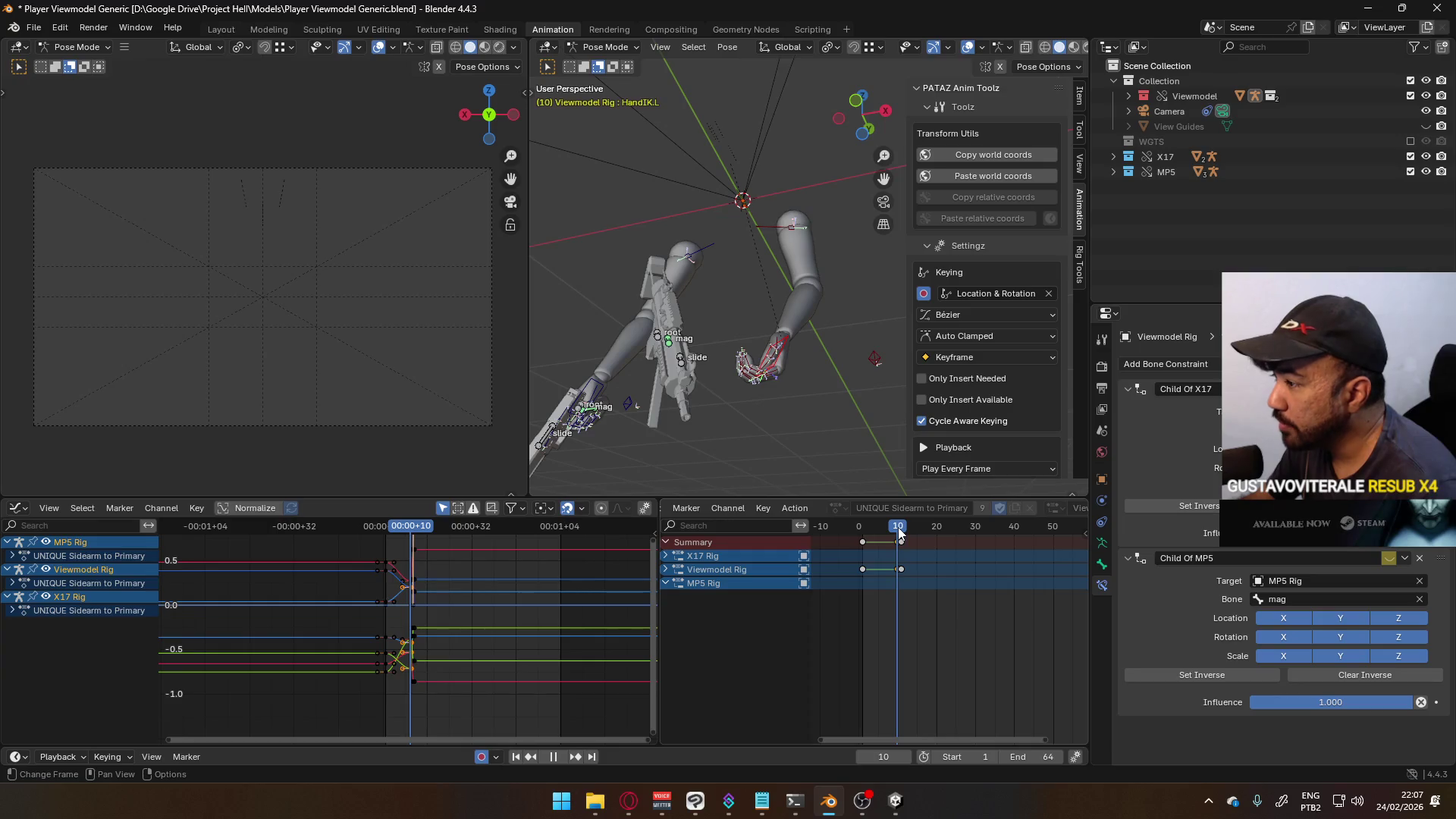
key(Escape)
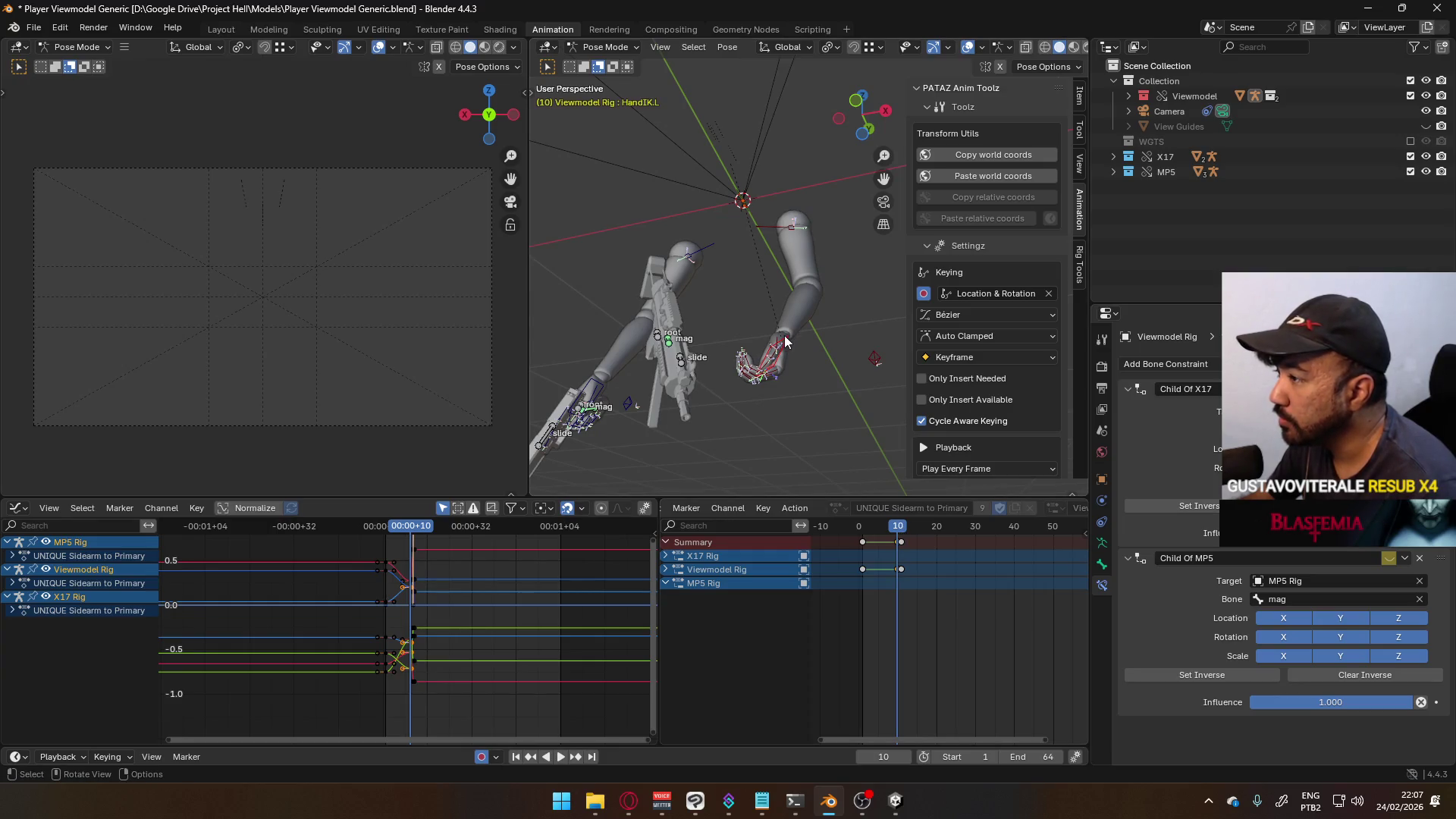
key(space)
key(Escape)
click(1000, 176)
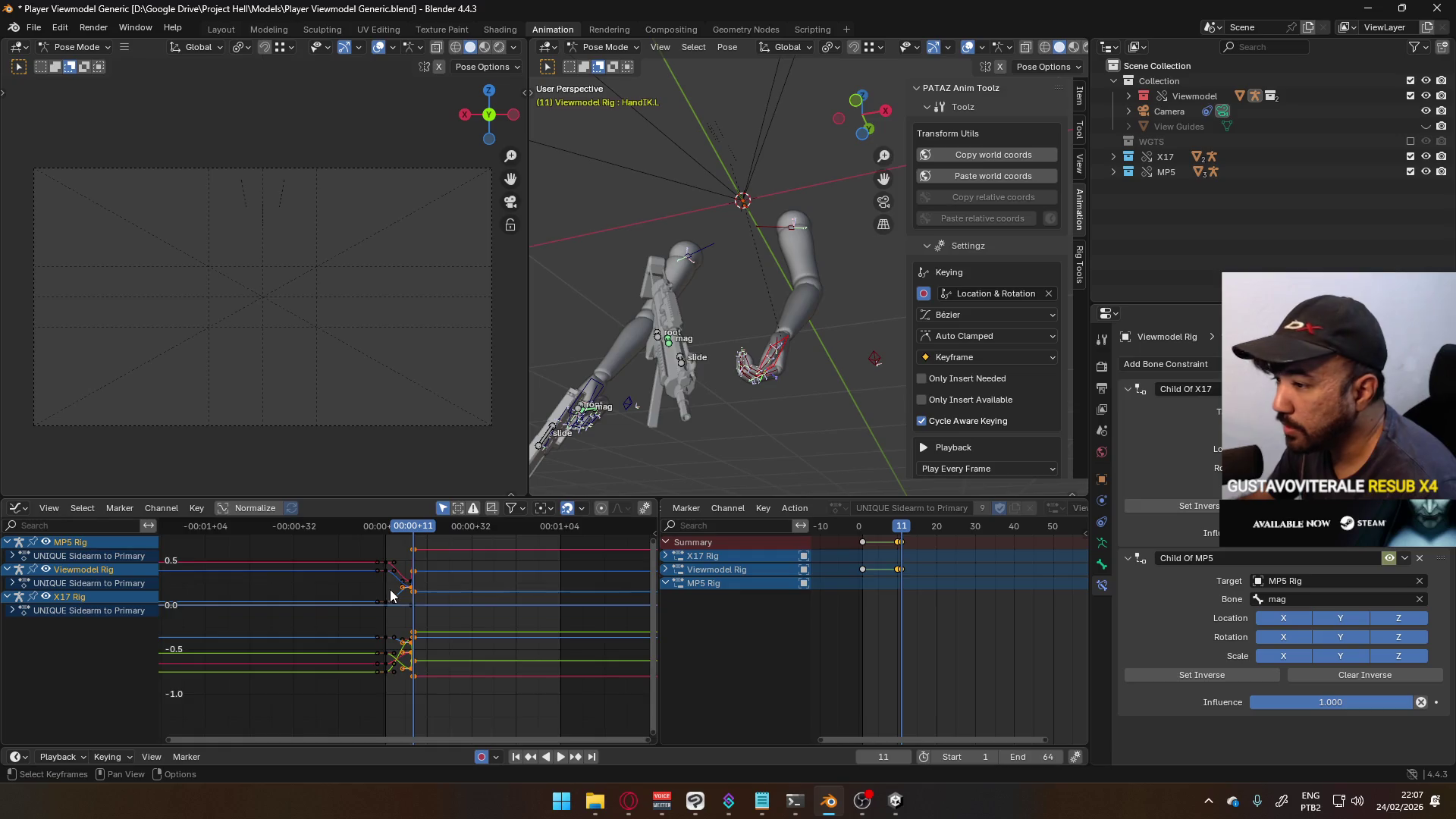
scroll(425, 585, up, 5)
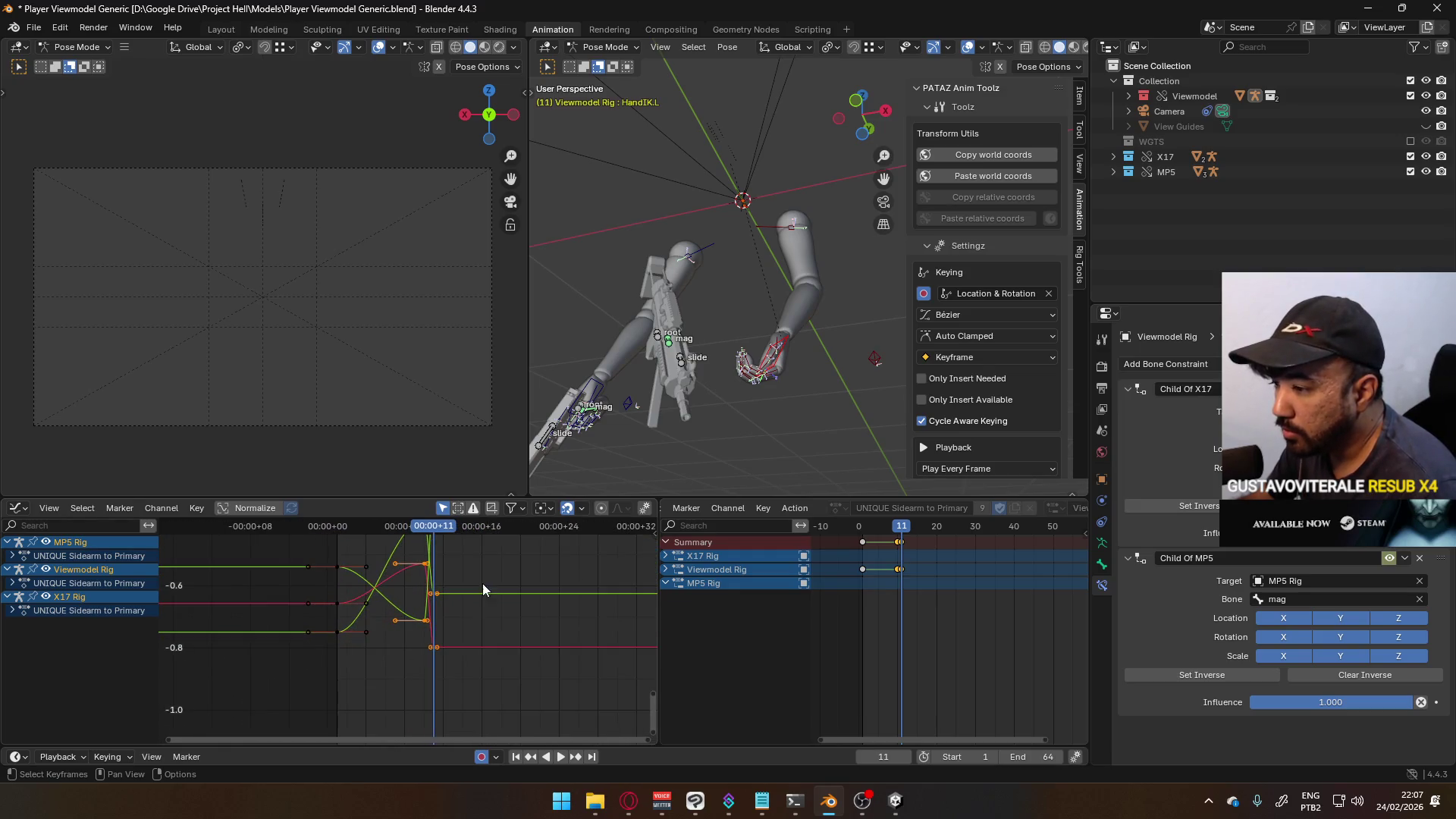
scroll(463, 629, up, 4)
mouse_move(466, 617)
middle_down()
mouse_move(447, 584)
mouse_move(422, 619)
middle_up()
scroll(435, 603, down, 4)
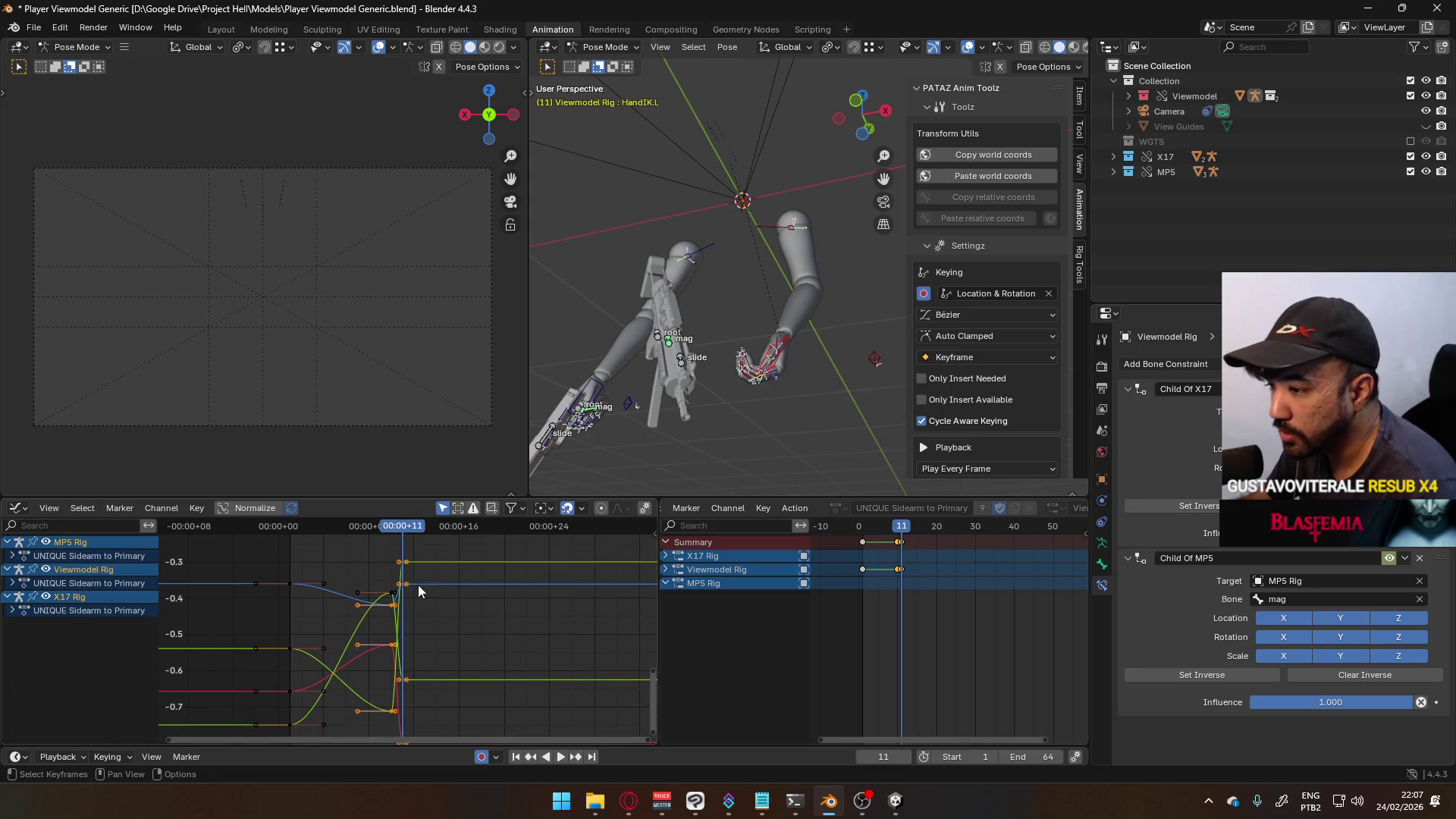
key(space)
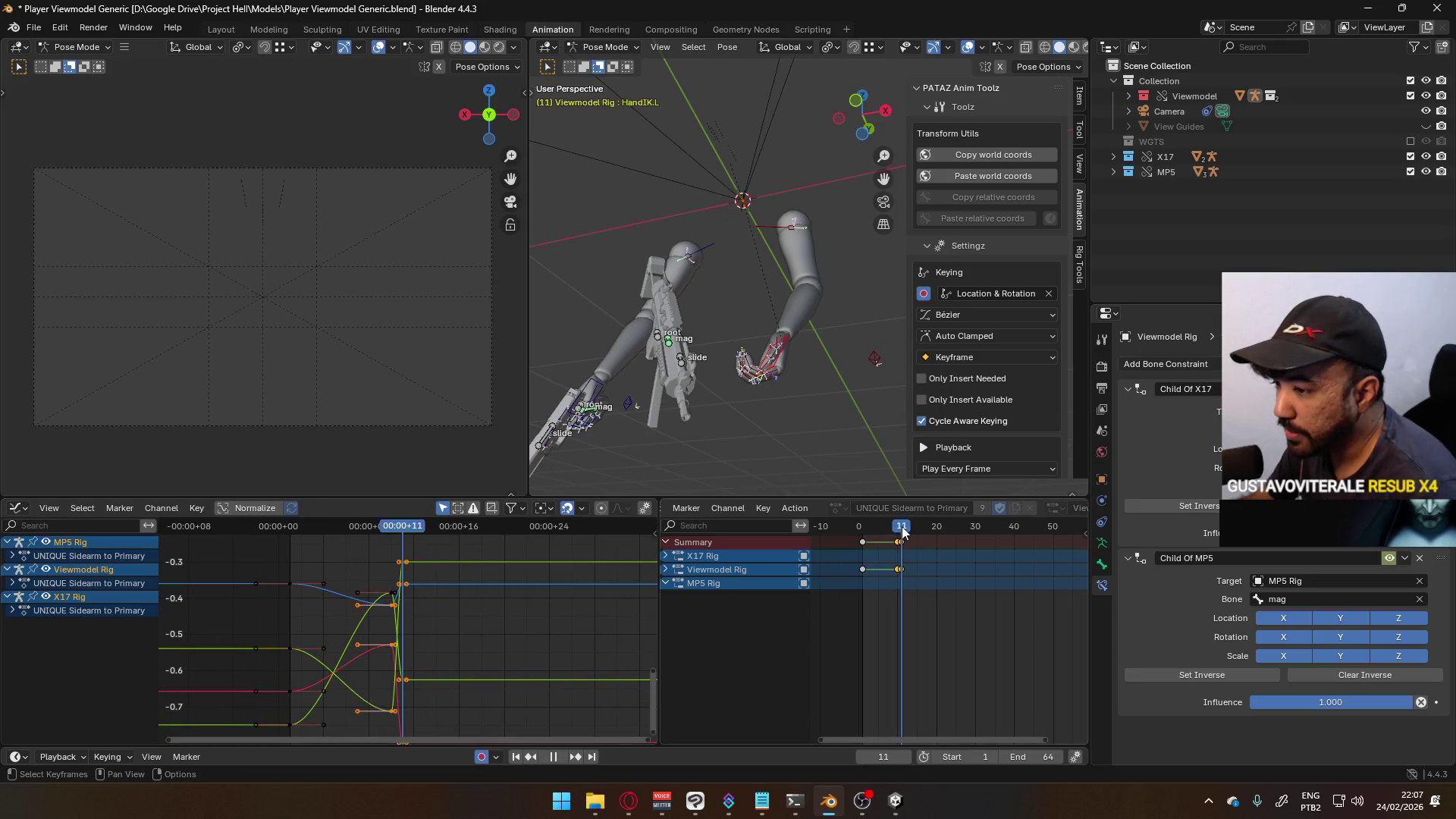
drag(901, 533, 899, 534)
key(space)
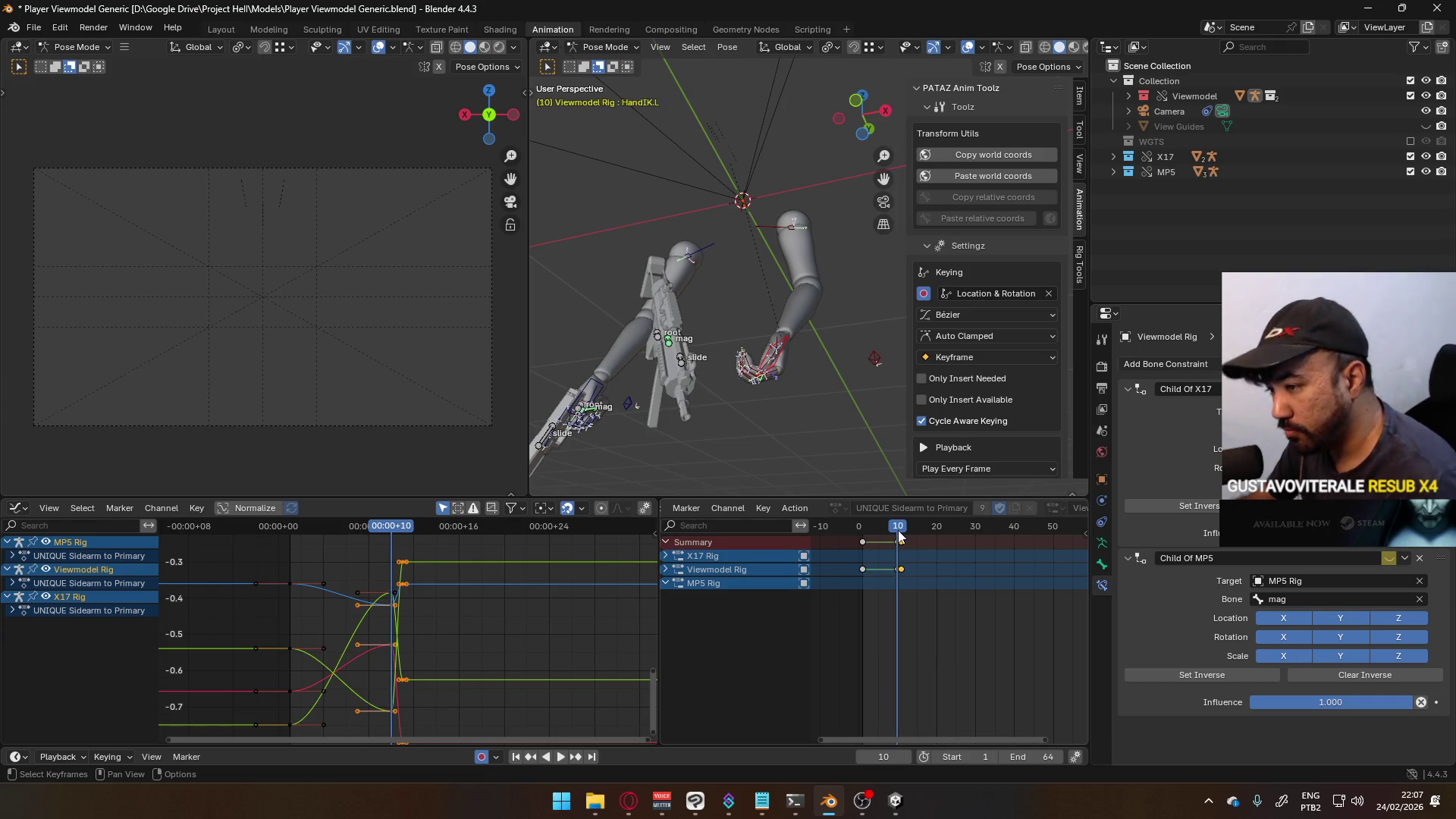
key(space)
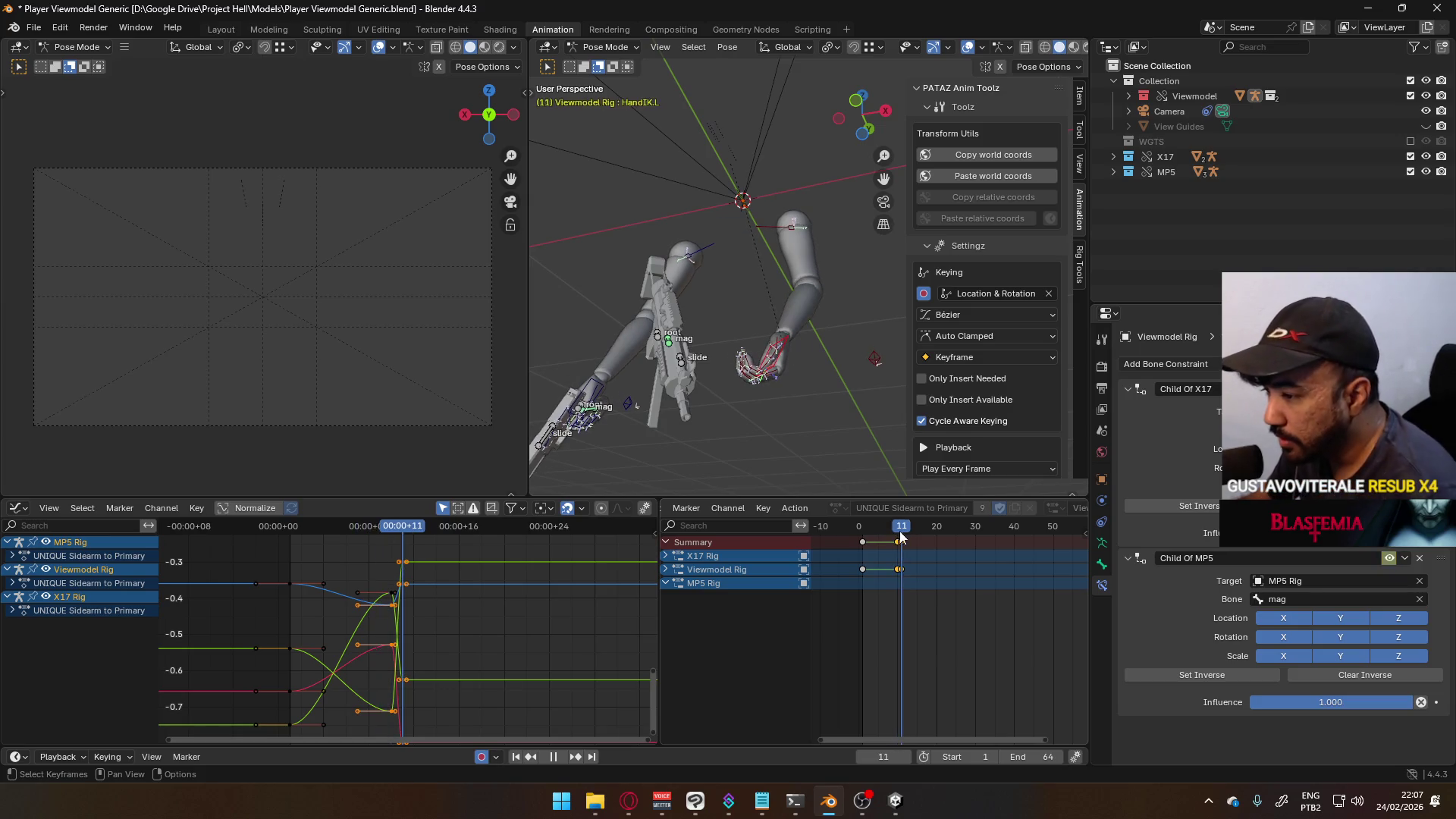
key(space)
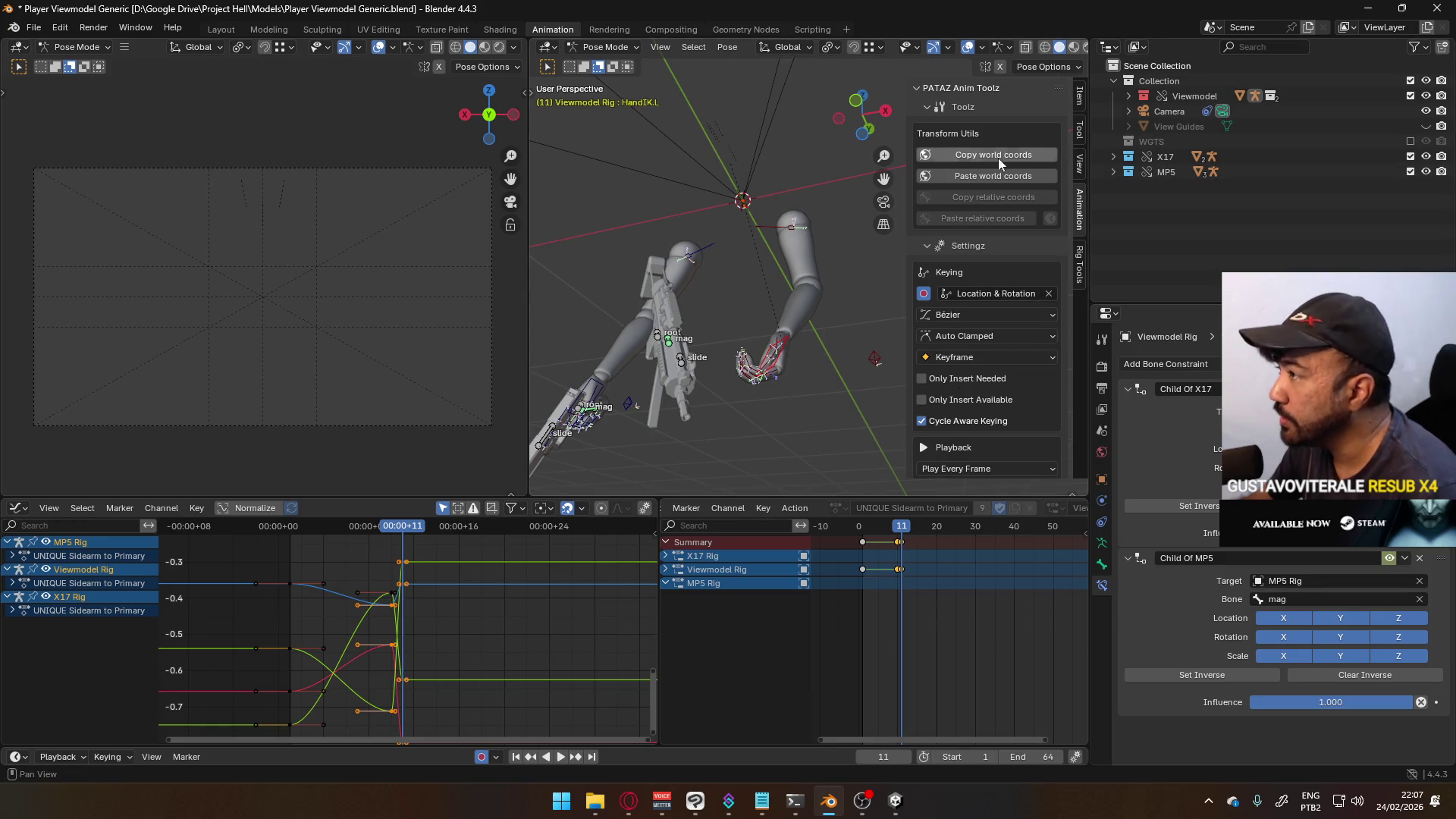
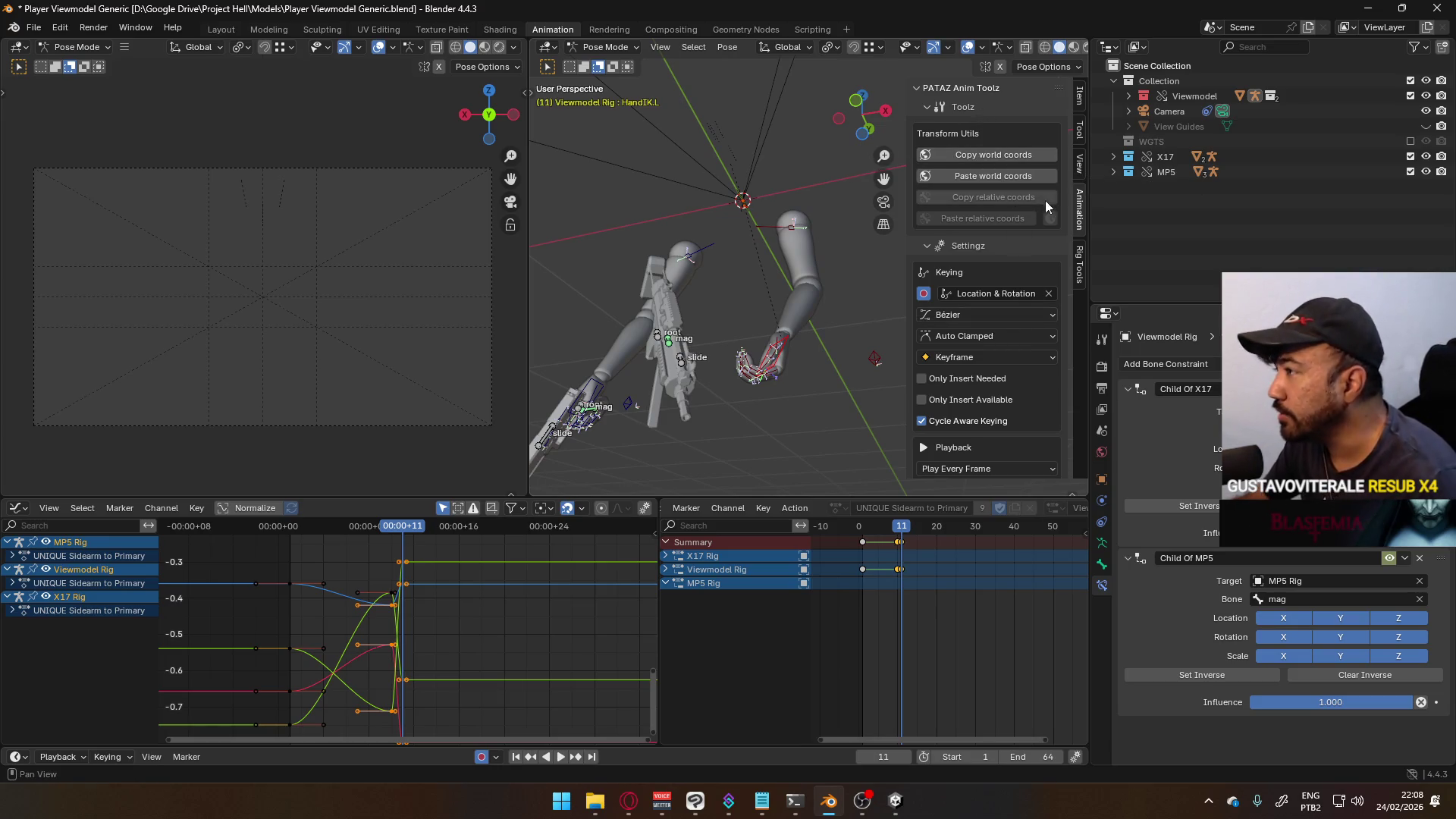
- From the right-side view, move HandIK.L along global Y onto the MP5 magazine at frame 11
scroll(1022, 288, down, 5)
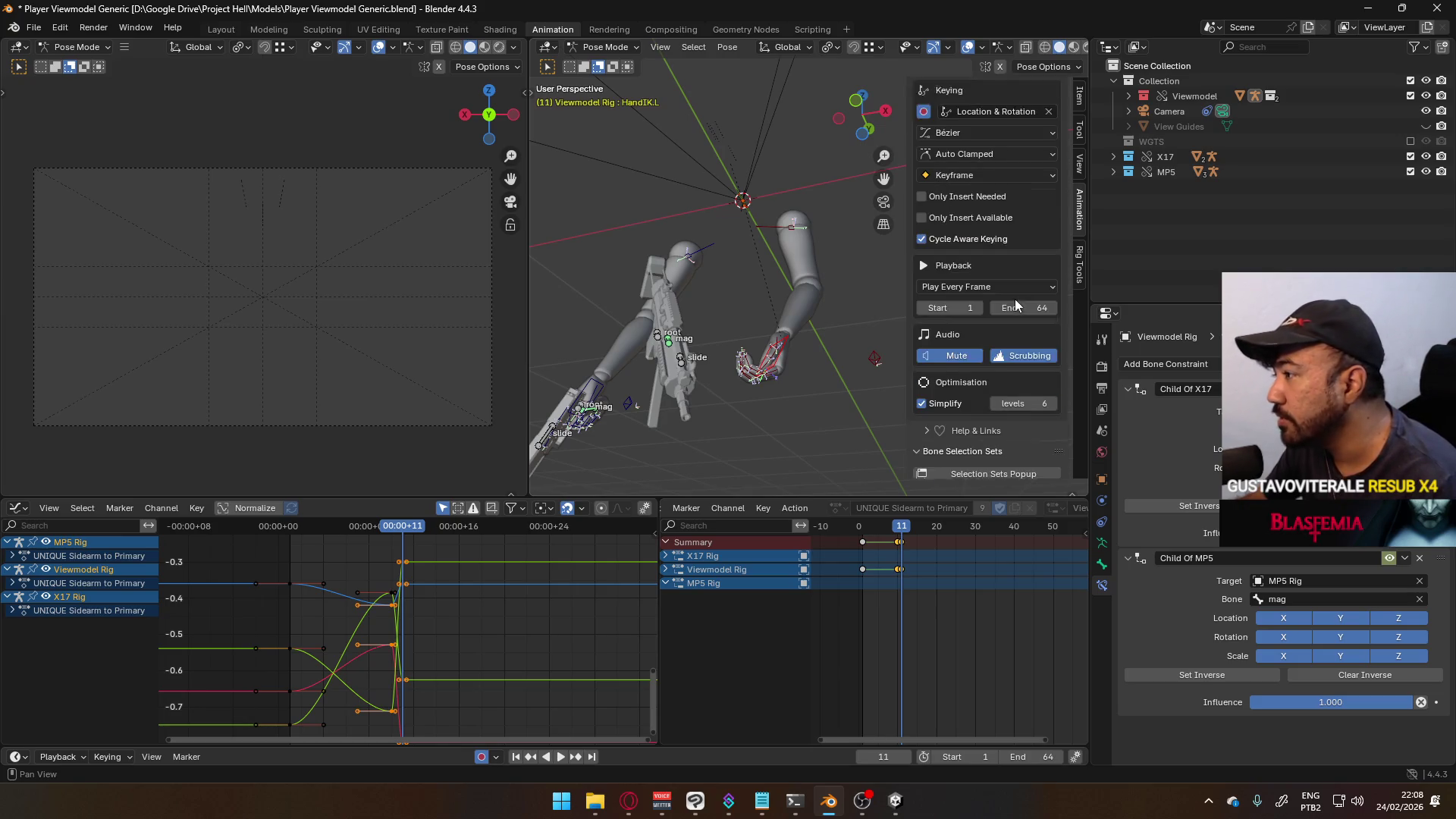
scroll(1014, 311, up, 6)
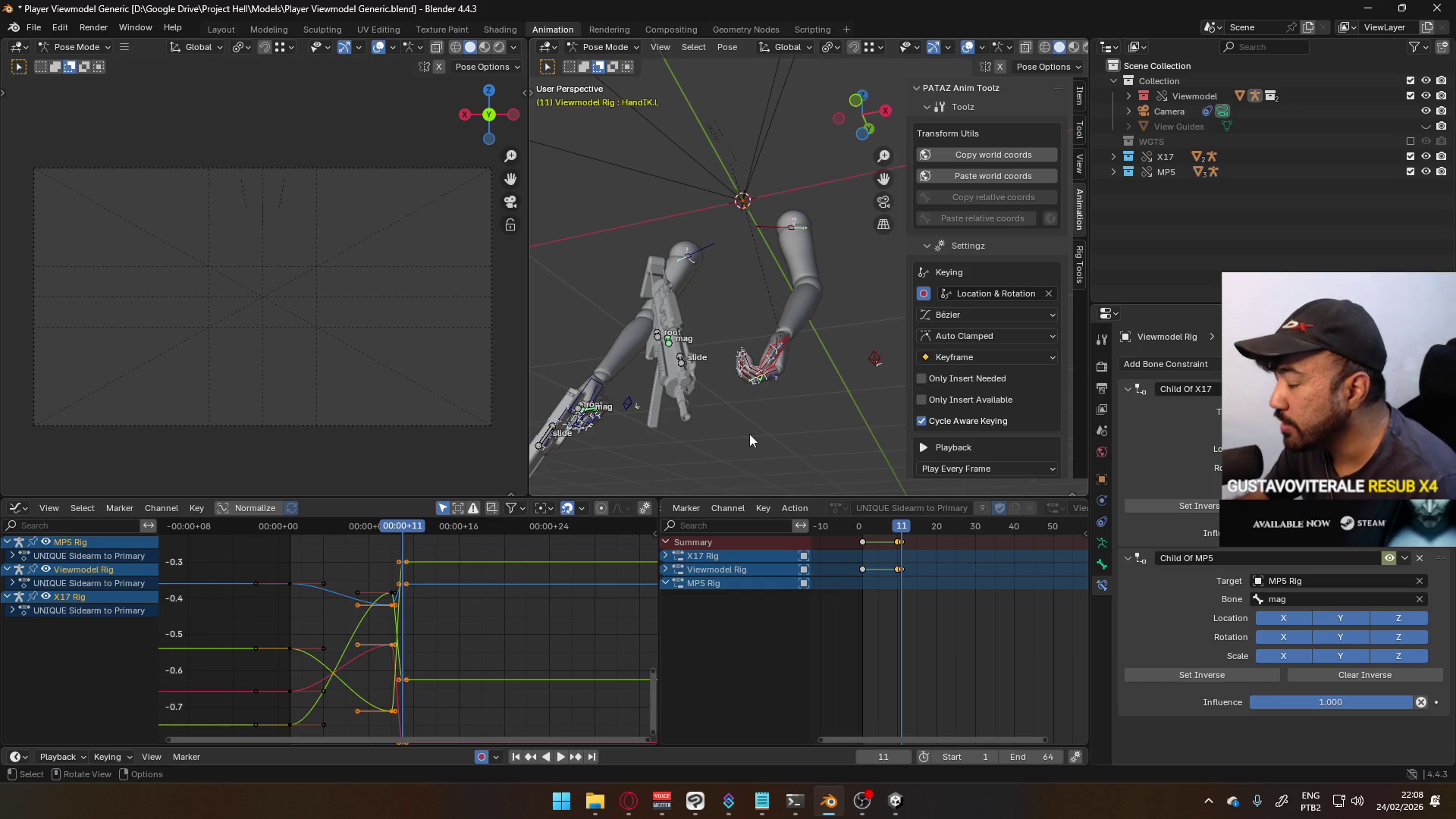
mouse_move(780, 387)
middle_down()
mouse_move(781, 452)
mouse_move(820, 383)
mouse_move(784, 314)
mouse_move(717, 293)
mouse_move(695, 348)
middle_up()
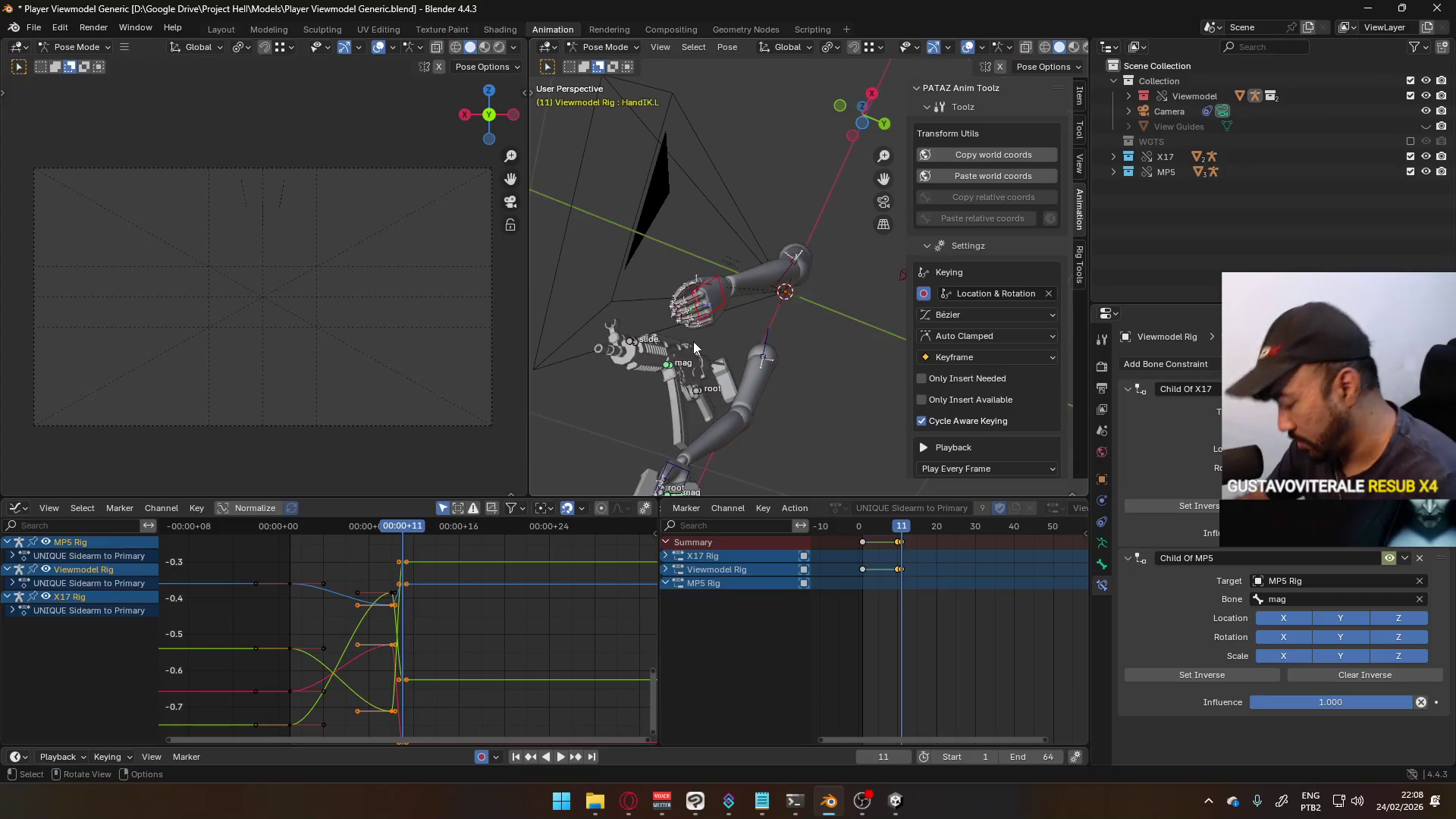
key(KP_3)
key(g)
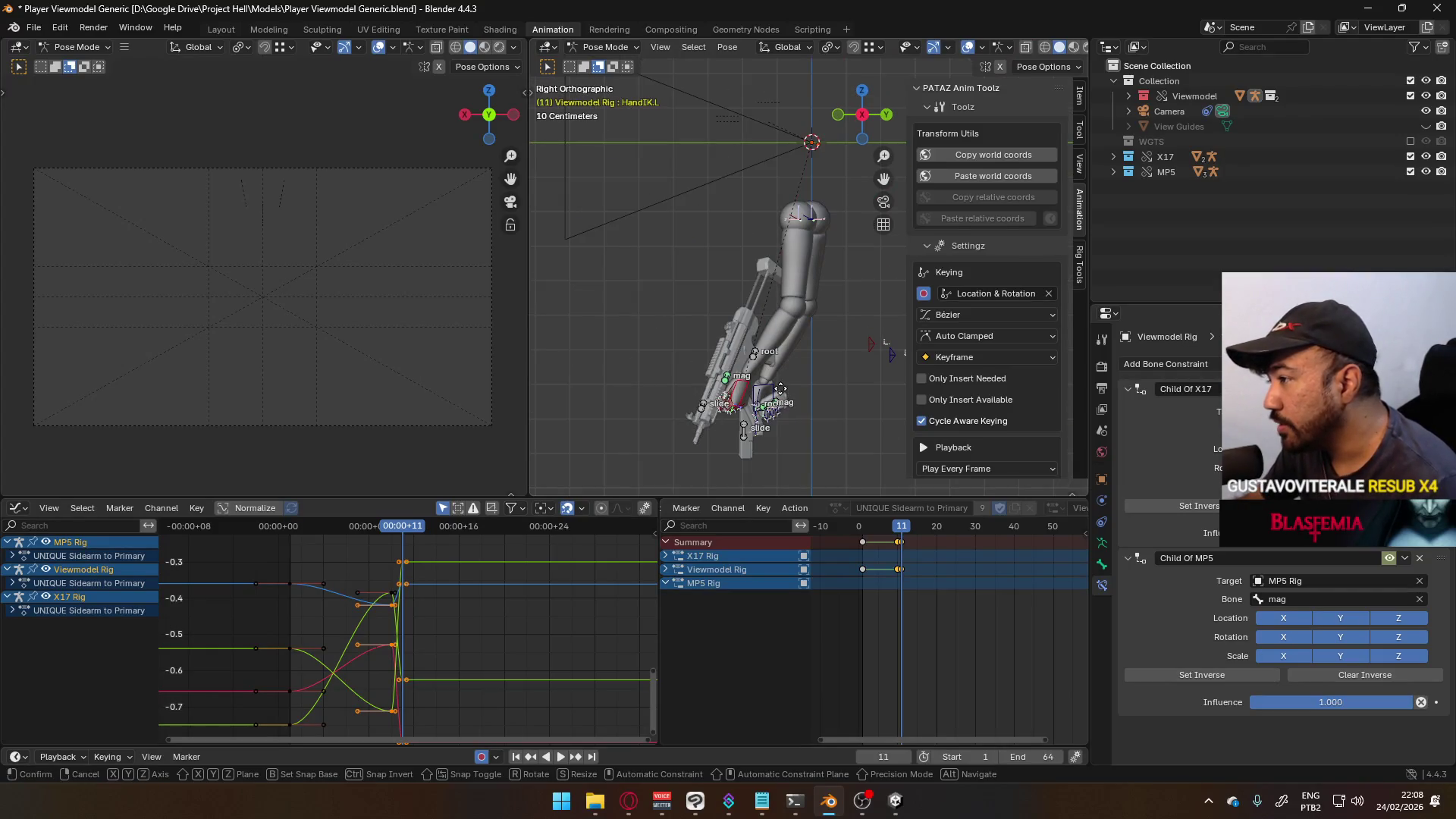
key(y)
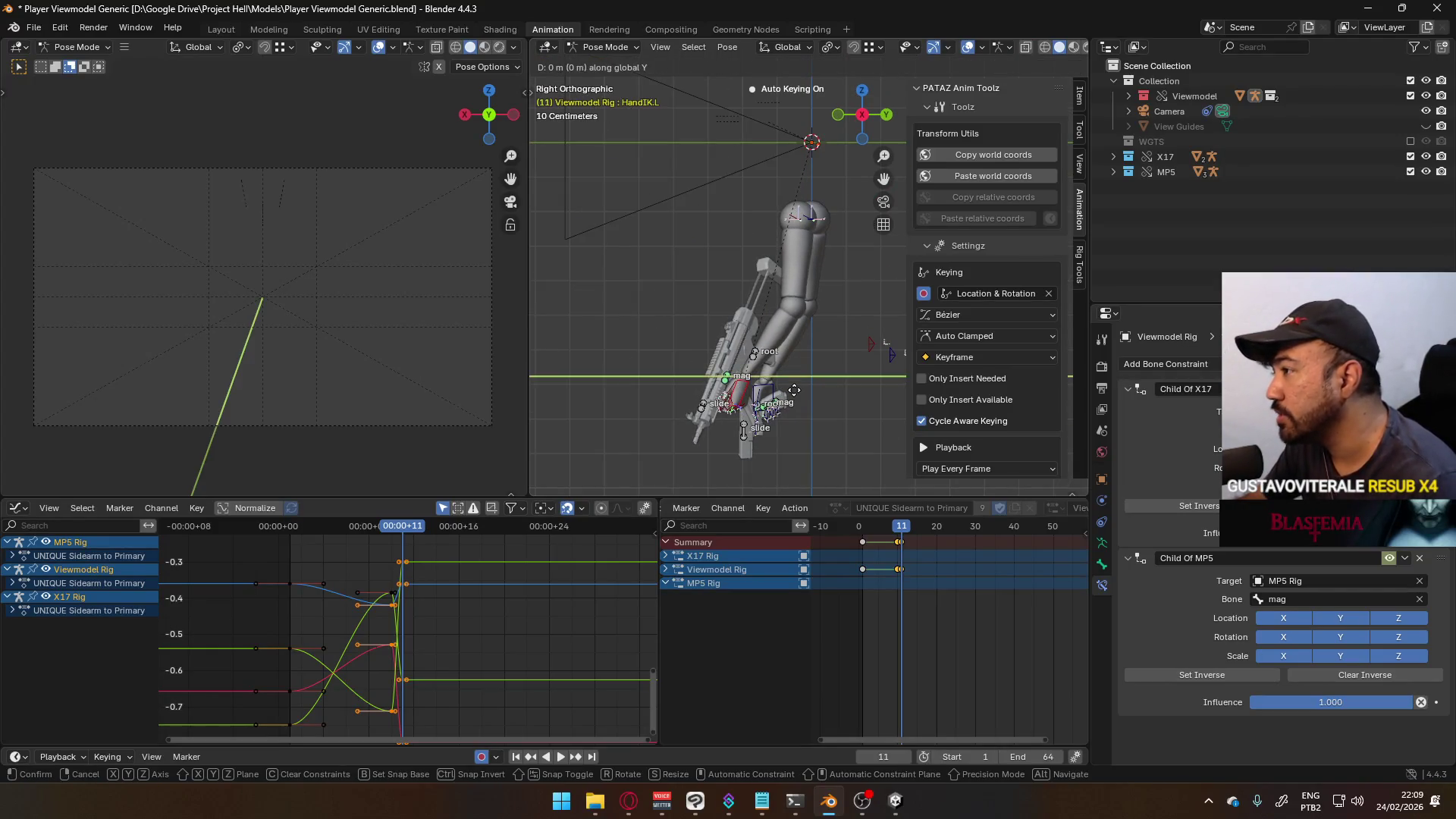
click(826, 334)
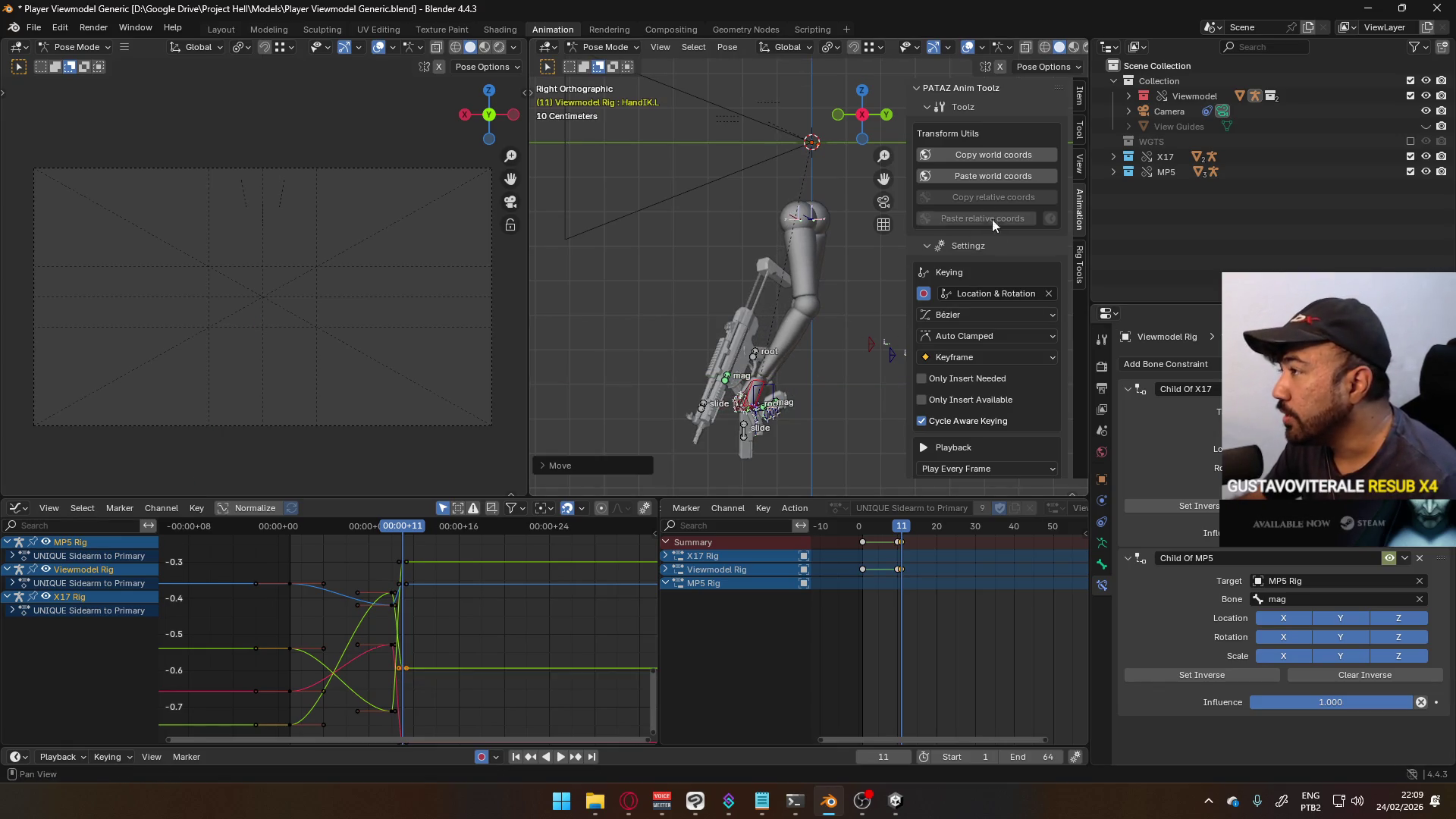
- Key the new left-hand pose at frame 11 and play the animation back
mouse_move(849, 243)
middle_down()
mouse_move(781, 371)
mouse_move(795, 367)
middle_up()
key(i)
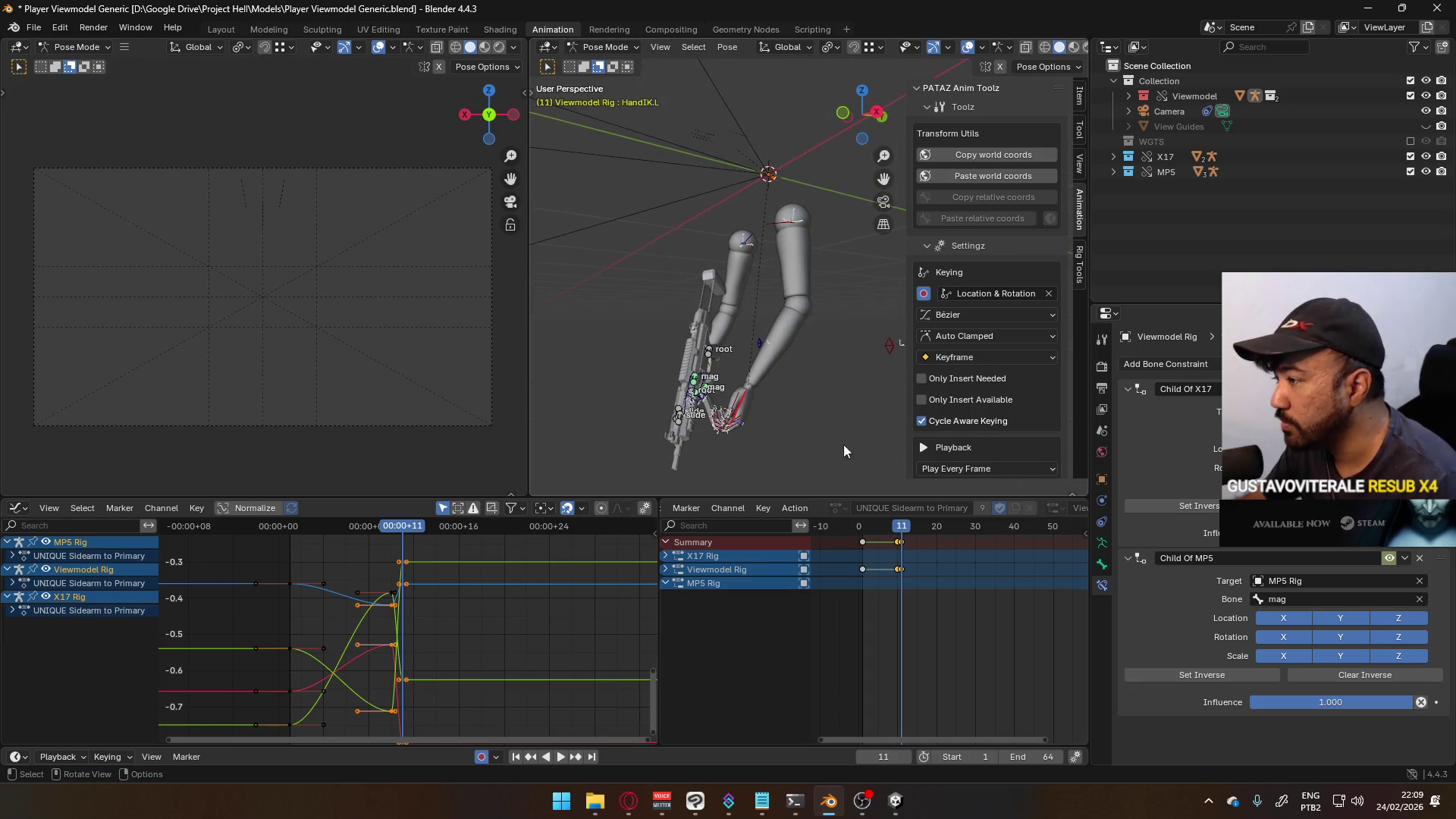
key(space)
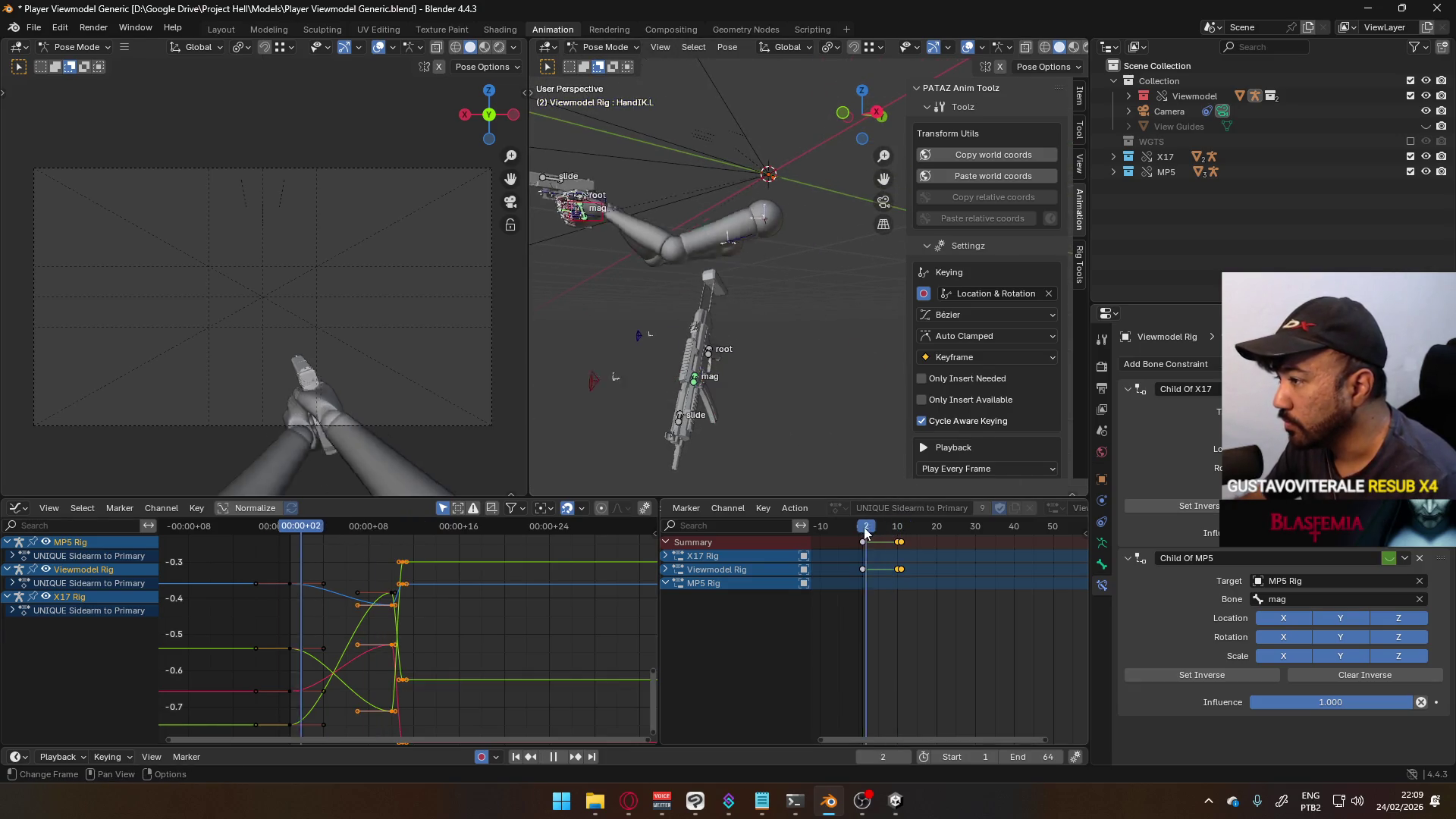
- Insert a hand keyframe at frame 10, just before the frame-11 key
click(897, 533)
key(space)
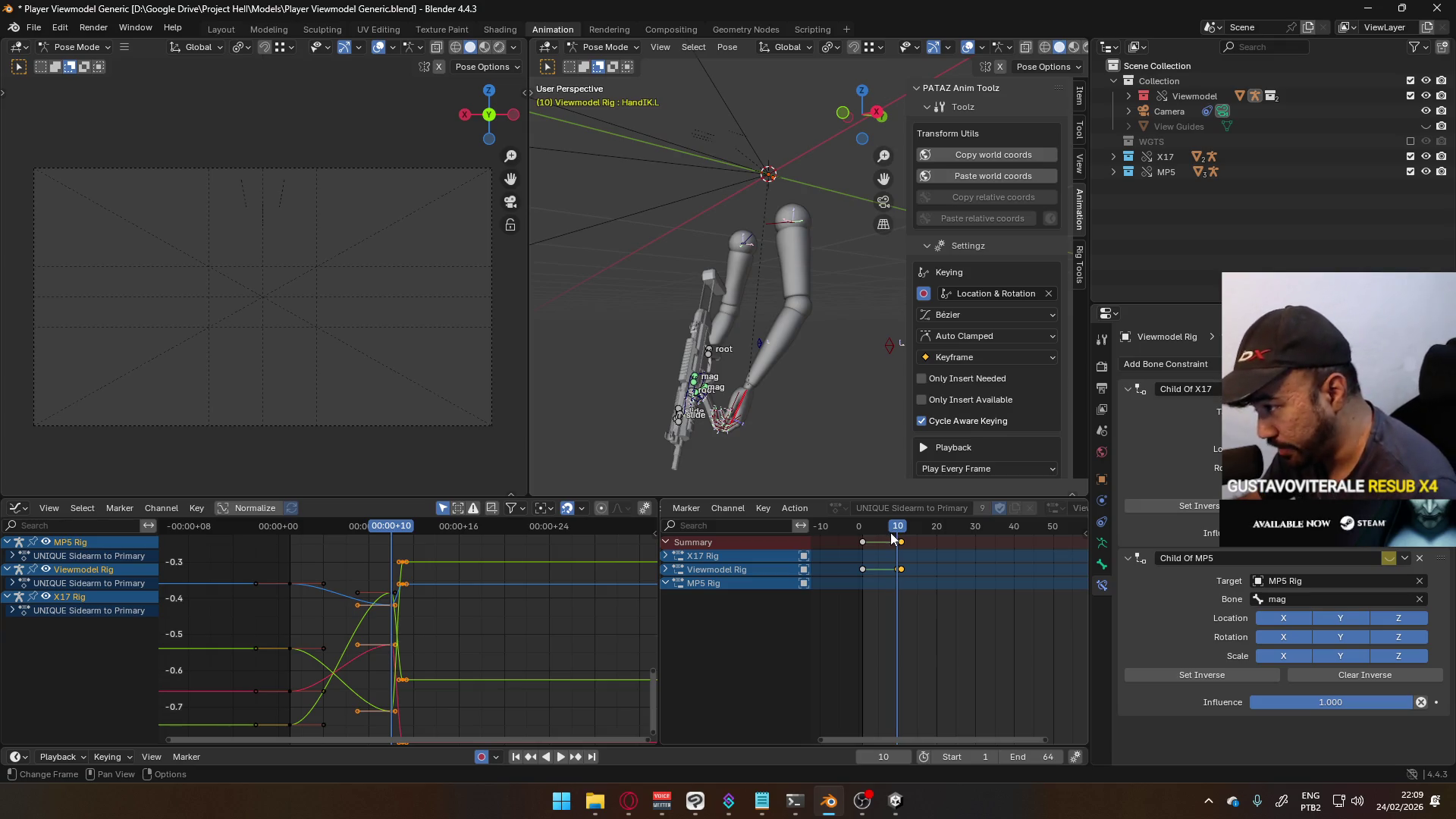
key(i)
- Play back and scrub between frames 10 and 12 to review the hand swap
key(shift+ctrl+space)
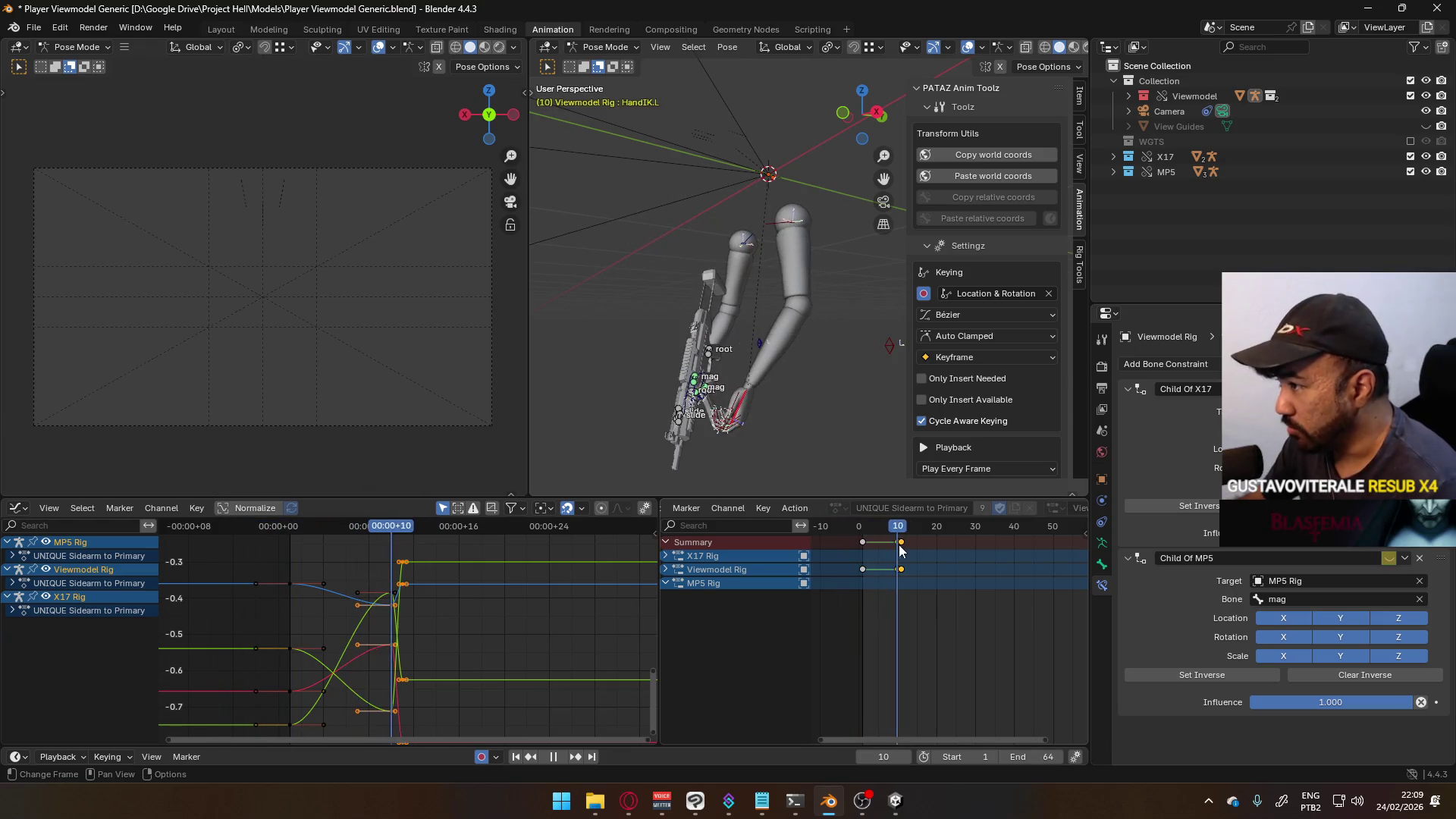
key(Escape)
mouse_move(728, 394)
middle_down()
mouse_move(713, 380)
mouse_move(879, 508)
middle_up()
click(904, 529)
drag(905, 528, 937, 534)
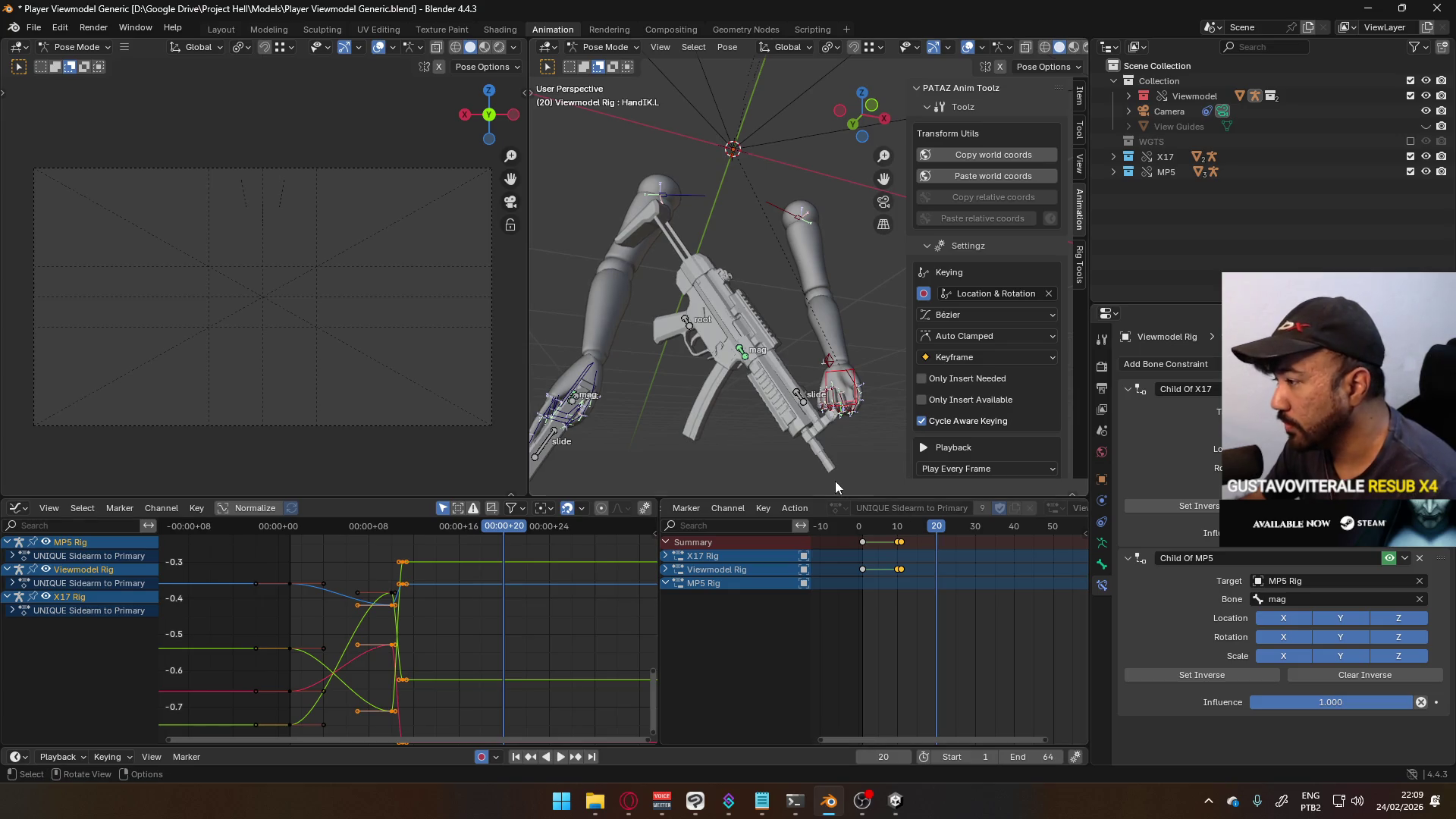
- Select HandIK.R and turn on snapping with its target options
click(593, 375)
mouse_move(605, 365)
middle_down()
mouse_move(667, 343)
mouse_move(660, 404)
mouse_move(683, 417)
mouse_move(706, 339)
mouse_move(742, 369)
middle_up()
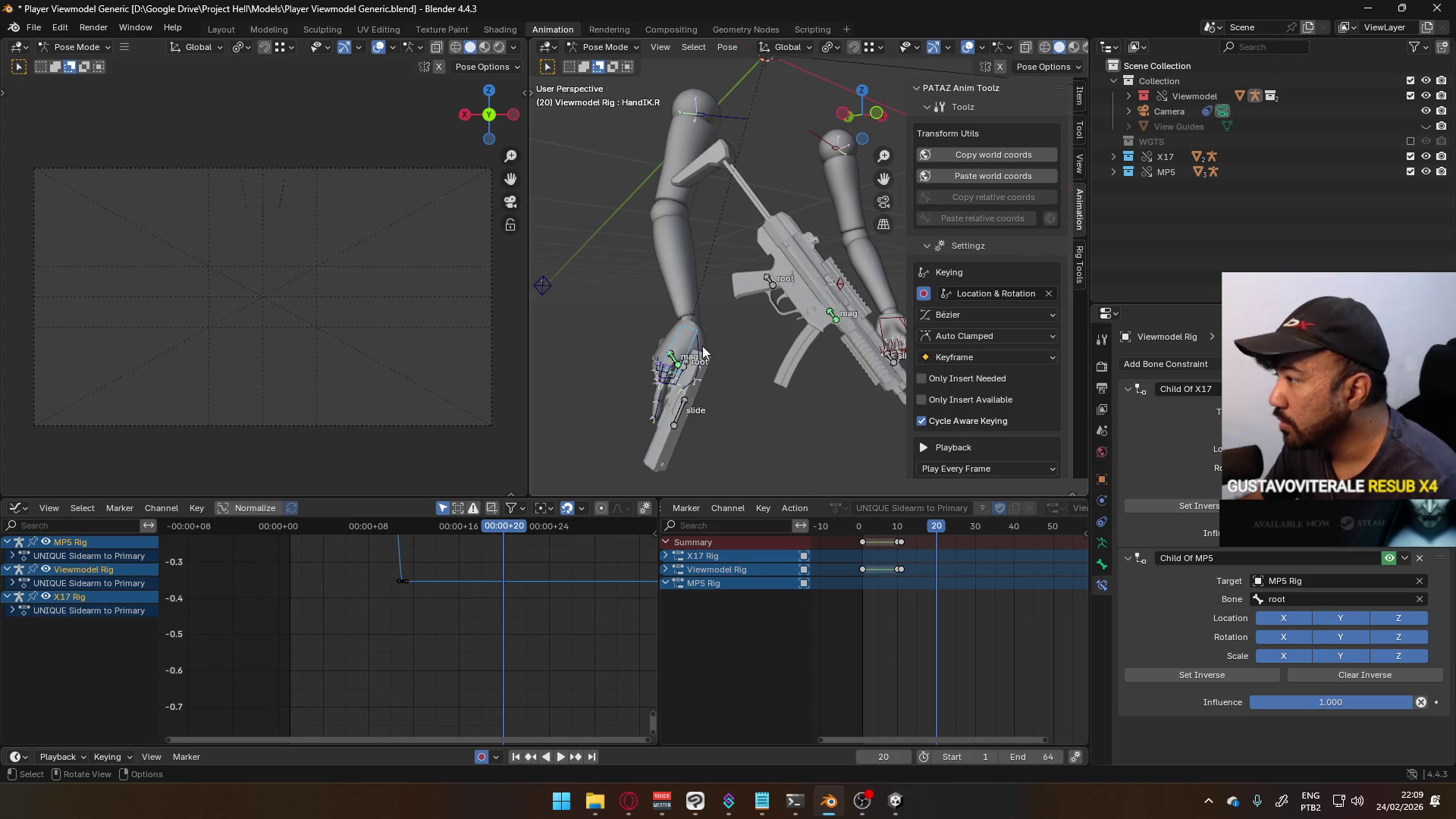
mouse_move(788, 357)
middle_down()
mouse_move(749, 370)
mouse_move(763, 371)
middle_up()
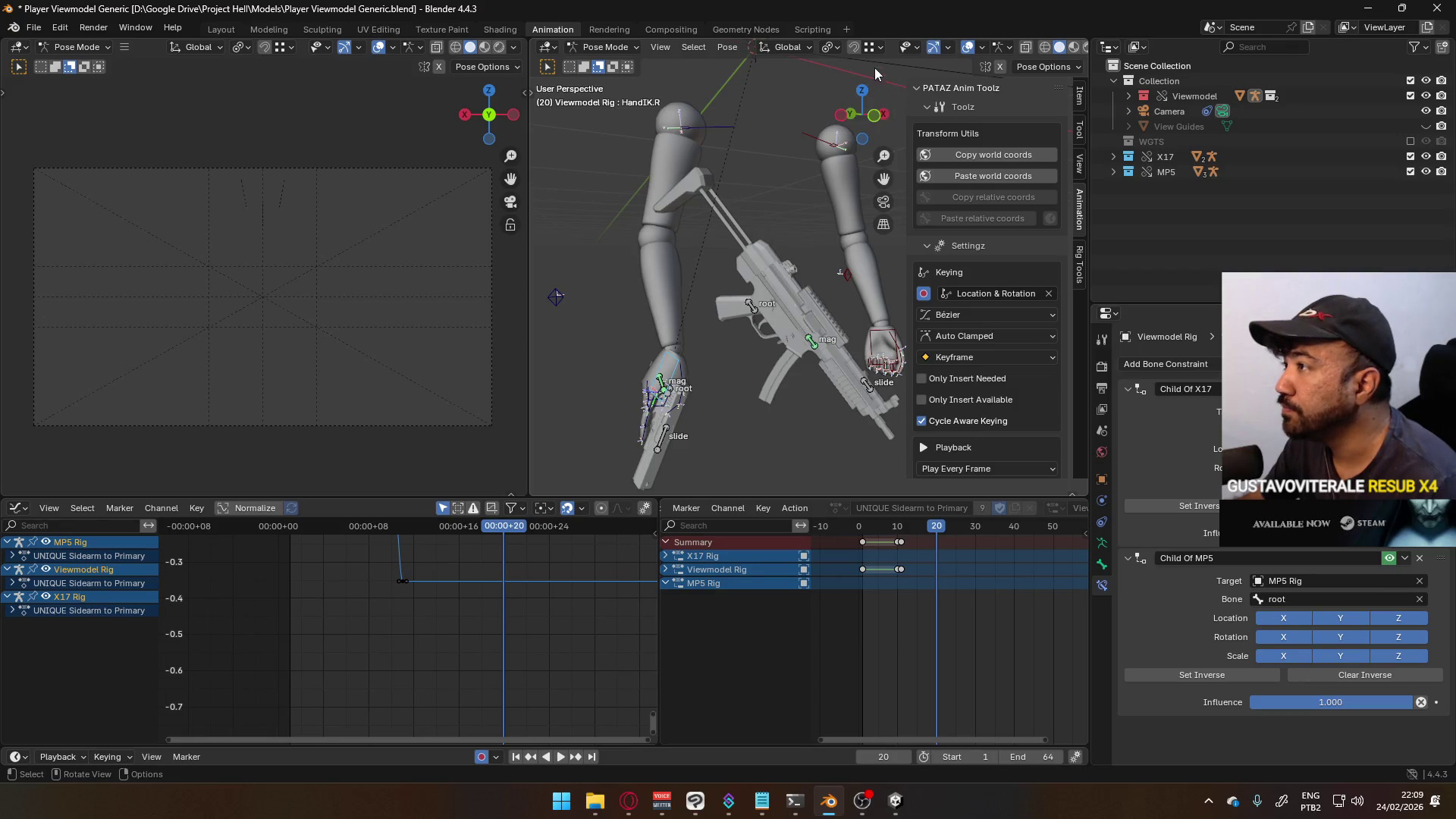
click(853, 51)
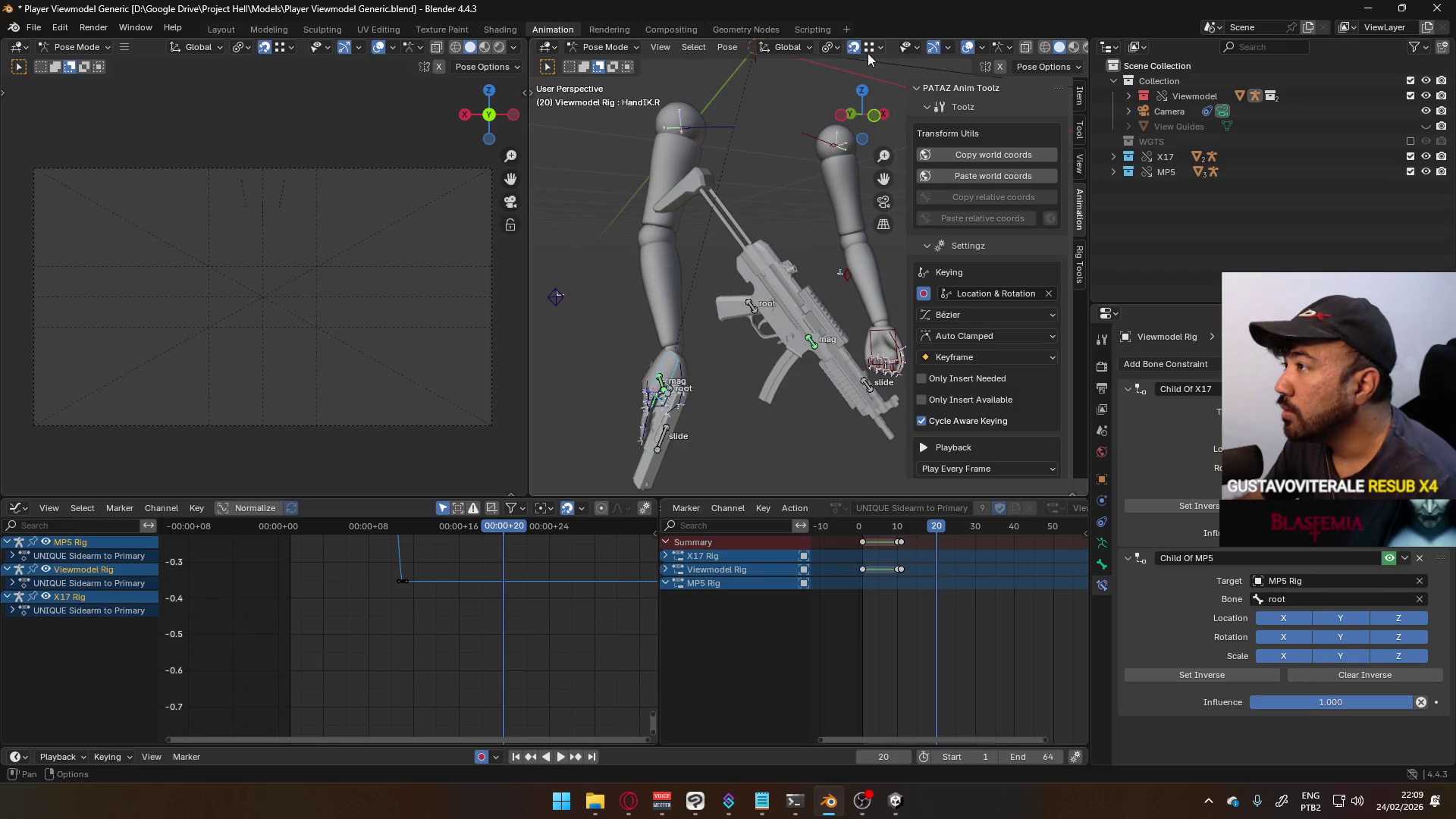
click(868, 53)
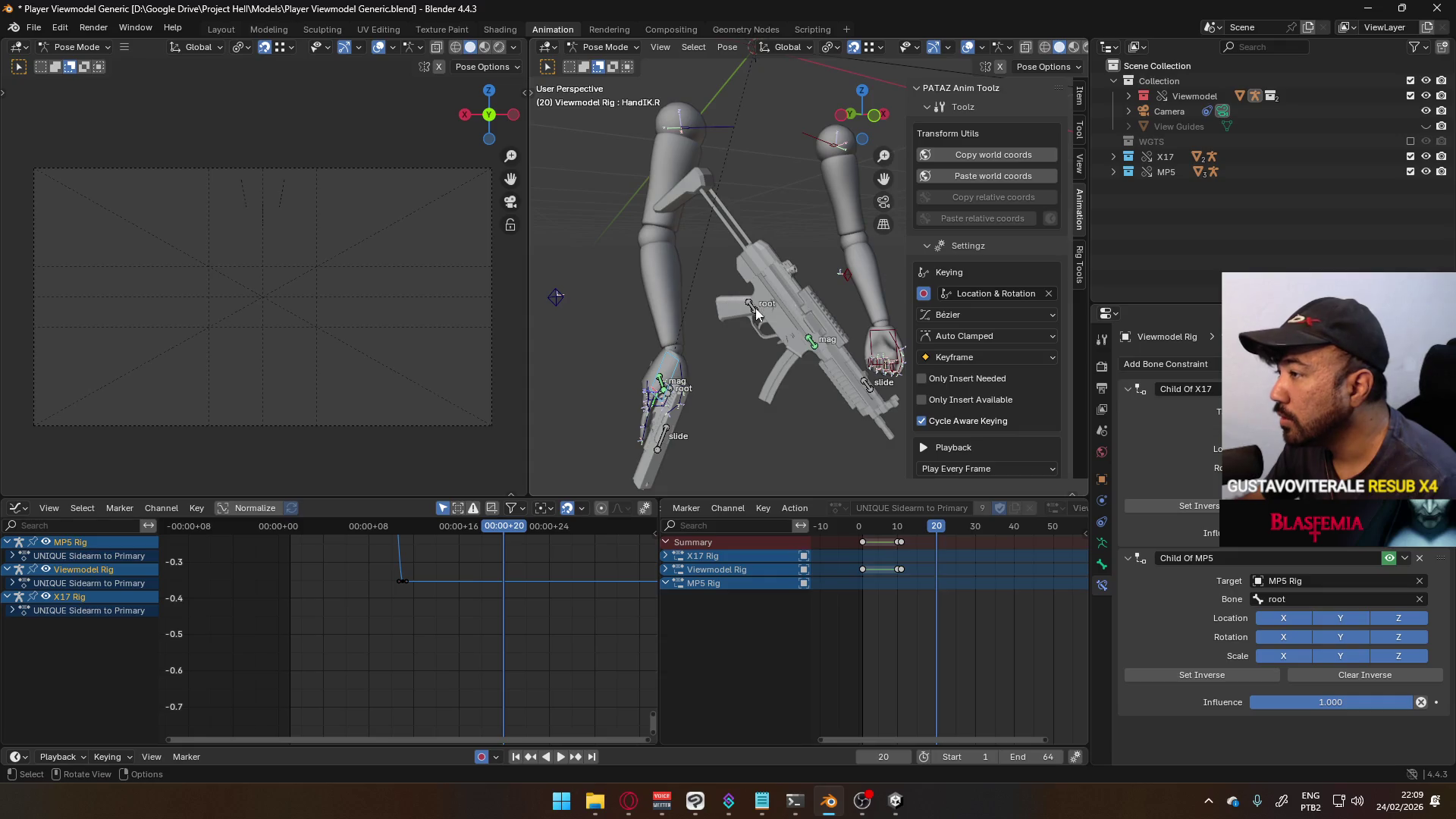
- Move the right hand onto the MP5 grip at frame 20 and check the placement
key(g)
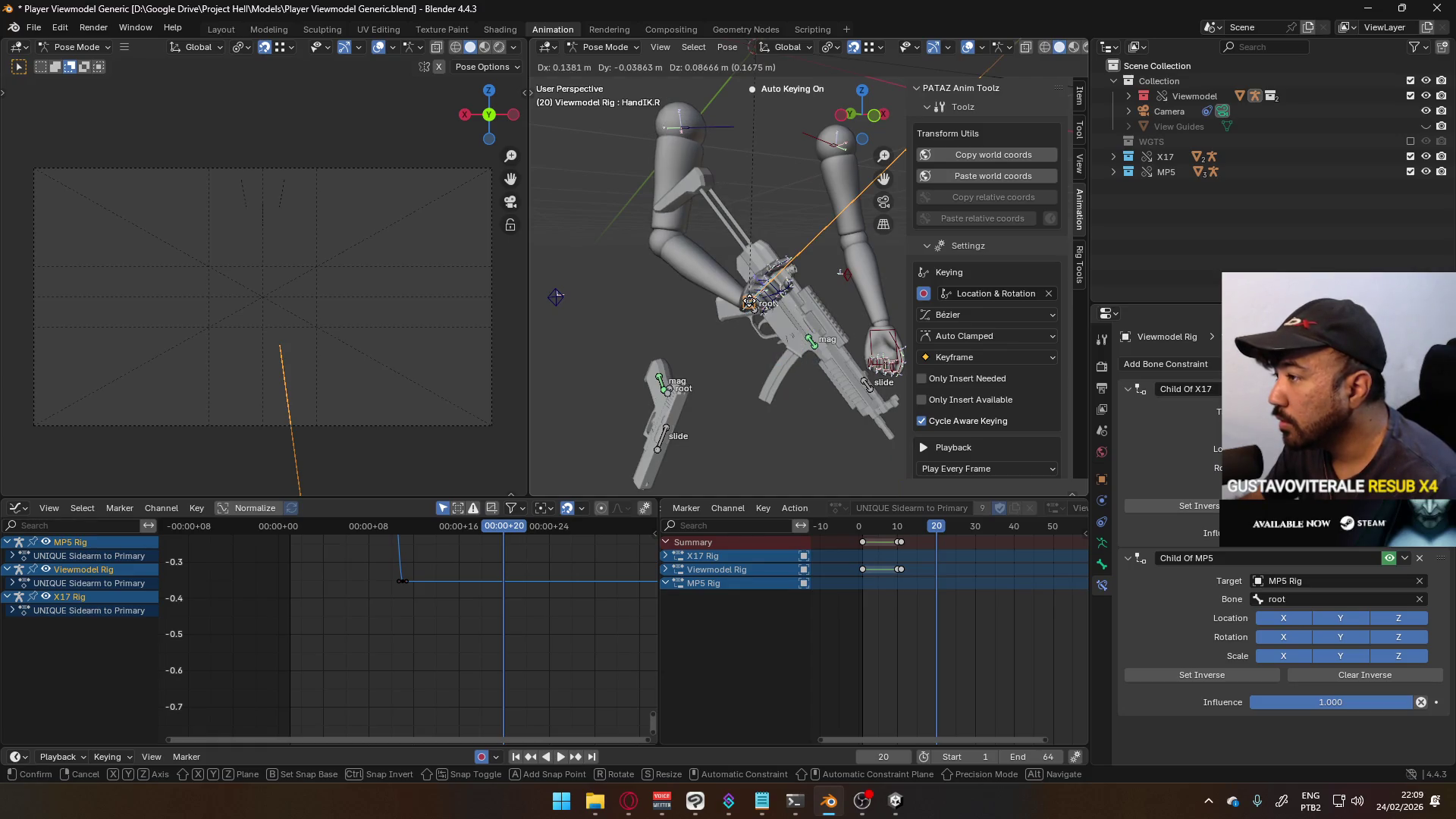
click(903, 152)
mouse_move(902, 152)
middle_down()
mouse_move(711, 232)
mouse_move(821, 307)
mouse_move(789, 341)
mouse_move(839, 412)
middle_up()
click(789, 341)
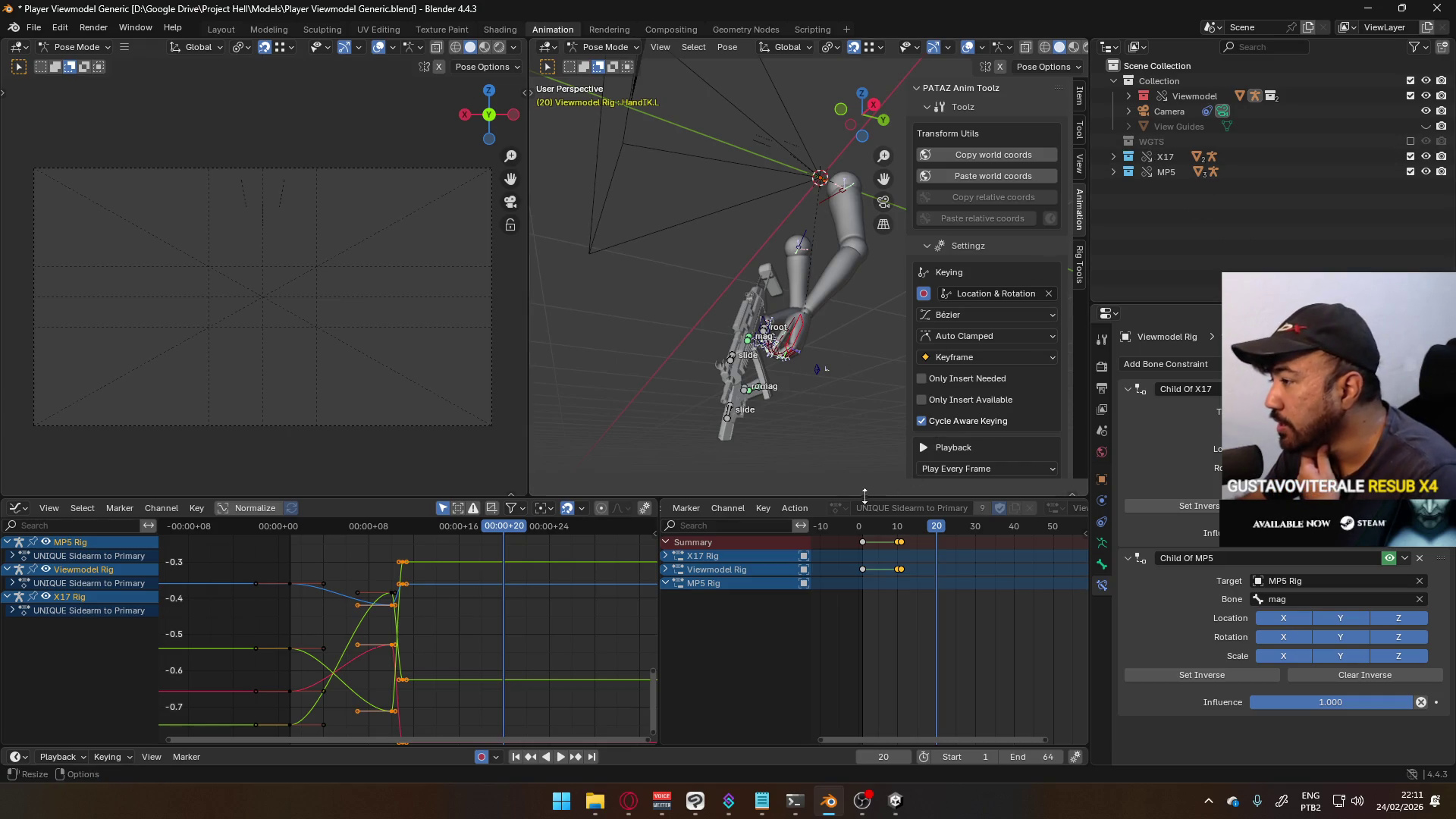
- Hide the UNIQUE Sidearm to Primary layer and make POSE Hipfire Primary the active layer
scroll(1023, 288, down, 5)
scroll(1022, 293, down, 7)
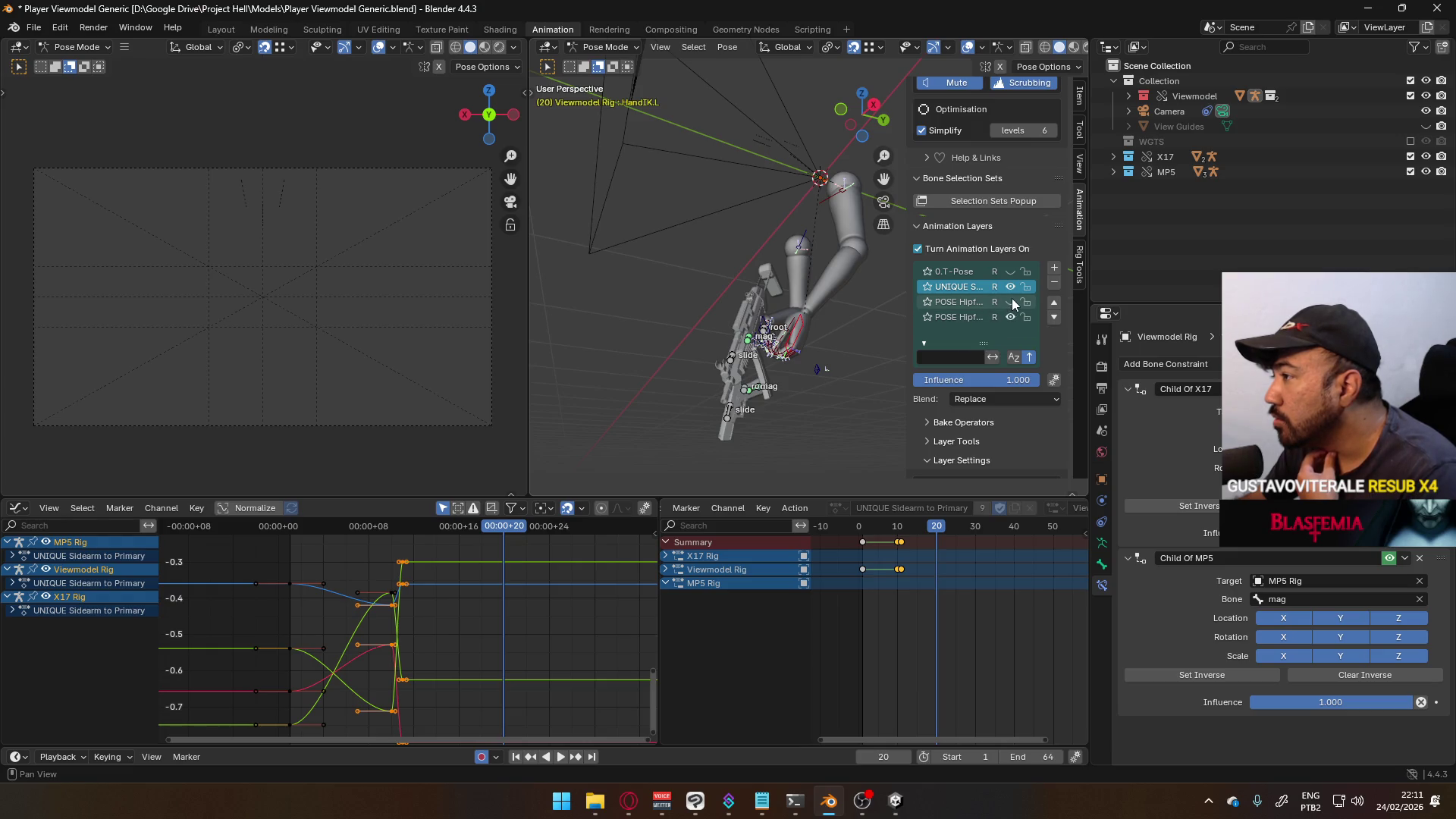
click(1011, 287)
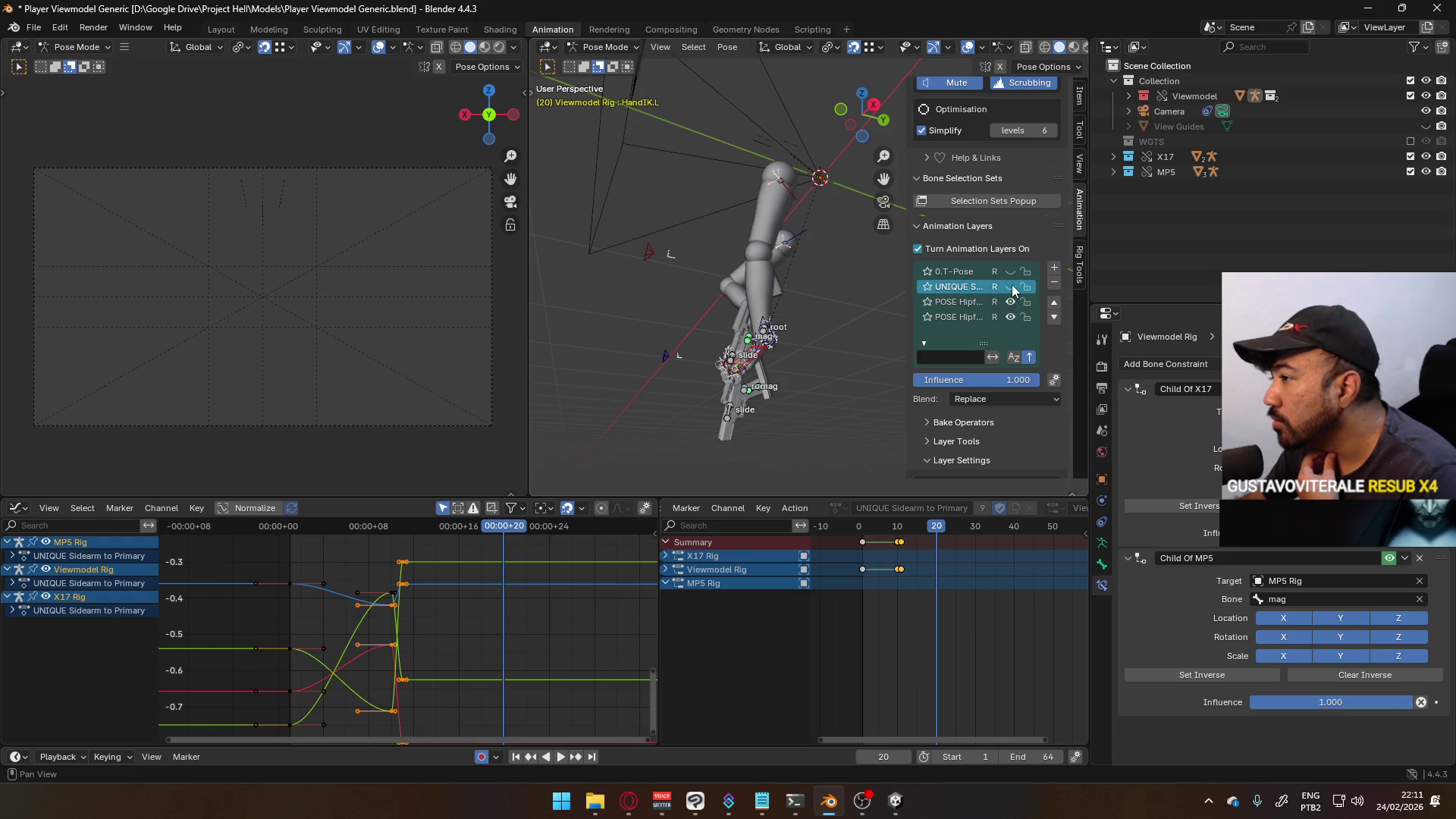
click(1011, 287)
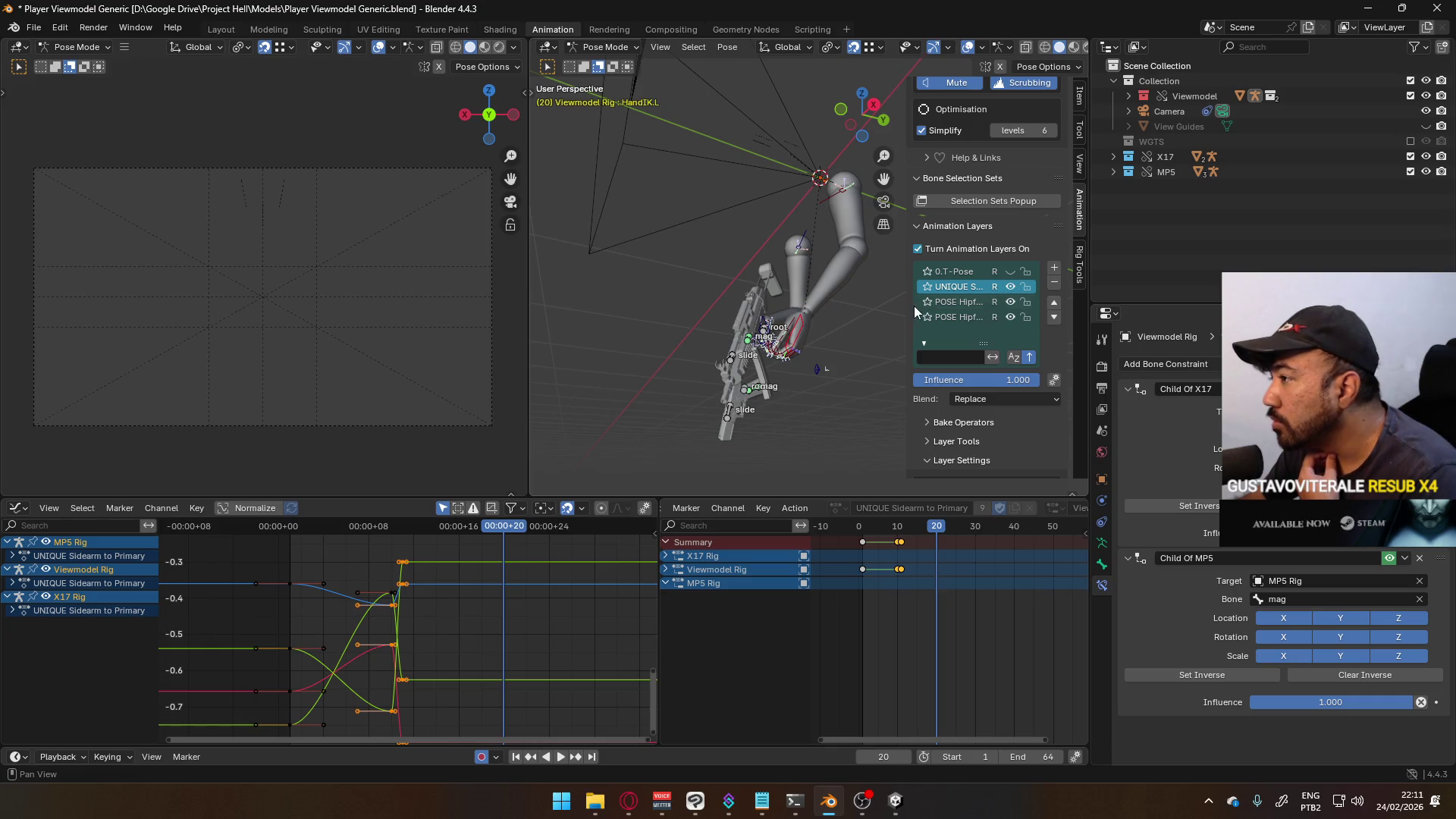
drag(911, 303, 857, 304)
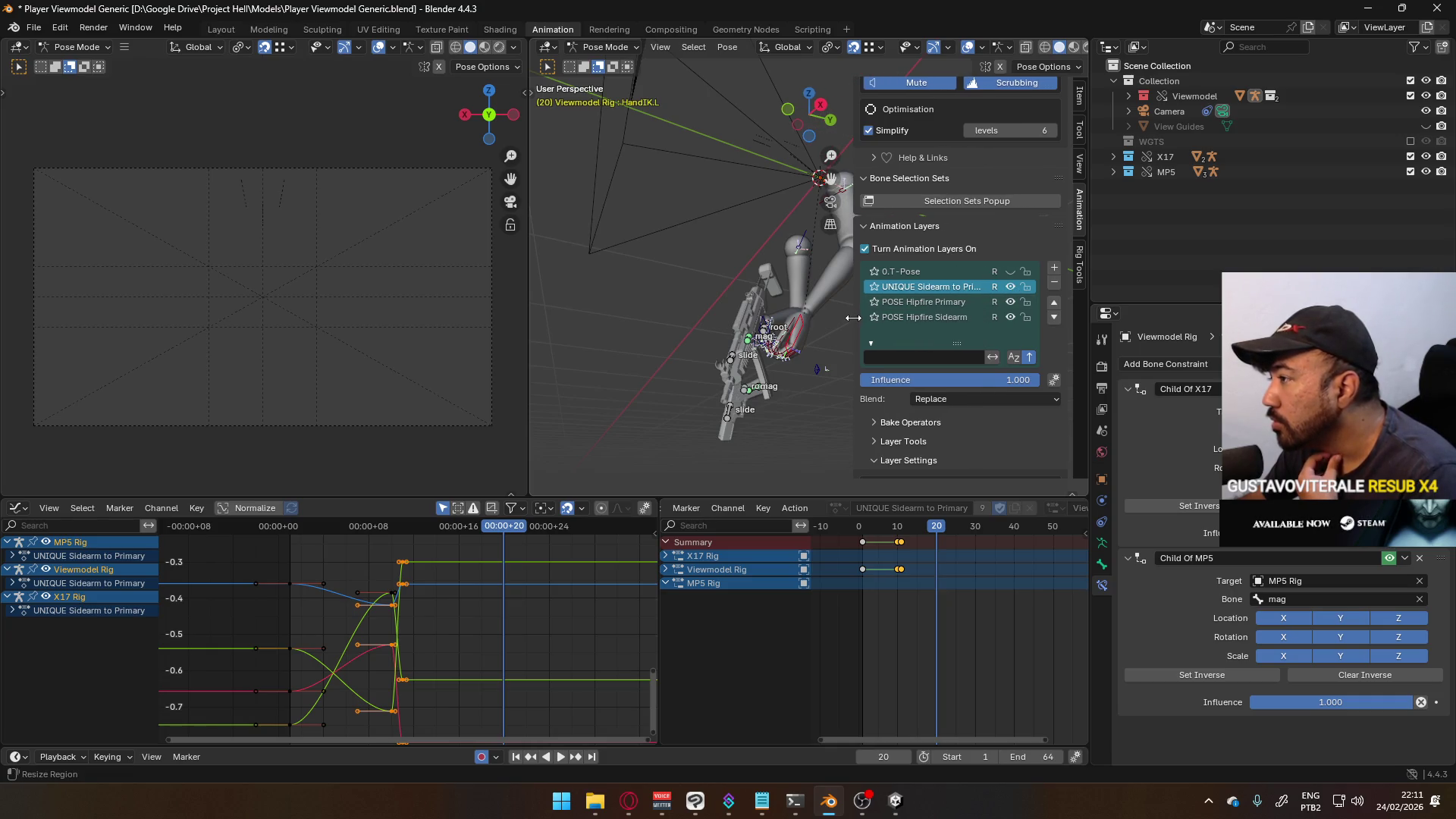
click(1009, 286)
click(947, 302)
- Circle-select the left thumb and finger bones
mouse_move(838, 315)
middle_down()
mouse_move(785, 316)
mouse_move(862, 281)
mouse_move(641, 402)
middle_up()
click(708, 375)
scroll(707, 377, up, 5)
key(c)
drag(640, 402, 671, 421)
- Copy the left fingers' pose from the POSE Hipfire Primary layer
key(Escape)
right_click(672, 394)
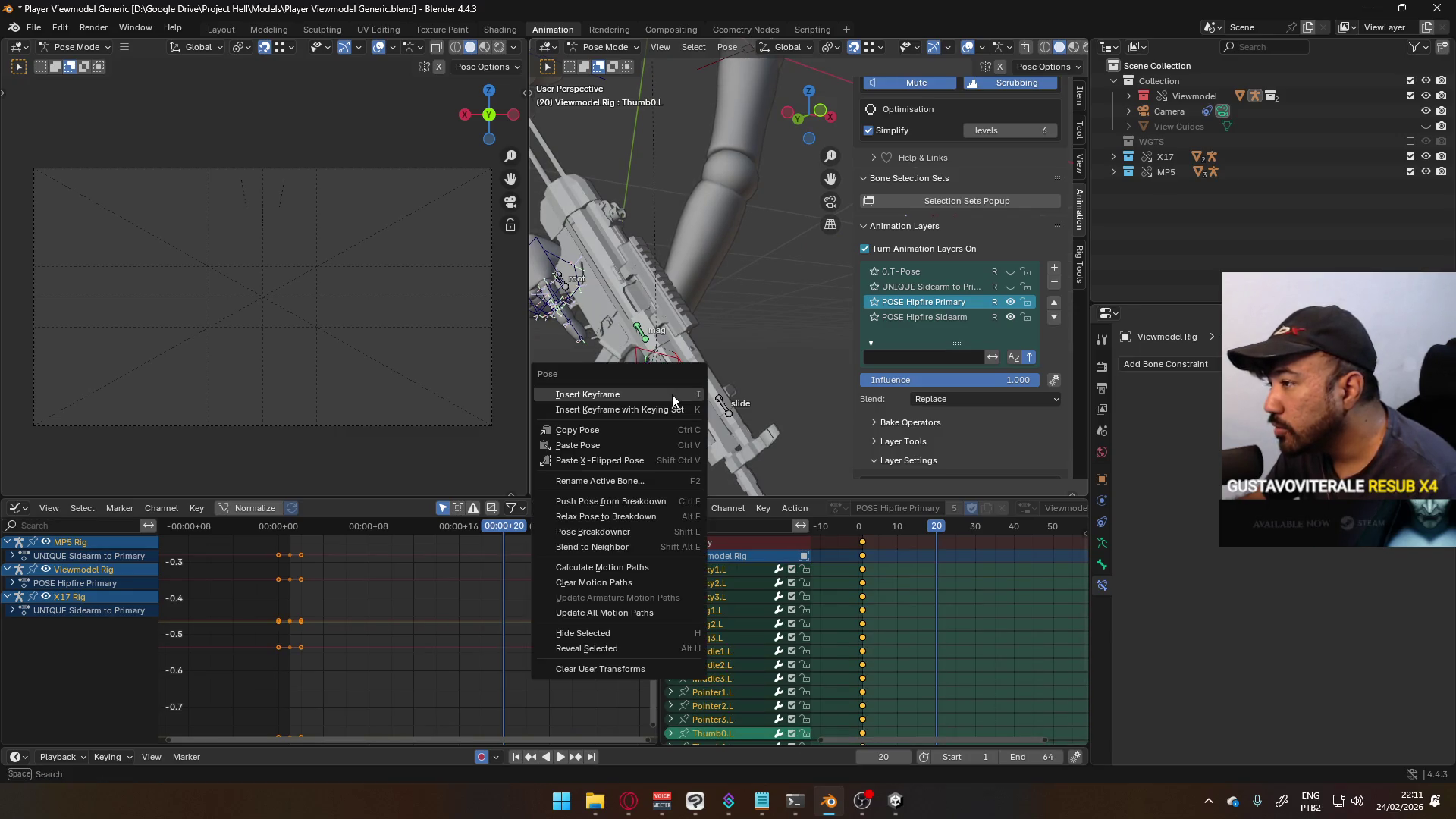
click(636, 430)
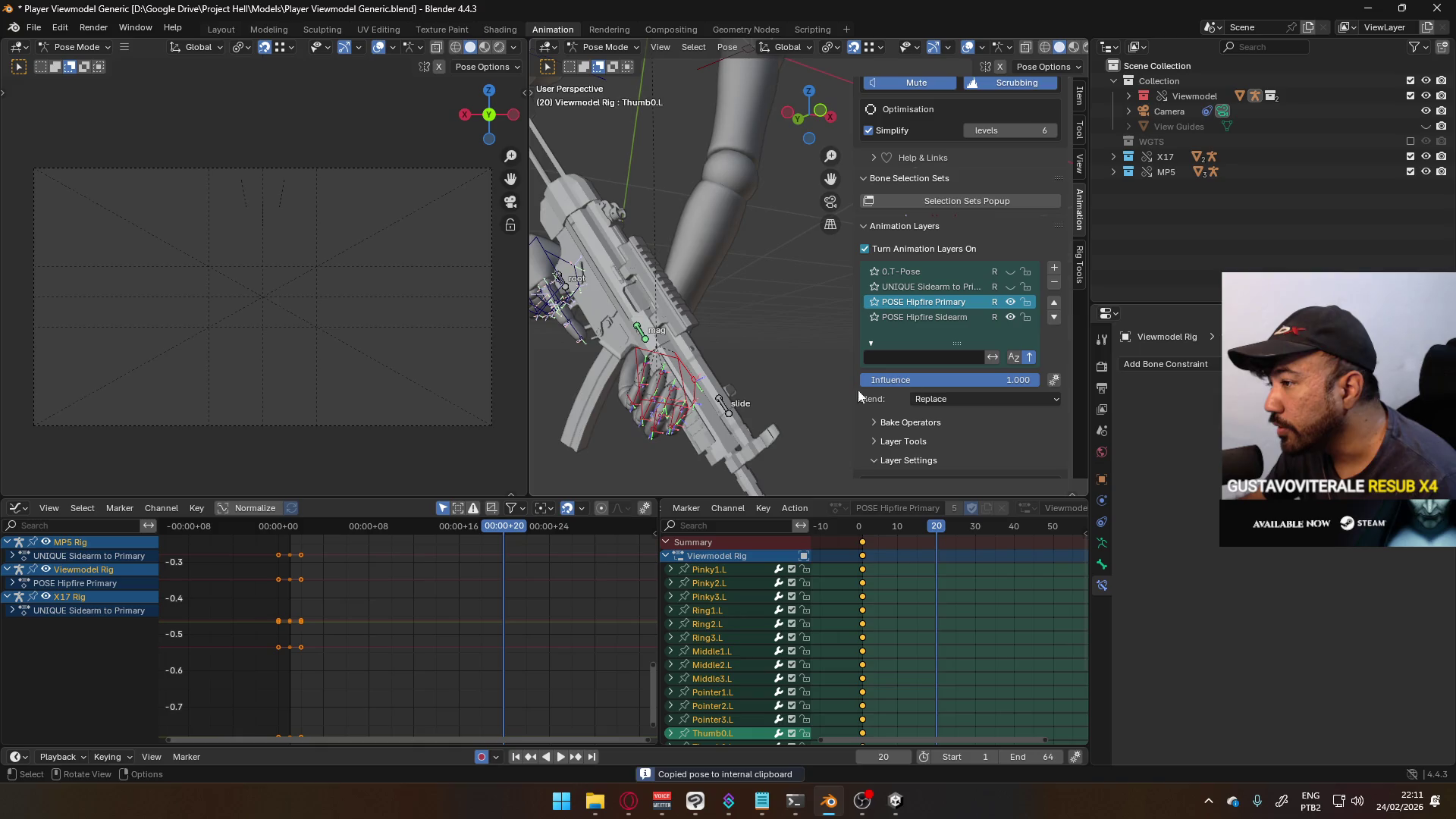
- Re-enable UNIQUE Sidearm to Primary and paste the finger pose there at frame 20
click(1010, 287)
right_click(771, 353)
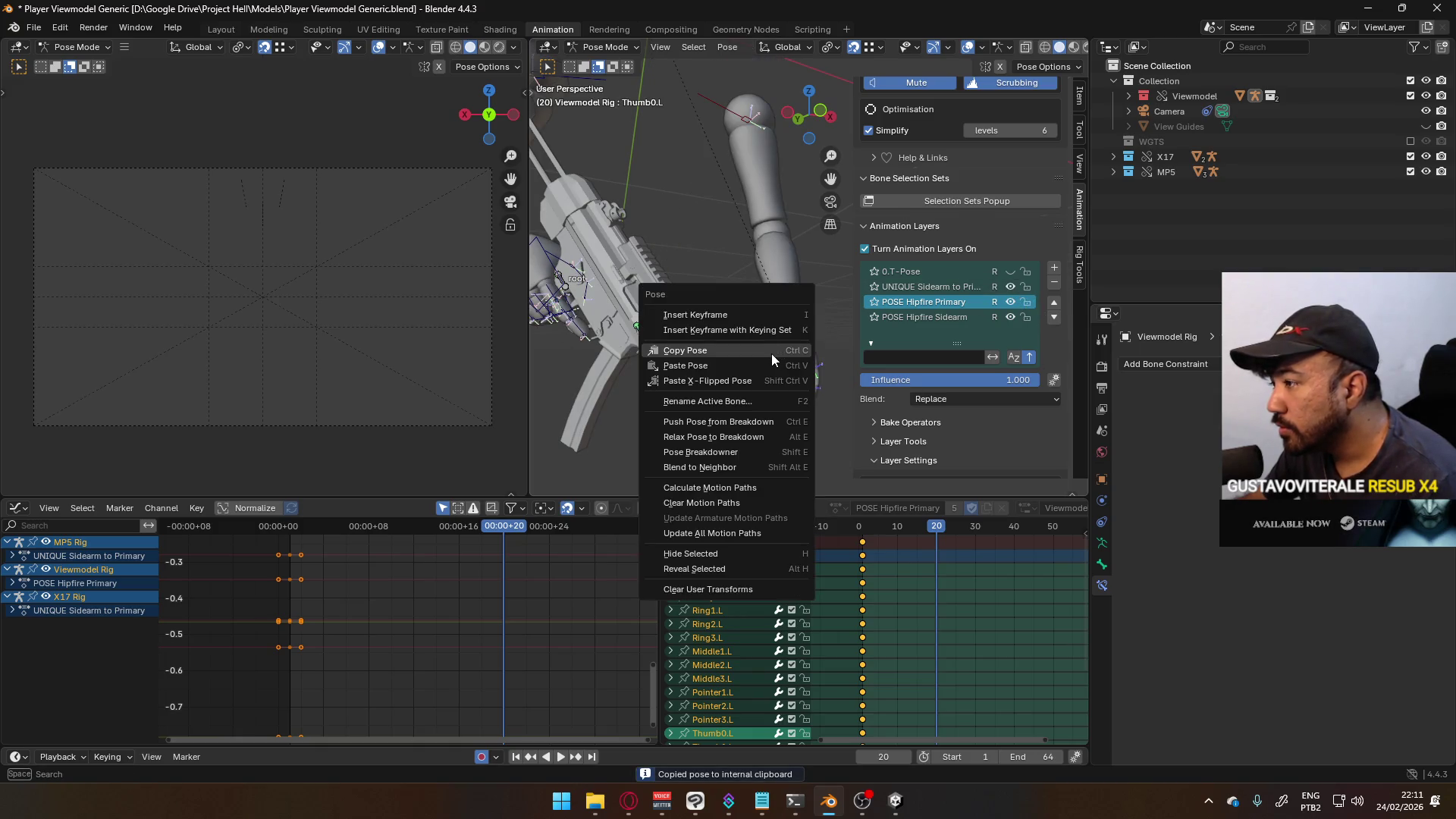
click(757, 368)
mouse_move(757, 389)
middle_down()
mouse_move(595, 380)
mouse_move(759, 350)
mouse_move(812, 377)
mouse_move(755, 330)
middle_up()
scroll(756, 330, down, 3)
click(703, 247)
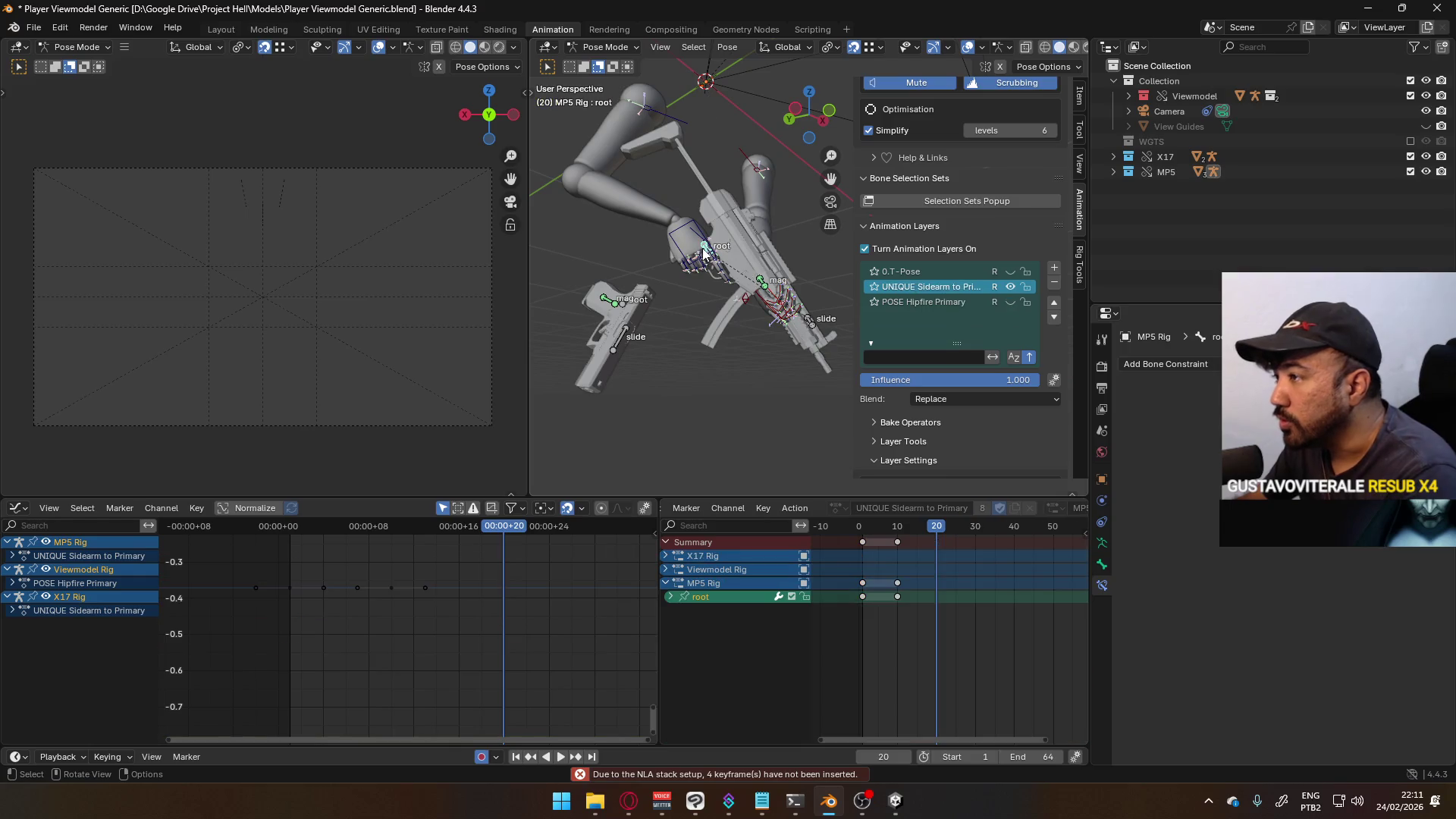
- With snapping off, trial-raise the MP5 root, play it back, then undo to keep its position
key(KP_3)
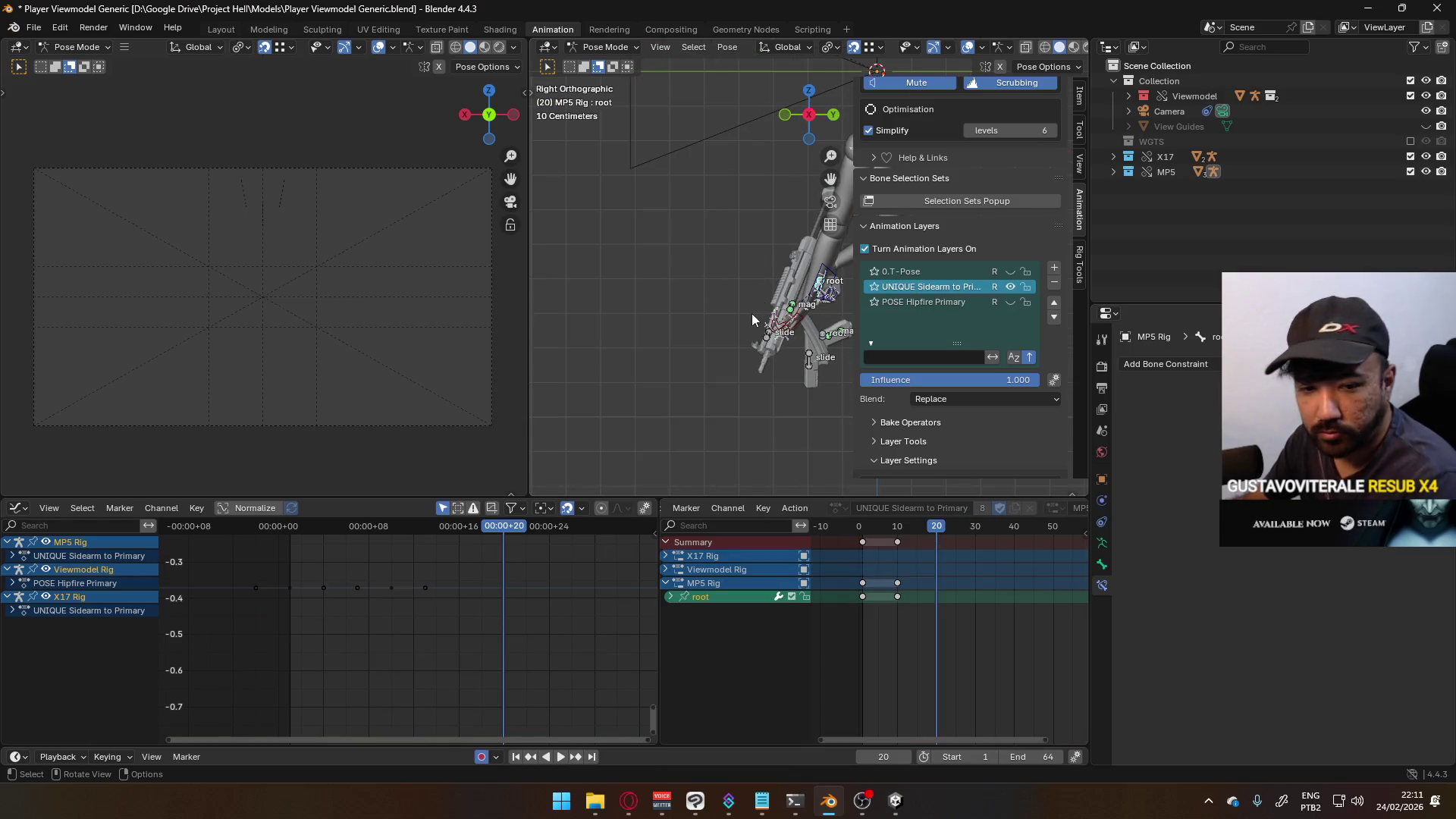
key(KP_1)
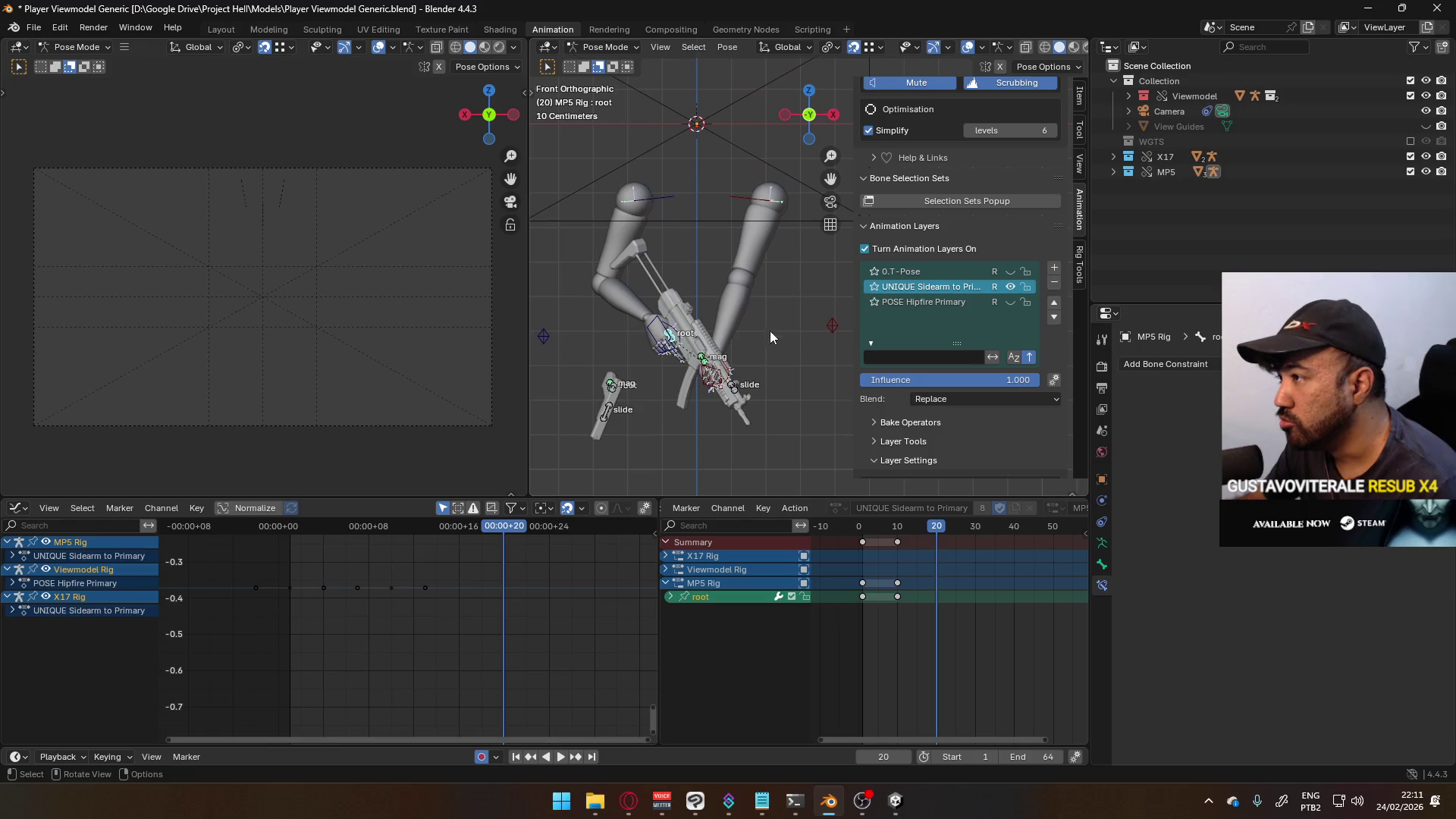
click(854, 47)
key(g)
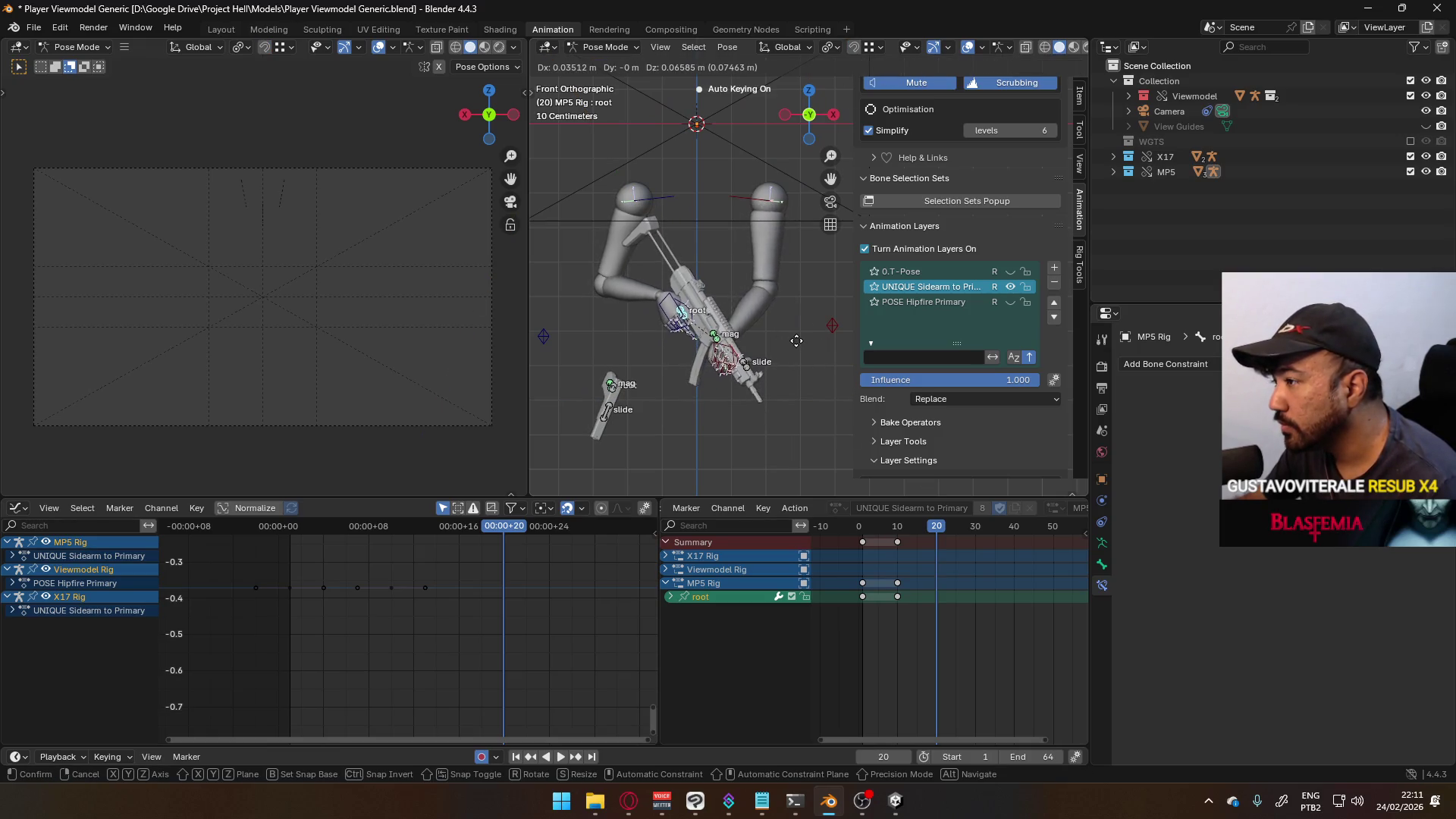
right_click(797, 348)
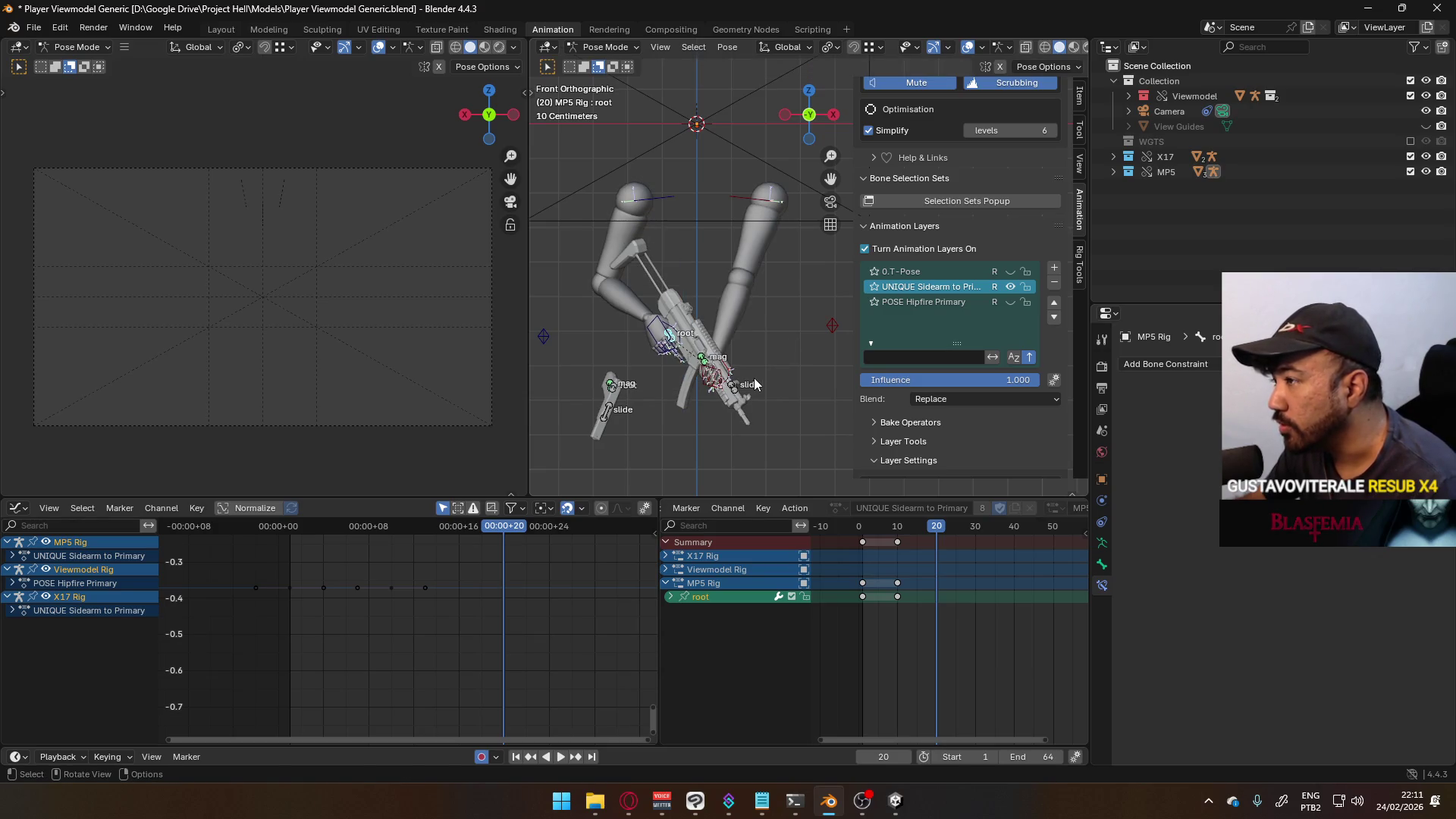
key(g)
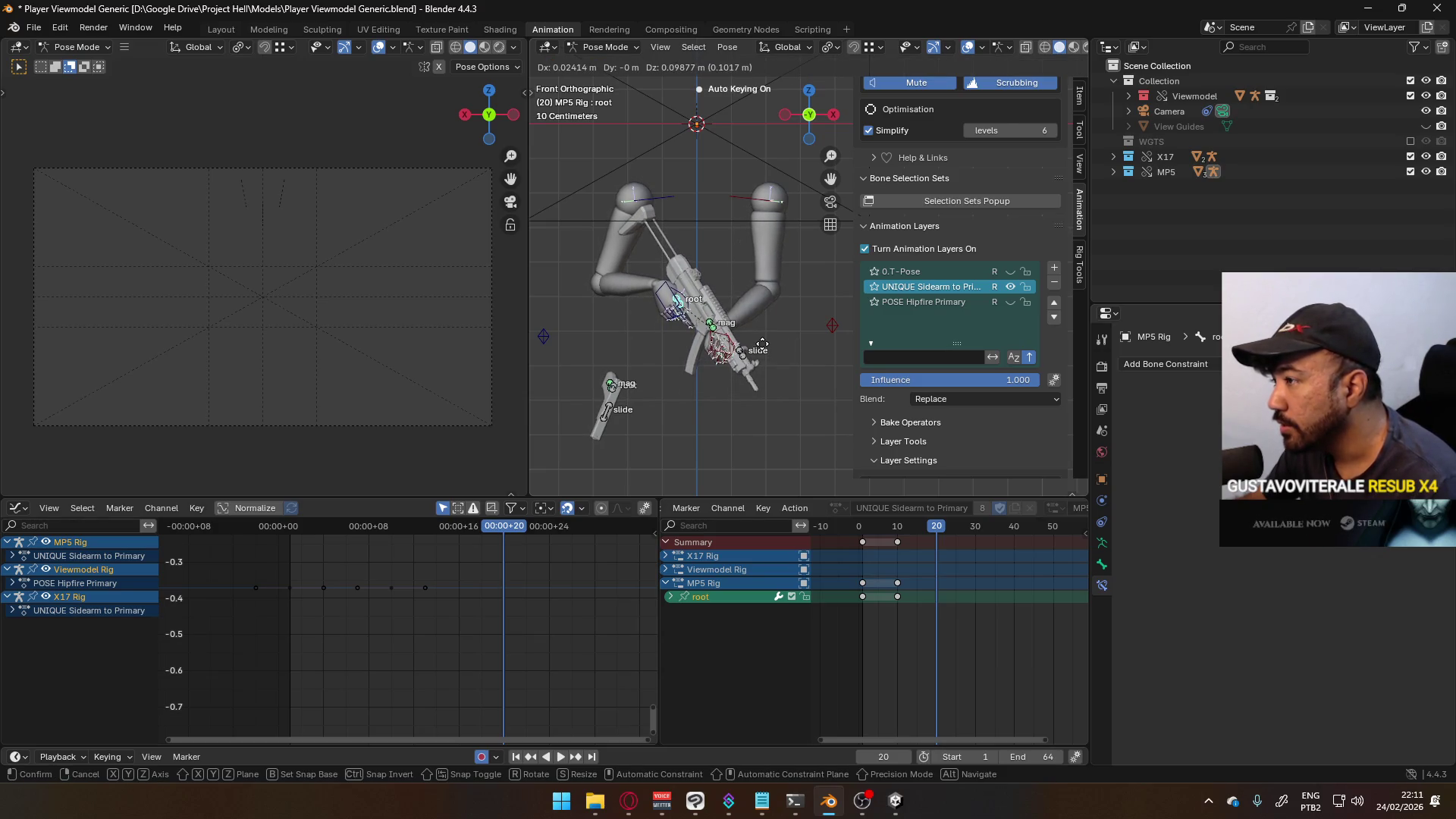
click(762, 345)
drag(927, 526, 889, 533)
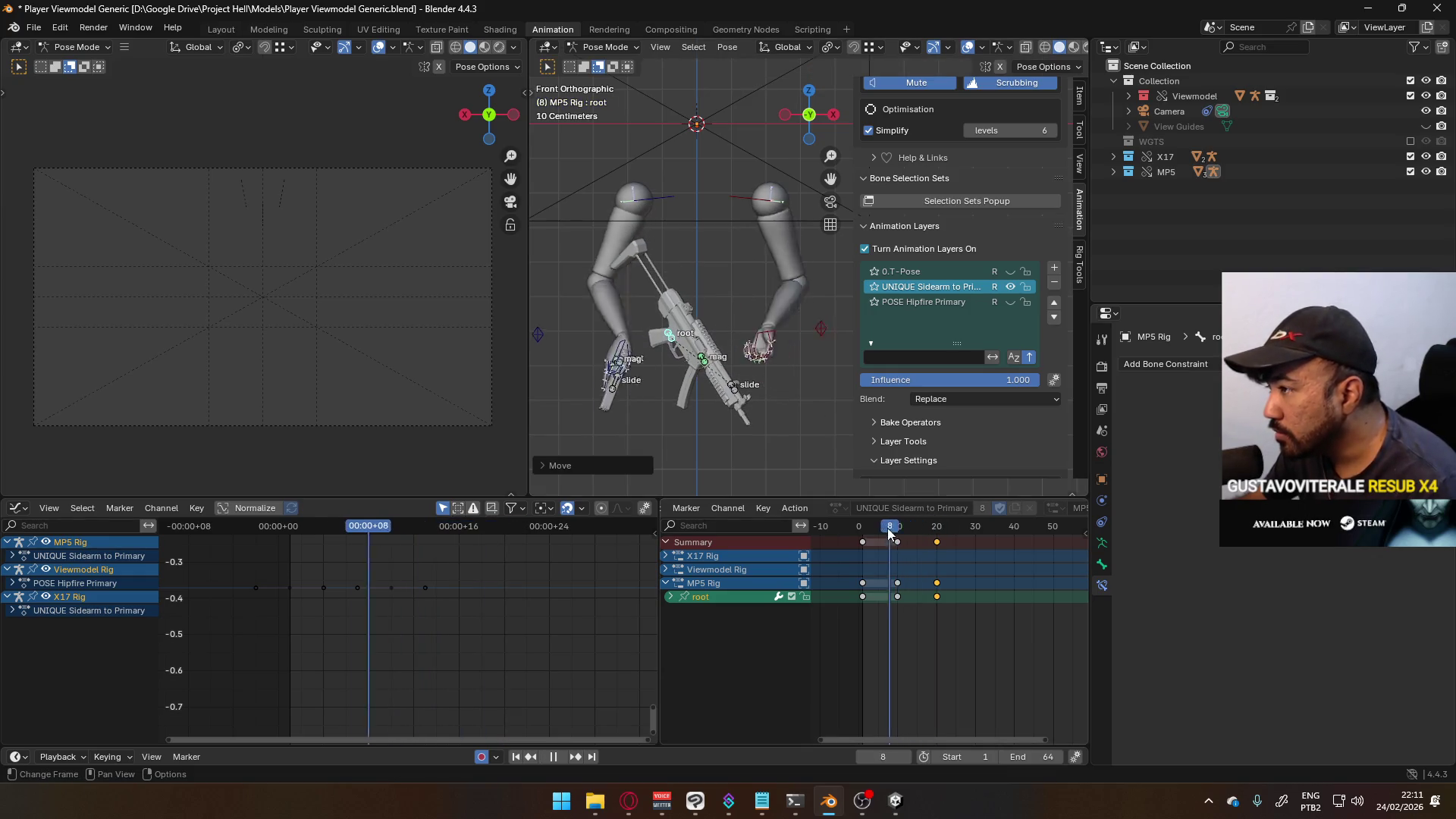
key(space)
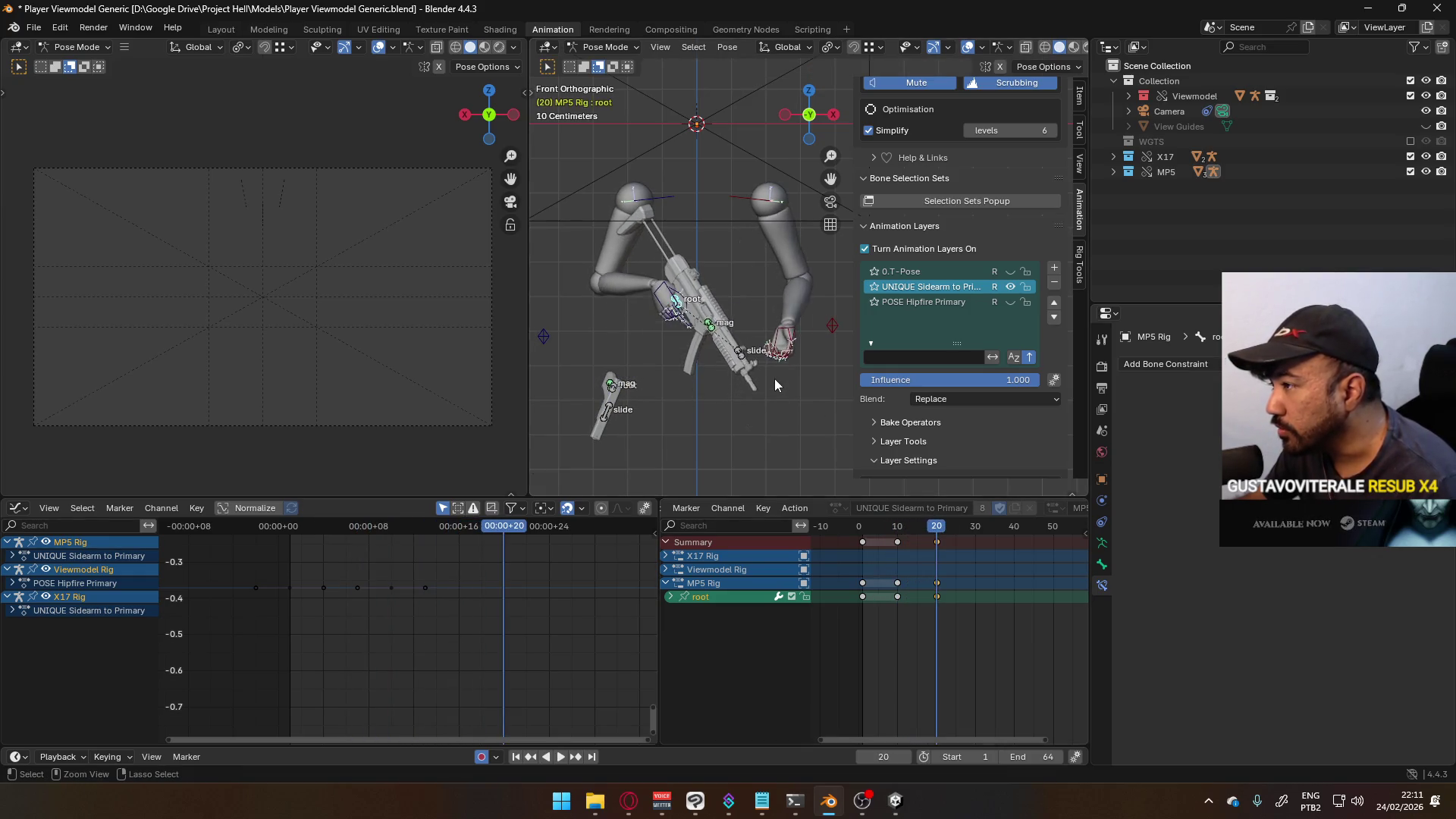
key(ctrl+z)
- Key Location & Rotation on the hand bones around the grip at frame 20
scroll(744, 366, up, 4)
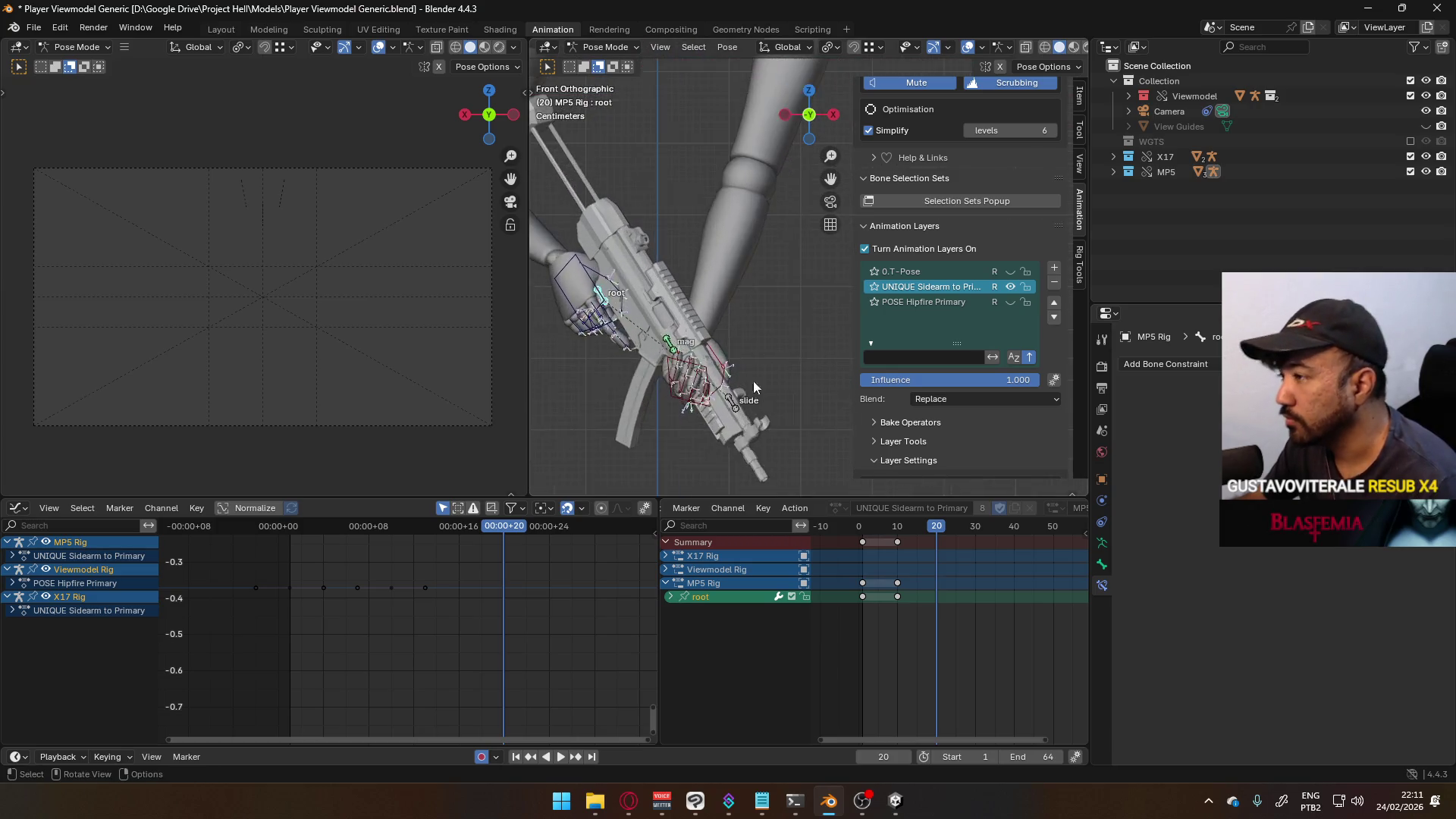
scroll(753, 385, up, 1)
key(c)
drag(647, 397, 677, 404)
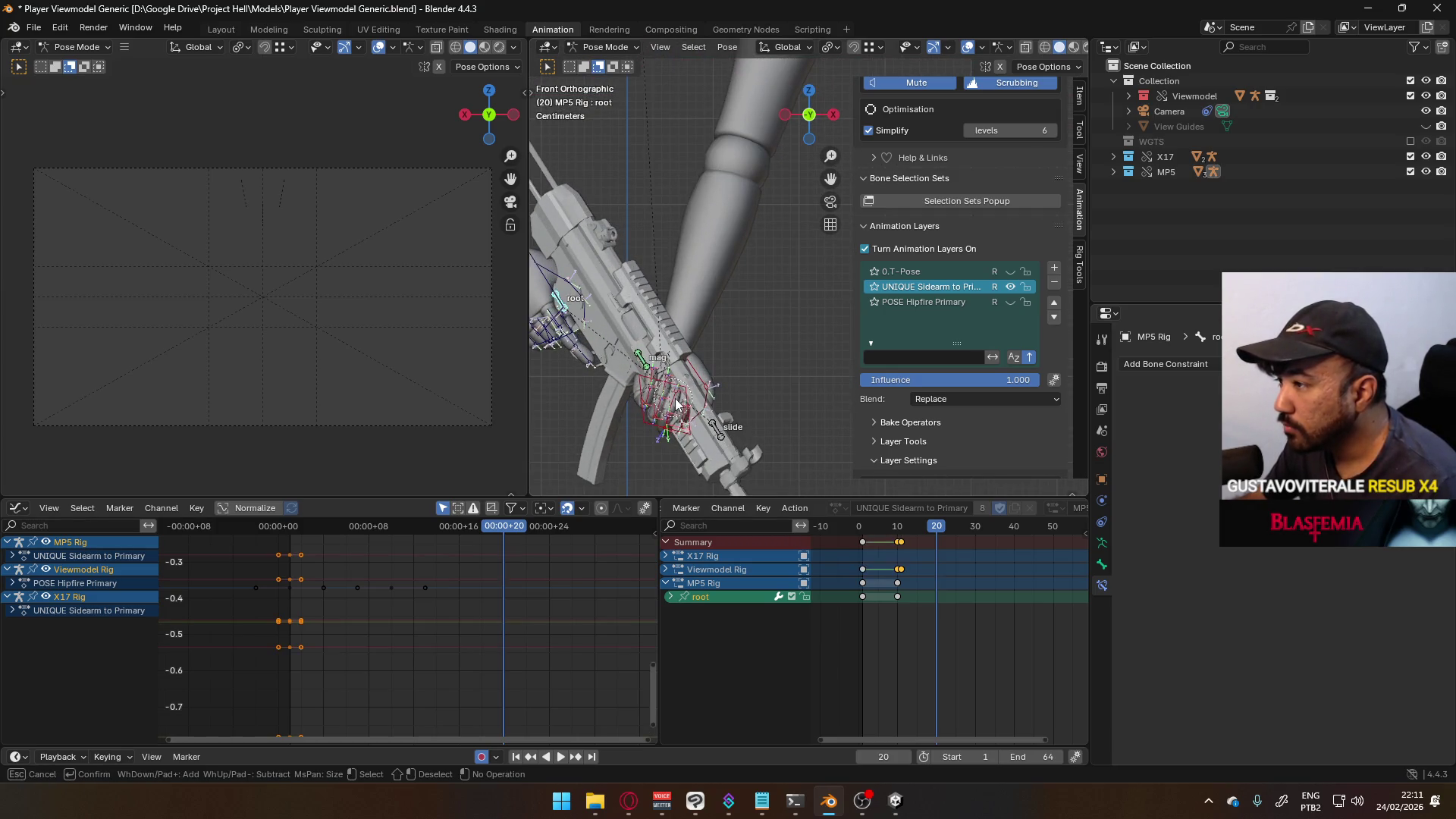
right_click(700, 389)
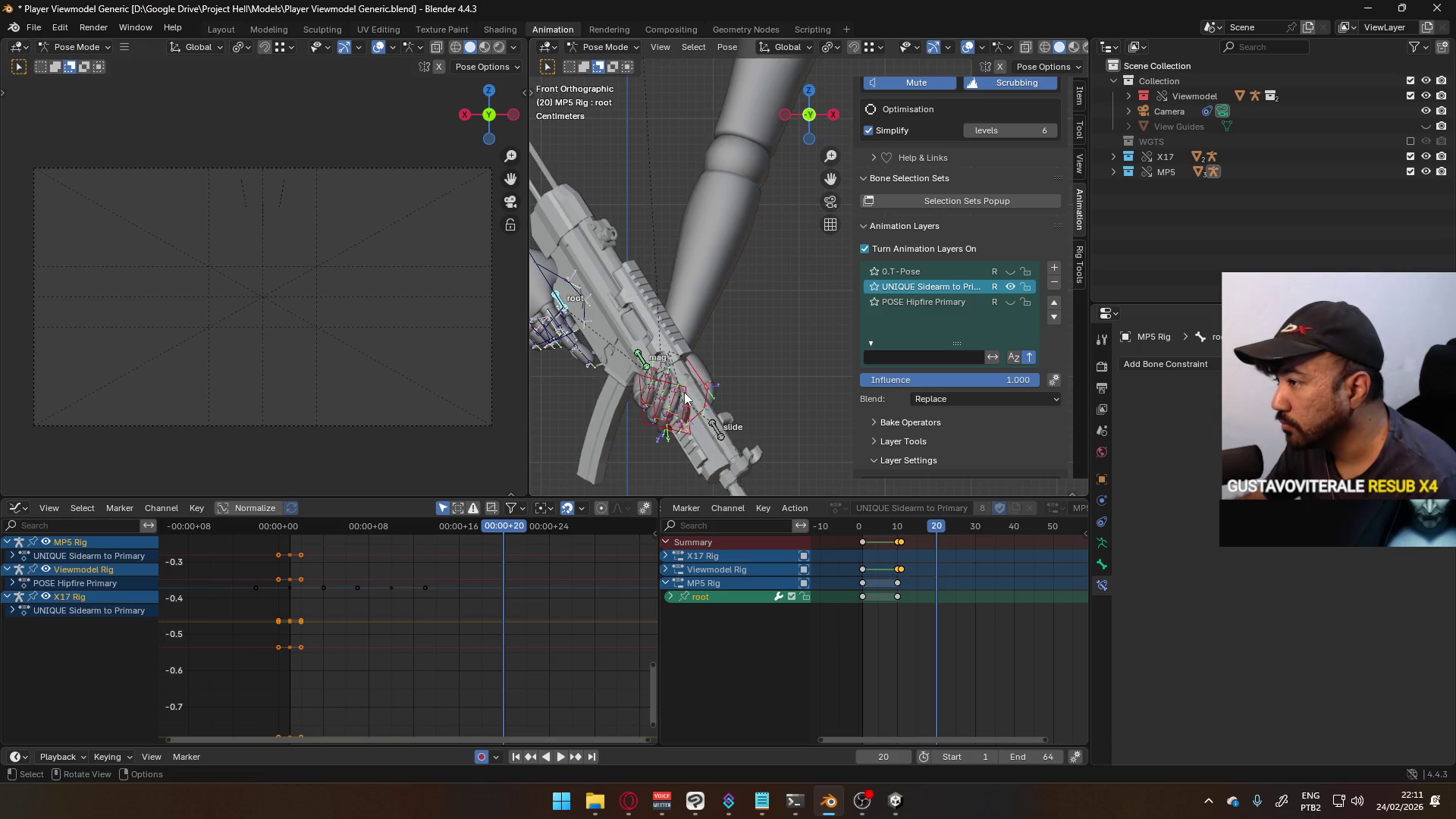
key(k)
click(676, 343)
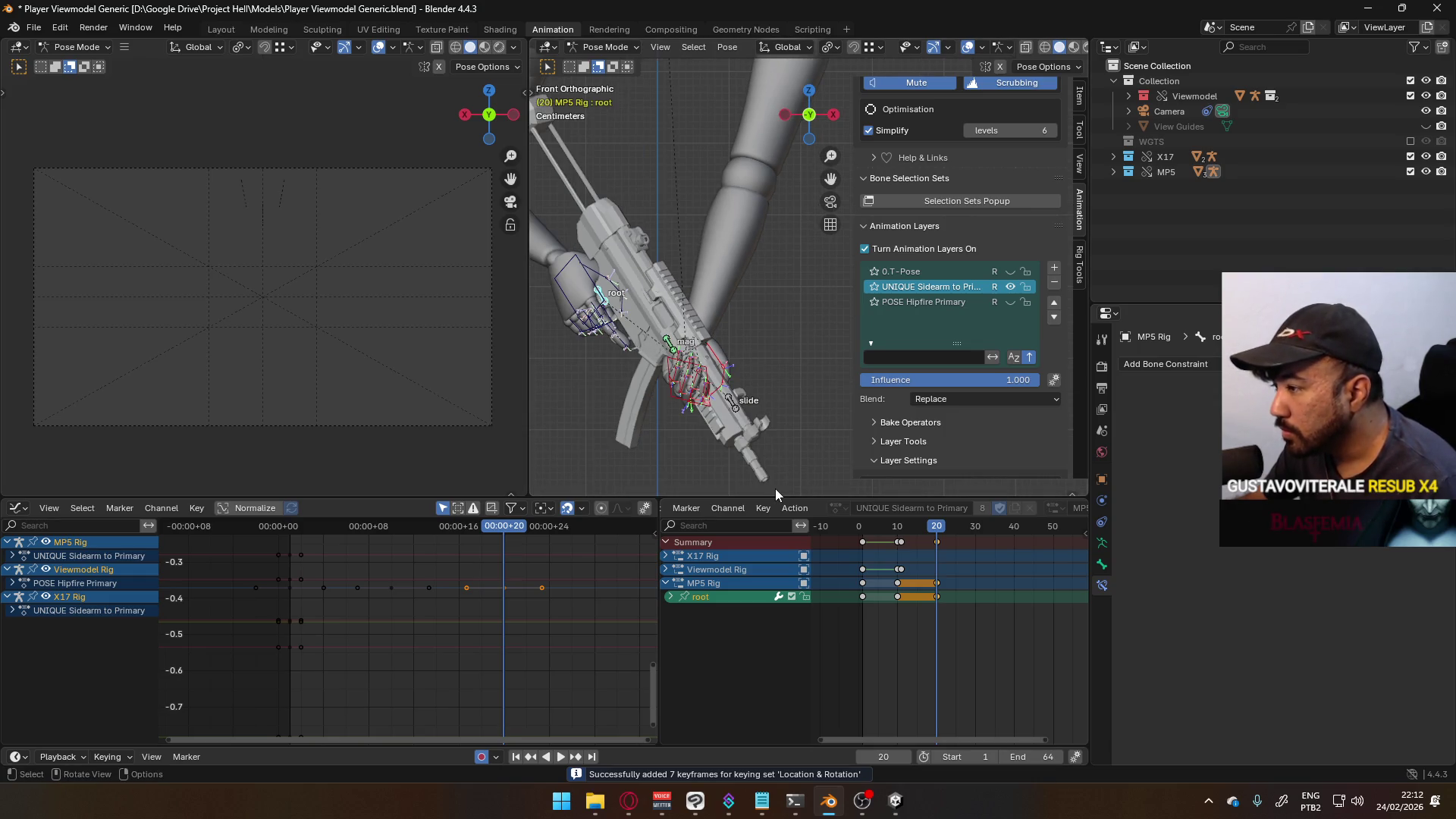
click(610, 306)
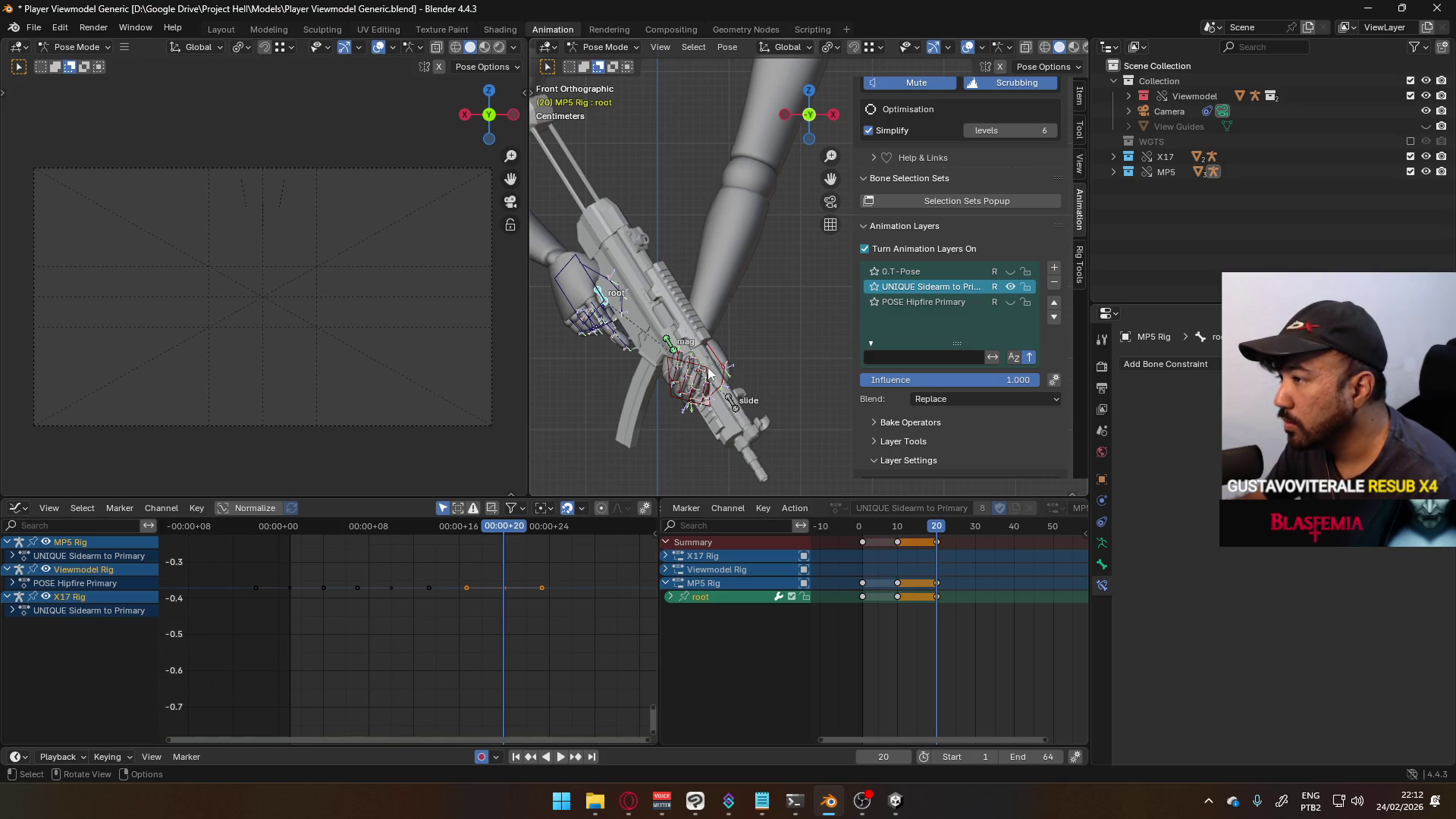
- Play and scrub the hand motion through to frame 20
key(space)
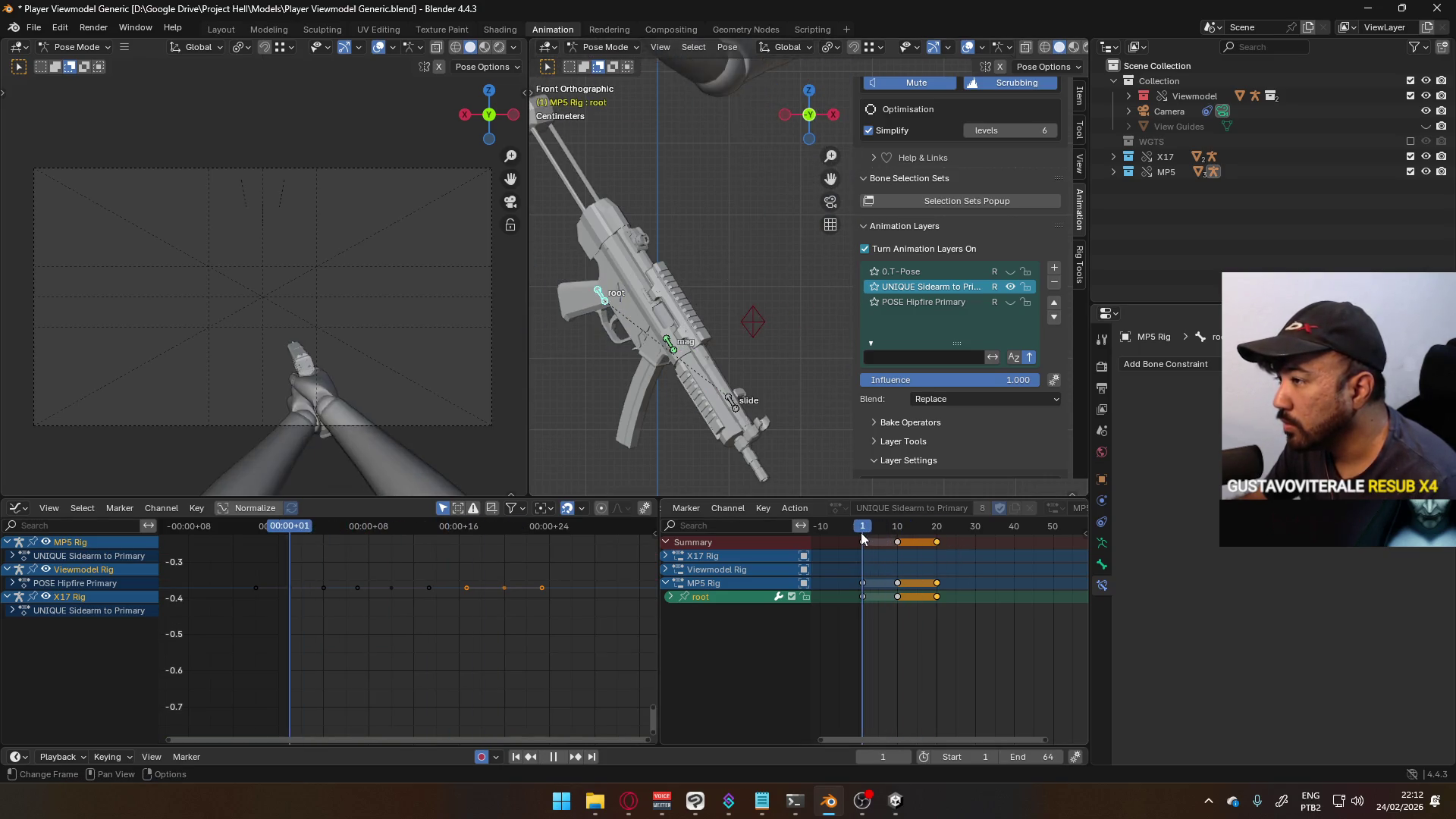
drag(881, 538, 935, 539)
key(space)
- Reselect the hand bones, check frame 10, return to frame 20, and bring up the Pose menu
click(843, 353)
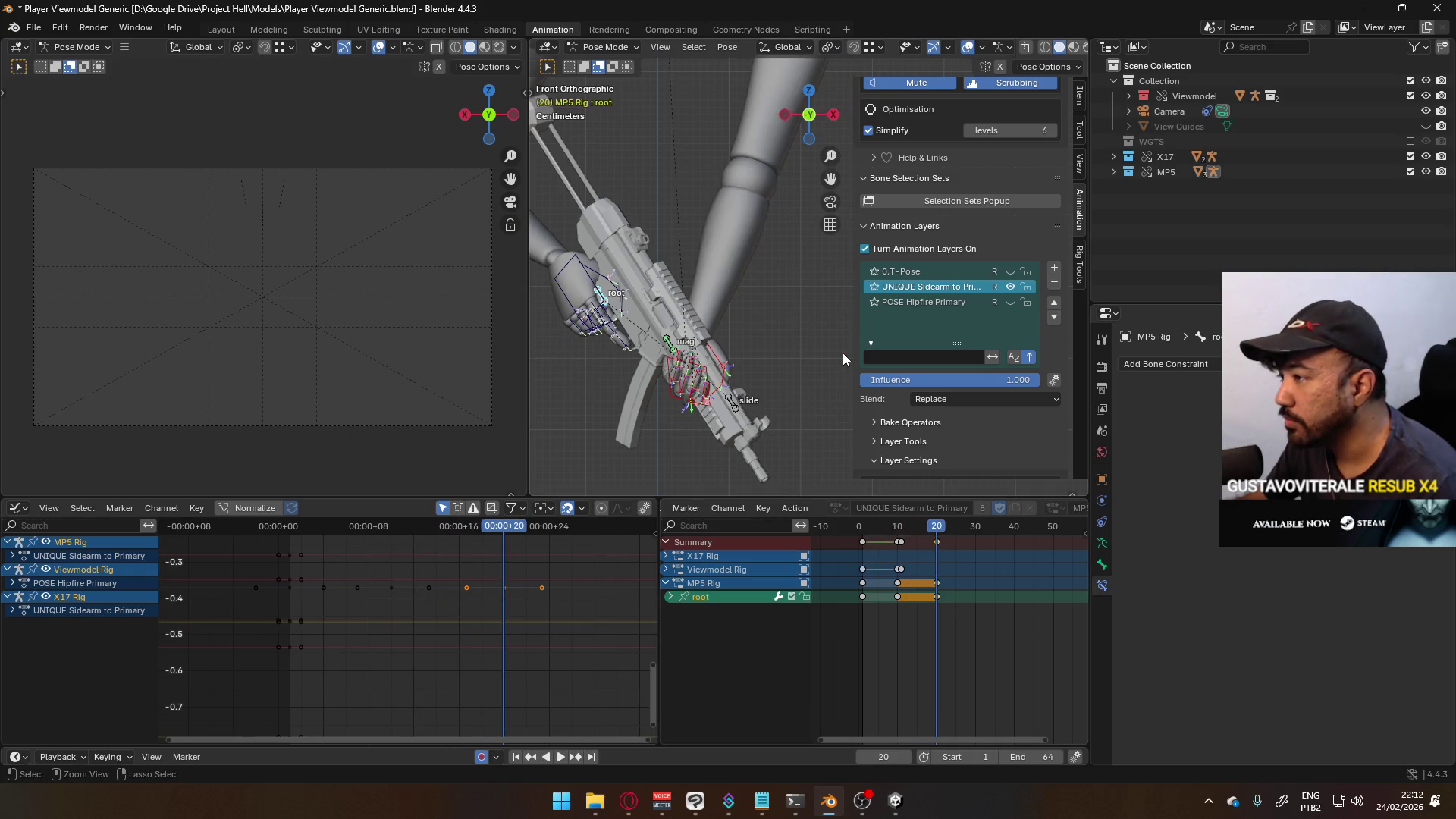
click(898, 532)
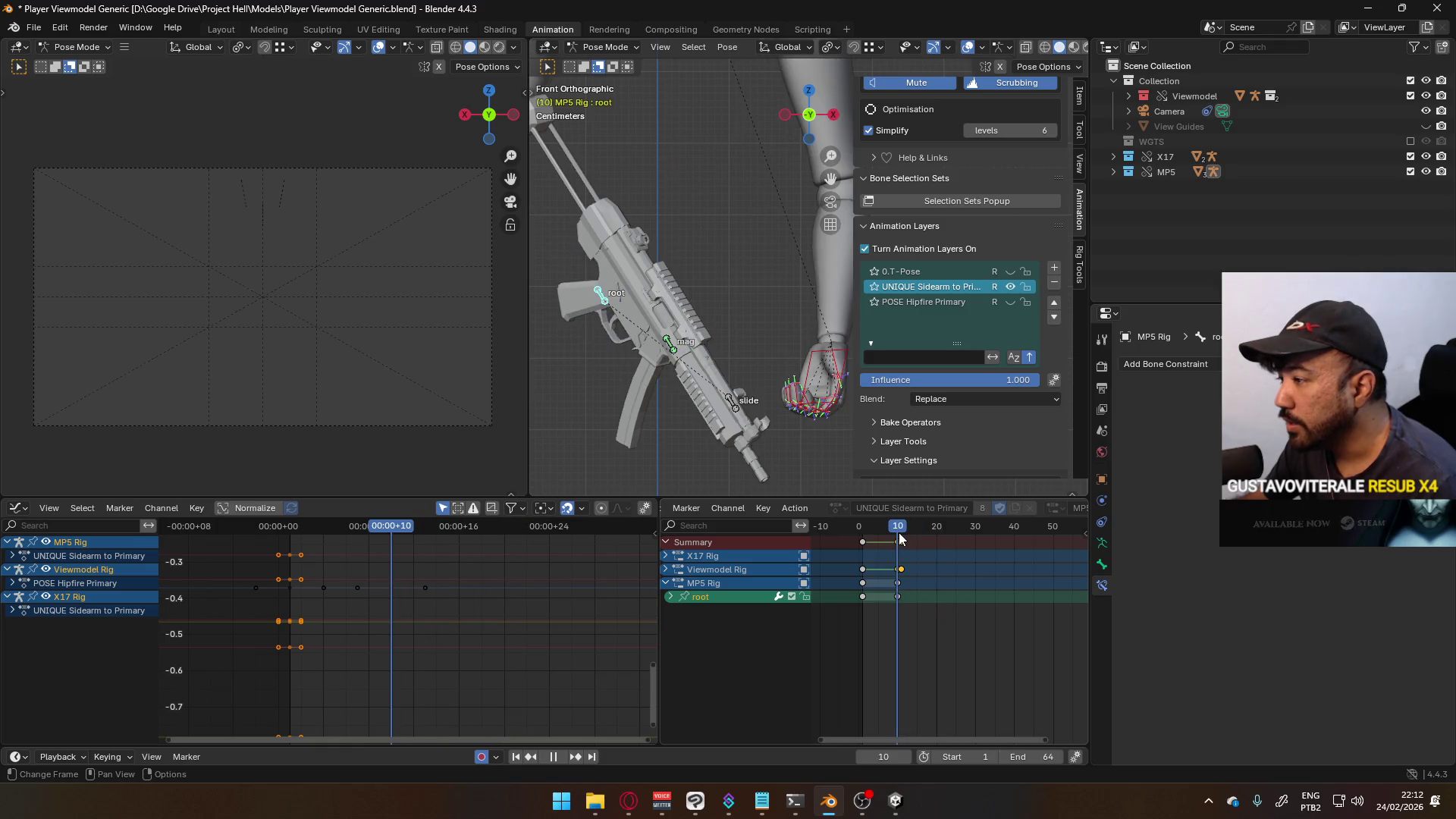
shift+middle_drag(777, 435, 728, 416)
click(839, 445)
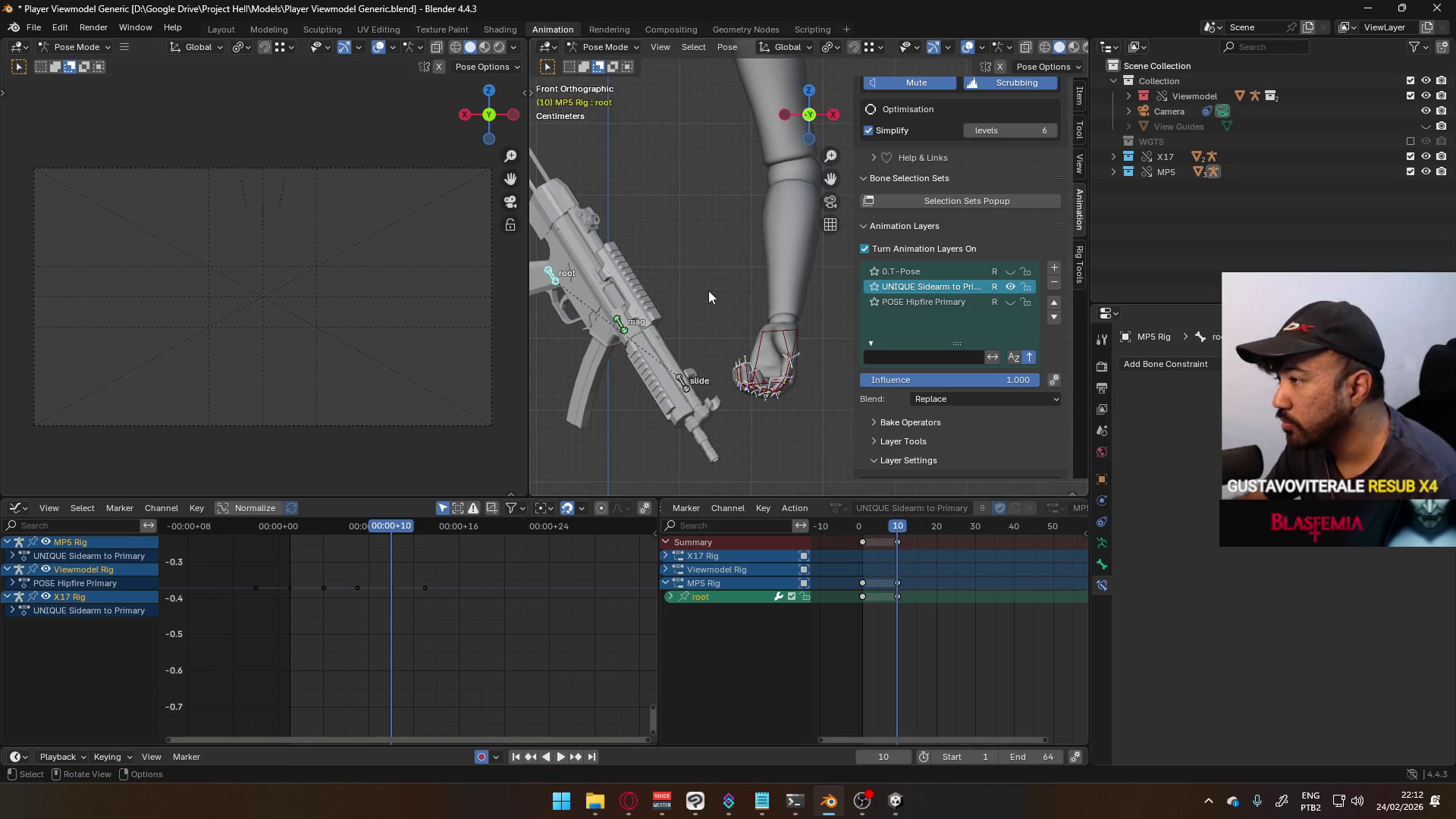
click(738, 331)
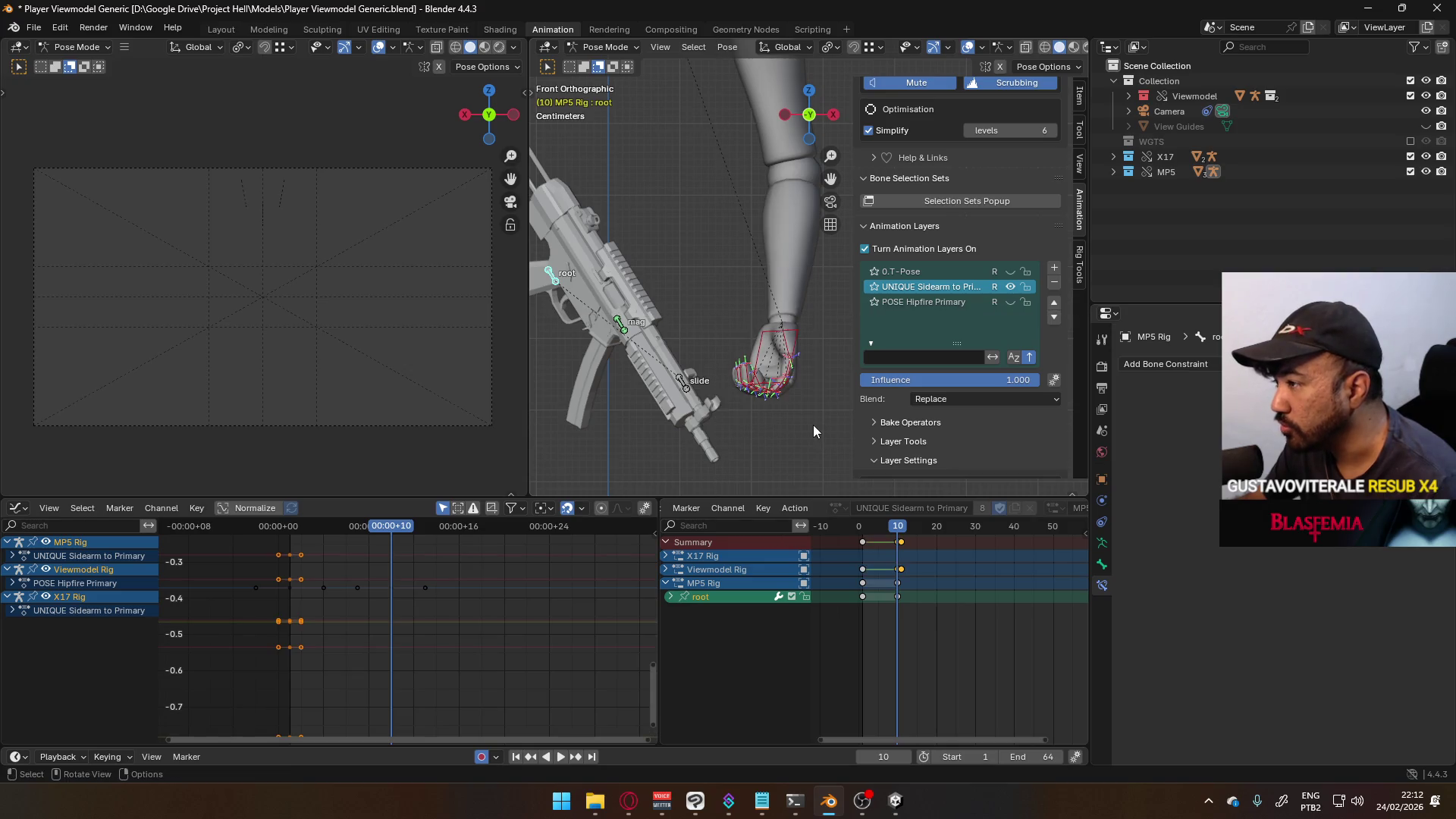
drag(903, 525, 936, 526)
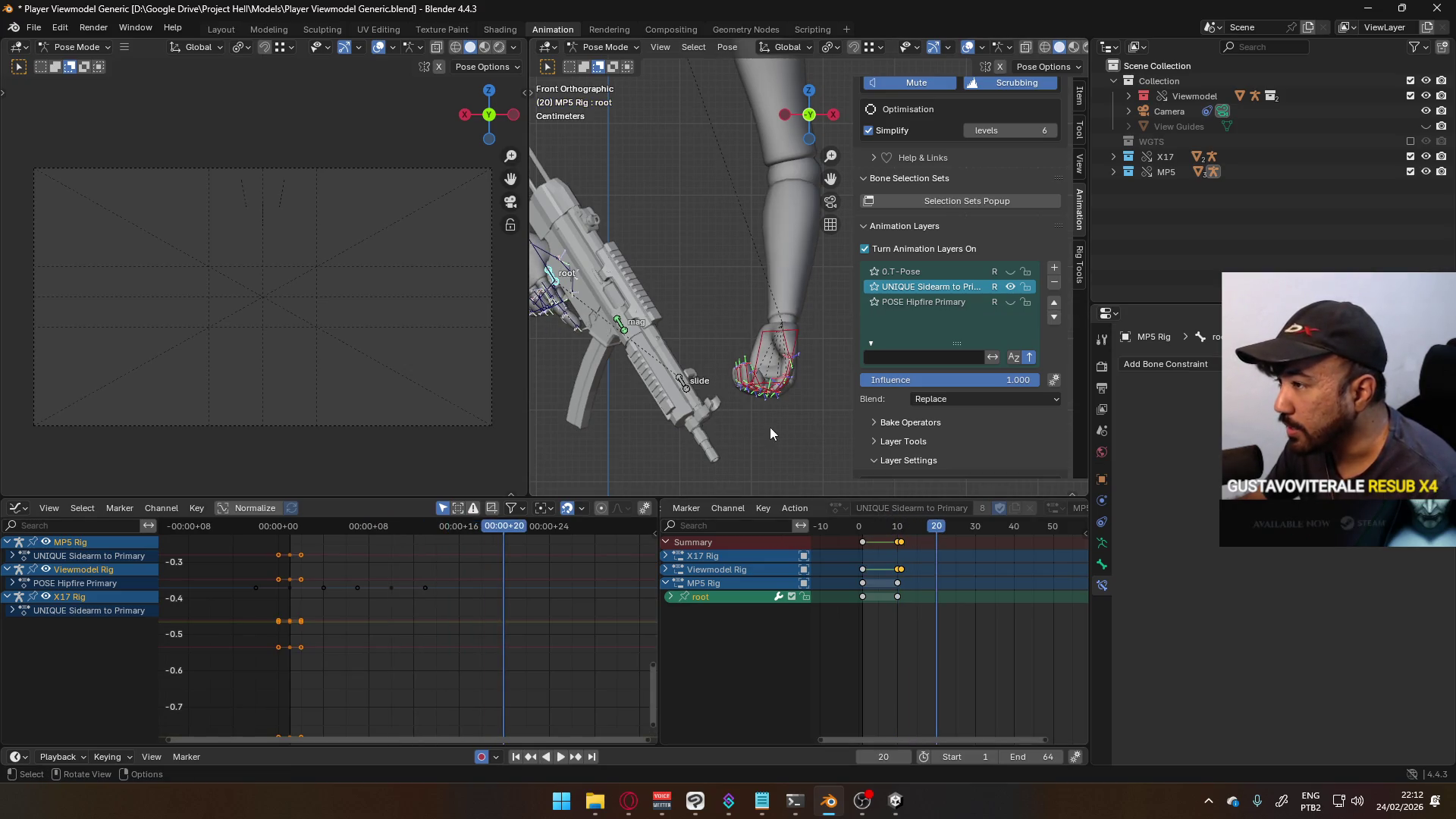
right_click(782, 379)
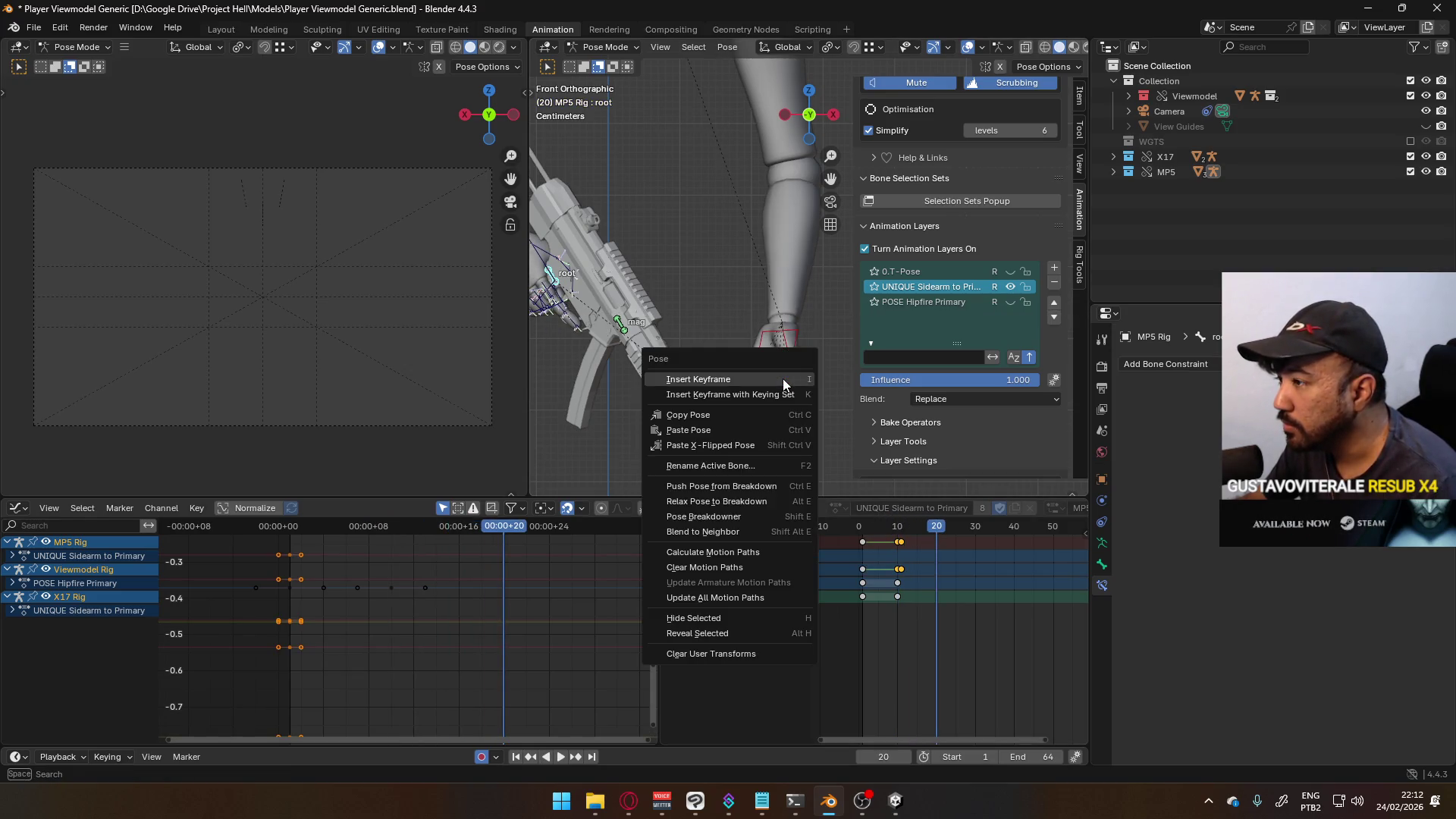
- Paste the copied pose onto the hand, then show only the POSE Hipfire Primary layer
click(740, 426)
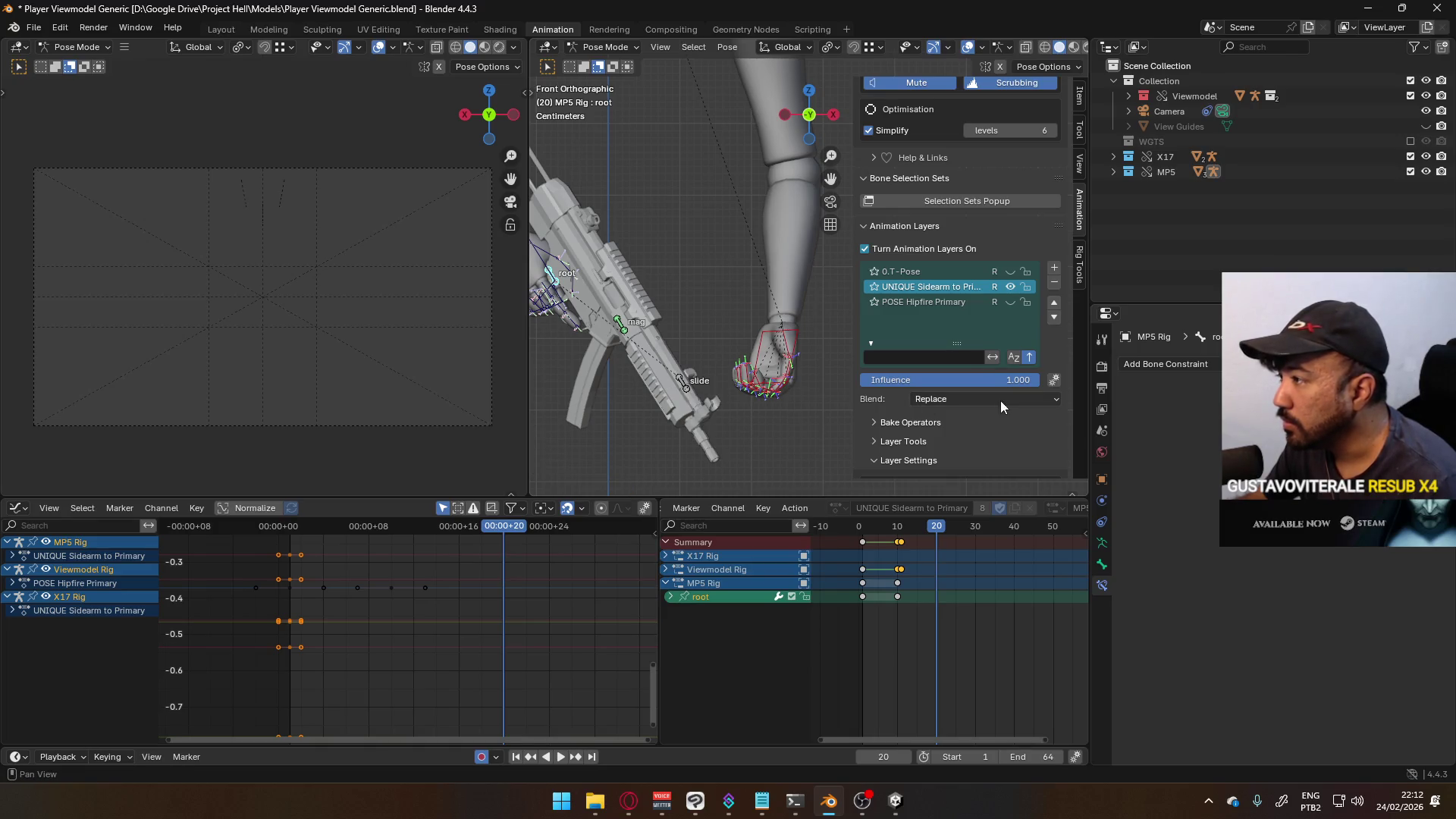
click(1011, 288)
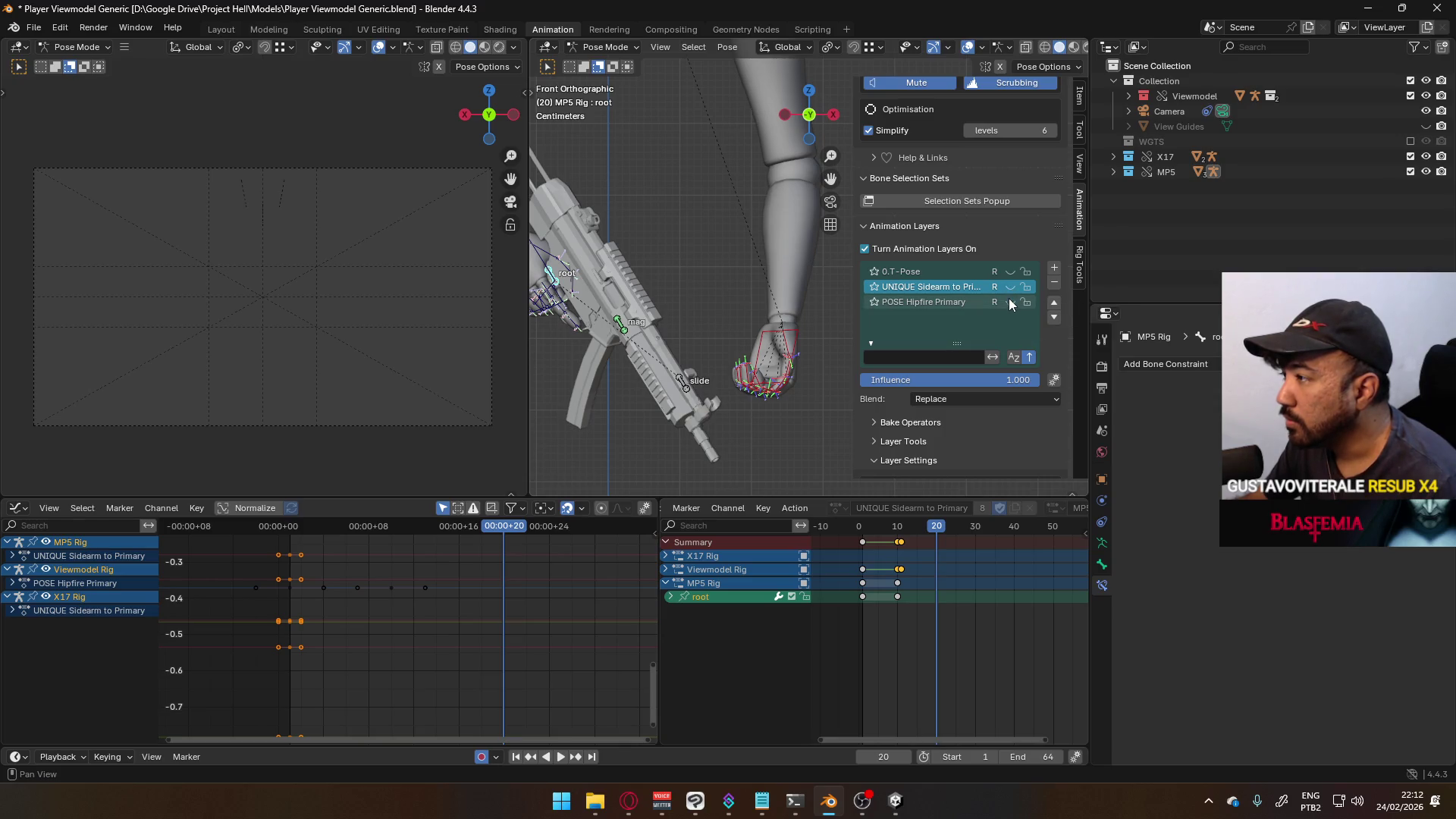
click(1010, 303)
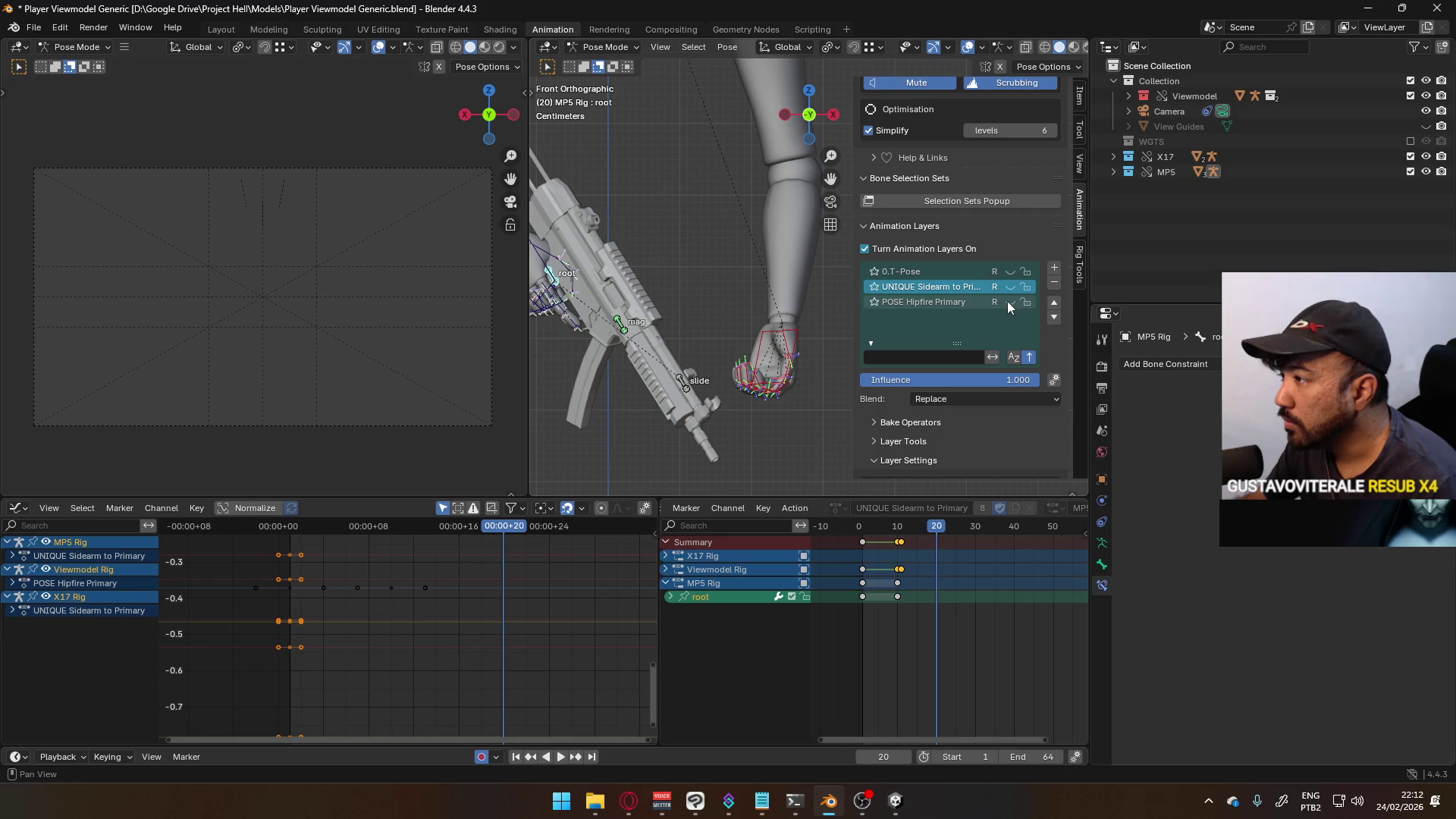
click(781, 326)
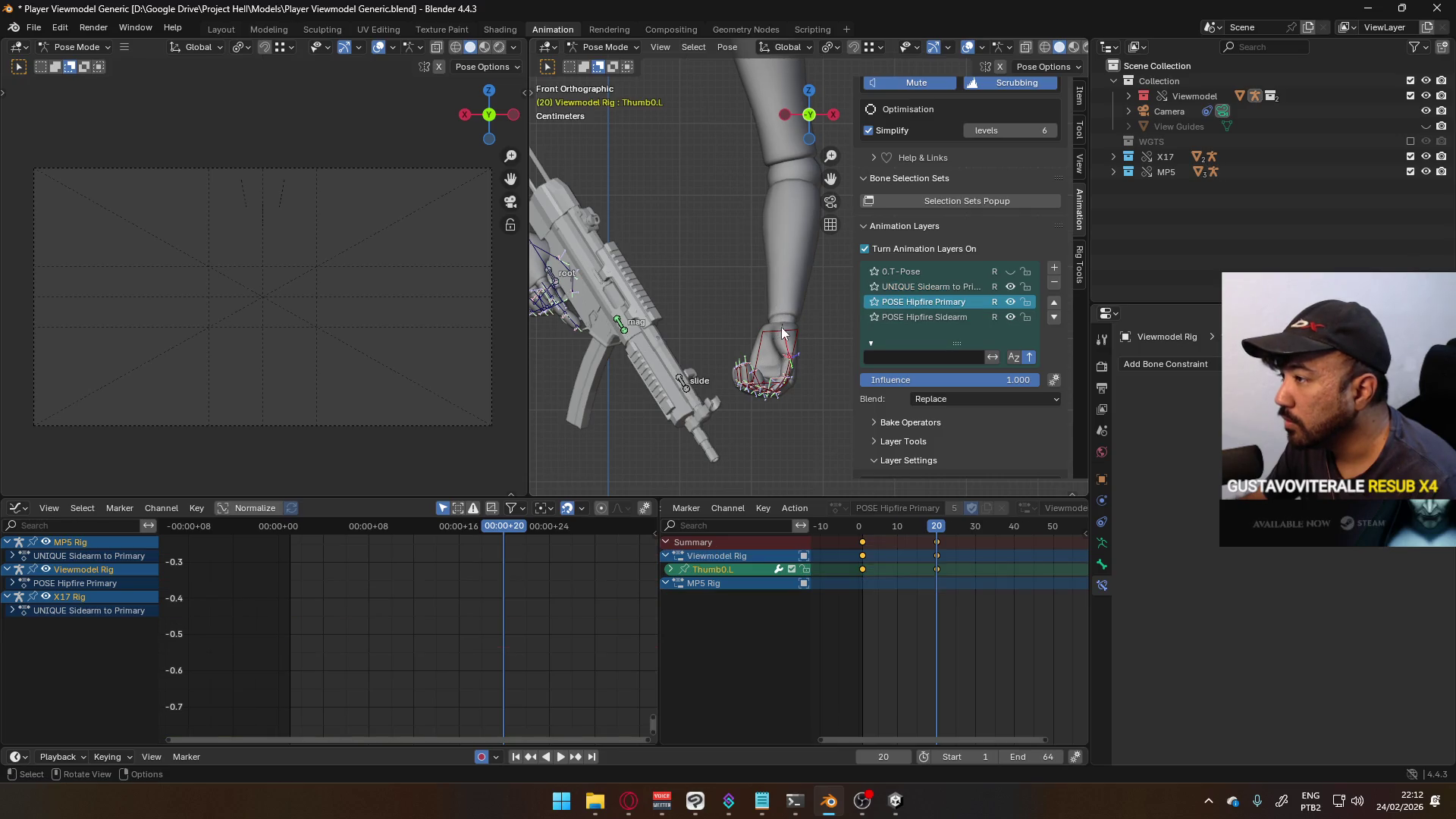
click(1010, 286)
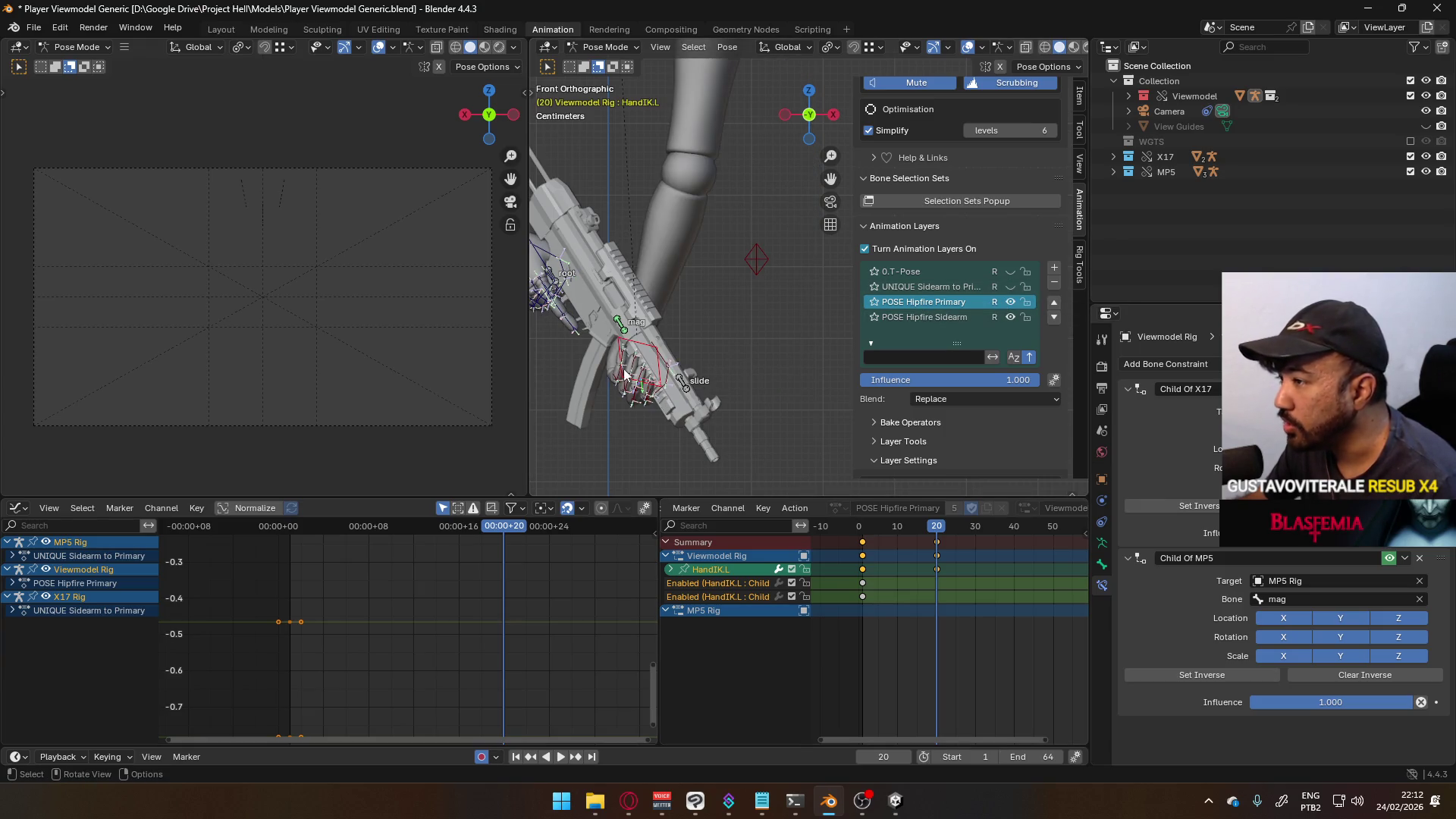
- Copy the hipfire pose of all hand and finger bones, then reactivate UNIQUE Sidearm to Primary
key(a)
right_click(660, 383)
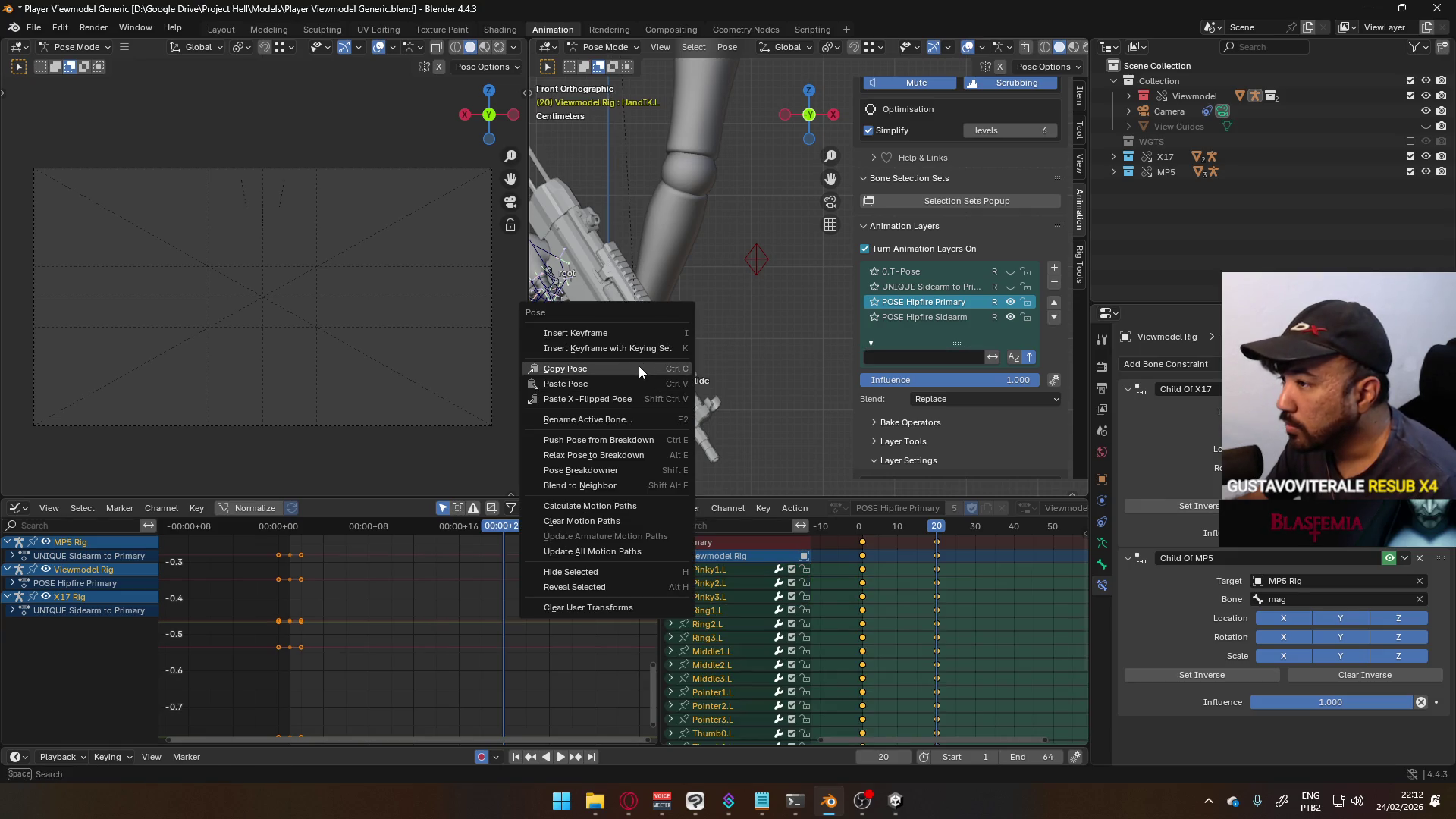
click(638, 368)
click(1010, 302)
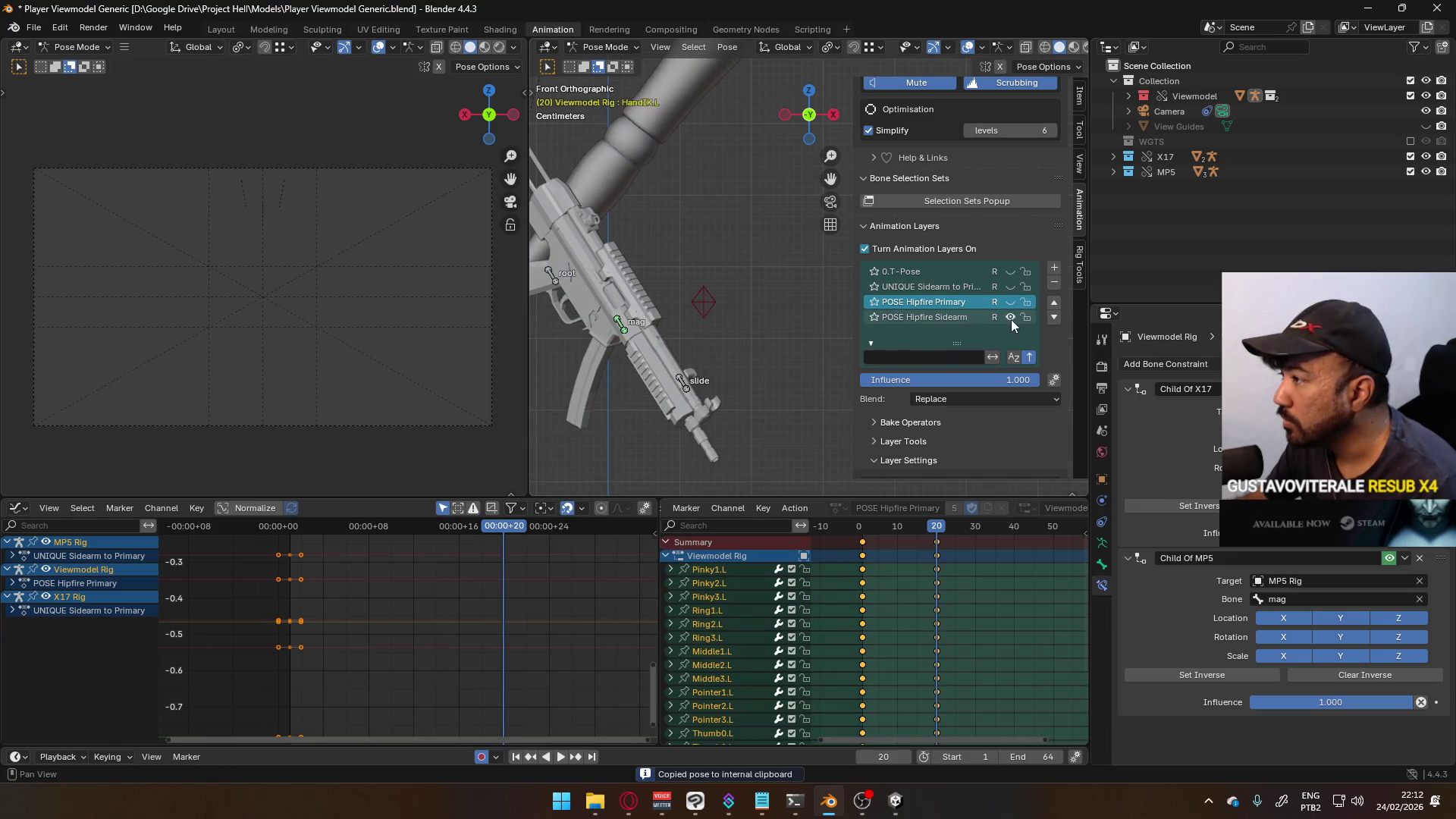
click(1009, 286)
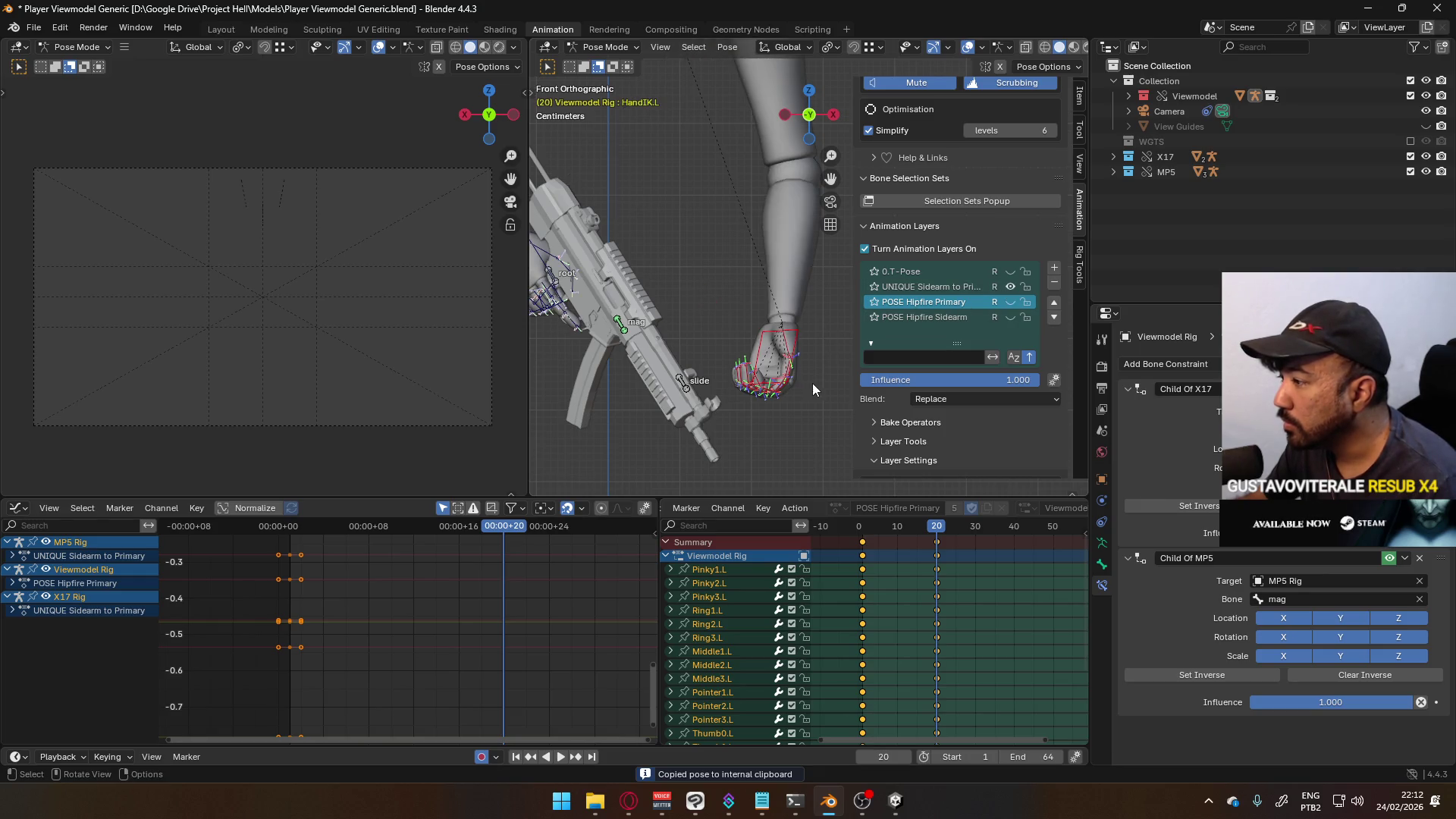
click(932, 287)
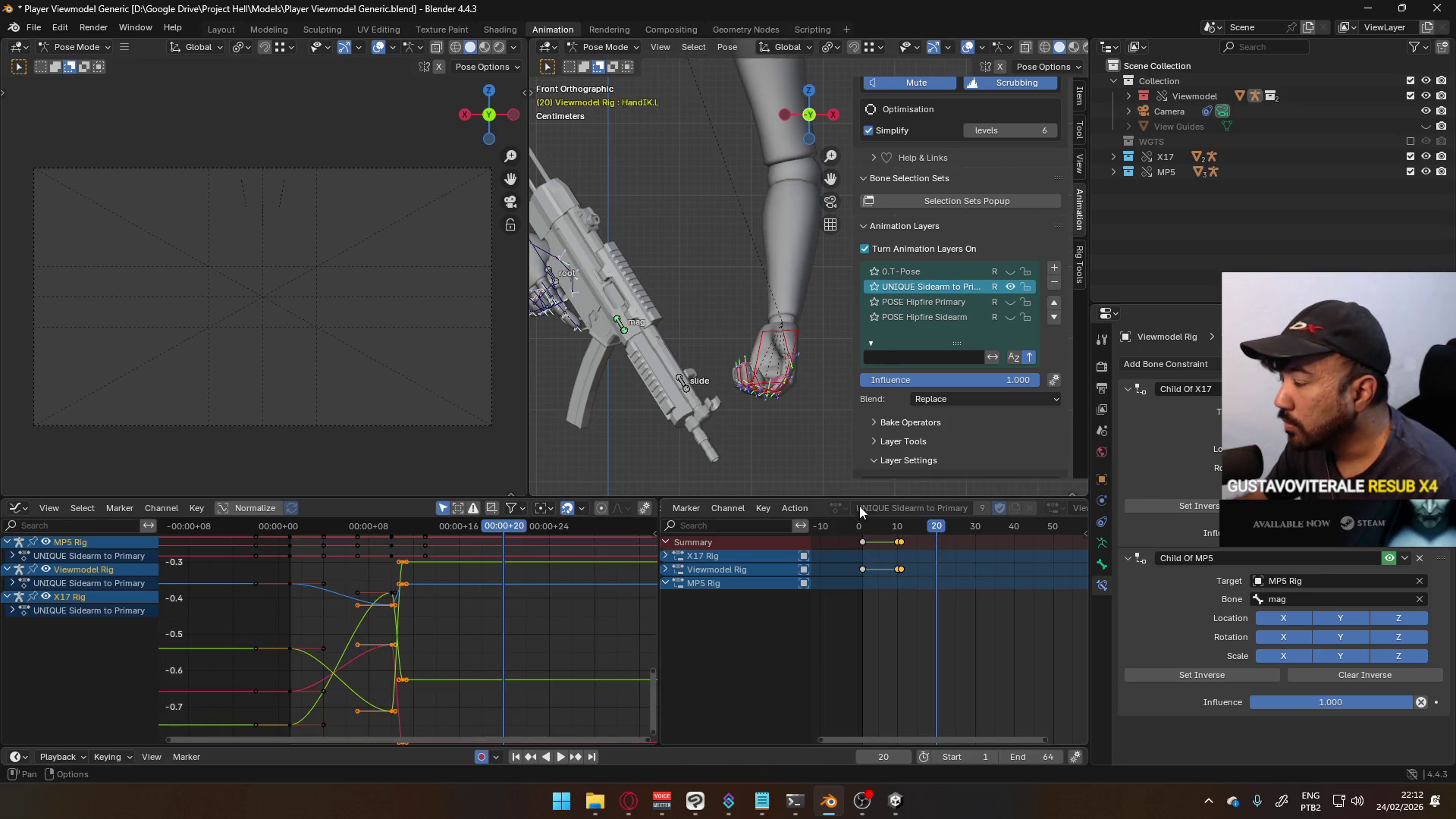
- Delete the frame-20 keyframes on the POSE Hipfire Primary layer
click(968, 304)
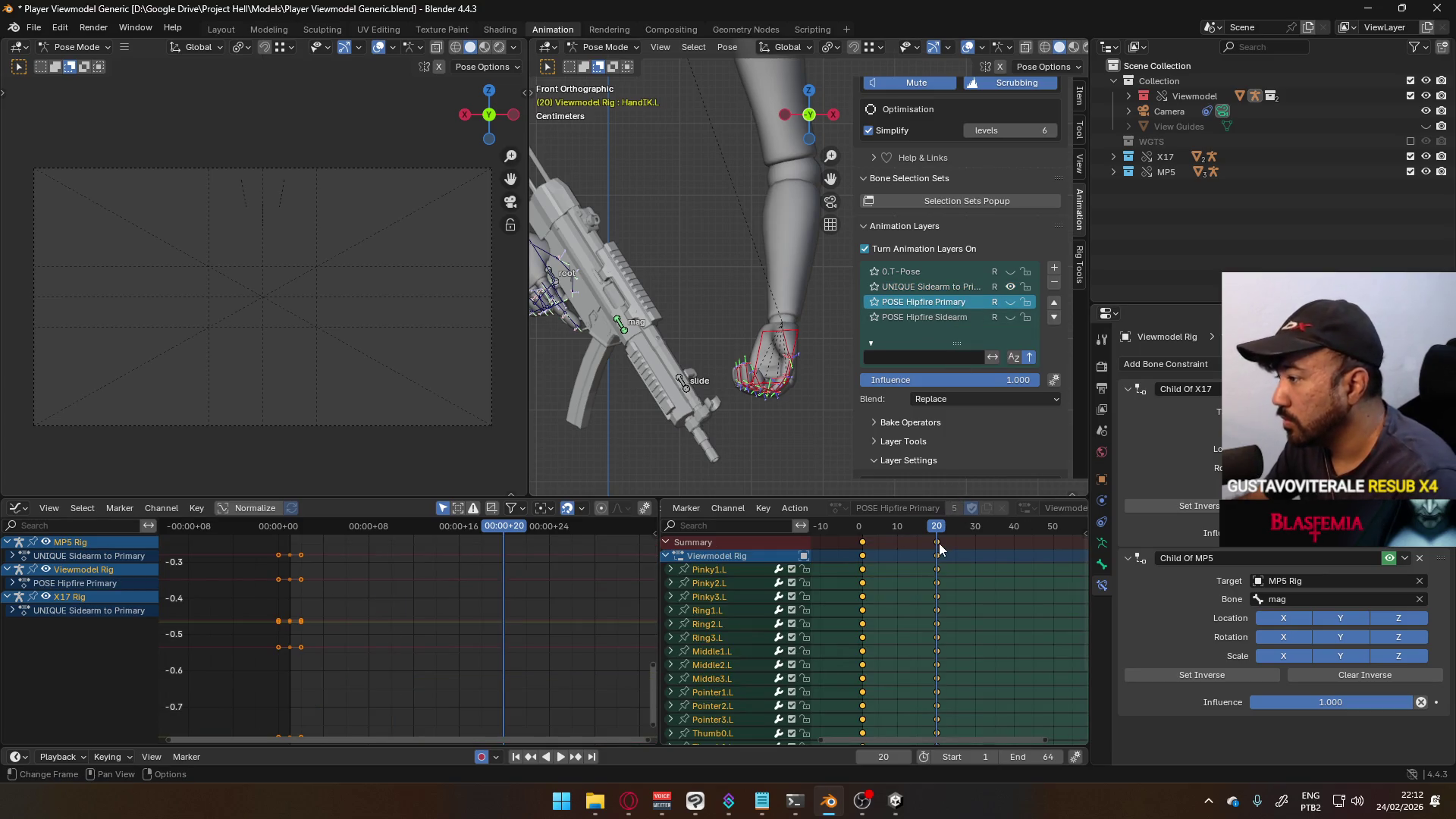
click(938, 543)
key(Delete)
- Paste the hipfire hand pose at frame 20 in UNIQUE Sidearm to Primary
click(964, 289)
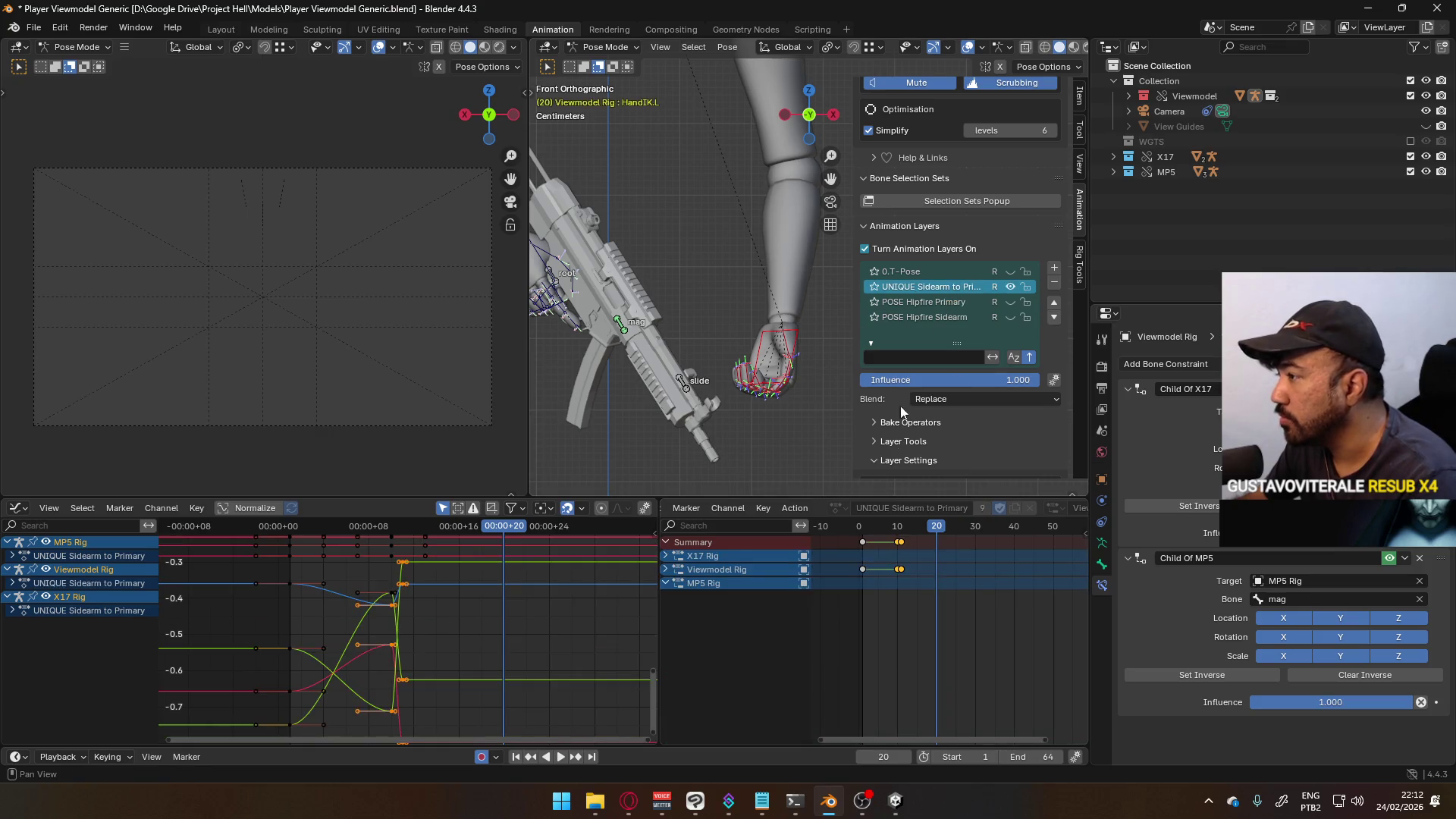
right_click(780, 372)
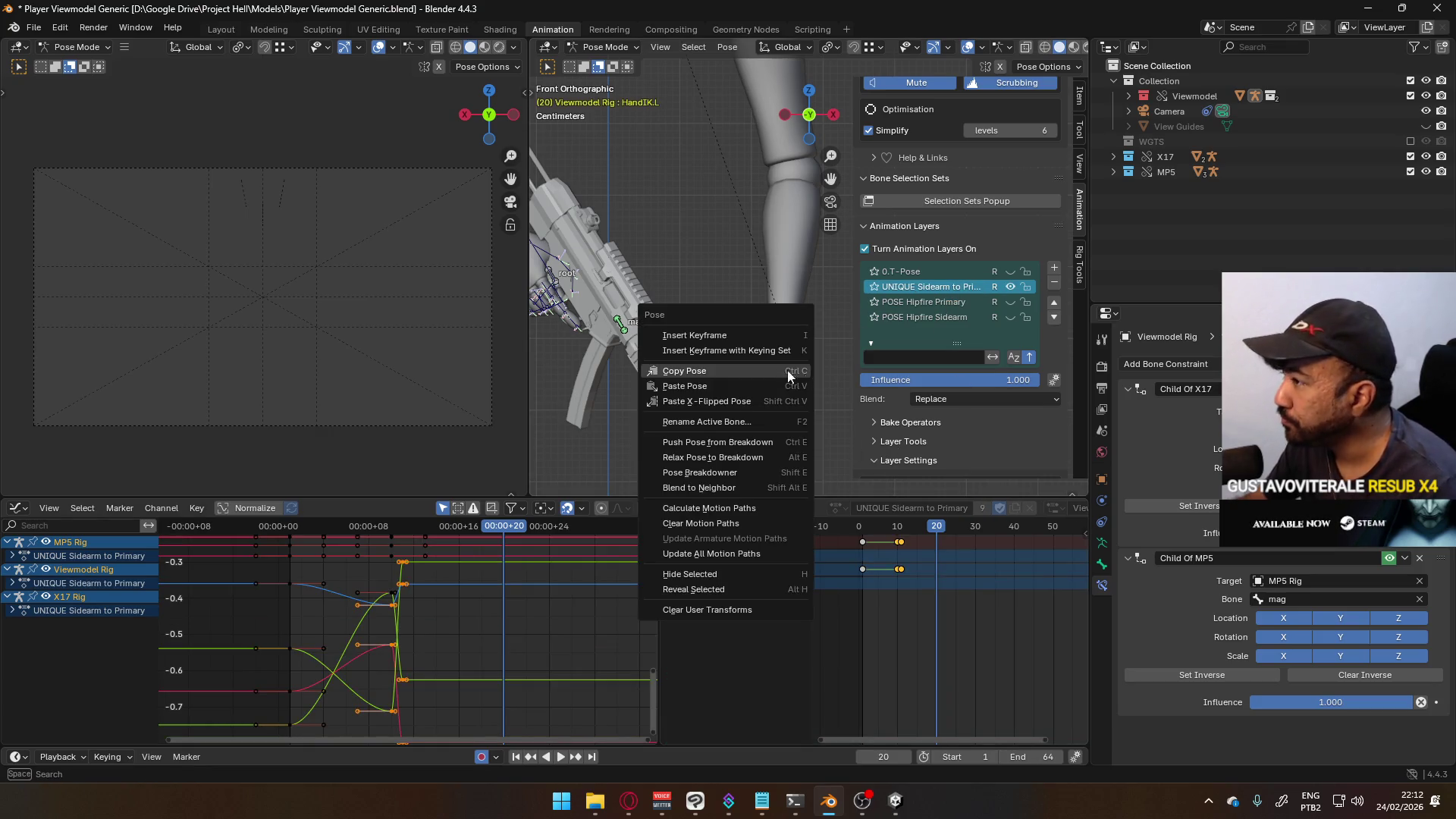
click(771, 376)
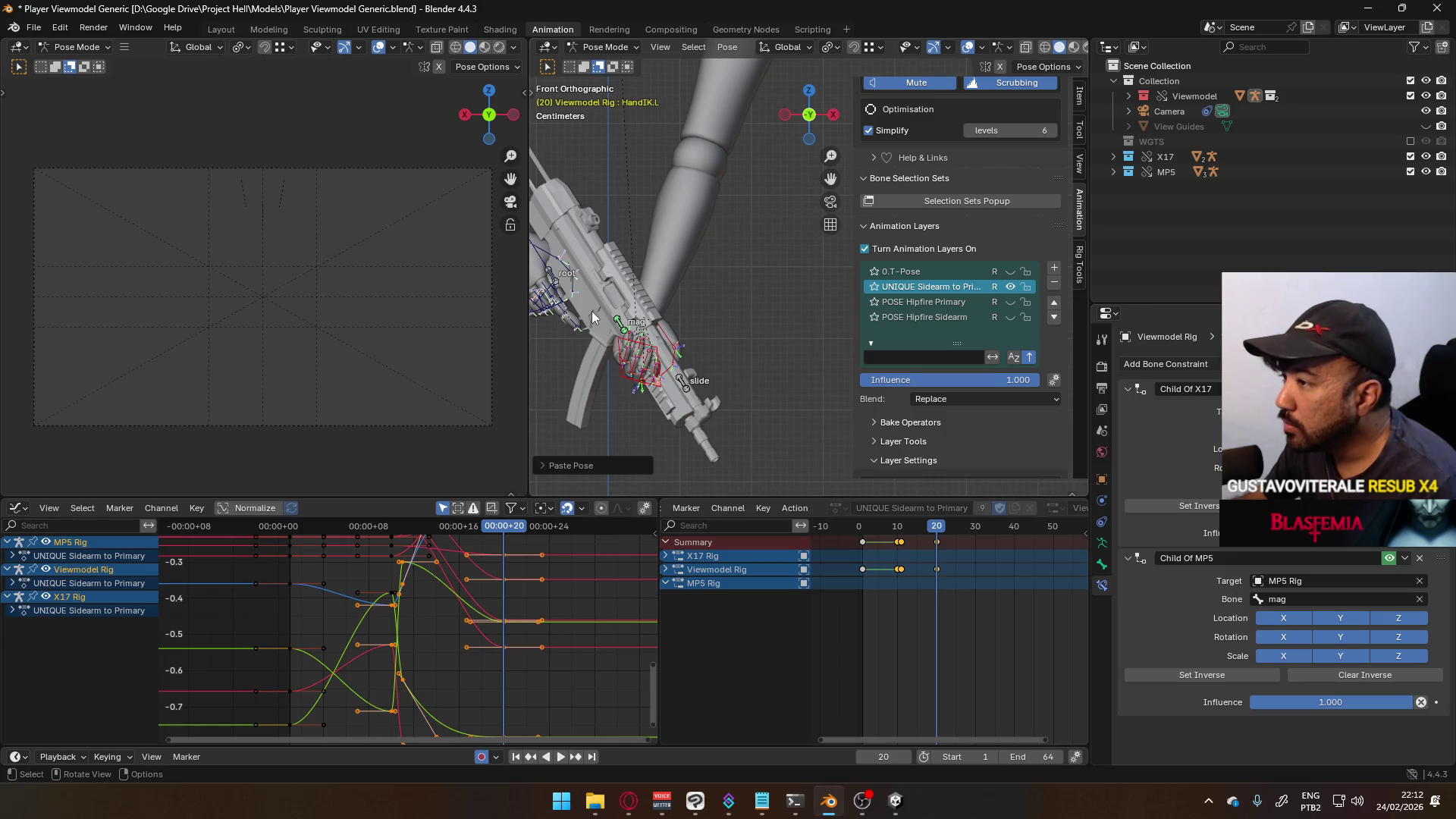
- Select the MP5 root, test and cancel a rotation, then play and scrub frames 9–10
click(567, 284)
scroll(718, 360, down, 3)
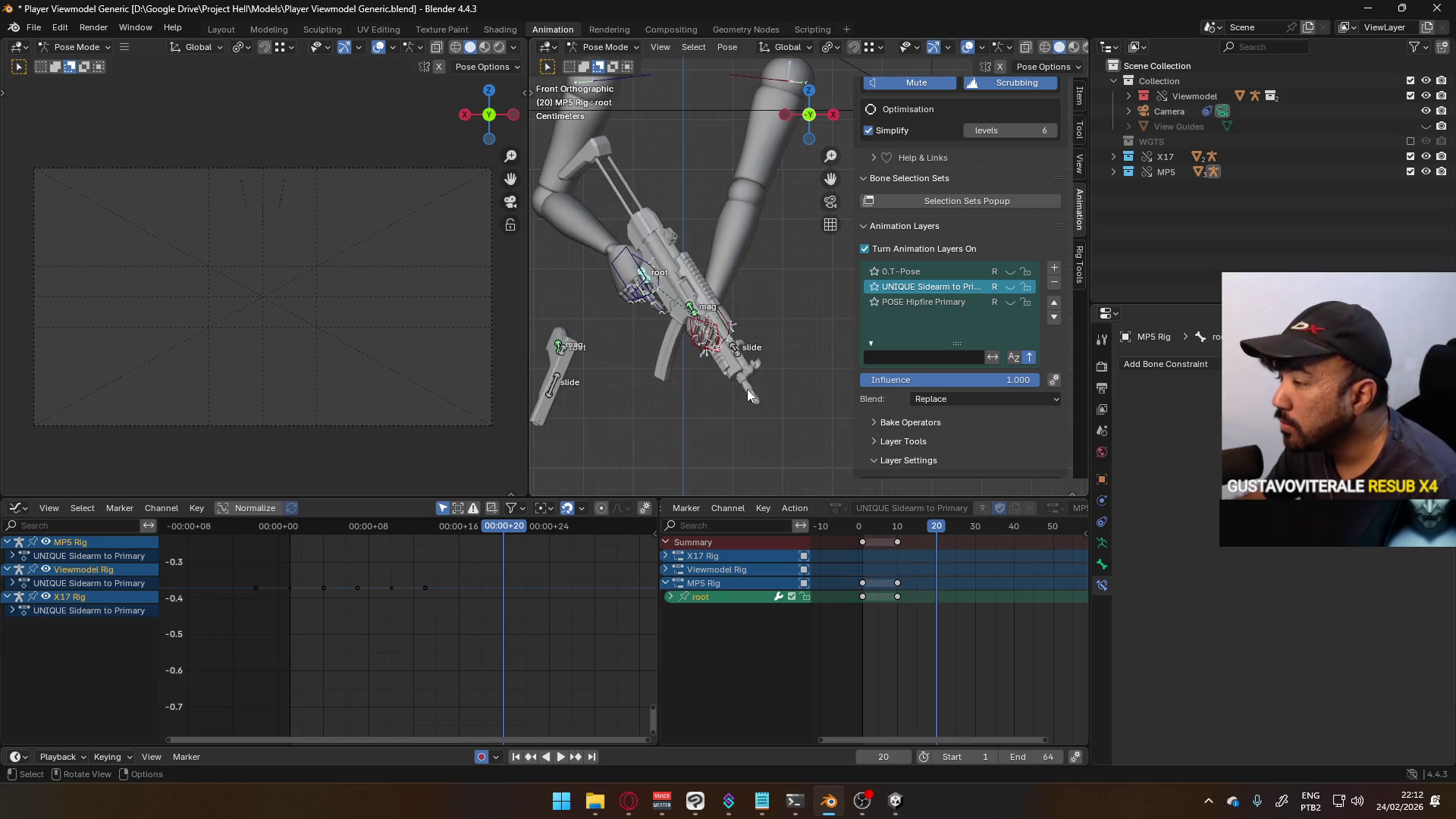
key(r)
key(Escape)
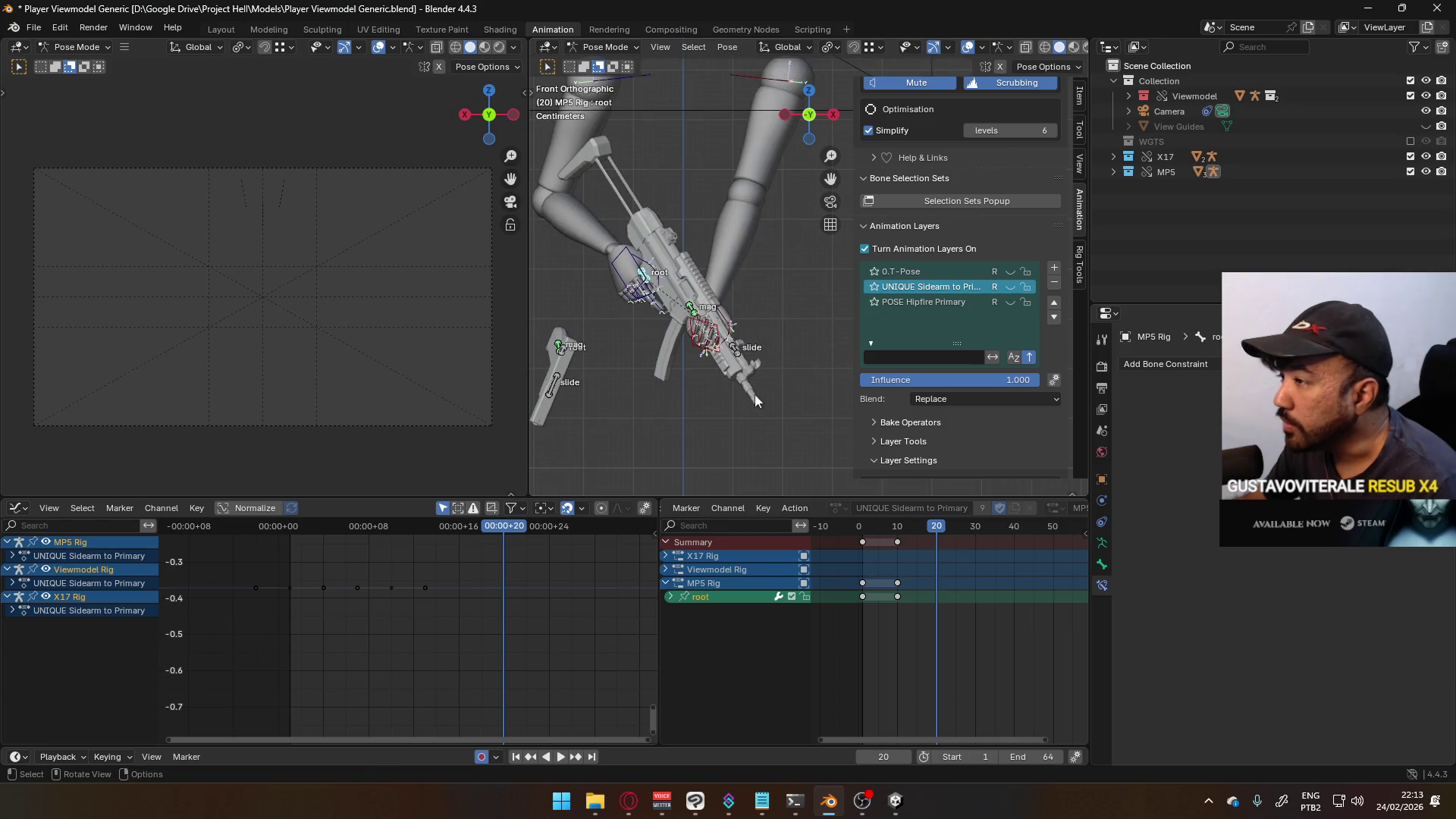
scroll(780, 387, down, 4)
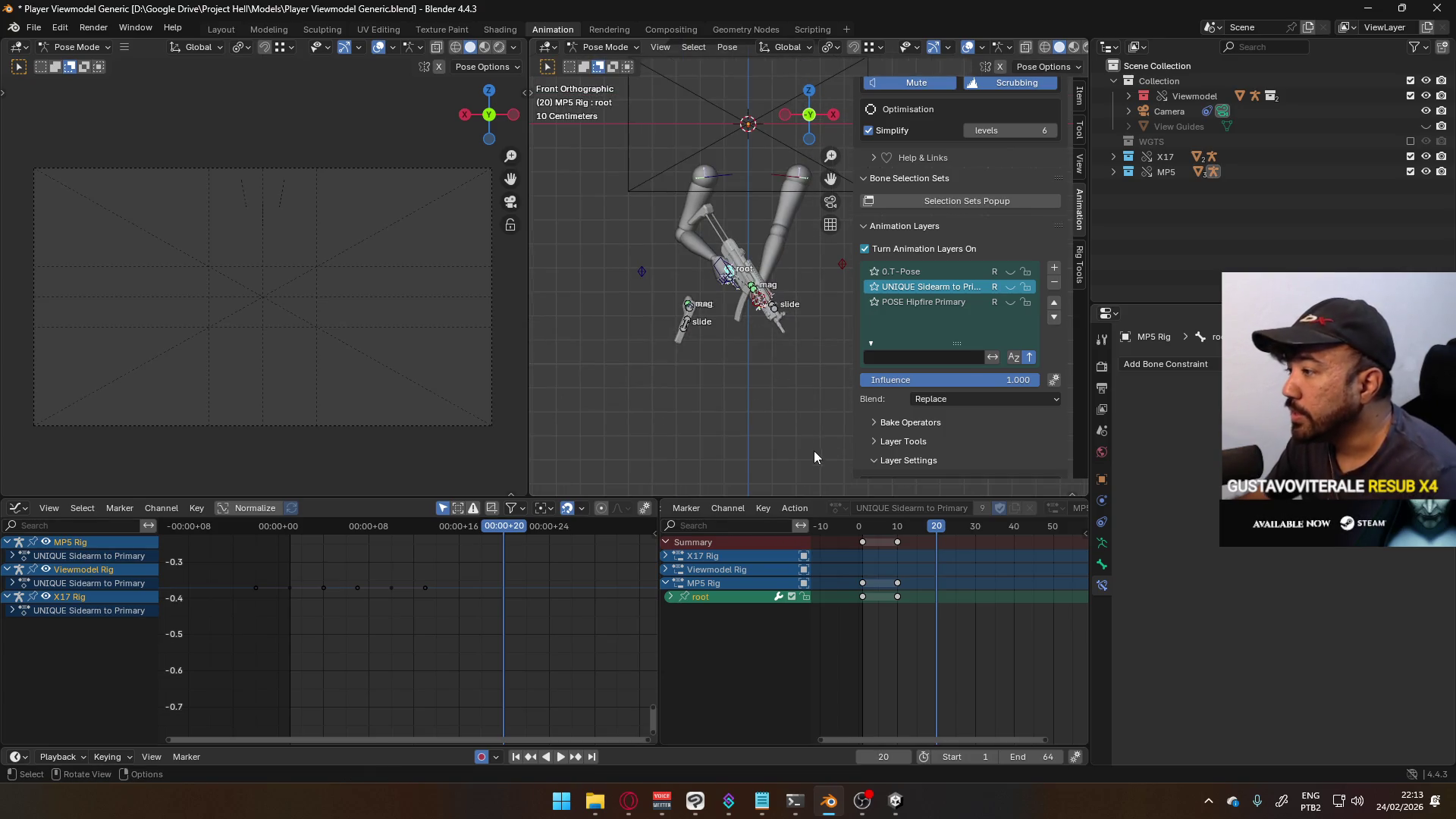
key(space)
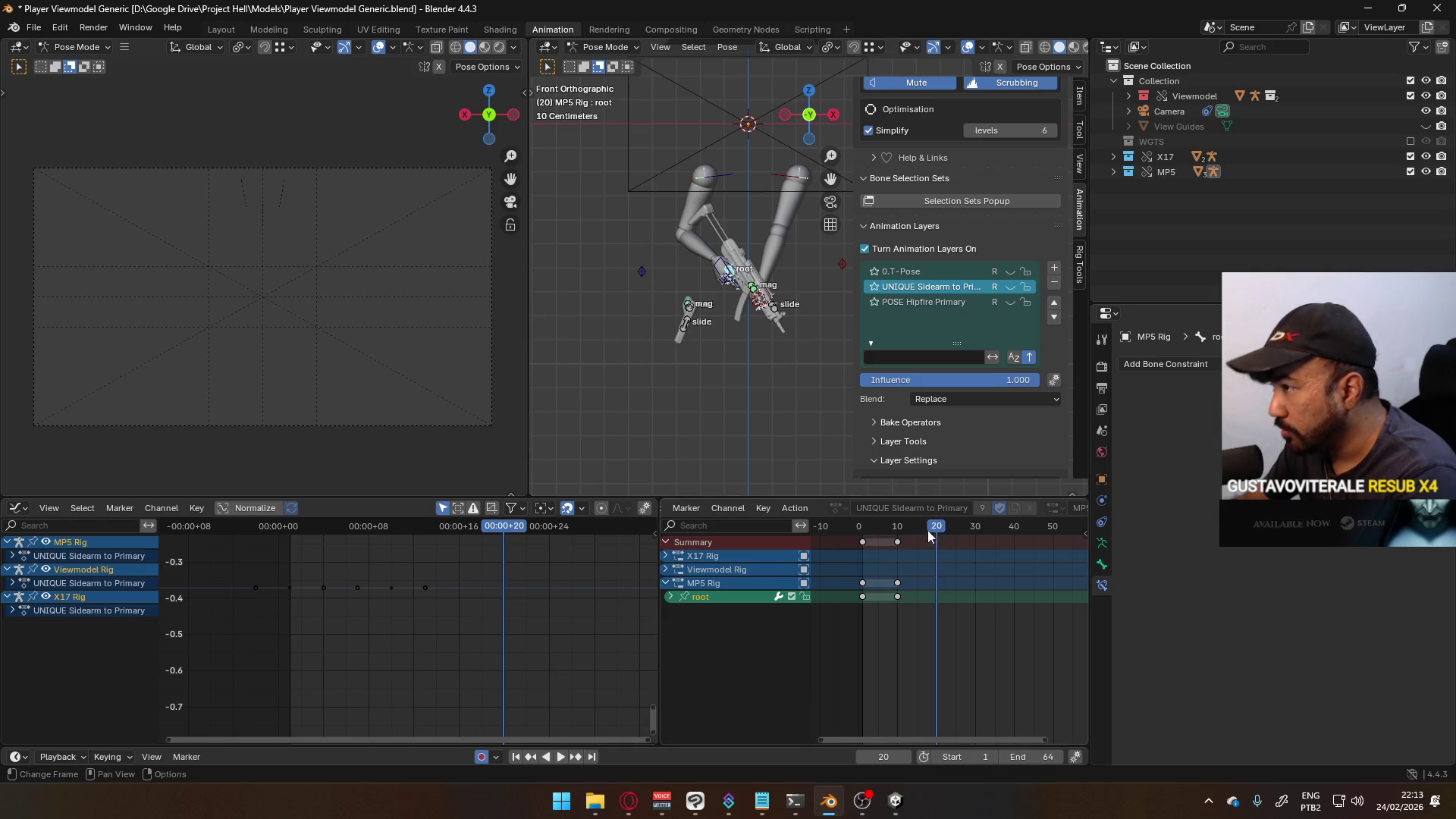
click(895, 528)
drag(895, 527, 937, 529)
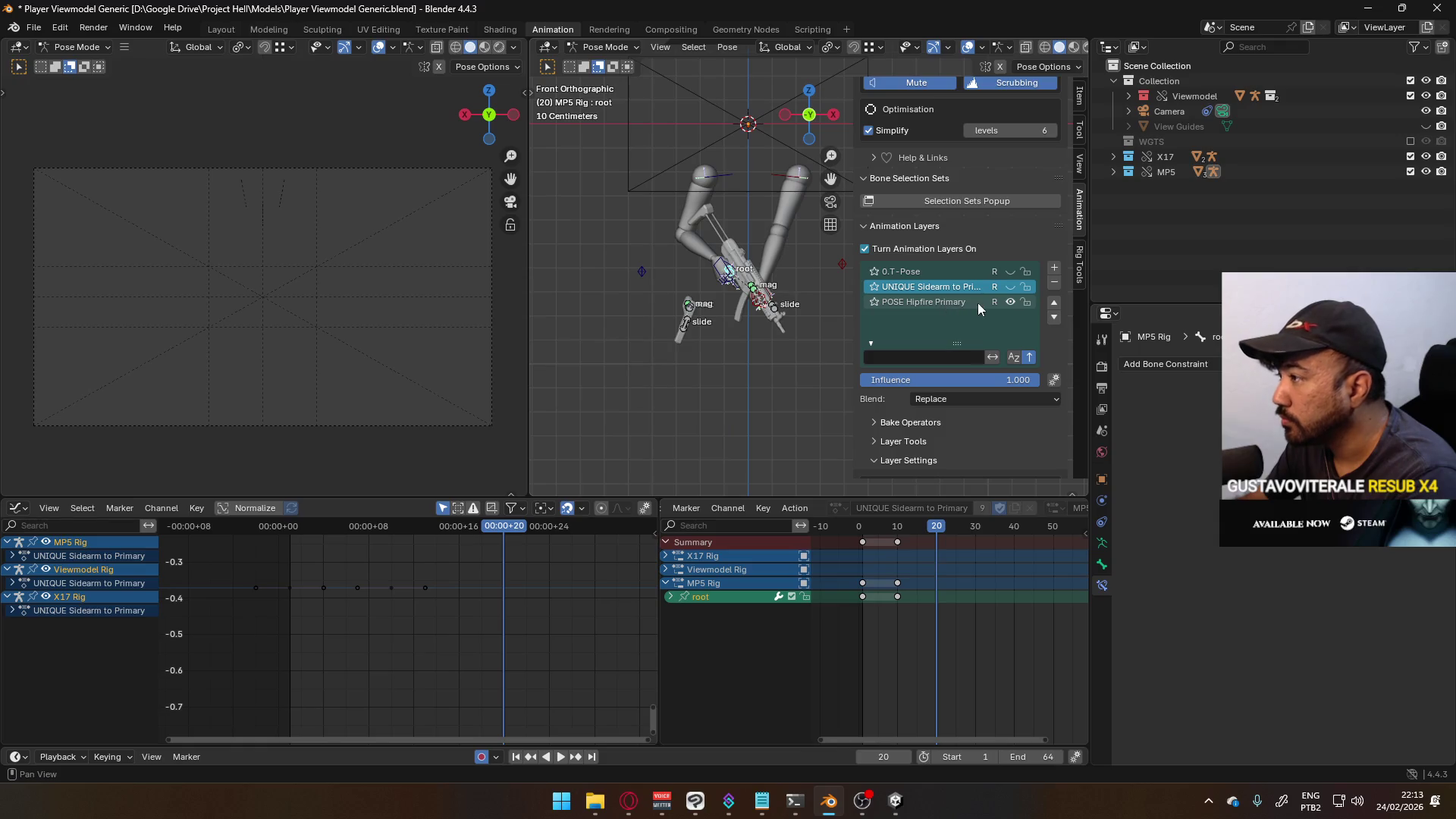
scroll(693, 291, up, 2)
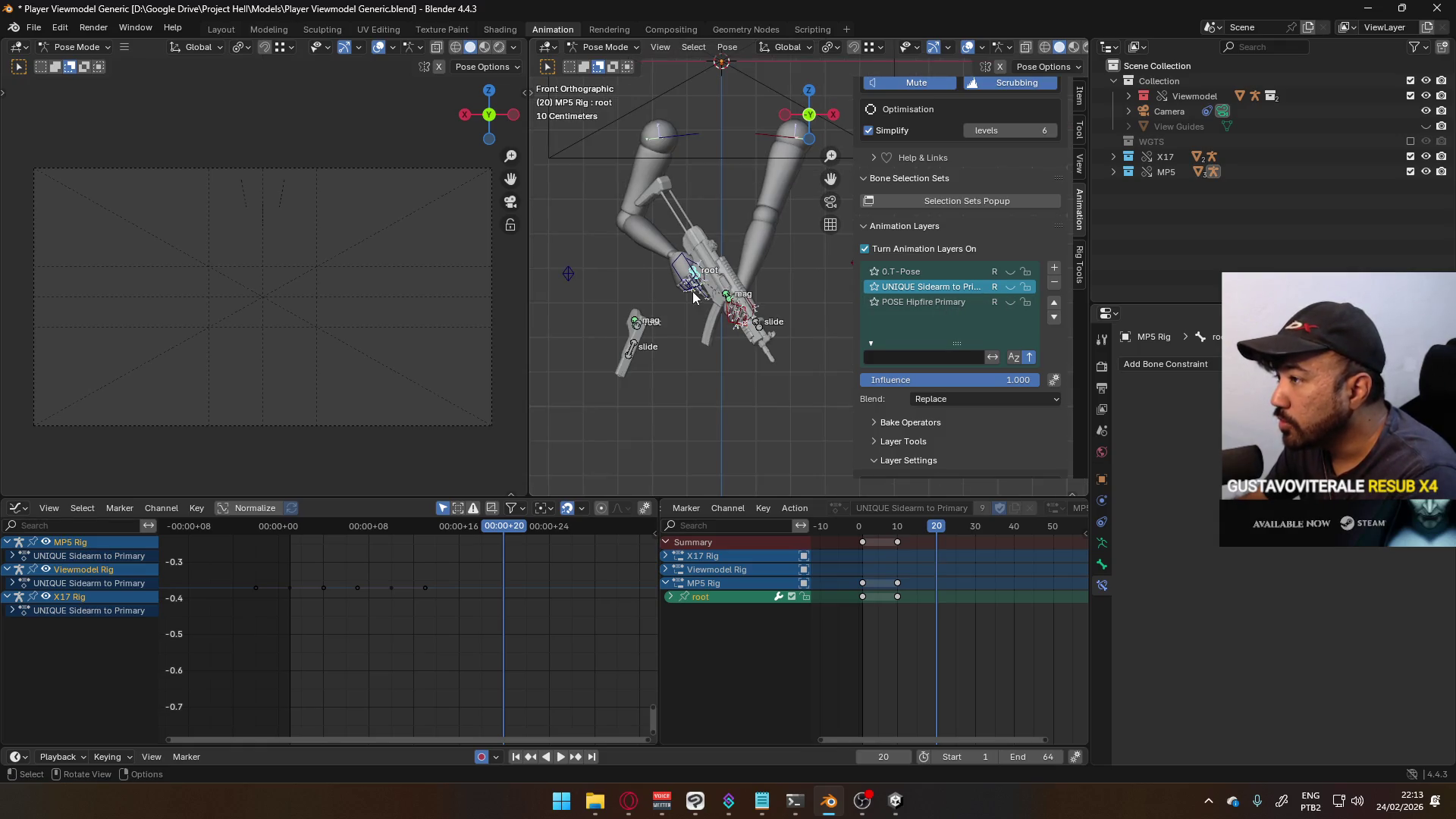
- Show the POSE Hipfire Primary layer, select the shoulder bones, and copy their pose
click(677, 276)
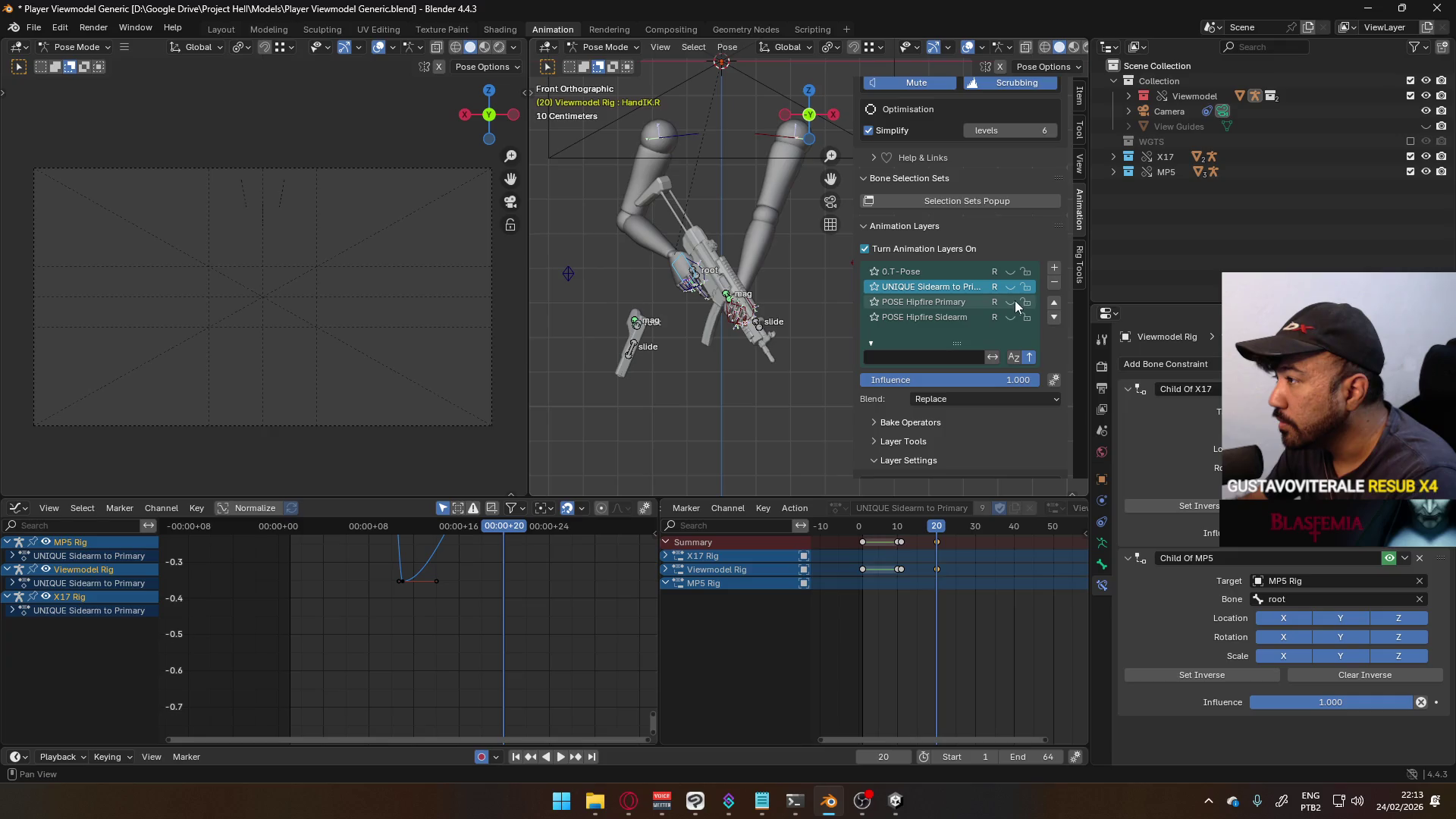
click(1011, 301)
mouse_move(776, 266)
middle_down()
mouse_move(593, 336)
mouse_move(631, 293)
mouse_move(757, 219)
mouse_move(716, 307)
mouse_move(725, 269)
middle_up()
click(662, 248)
right_click(725, 264)
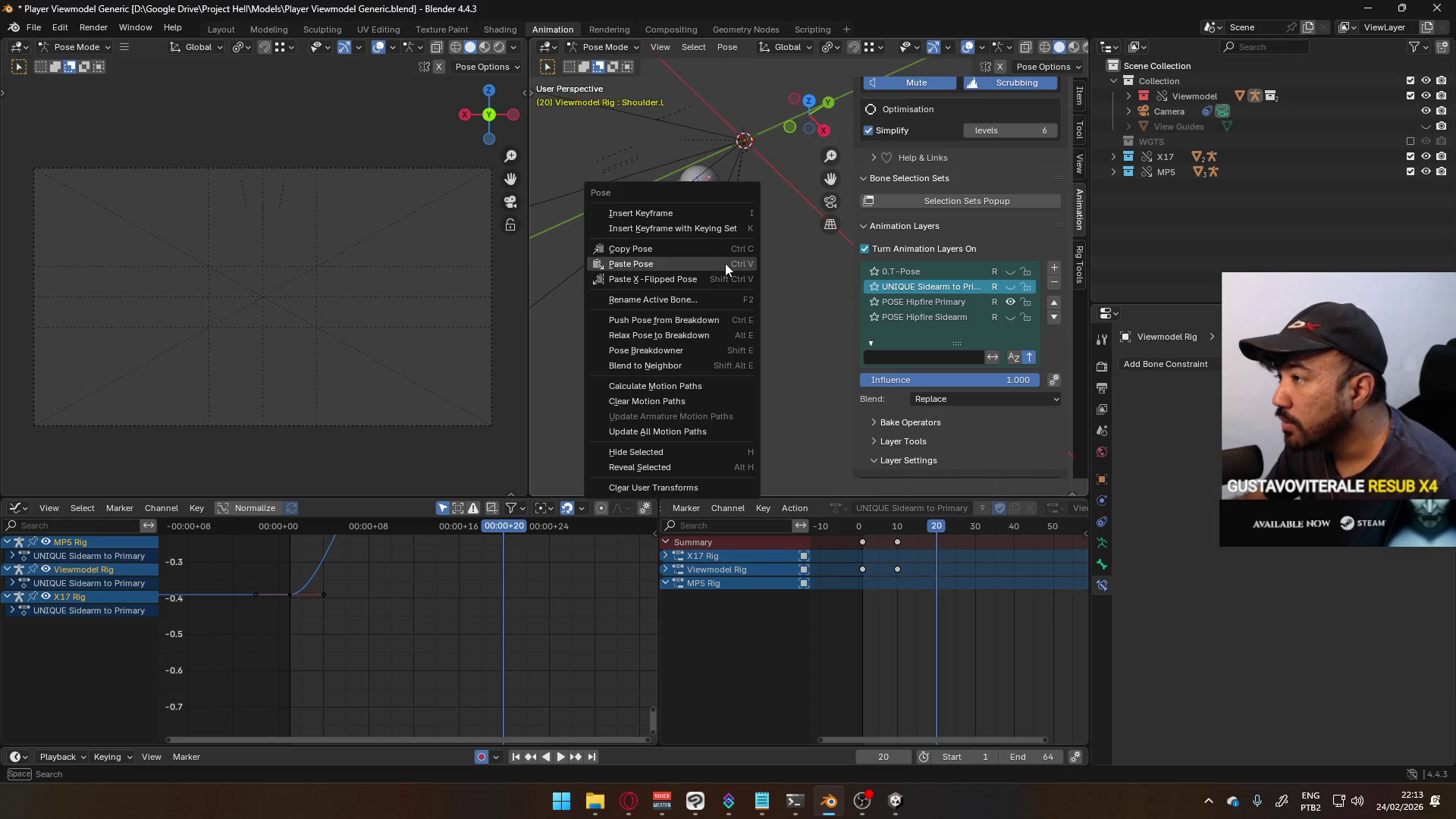
click(724, 261)
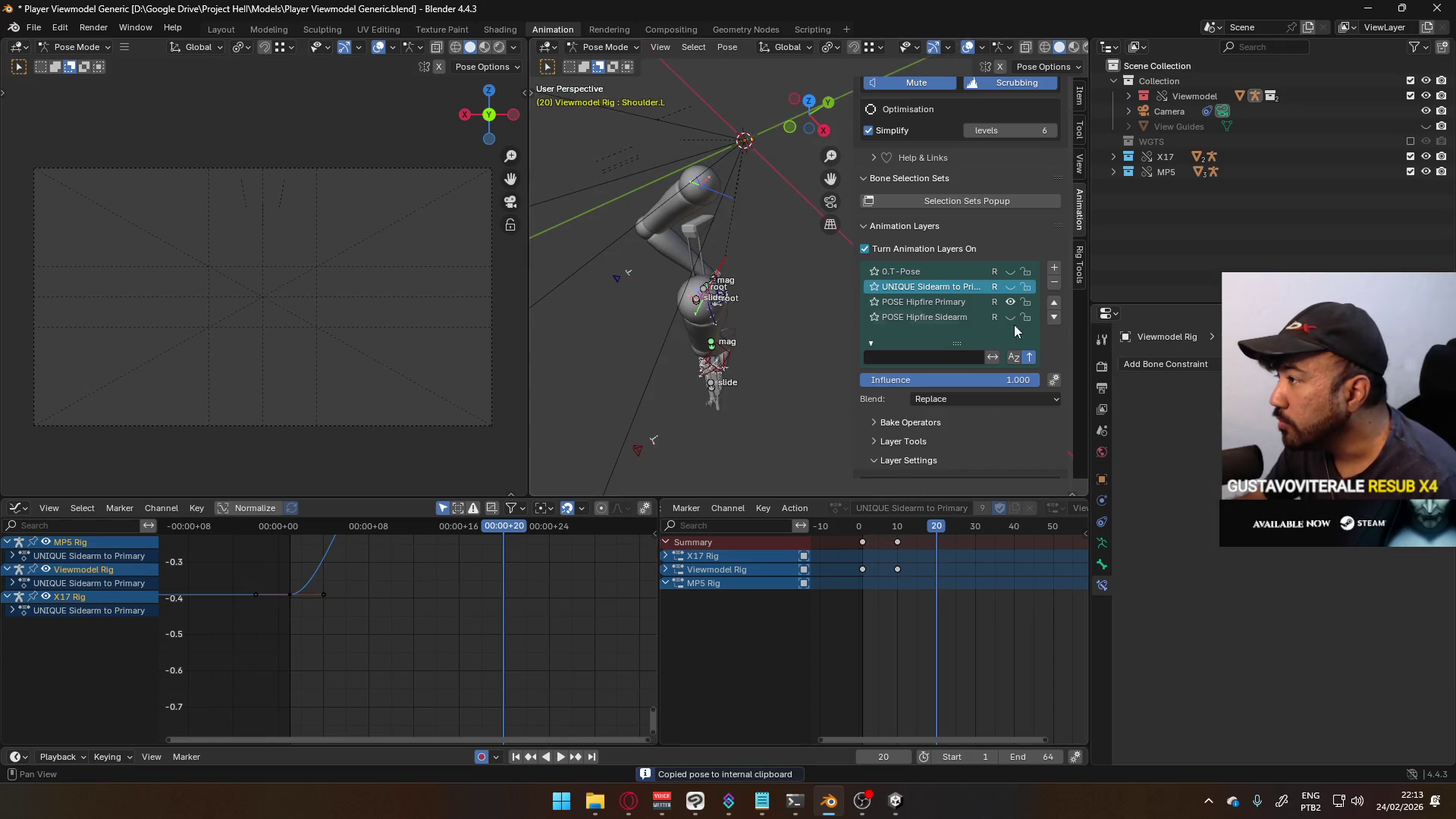
- Copy the shoulder pose from POSE Hipfire Primary and paste it into UNIQUE Sidearm to Primary at frame 20
click(952, 303)
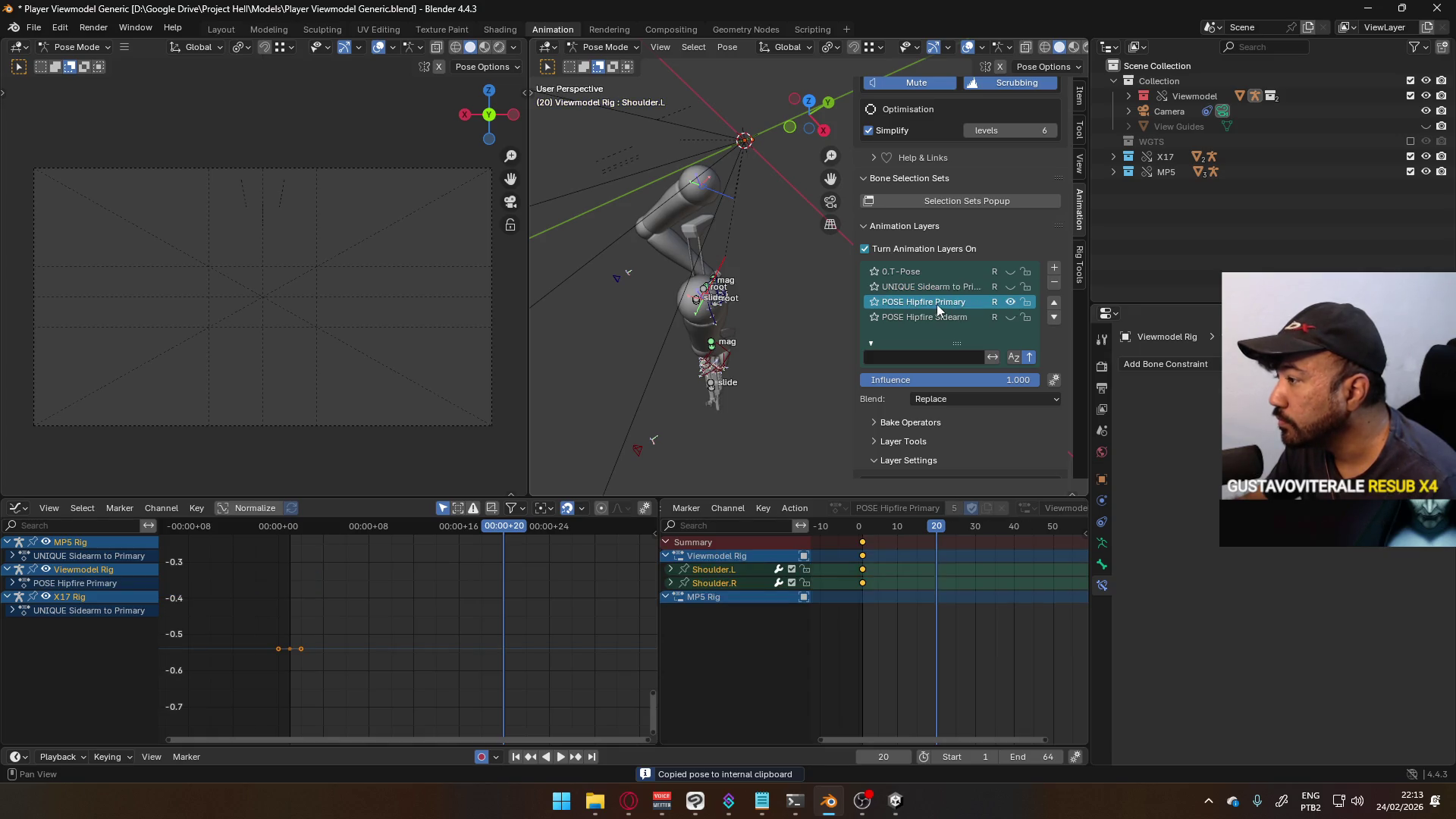
right_click(698, 185)
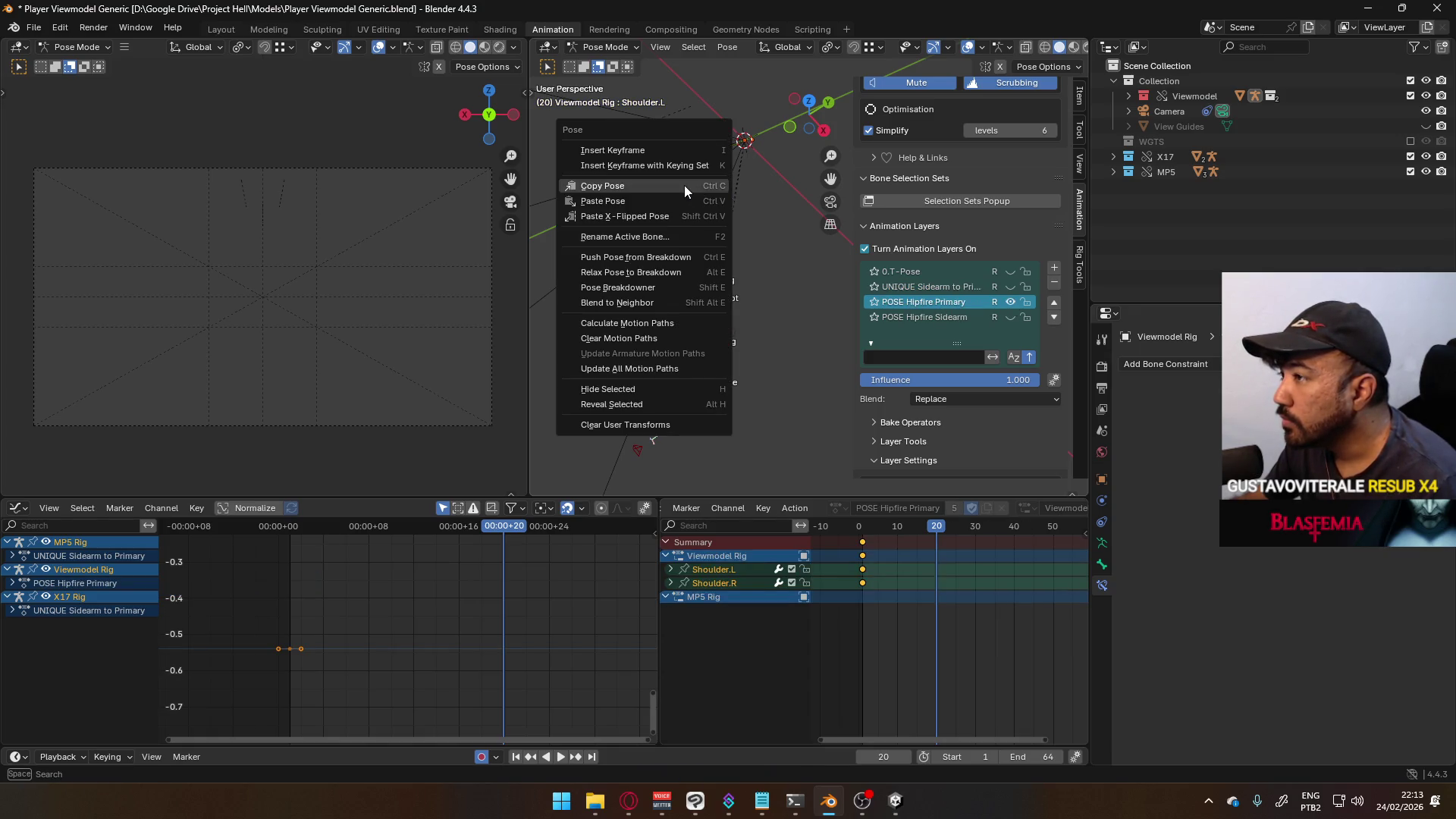
click(684, 185)
click(993, 288)
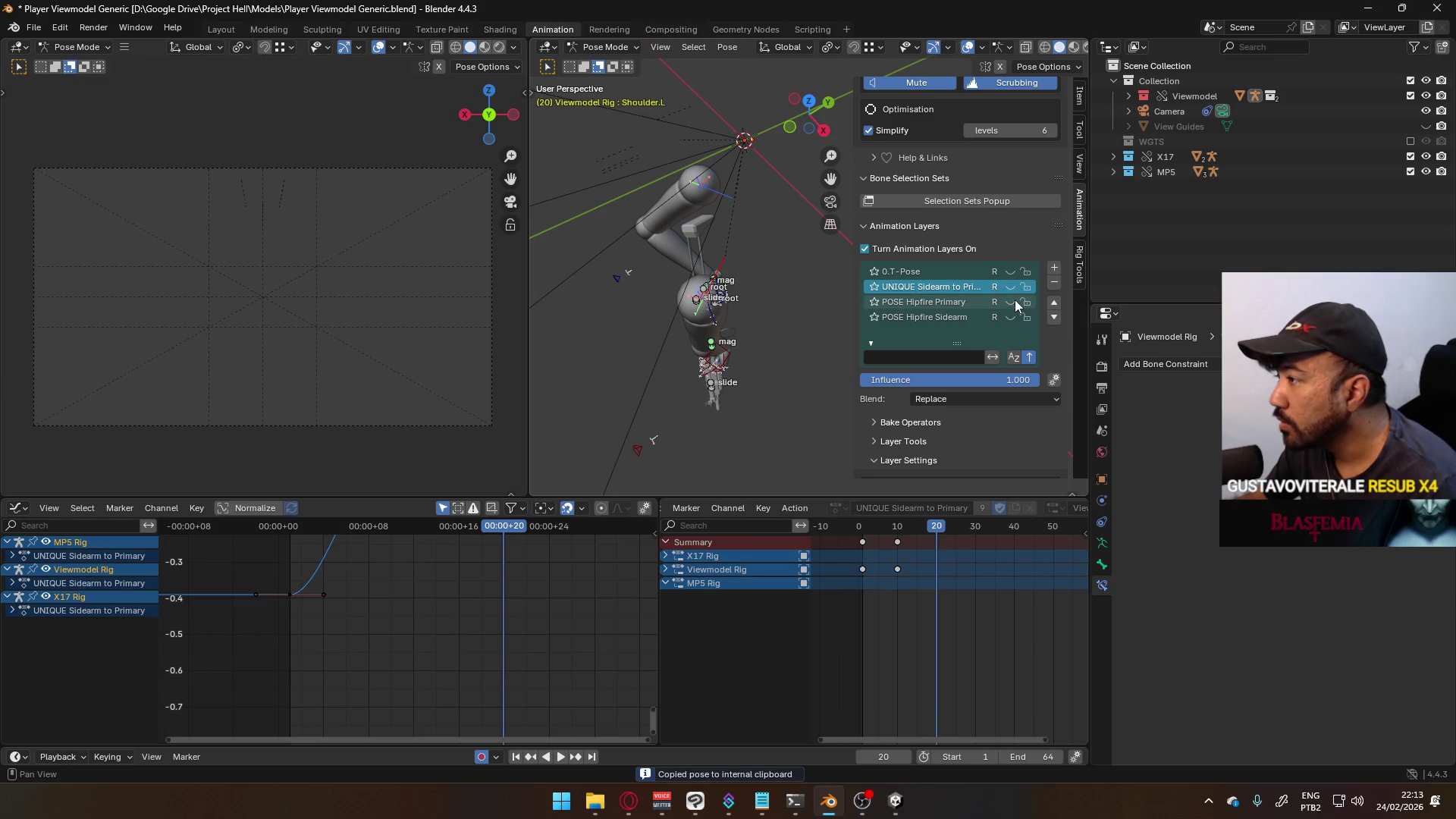
mouse_move(786, 292)
middle_down()
mouse_move(778, 303)
mouse_move(835, 261)
mouse_move(831, 237)
mouse_move(752, 292)
mouse_move(870, 201)
mouse_move(768, 233)
mouse_move(725, 257)
mouse_move(730, 268)
middle_up()
right_click(804, 238)
click(770, 258)
- Reposition the left elbow IK target and check it from the front view
mouse_move(776, 344)
middle_down()
mouse_move(793, 317)
mouse_move(689, 336)
mouse_move(693, 307)
mouse_move(934, 264)
mouse_move(762, 289)
middle_up()
click(748, 347)
key(g)
click(696, 328)
key(KP_1)
click(756, 326)
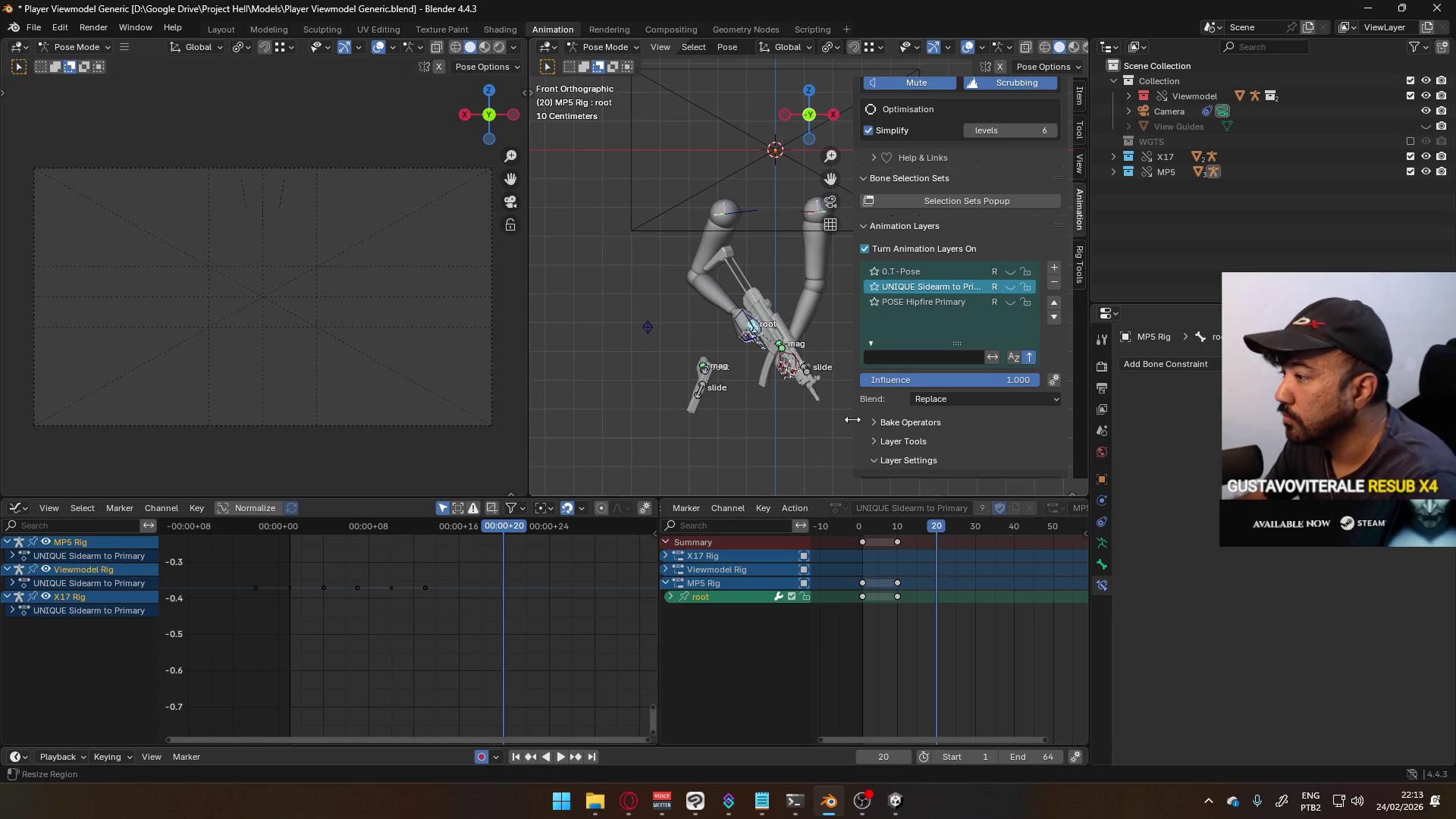
- Key the MP5 root's Location & Rotation at frame 20 and play it back from the side
key(k)
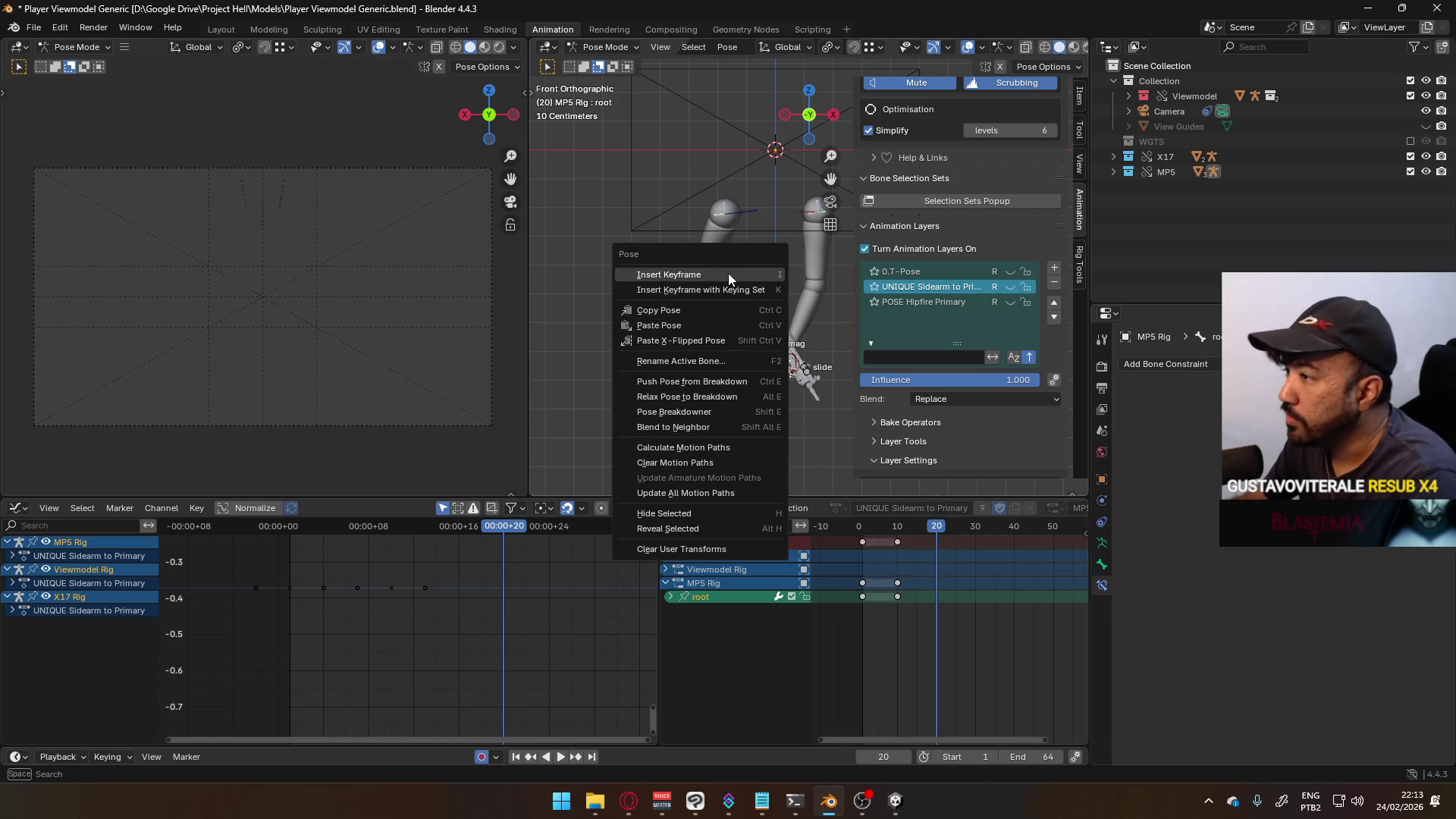
click(728, 273)
key(KP_3)
key(space)
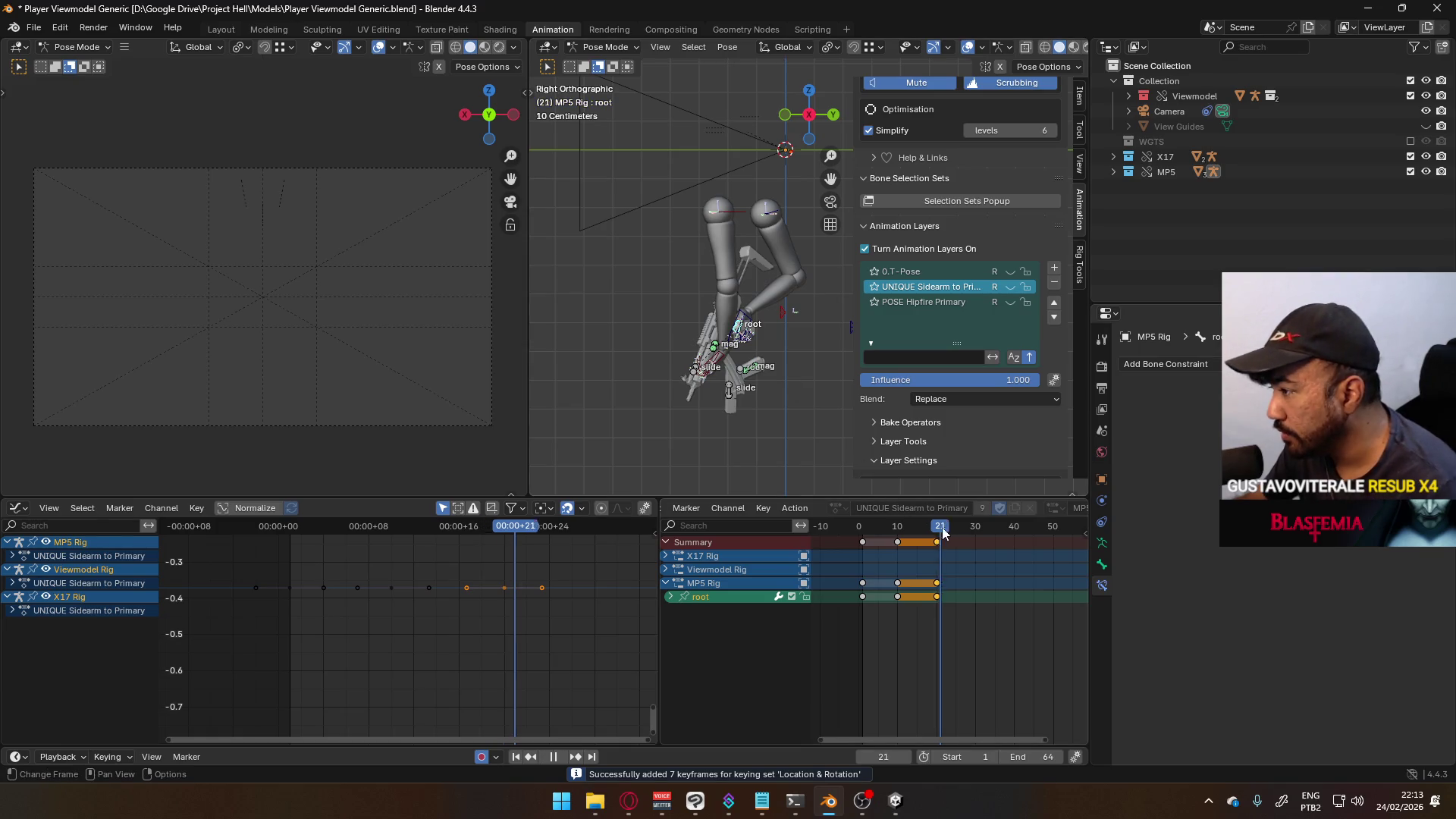
drag(978, 530, 975, 530)
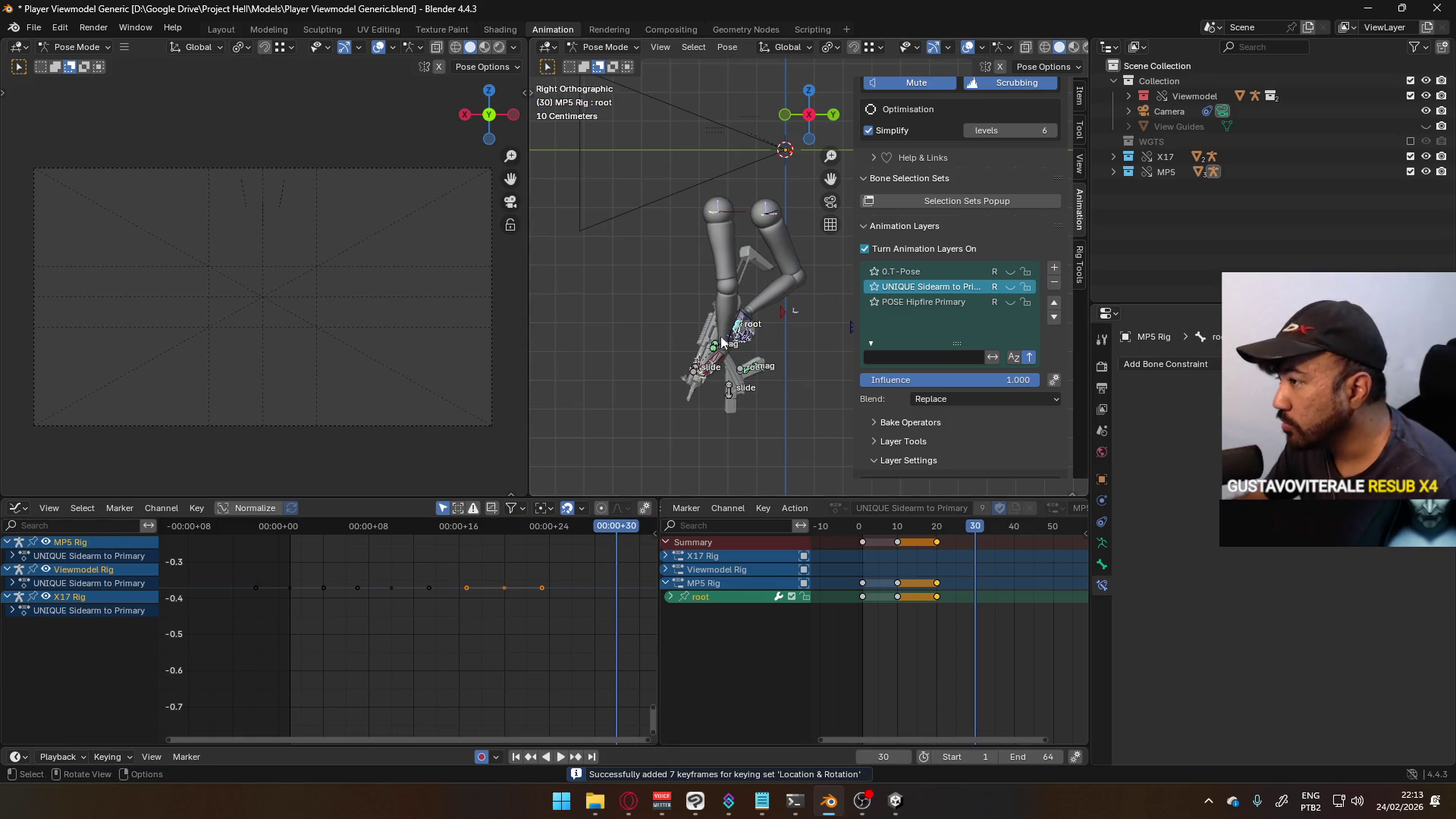
shift+middle_drag(720, 325, 738, 357)
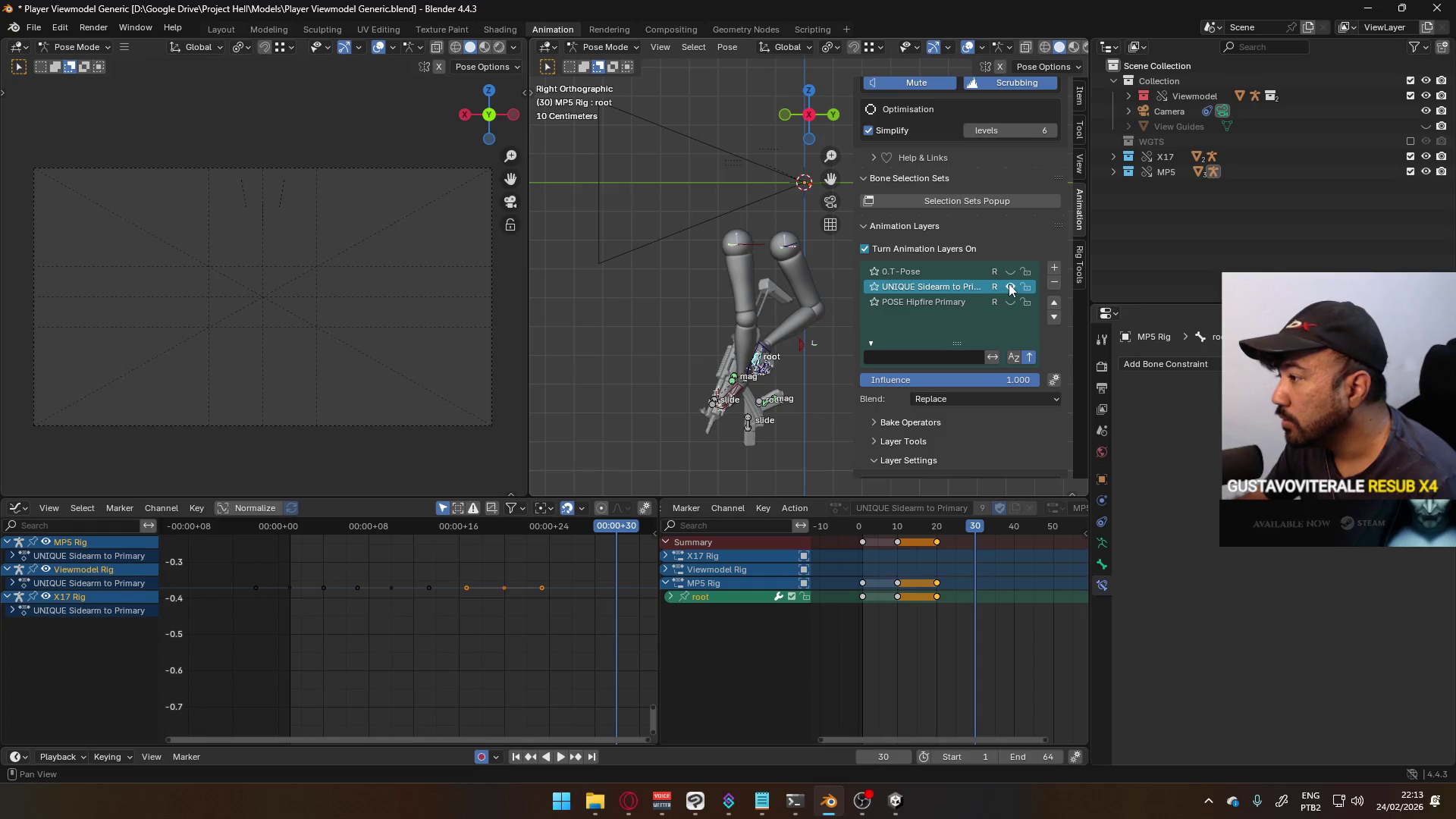
- Activate POSE Hipfire Primary, hide UNIQUE Sidearm to Primary, scrub to frame 6, and choose File > Revert
click(958, 303)
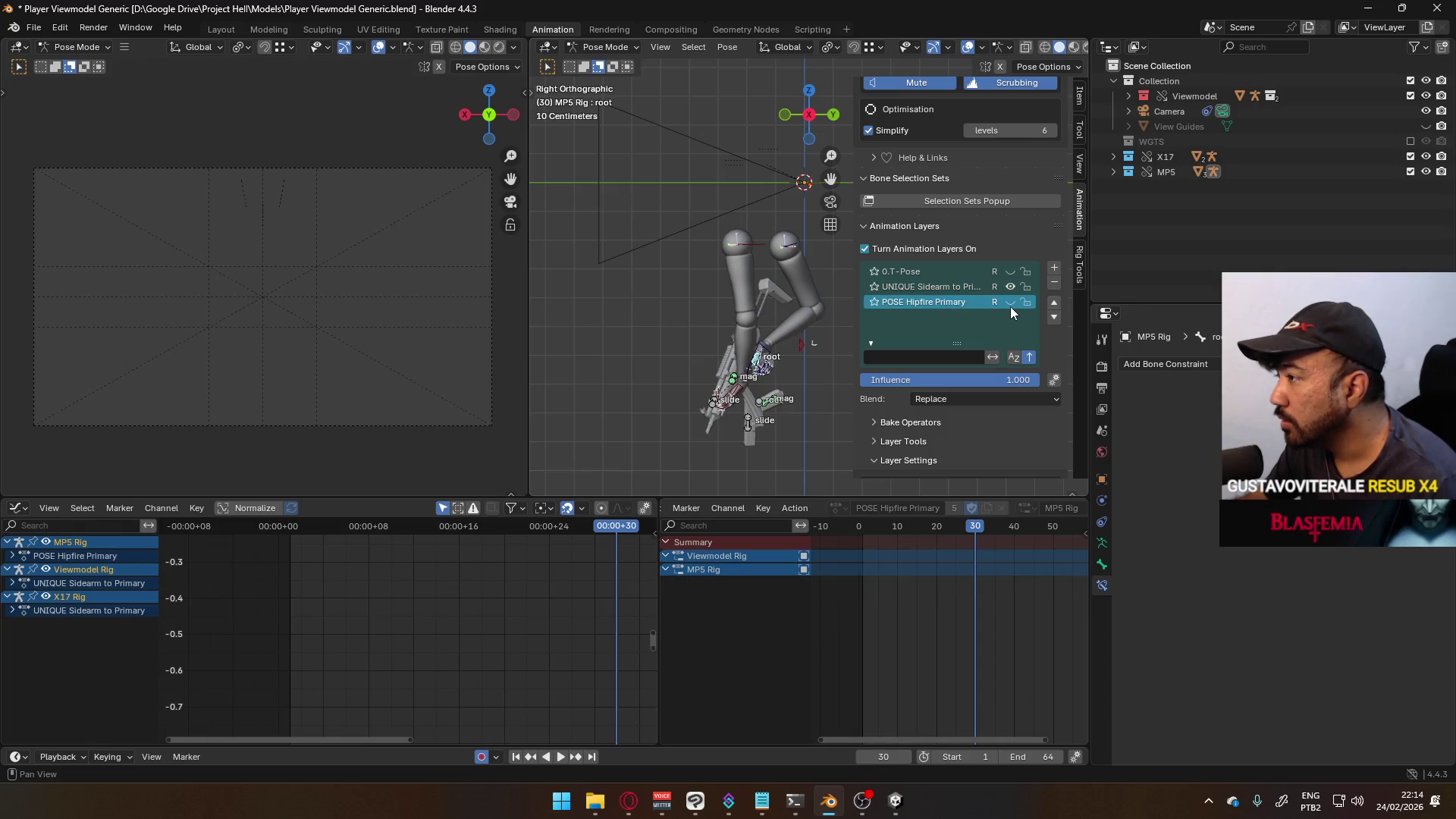
click(1011, 287)
drag(987, 534, 862, 528)
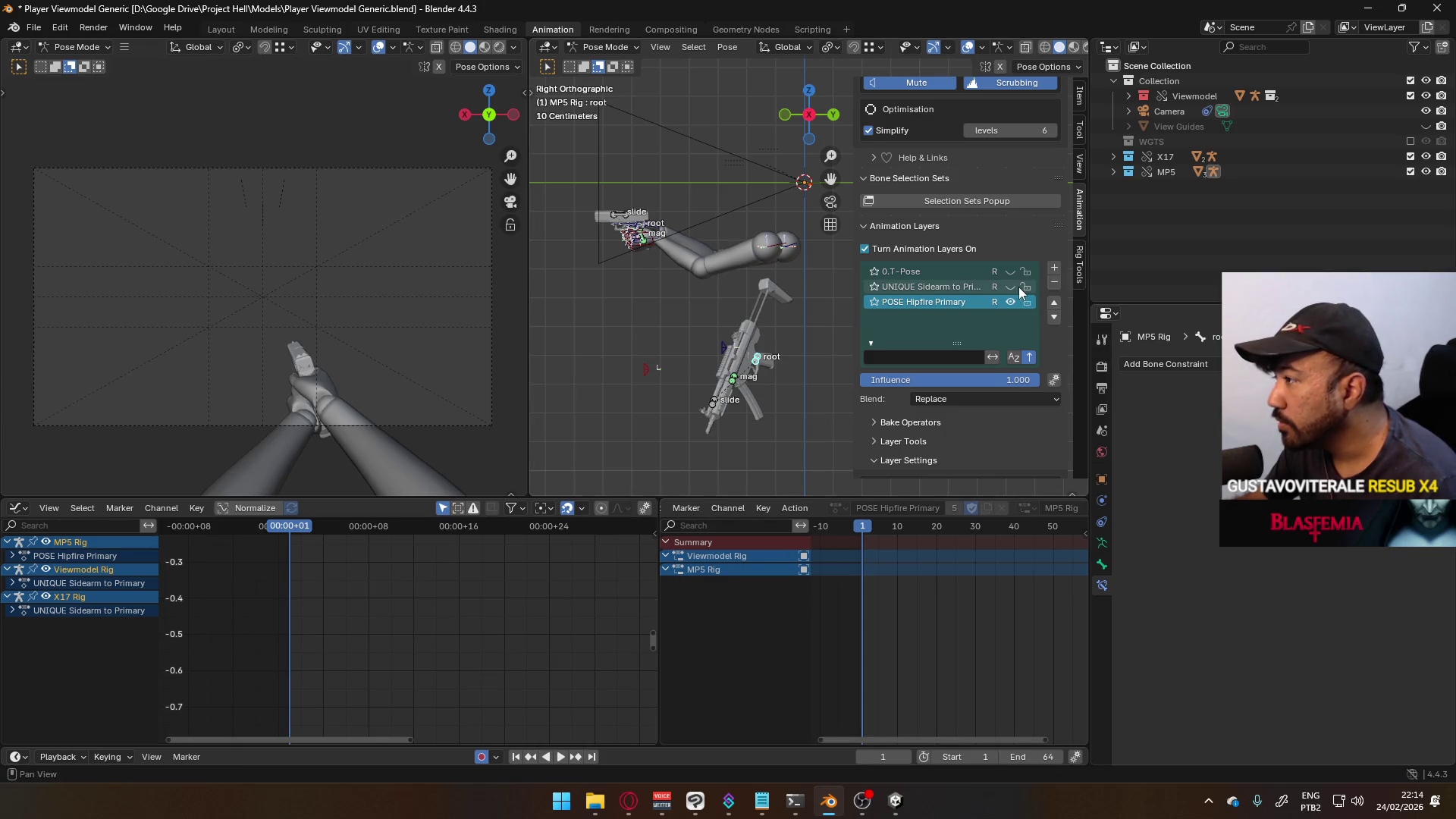
middle_drag(678, 376, 755, 371)
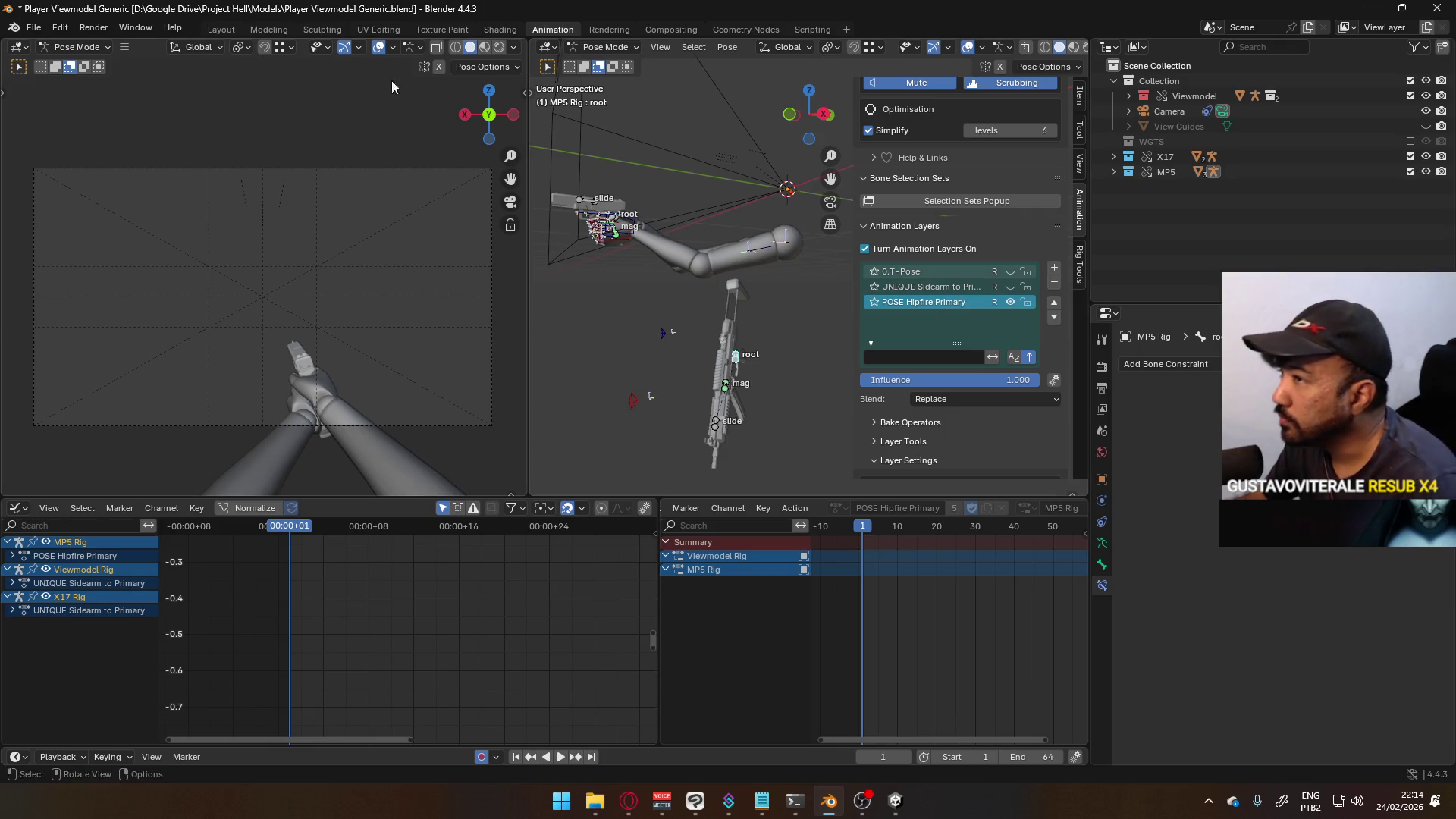
click(34, 33)
click(53, 86)
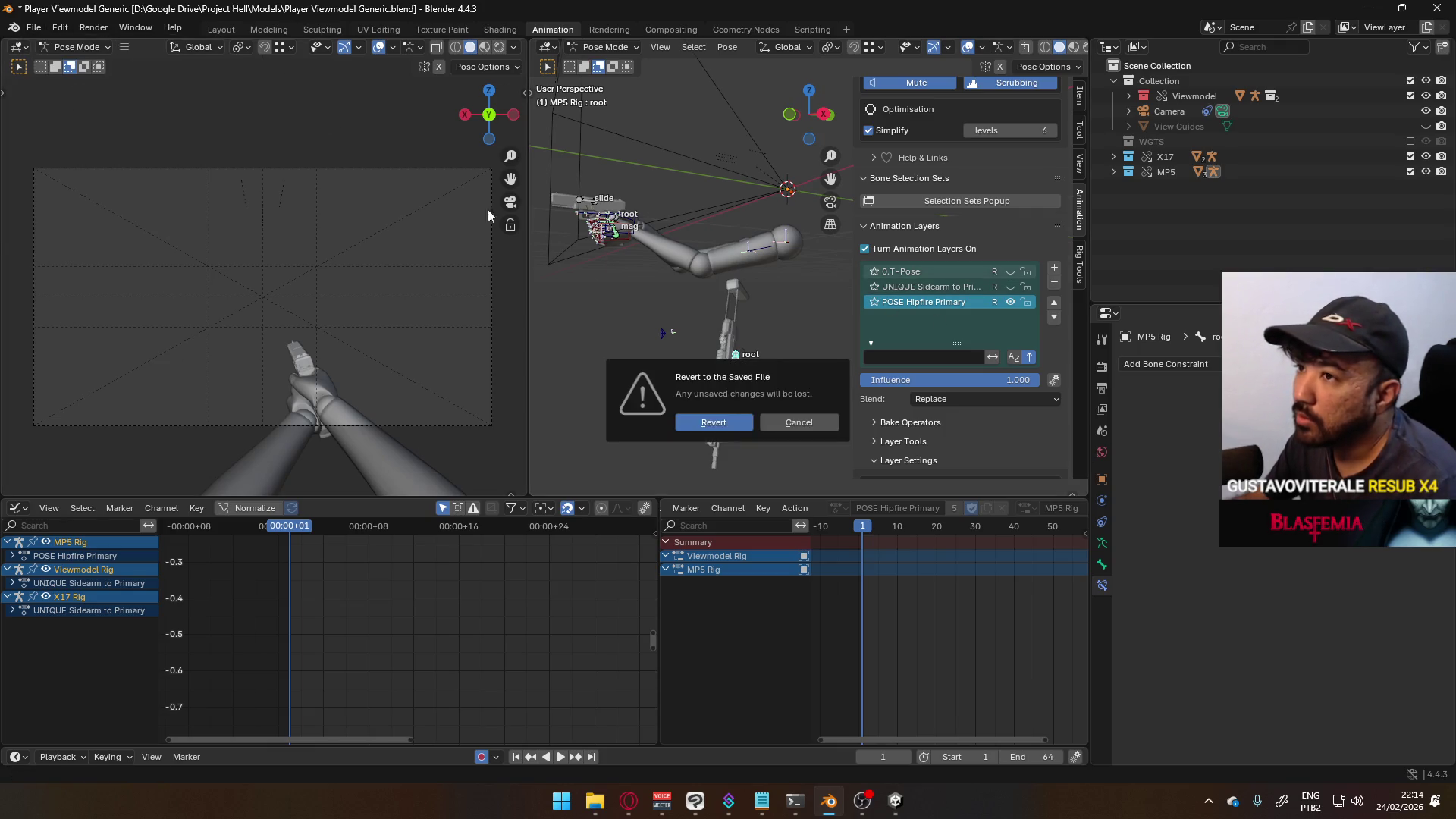
- Revert to the saved file, undo a stray Forearm.R selection, and save
click(714, 422)
click(707, 339)
key(ctrl+z)
key(ctrl+s)
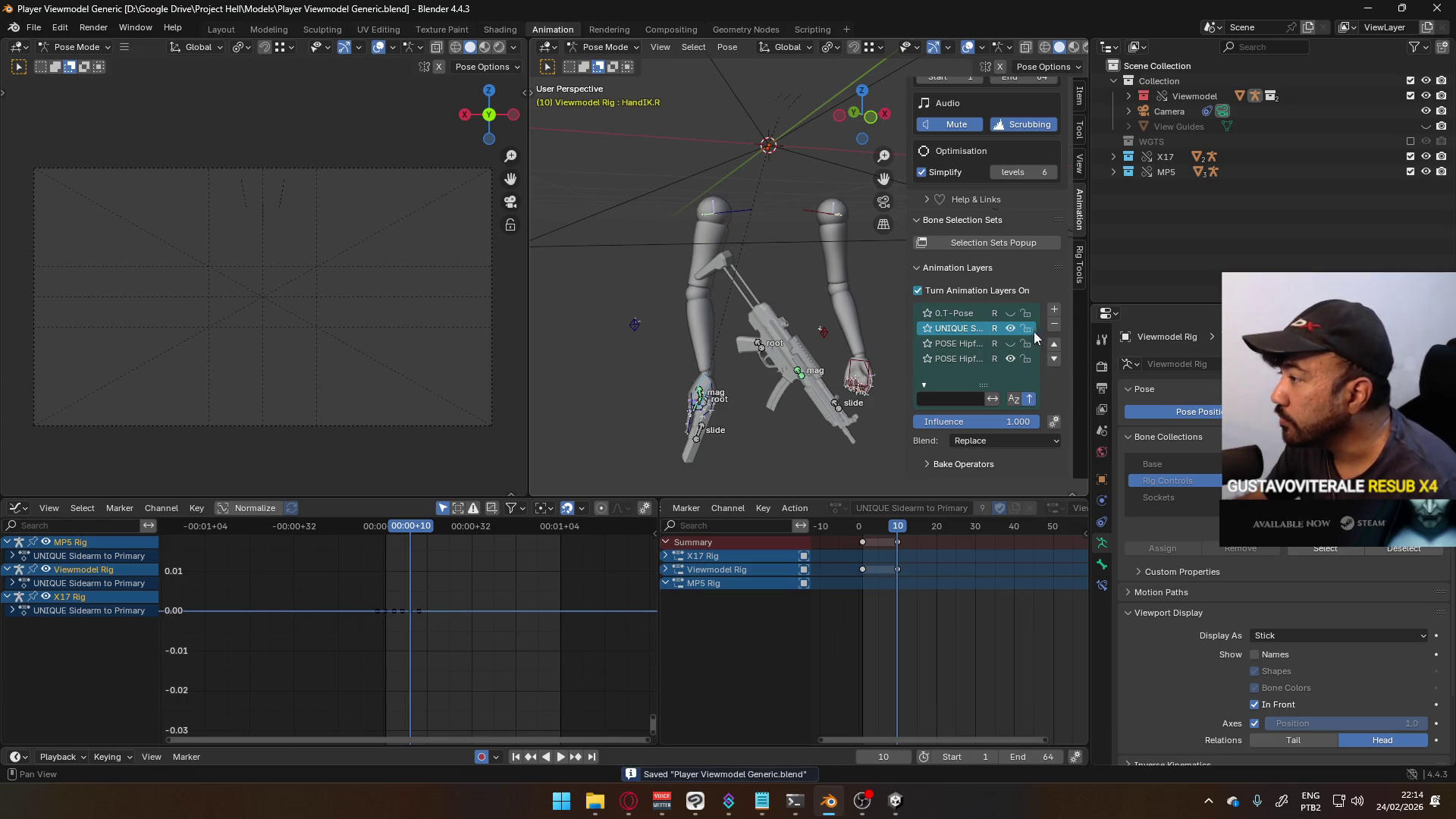
- Hide UNIQUE Sidearm to Primary and make POSE Hipfire Primary the visible, active layer
click(1011, 328)
click(1010, 344)
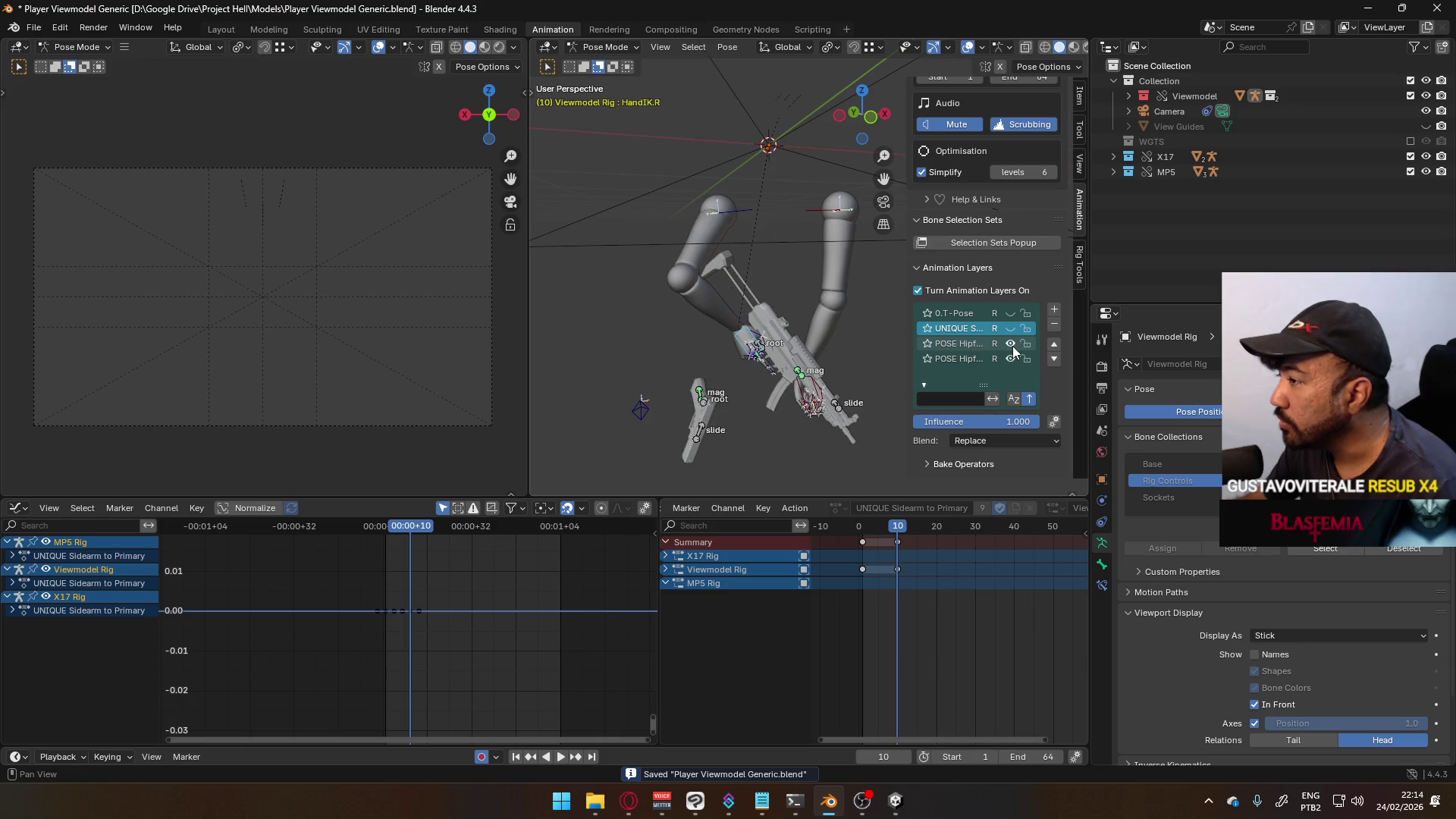
click(1007, 344)
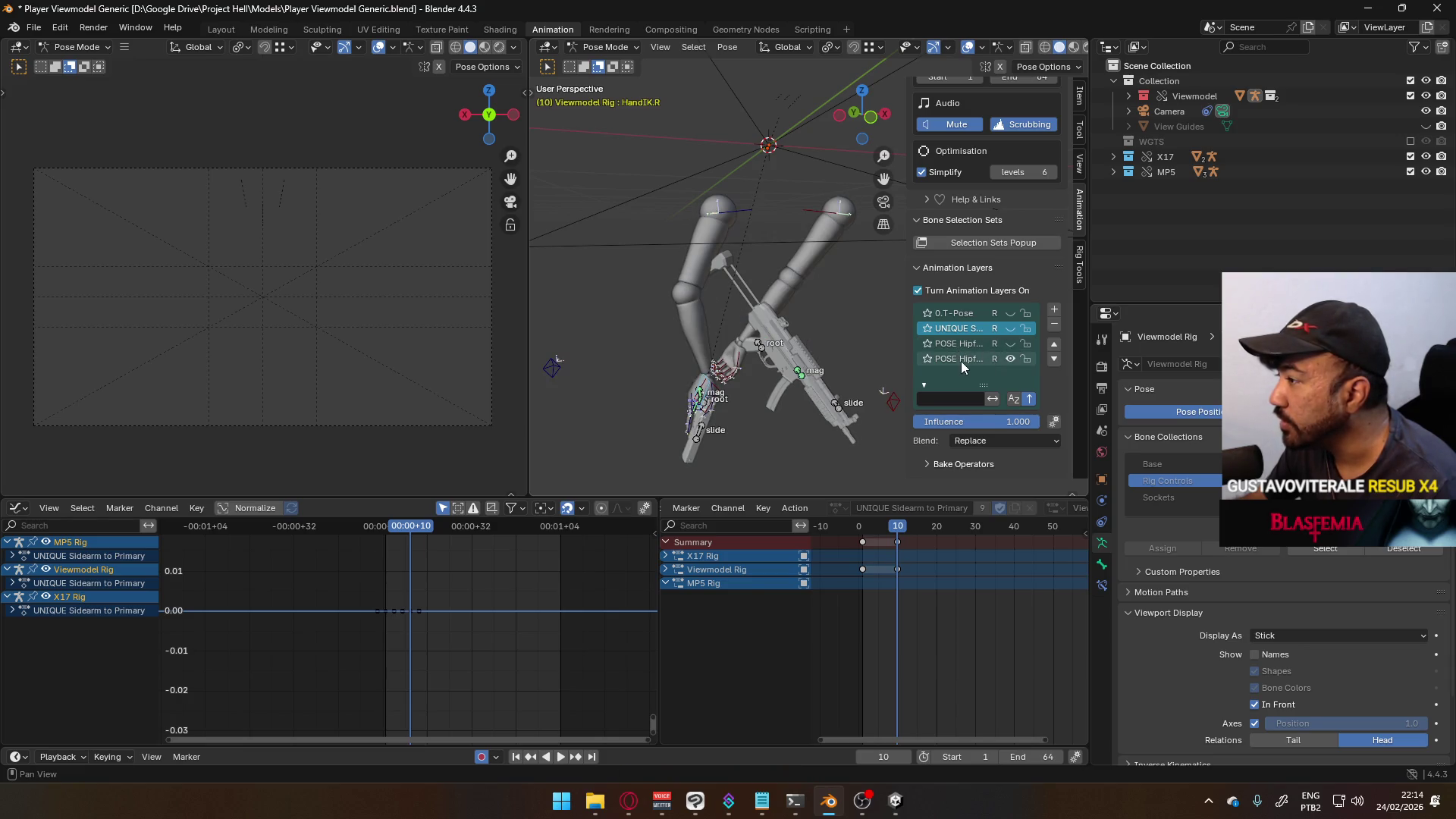
click(962, 361)
mouse_move(829, 373)
middle_down()
mouse_move(702, 373)
mouse_move(569, 316)
mouse_move(717, 257)
mouse_move(921, 370)
middle_up()
drag(913, 367, 835, 367)
click(910, 344)
click(1010, 358)
click(1009, 345)
- Select the MP5 root bone, check frame 9, then play from frame 1
click(734, 287)
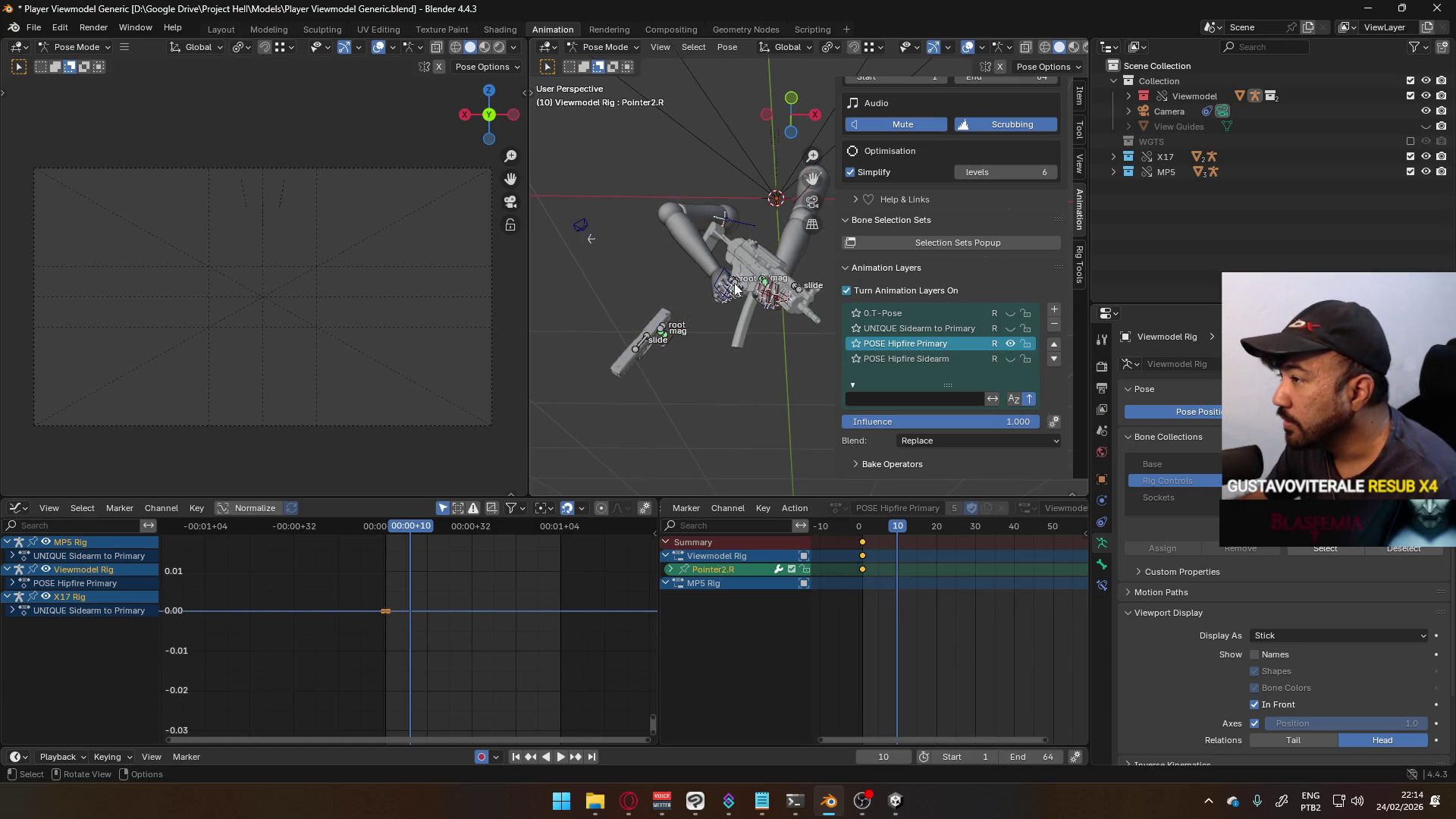
click(734, 288)
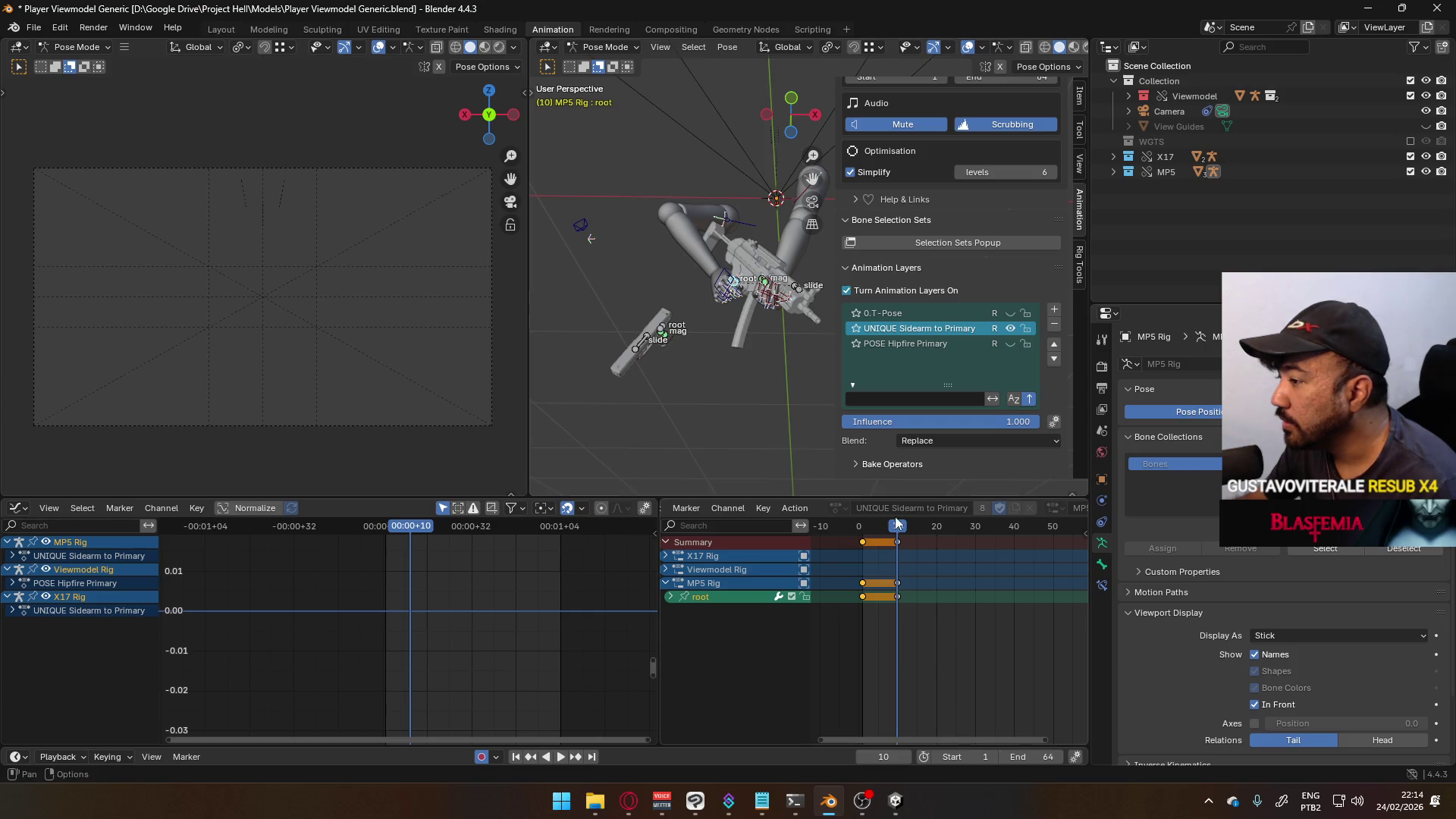
mouse_move(904, 526)
mouse_down()
mouse_move(883, 525)
mouse_move(897, 518)
mouse_up()
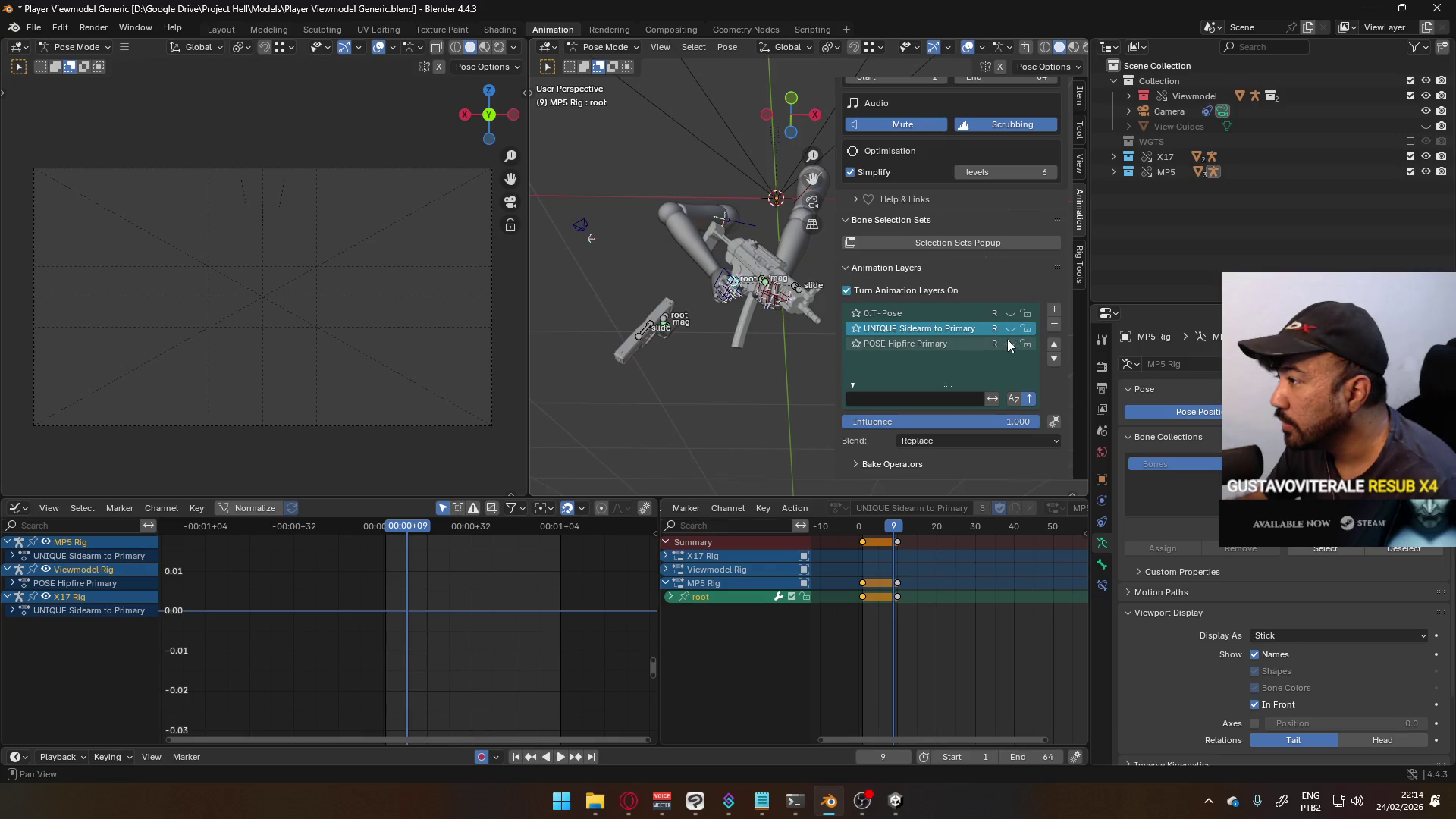
click(913, 343)
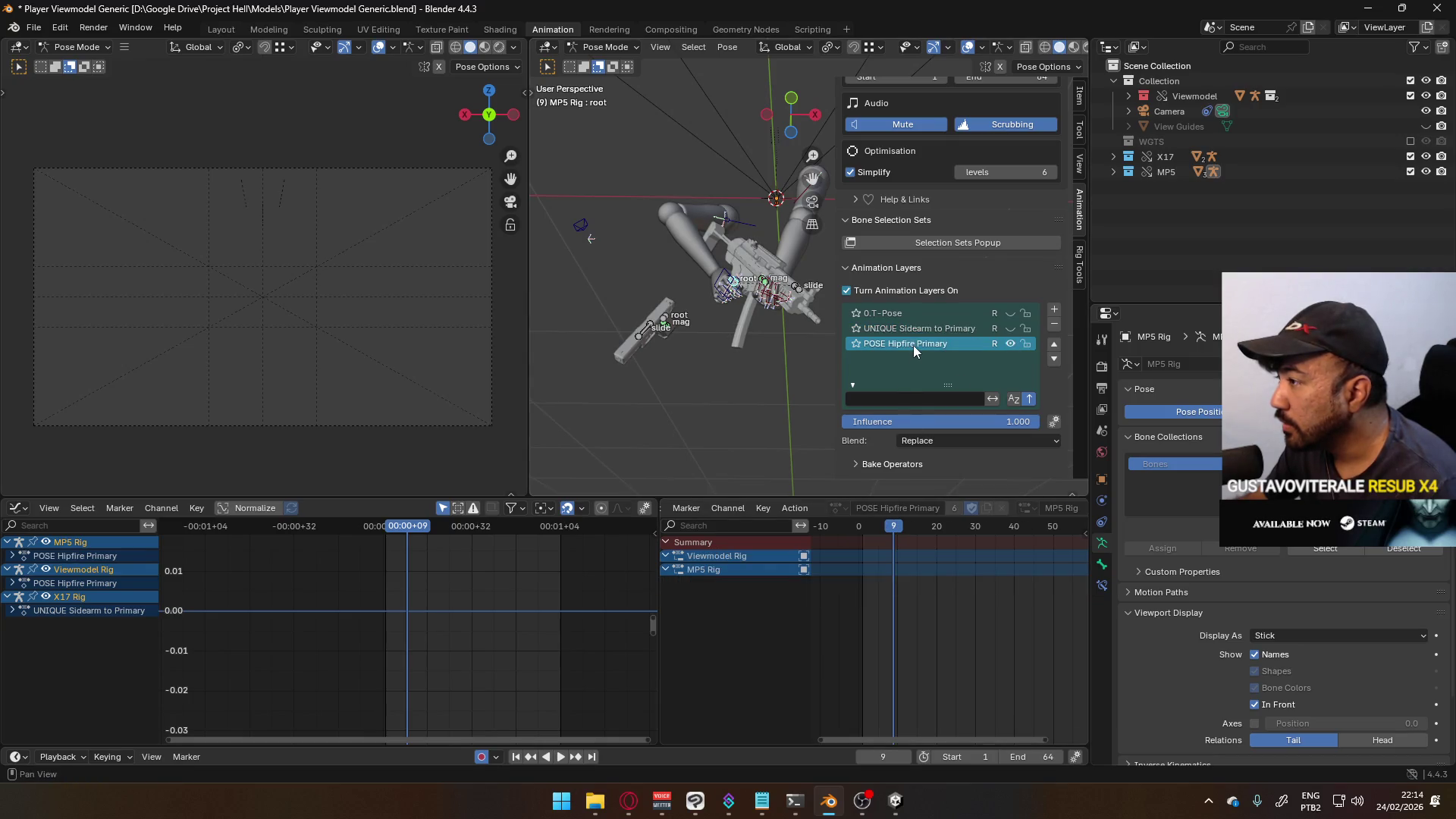
click(862, 524)
key(space)
key(space)
- Recover the most recent autosave of the viewmodel file and zoom out to the whole rig
click(33, 27)
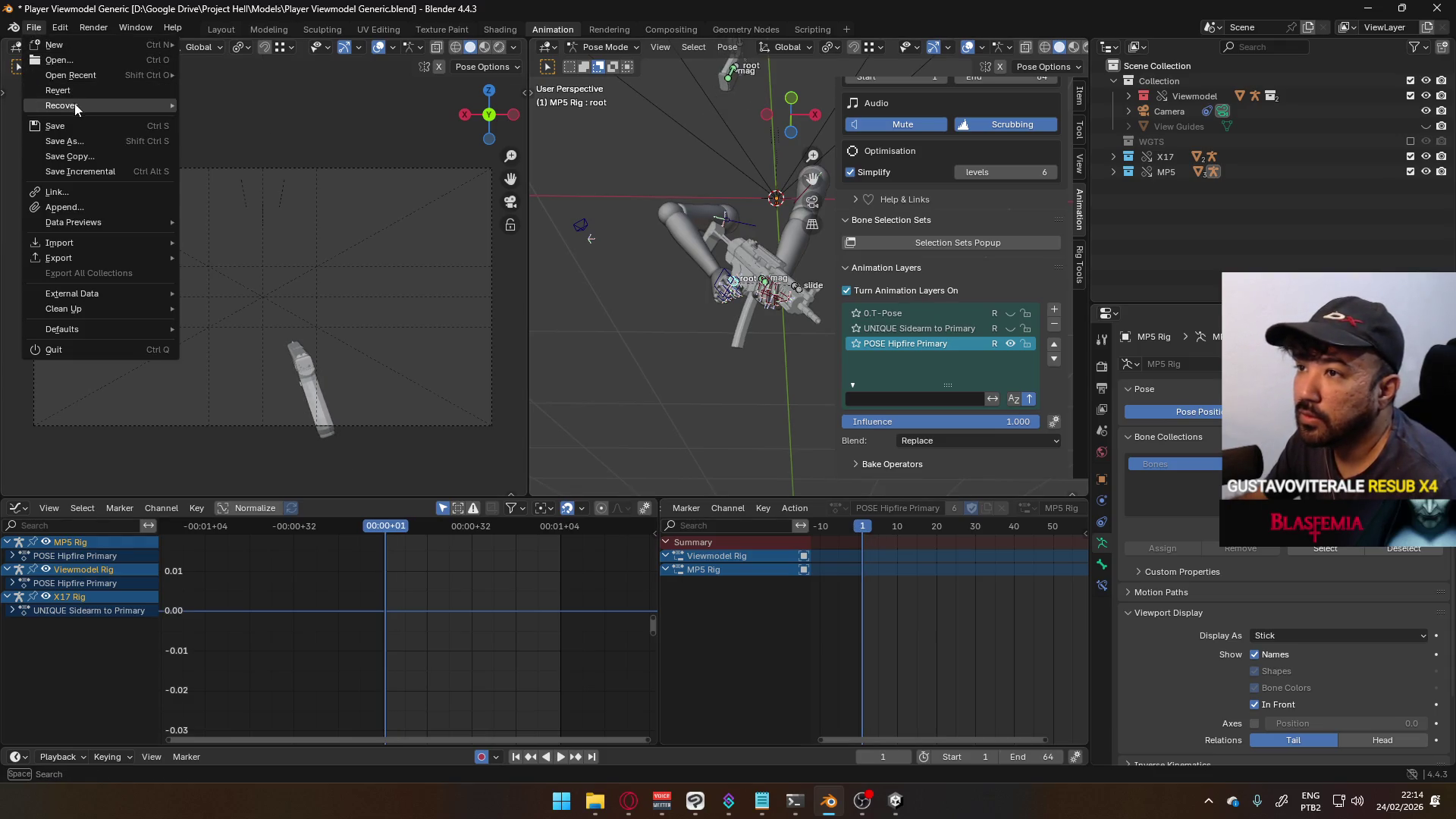
mouse_move(76, 102)
mouse_move(97, 74)
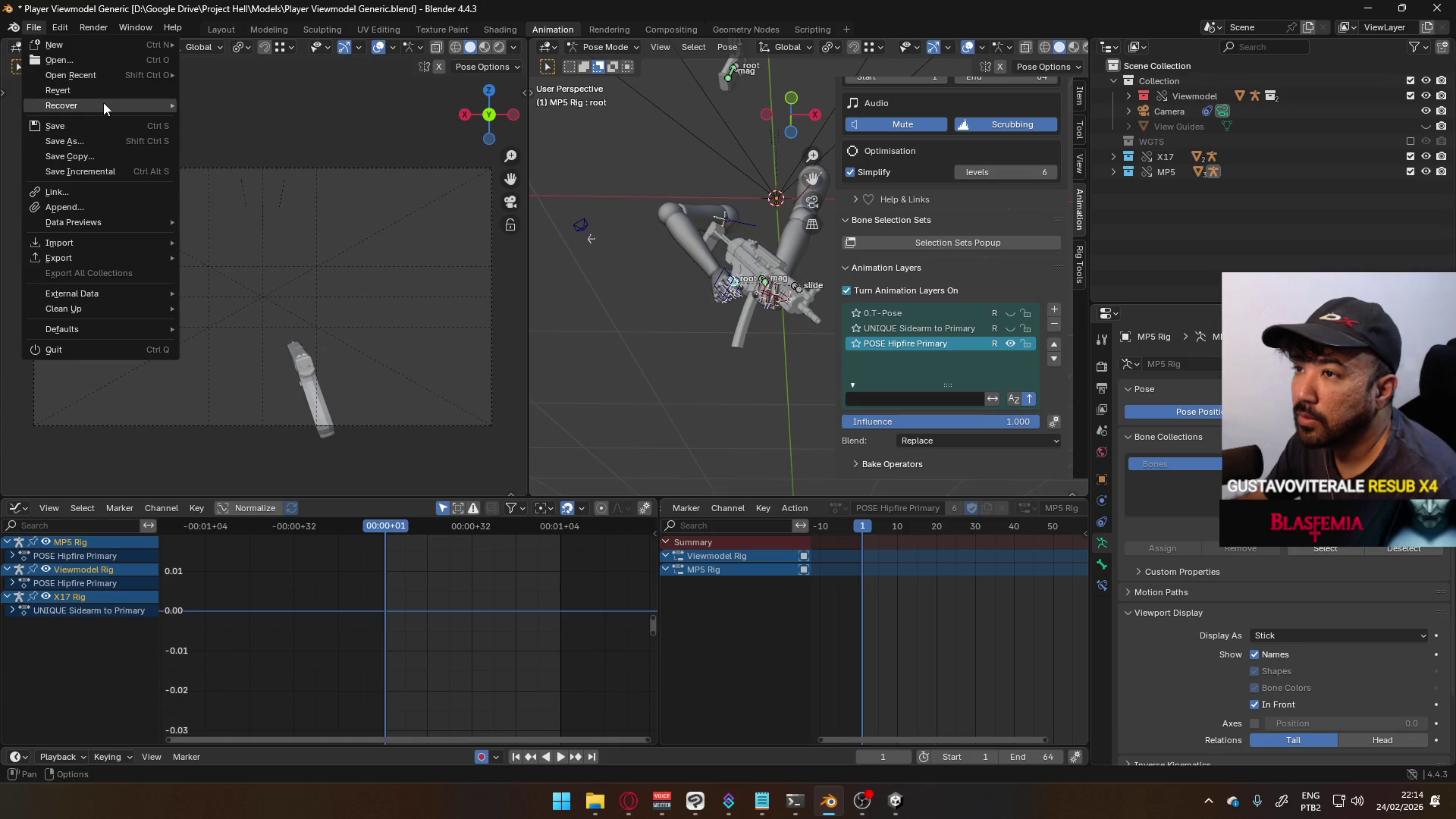
click(276, 123)
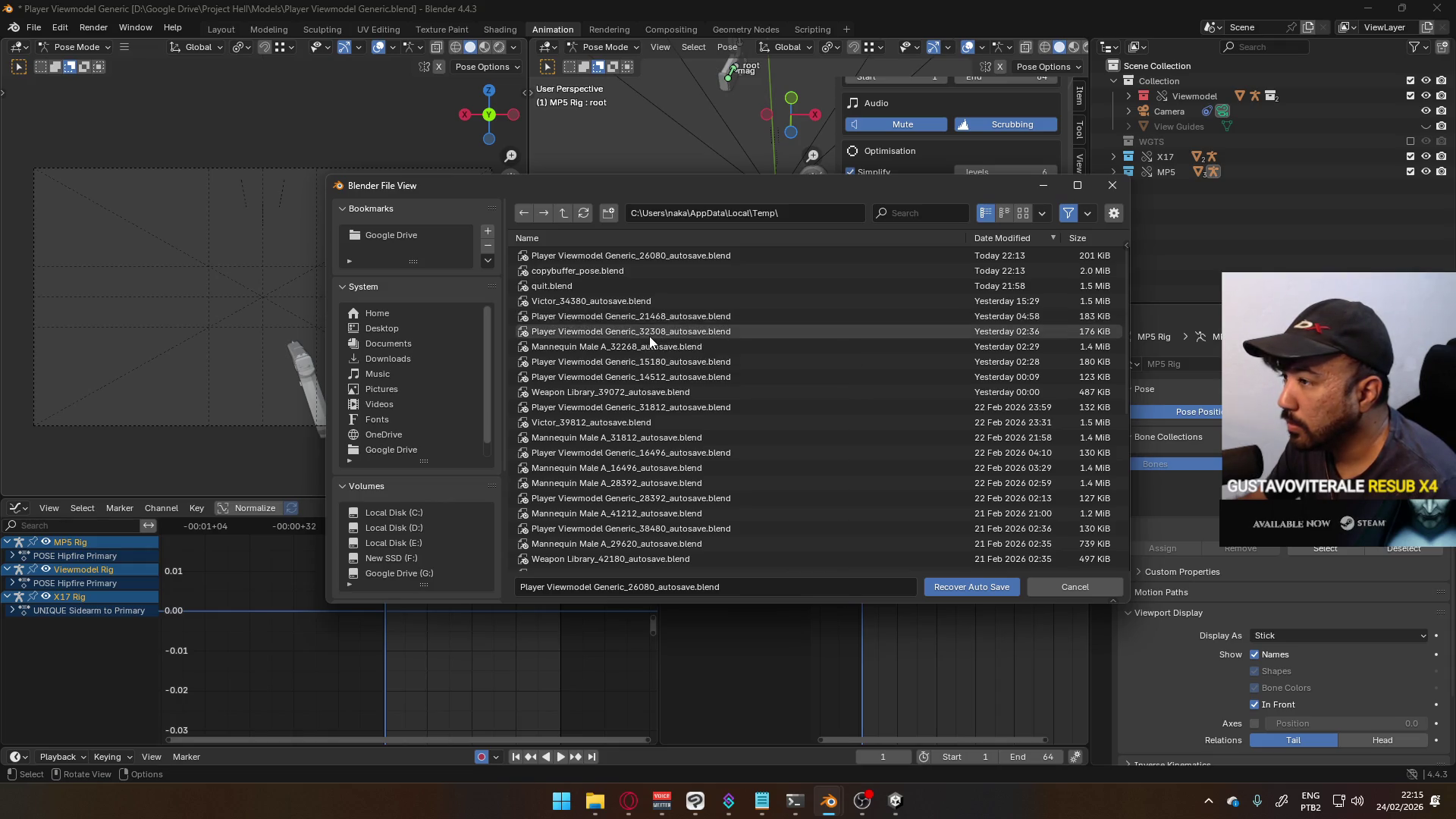
double_click(658, 318)
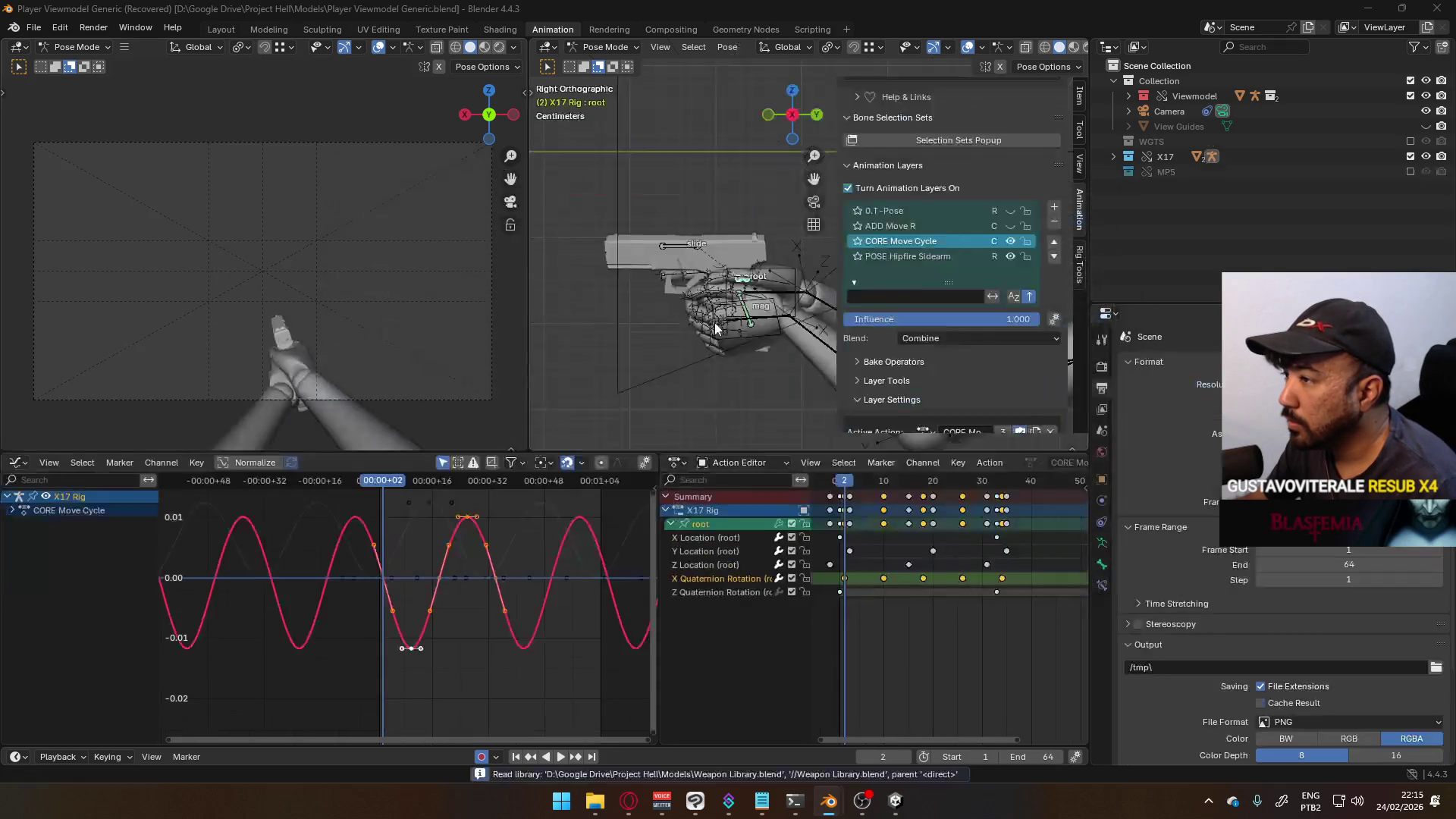
scroll(761, 348, down, 5)
mouse_move(759, 348)
shift+middle_down()
mouse_move(598, 335)
mouse_move(661, 324)
shift+middle_up()
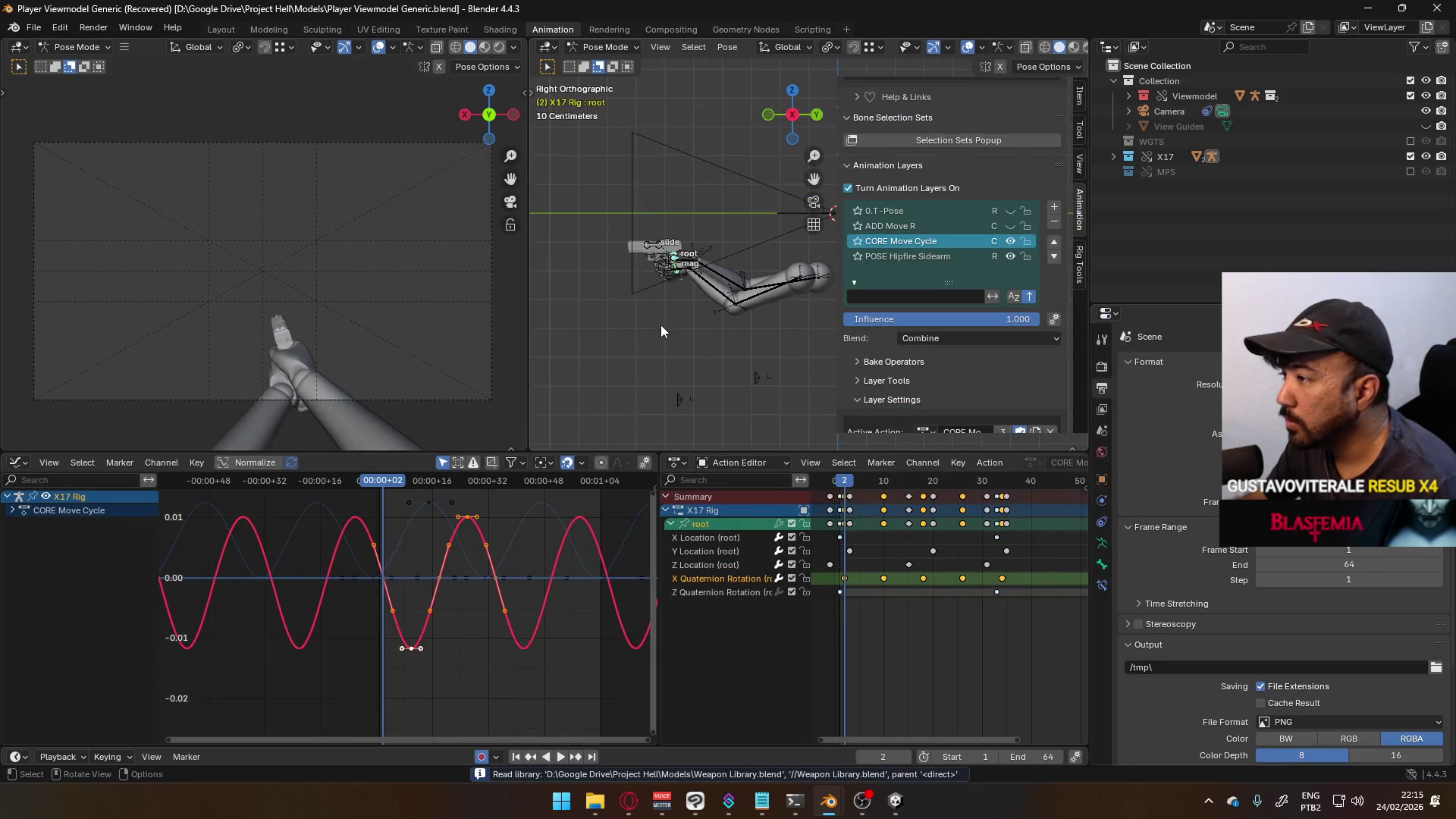
- Play and stop the X17 move cycle, then view the rig from the right side
key(space)
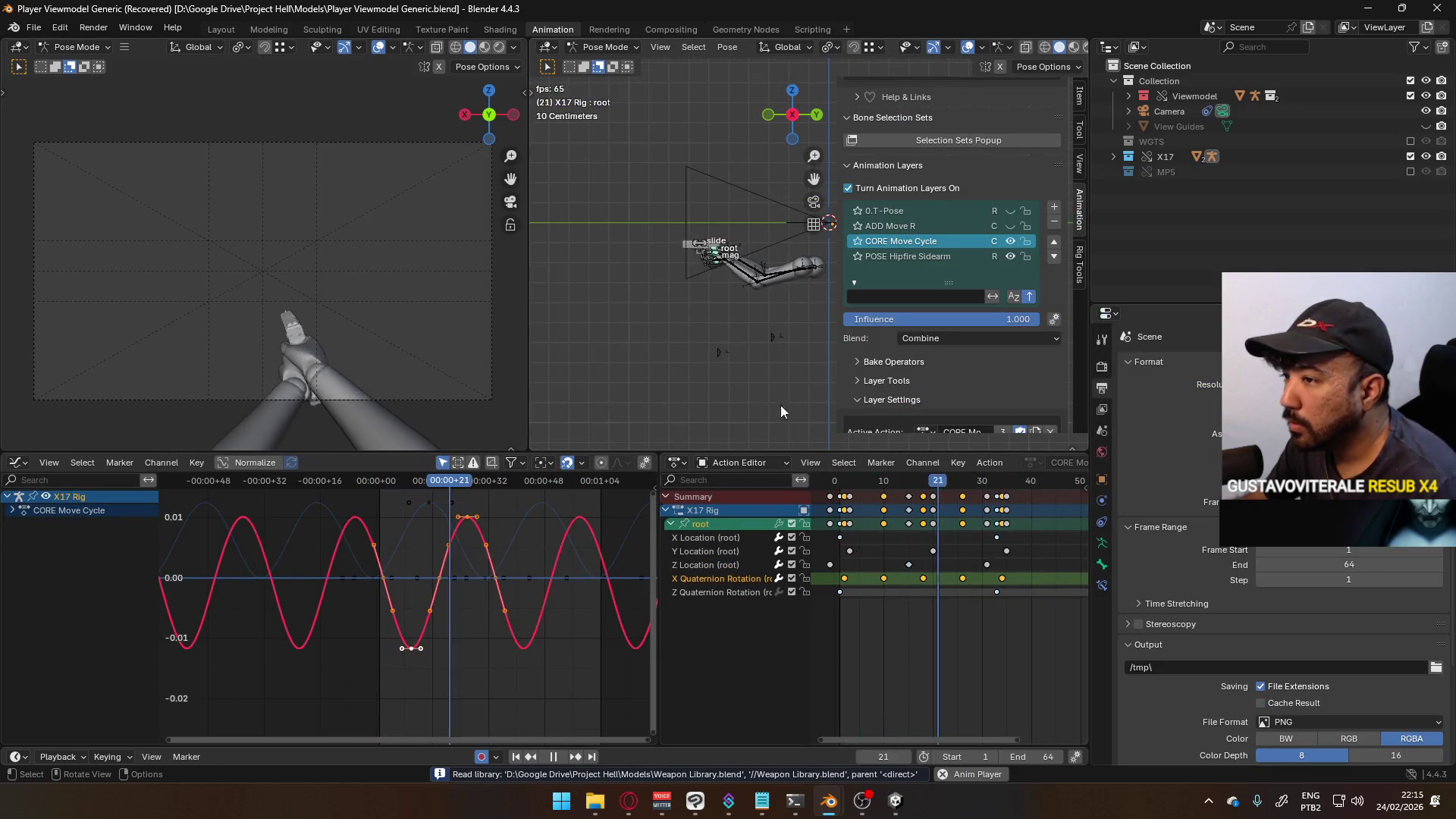
mouse_move(636, 326)
middle_down()
mouse_move(753, 329)
mouse_move(661, 276)
mouse_move(715, 260)
middle_up()
key(space)
key(KP_3)
key(alt+a)
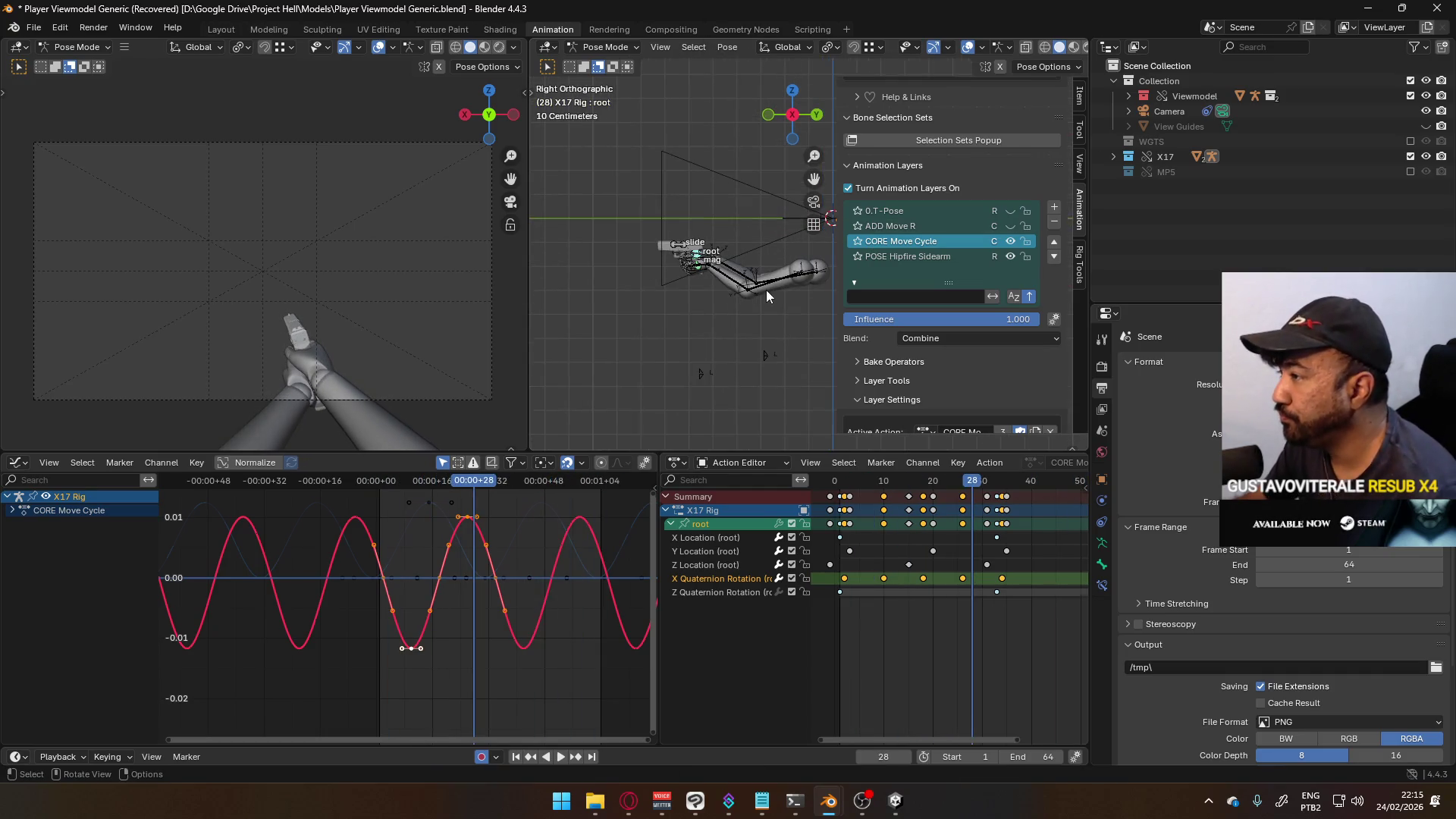
click(605, 47)
- Return to Object Mode and make the Viewmodel Rig active with its Armature properties shown
click(600, 62)
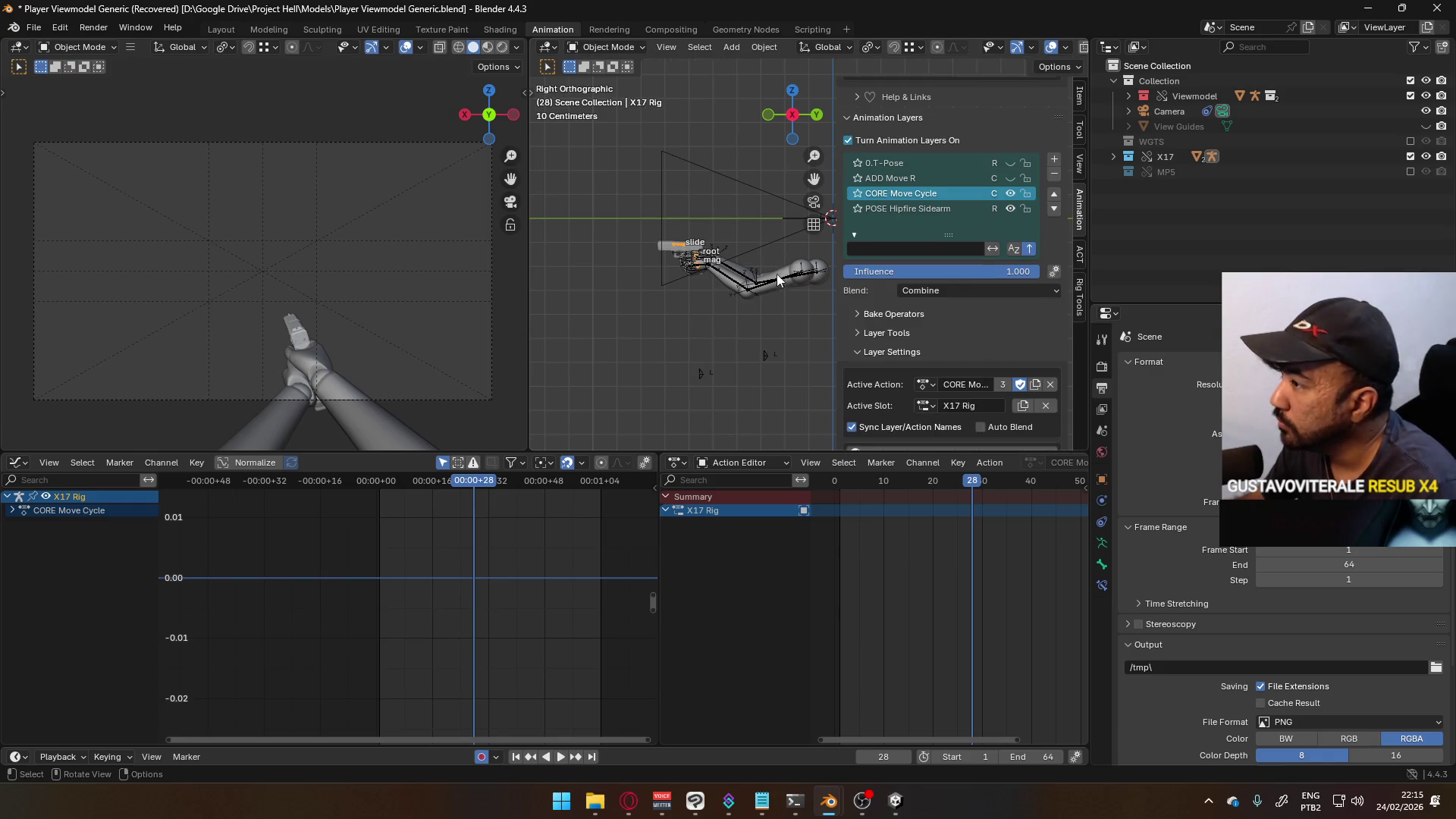
click(779, 280)
click(1103, 542)
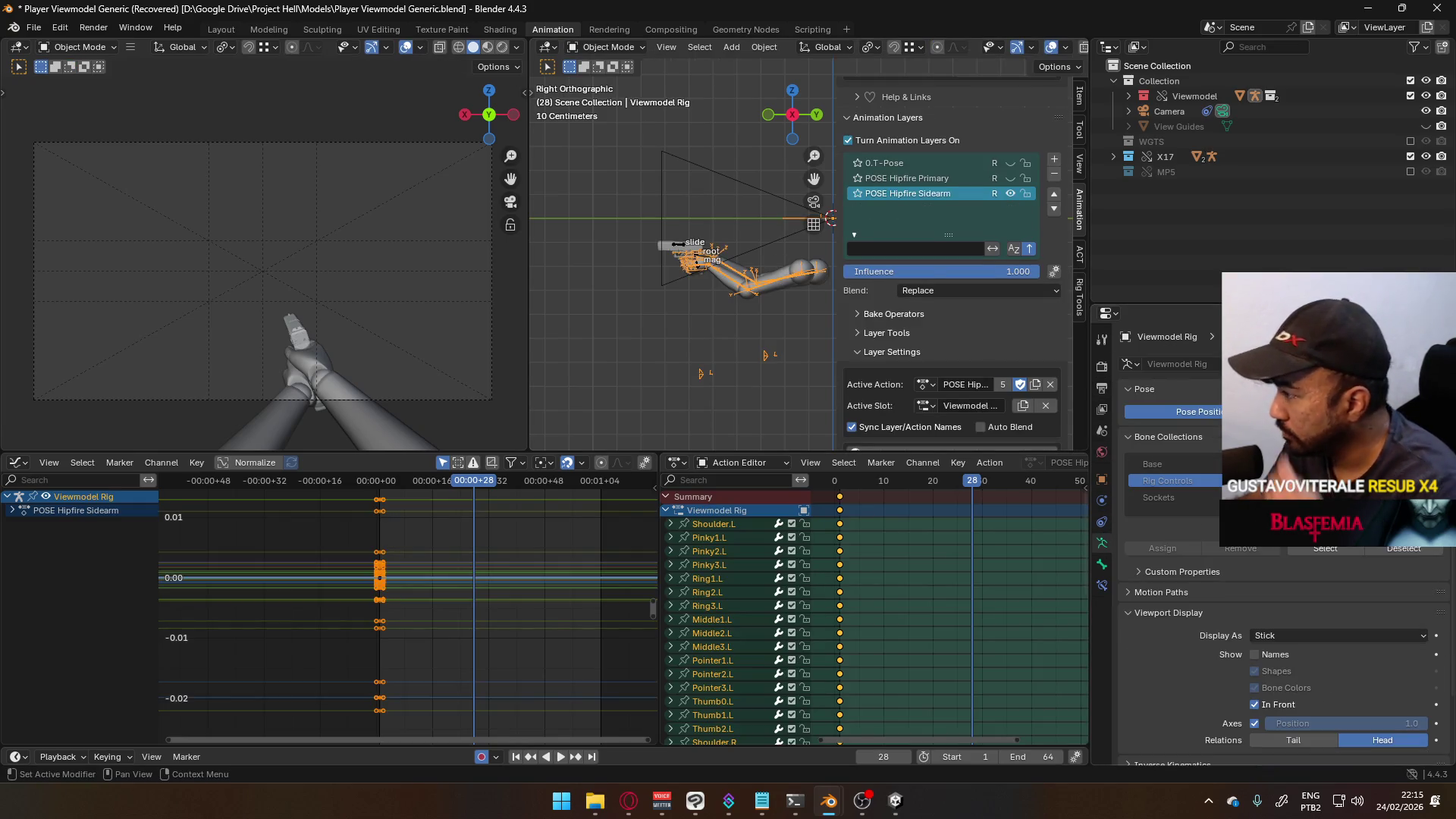
middle_drag(591, 273, 750, 315)
- Save as Player Viewmodel Generic.blend and make POSE Hipfire Primary the active layer
scroll(750, 315, up, 3)
key(ctrl+s)
scroll(671, 294, down, 5)
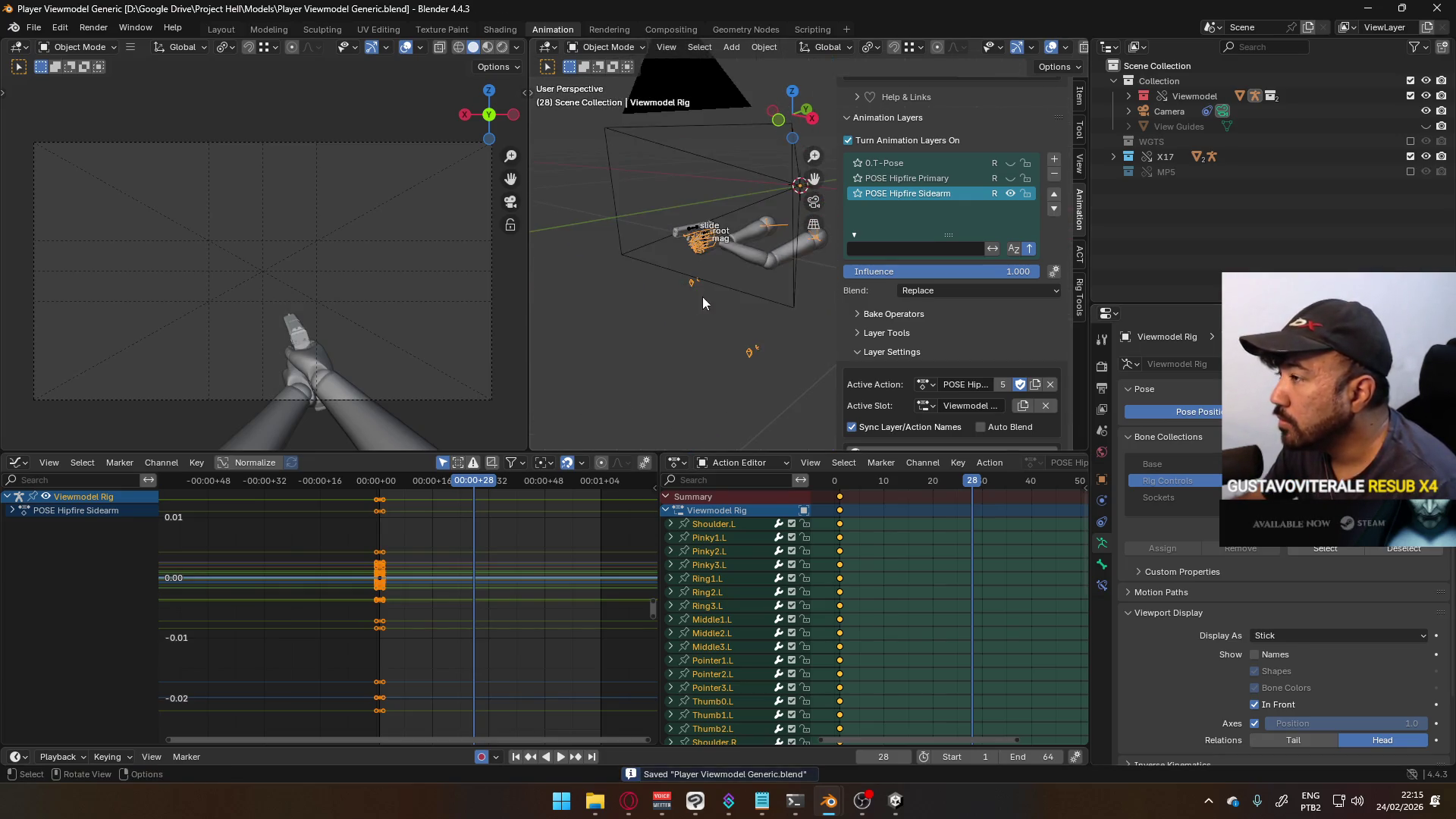
click(937, 182)
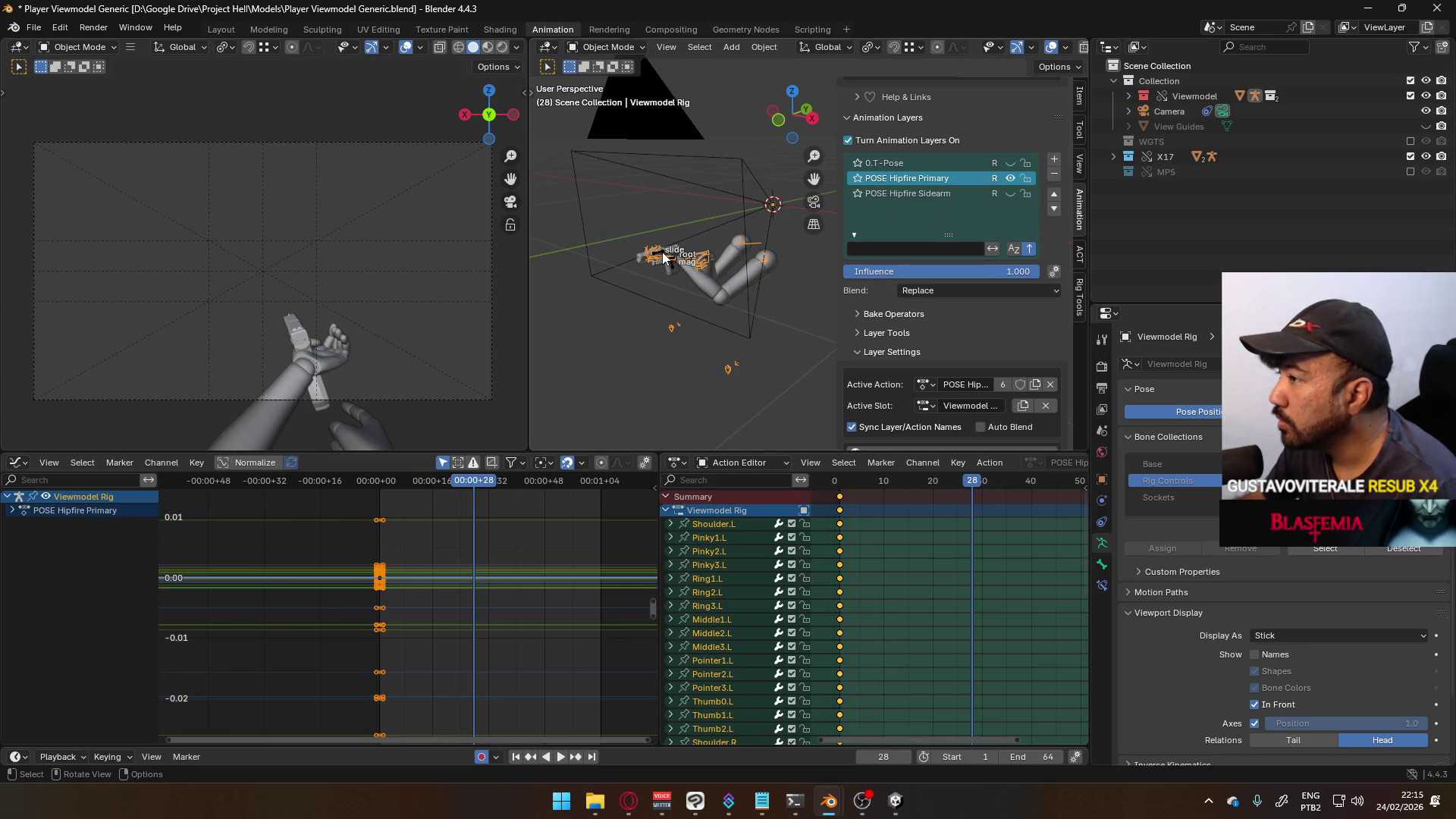
- Exclude the X17 collection, include MP5, and frame the selected MP5 Rig
click(1410, 156)
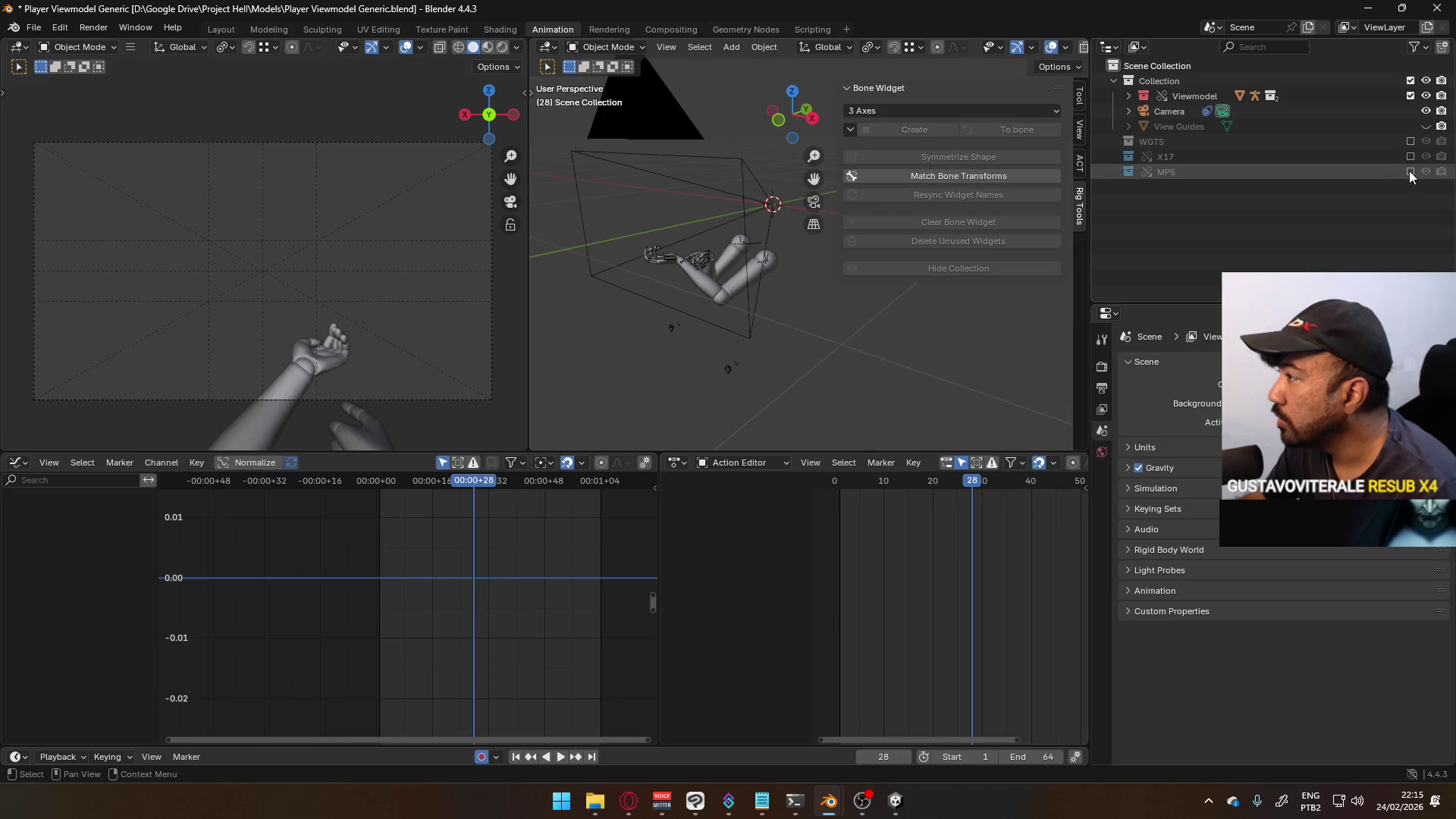
click(1410, 172)
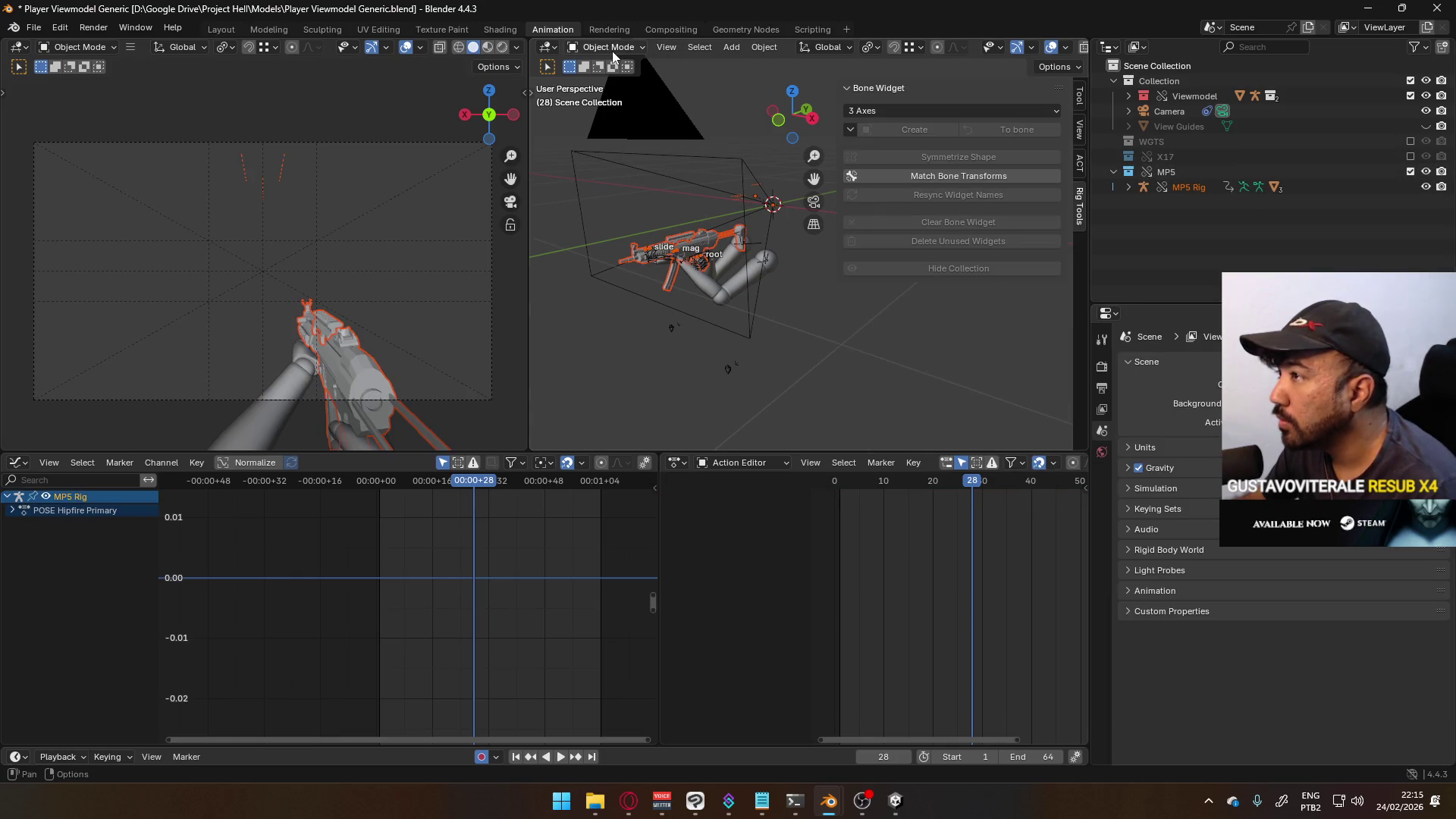
click(707, 246)
key(KP_Decimal)
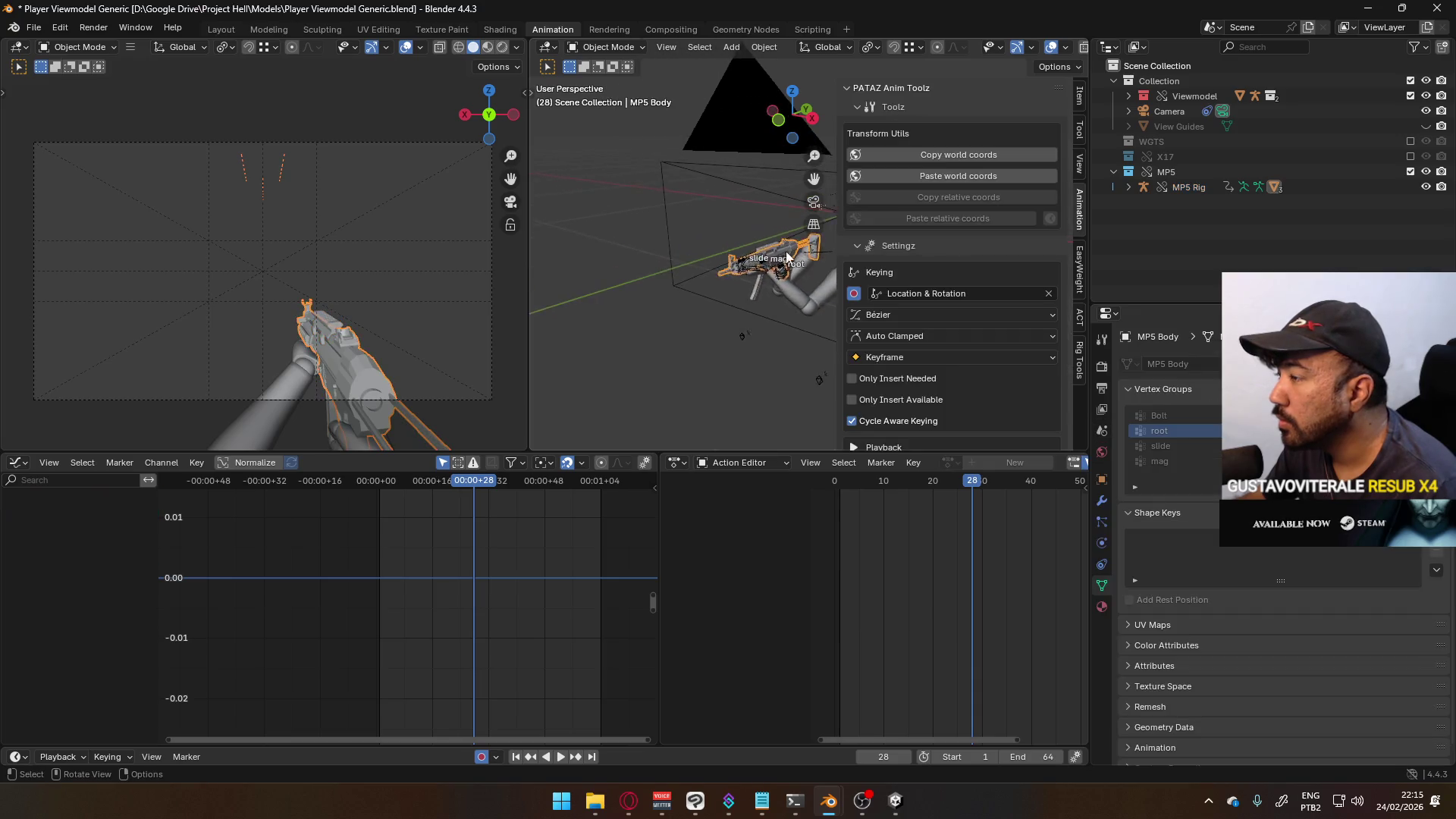
- Put the MP5 rig in Pose Mode with the root bone active at frame 1
click(606, 47)
click(611, 97)
click(711, 332)
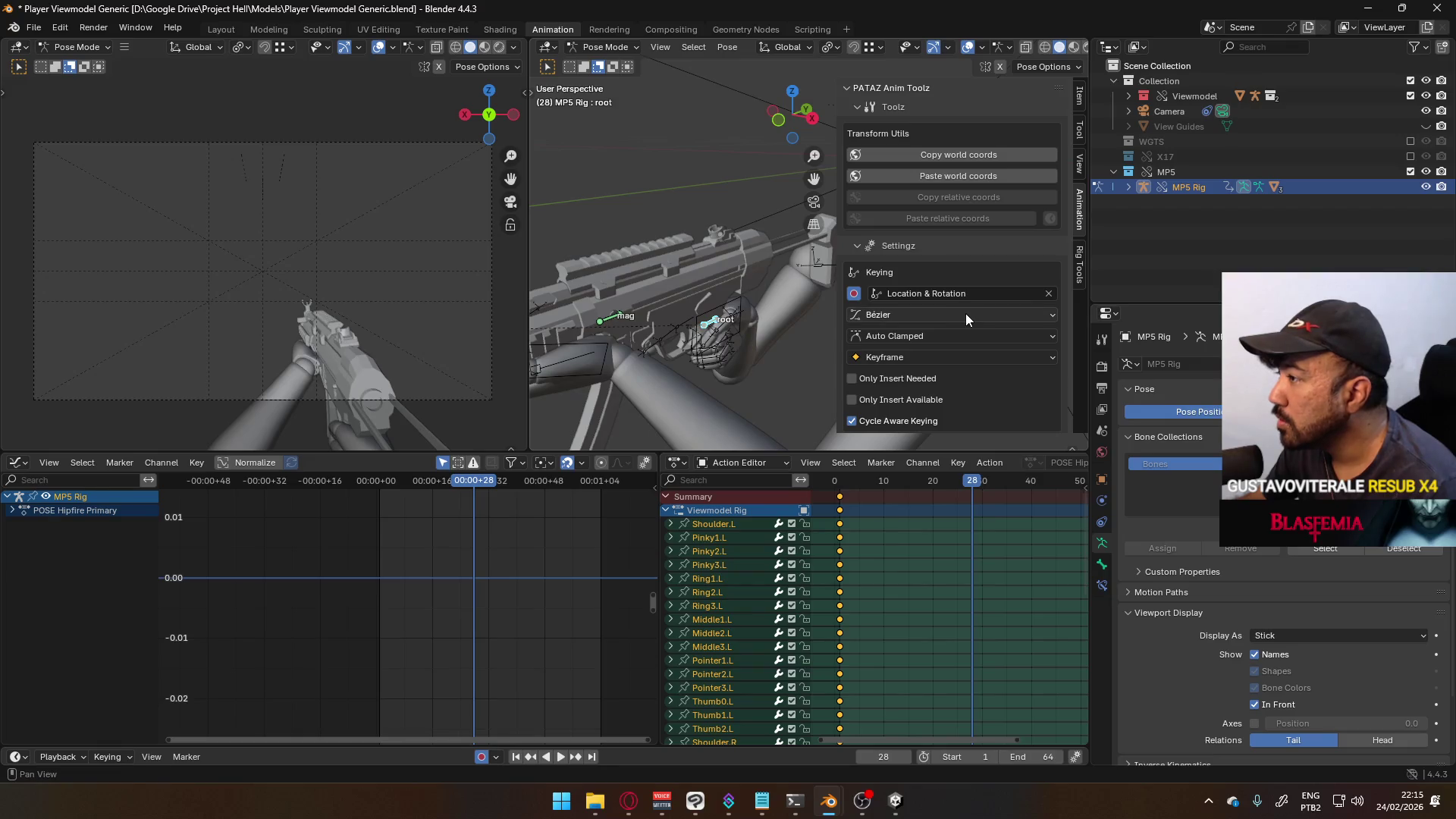
scroll(1031, 345, down, 10)
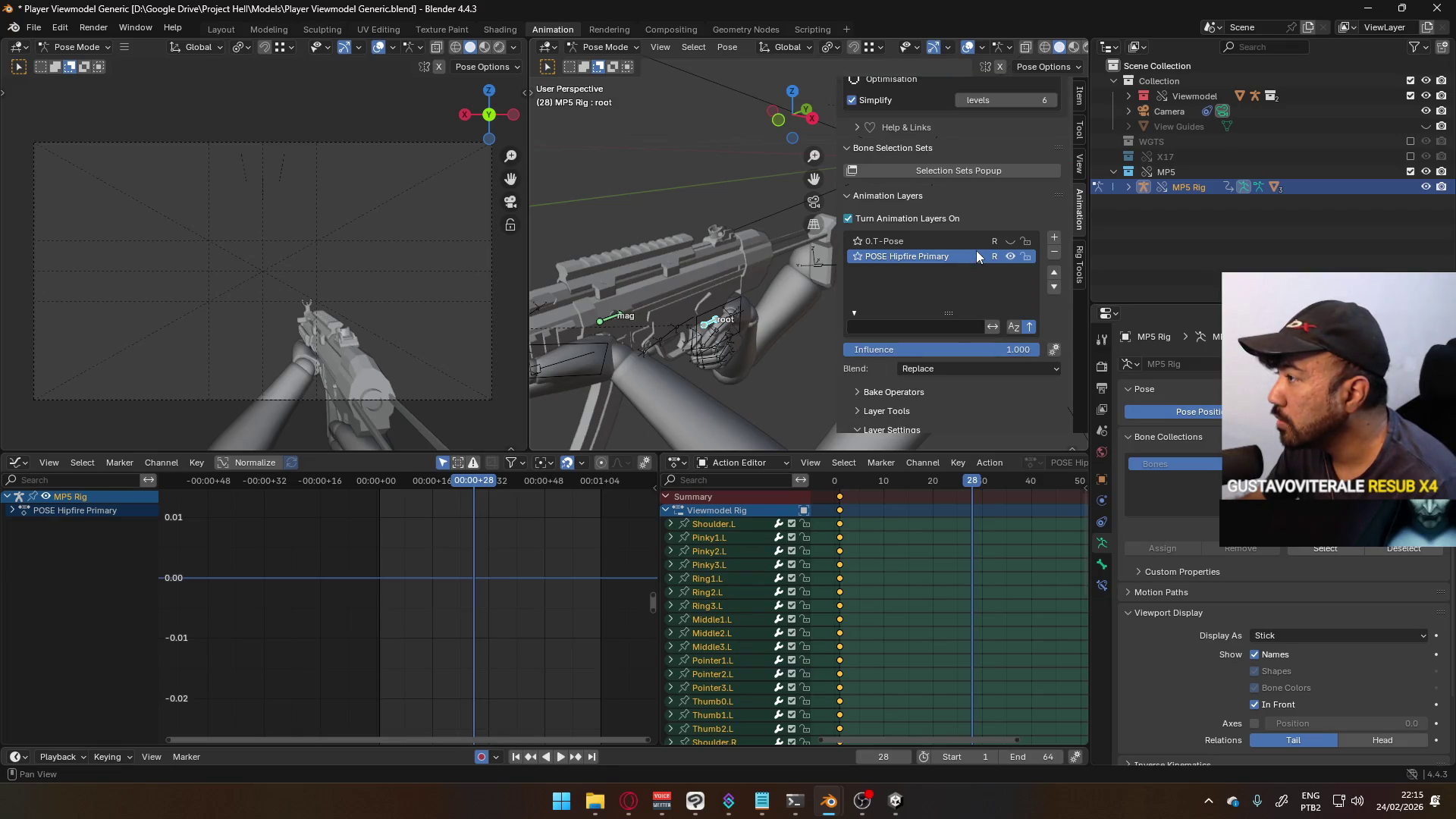
drag(968, 485, 840, 483)
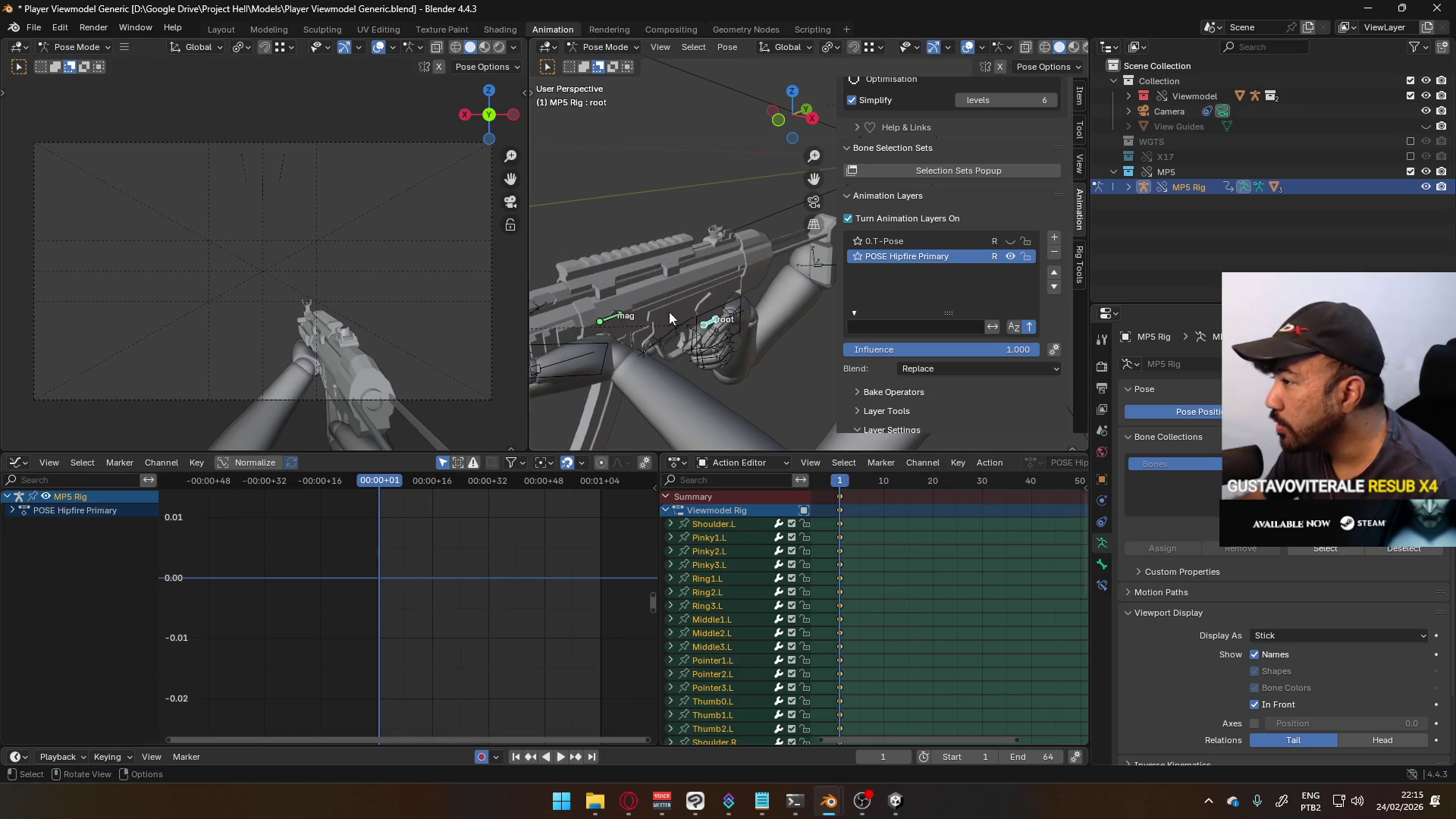
scroll(670, 318, down, 4)
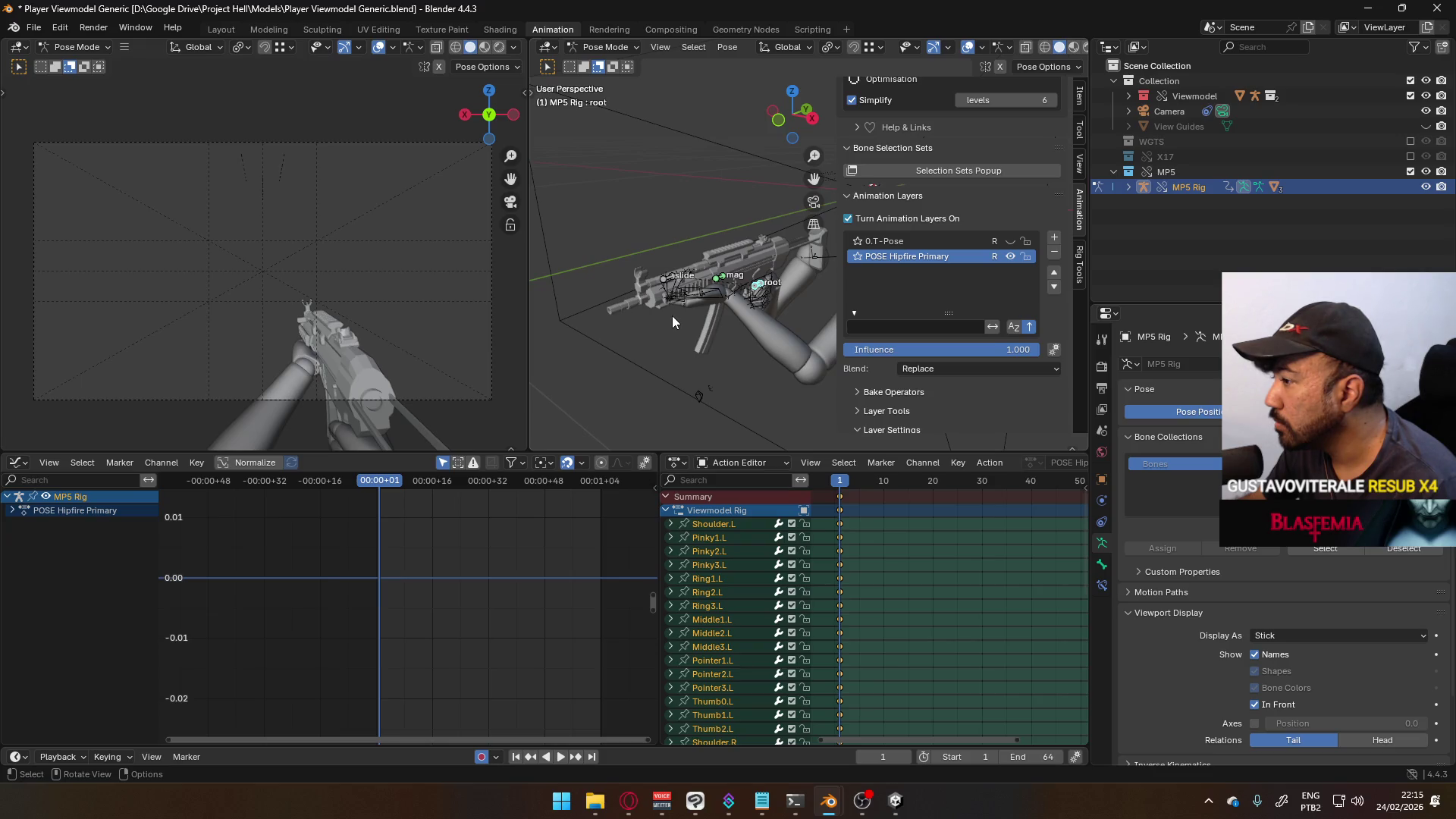
- Select all MP5 bones, key All Channels at frame 1, and copy the pose
key(a)
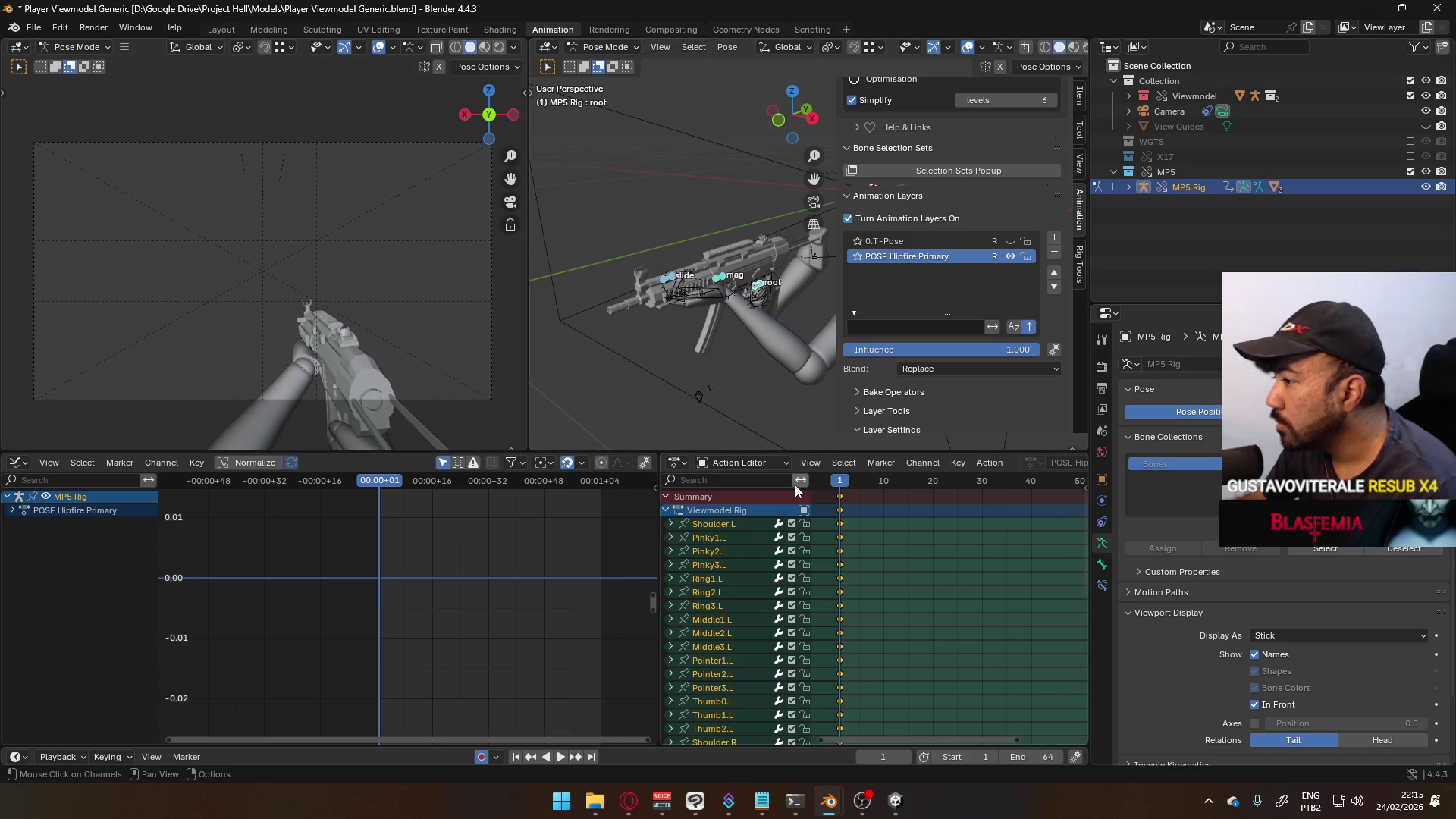
click(668, 511)
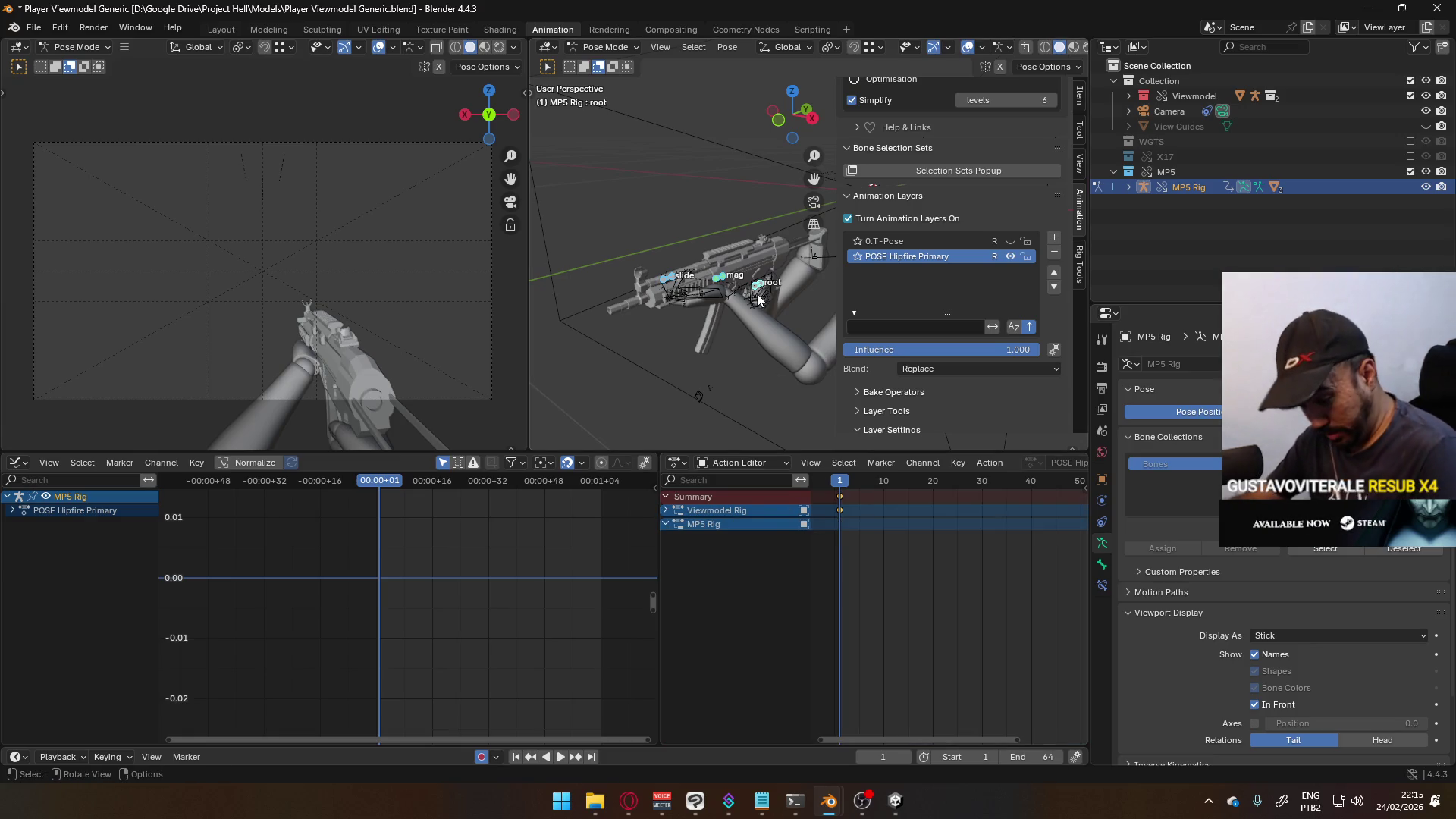
key(i)
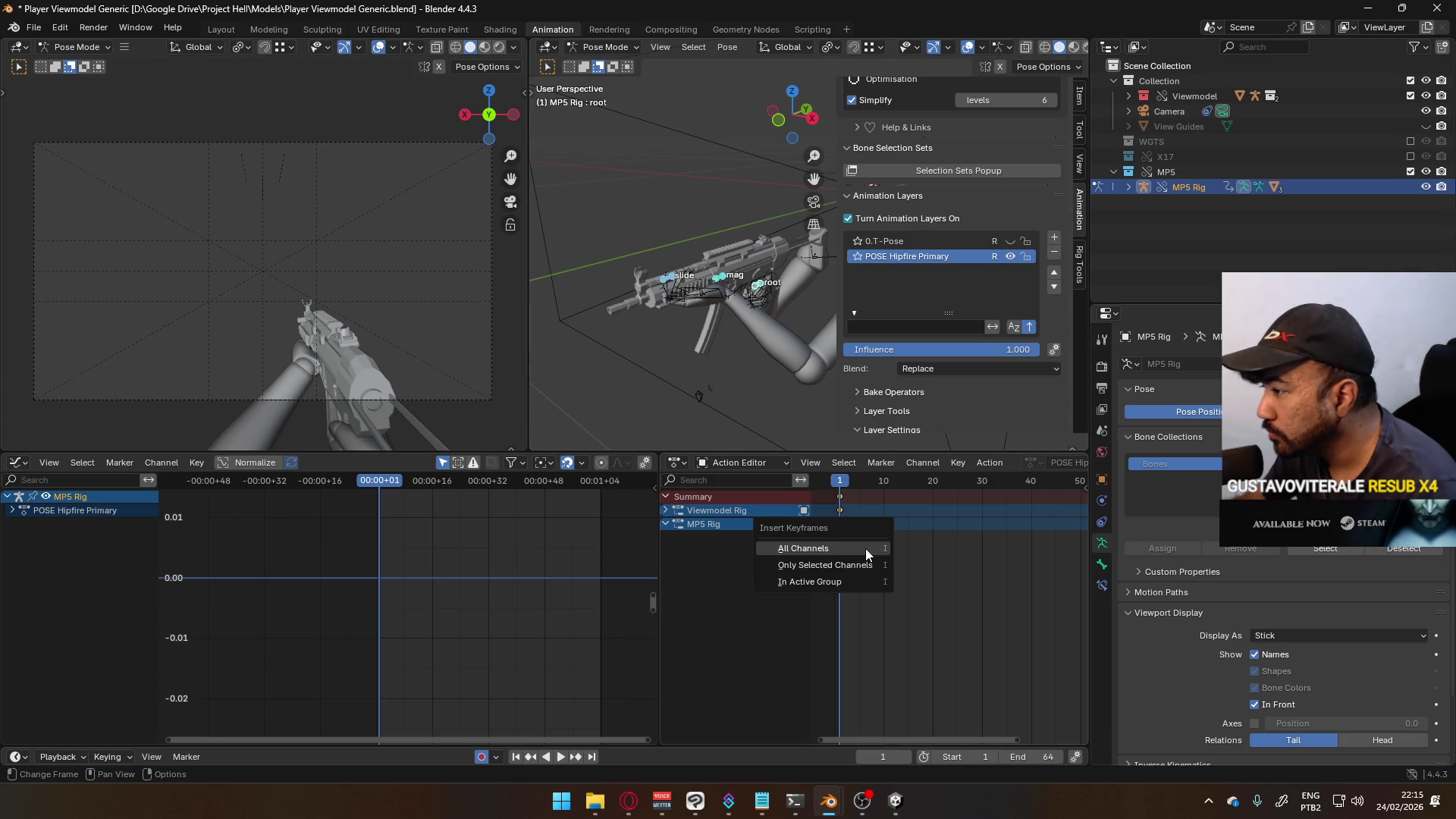
click(865, 548)
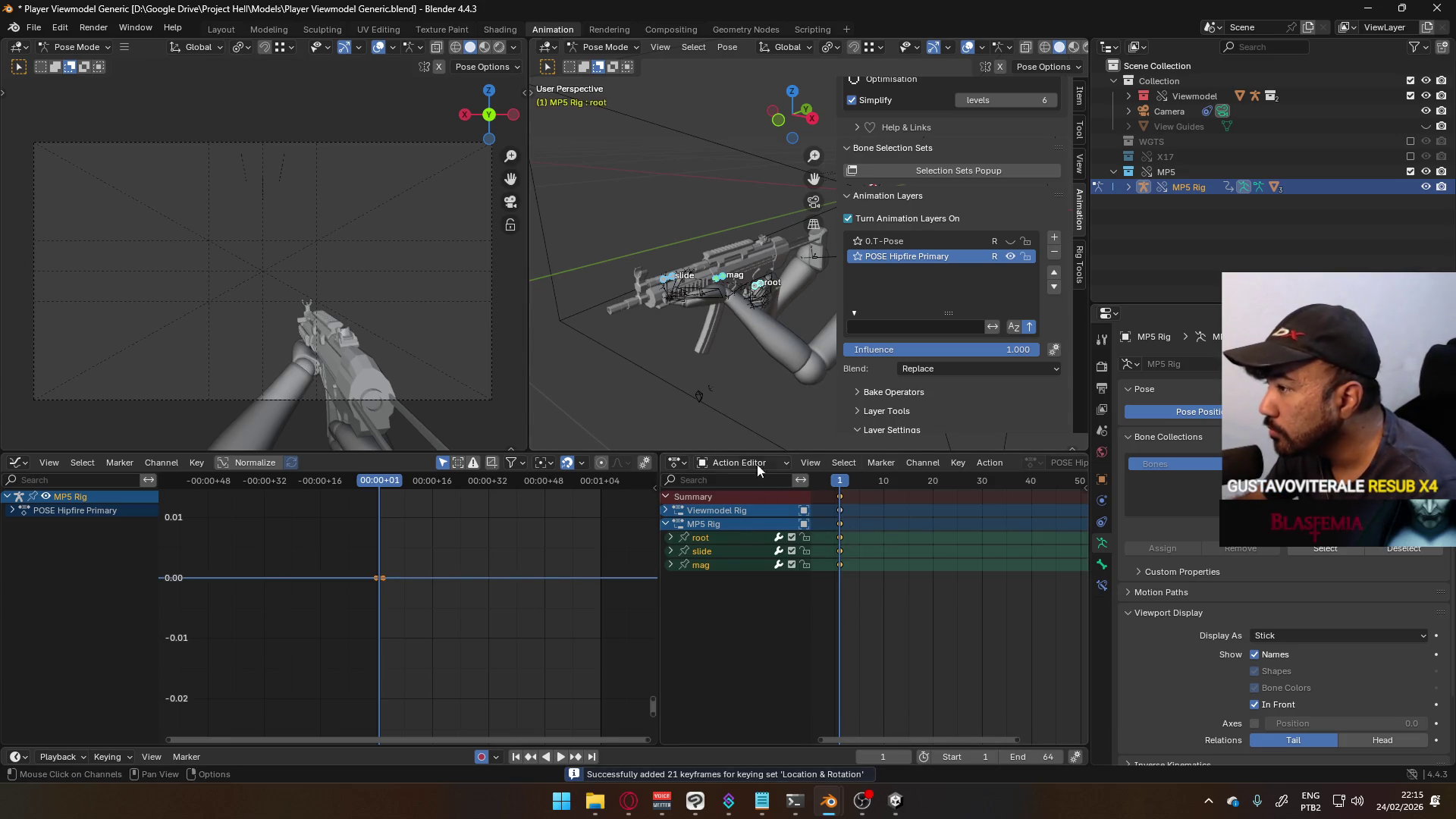
right_click(757, 284)
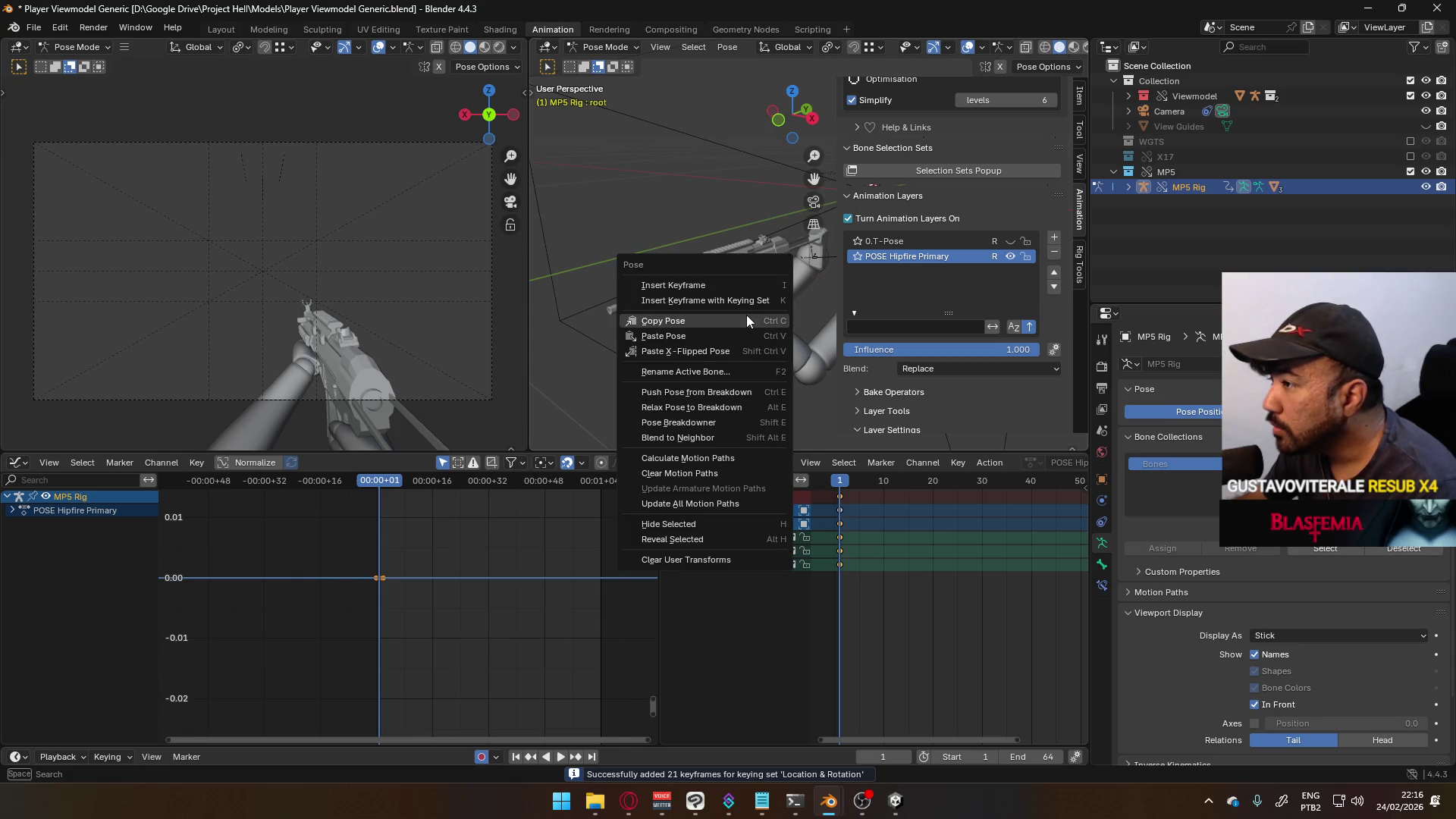
click(746, 320)
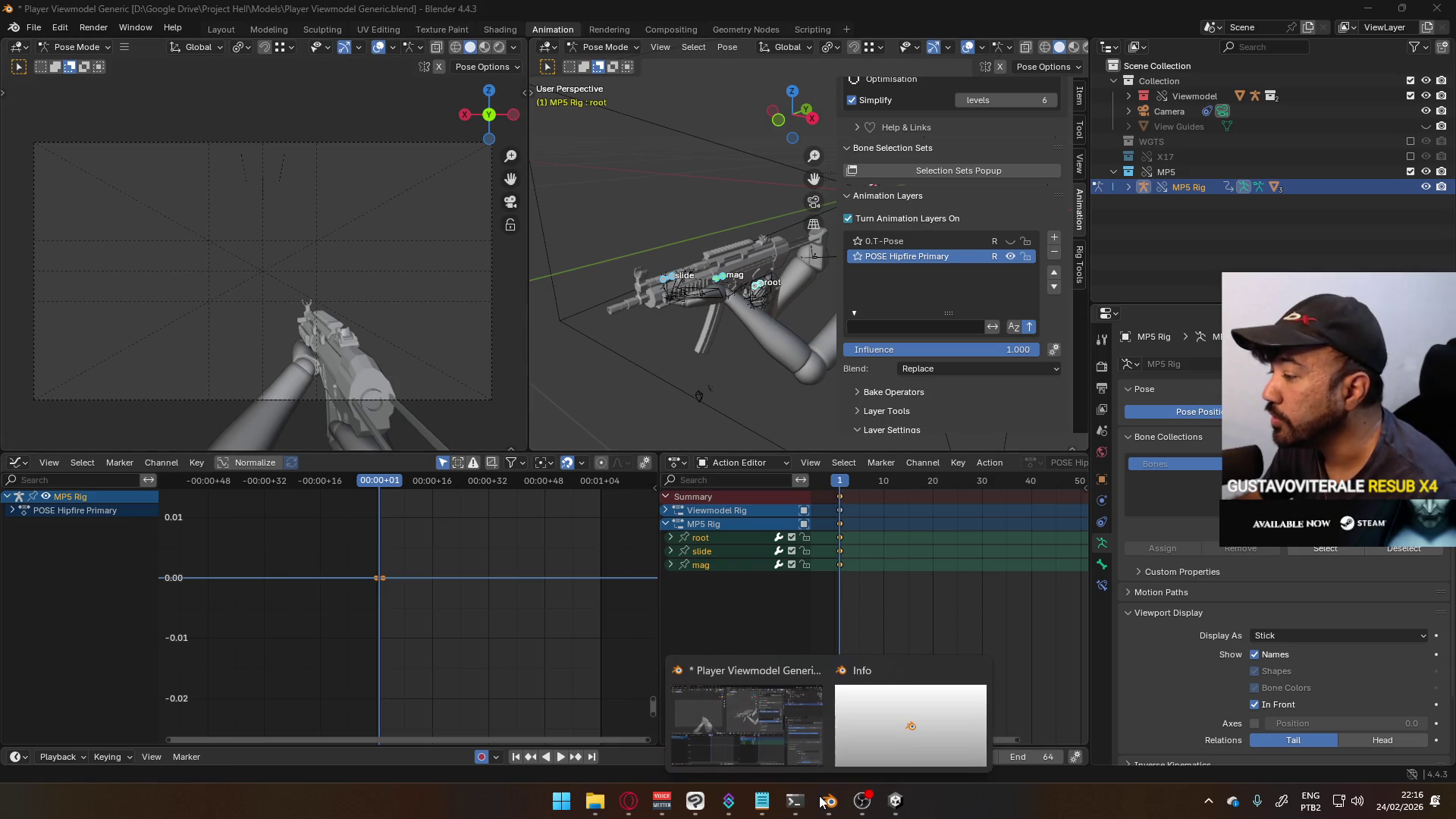
- Reopen Player Viewmodel Generic.blend from recent files and show the POSE Hipfire Primary layer
click(34, 27)
mouse_move(61, 76)
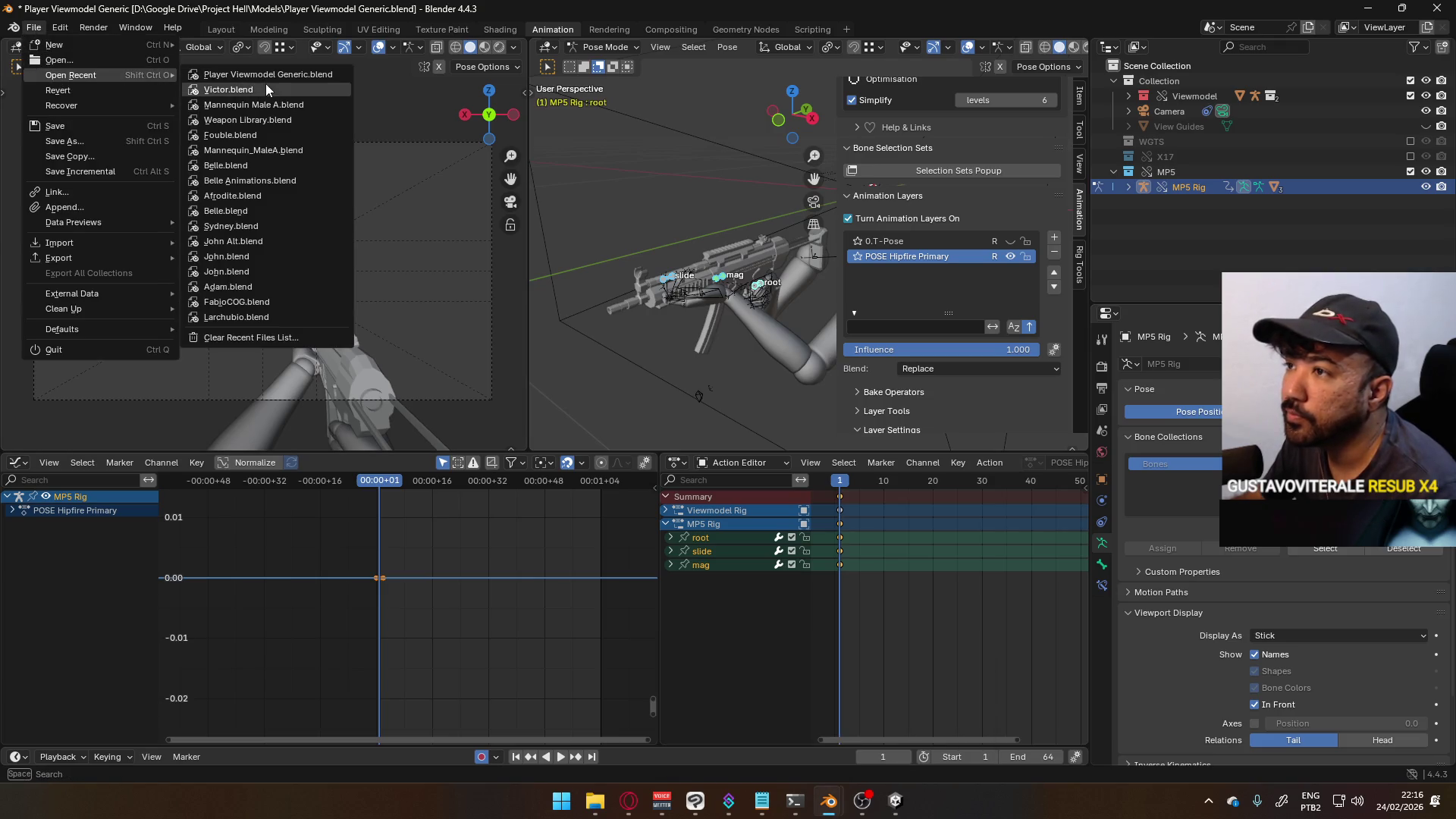
click(277, 76)
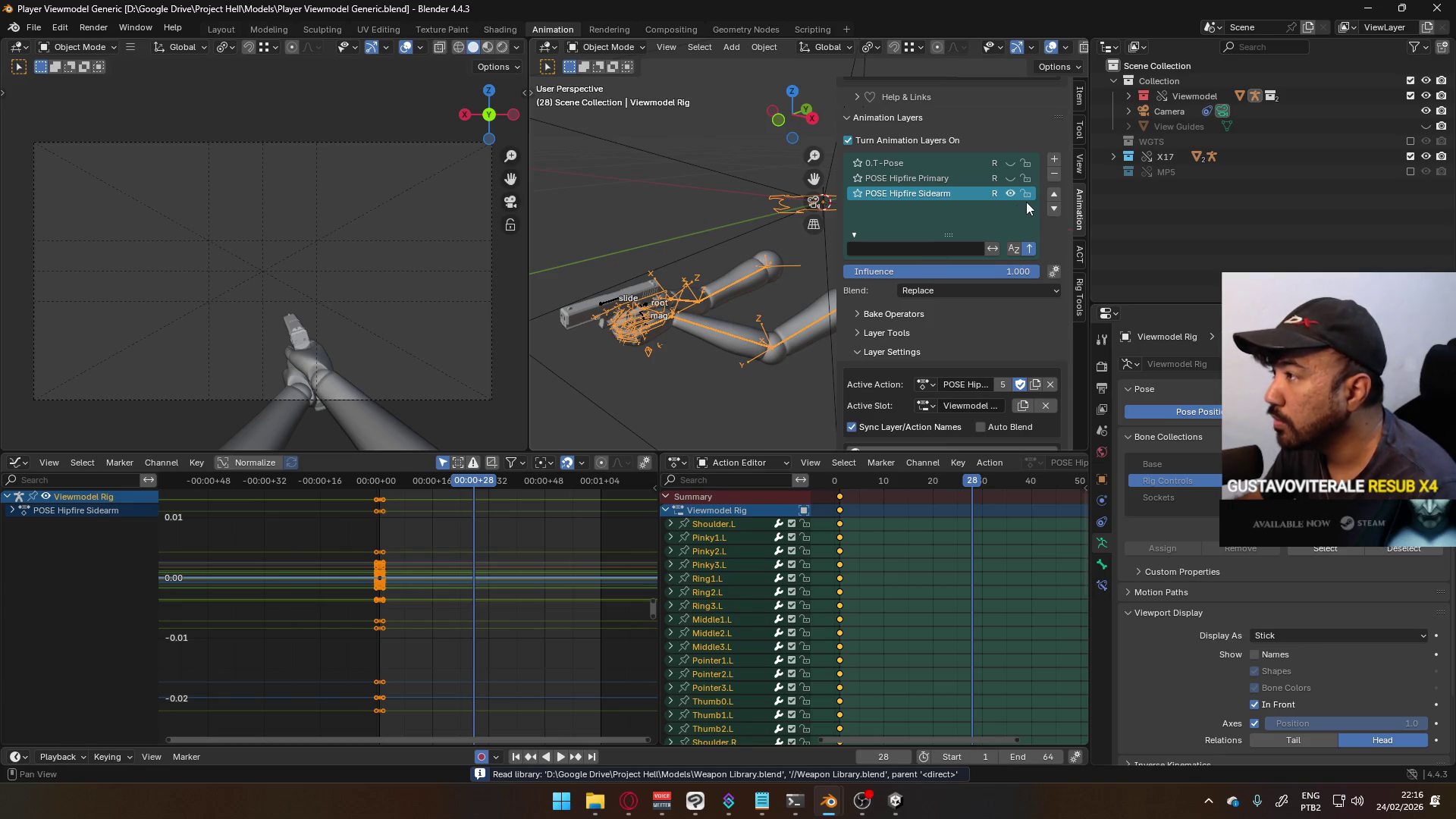
click(1013, 179)
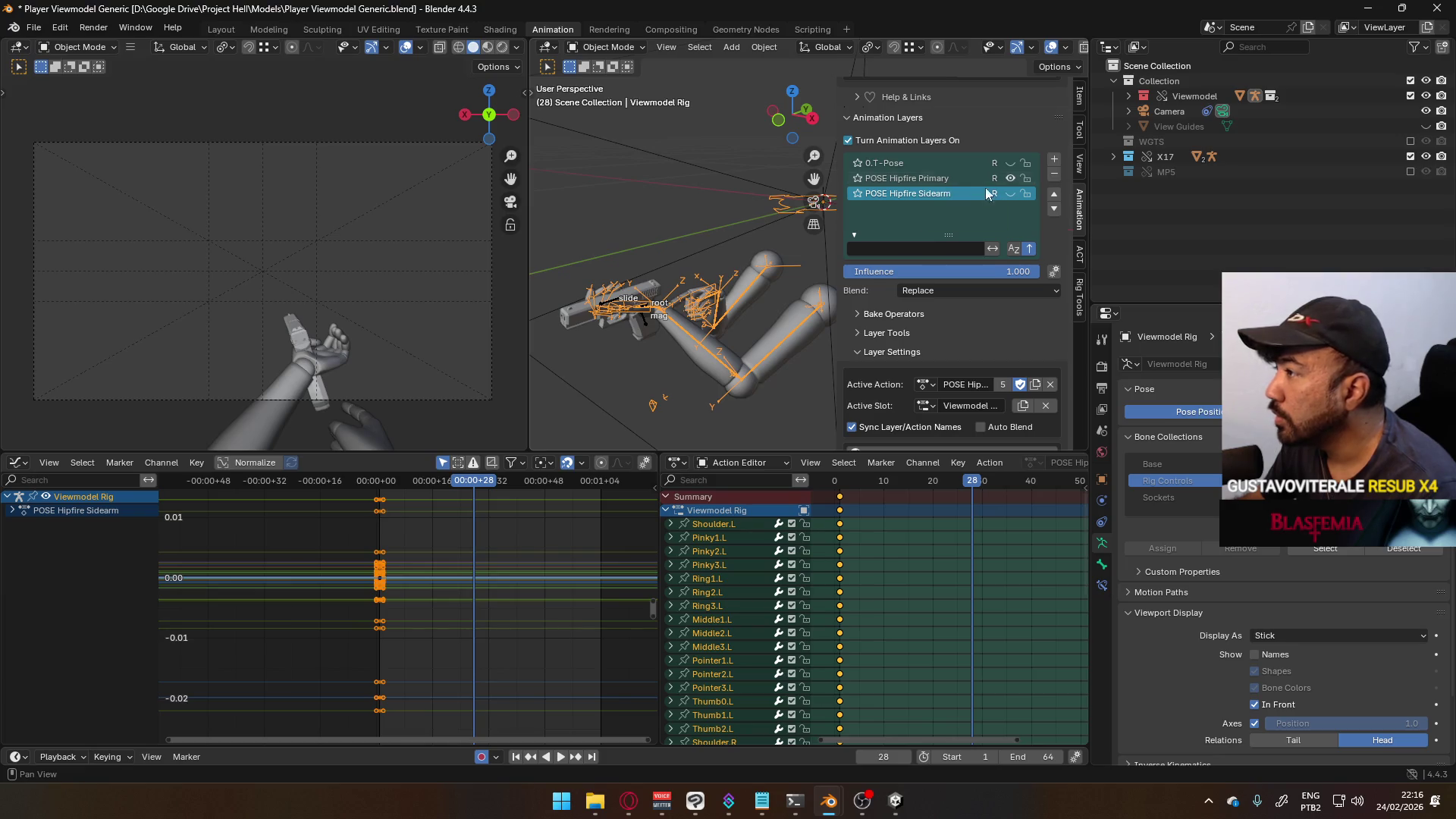
- Recover the newest 22:13 autosave containing the UNIQUE Sidearm to Primary animation
click(34, 27)
mouse_move(79, 105)
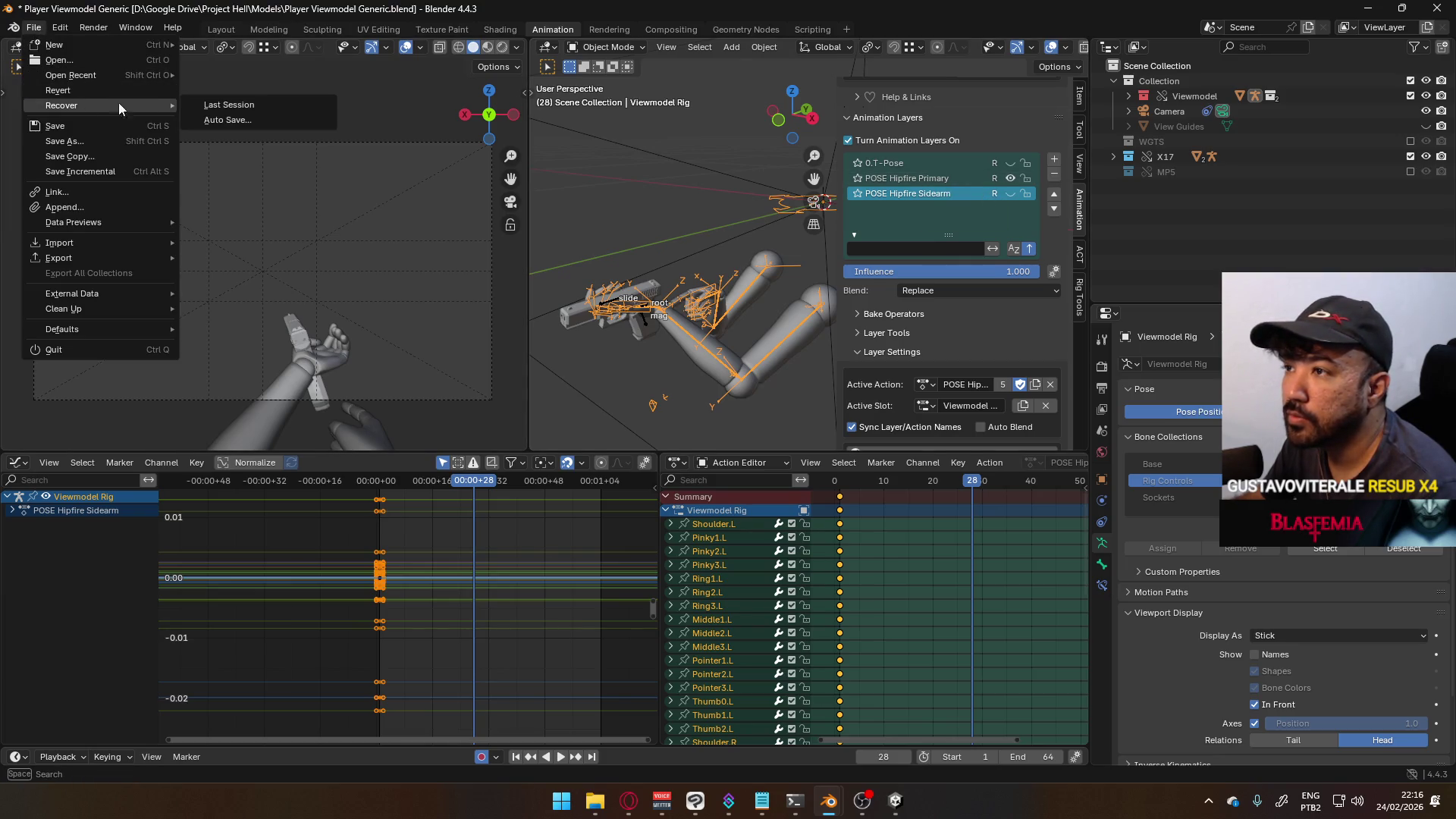
click(227, 119)
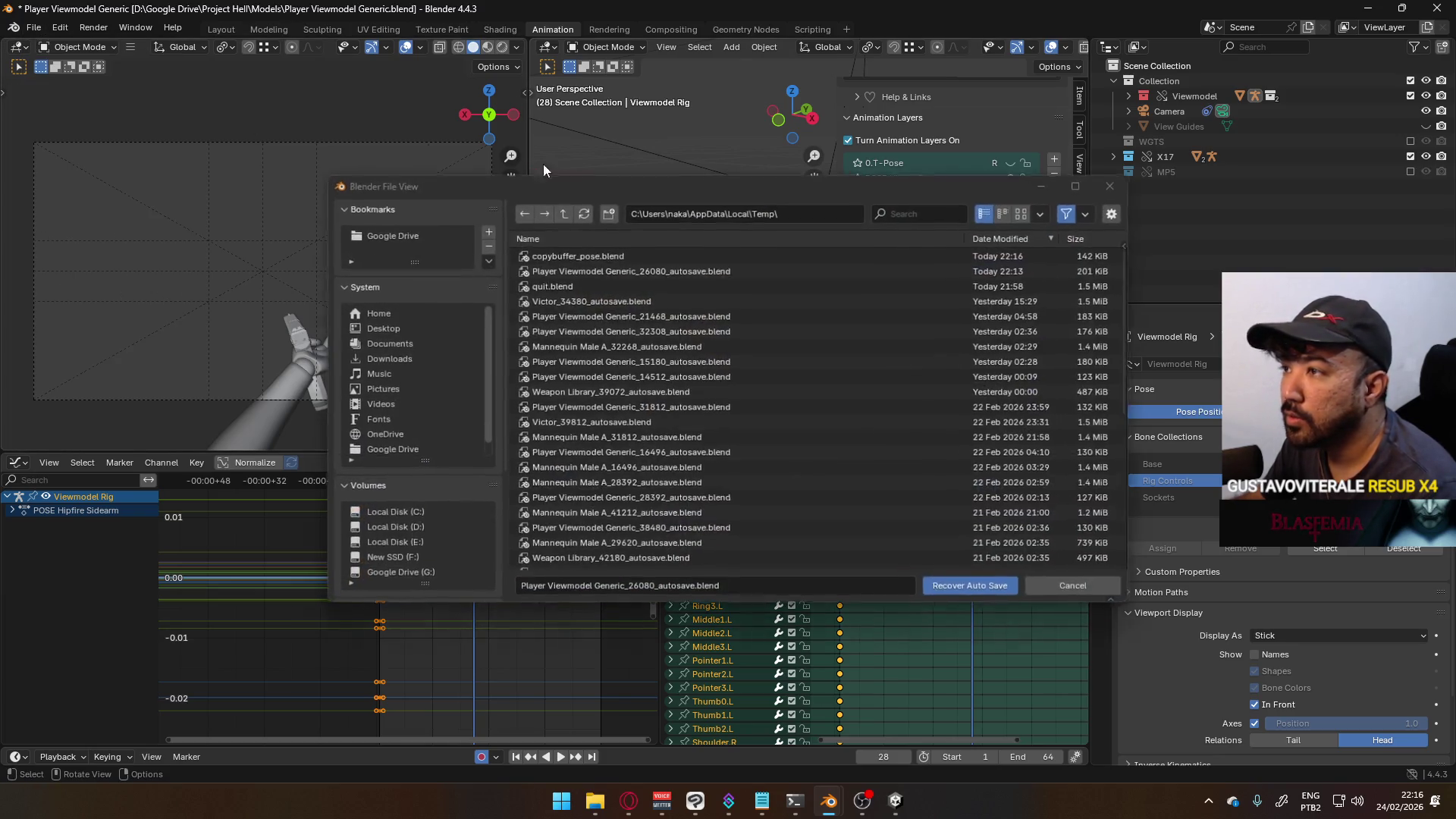
double_click(675, 270)
mouse_move(684, 291)
middle_down()
mouse_move(684, 366)
mouse_move(788, 353)
mouse_move(841, 322)
middle_up()
right_click(762, 322)
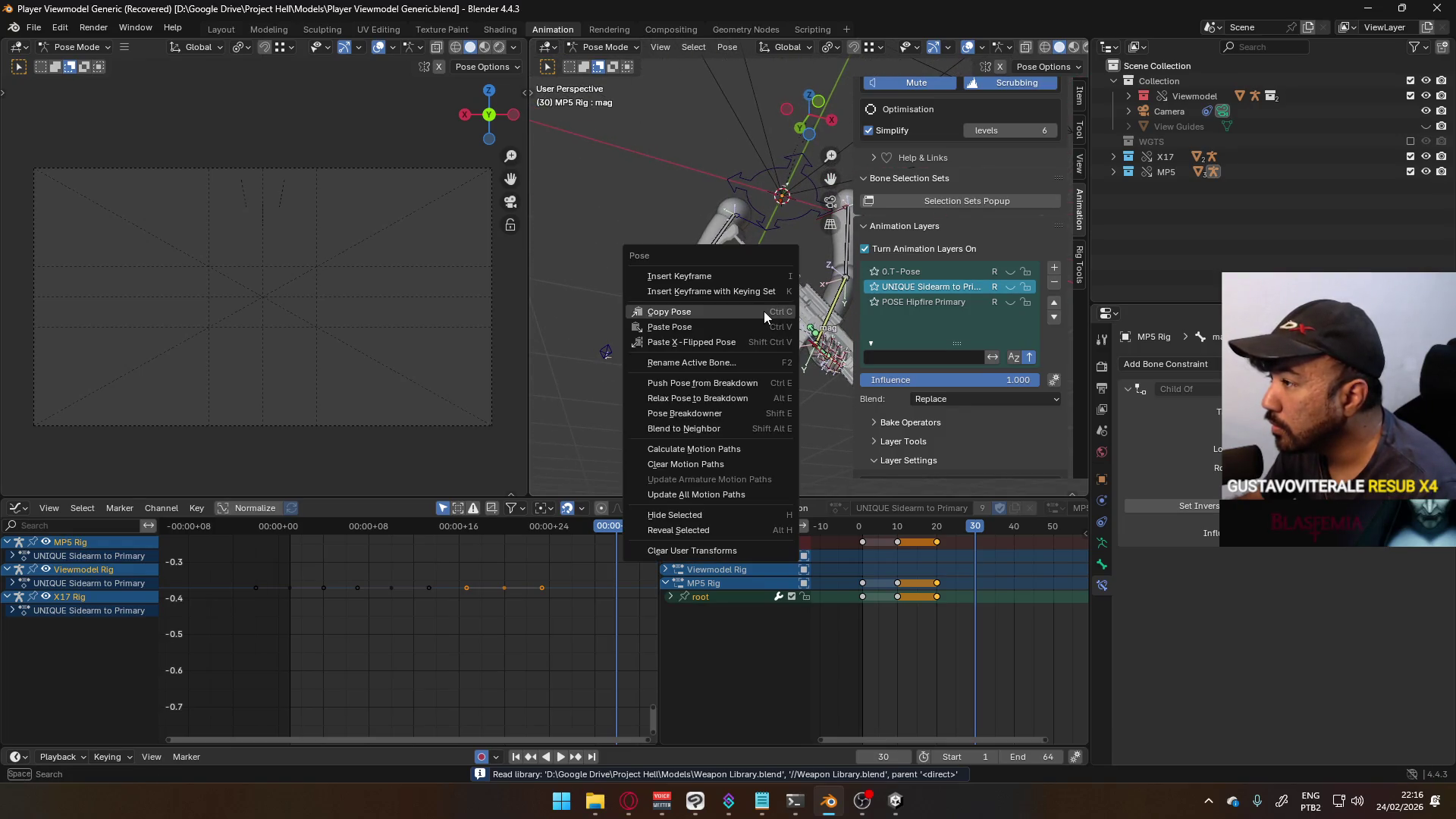
- Paste the copied pose onto the MP5 rig and frame it in Right Ortho view
click(737, 329)
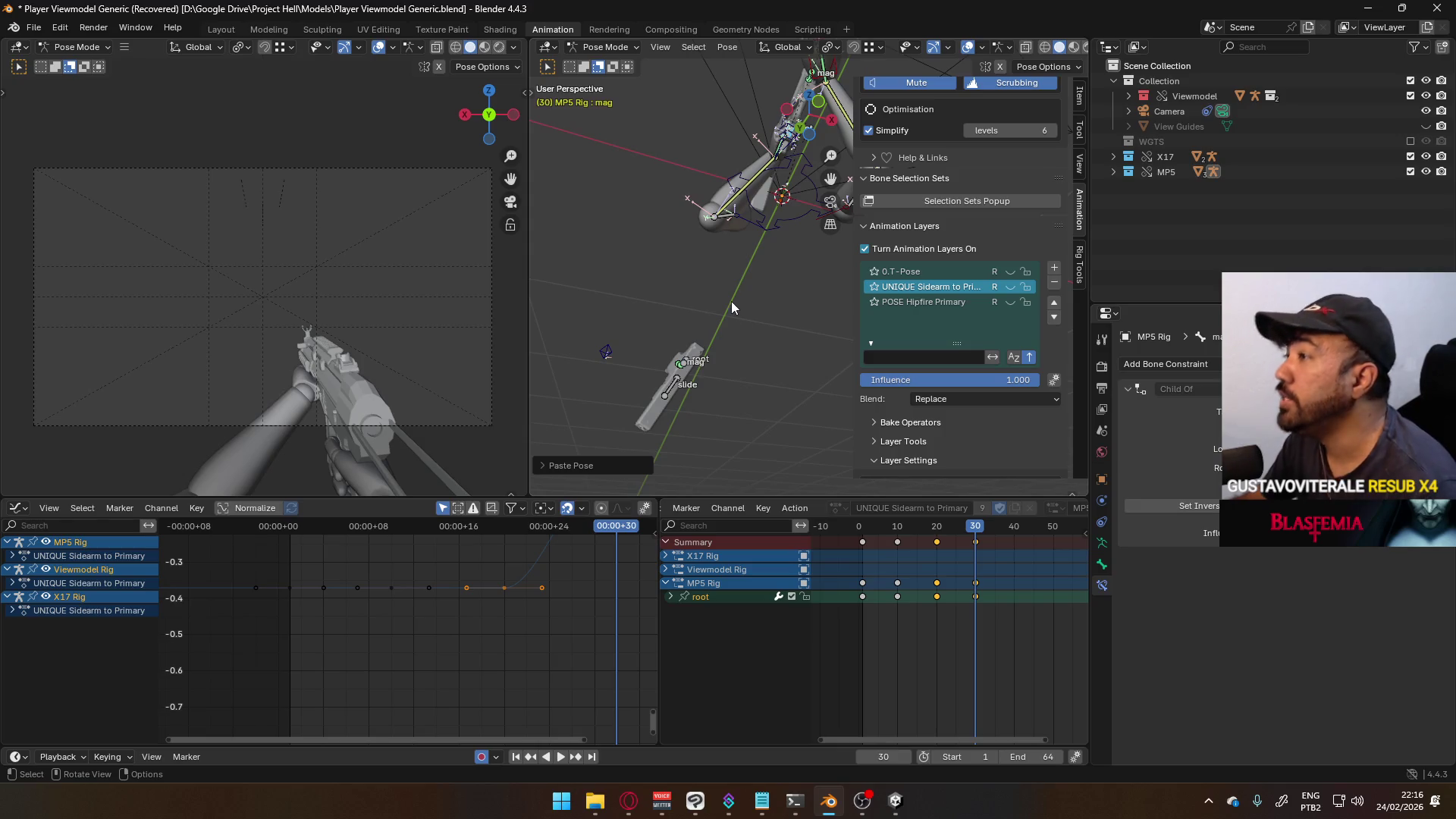
key(KP_3)
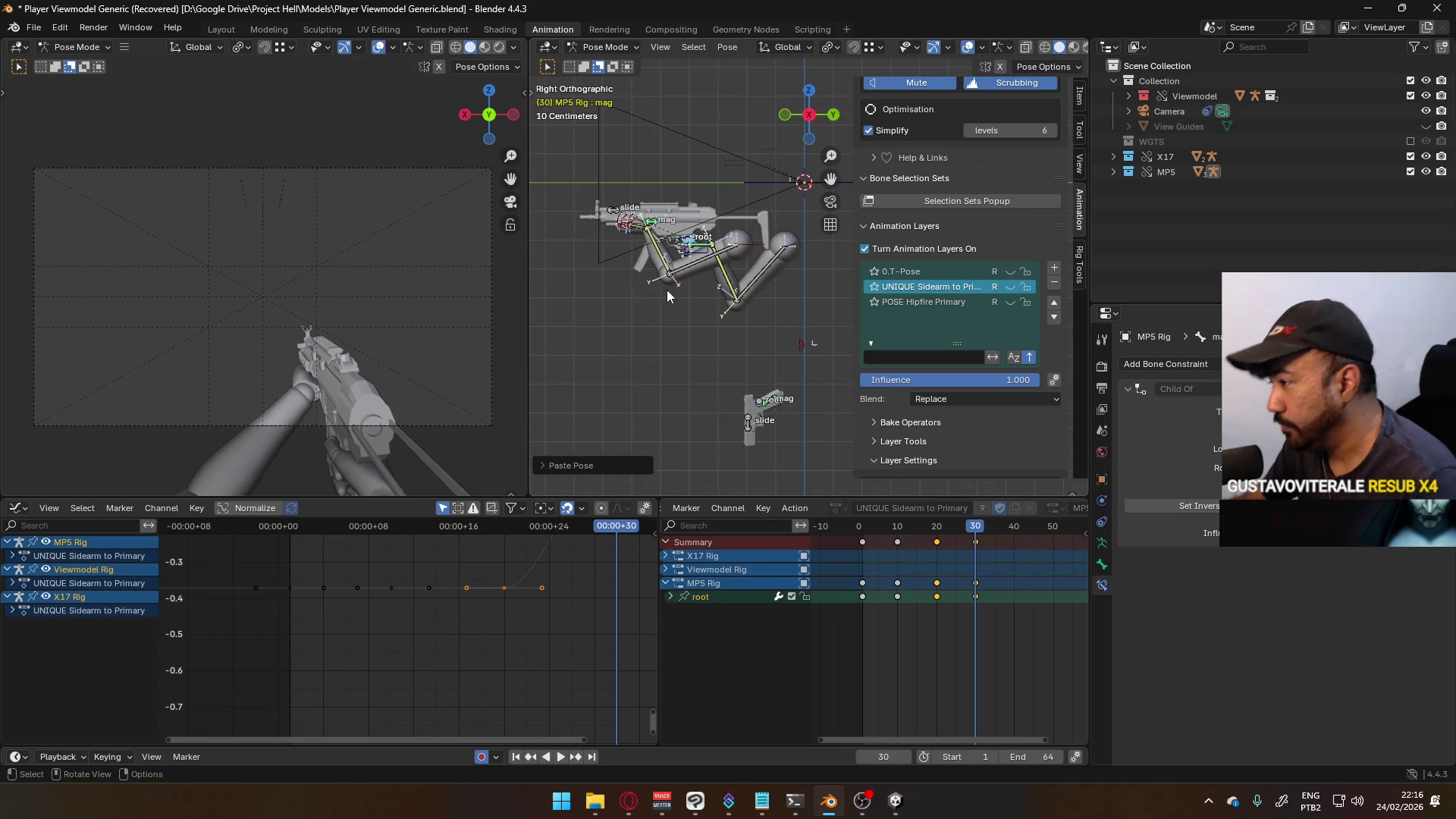
shift+middle_drag(662, 327, 668, 402)
scroll(697, 292, up, 3)
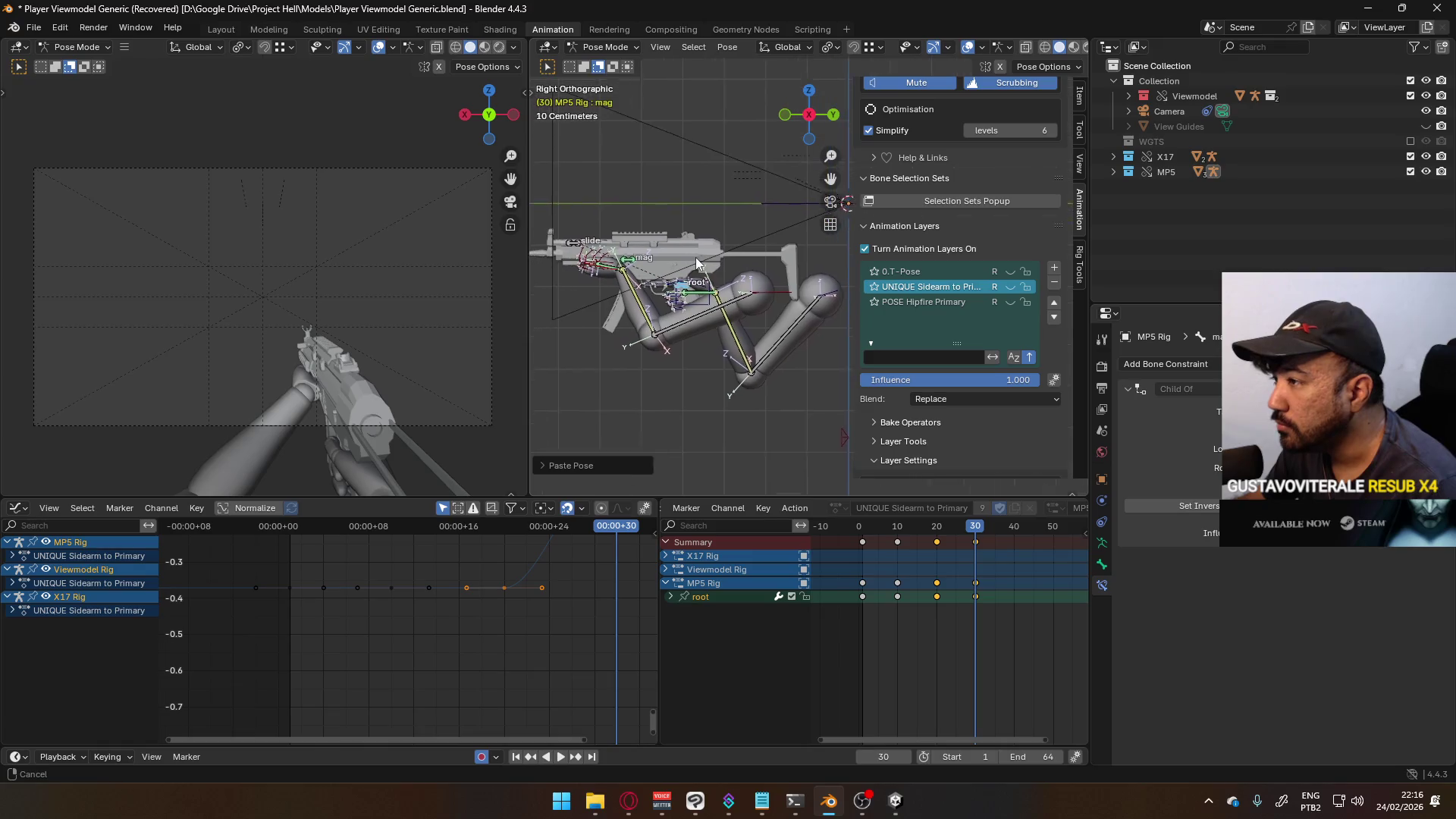
scroll(697, 293, up, 2)
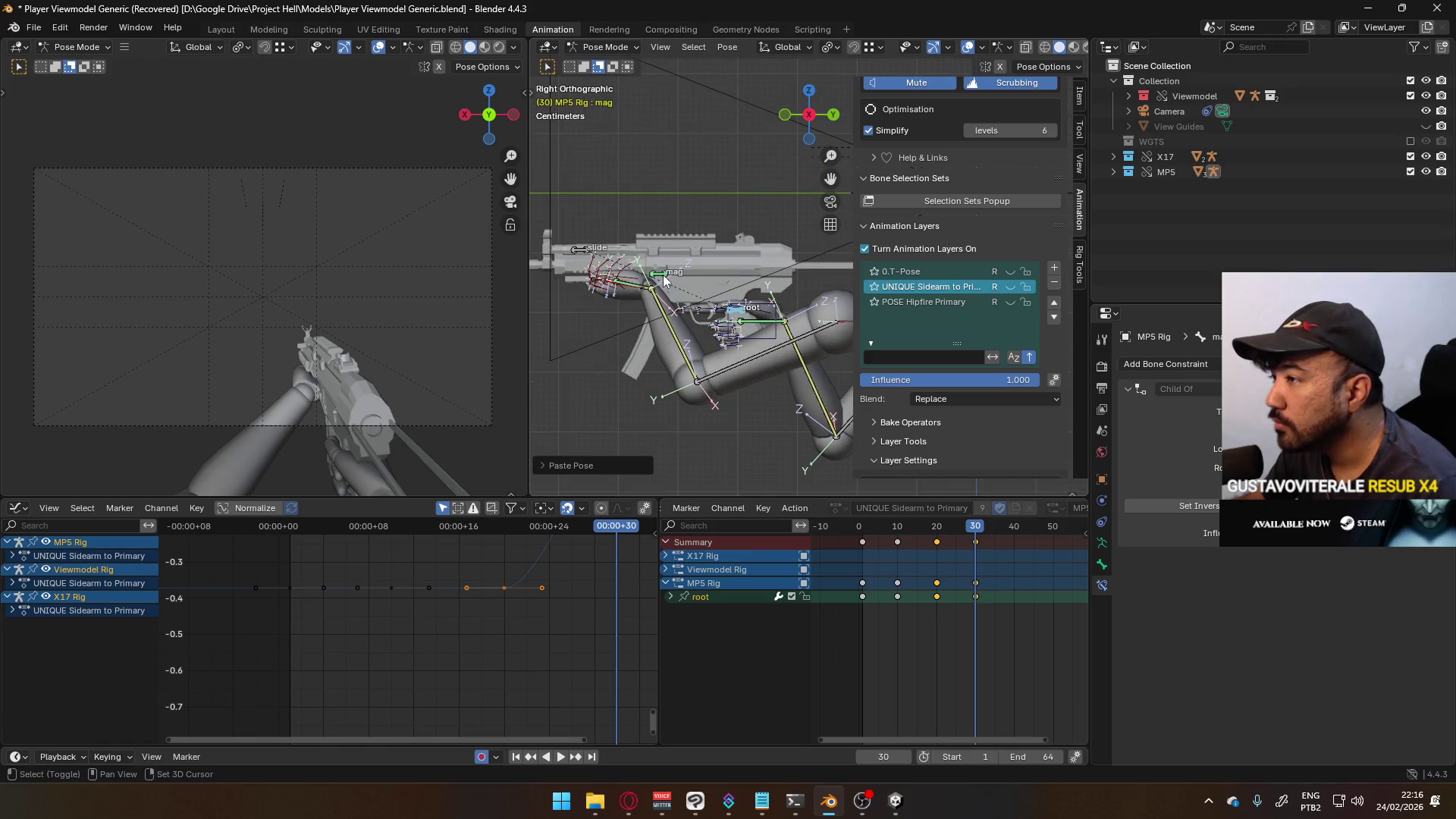
key(i)
- Select the slide bone and copy the MP5 frame-30 pose
click(582, 248)
right_click(582, 249)
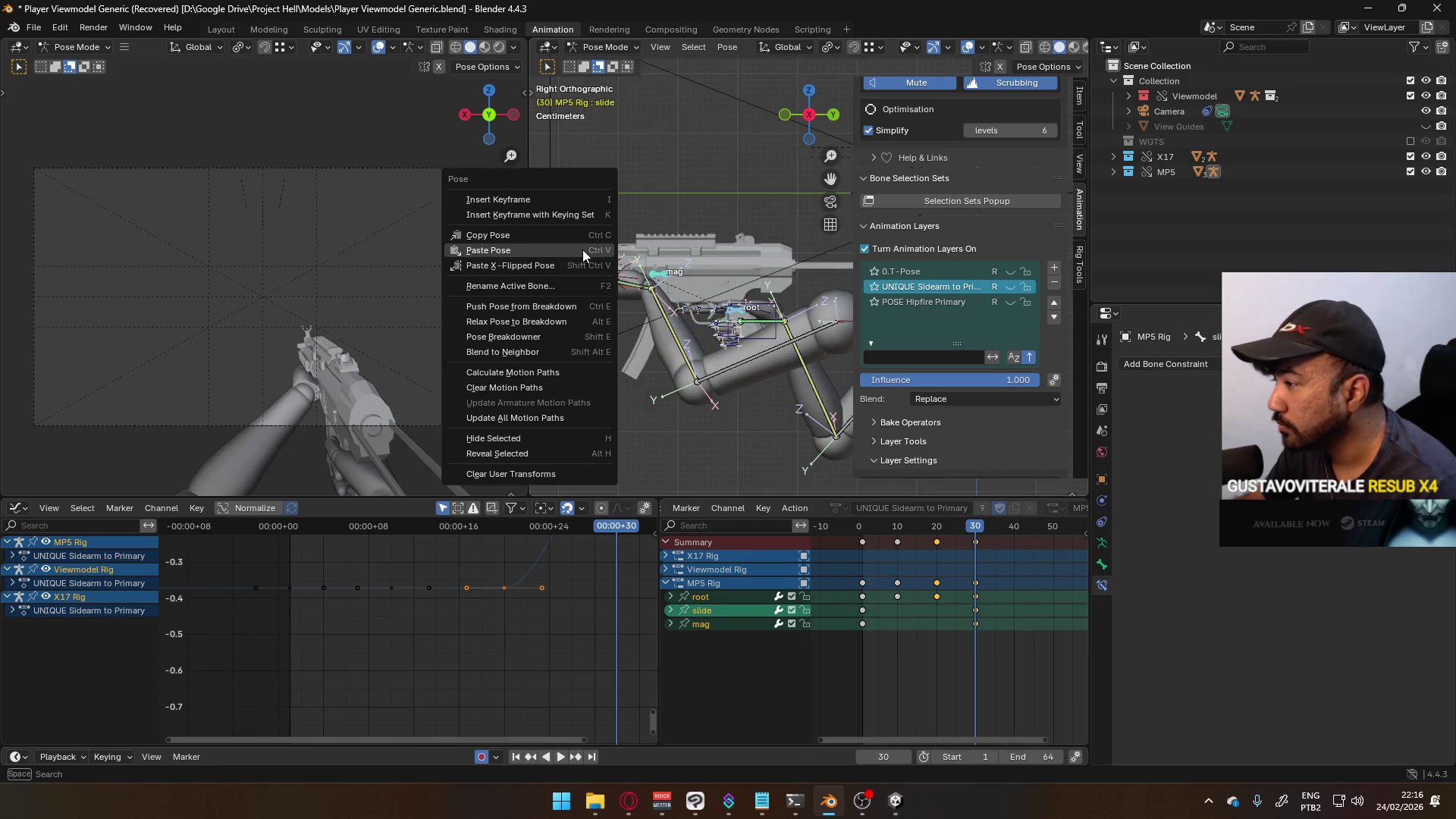
click(582, 249)
right_click(729, 303)
click(725, 294)
- Save the file and make POSE Hipfire Primary the active layer at the first frame
key(ctrl+s)
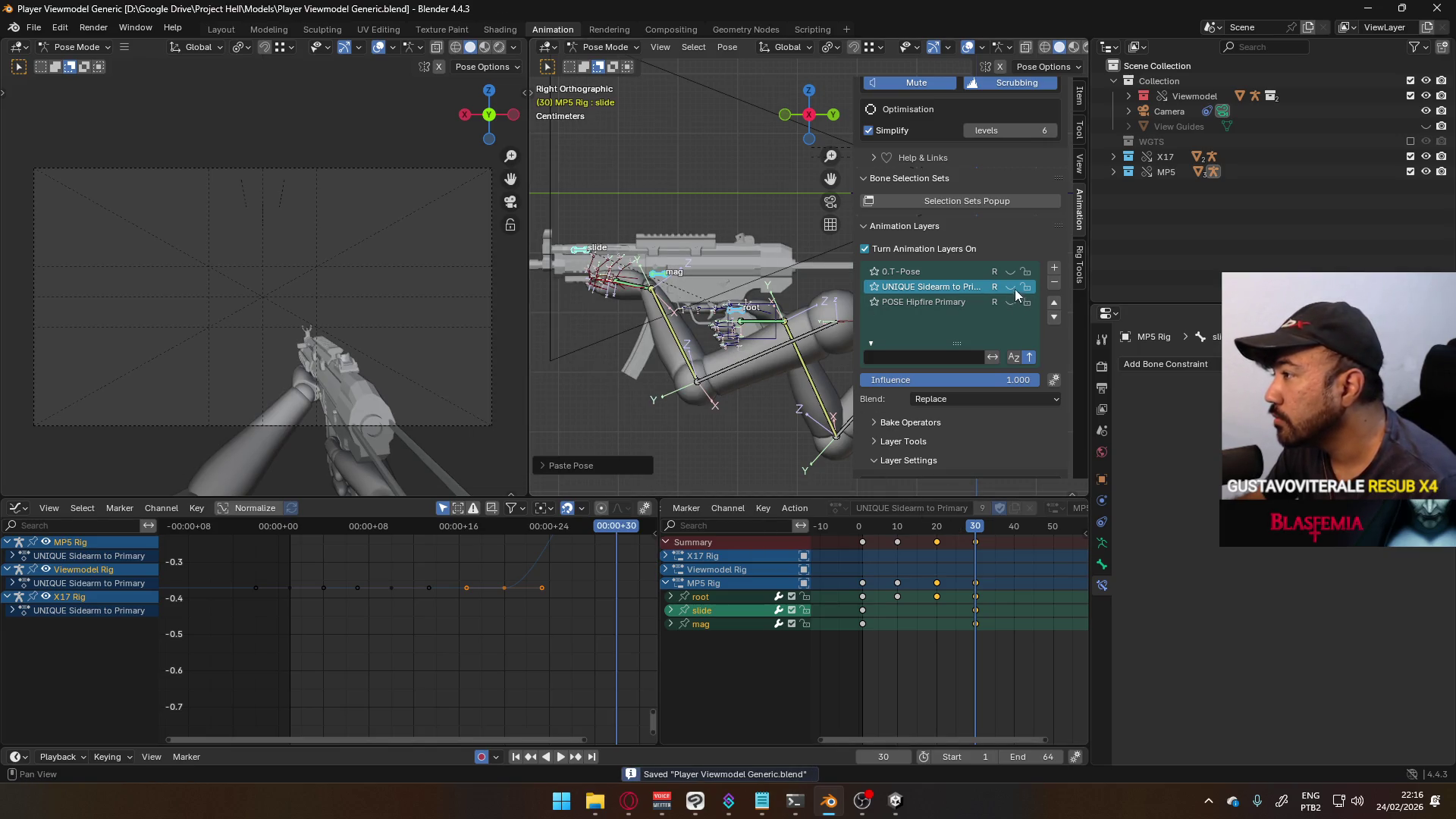
click(1011, 287)
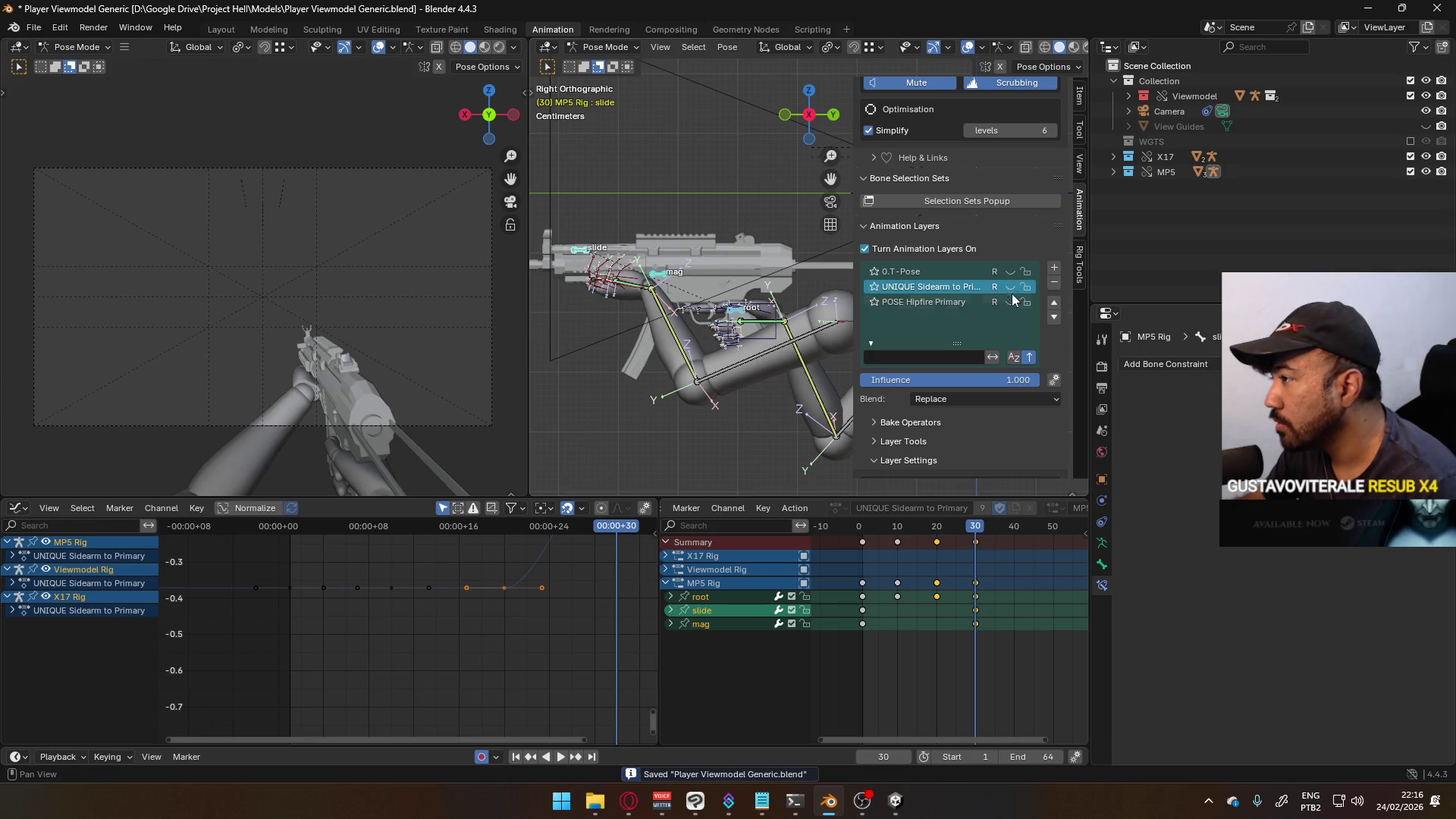
click(967, 303)
key(shift+Left)
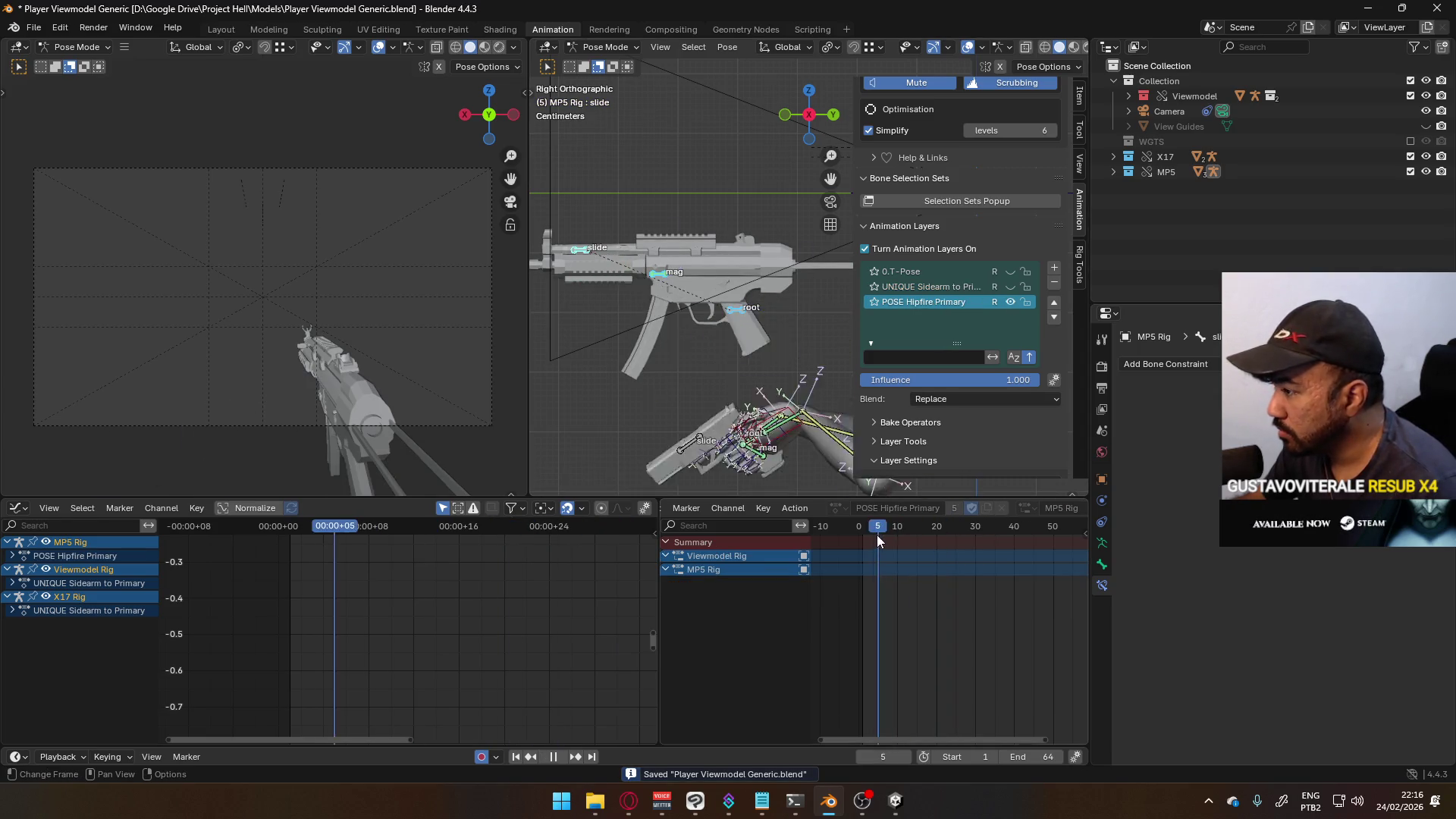
- Paste the MP5 pose at frame 1, then unmute and activate the UNIQUE Sidearm layer
key(ctrl+v)
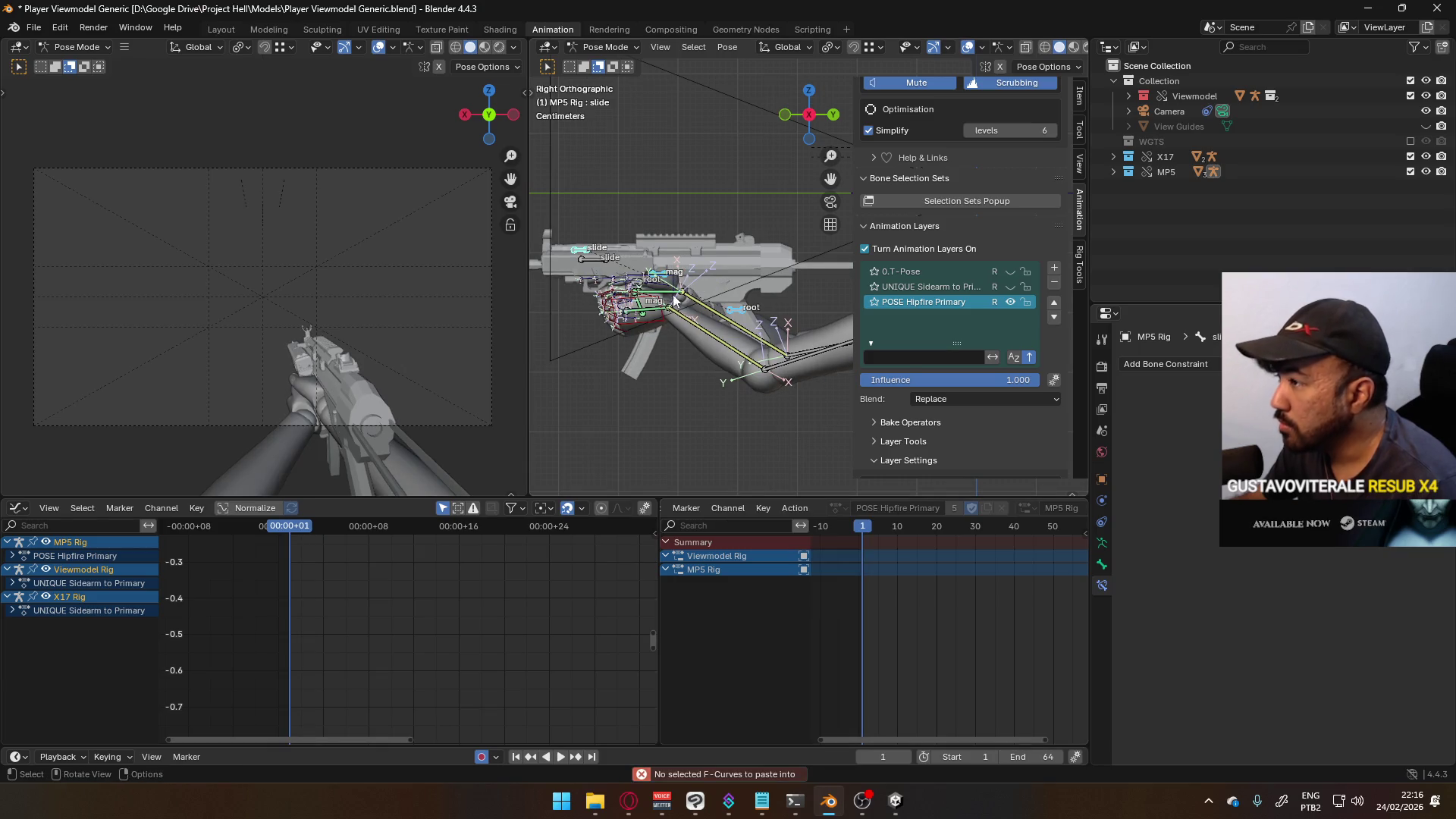
key(ctrl+v)
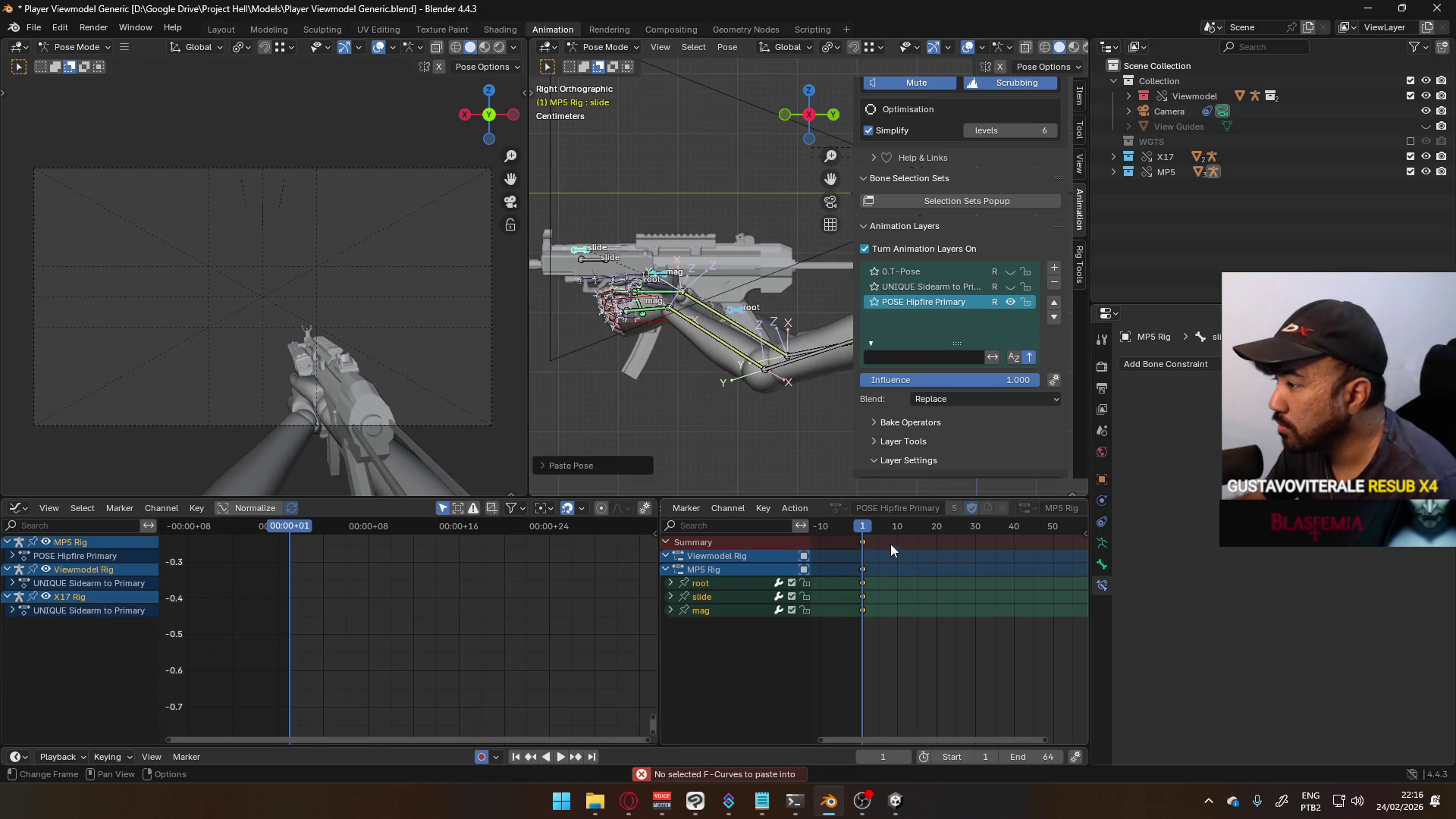
click(1007, 289)
click(931, 287)
- Preview the UNIQUE Sidearm animation up to frame 30 and select the Hand.L bone
key(space)
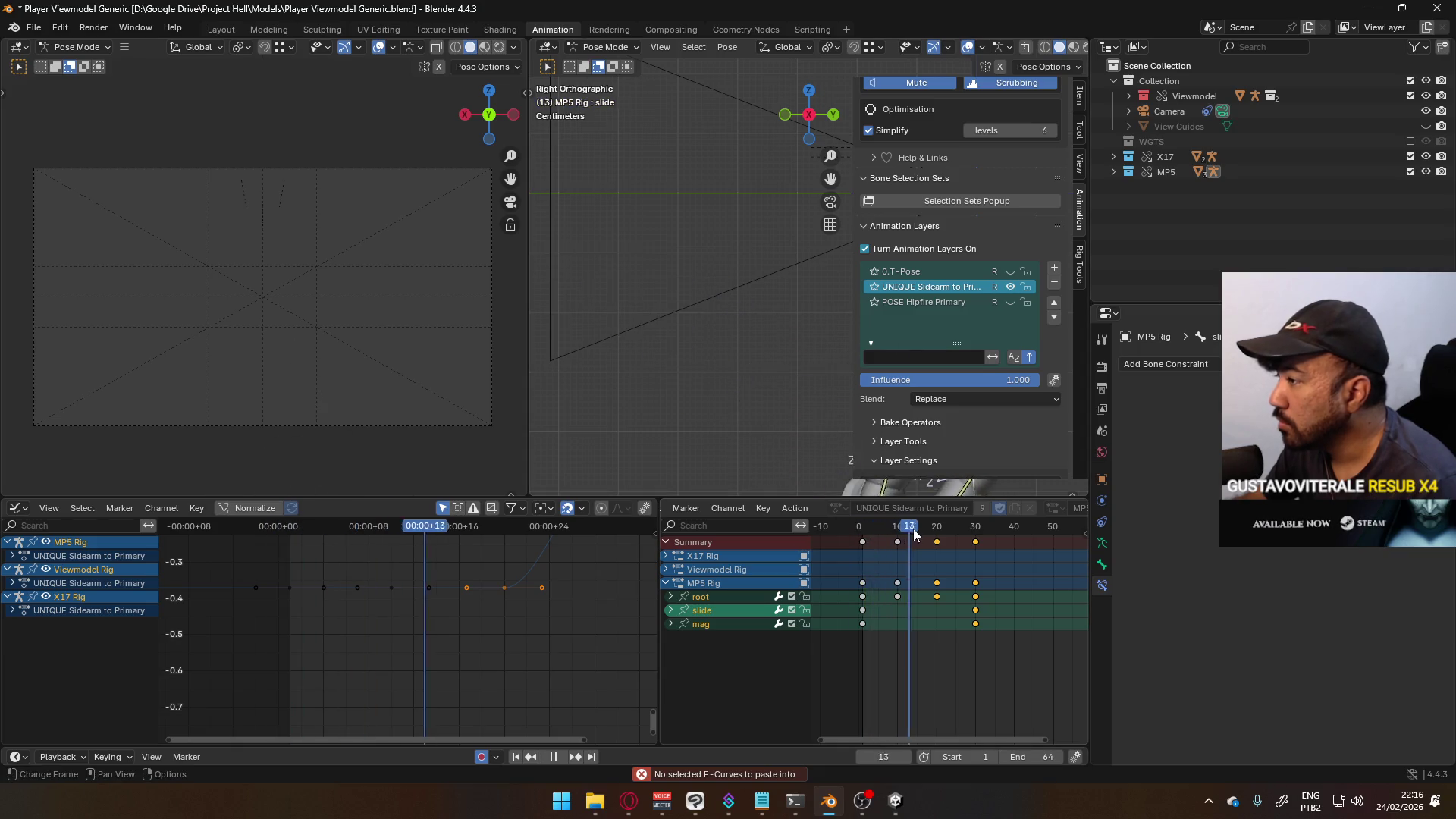
drag(974, 534, 977, 535)
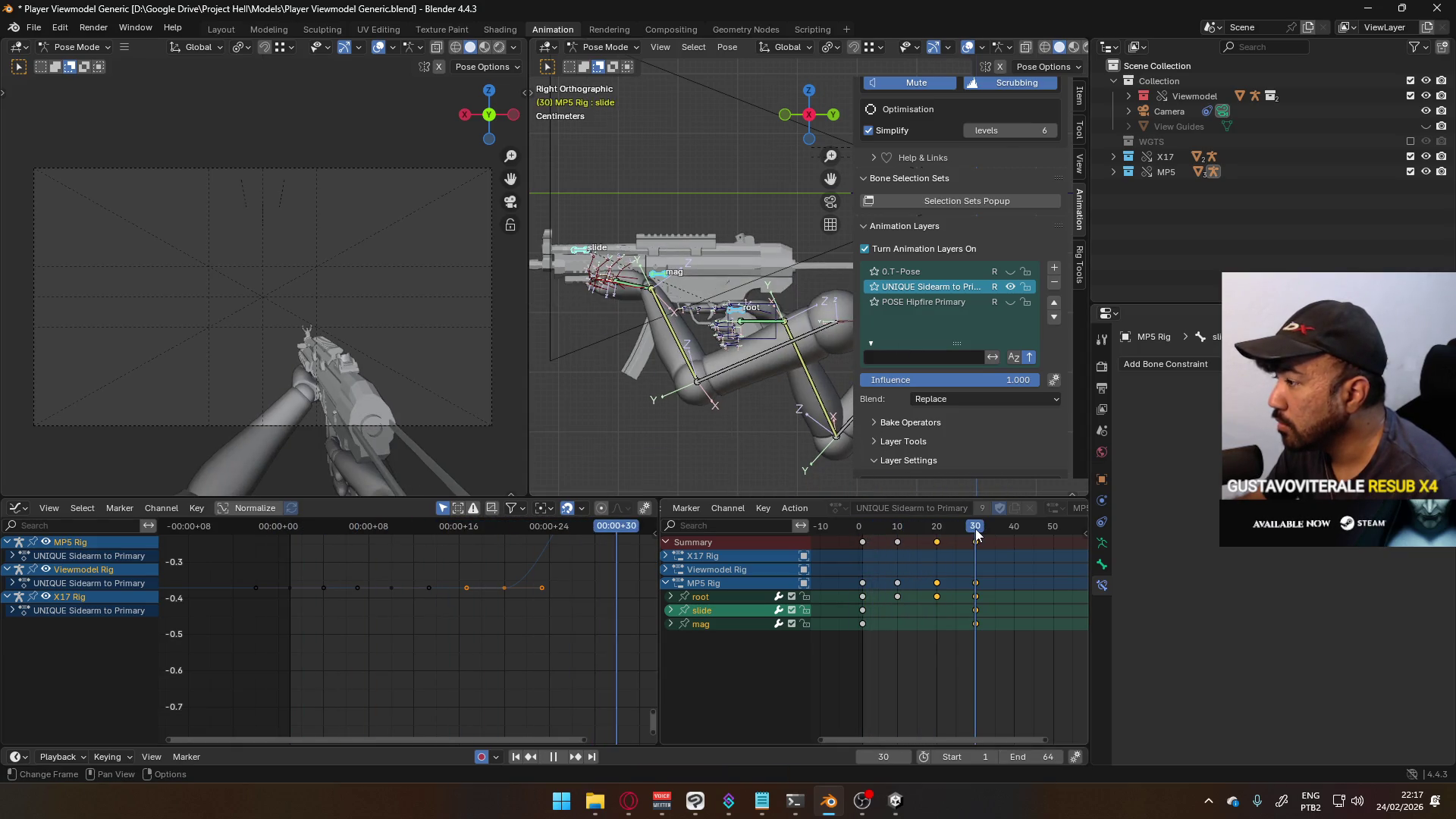
key(space)
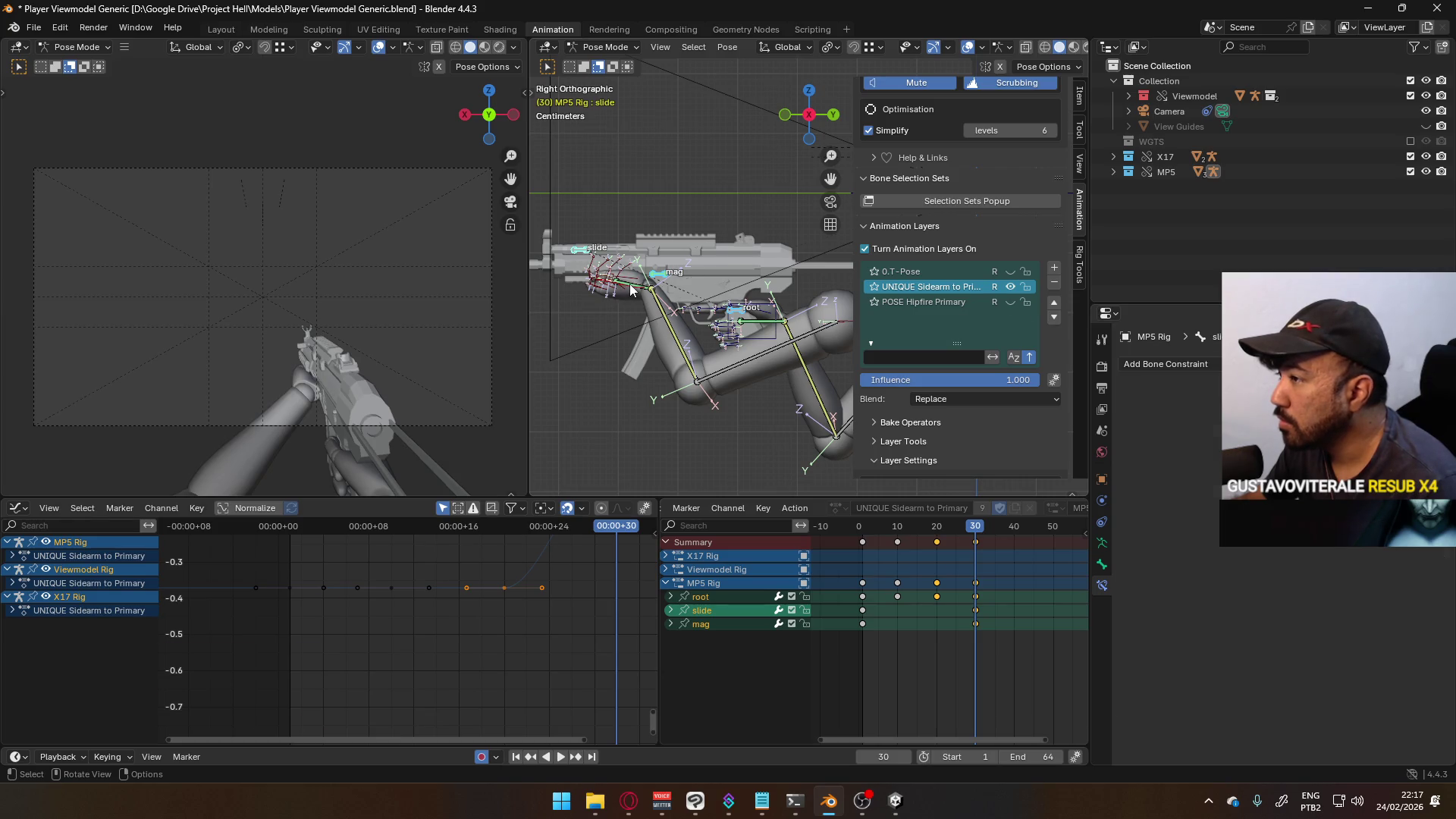
click(630, 283)
click(1102, 543)
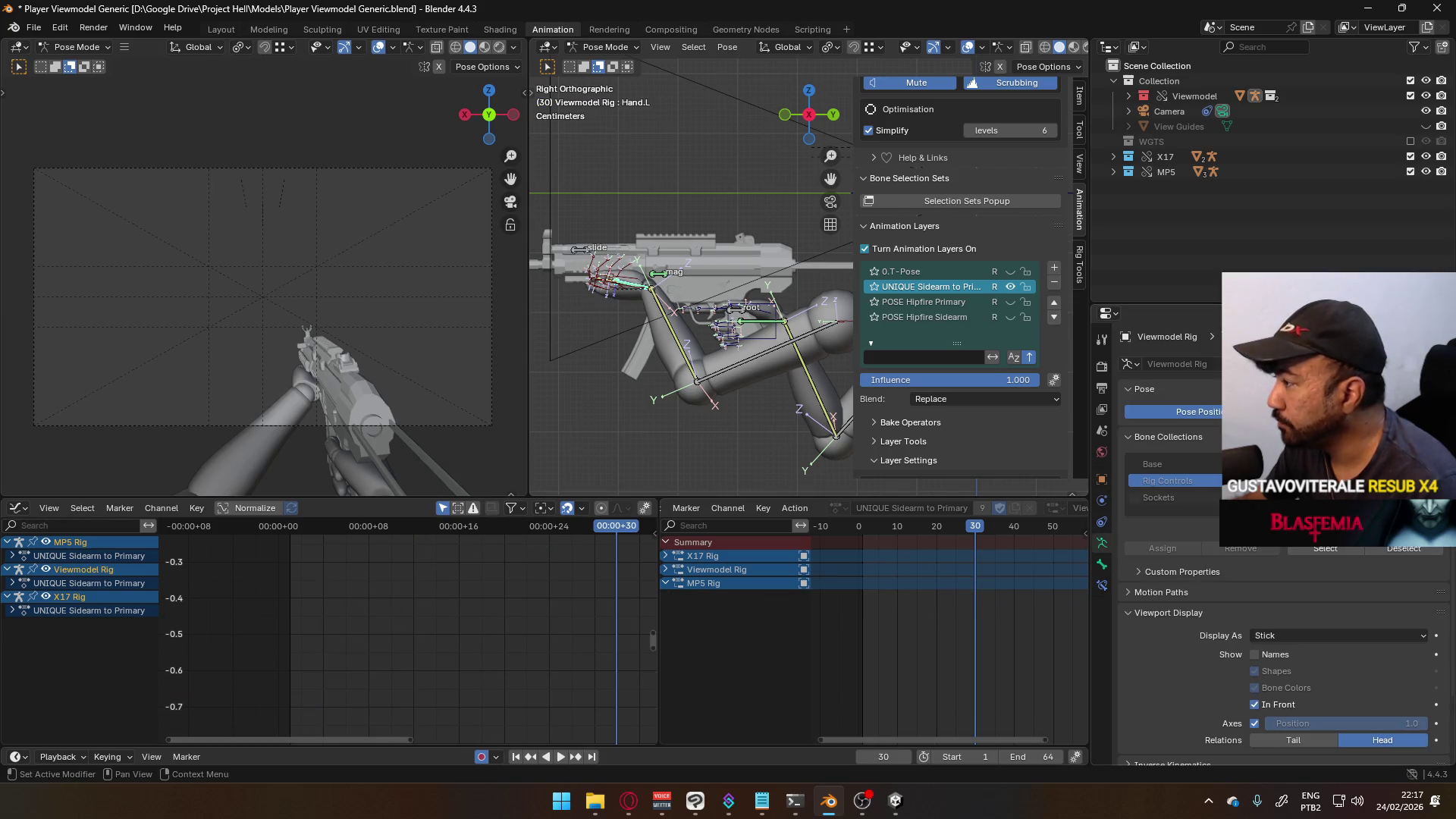
- Select the HandIK.L bone and scrub its keys to frame 20
click(630, 288)
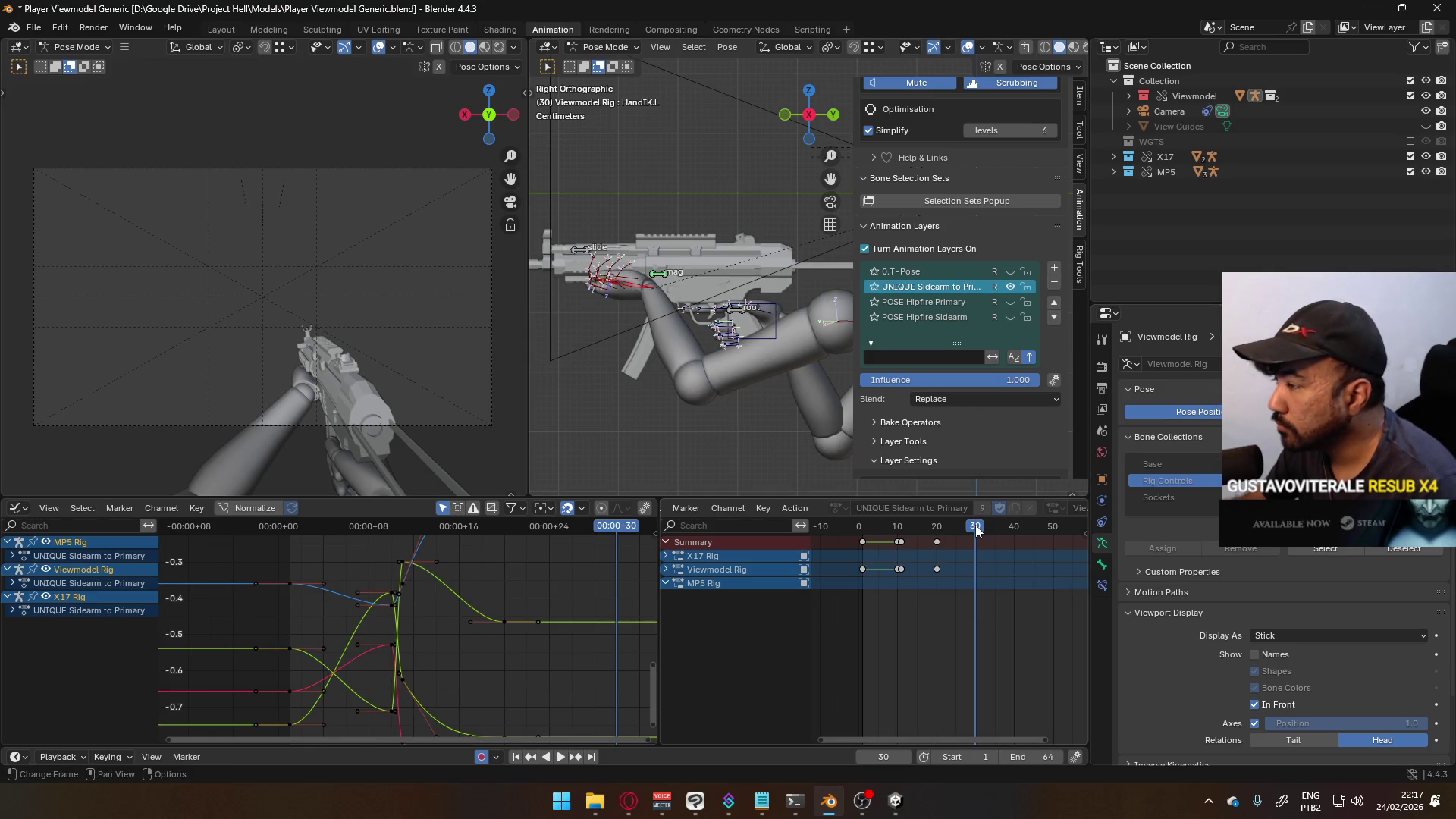
mouse_move(972, 529)
mouse_down()
mouse_move(937, 536)
mouse_move(975, 532)
mouse_up()
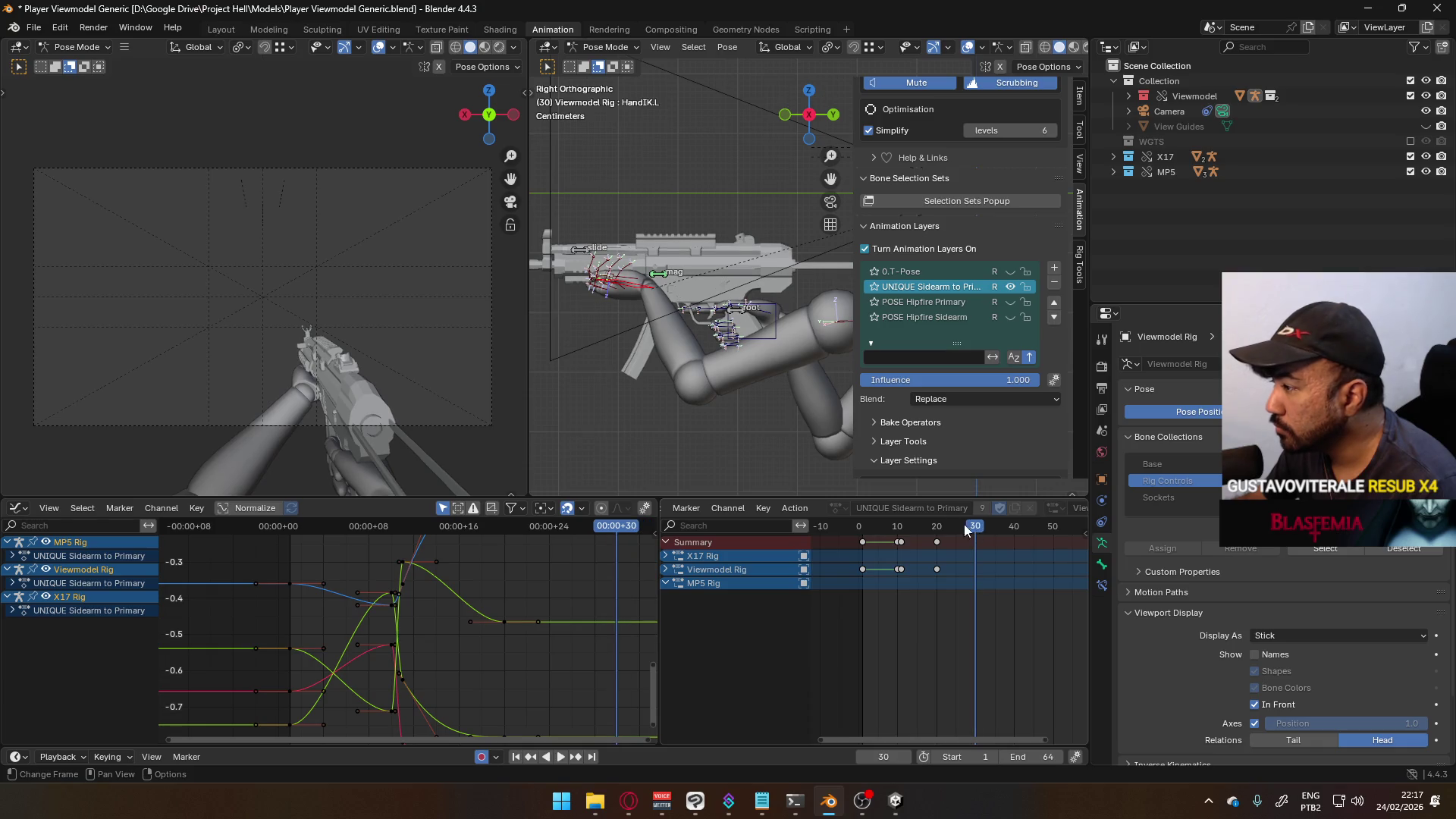
- Key Location & Rotation on all arm and MP5 bones, then orbit into perspective
key(a)
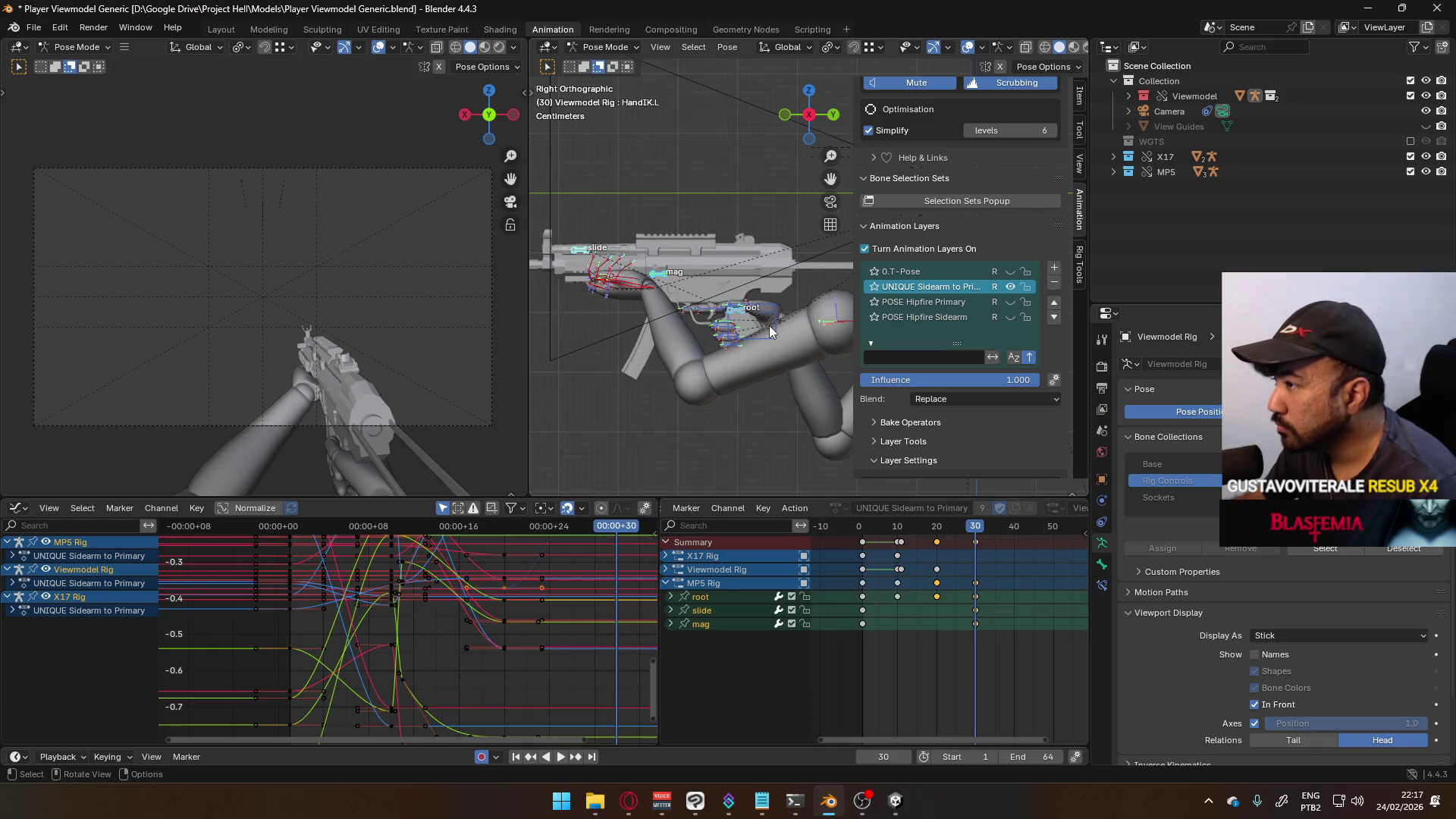
key(k)
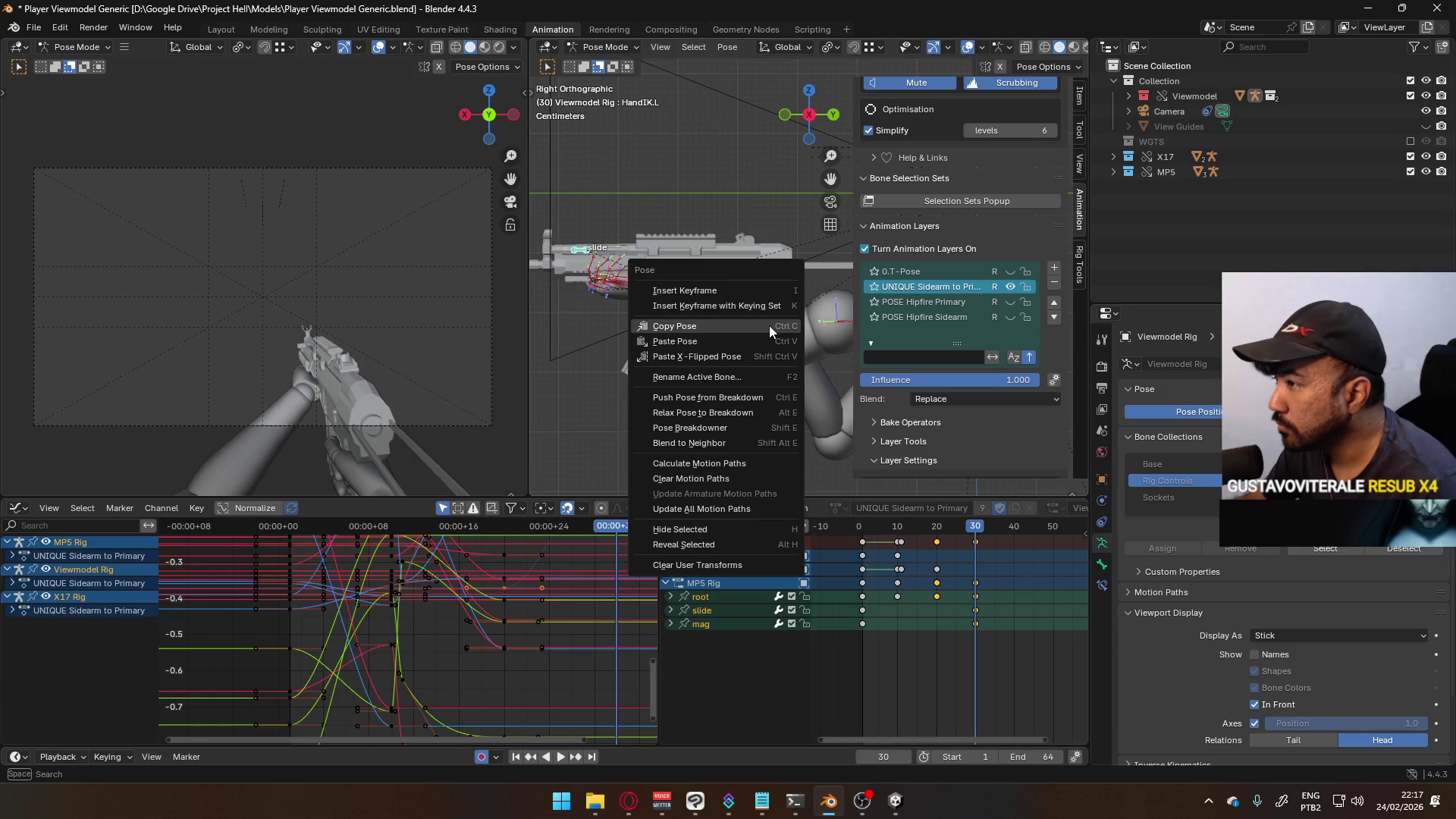
click(759, 292)
mouse_move(961, 524)
mouse_down()
mouse_move(979, 530)
mouse_move(864, 537)
mouse_move(976, 526)
mouse_up()
mouse_move(752, 382)
middle_down()
mouse_move(705, 323)
mouse_move(893, 327)
mouse_move(861, 338)
middle_up()
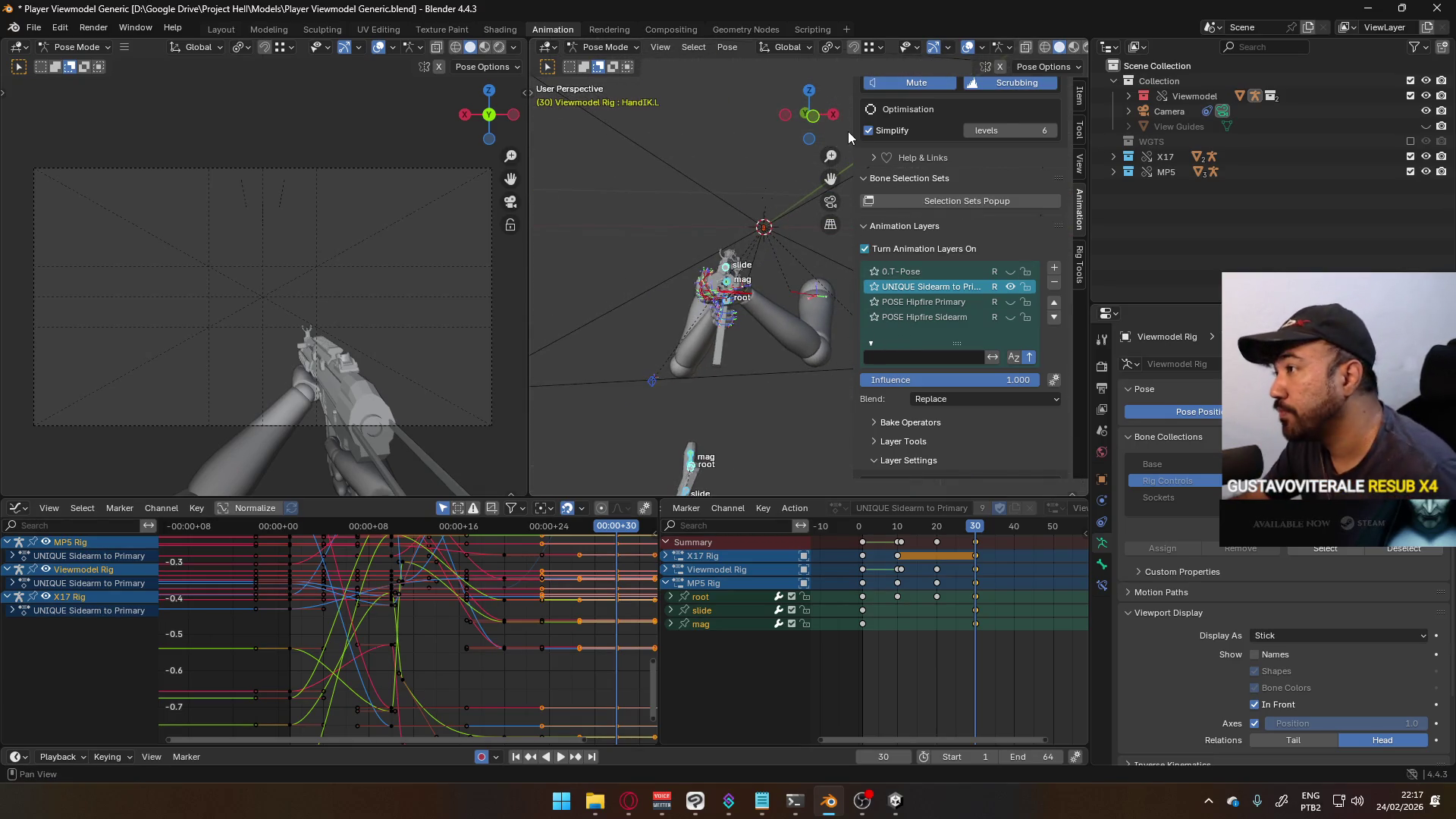
- Narrow the sidebar and widen the middle 3D view around the arms and gun
drag(851, 130, 895, 130)
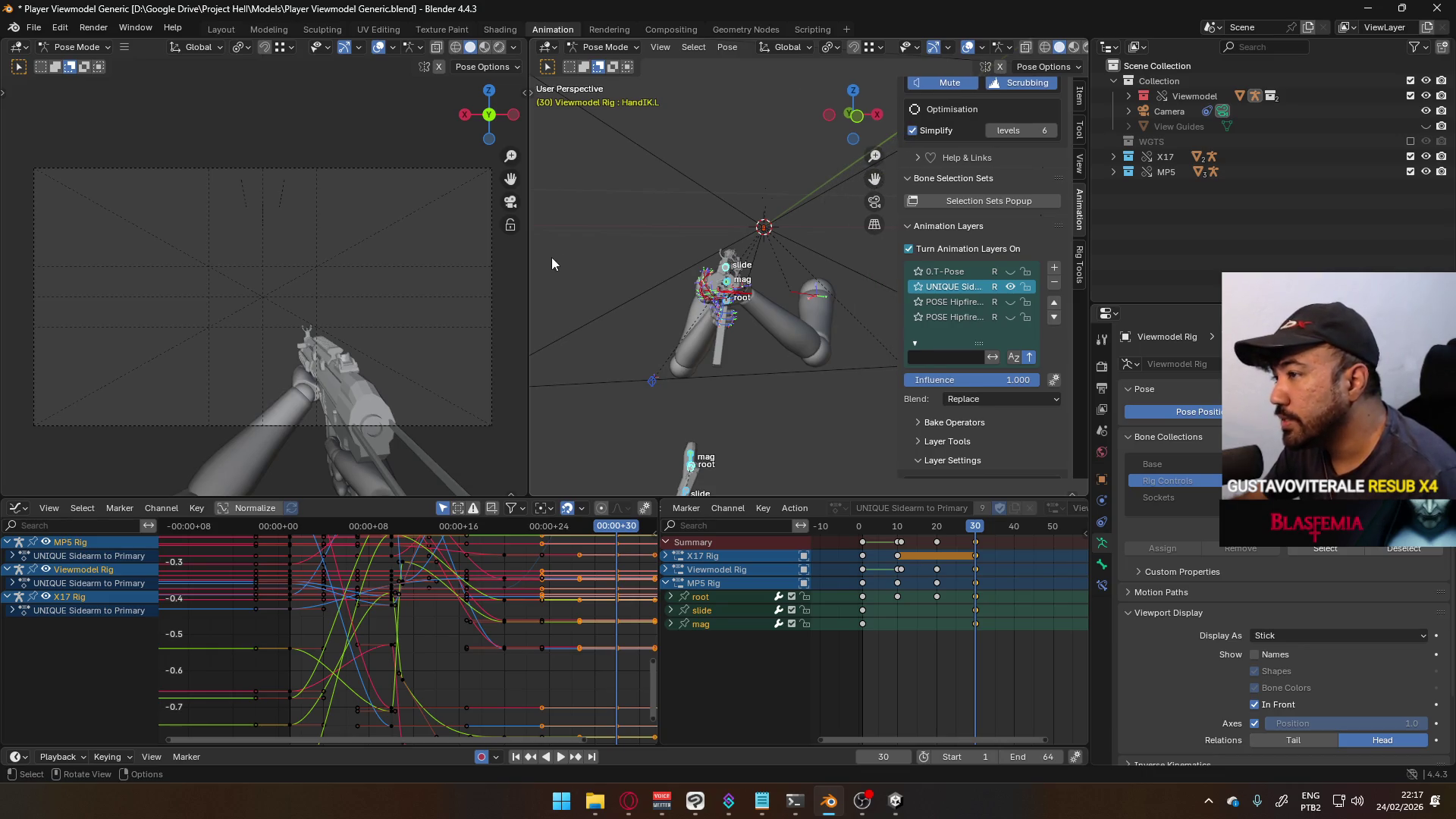
drag(529, 262, 468, 280)
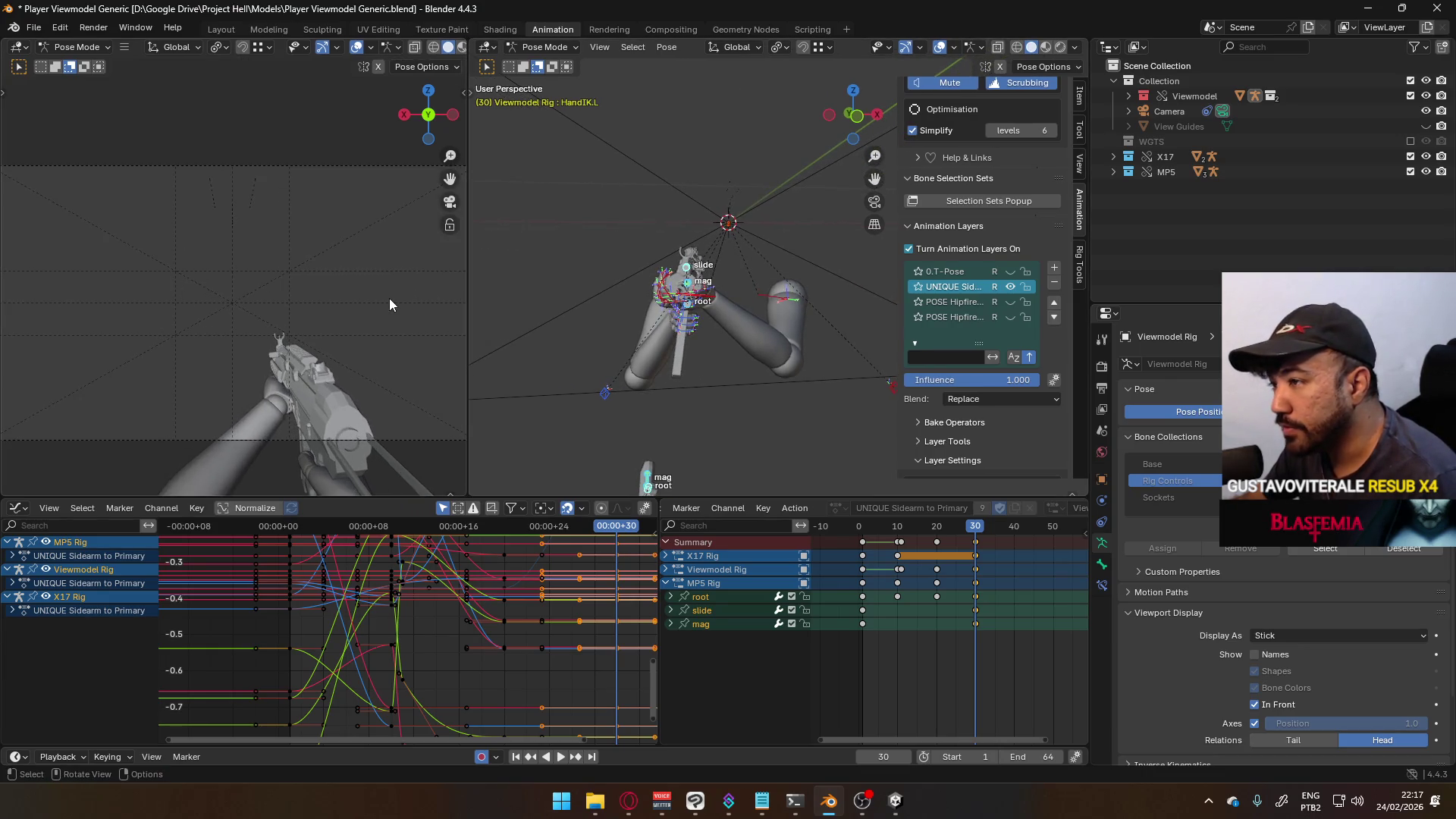
mouse_move(608, 326)
middle_down()
mouse_move(720, 356)
mouse_move(866, 537)
middle_up()
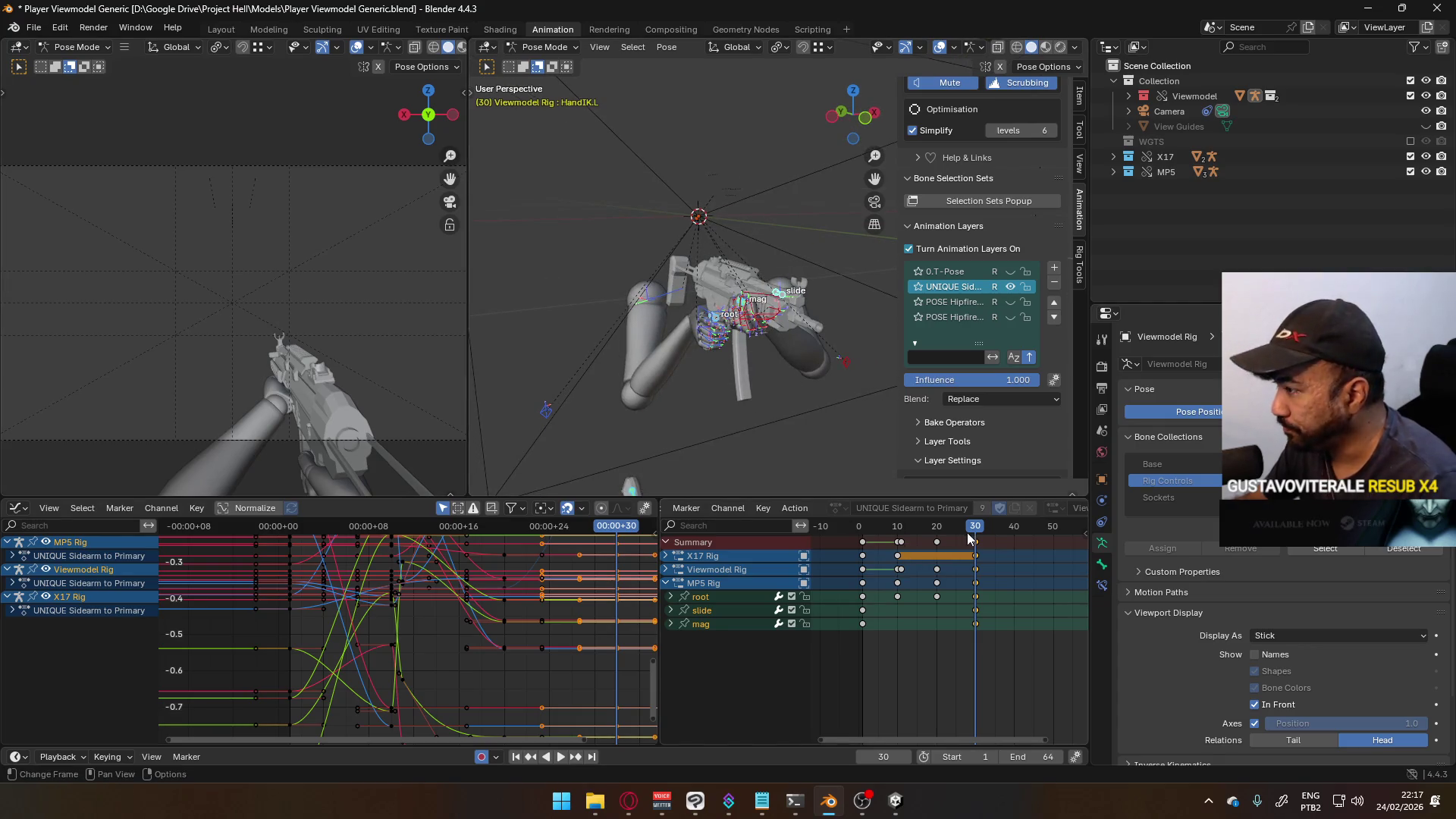
- Play the sidearm-to-MP5 transition and scrub through frames 30, 19 and 1
key(space)
drag(869, 533, 975, 541)
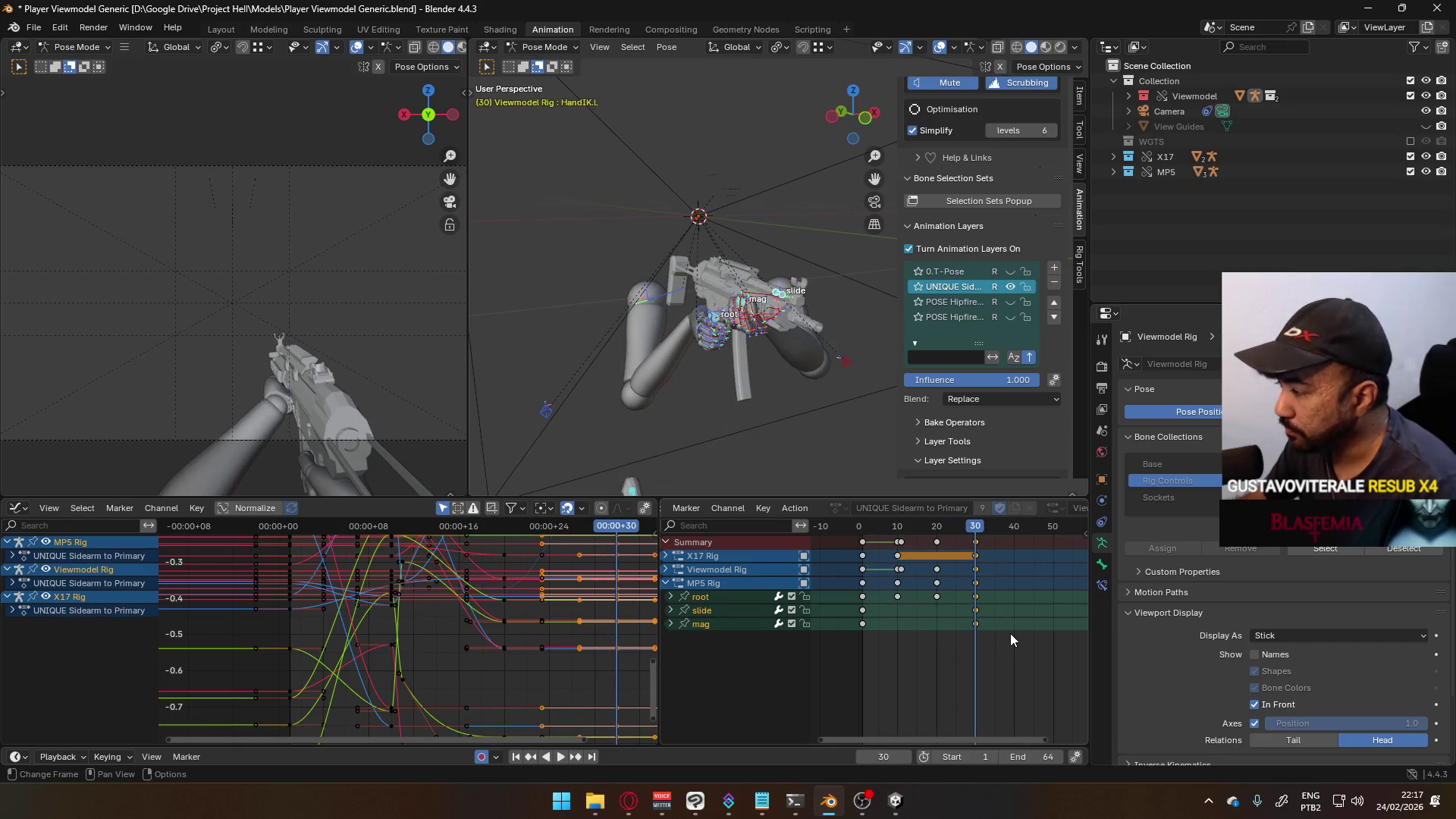
click(975, 541)
drag(978, 533, 937, 537)
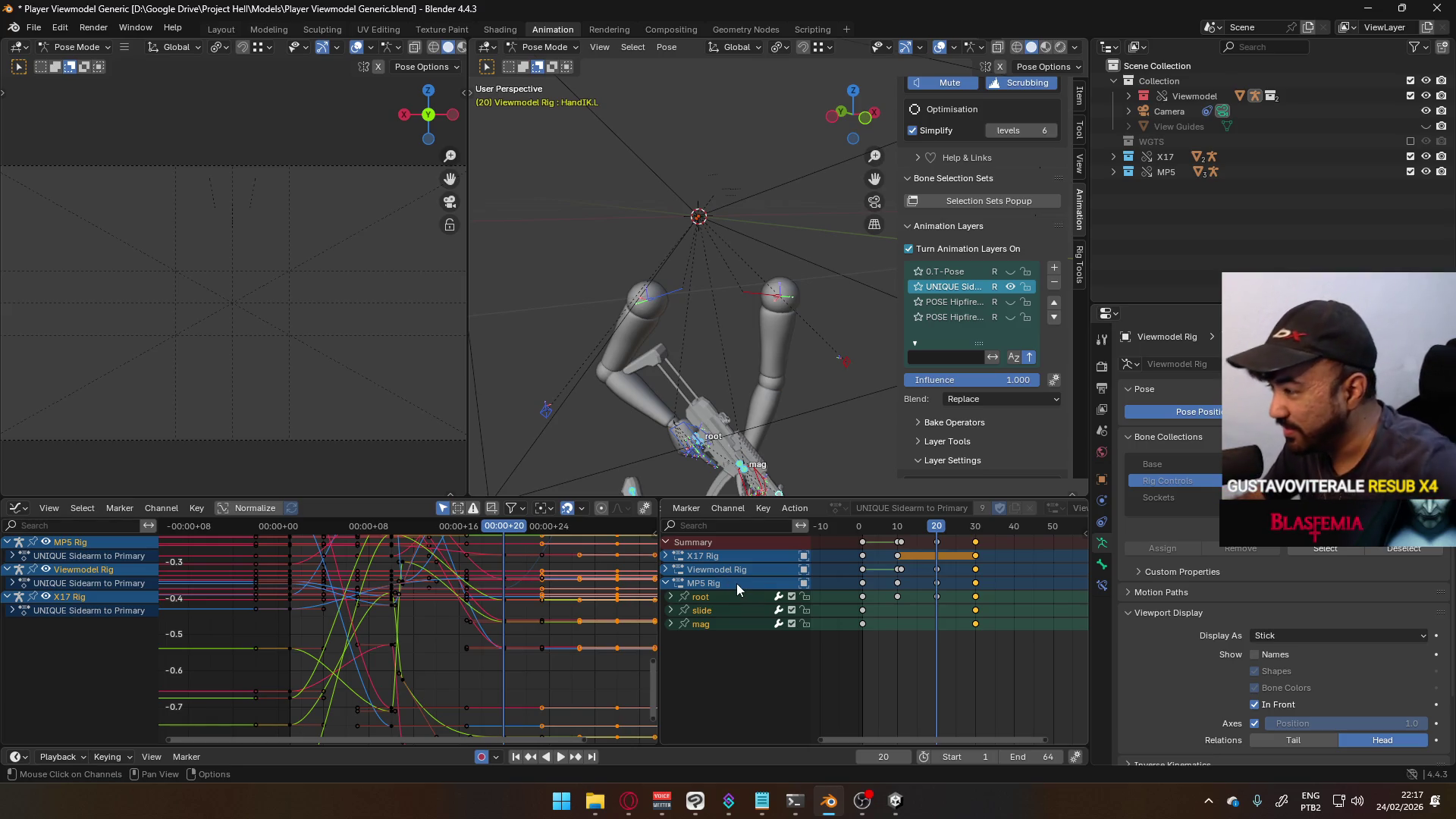
mouse_move(941, 533)
mouse_down()
mouse_move(853, 539)
mouse_move(887, 540)
mouse_move(867, 543)
mouse_up()
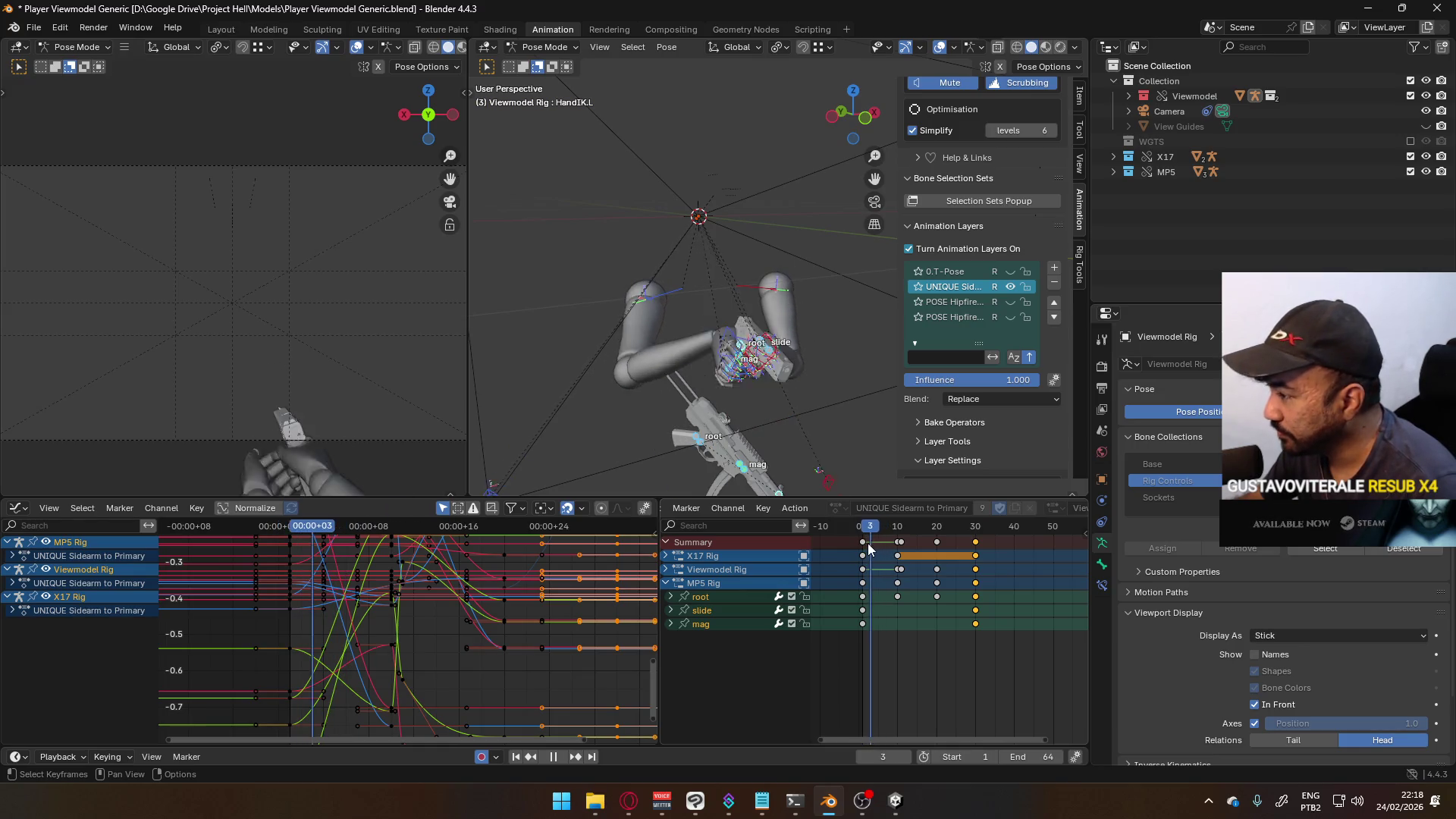
- Replay the animation from the start twice to review the sidearm-to-primary switch timing
key(Escape)
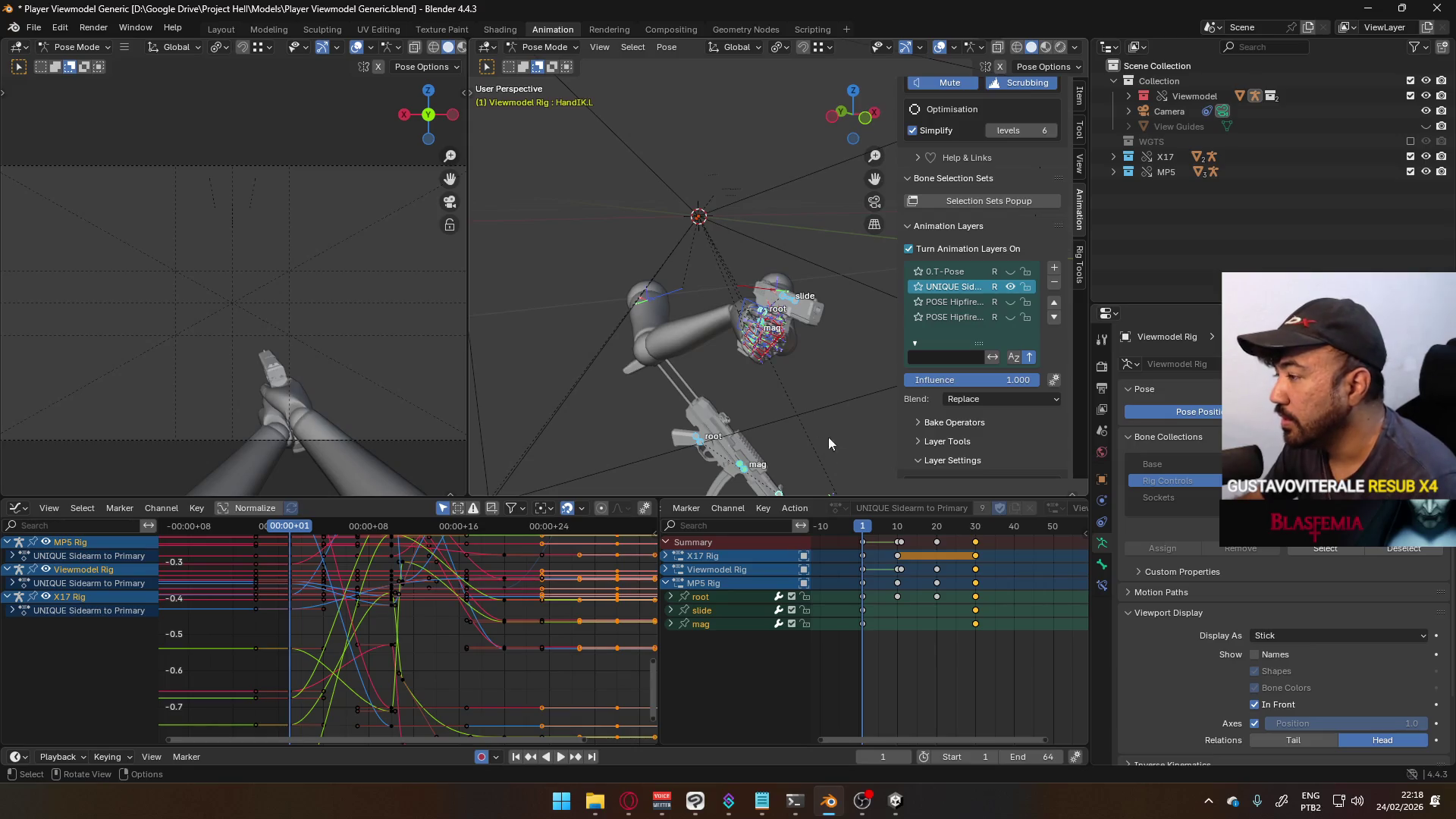
key(space)
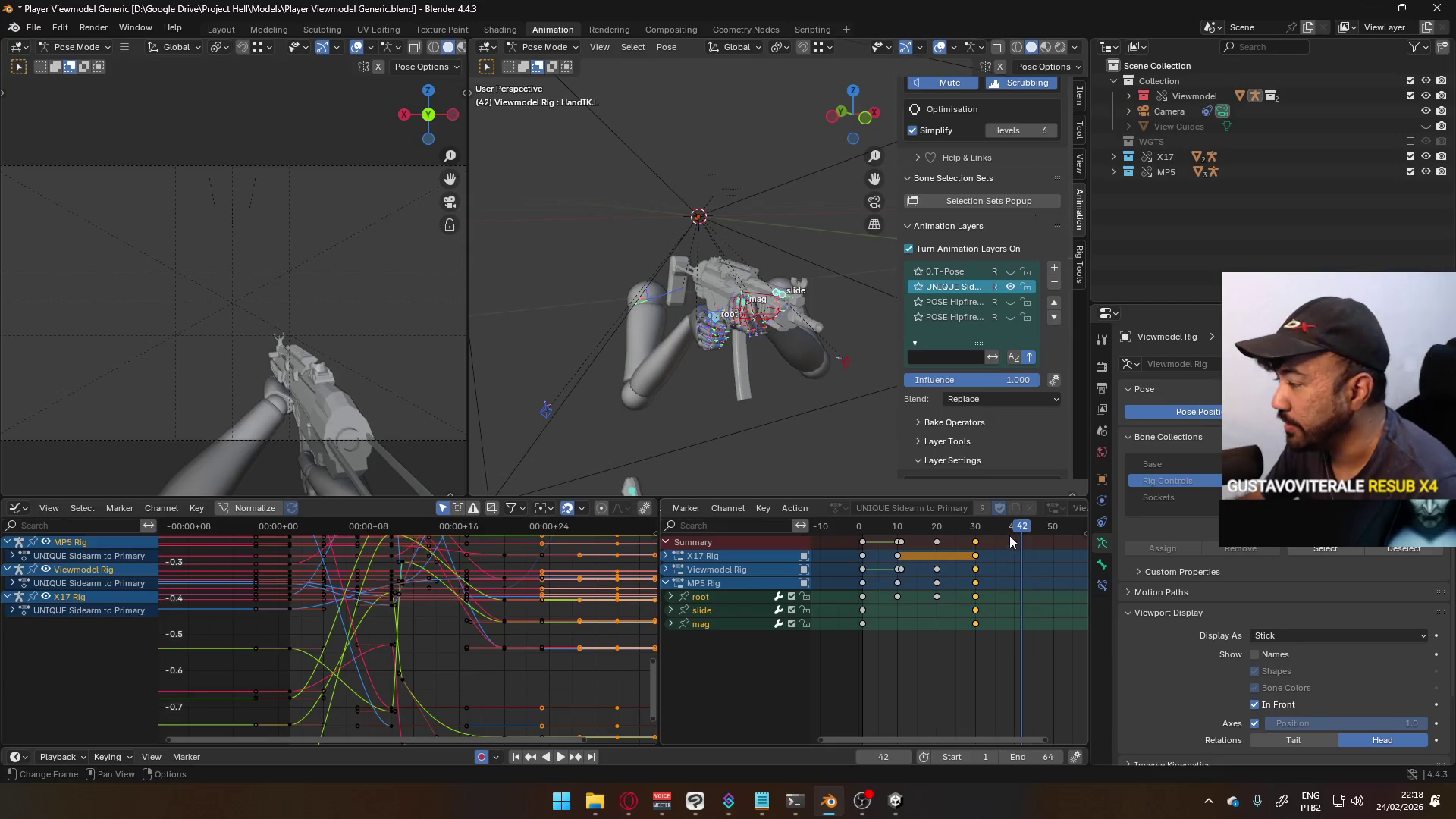
key(Escape)
key(space)
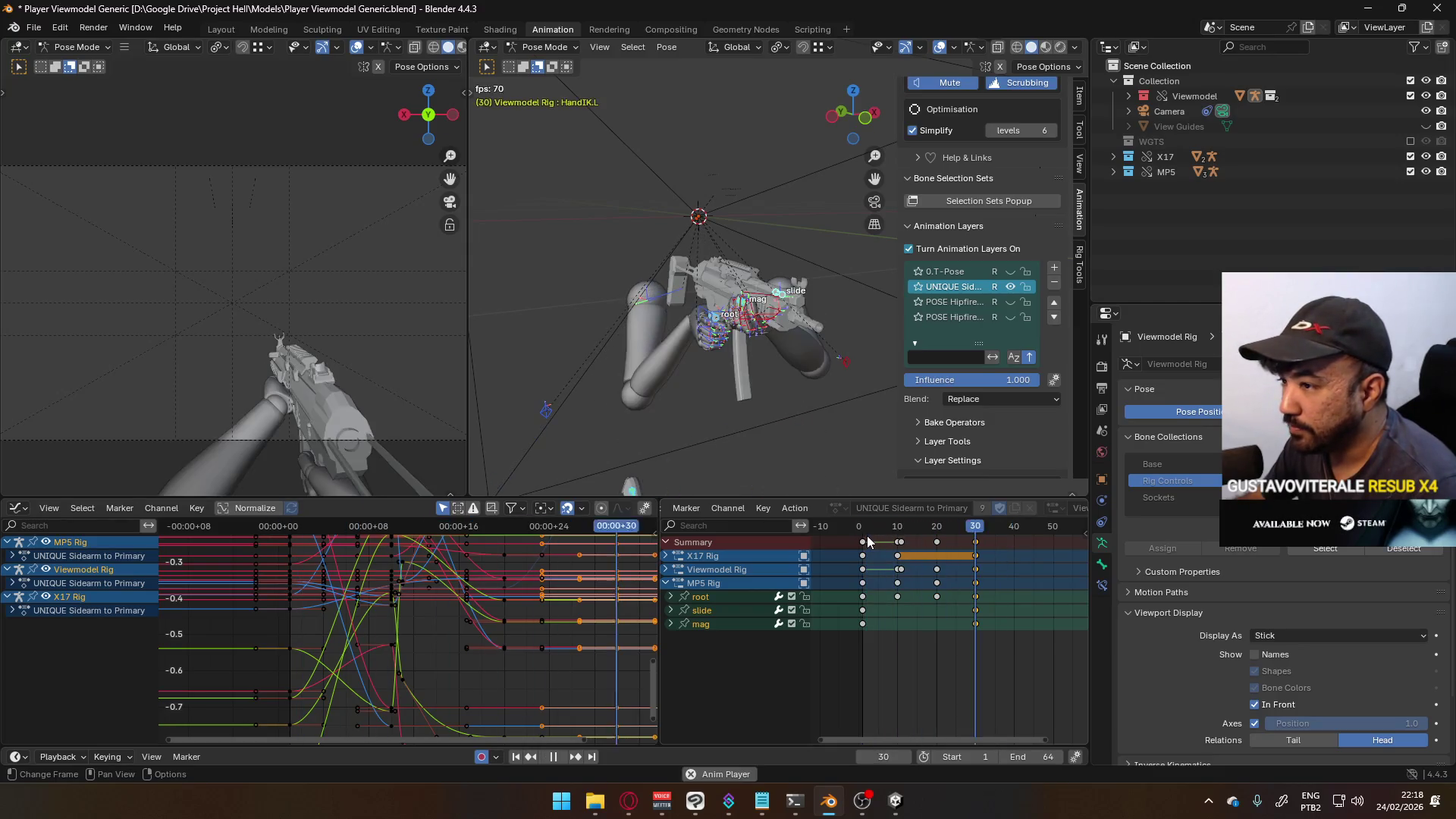
ctrl+scroll(972, 576, down, 3)
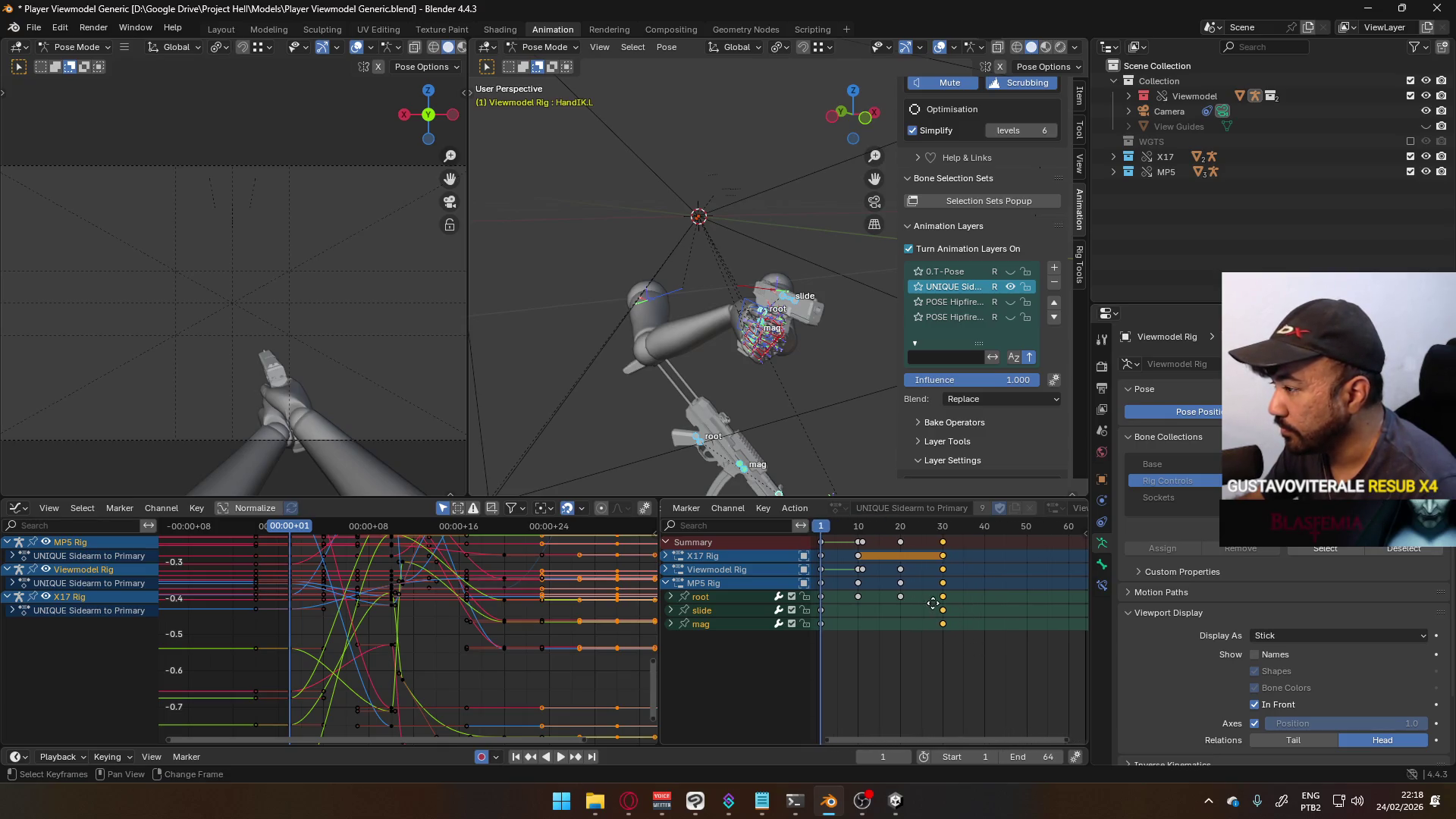
ctrl+scroll(1008, 652, up, 2)
- Box-select the keys from frames 10 to 30 and shift them about ten frames later
drag(1046, 678, 891, 539)
drag(926, 585, 969, 580)
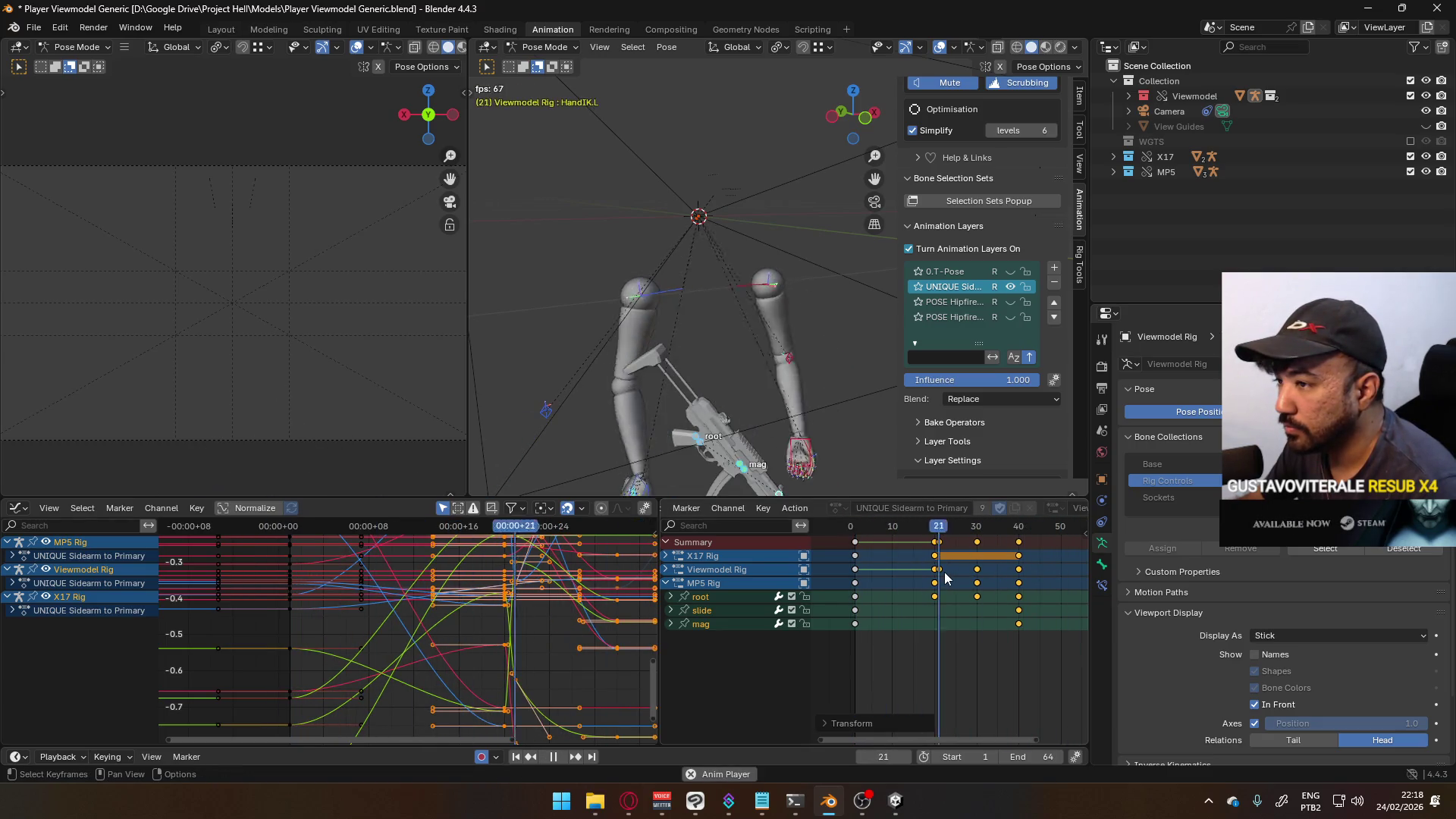
key(space)
key(g)
click(979, 588)
- Replay the animation and begin moving the selected keys again
key(space)
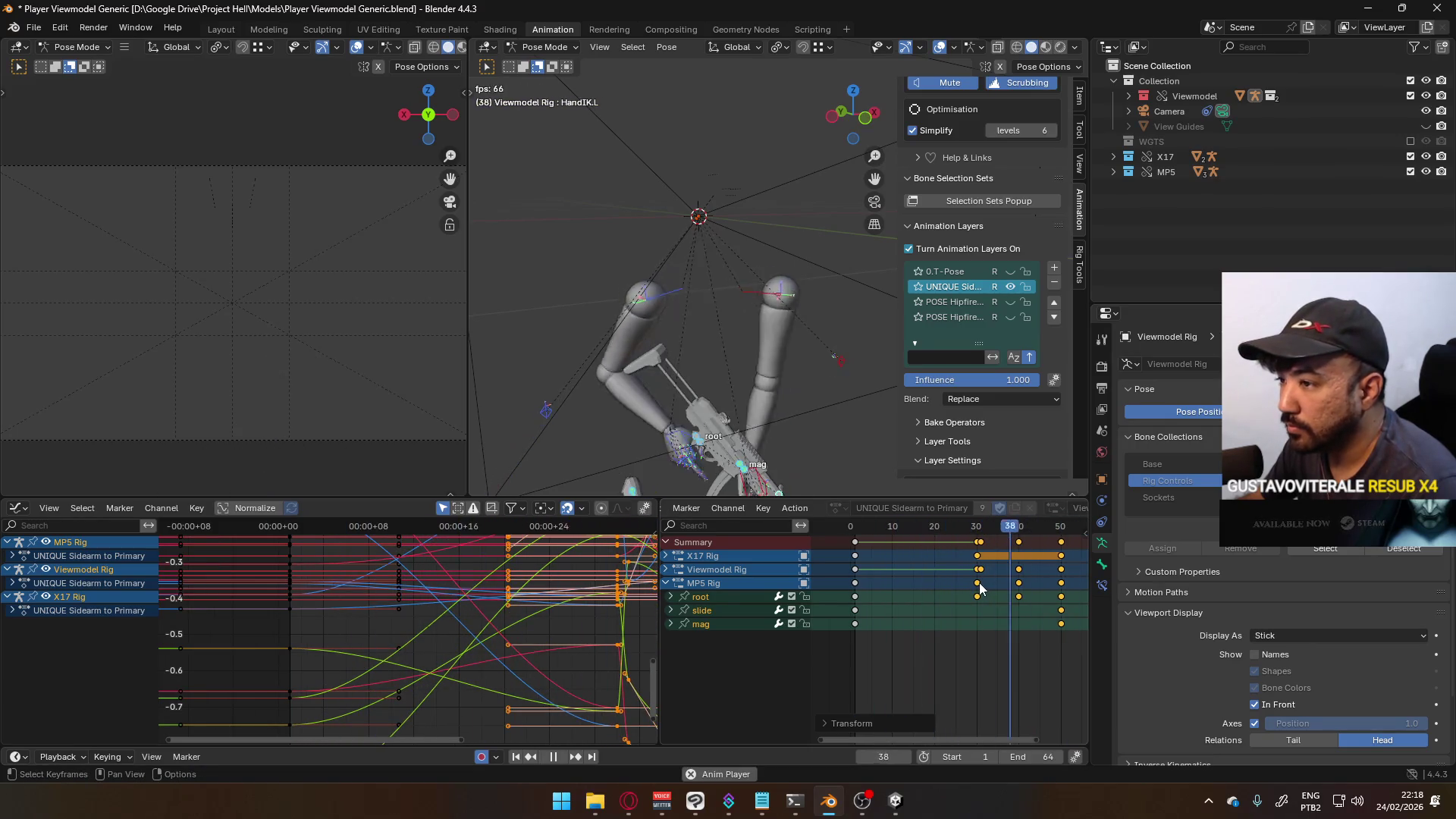
scroll(986, 590, down, 1)
key(g)
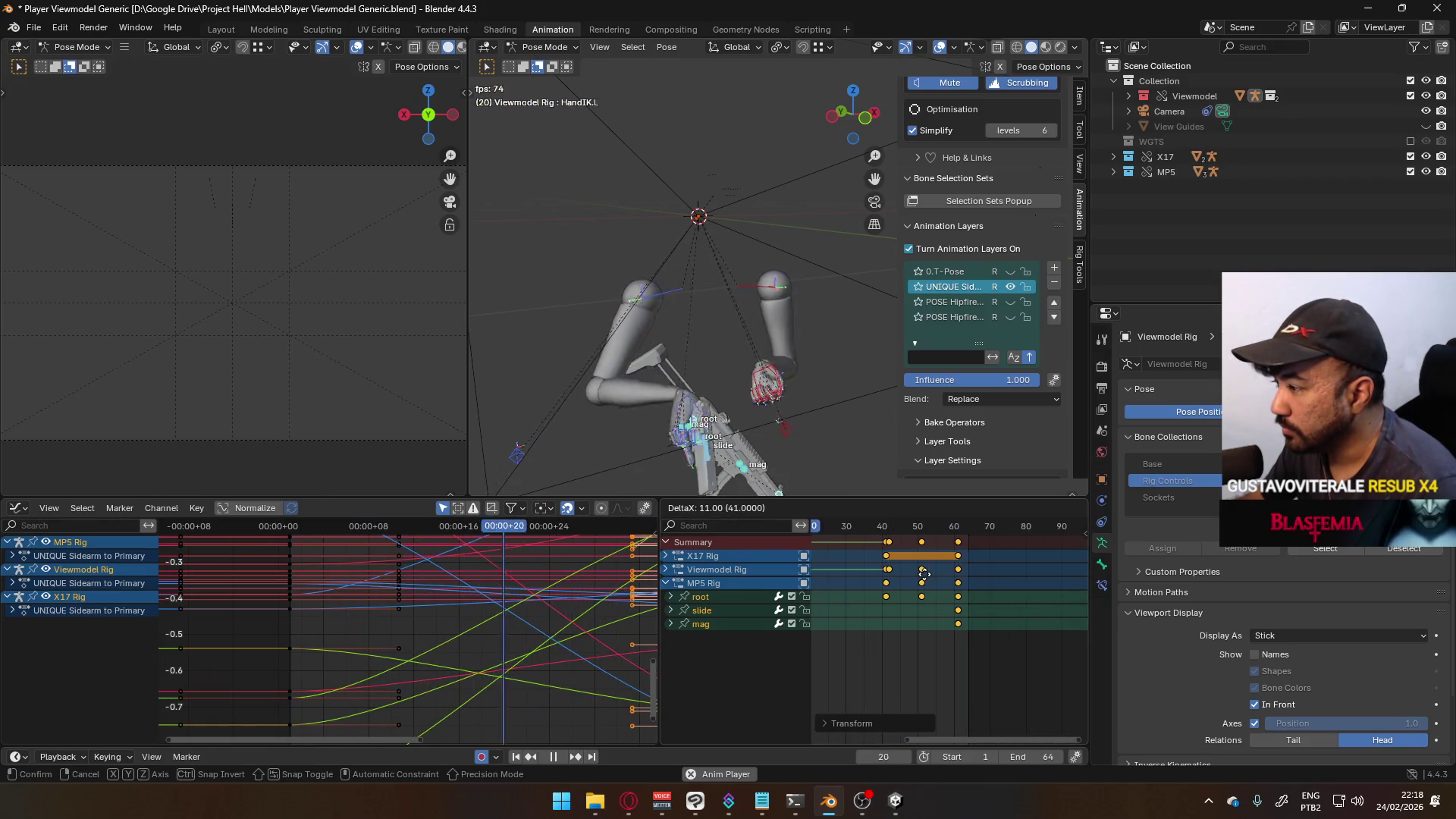
- Nudge the switch keys later, then ten frames back, so they sit near frames 40, 50 and 60
click(922, 581)
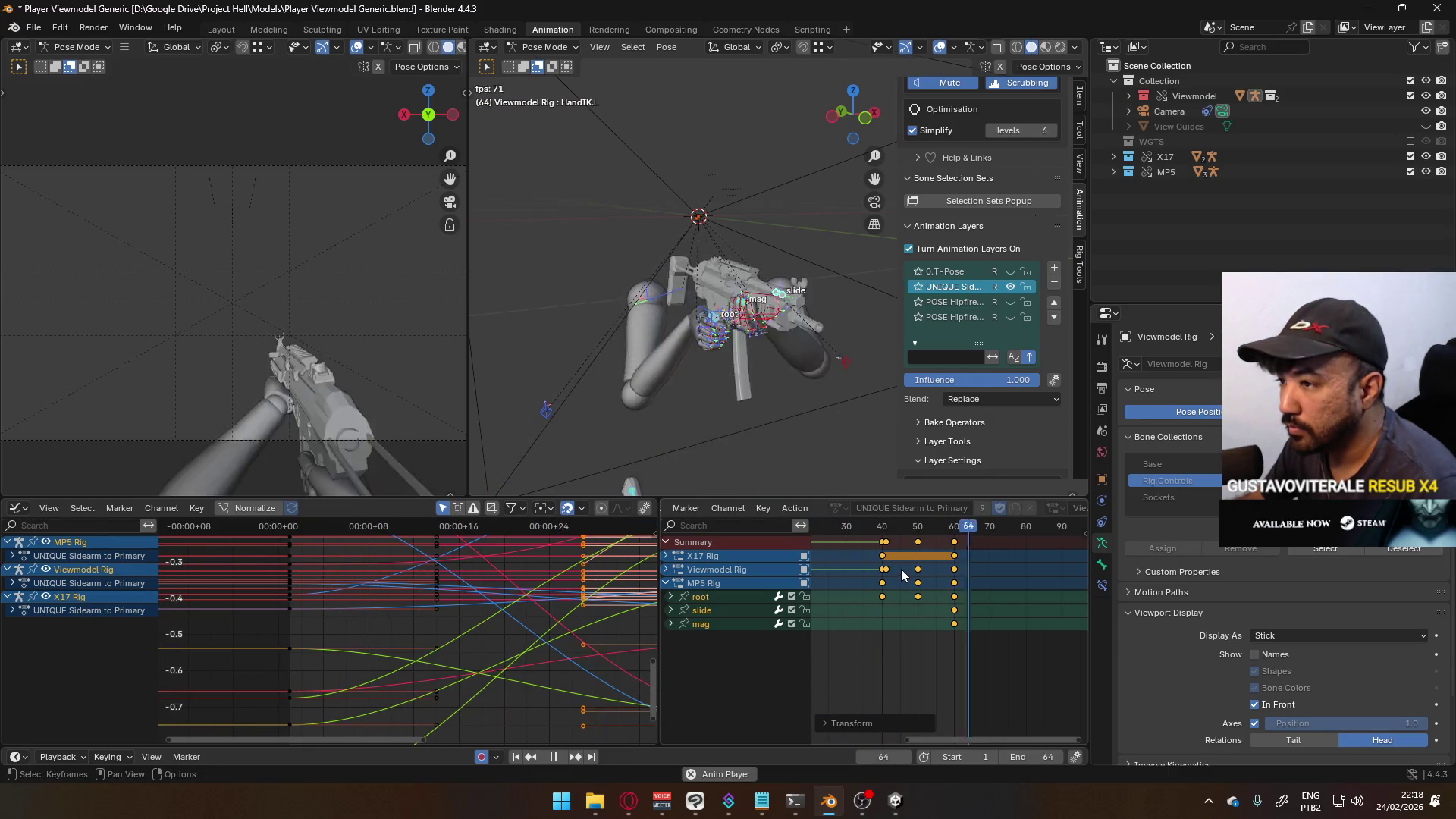
key(g)
click(926, 569)
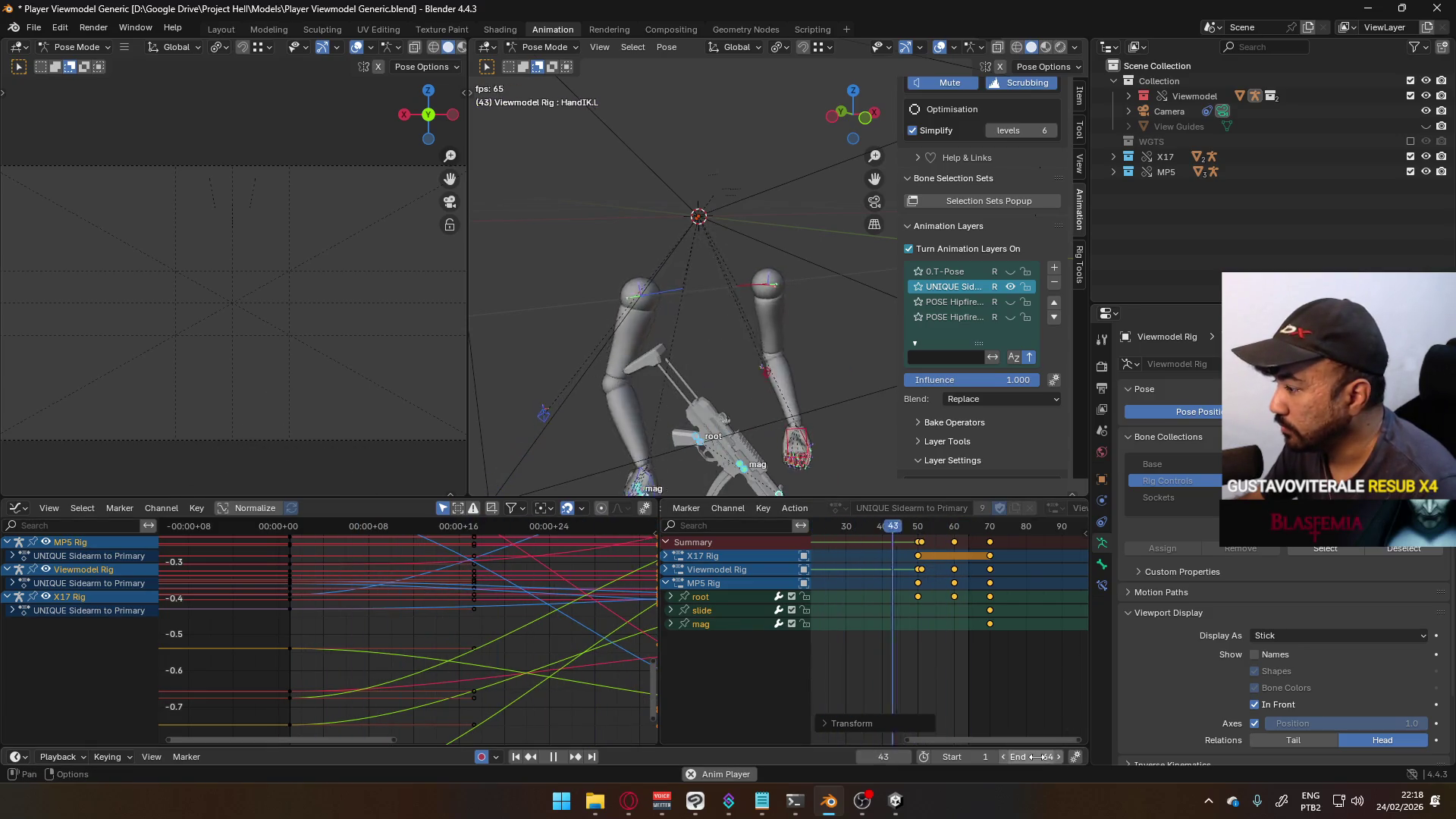
scroll(912, 694, down, 2)
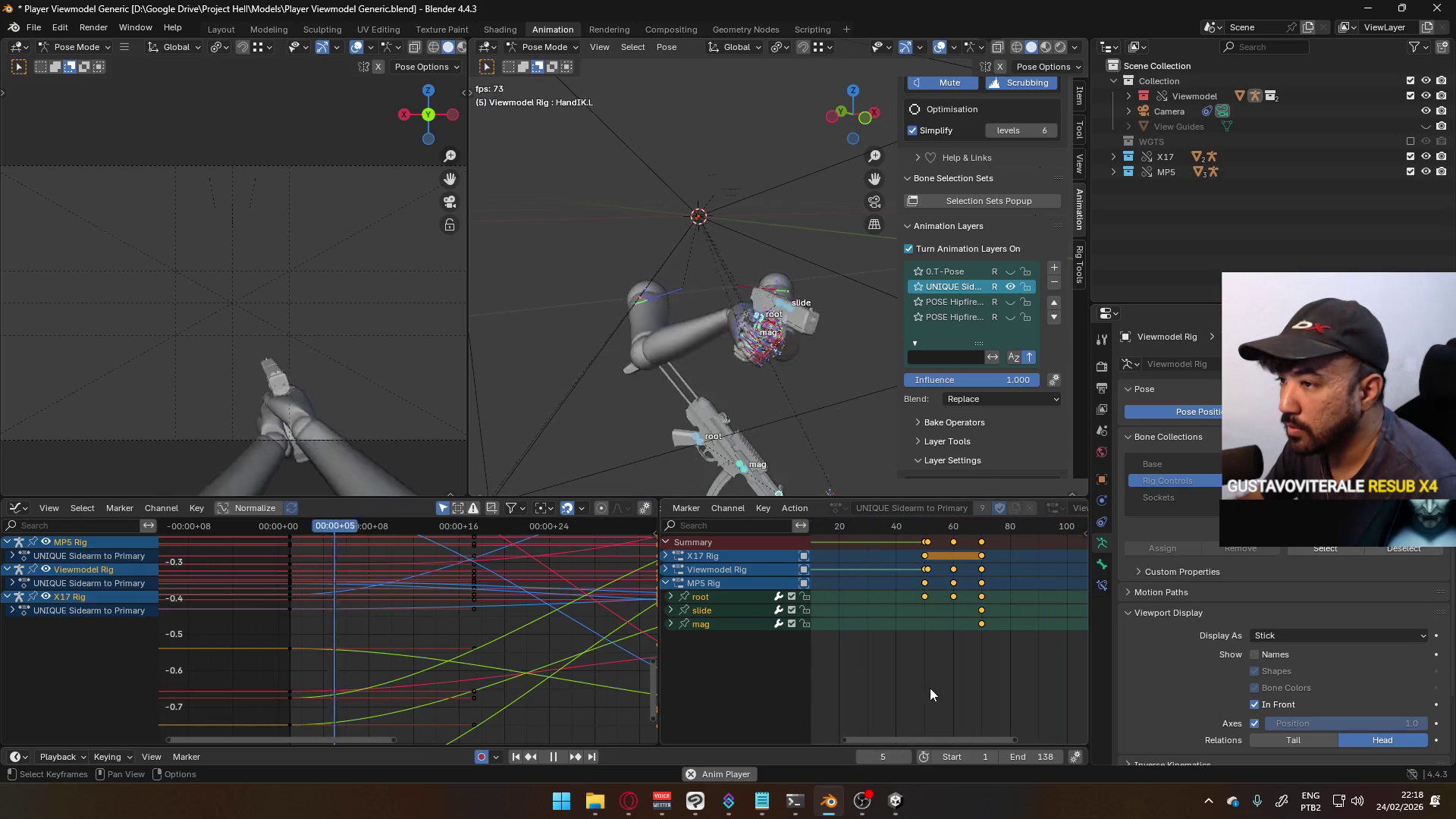
ctrl+scroll(999, 568, up, 2)
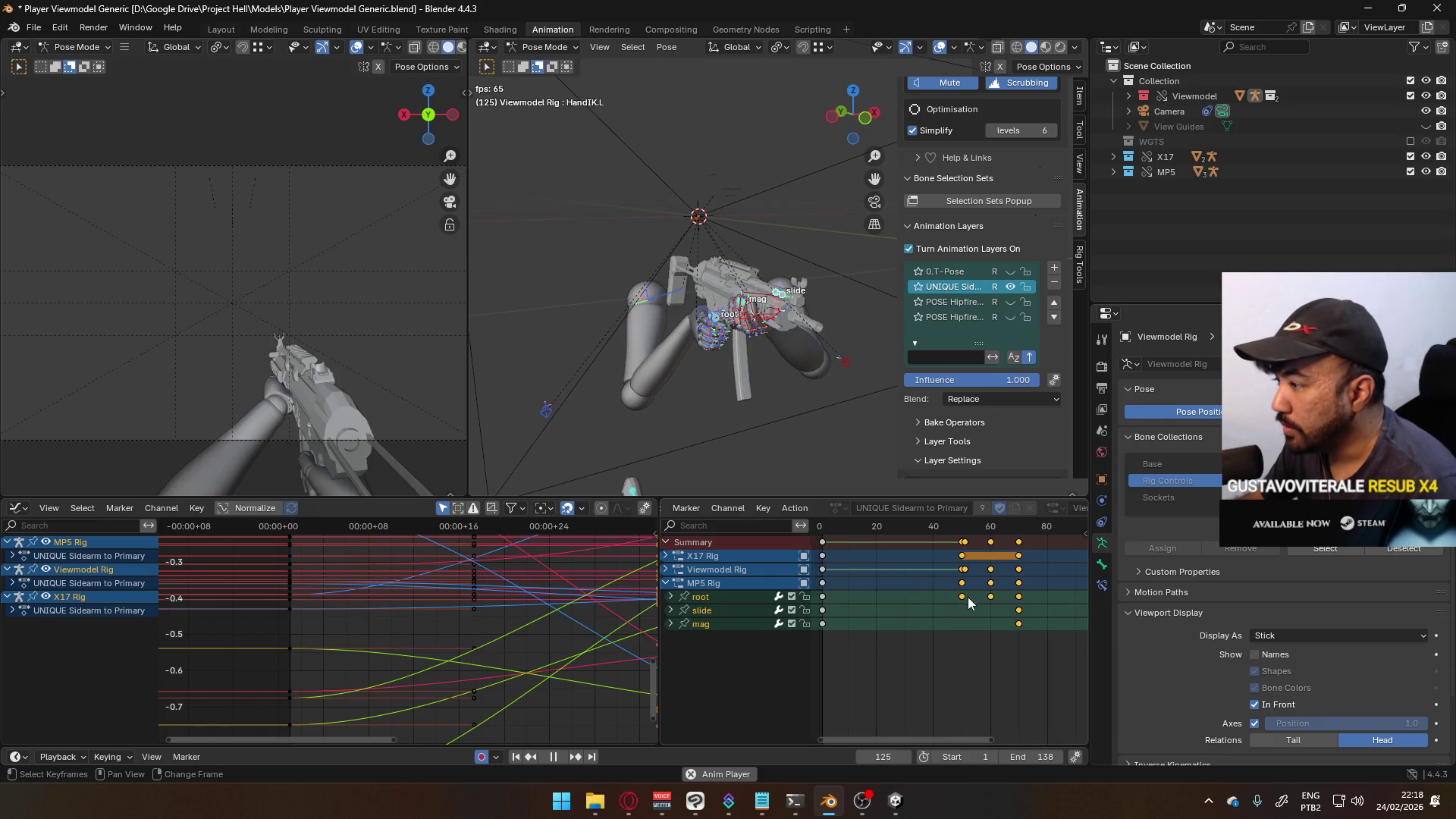
key(g)
click(973, 569)
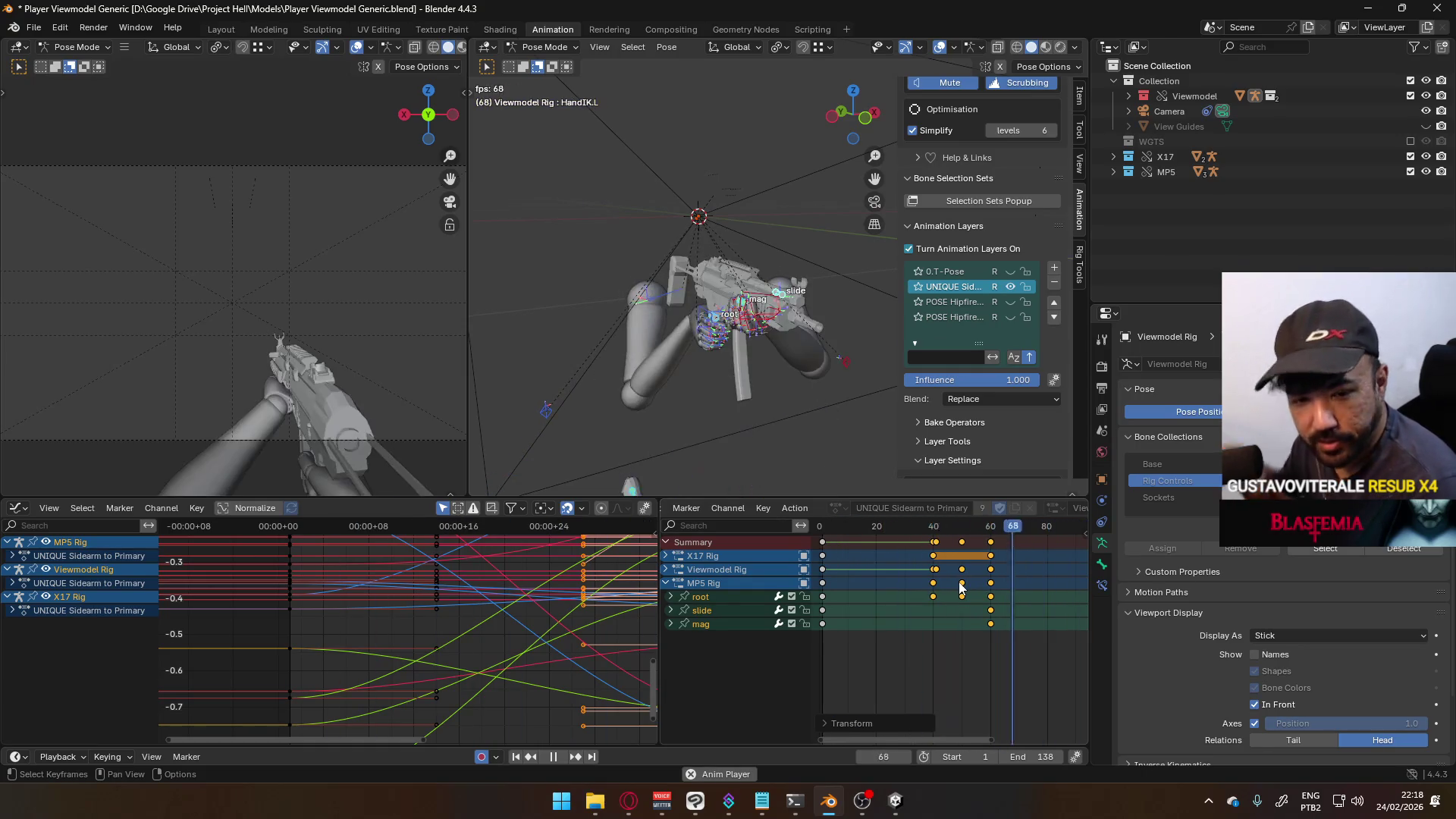
scroll(961, 587, down, 2)
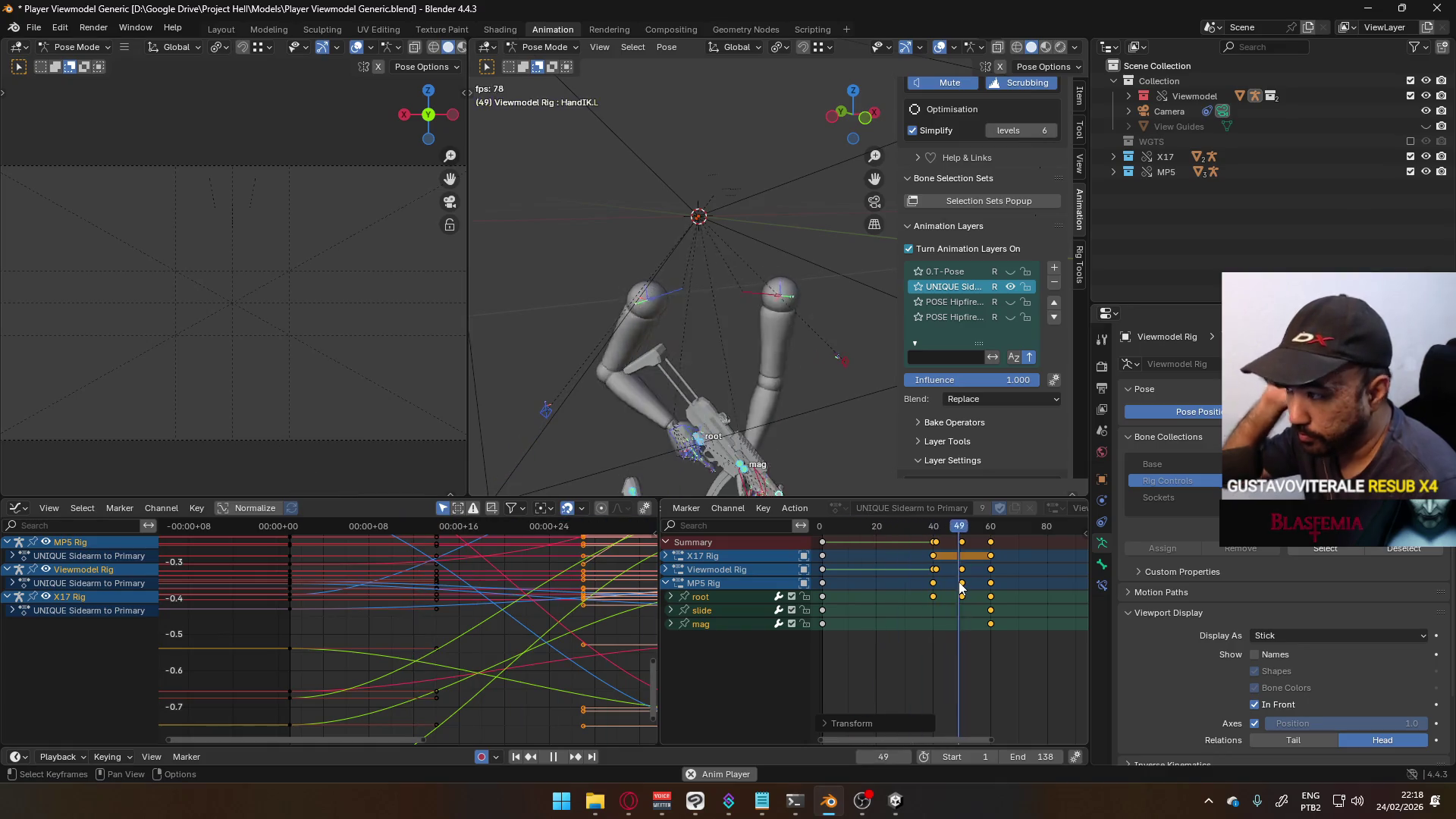
scroll(947, 648, down, 1)
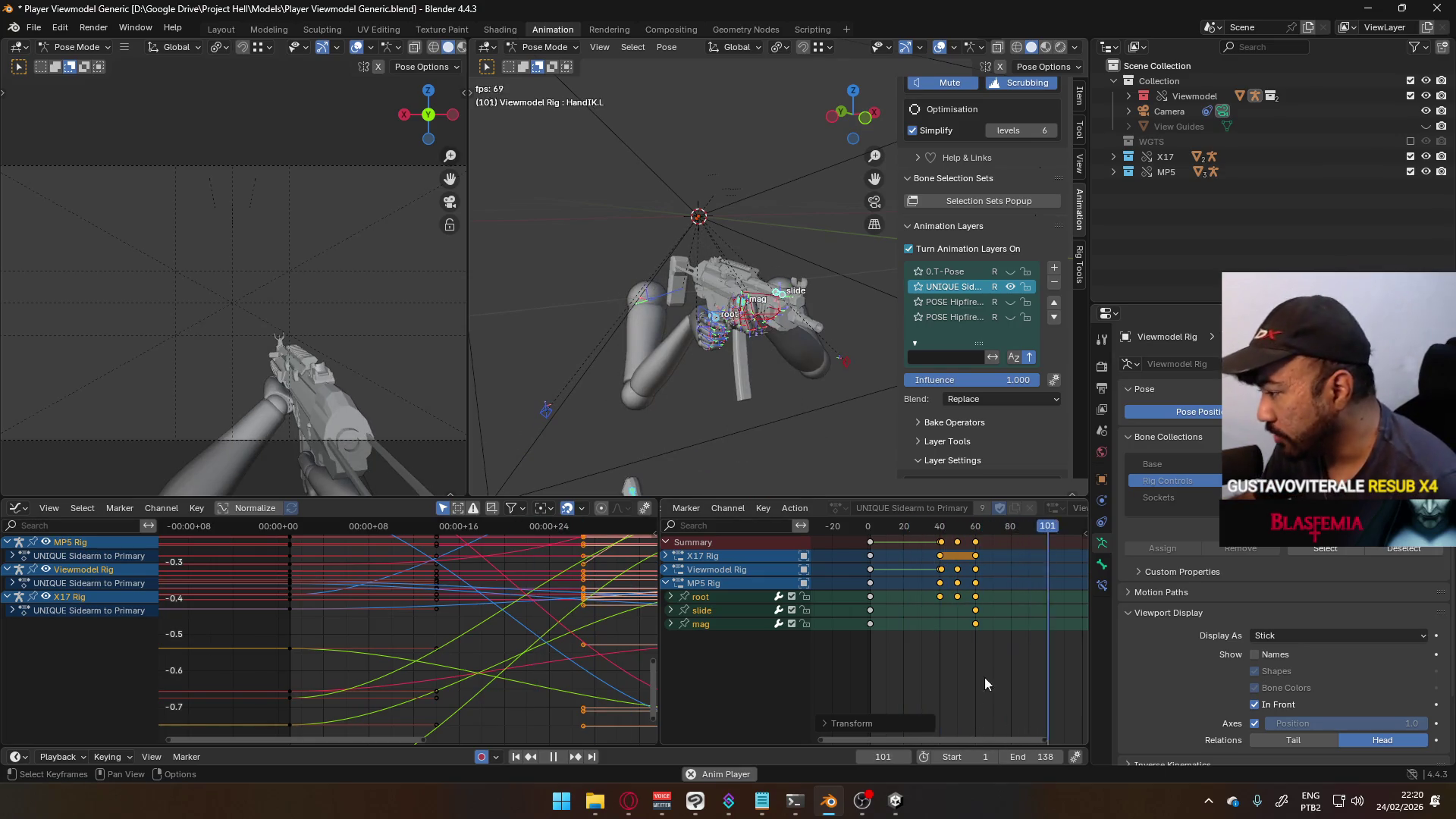
key(space)
key(space)
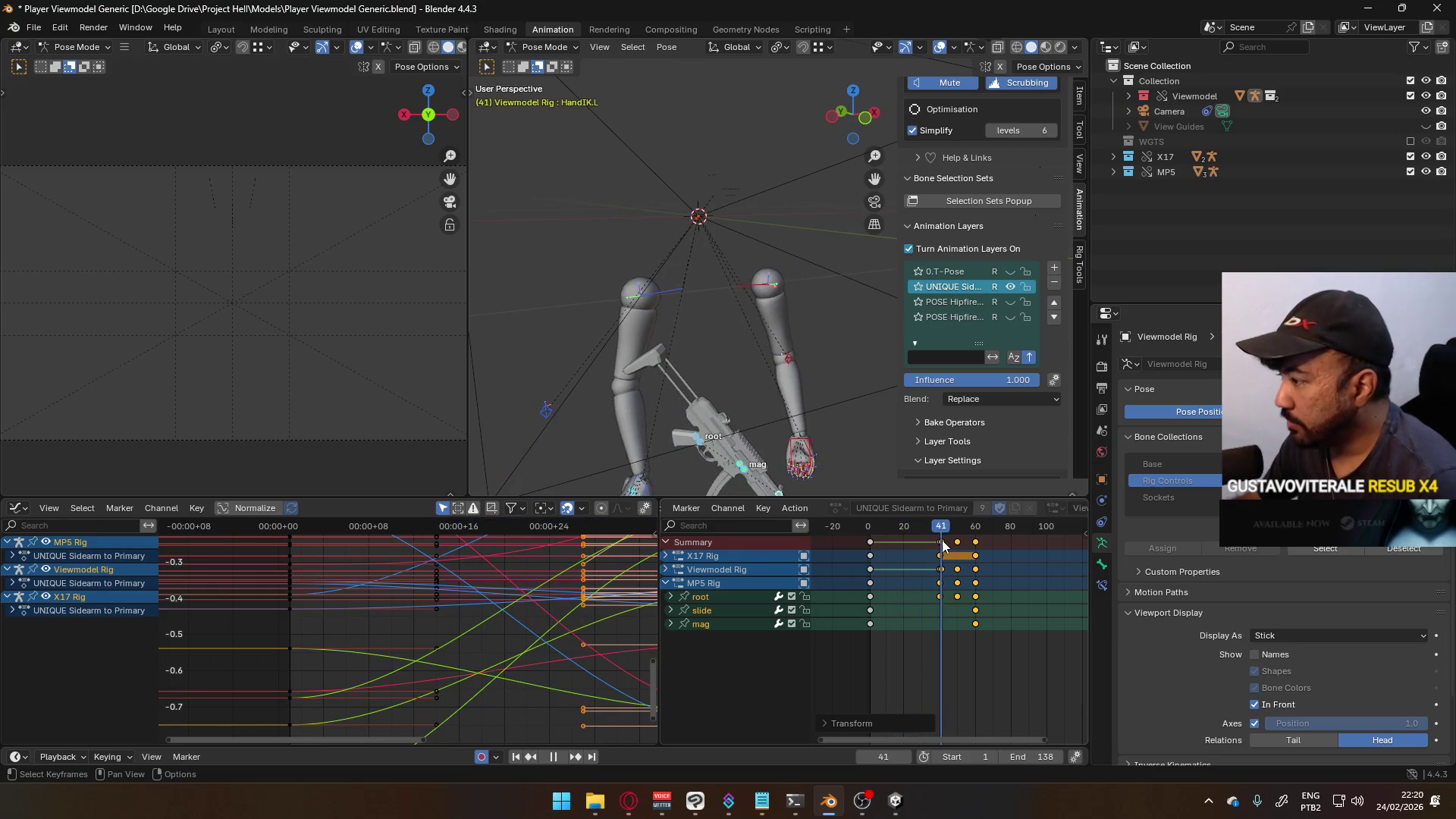
- Scrub from frame 43 to 52 to inspect the switch pose
middle_drag(940, 540, 896, 534)
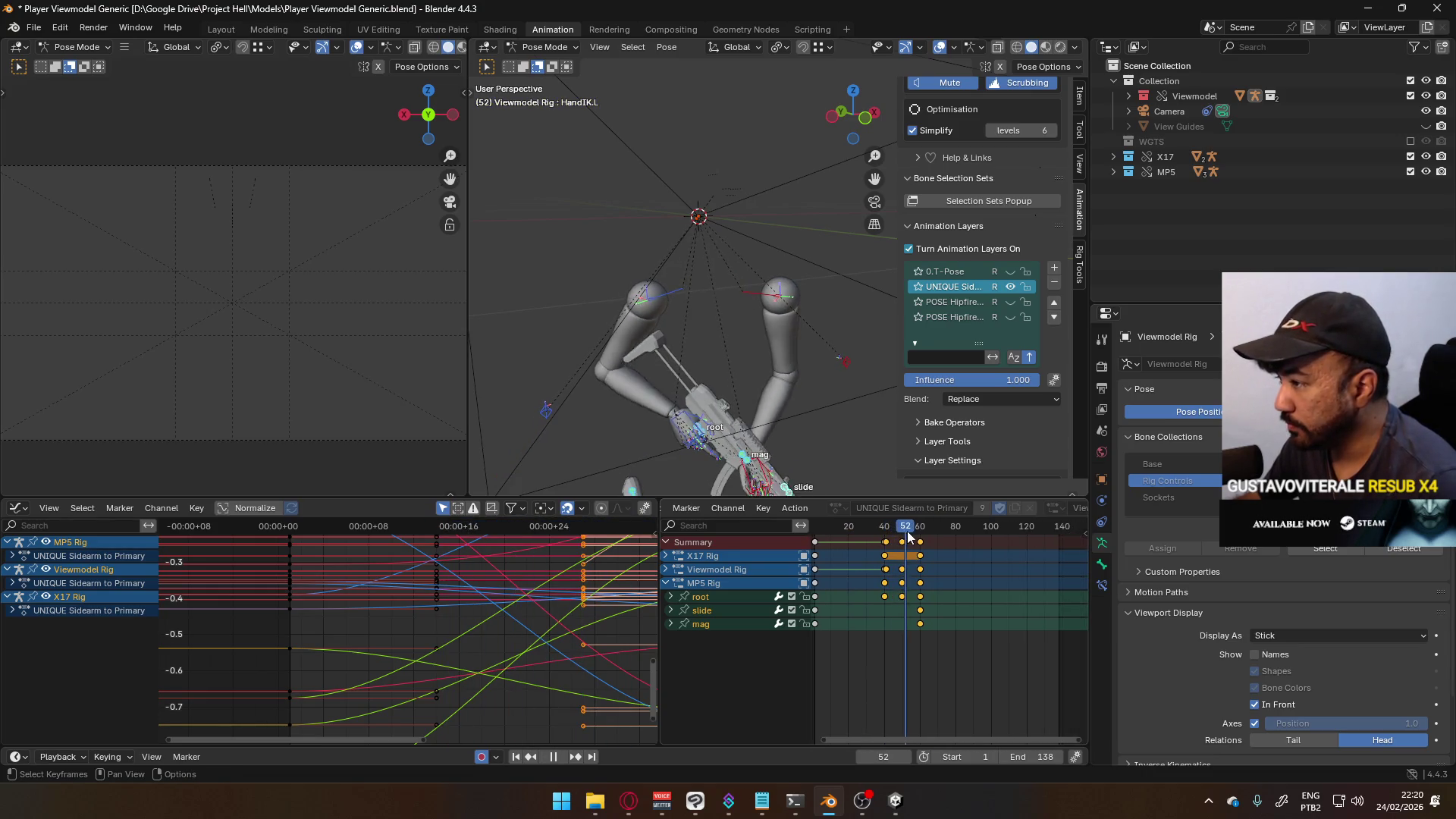
click(889, 540)
drag(890, 539, 903, 543)
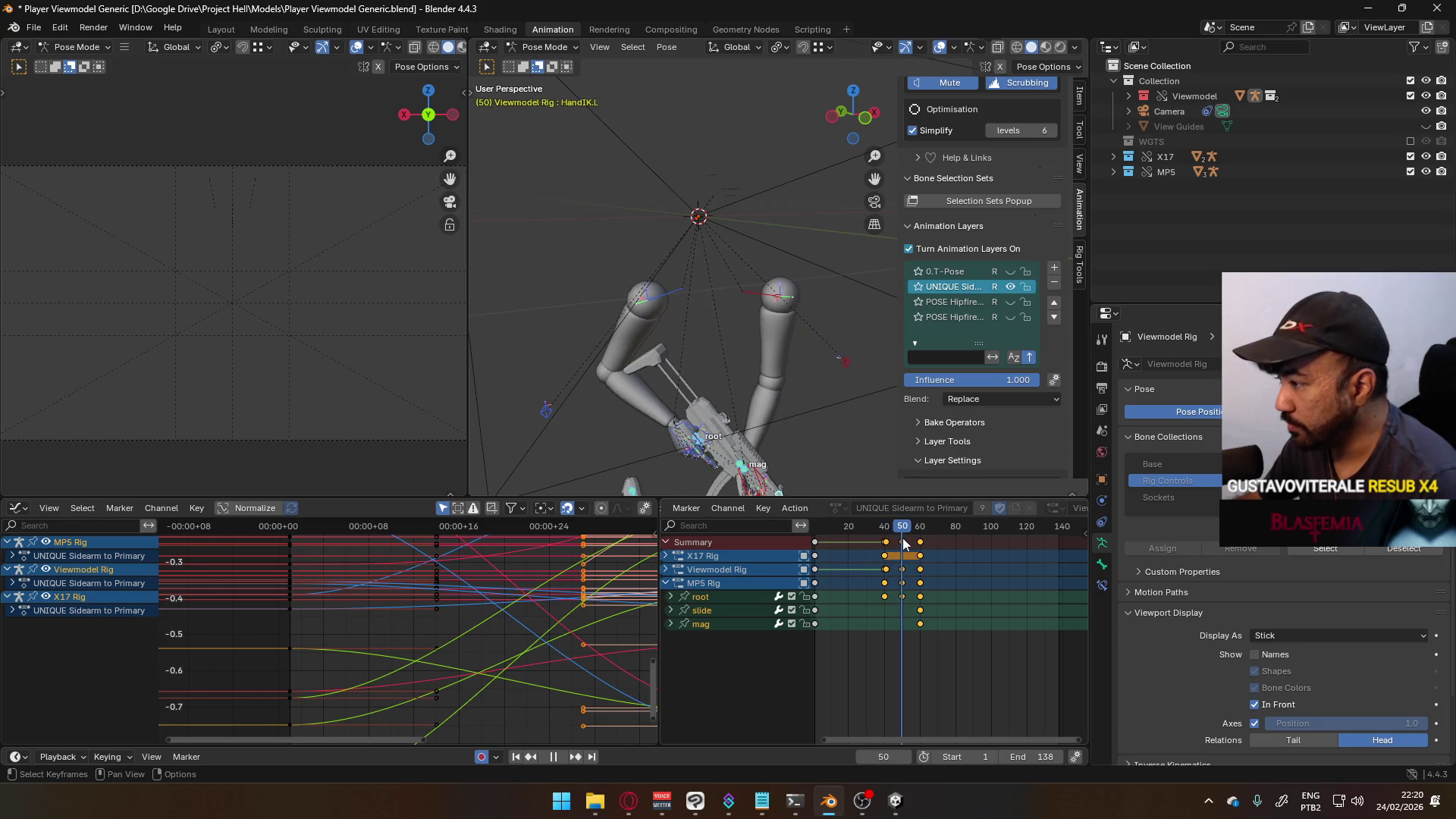
scroll(1002, 644, up, 1)
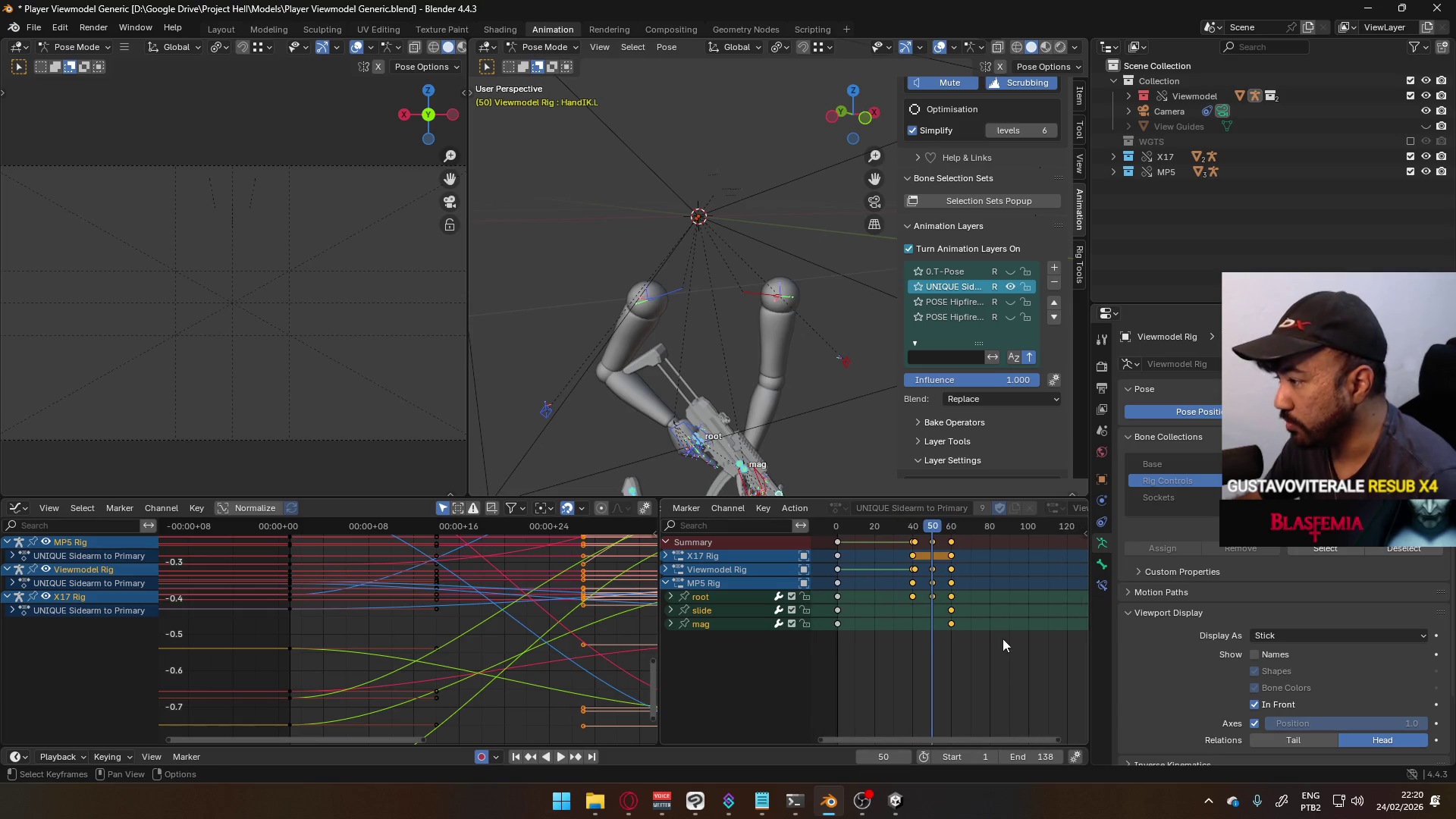
- Move the frame-60 keys to frame 84 and play the animation to review
drag(953, 548, 952, 546)
ctrl+scroll(983, 600, right, 2)
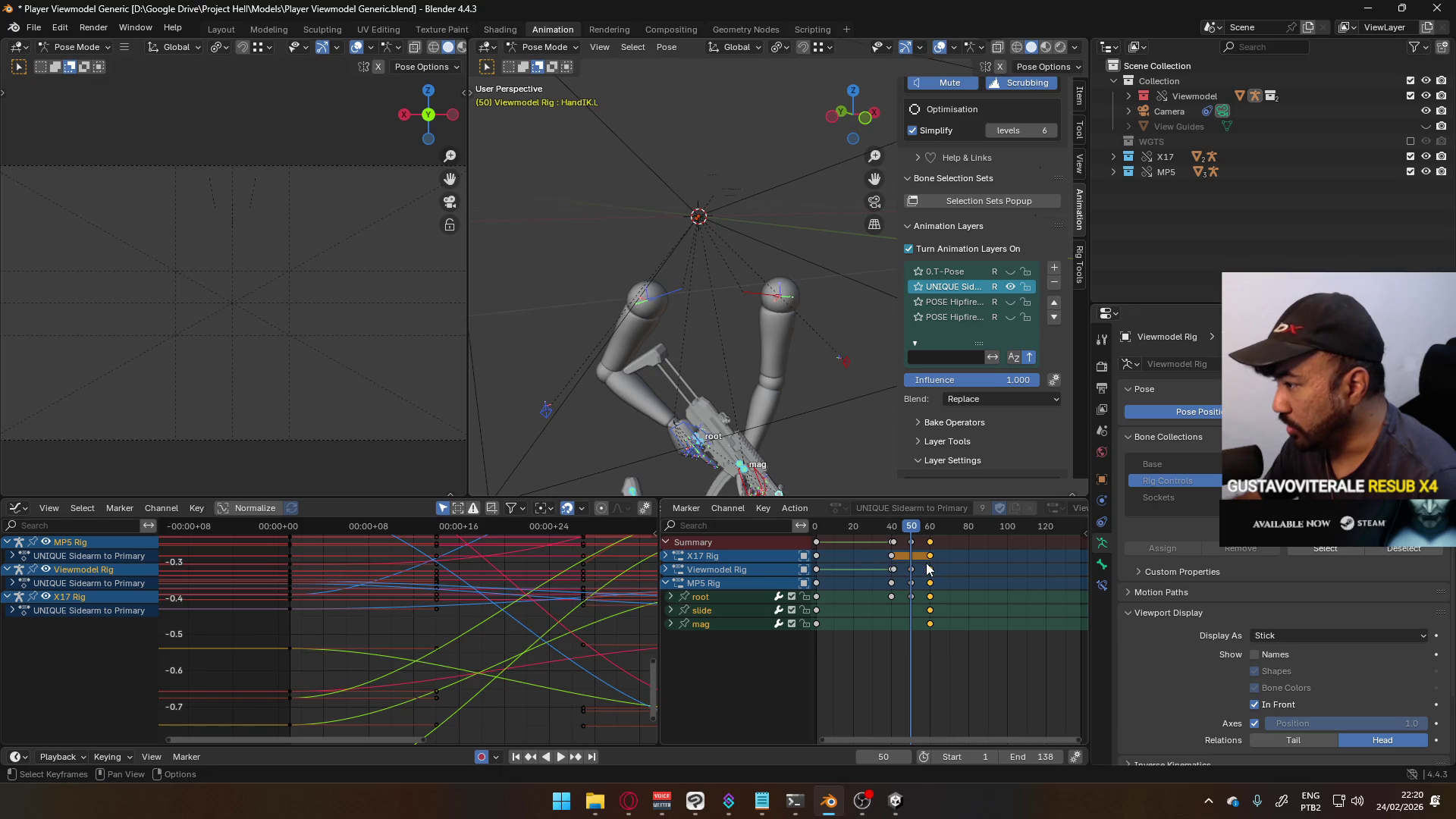
key(g)
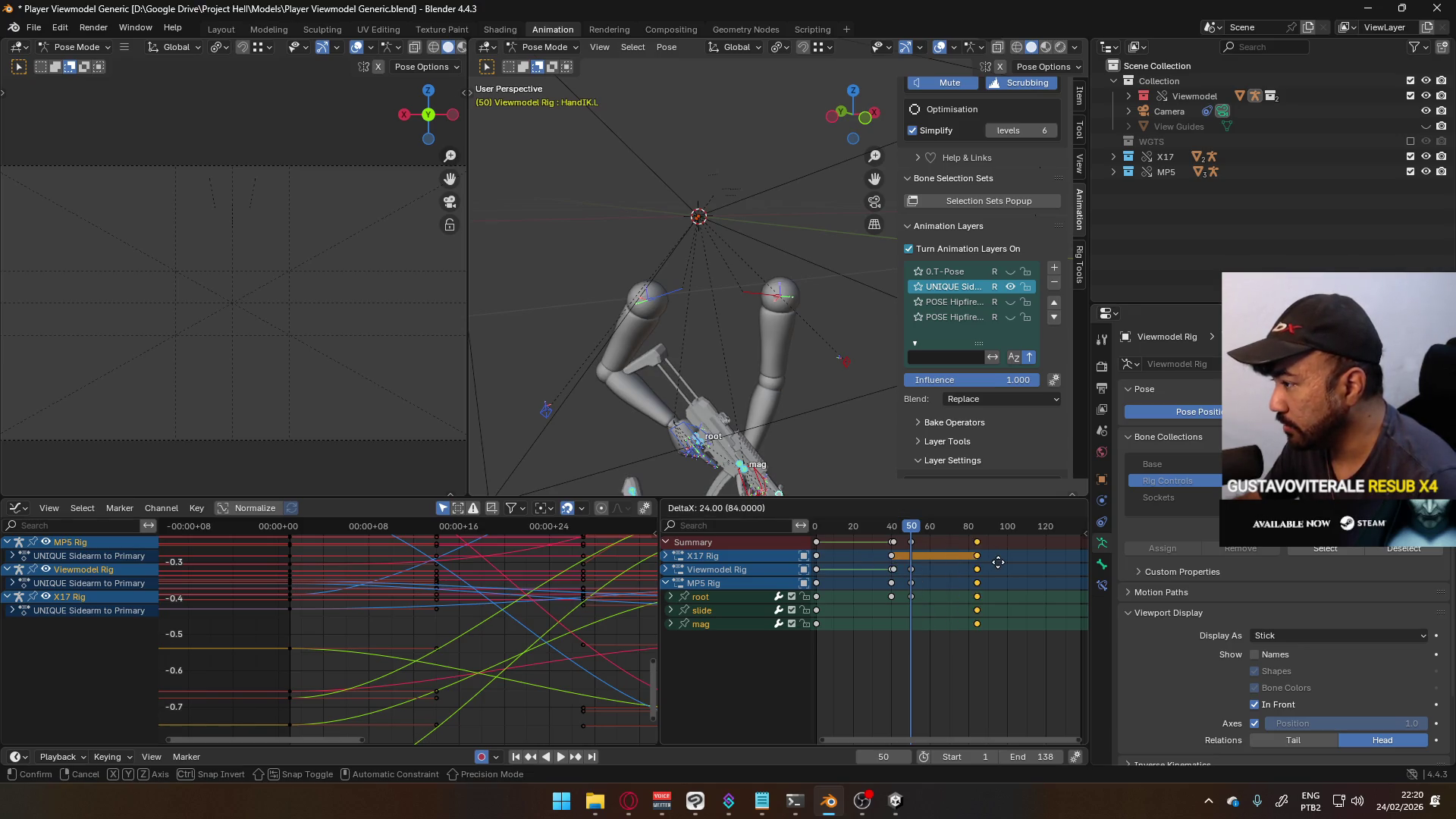
click(1010, 562)
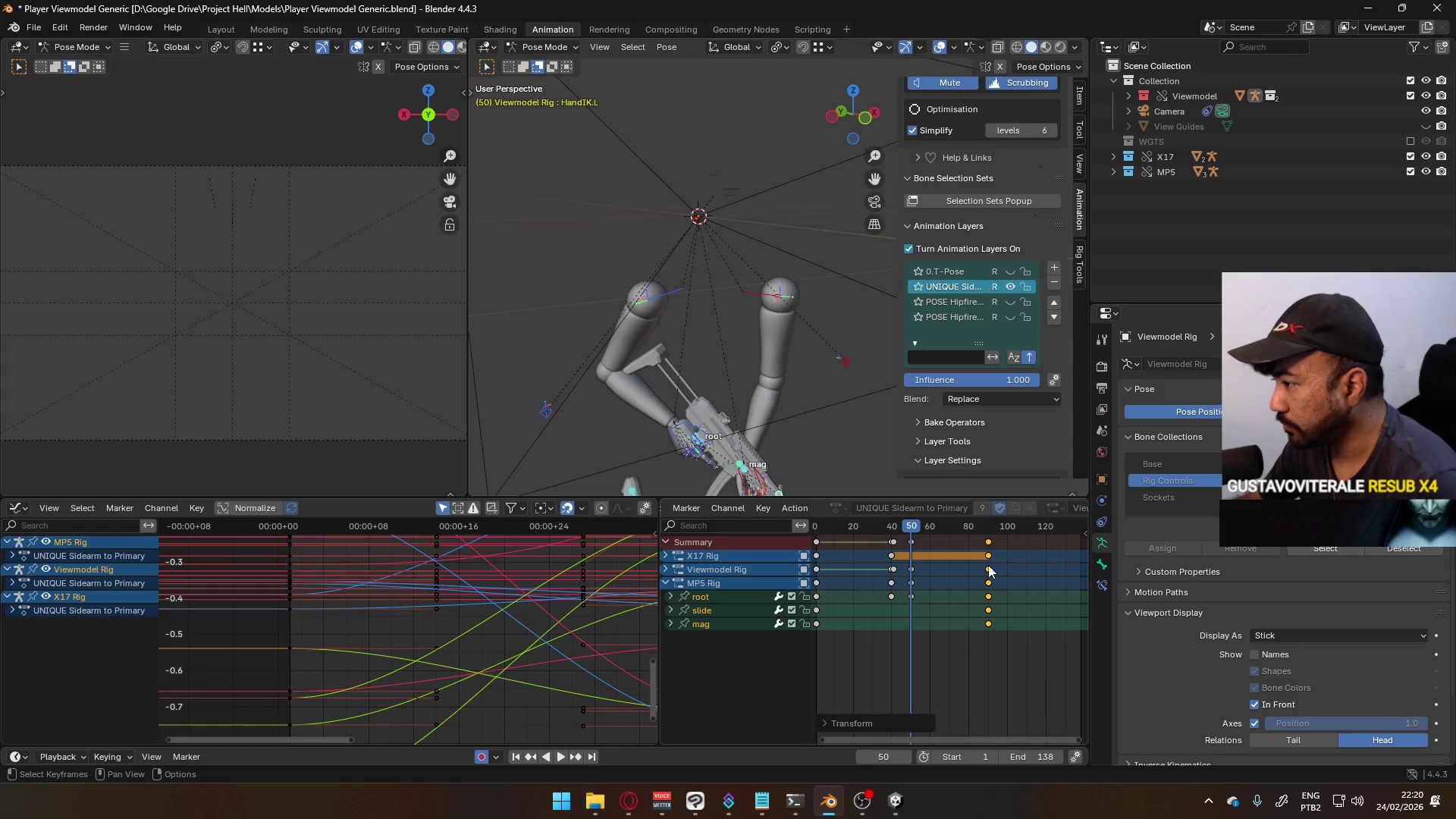
key(space)
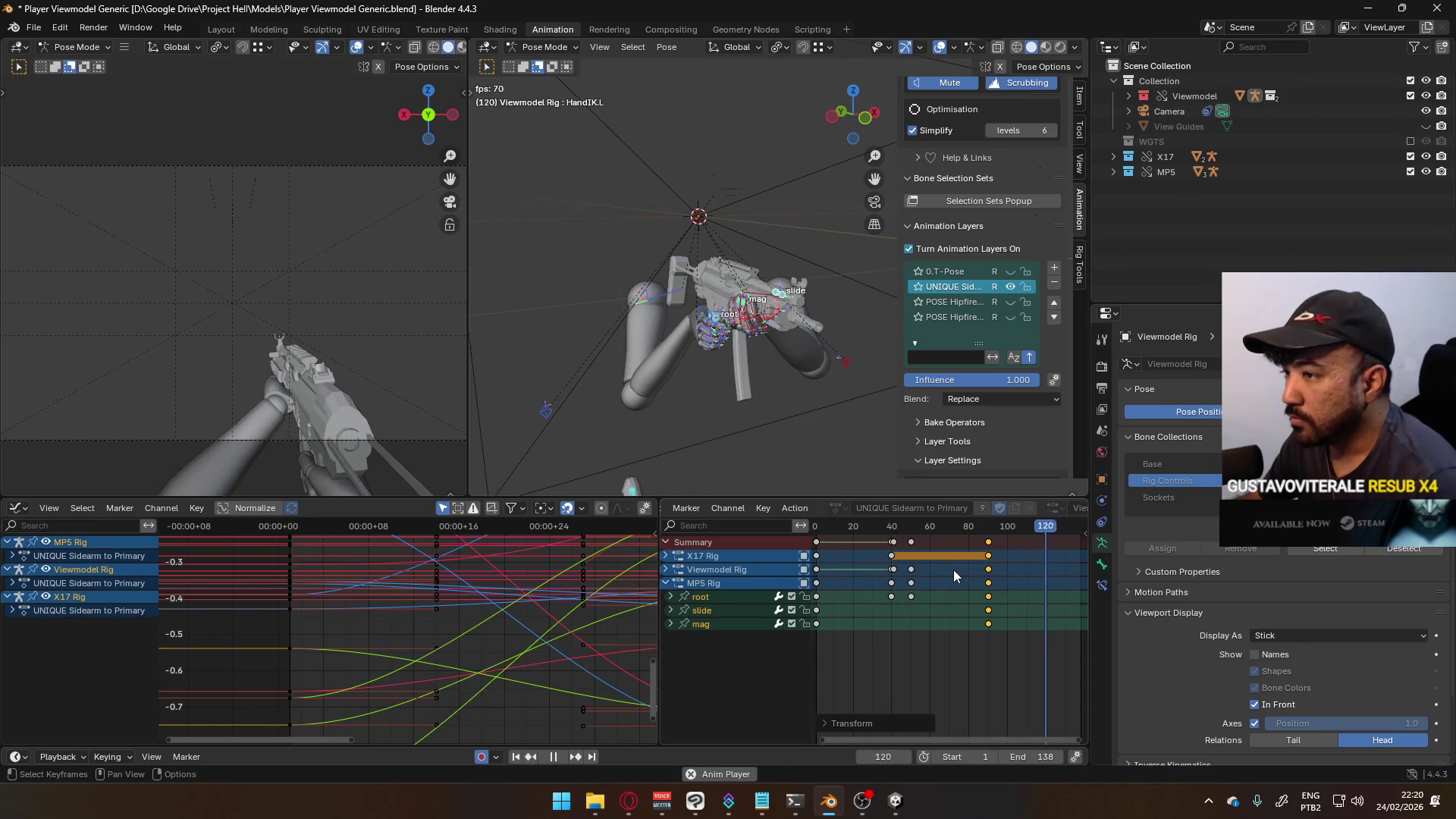
scroll(951, 570, down, 2)
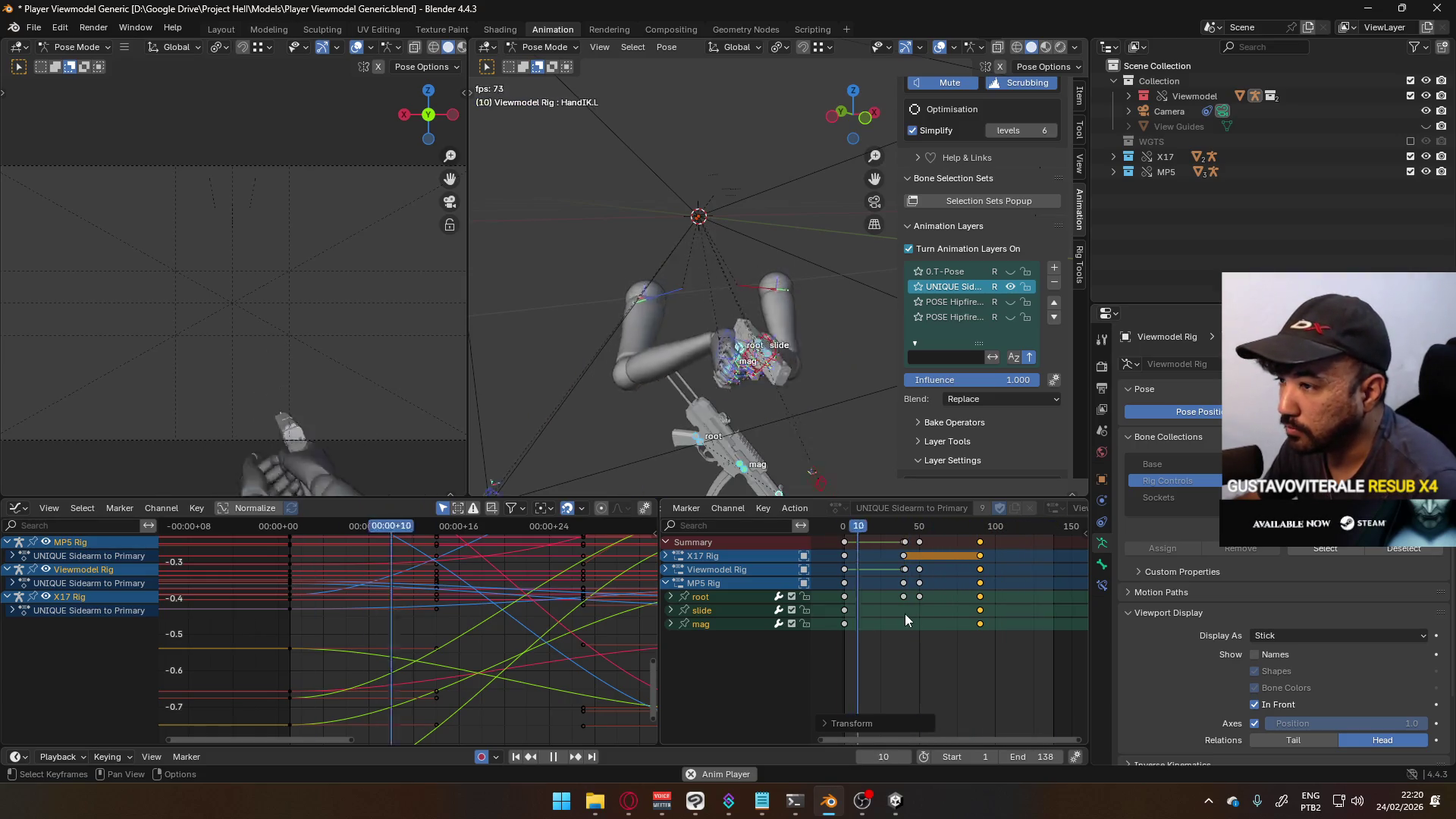
key(Escape)
- At frame 1, select the X17 Rig root bone and calculate its motion path
middle_drag(725, 454, 798, 371)
drag(872, 524, 844, 534)
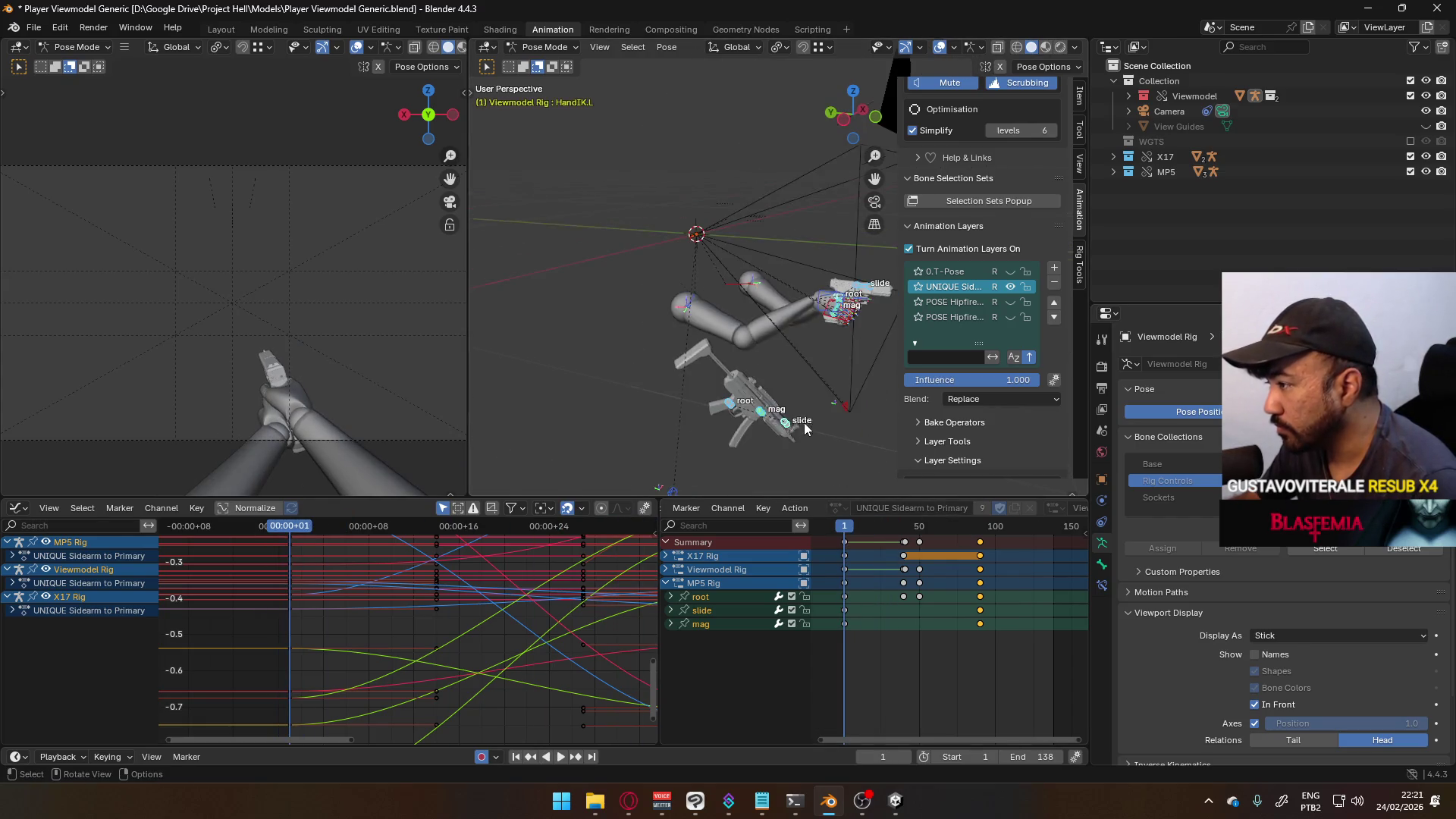
key(Escape)
click(646, 364)
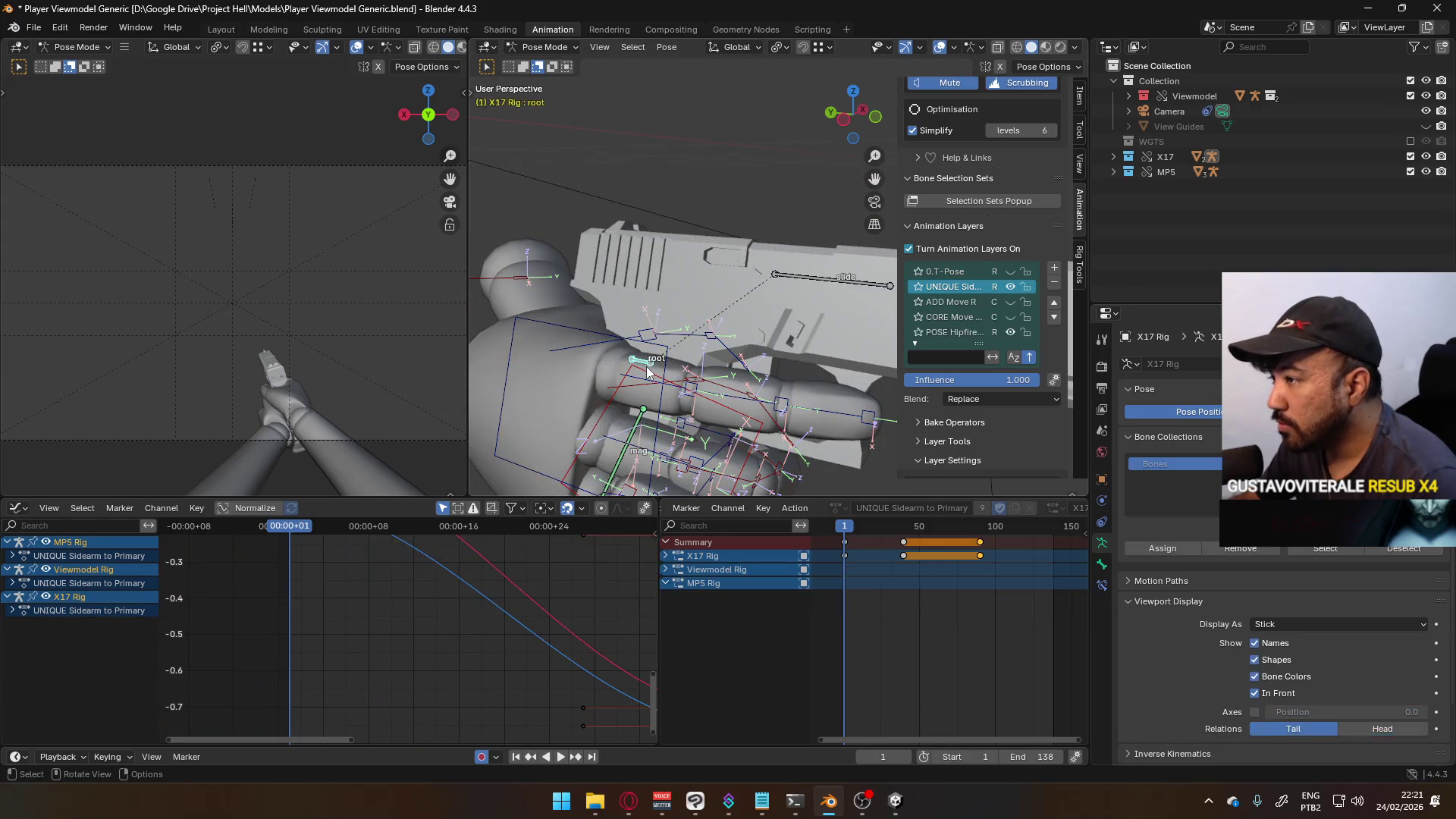
key(F3)
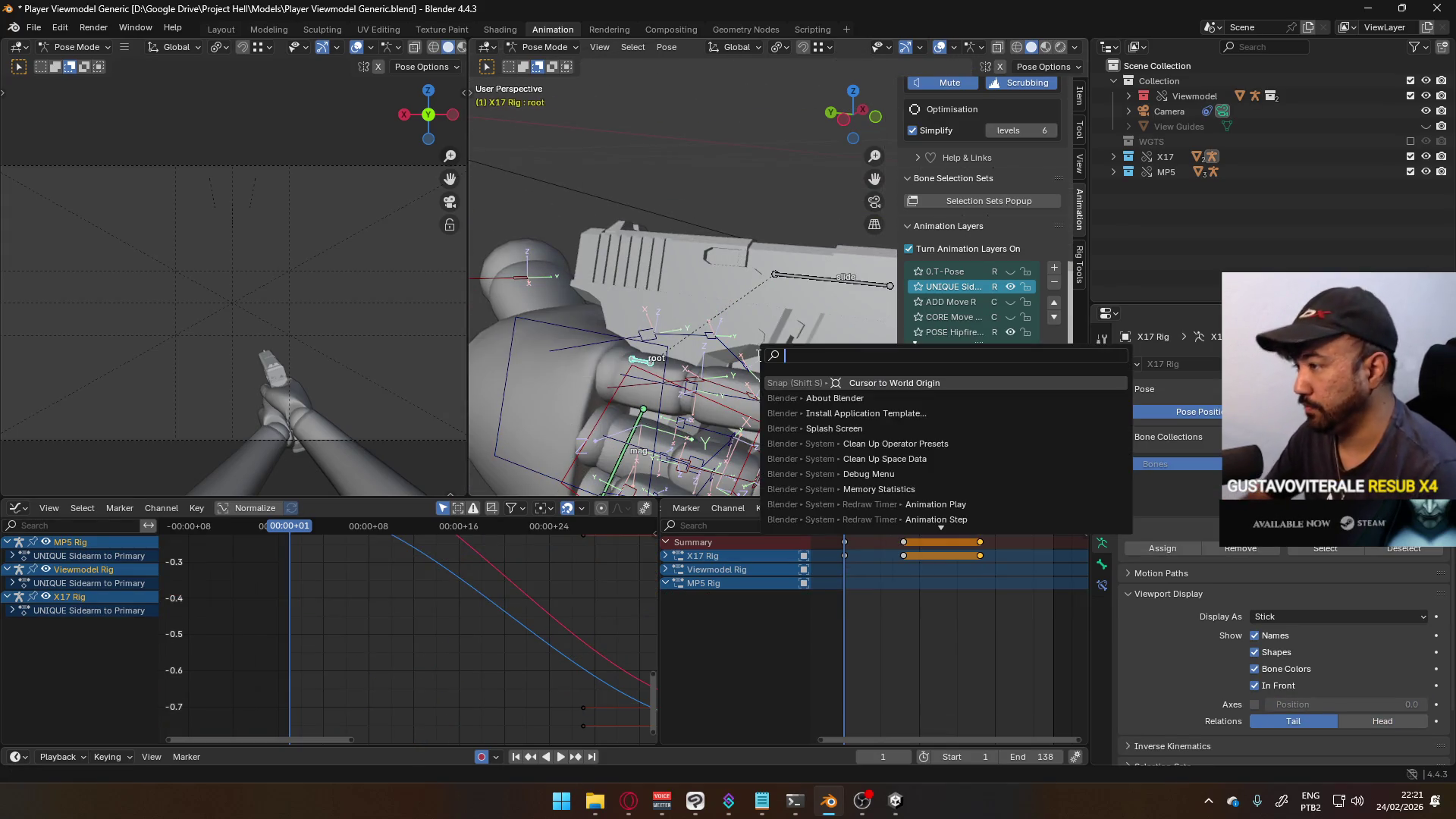
text(motion path)
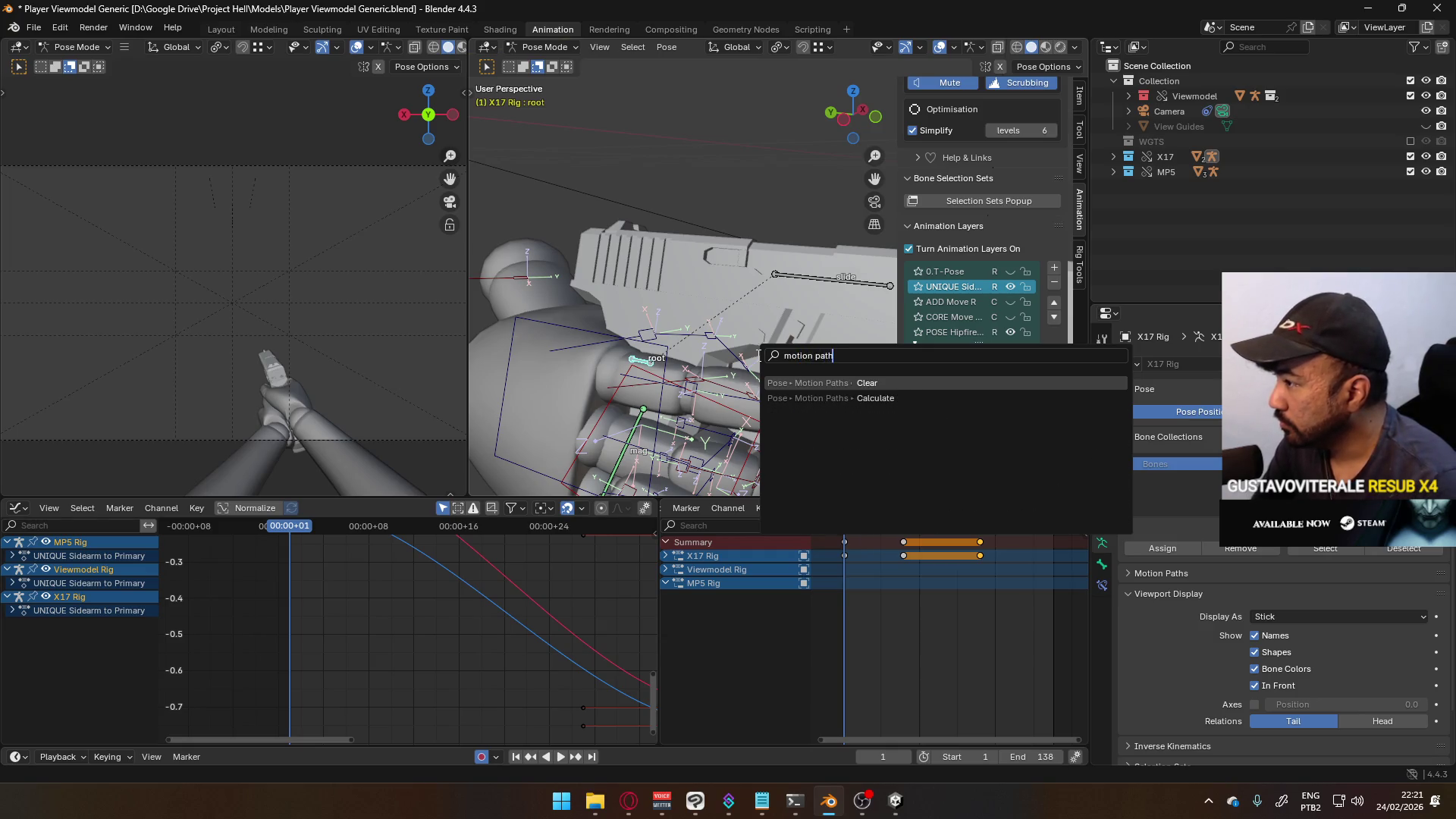
key(Down)
key(Return)
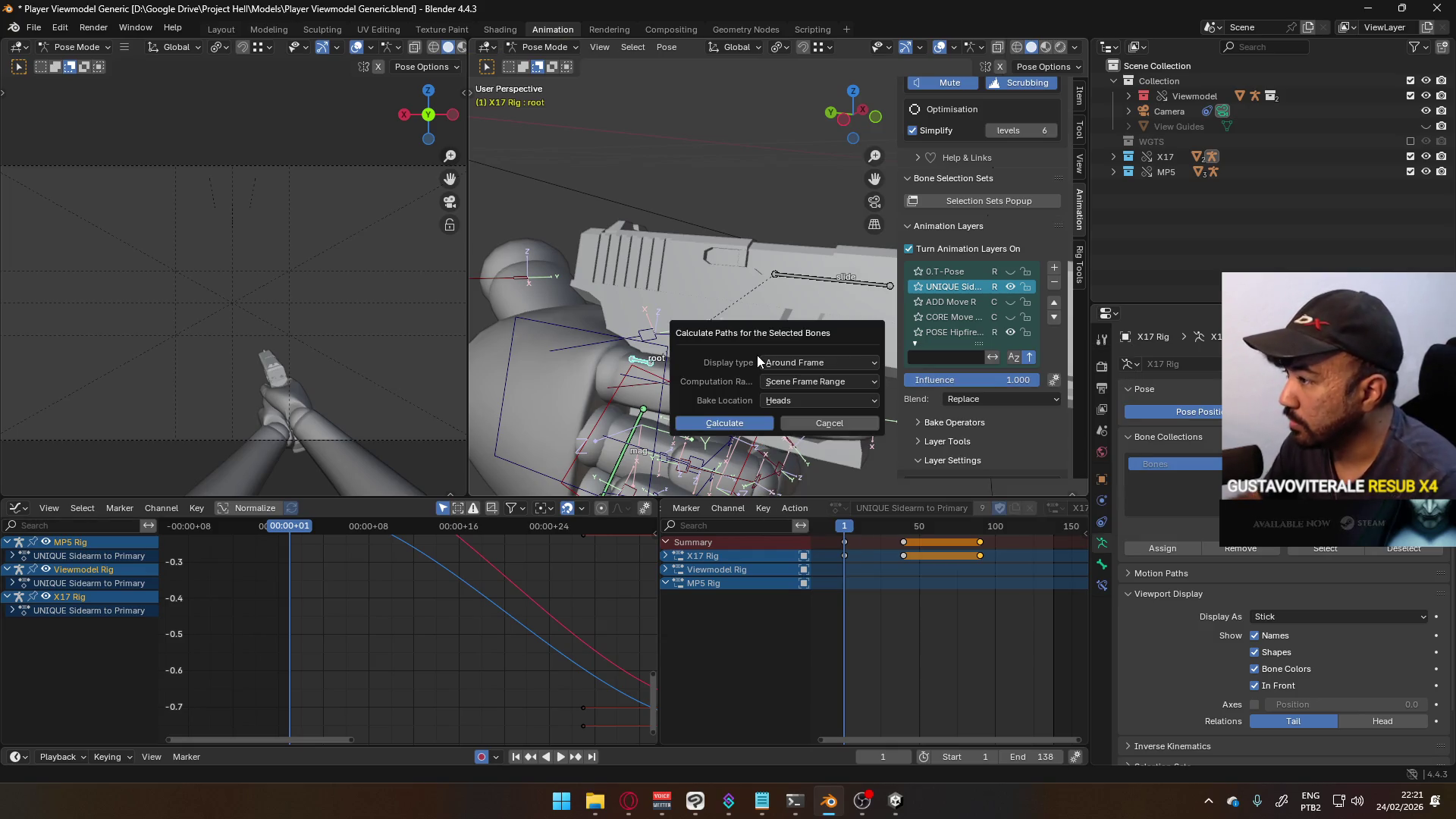
click(746, 423)
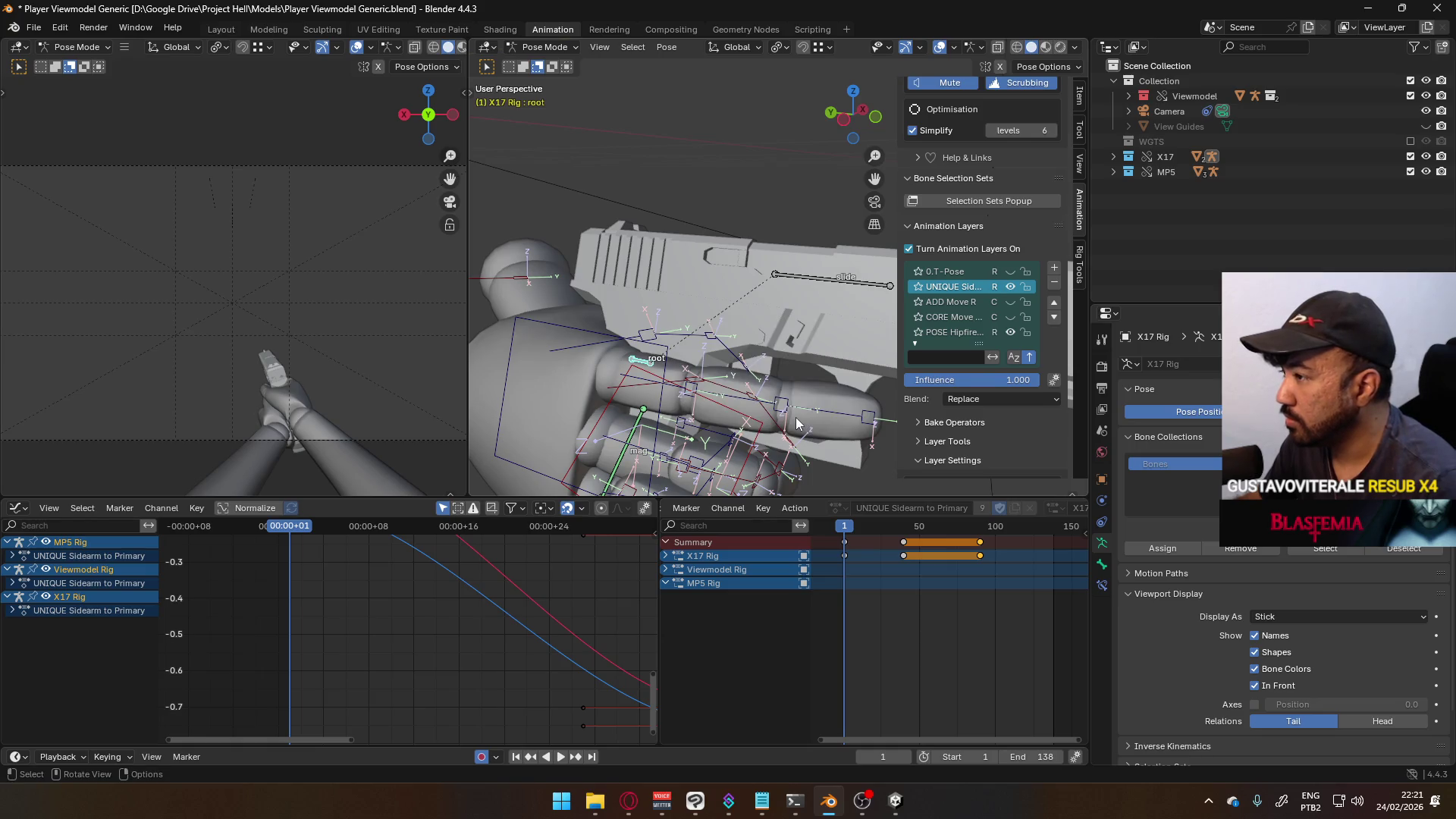
- Recalculate the X17 root bone's motion path and orbit to inspect it
key(F3)
text(motui)
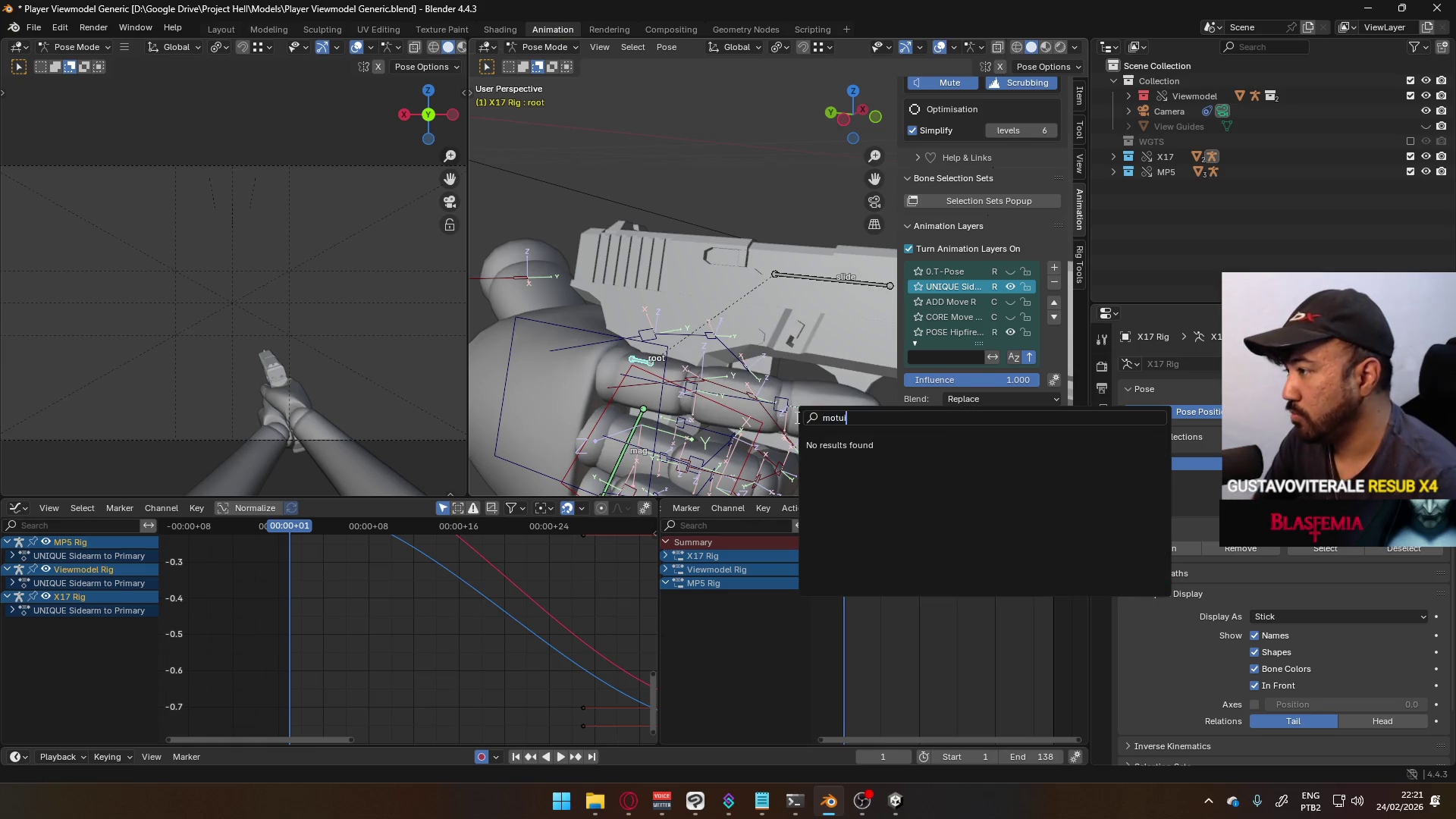
key(BackSpace)
key(BackSpace)
text(ion path)
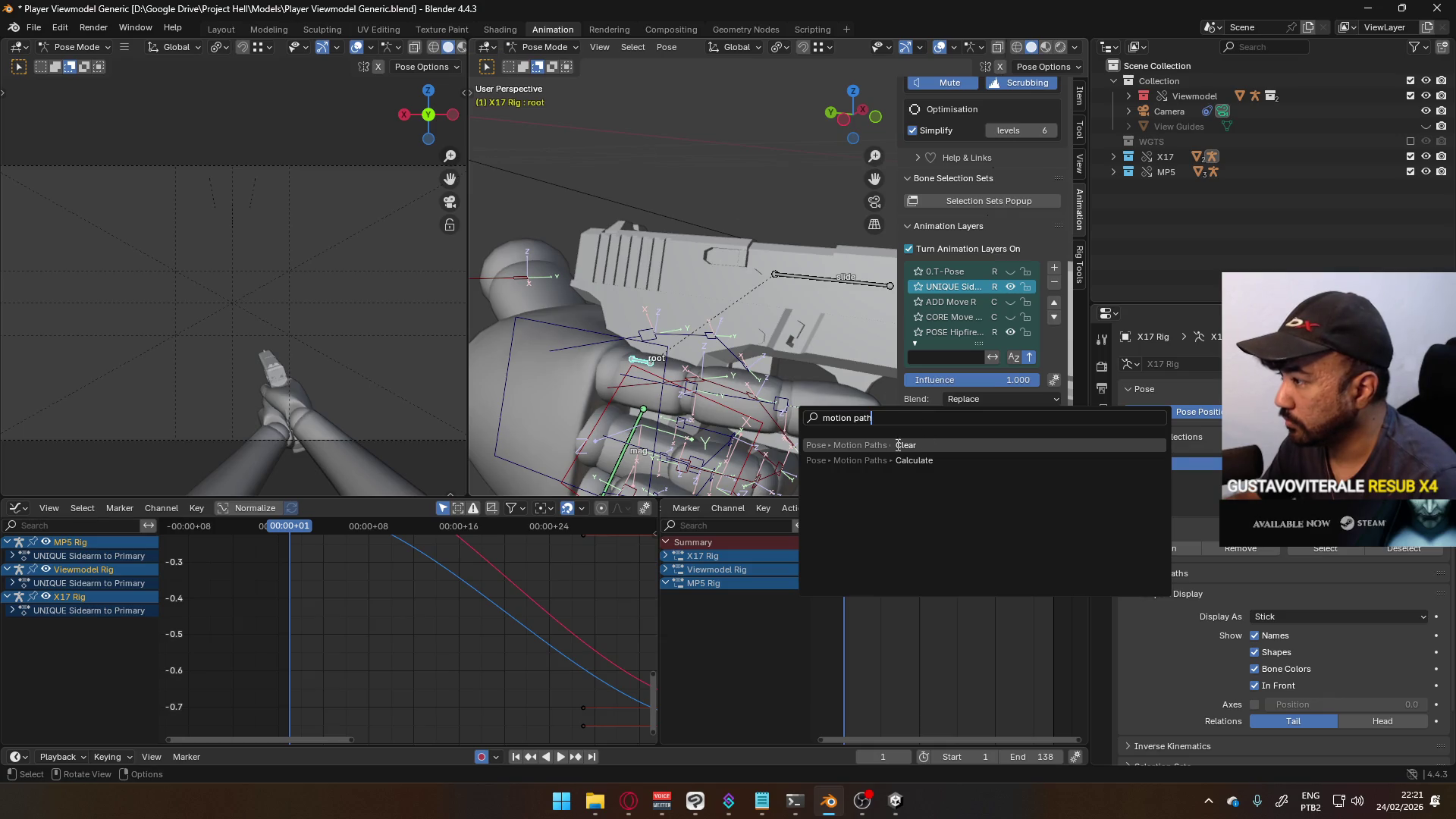
click(914, 460)
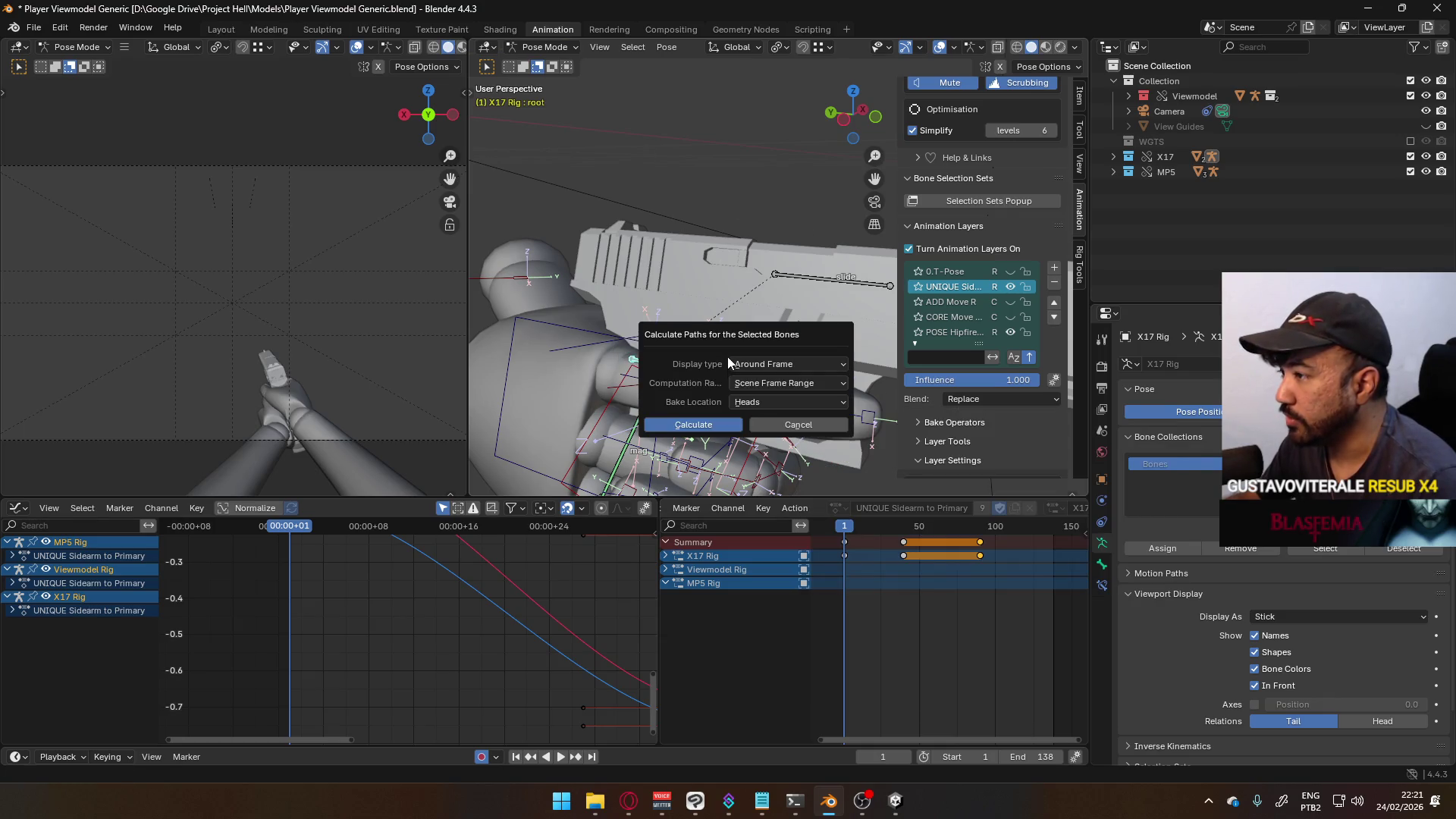
click(710, 433)
mouse_move(709, 432)
middle_down()
mouse_move(720, 393)
mouse_move(782, 315)
middle_up()
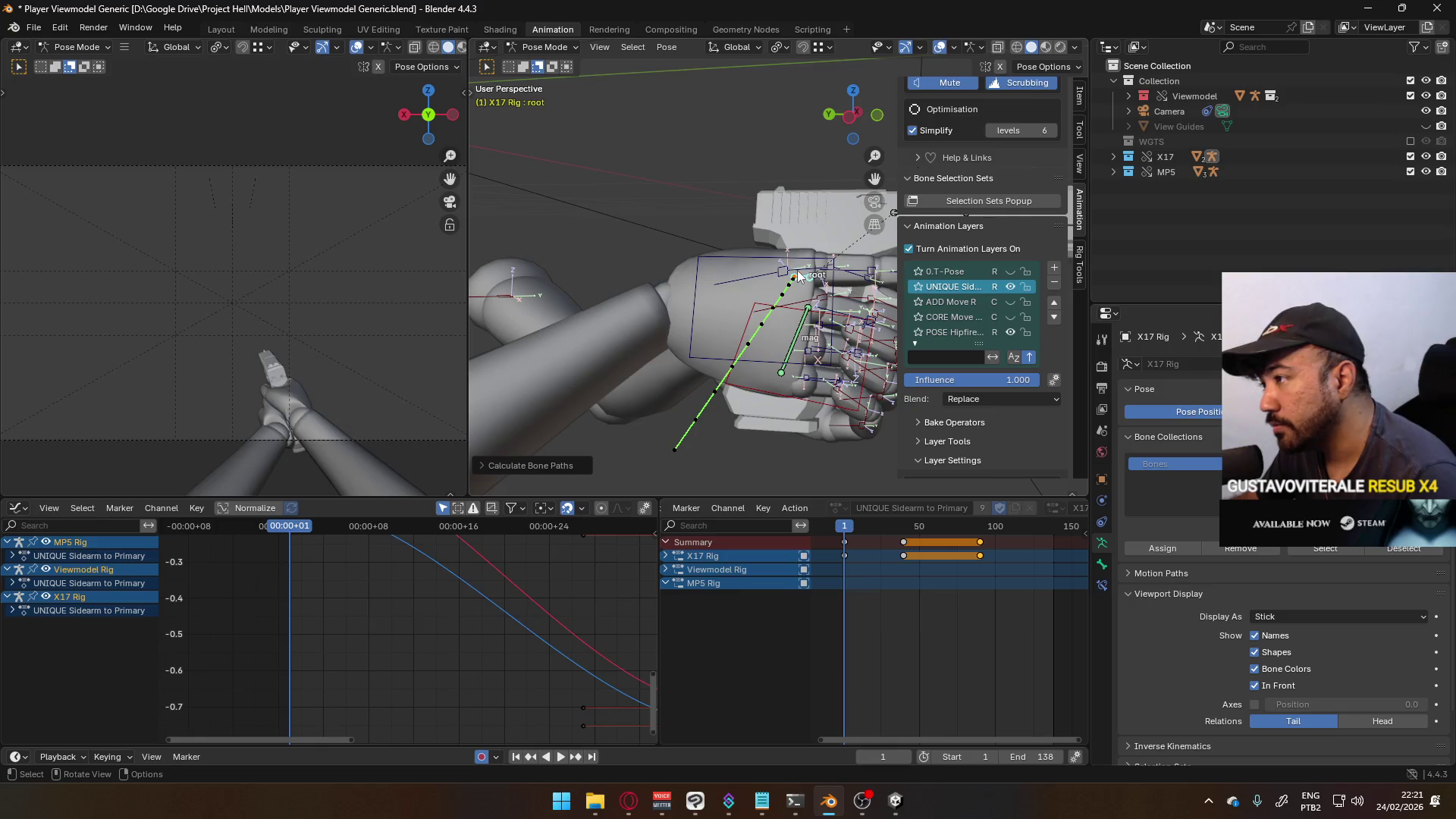
middle_drag(686, 417, 723, 350)
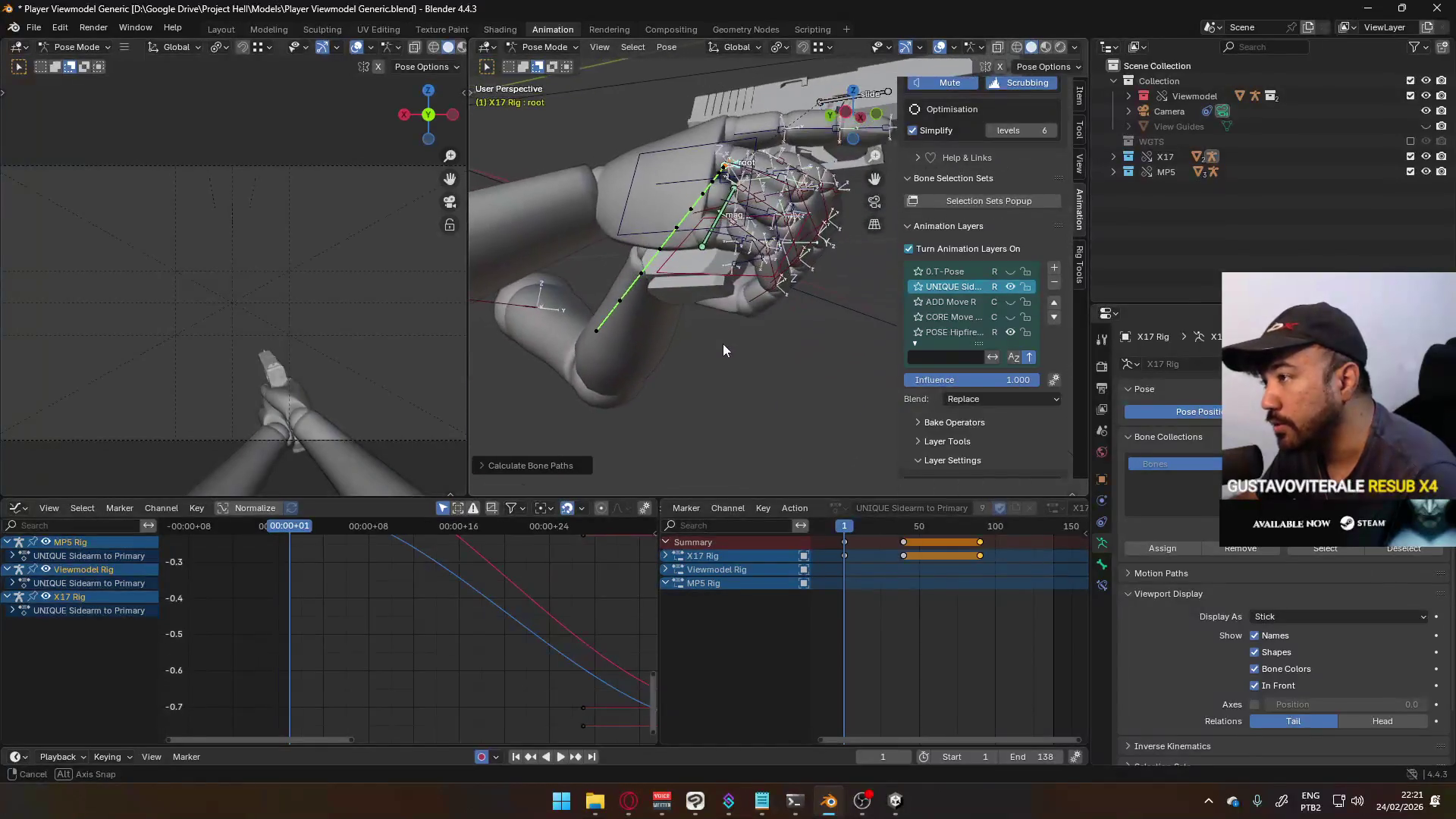
- In Right Ortho view, move the X17 root bone to a new position at frame 5
key(KP_3)
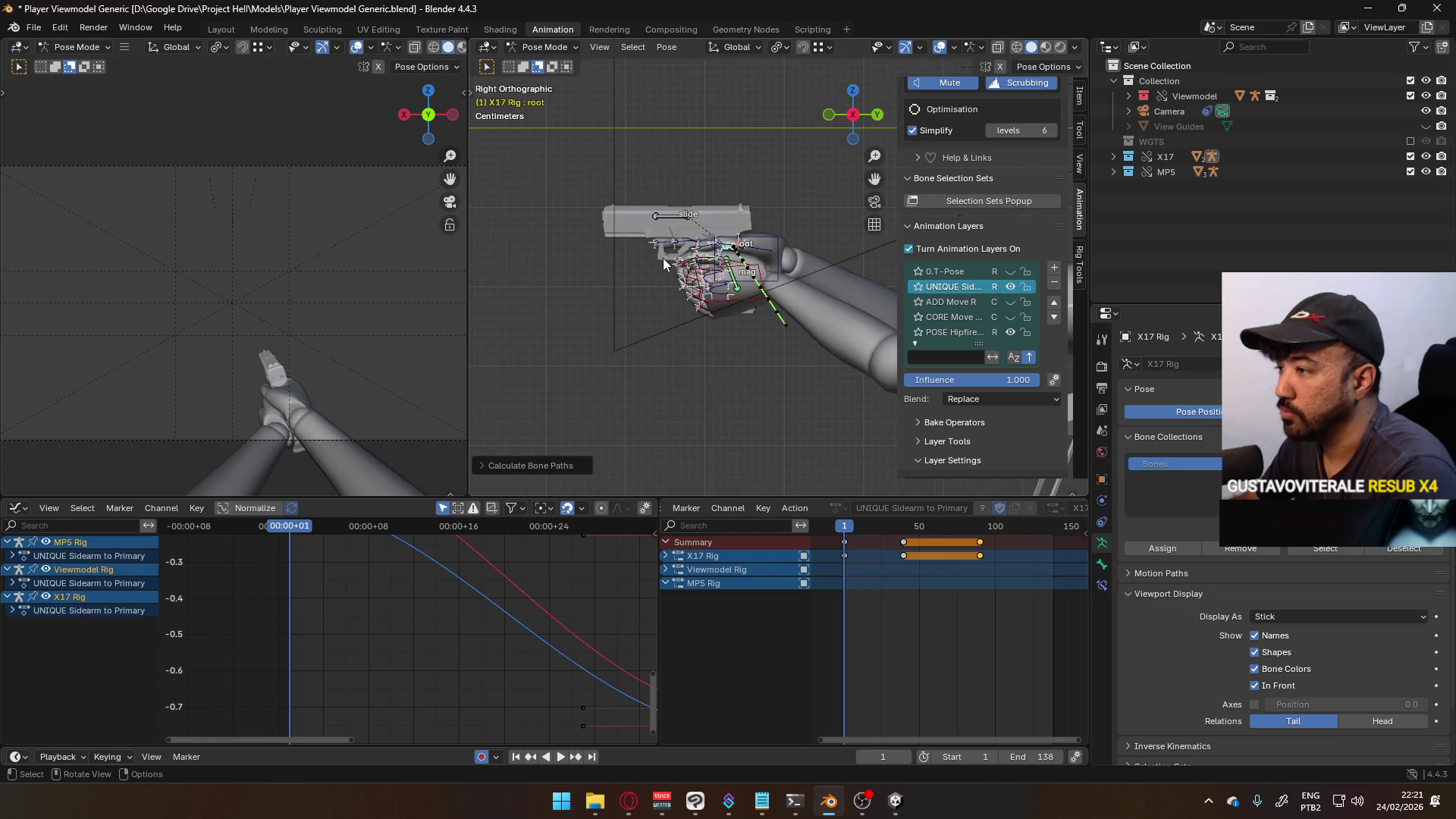
scroll(727, 372, up, 6)
drag(848, 531, 850, 533)
scroll(753, 453, down, 5)
middle_drag(753, 453, 758, 292)
key(KP_3)
key(g)
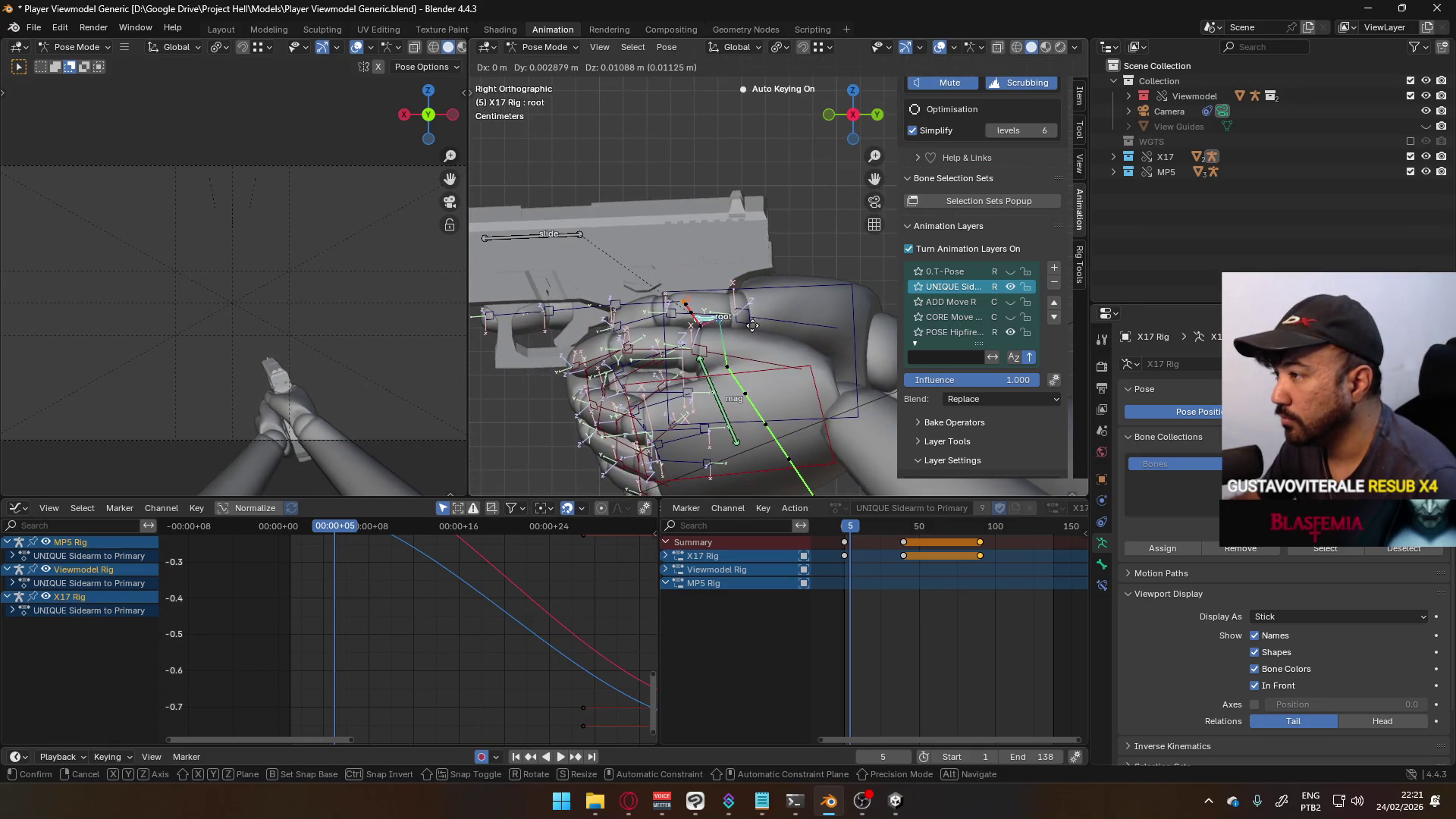
click(756, 335)
- Play back the motion and recalculate the root's motion path from Quick Favorites
key(space)
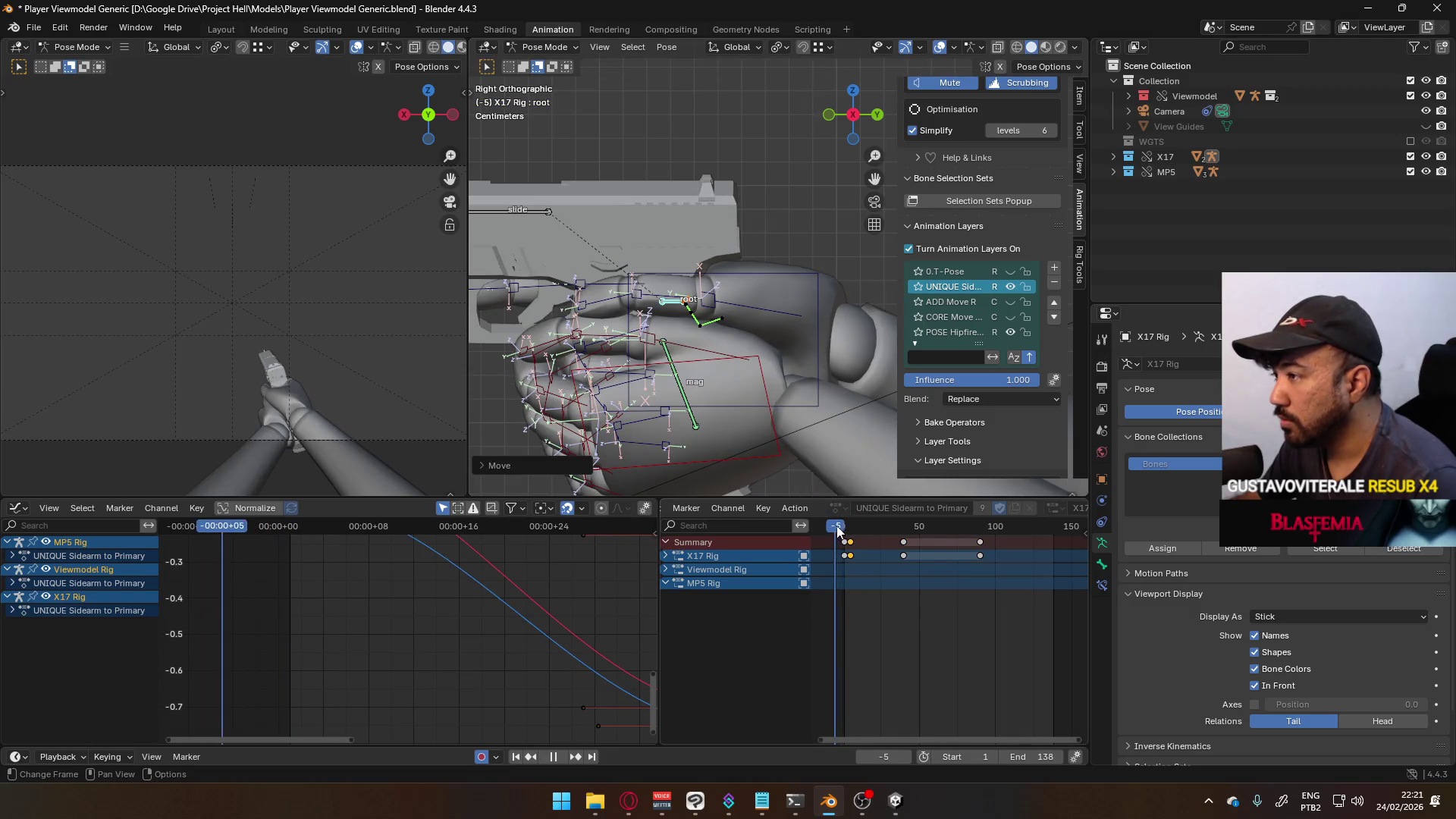
key(shift+Left)
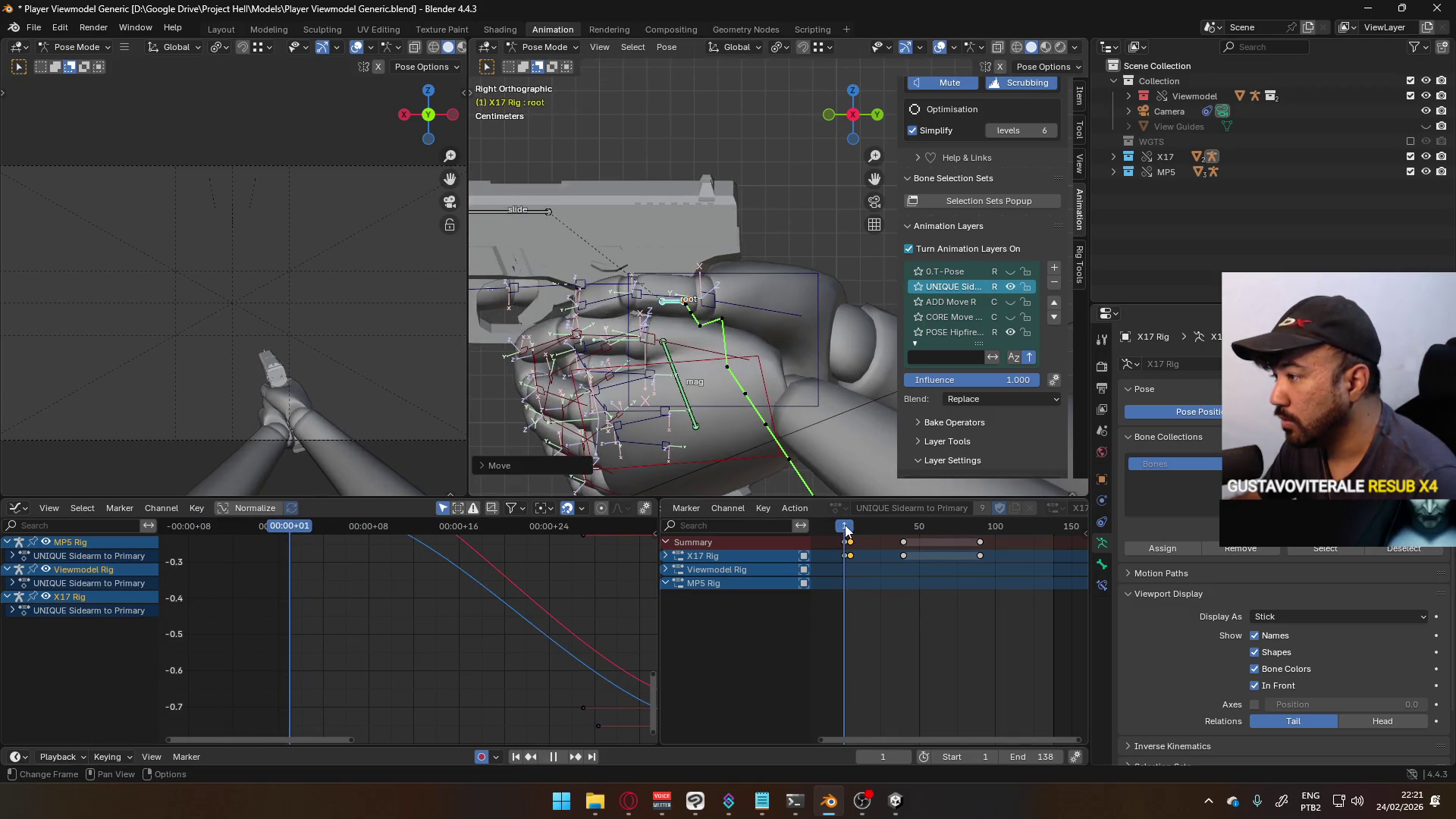
key(space)
key(q)
click(793, 387)
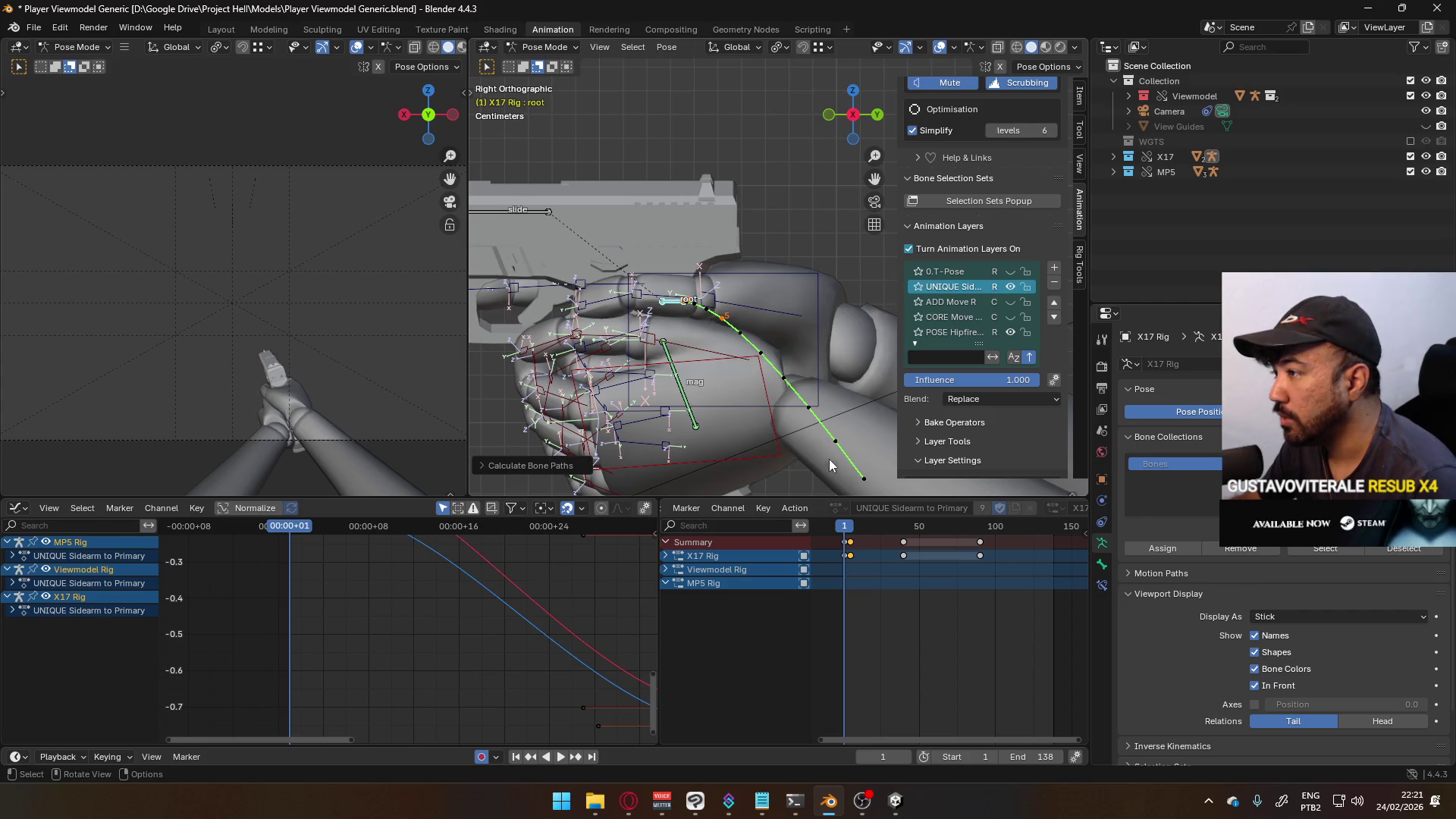
key(space)
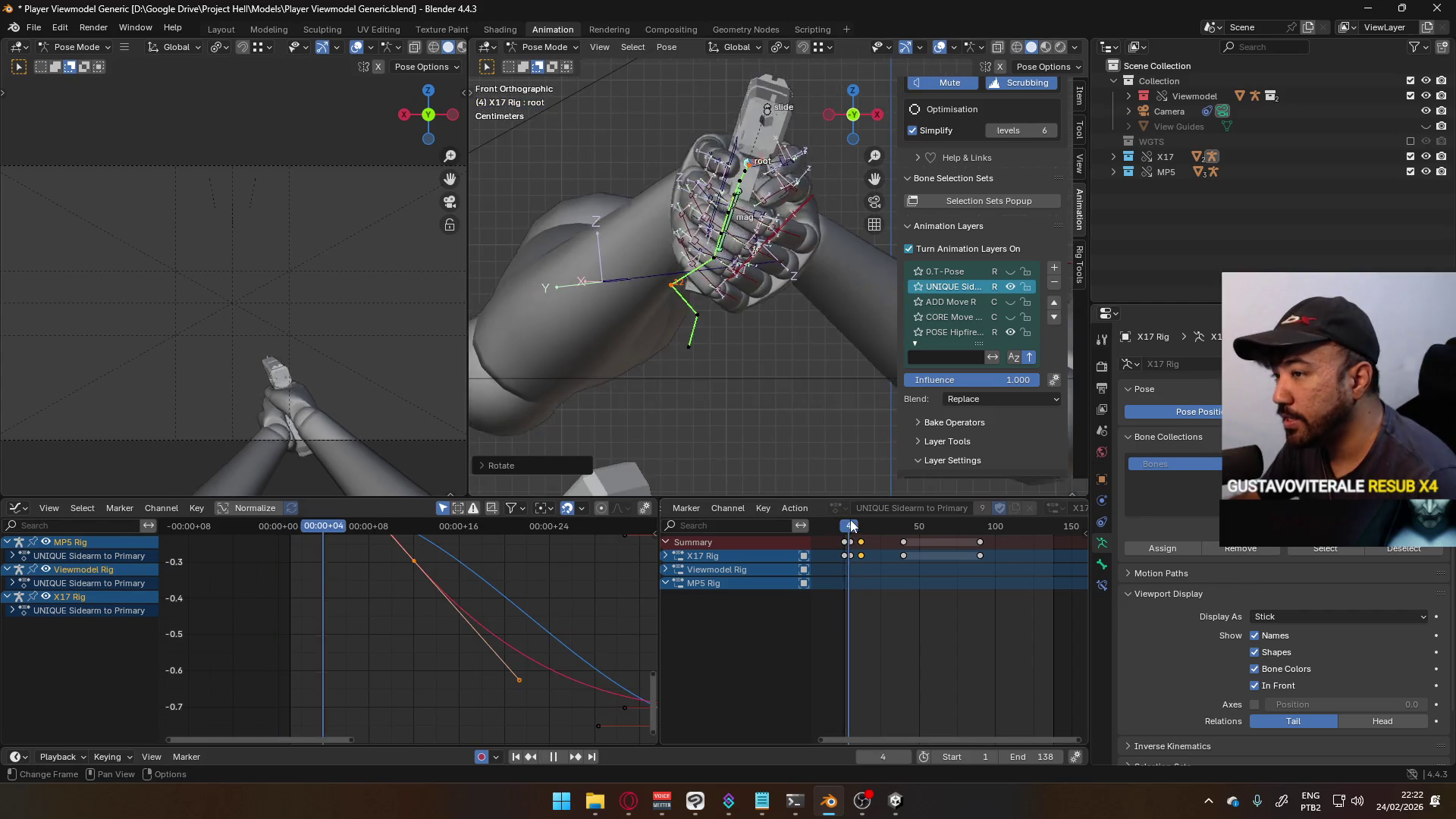
- Go to frame 12, recalculate the root's path, and scrub frames 12 to 24
drag(868, 525, 862, 525)
alt+middle_drag(841, 425, 768, 283)
key(q)
click(767, 284)
click(752, 339)
mouse_move(802, 366)
alt+middle_down()
mouse_move(757, 408)
mouse_move(758, 363)
mouse_move(691, 399)
mouse_move(703, 378)
mouse_move(671, 372)
mouse_move(585, 394)
mouse_move(467, 387)
mouse_move(1009, 362)
mouse_move(520, 372)
mouse_move(705, 417)
mouse_move(785, 464)
alt+middle_up()
mouse_move(860, 533)
mouse_down()
mouse_move(884, 529)
mouse_move(843, 529)
mouse_move(863, 526)
mouse_up()
- Rotate the X17 root bone around global X at frame 12
middle_drag(671, 296, 819, 298)
key(r)
key(x)
key(x)
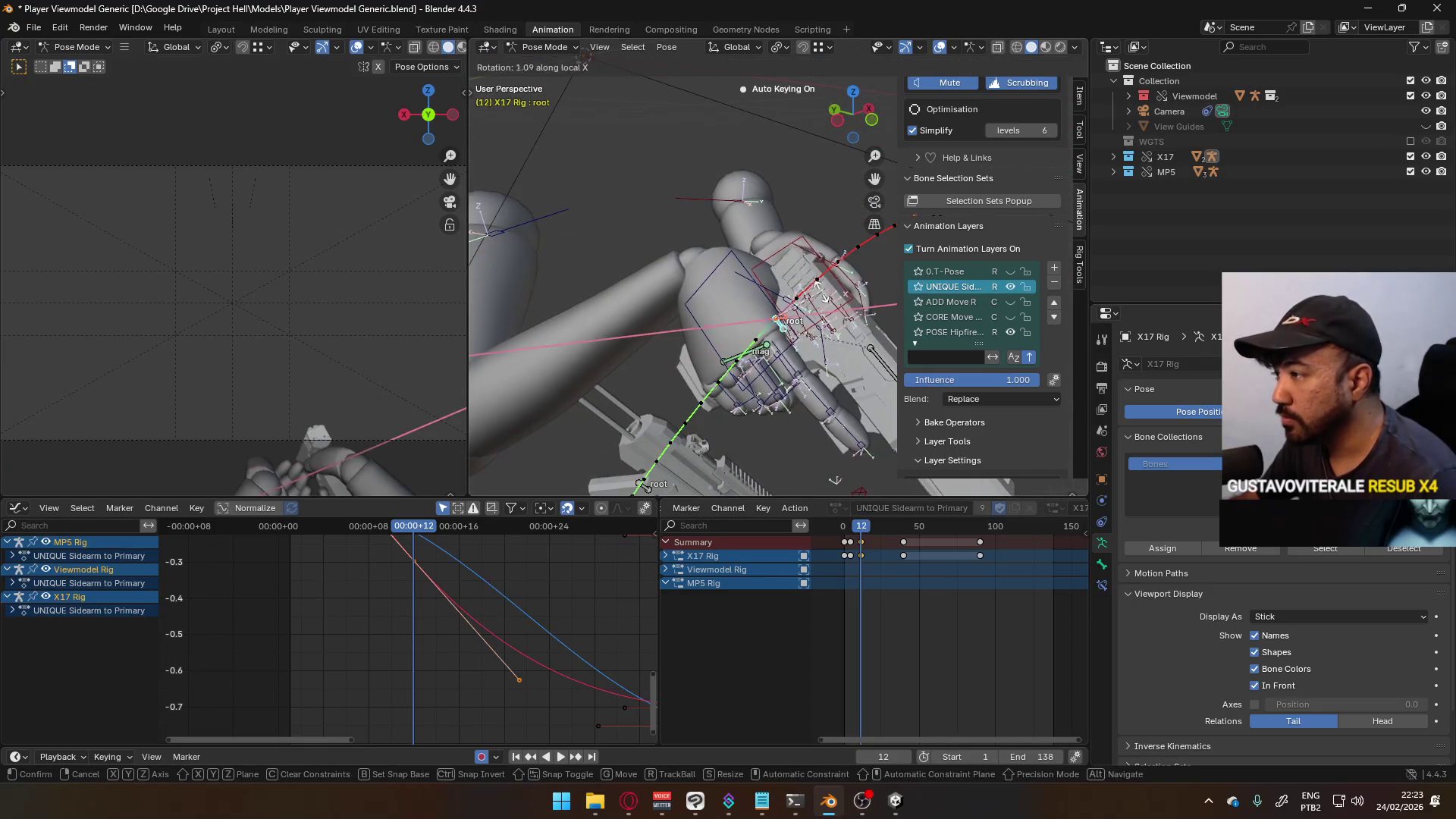
key(x)
- Scrub back, rotate the root around X again, and play to review
key(x)
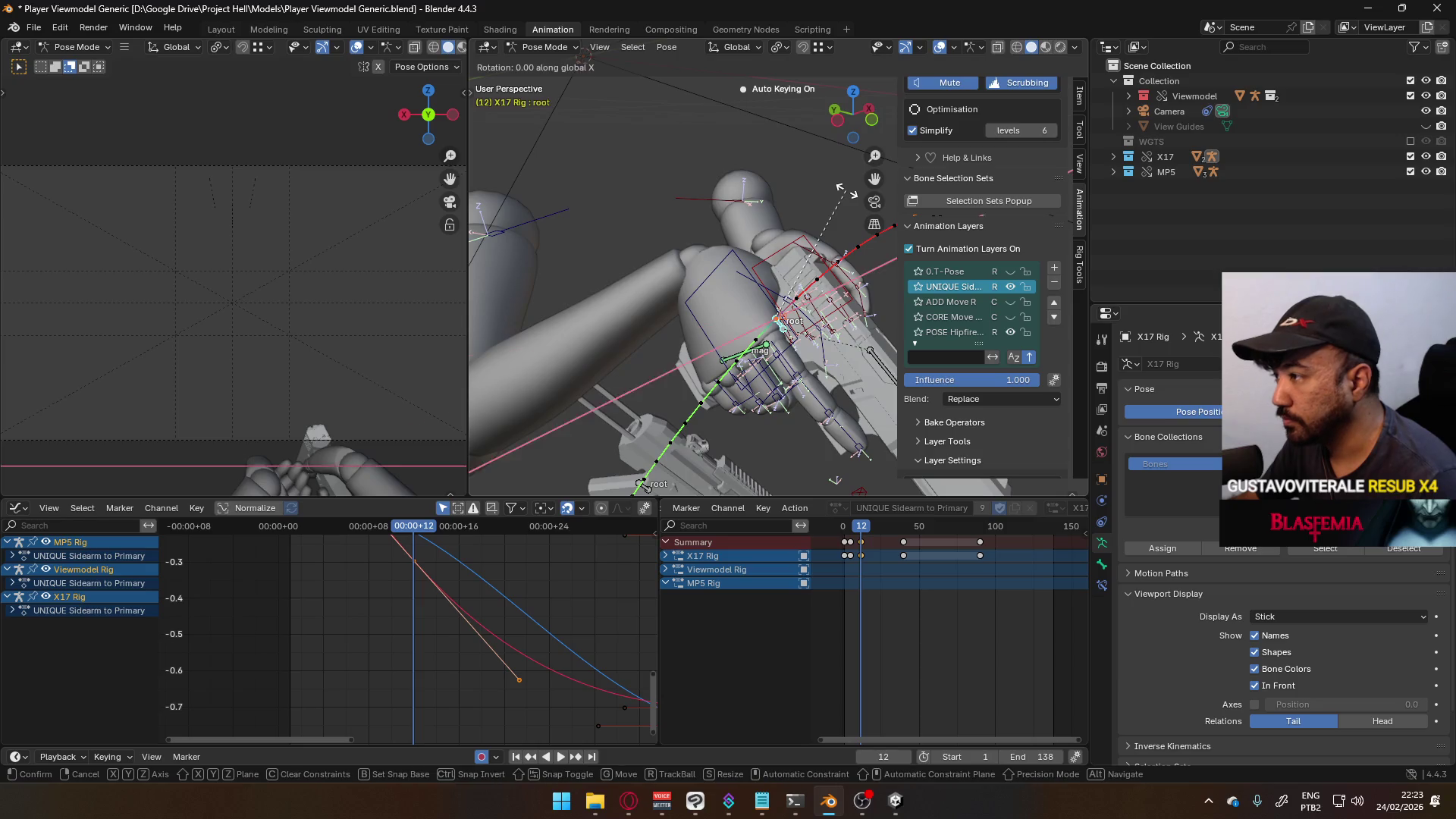
click(846, 341)
drag(855, 526, 861, 520)
key(r)
key(x)
key(x)
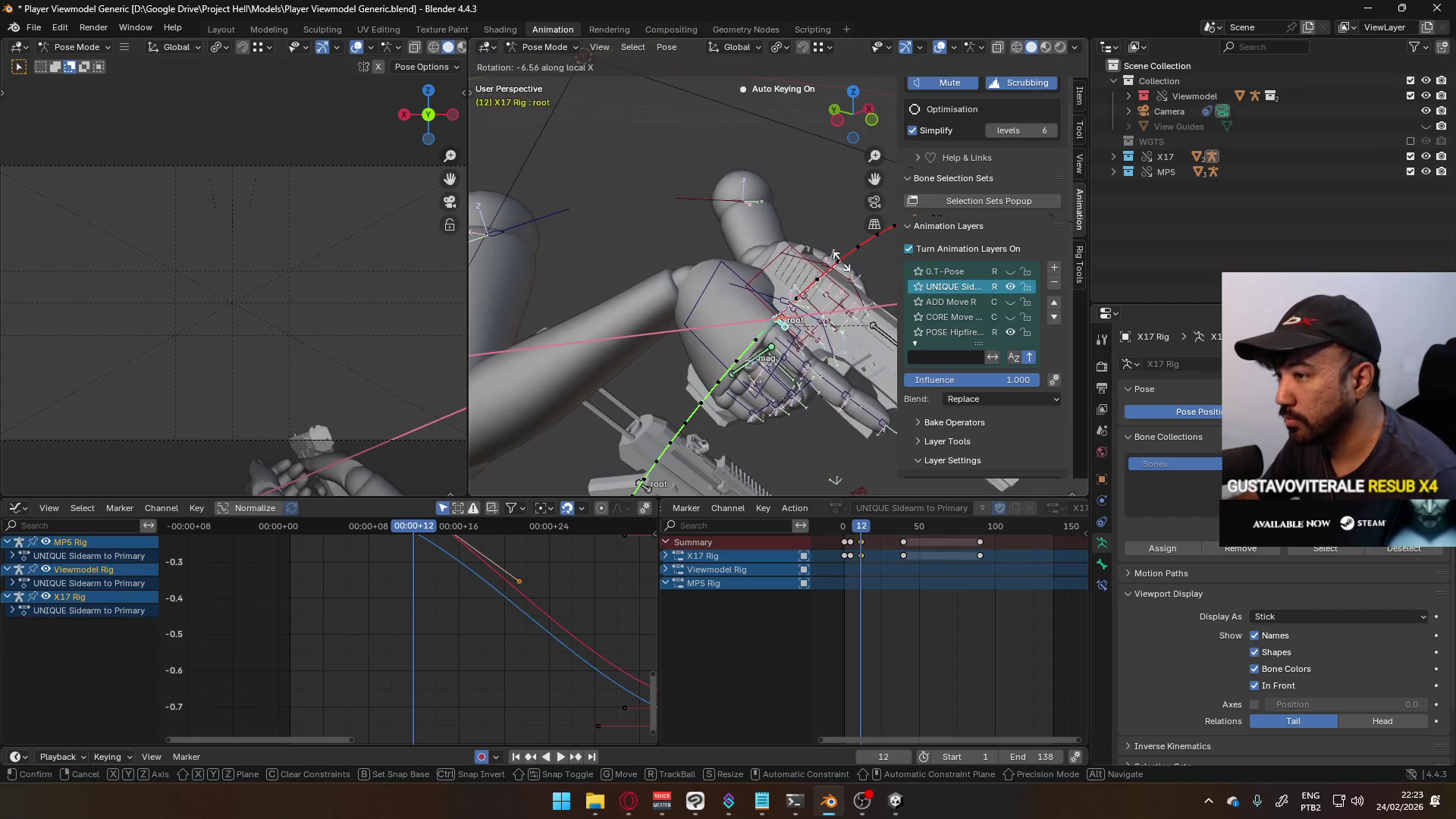
click(843, 302)
key(space)
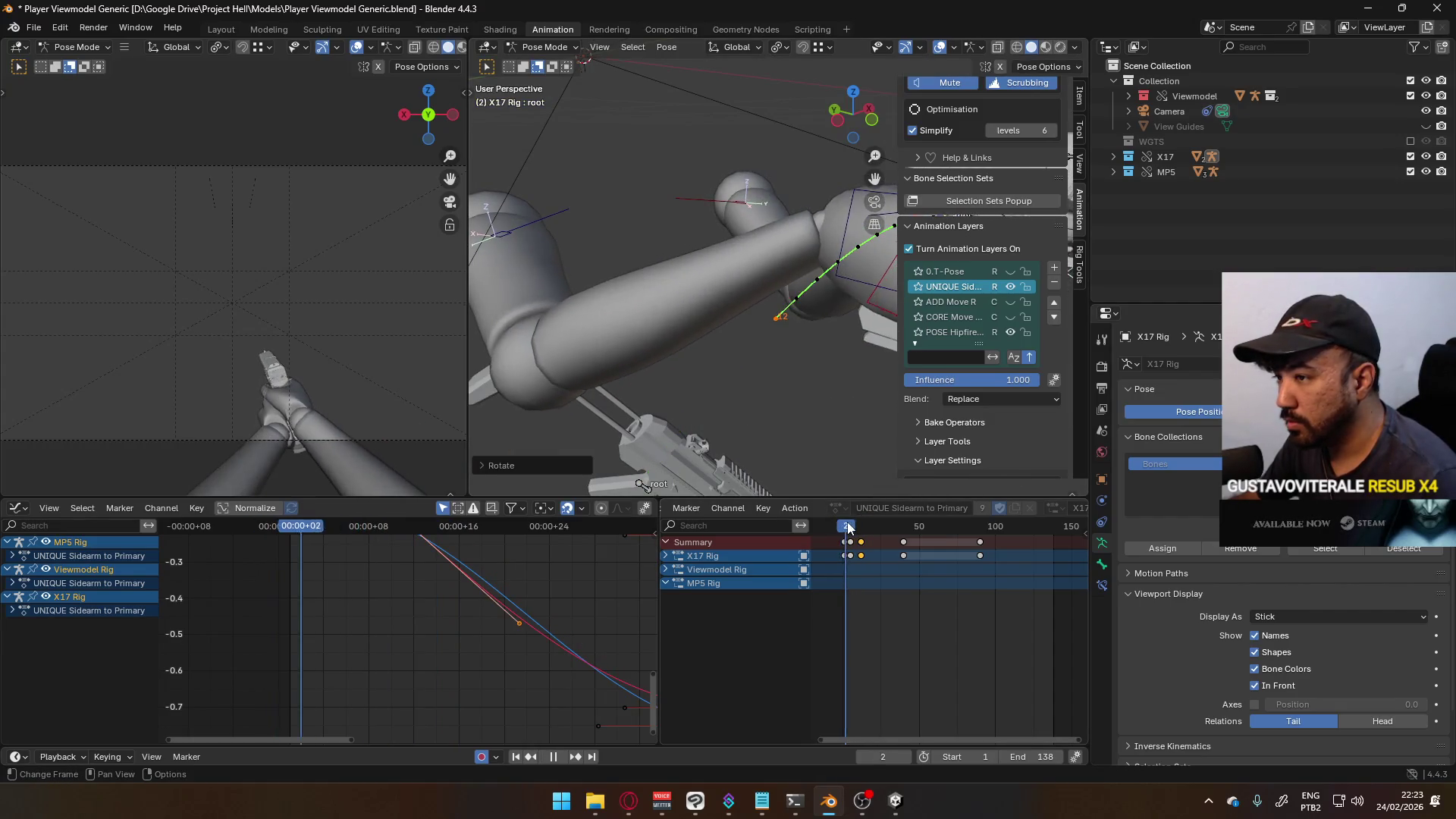
- Rotate the root 12.77° around global Z and play back to check
drag(872, 521, 861, 528)
key(space)
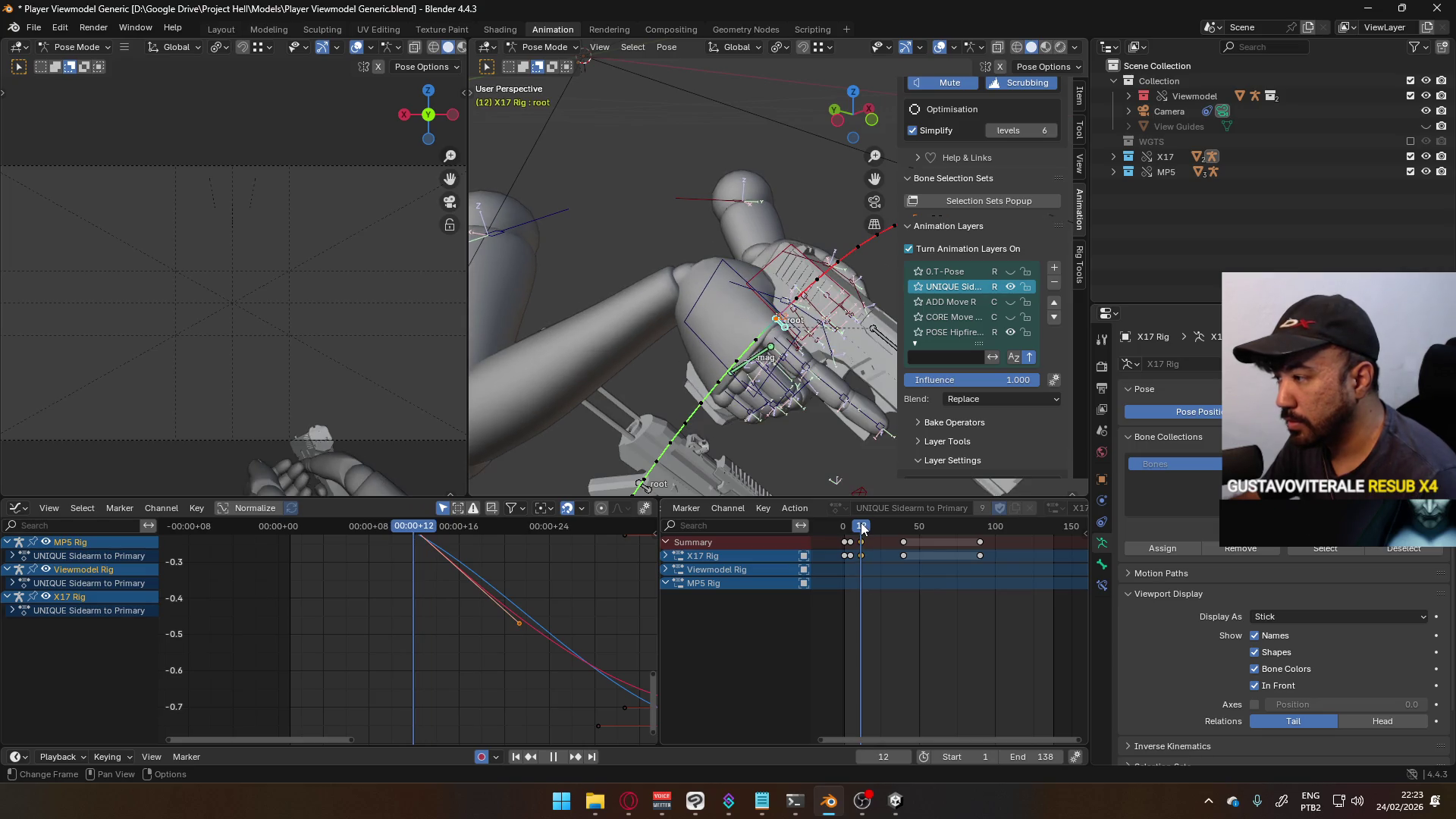
key(r)
key(z)
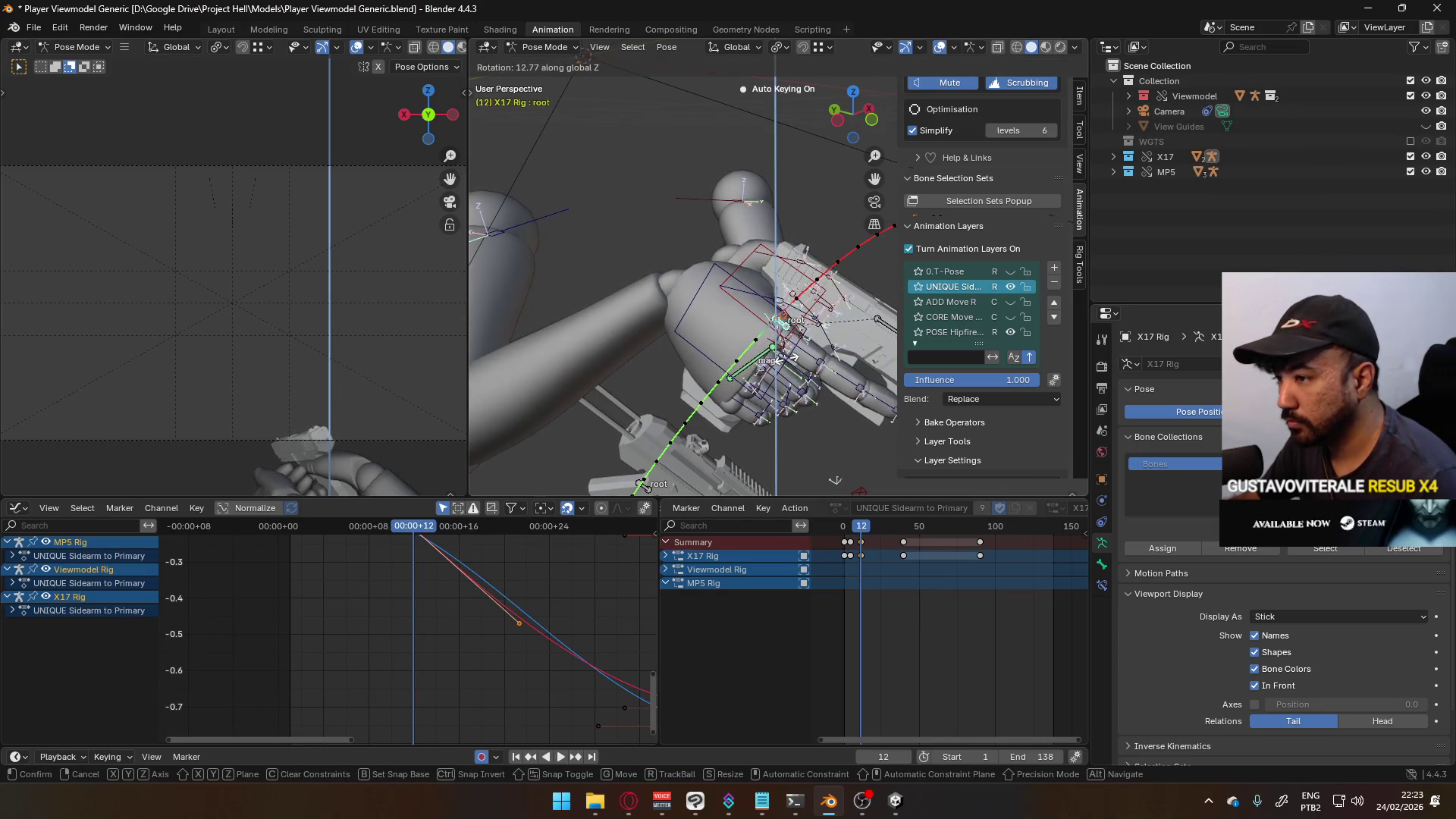
click(794, 356)
key(space)
mouse_move(839, 530)
mouse_down()
mouse_move(855, 511)
mouse_move(902, 508)
mouse_up()
key(space)
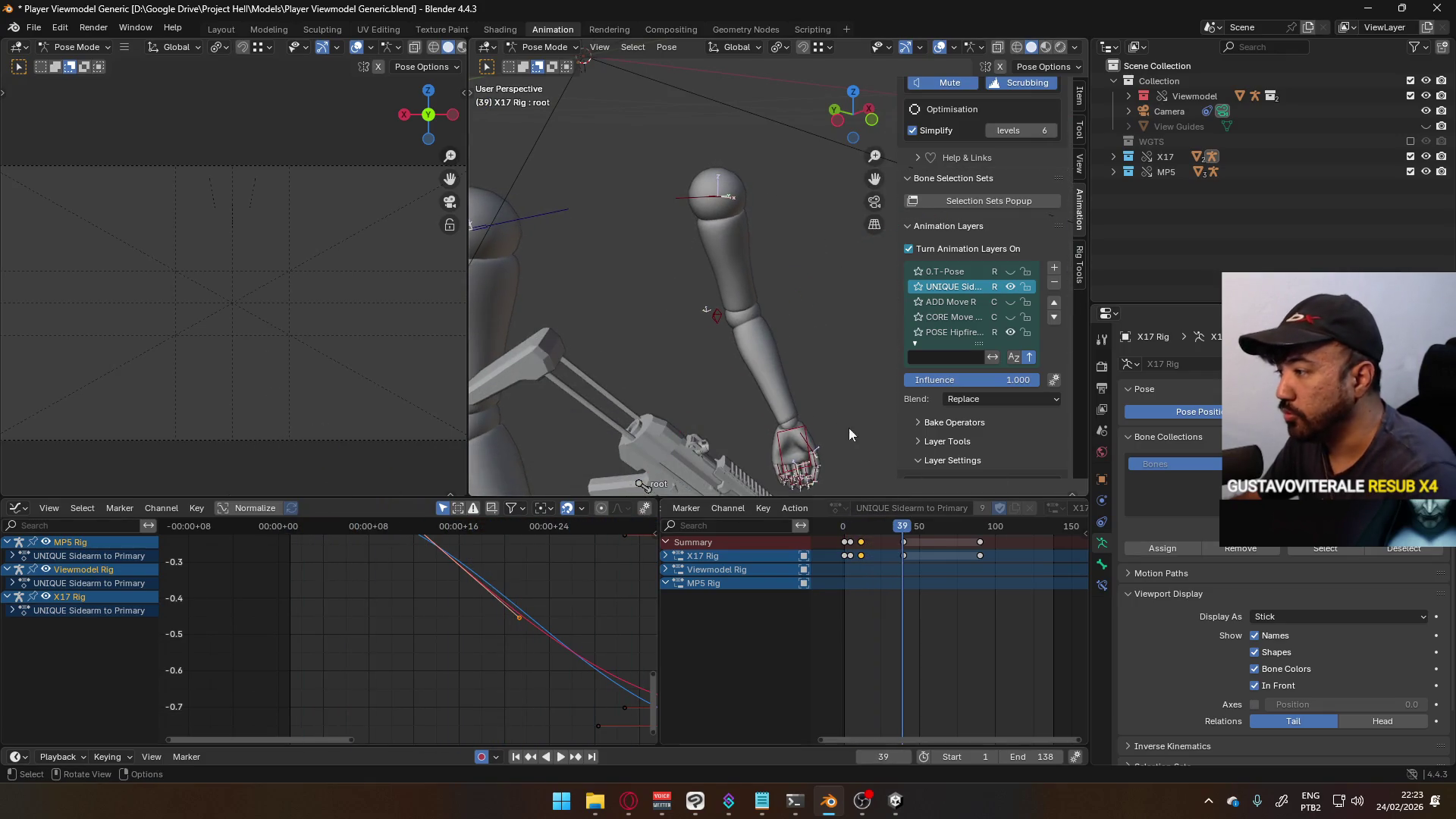
- In Right Ortho view, play the animation from frame 1 and stop at frame 46
middle_drag(849, 428, 806, 342)
key(KP_3)
drag(895, 511, 844, 536)
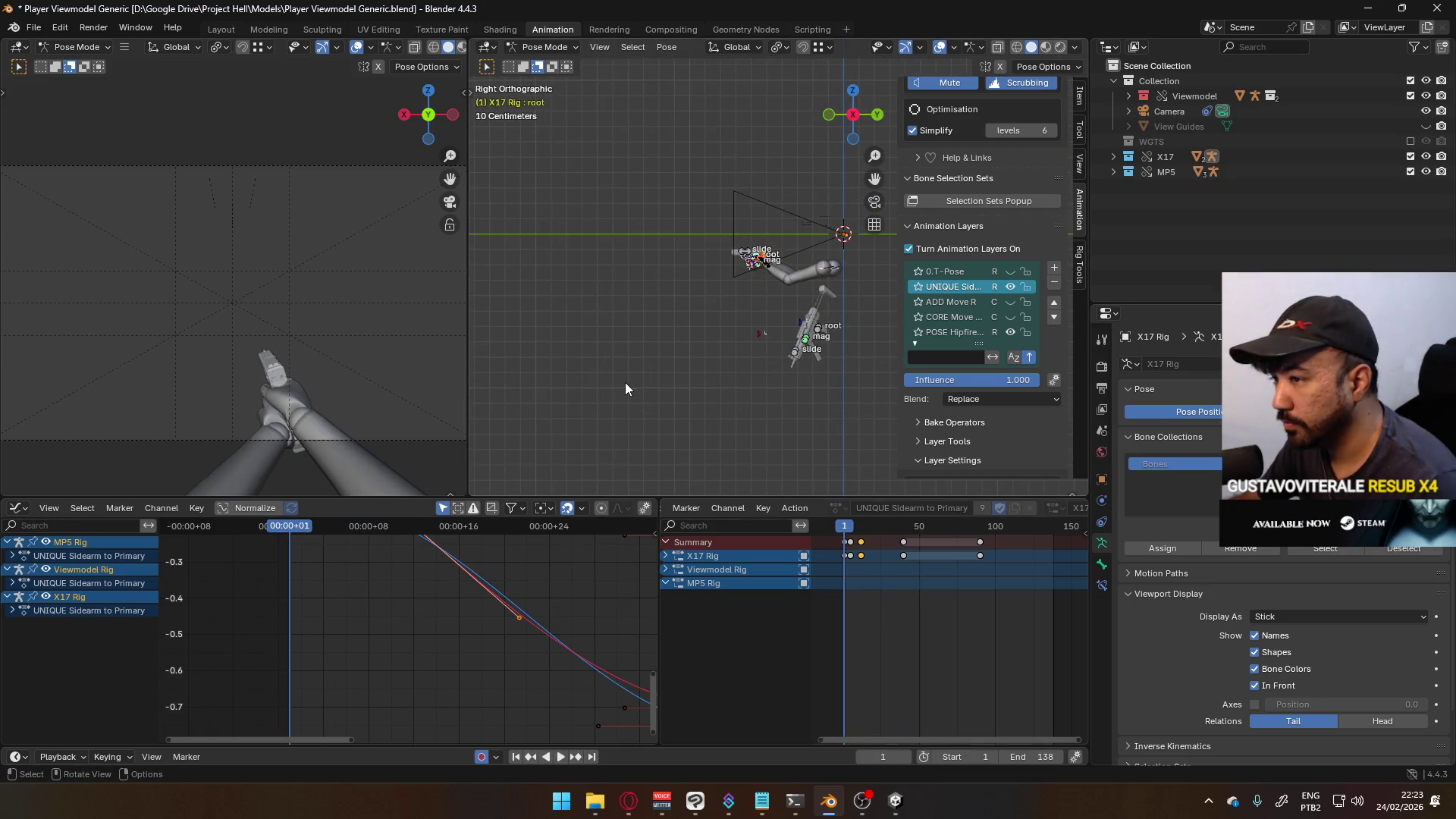
key(space)
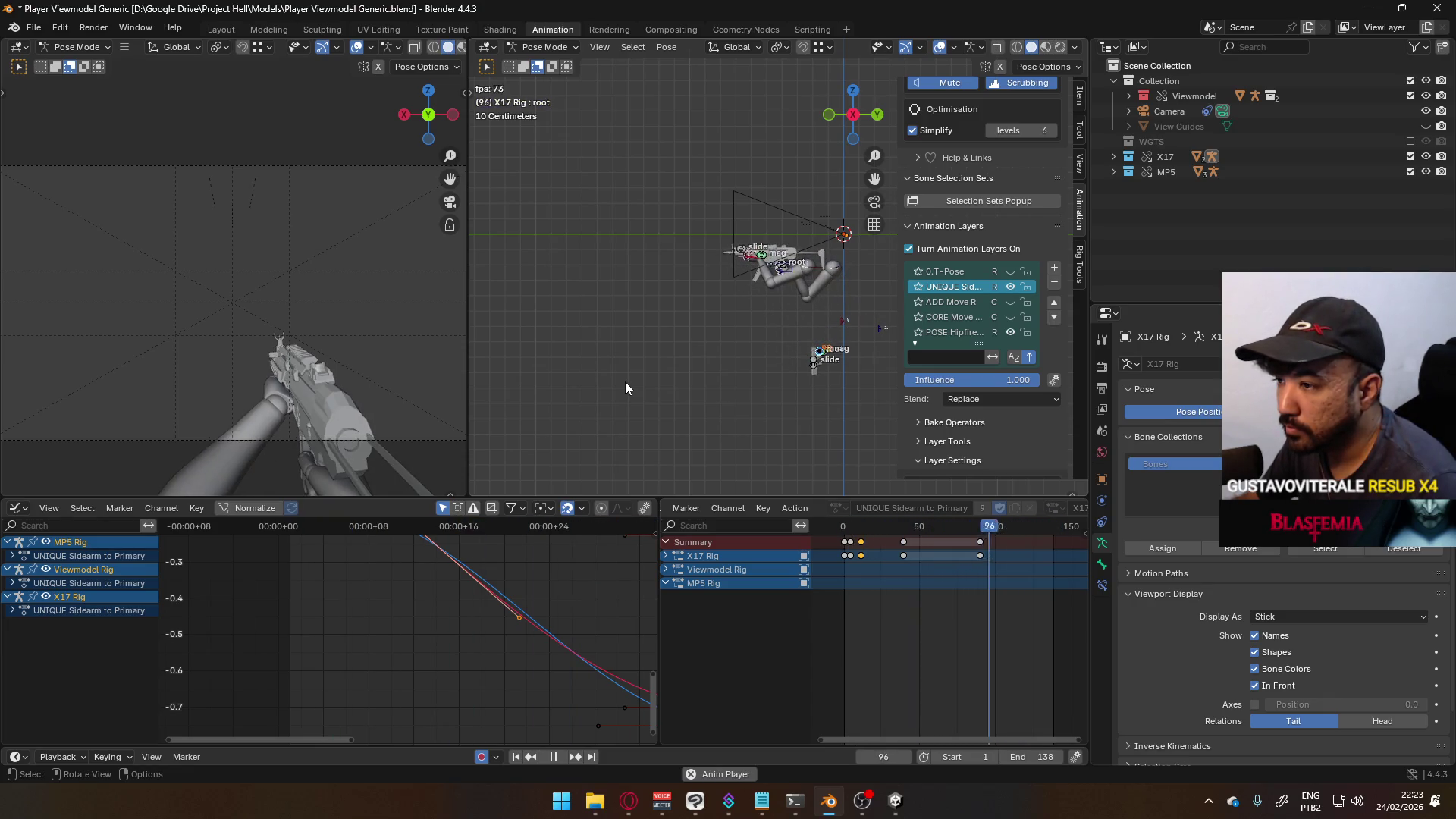
key(space)
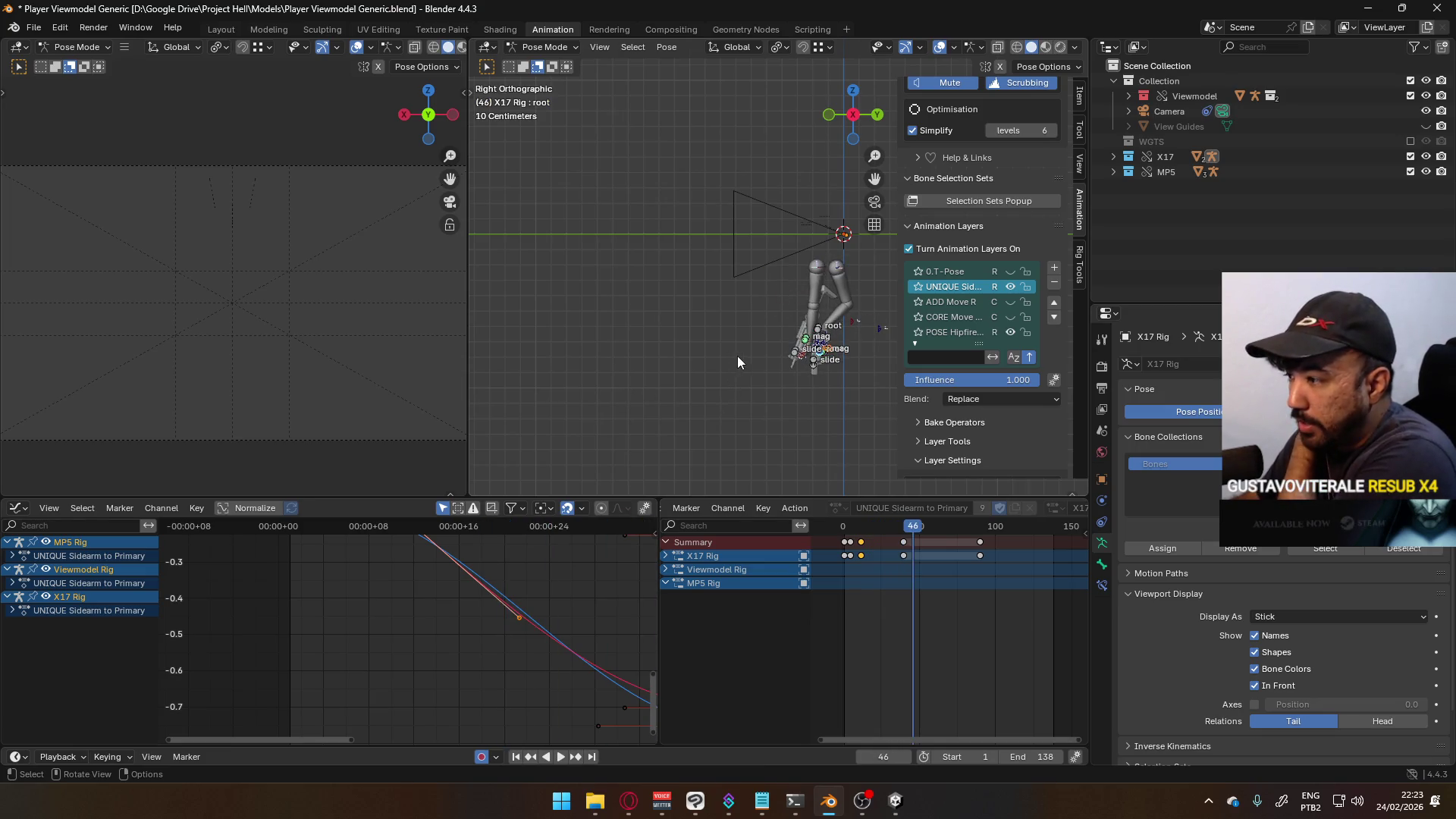
- At frame 40, select the MP5 Rig root bone and scrub toward frame 50
scroll(737, 356, up, 2)
mouse_move(918, 523)
mouse_down()
mouse_move(934, 525)
mouse_move(906, 531)
mouse_up()
scroll(811, 405, up, 2)
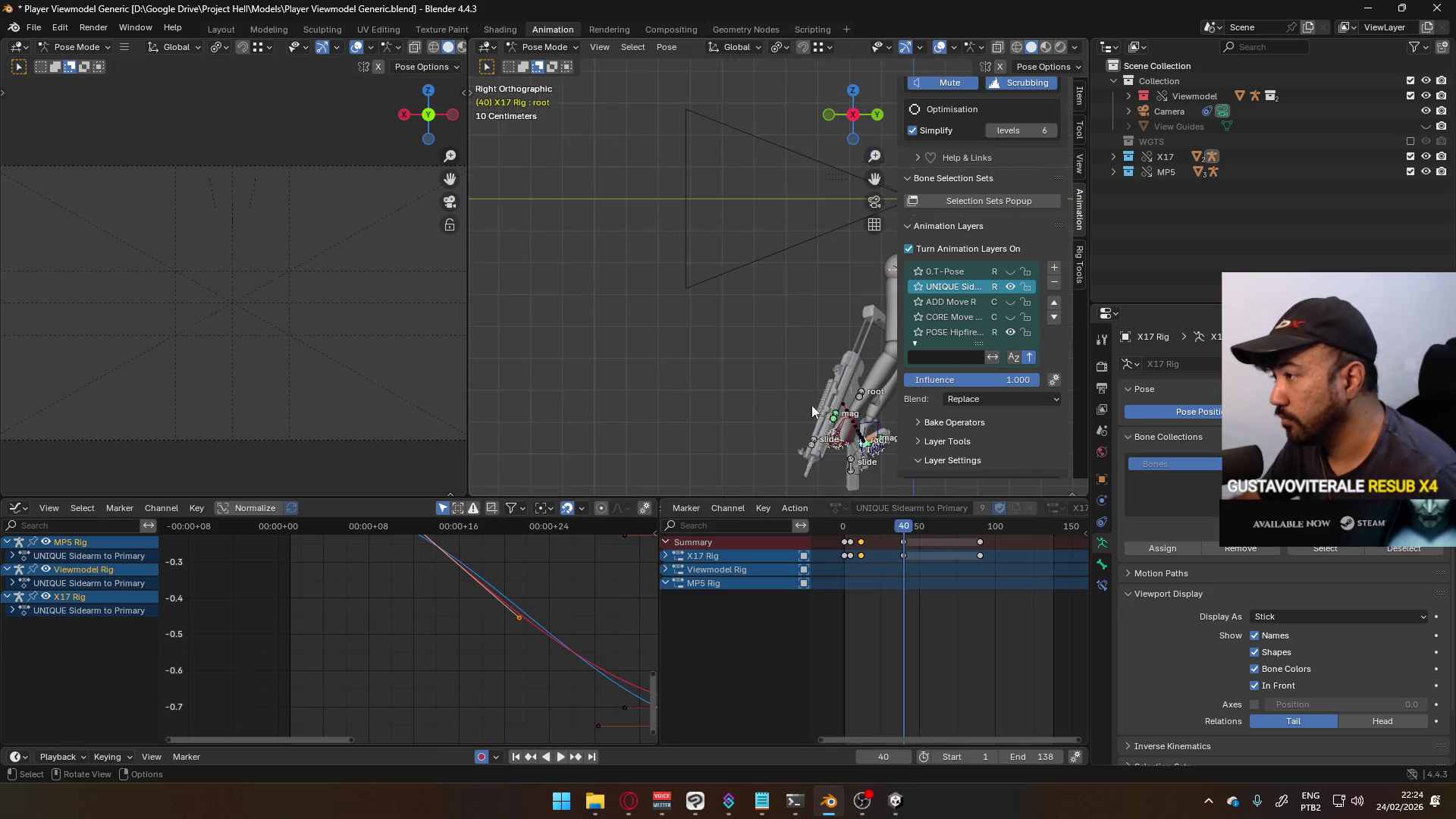
click(862, 399)
drag(913, 531, 942, 529)
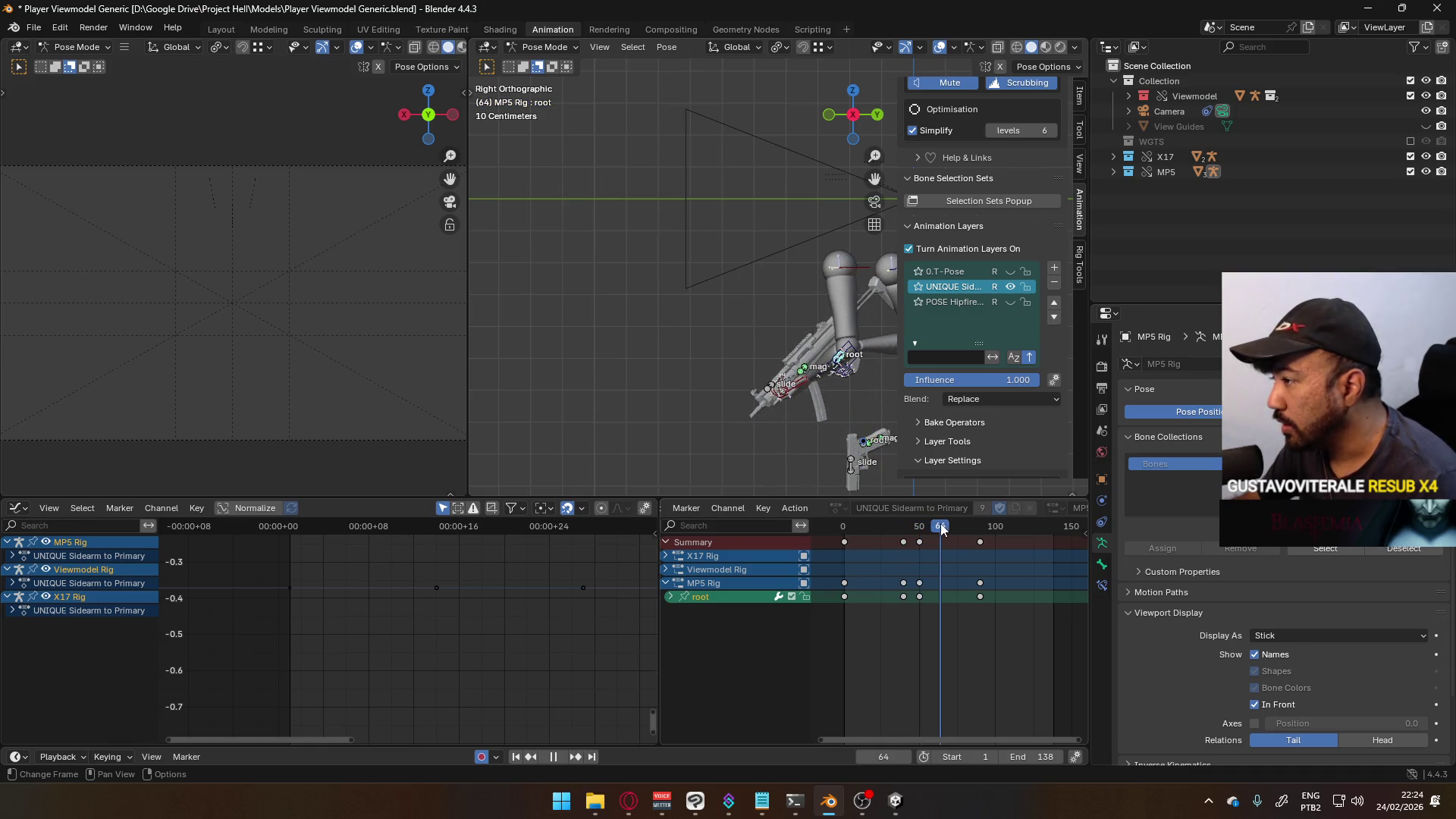
- Calculate the MP5 root bone's motion path and view it at an angle
key(q)
click(793, 362)
click(762, 427)
mouse_move(752, 387)
middle_down()
mouse_move(670, 361)
mouse_move(790, 368)
mouse_move(854, 338)
mouse_move(839, 347)
middle_up()
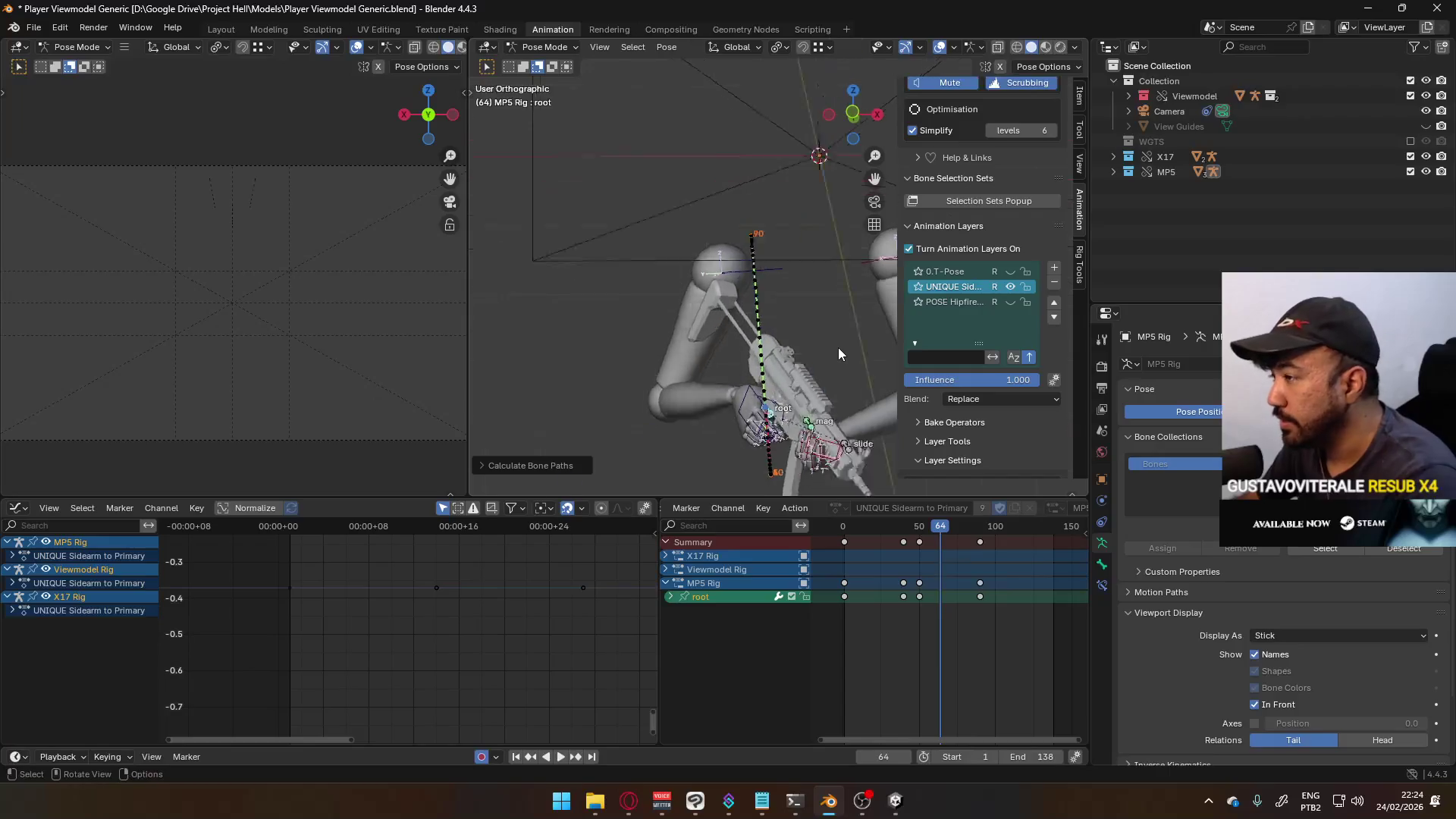
- Check the path in Front and Right Ortho views while scrubbing between frames 84 and 89
key(KP_1)
drag(944, 533, 980, 534)
key(KP_3)
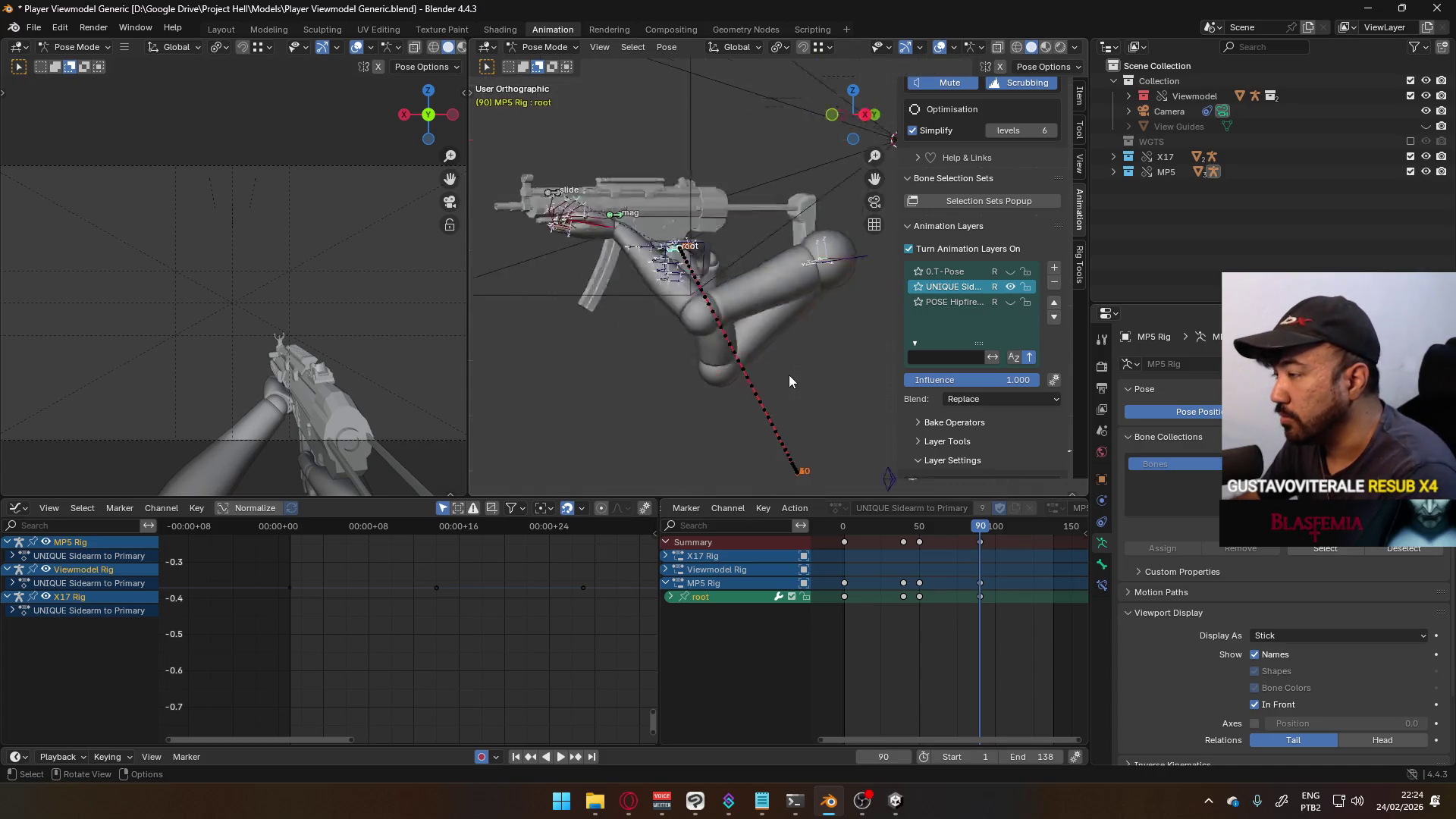
drag(980, 530, 975, 530)
scroll(656, 207, up, 5)
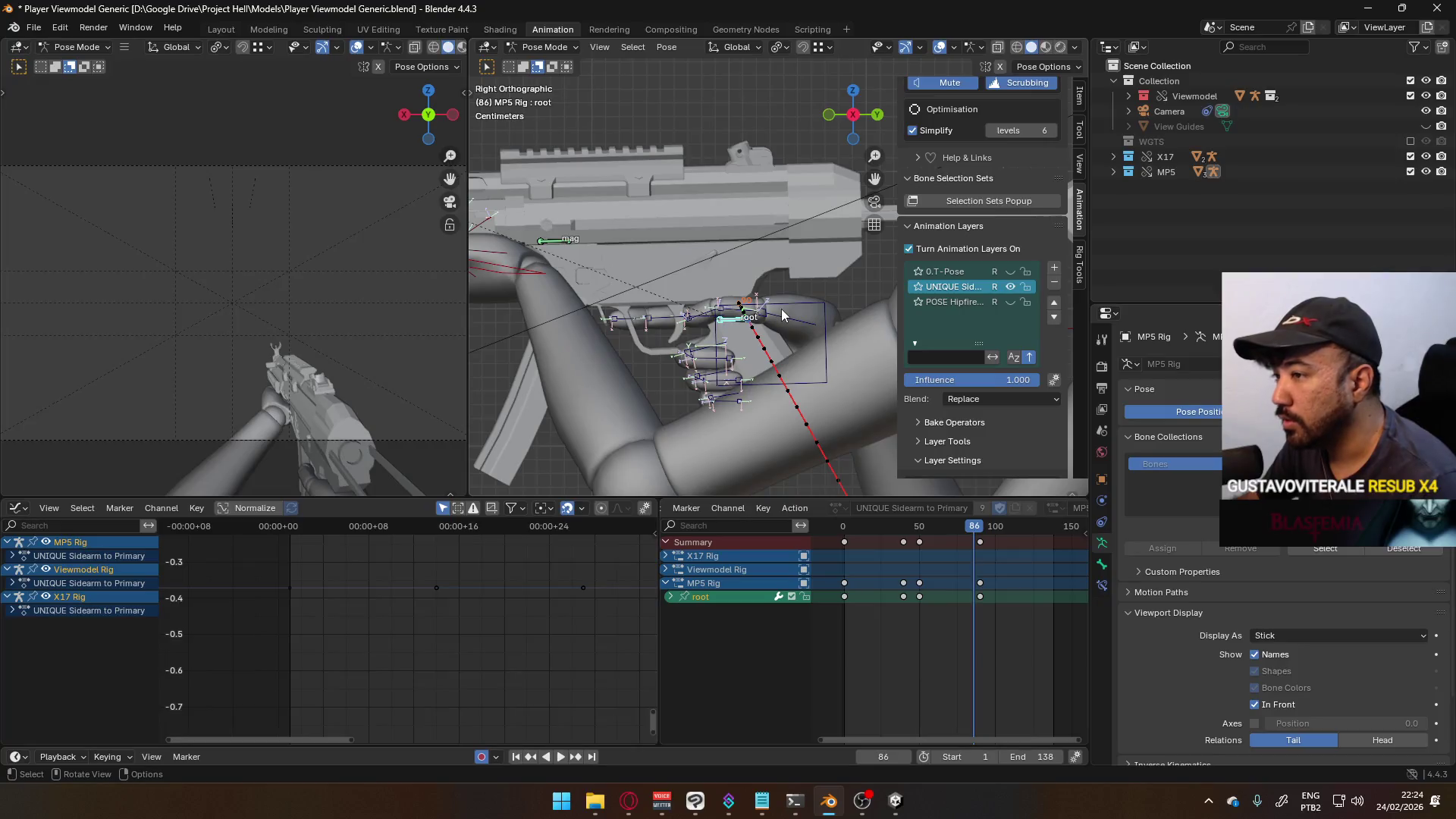
- Move and rotate the MP5 root at frame 86, then recalculate its motion path
key(g)
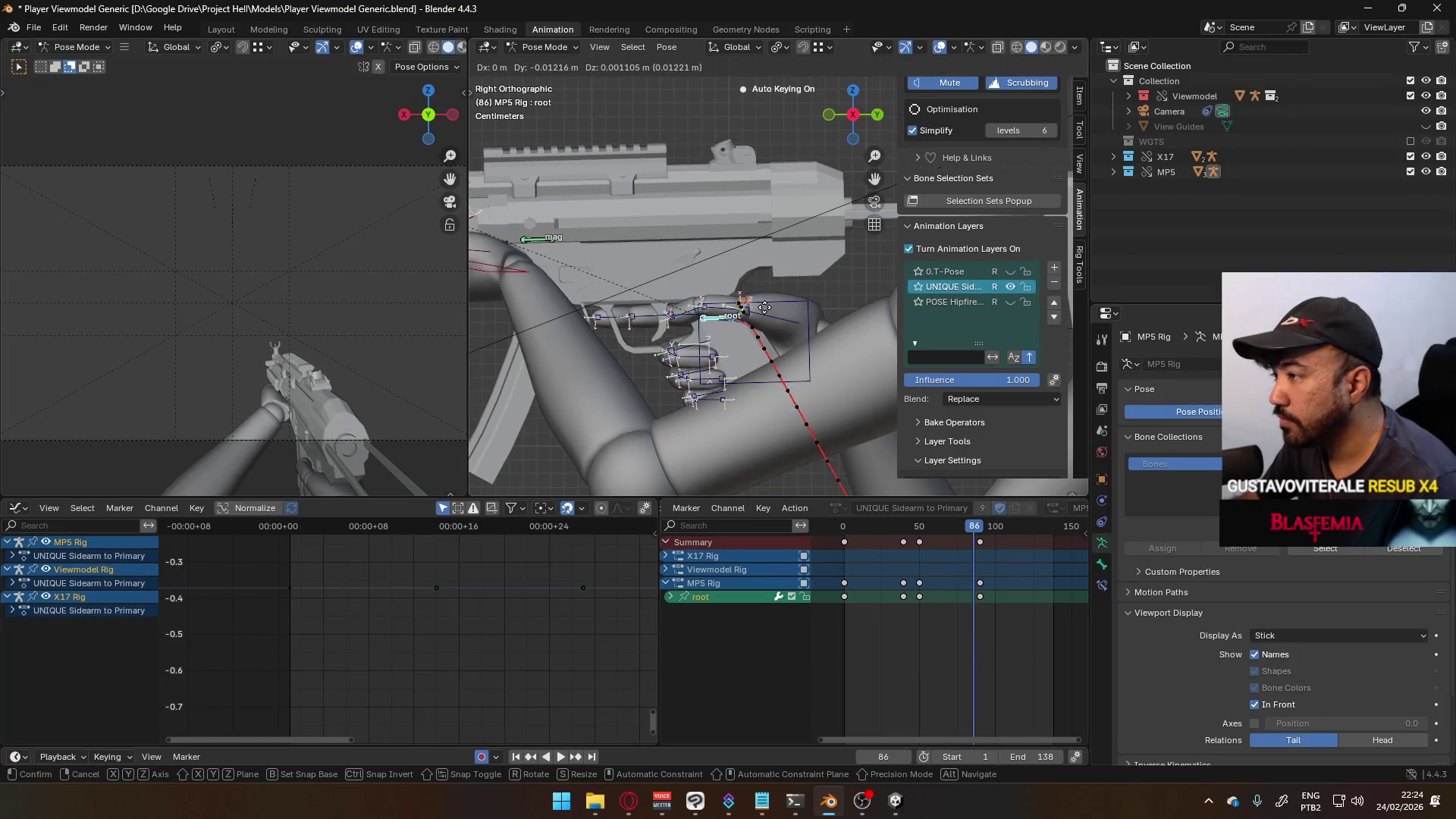
click(766, 316)
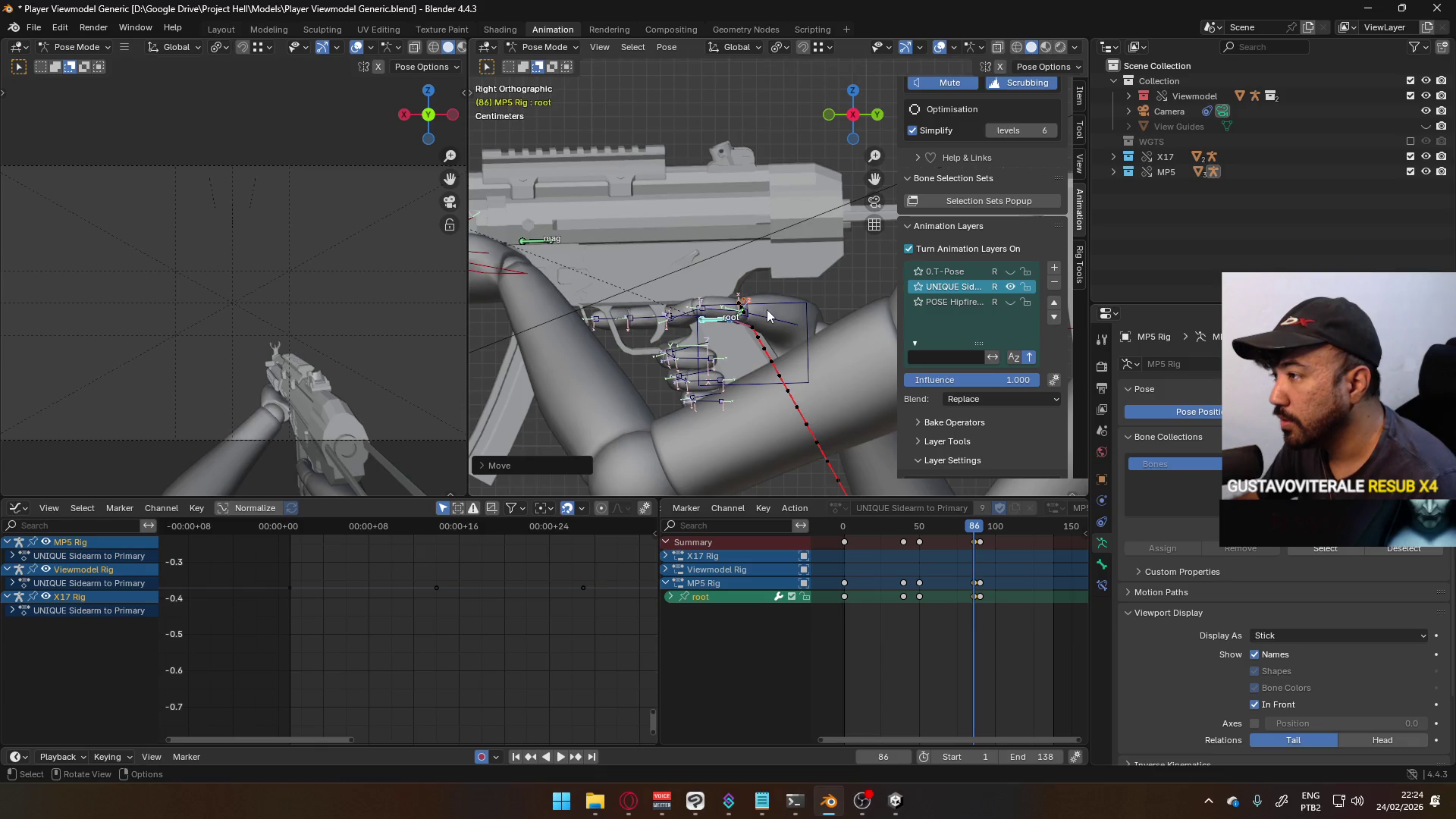
key(r)
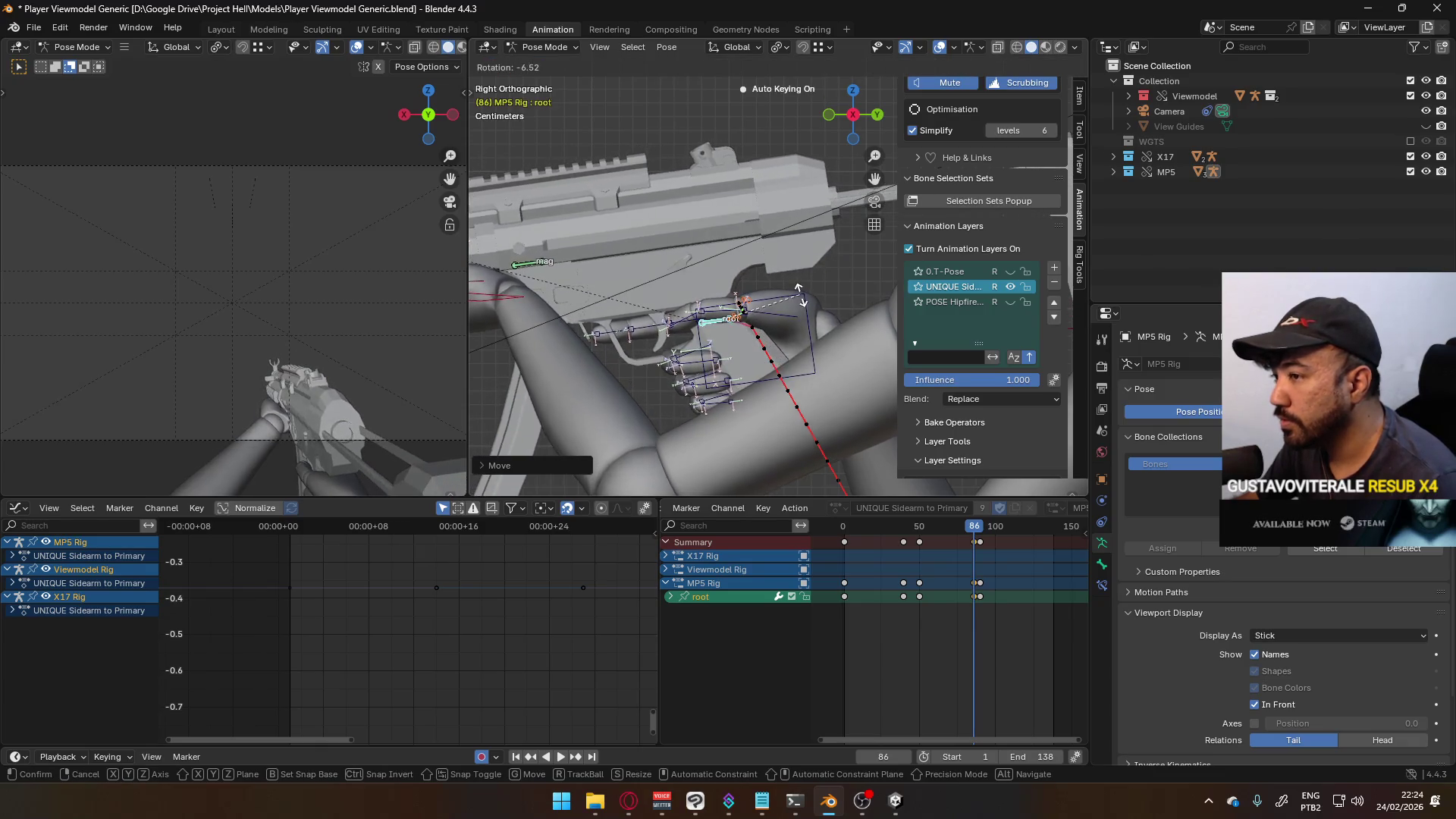
click(837, 369)
mouse_move(971, 524)
mouse_down()
mouse_move(935, 527)
mouse_move(974, 525)
mouse_up()
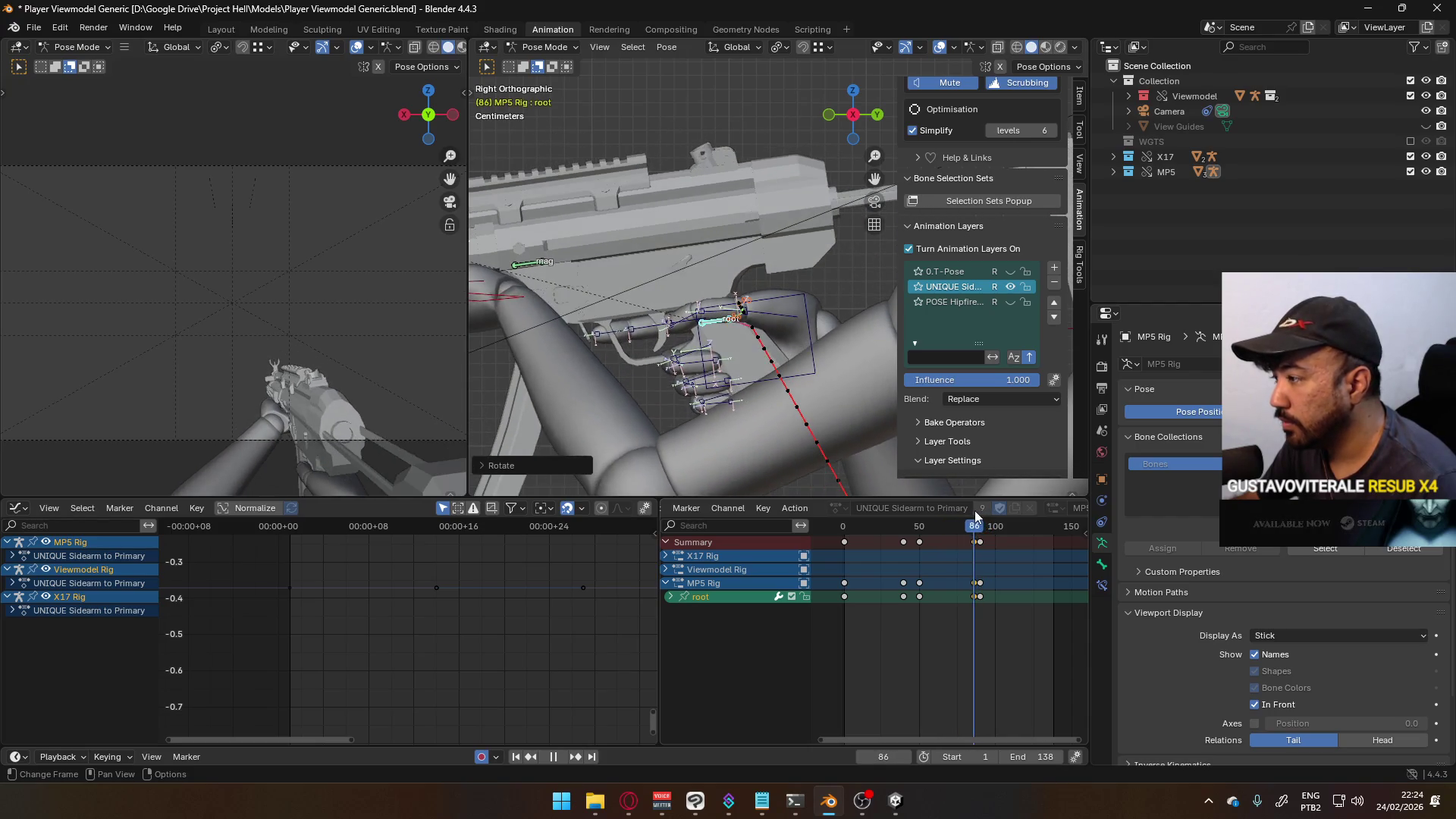
click(821, 283)
click(831, 352)
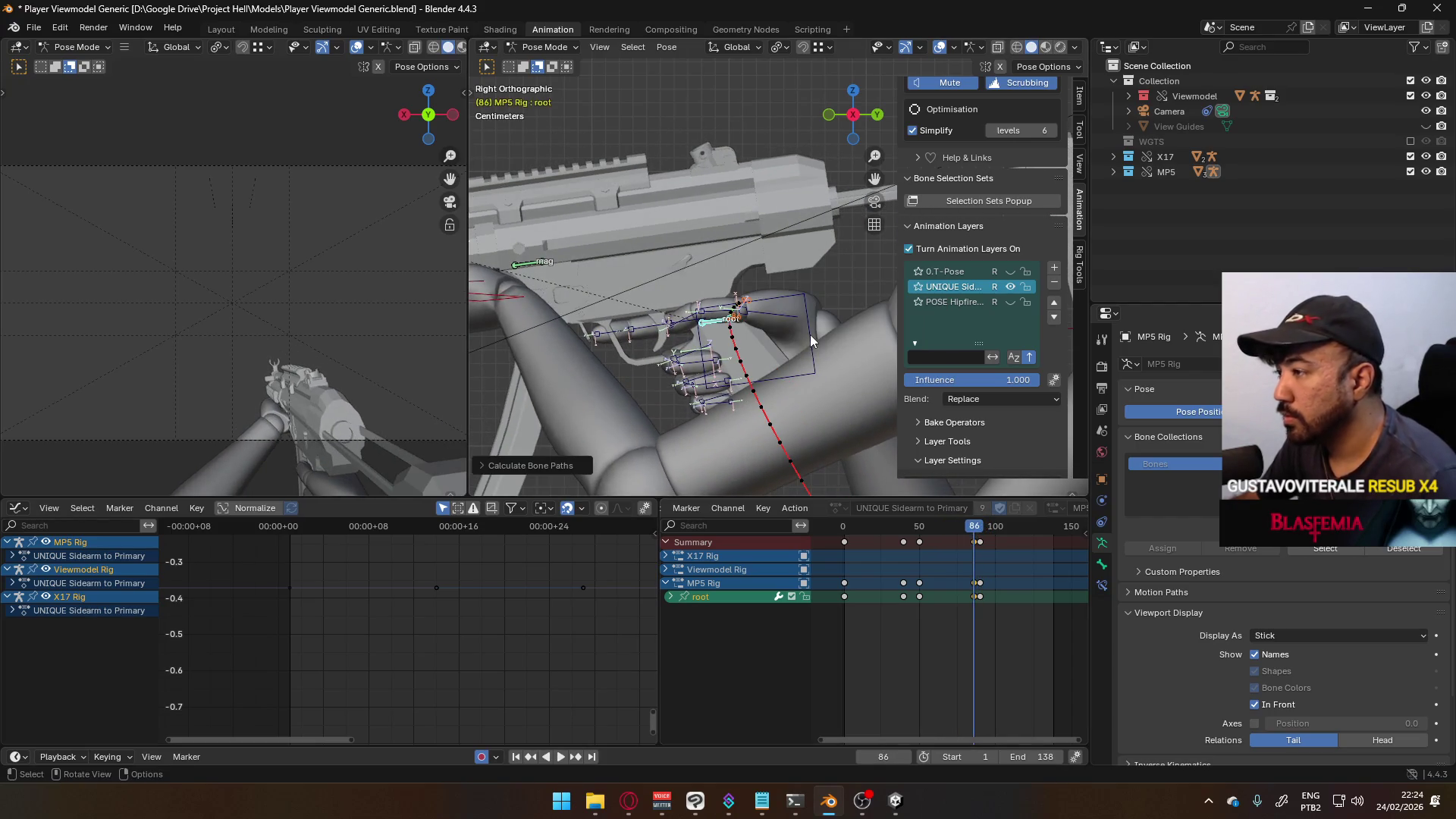
- In front view, shift the MP5 root along global X and recalculate its path
key(KP_1)
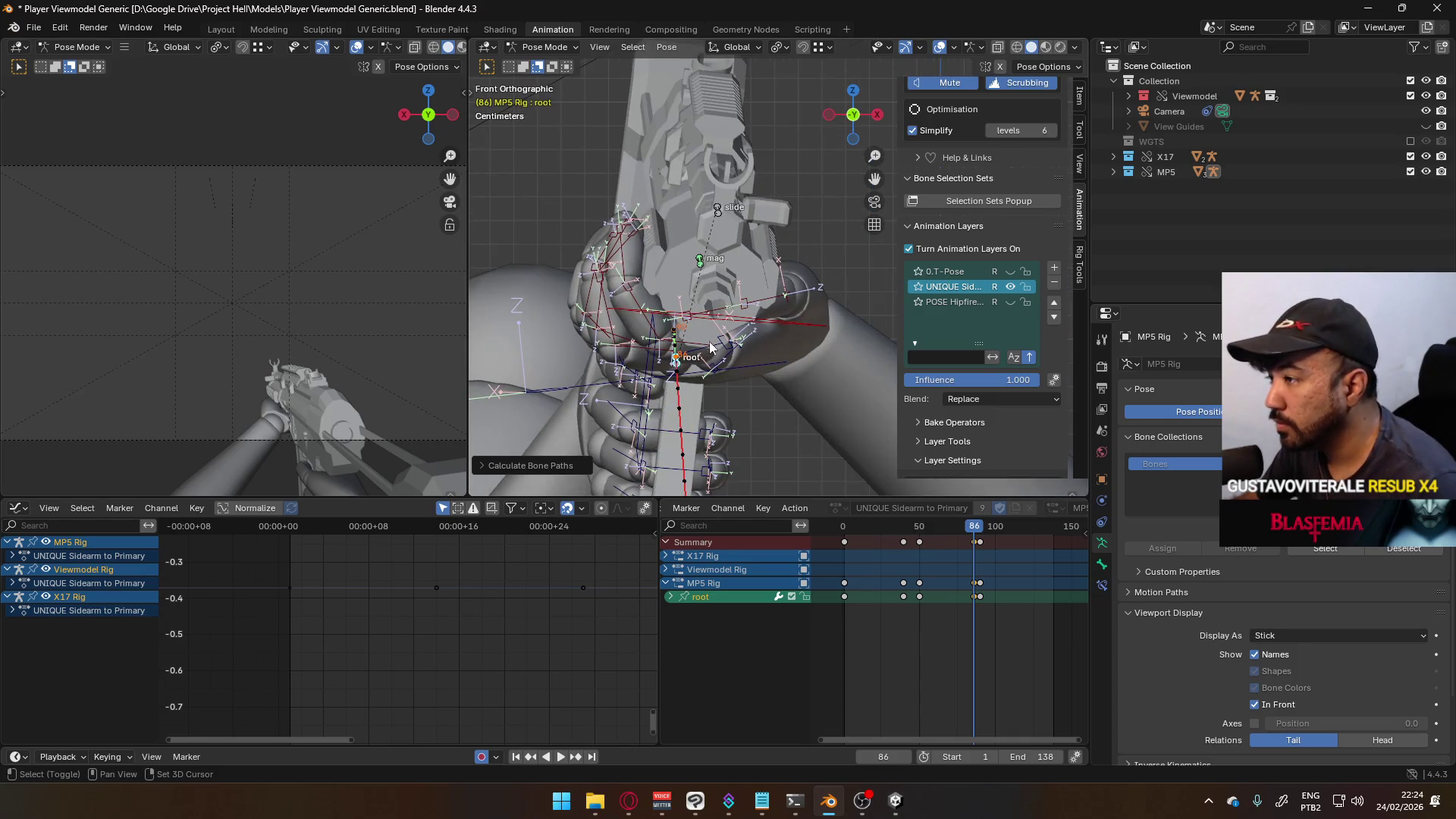
shift+middle_drag(709, 349, 719, 307)
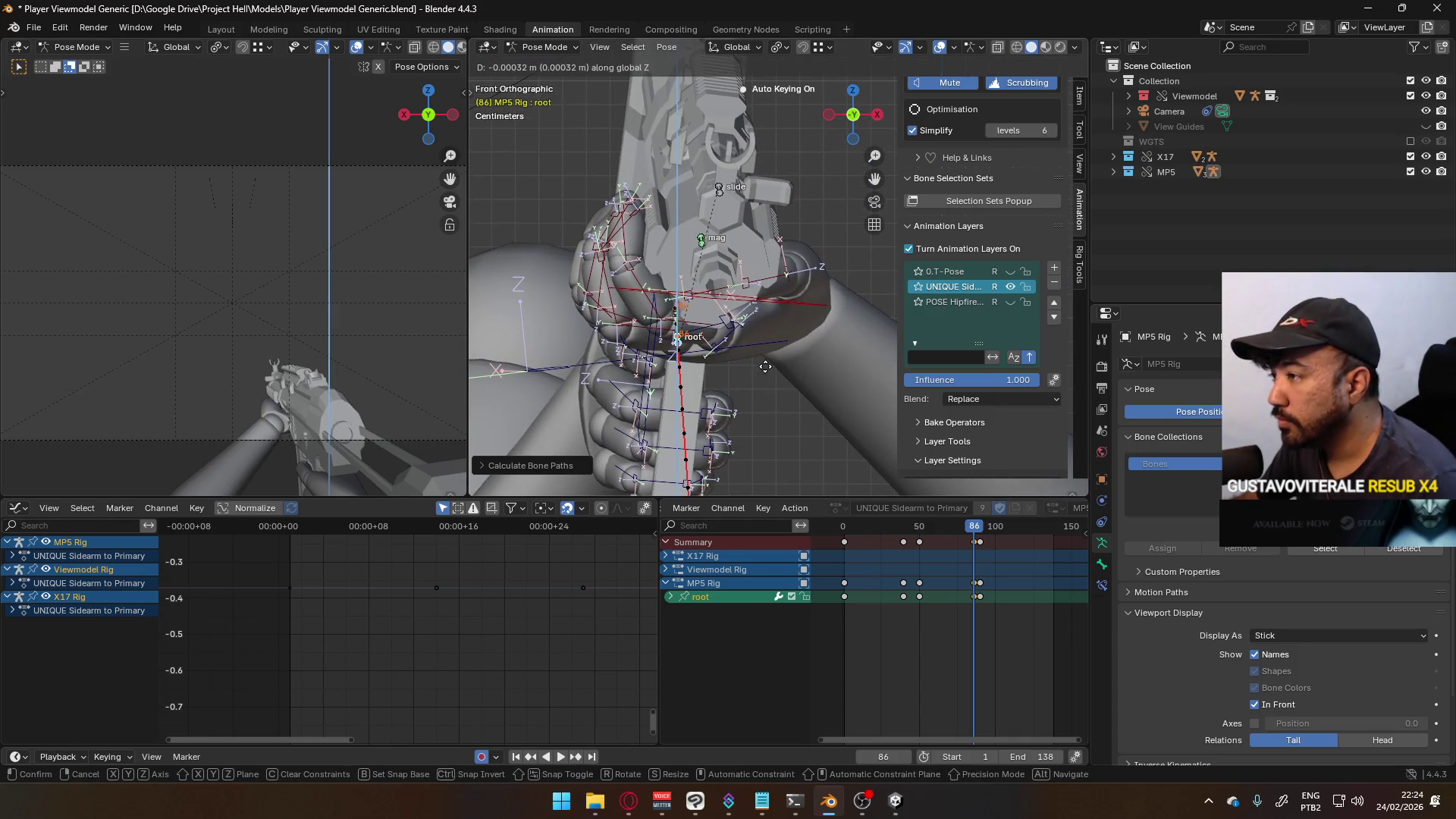
key(g)
key(x)
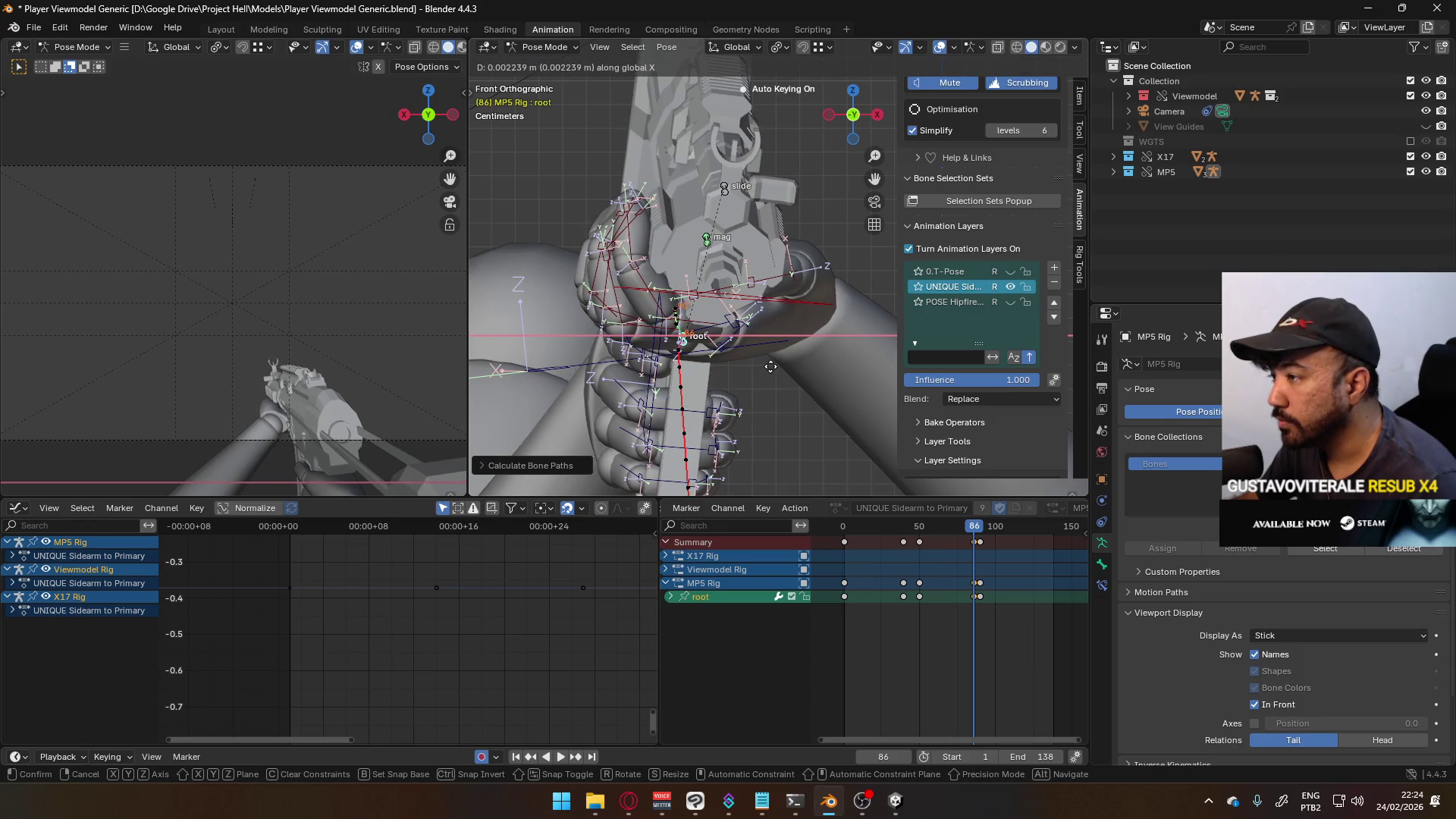
click(770, 366)
key(q)
click(771, 366)
click(756, 425)
scroll(754, 430, down, 5)
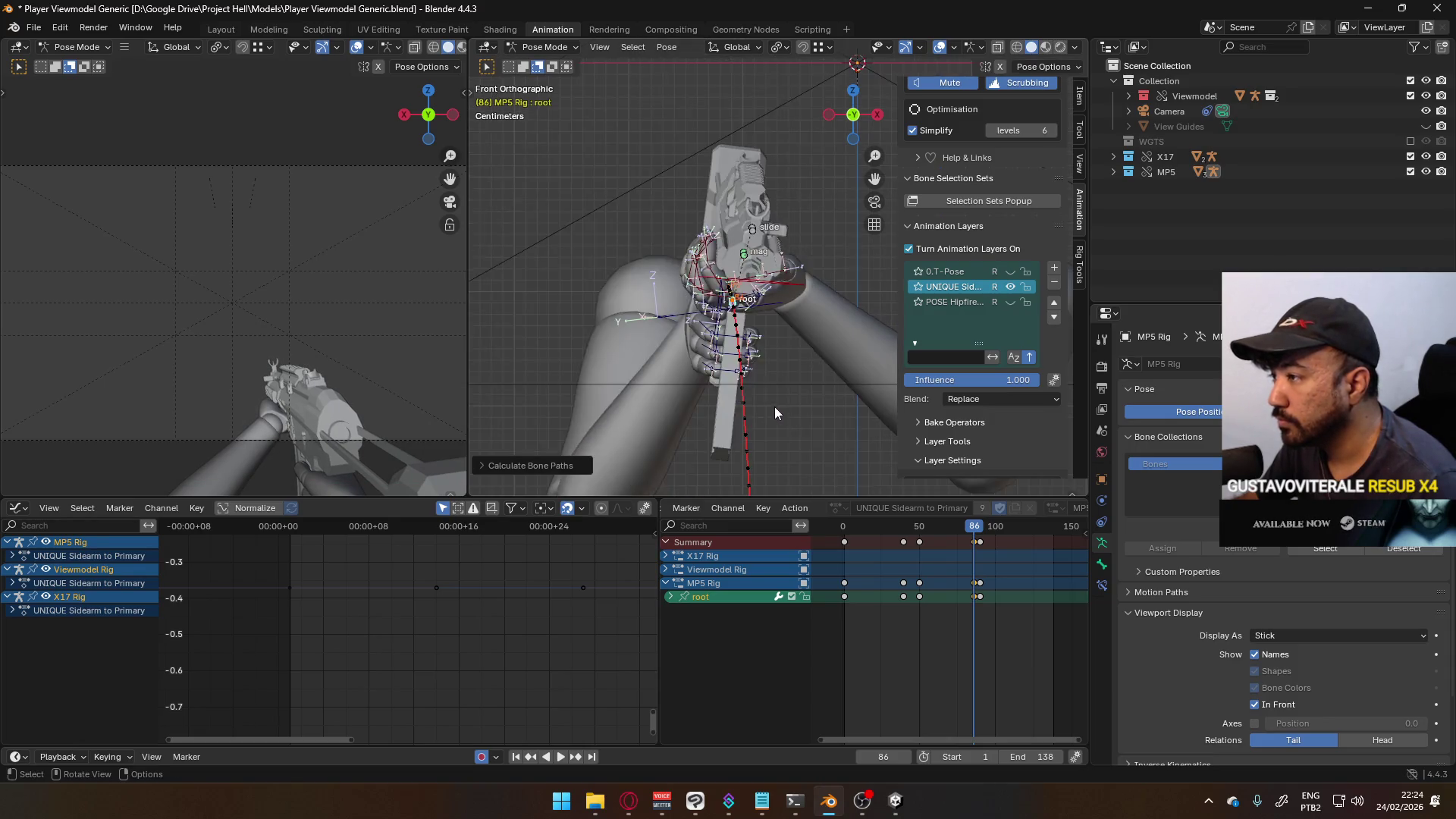
mouse_move(964, 535)
mouse_down()
mouse_move(940, 529)
mouse_move(988, 529)
mouse_move(952, 529)
mouse_up()
- Step back to frame 70 and rotate the MP5 root around Z
key(Left)
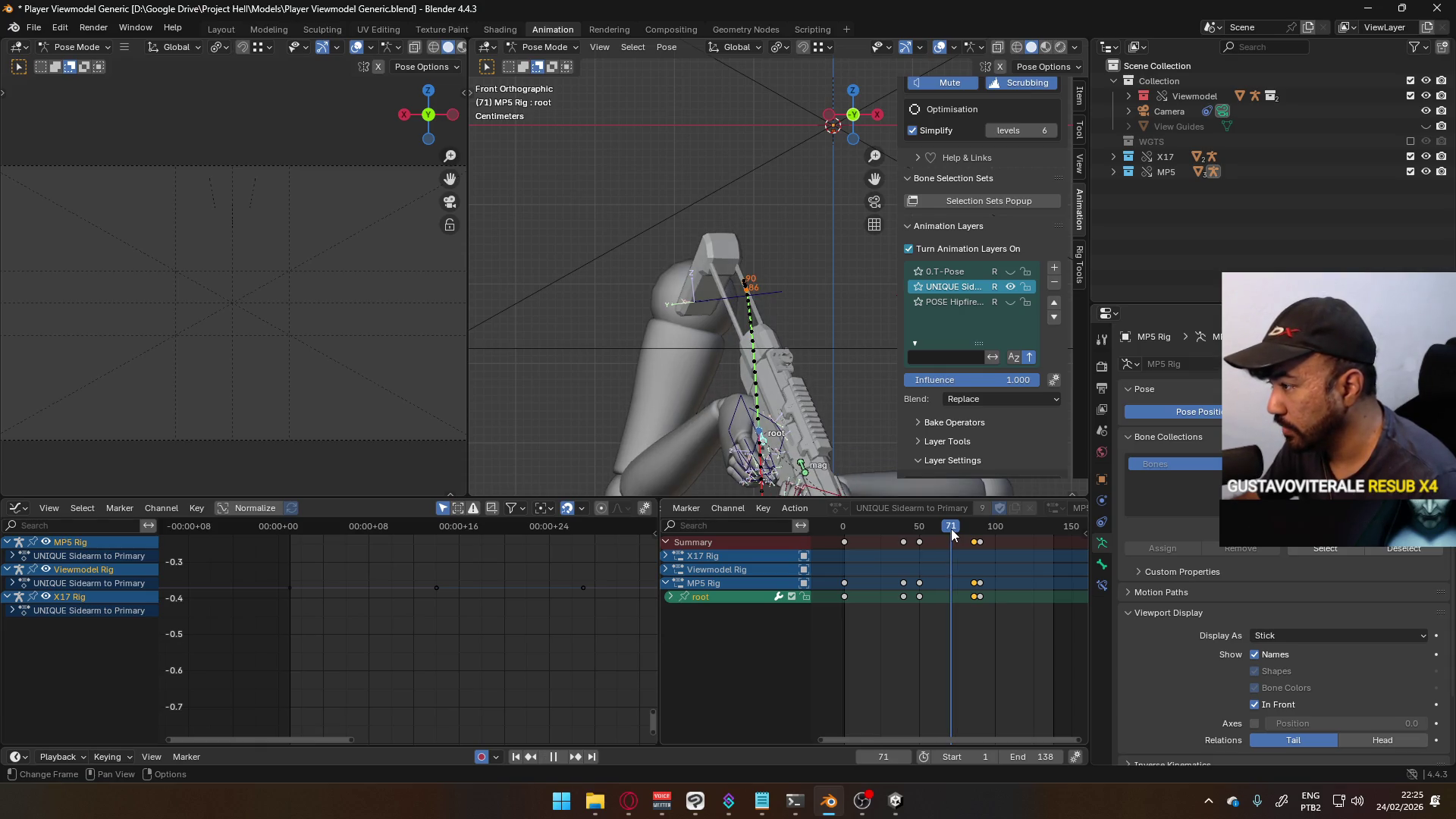
key(Left)
scroll(691, 372, down, 2)
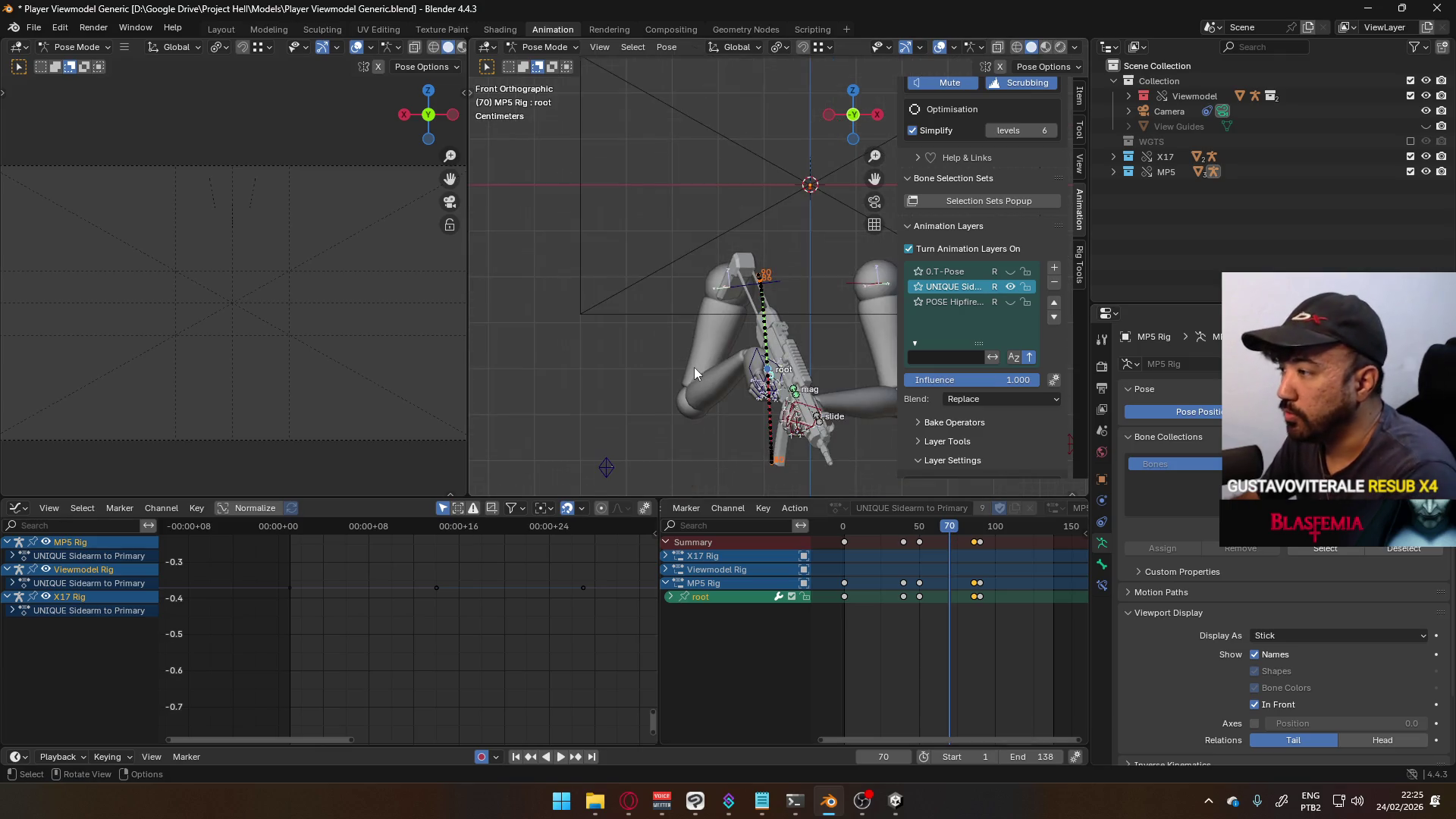
scroll(760, 431, up, 3)
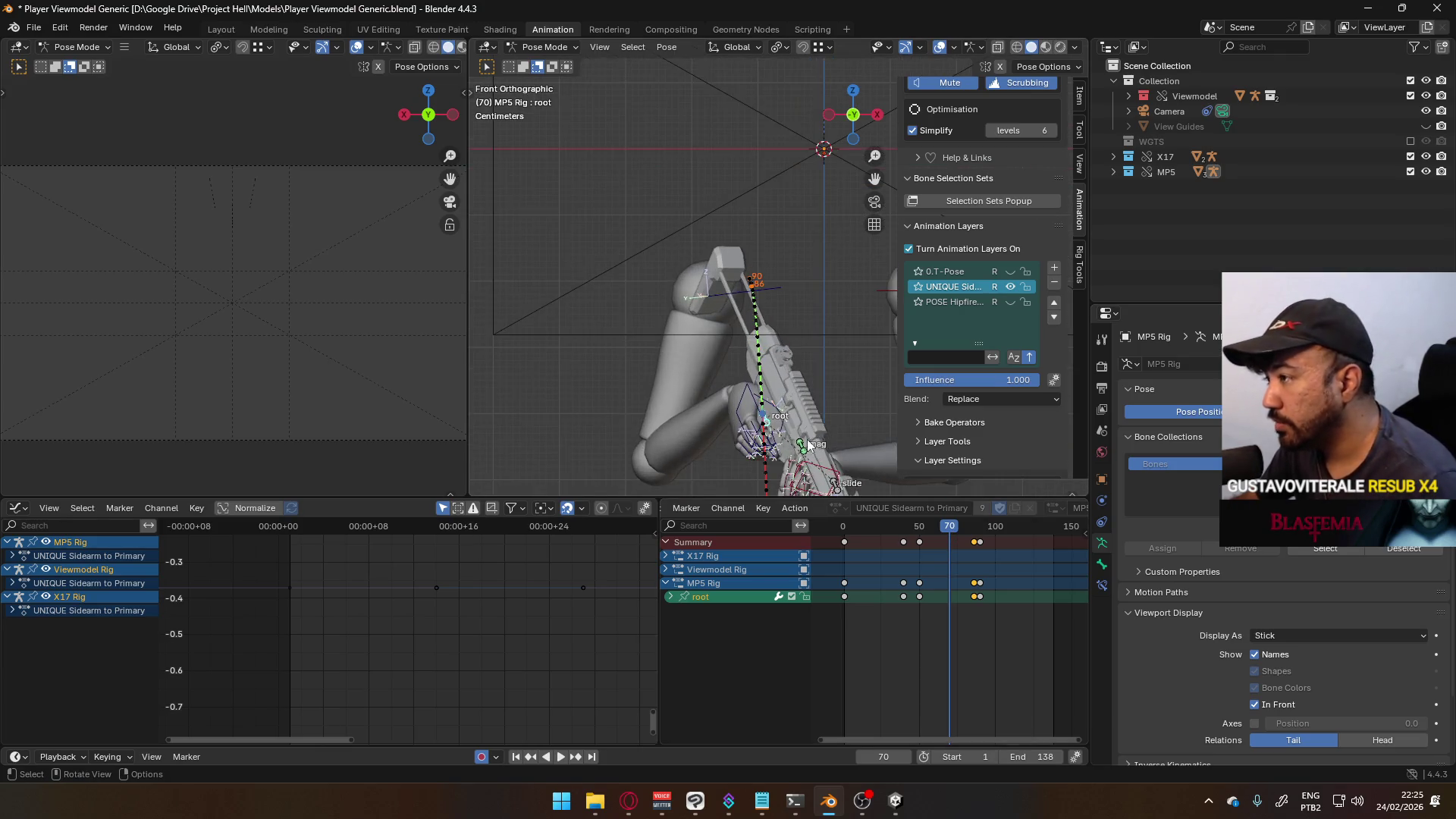
key(r)
key(z)
key(z)
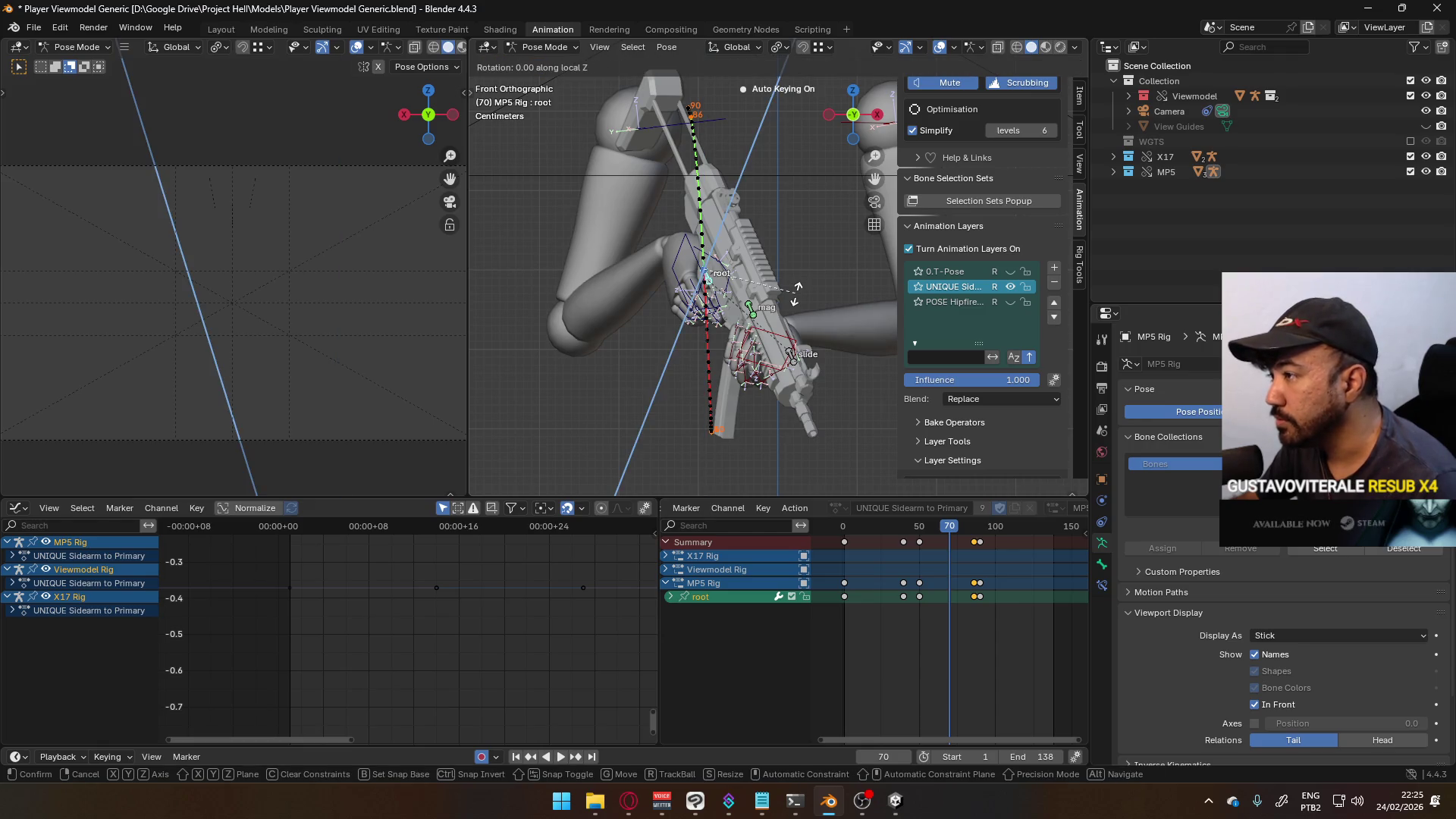
click(792, 303)
- Tilt the gun upright around the root's local Y axis and scrub to check
key(r)
key(y)
key(y)
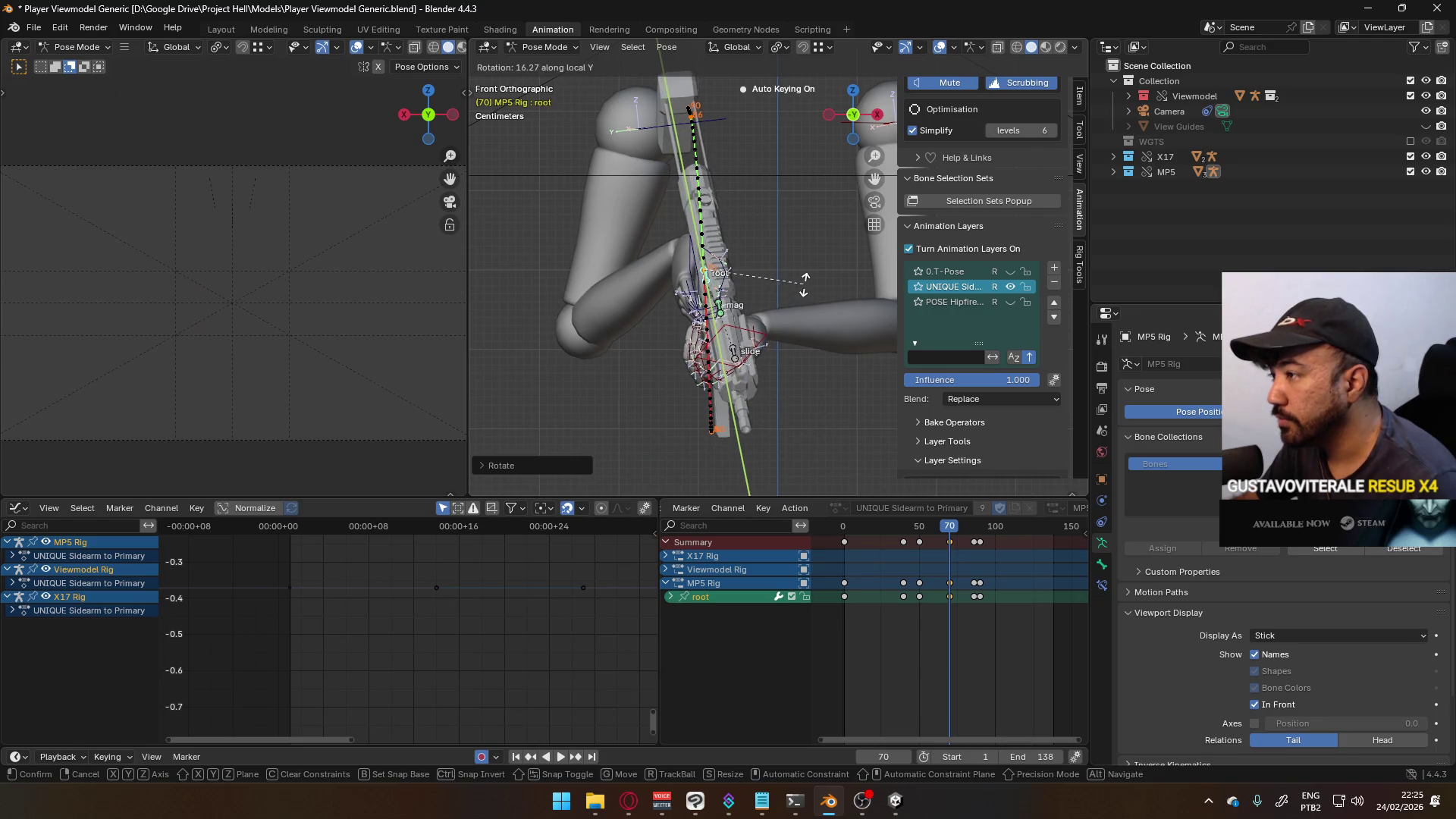
click(902, 500)
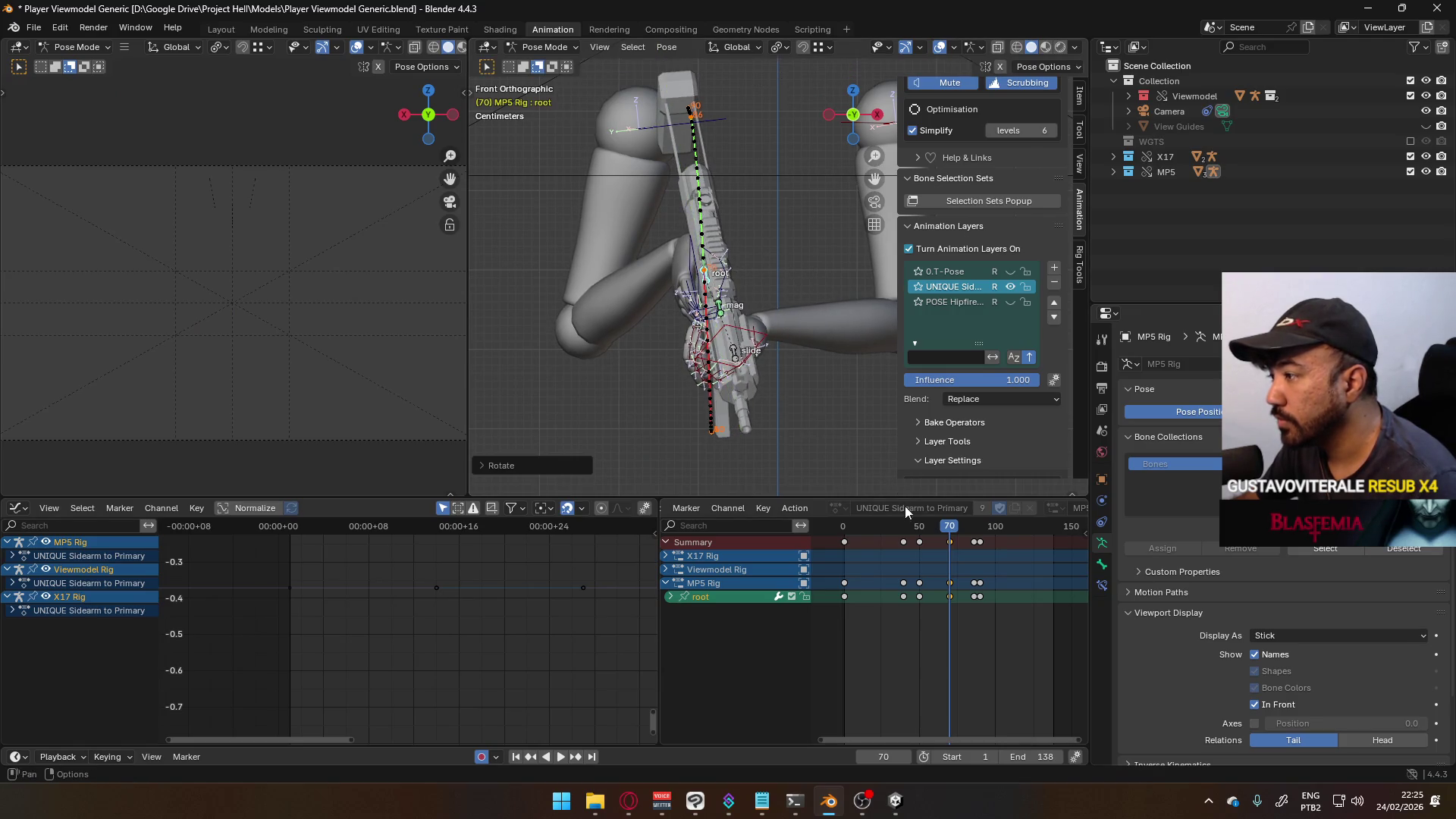
mouse_move(937, 524)
mouse_down()
mouse_move(975, 504)
mouse_move(948, 503)
mouse_up()
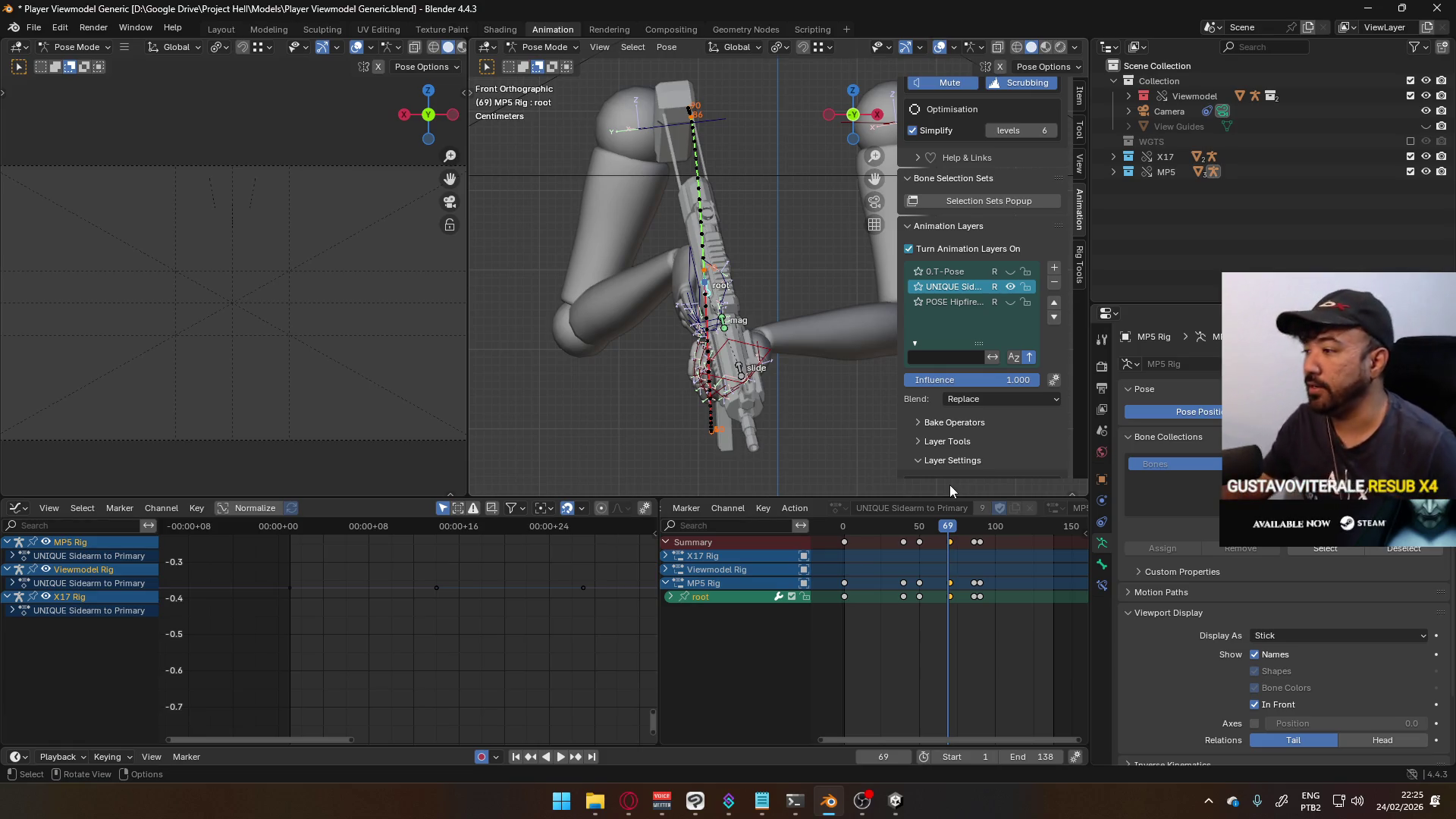
- In Right Ortho view, move the MP5 root down-left and recalculate its bone path
key(KP_3)
key(g)
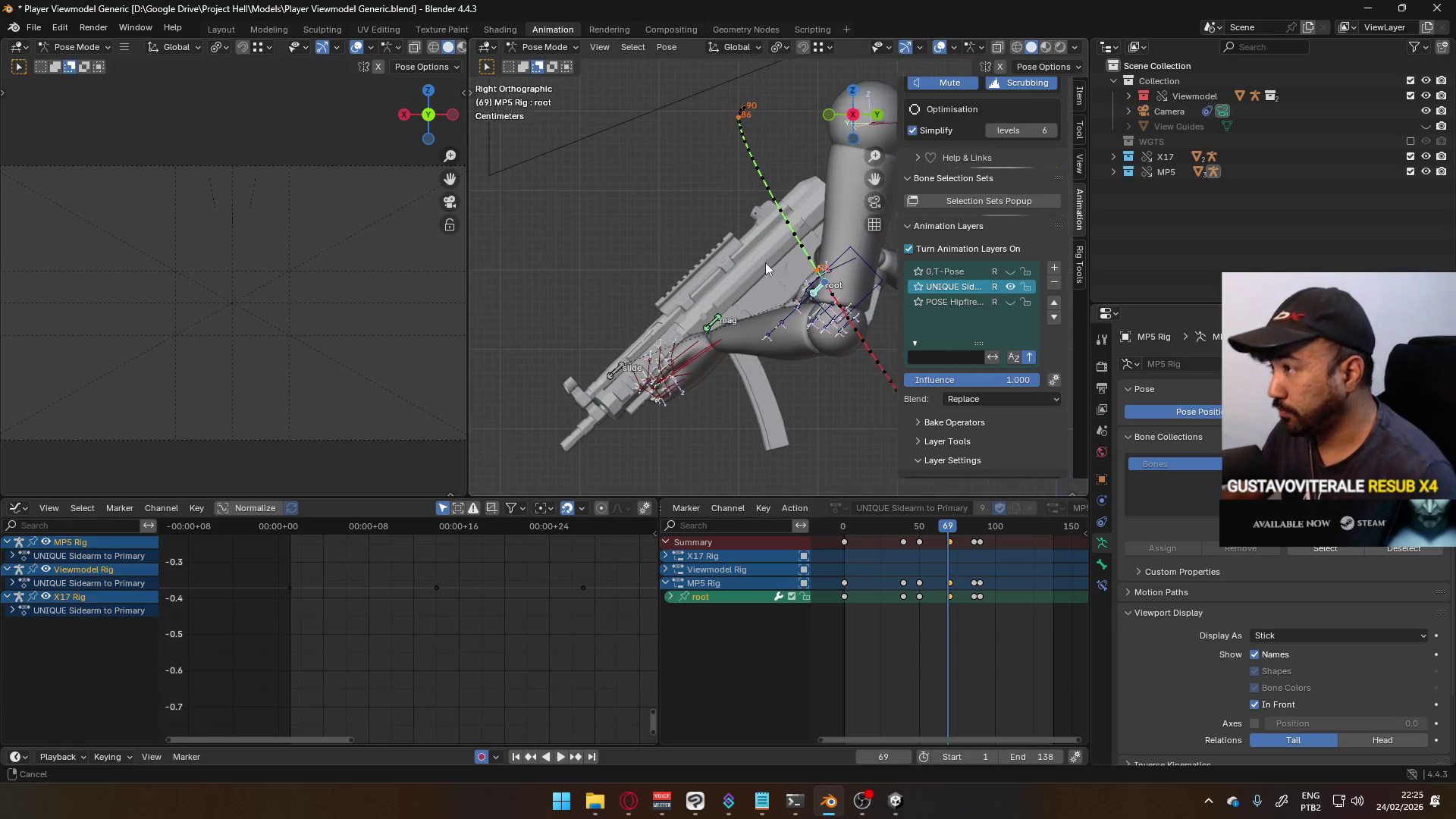
click(817, 285)
key(g)
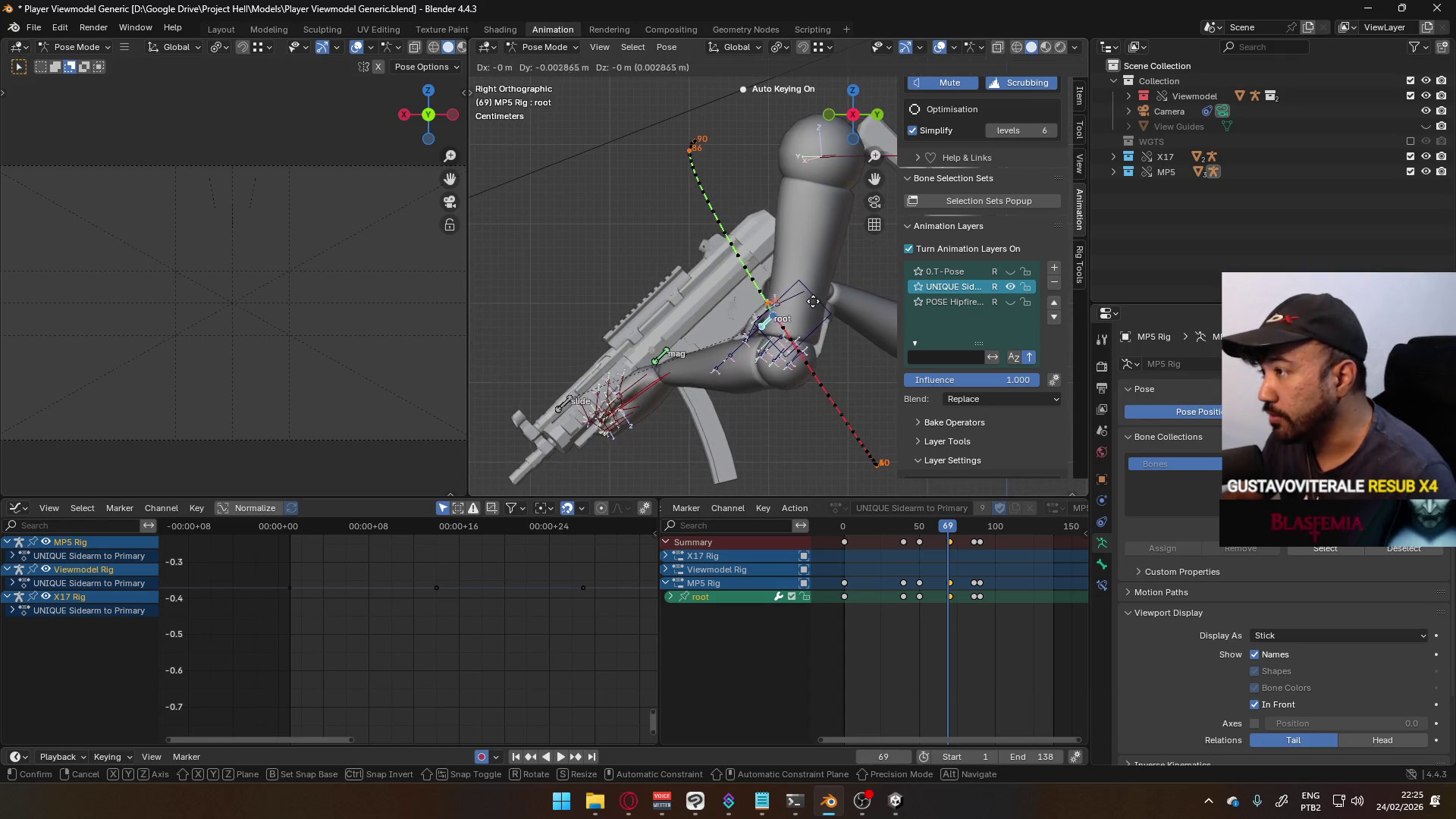
click(788, 307)
key(q)
click(788, 326)
click(838, 361)
key(r)
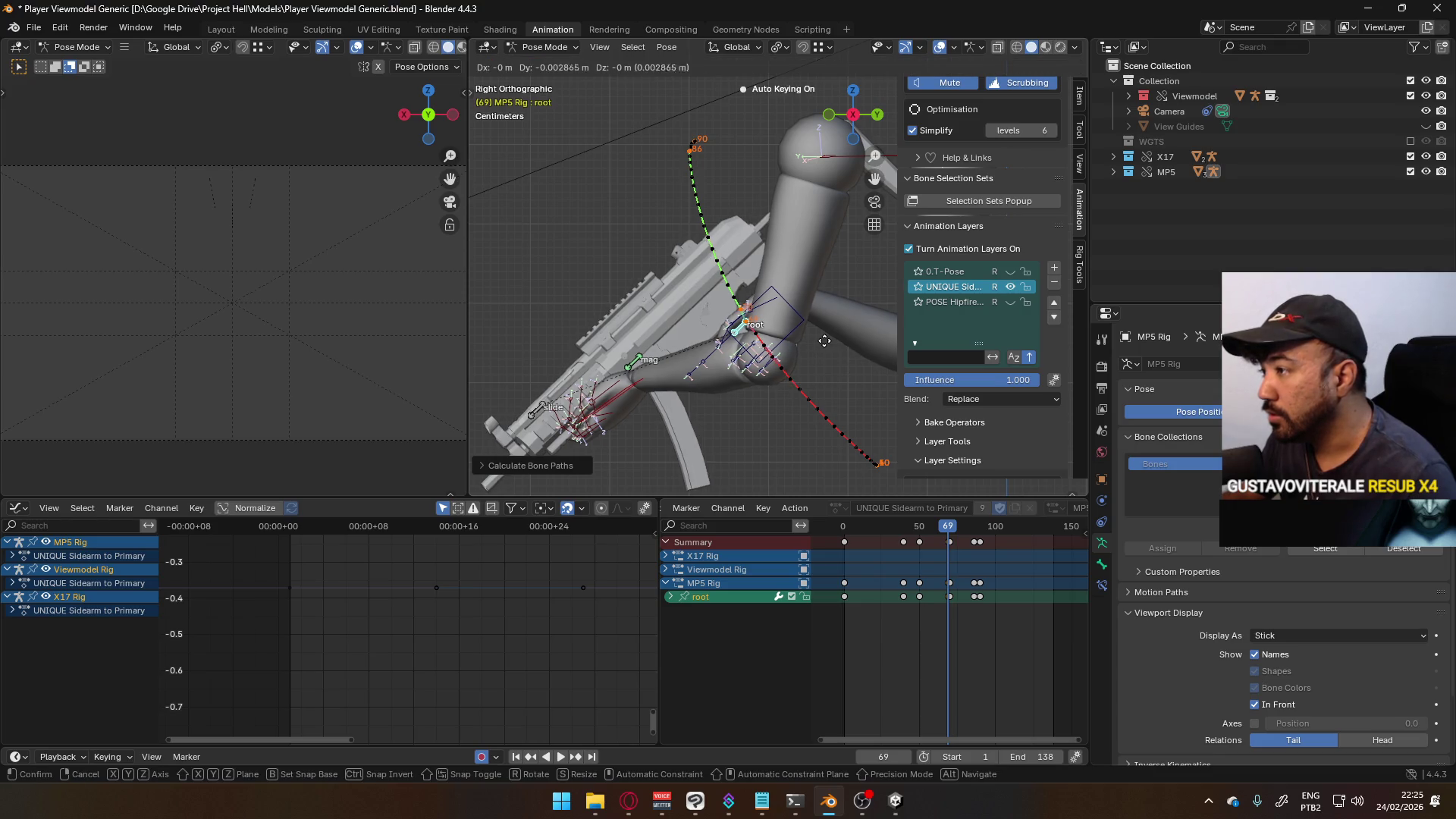
right_click(820, 339)
- Reposition the root at frame 70, recalculate its motion path, and scrub frames 41–84 to review
click(954, 531)
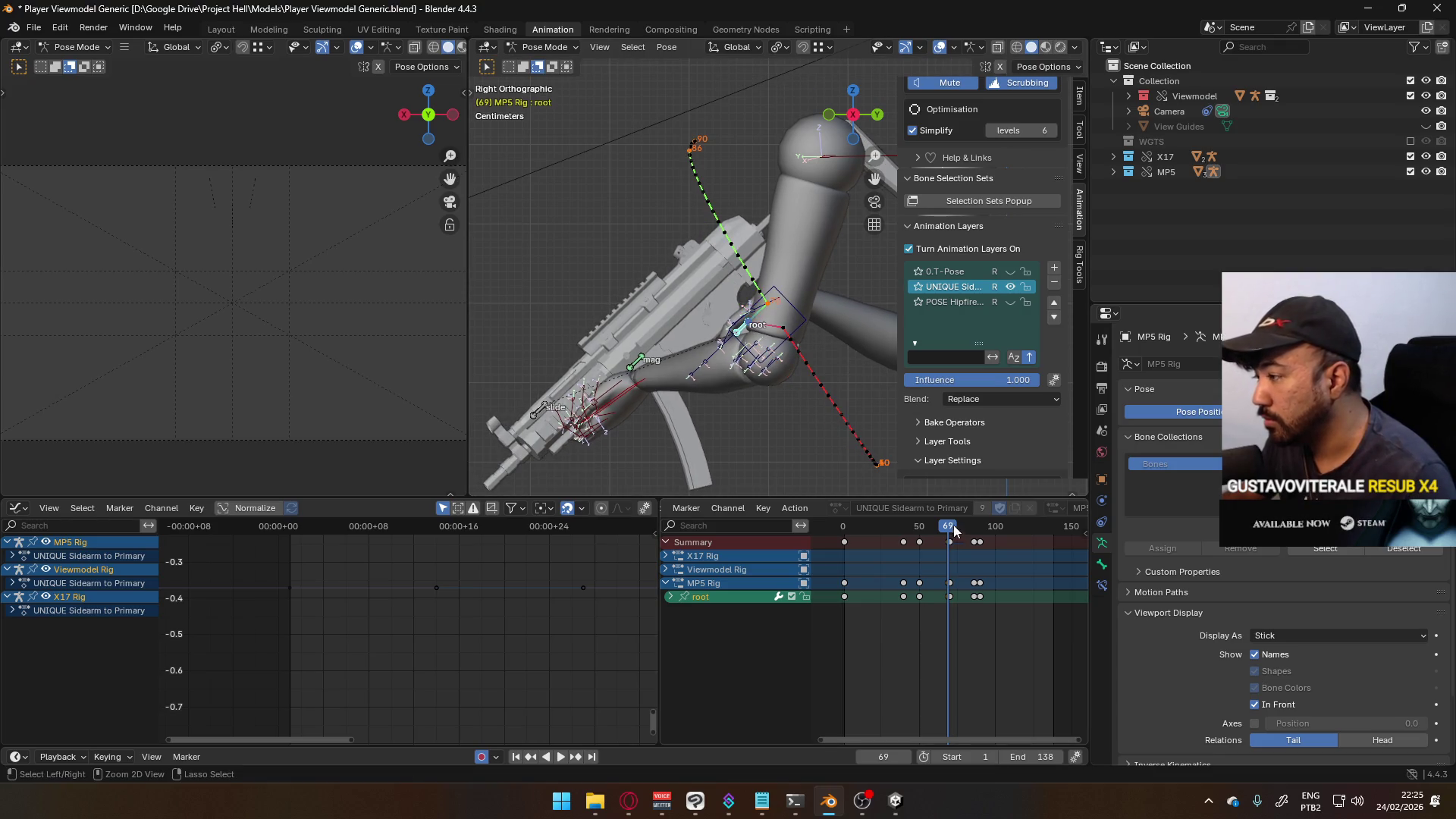
key(space)
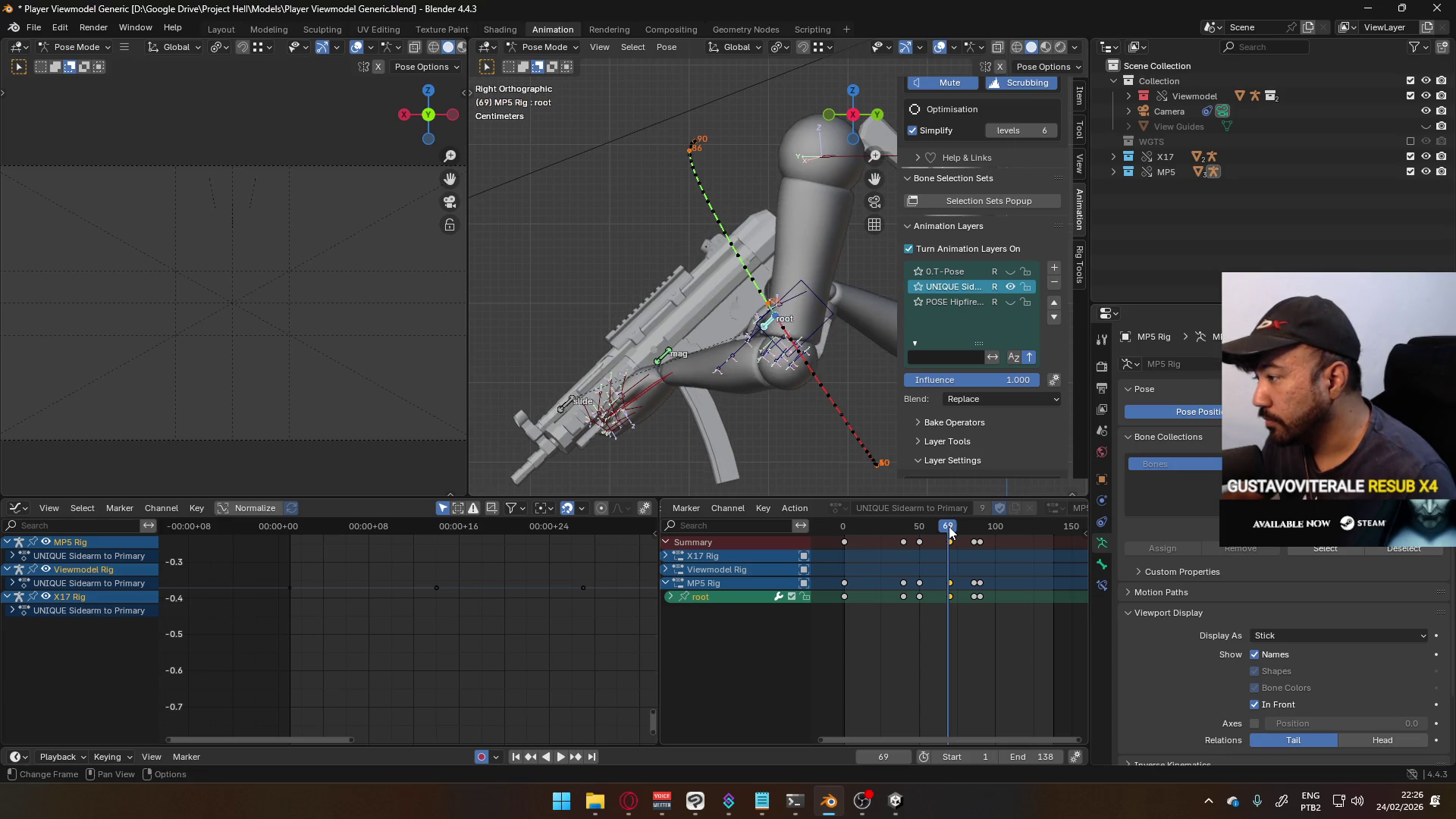
key(g)
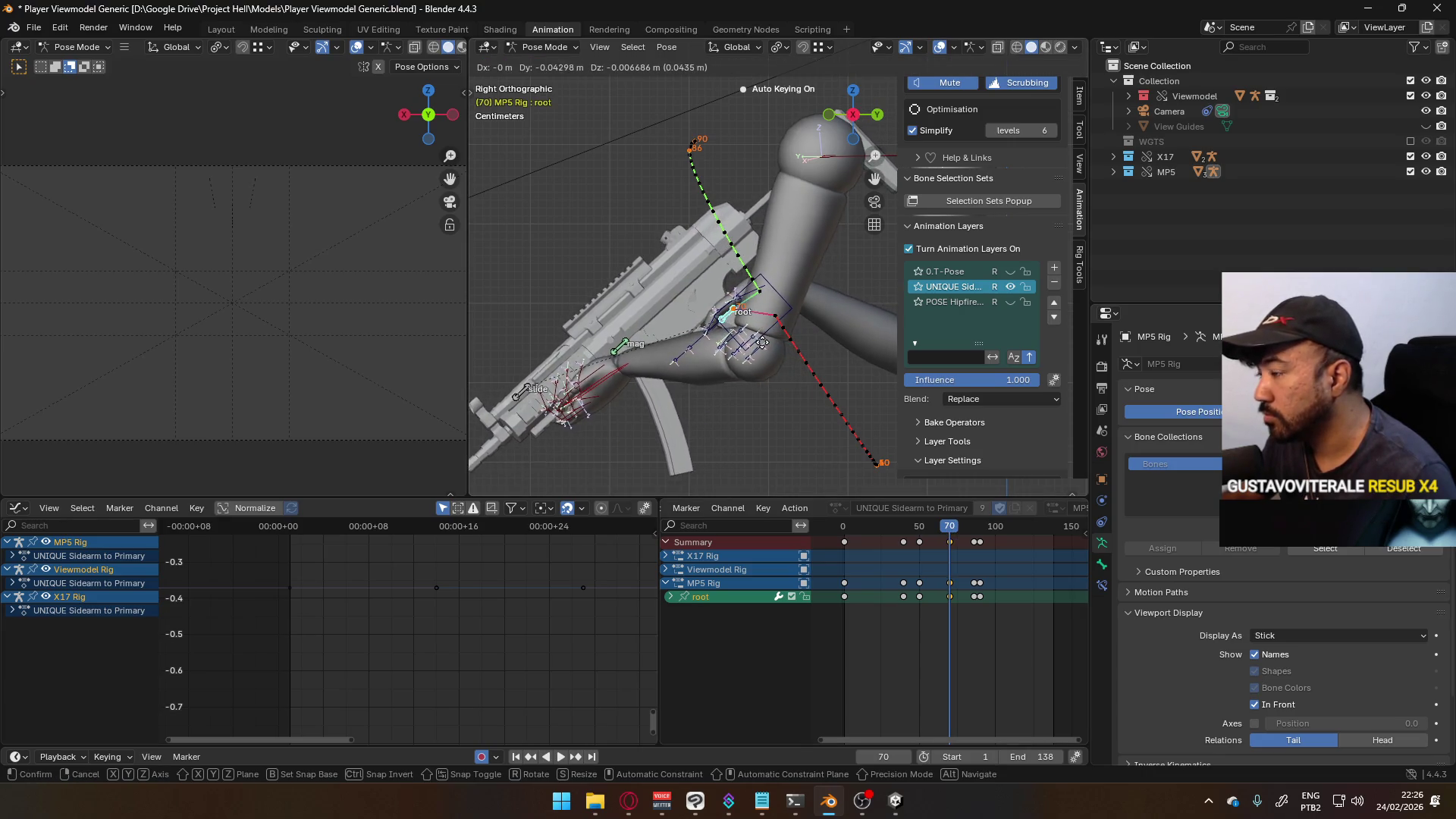
click(754, 349)
key(q)
click(754, 349)
click(815, 416)
drag(937, 523, 909, 530)
drag(927, 526, 973, 505)
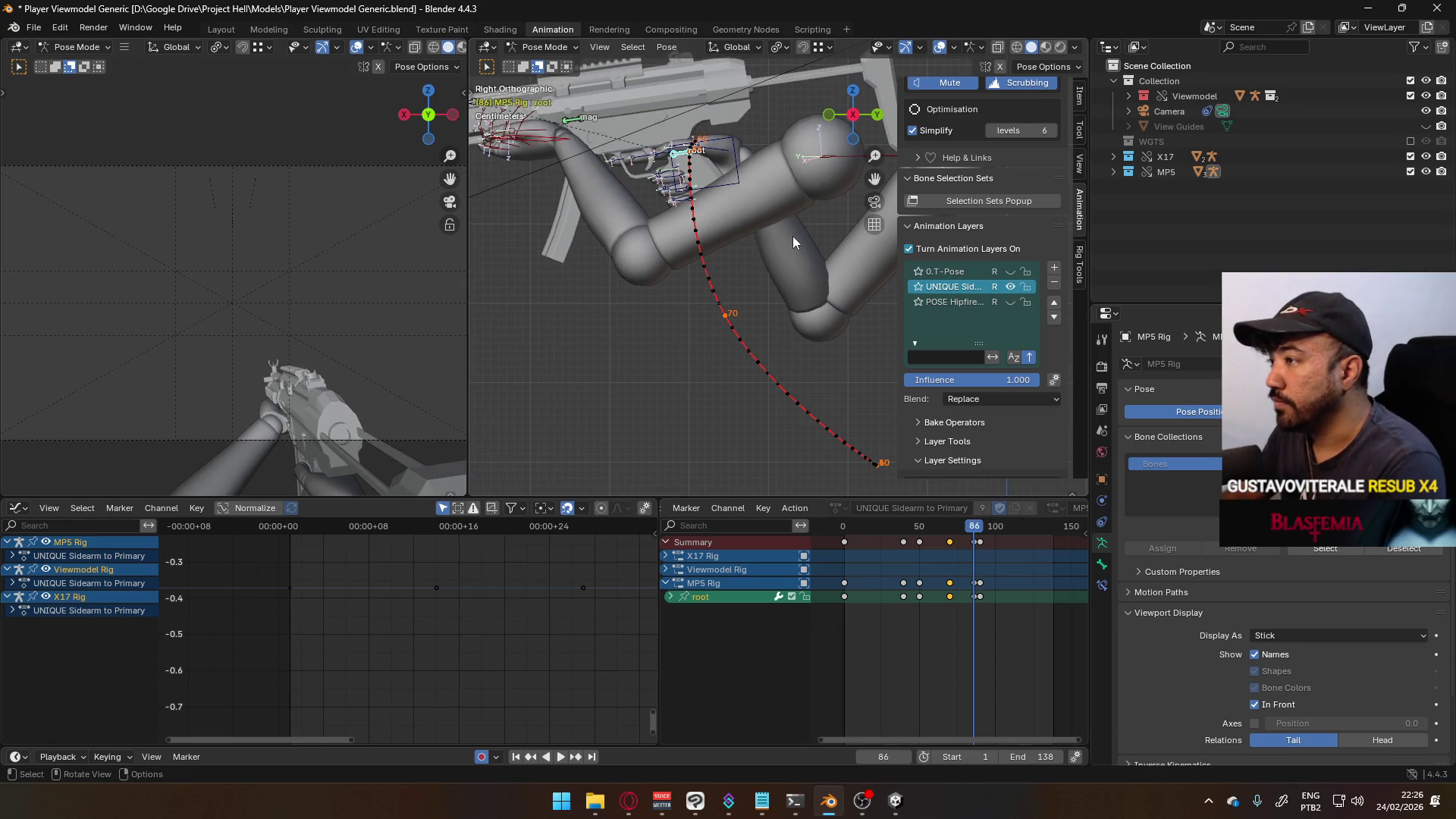
- Move the root to a new position at frame 86, recalculate the path, and play back
key(KP_Decimal)
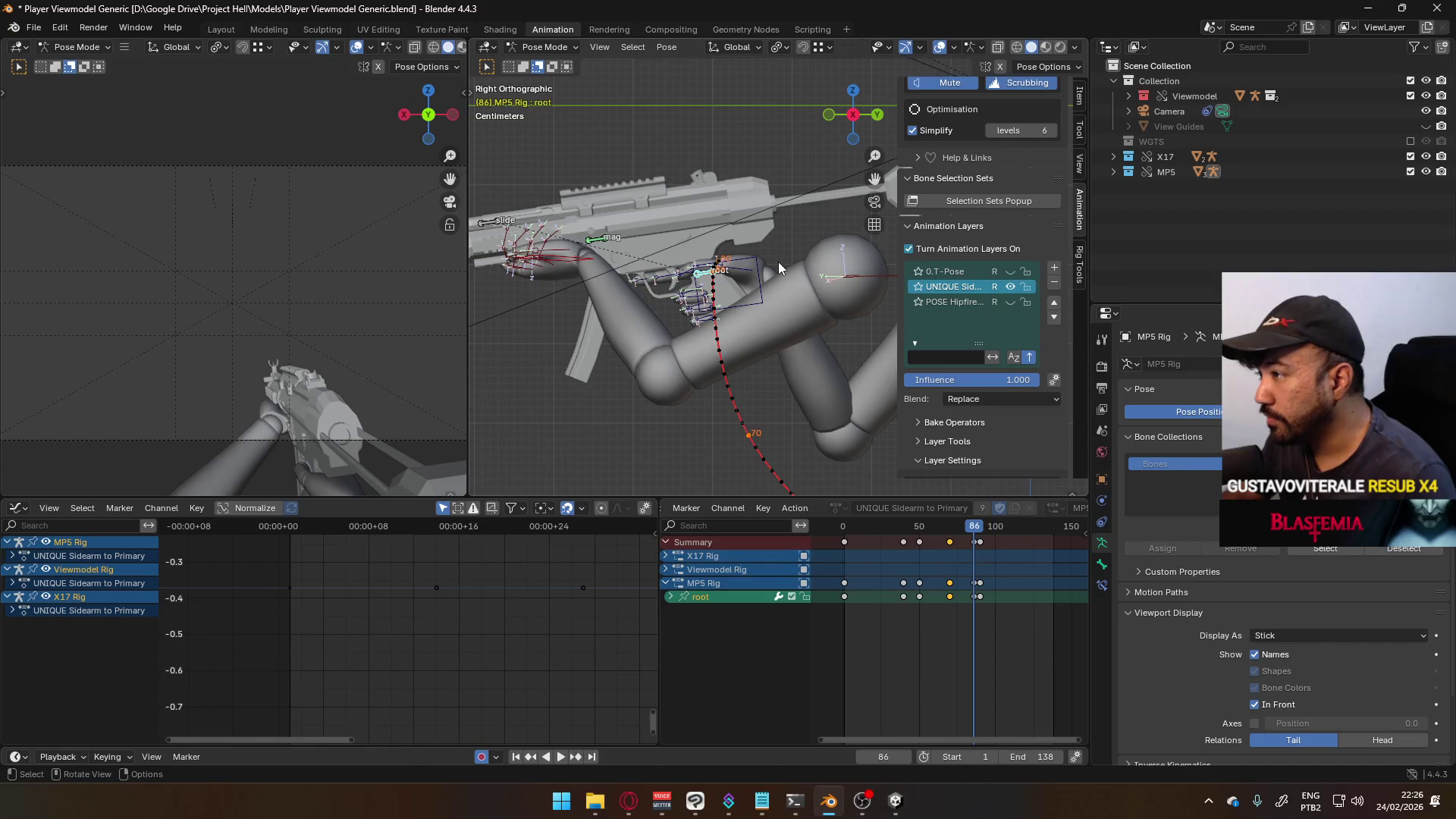
key(g)
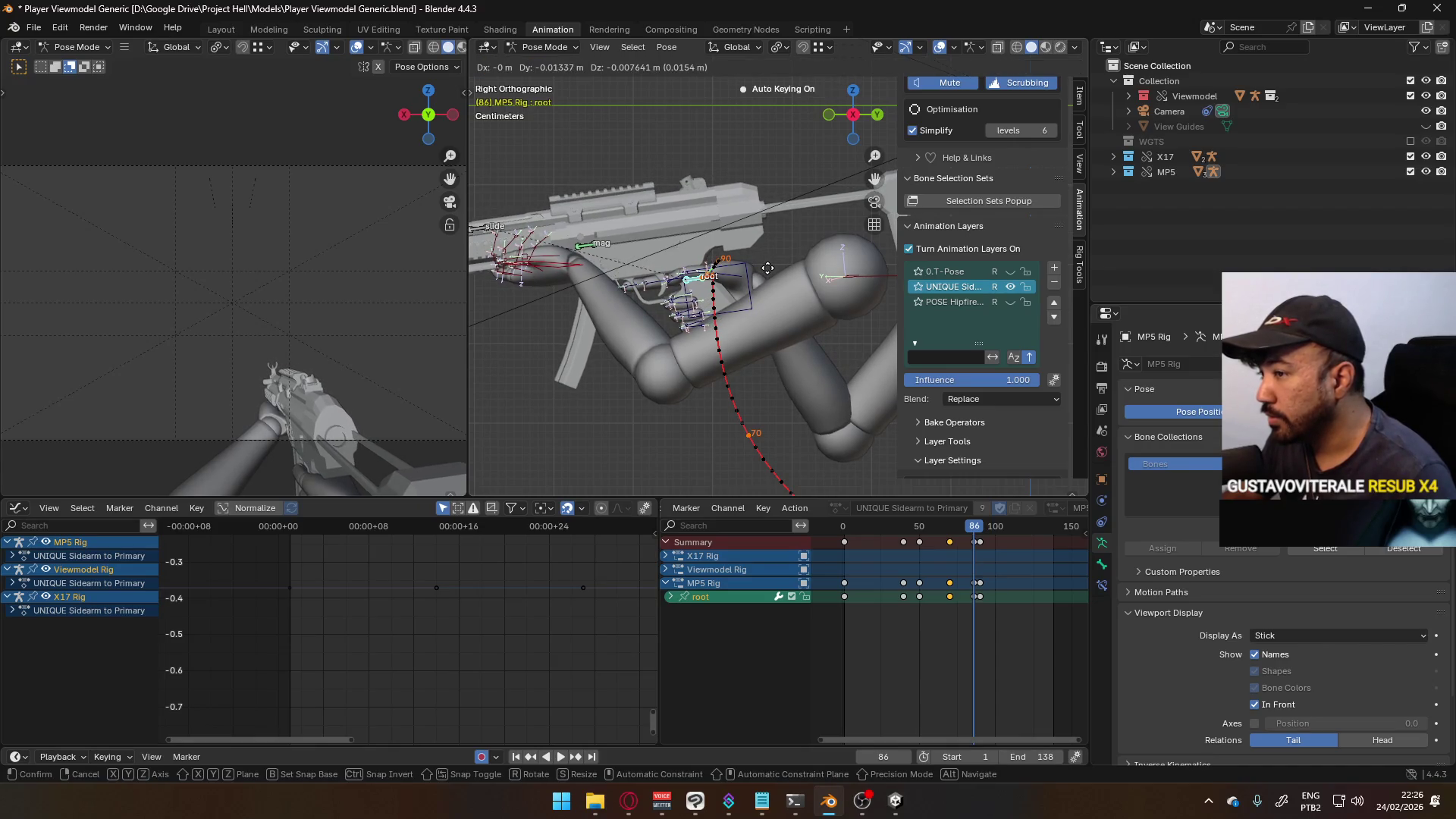
click(776, 266)
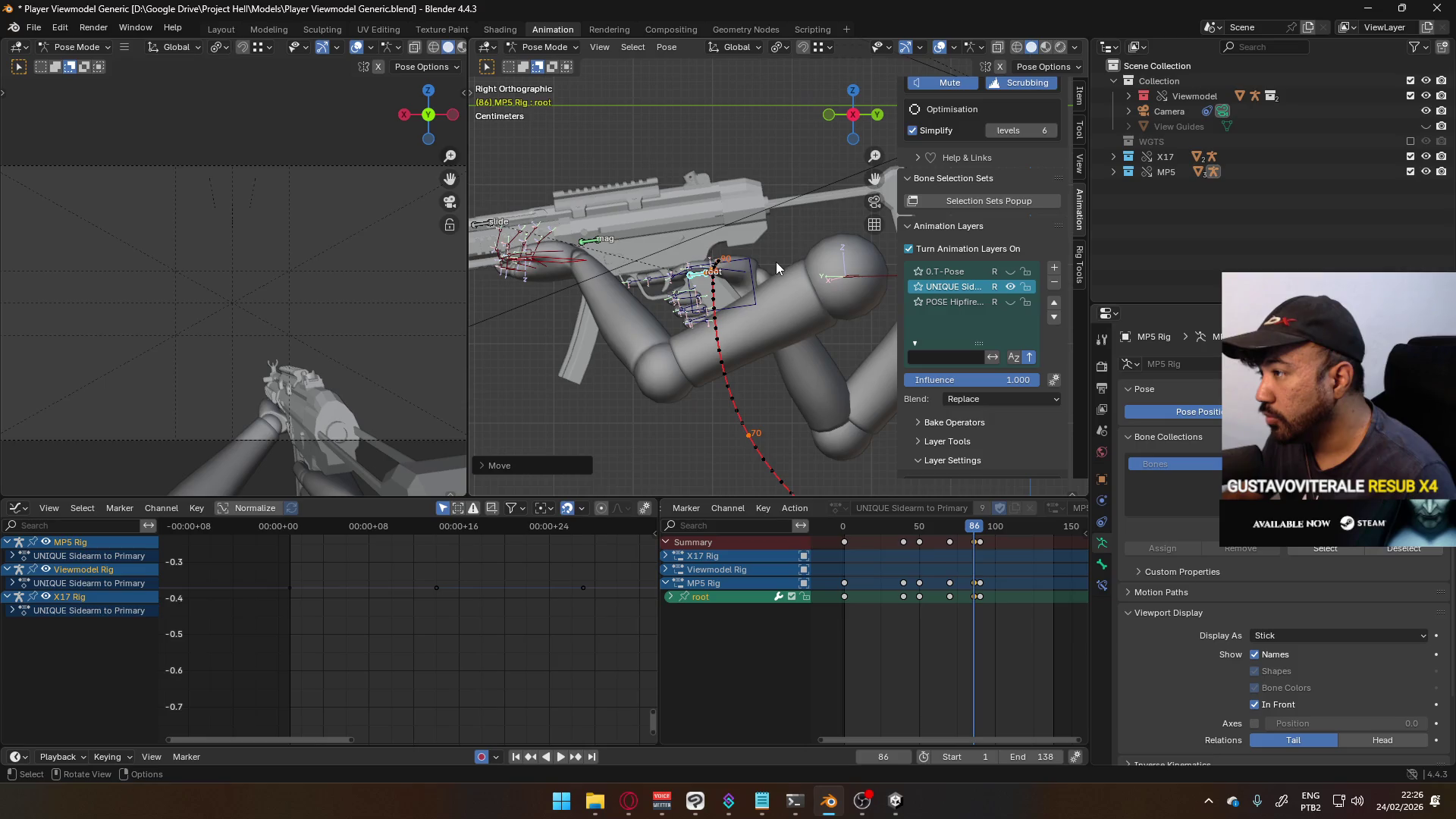
right_click(776, 261)
click(776, 262)
click(781, 343)
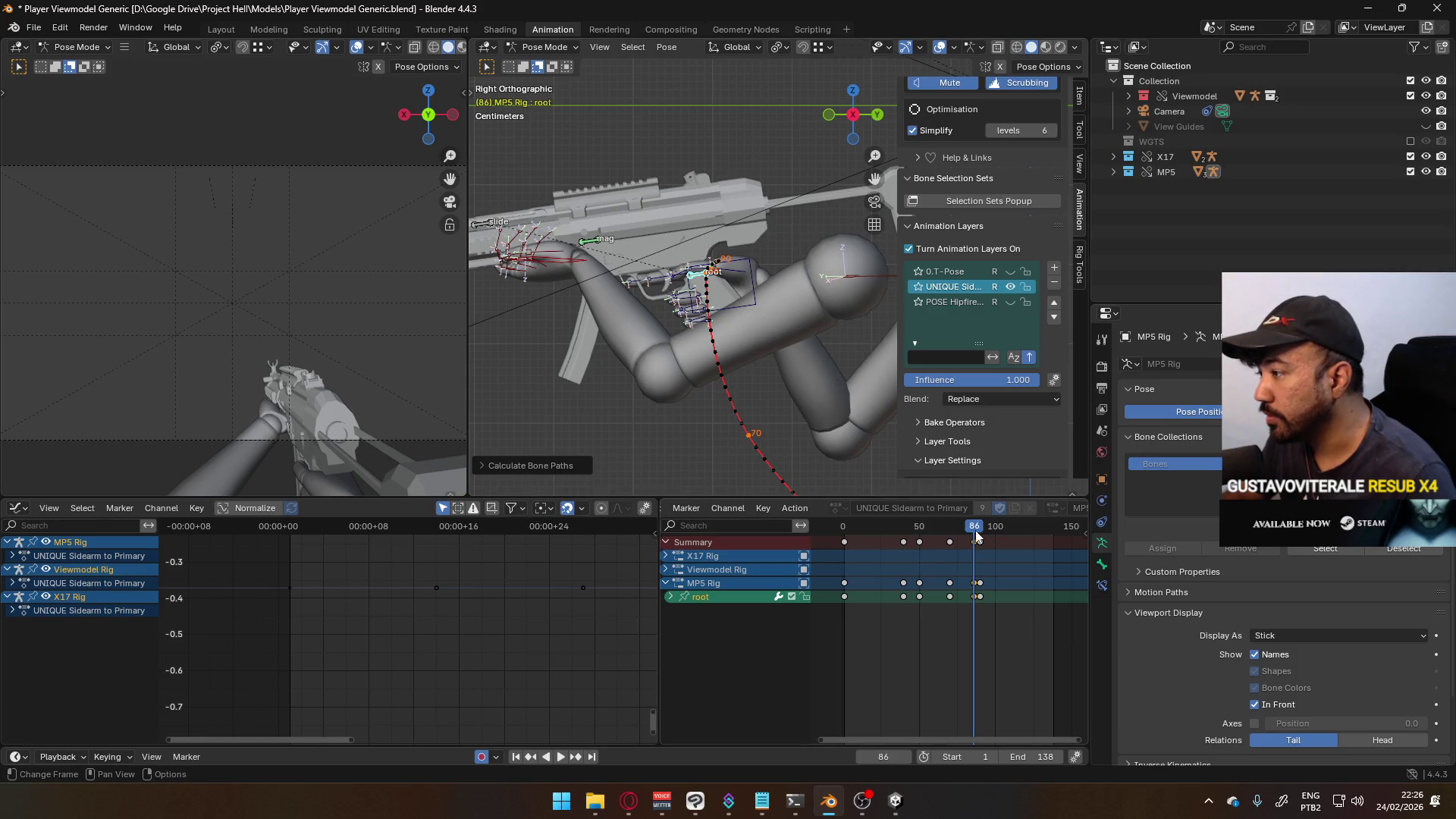
key(space)
- Shift the gun slightly left at frame 86, recalculate the path, and review frames 82–88
drag(975, 530, 975, 531)
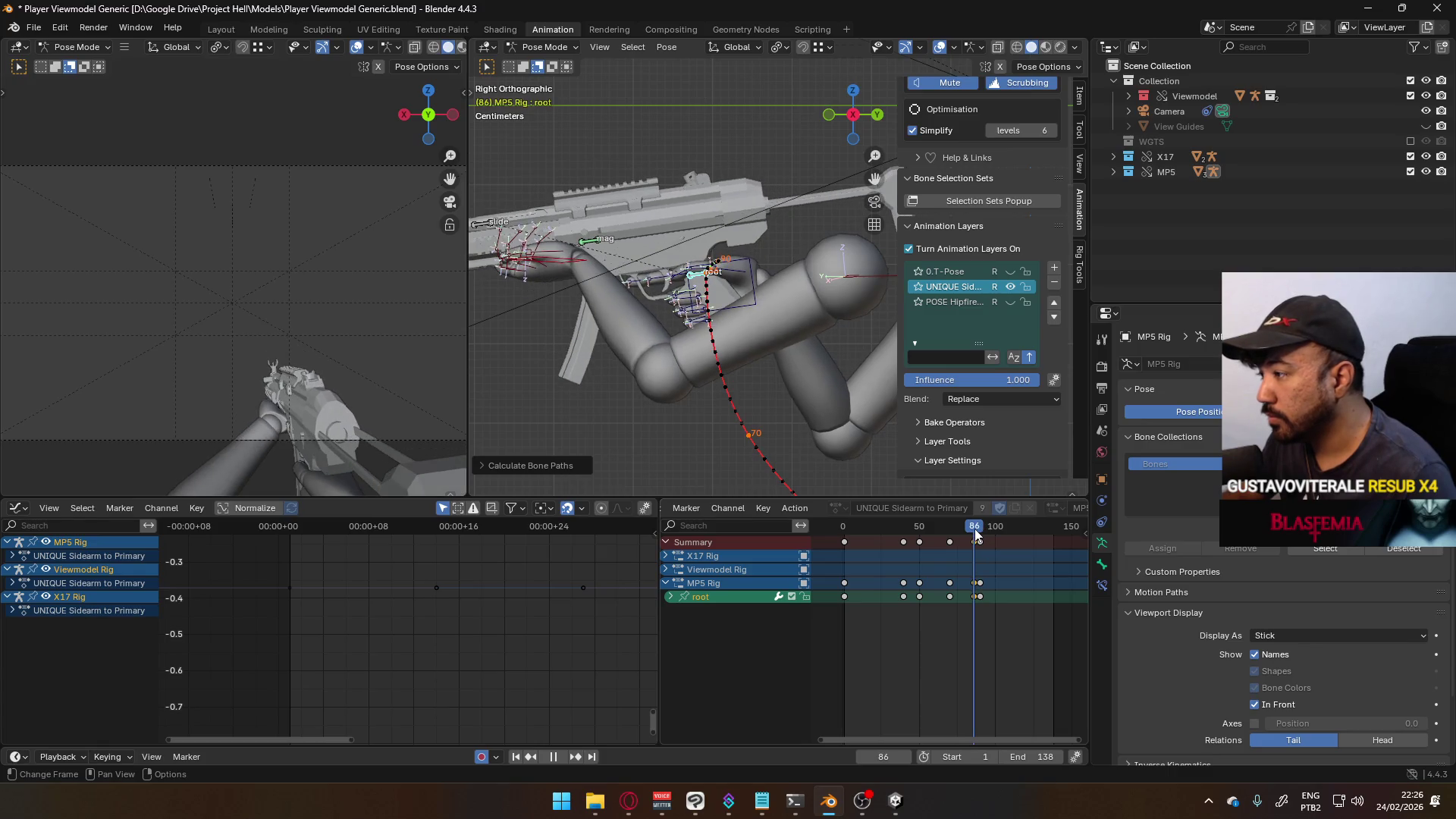
click(834, 307)
right_click(835, 307)
click(835, 307)
click(803, 377)
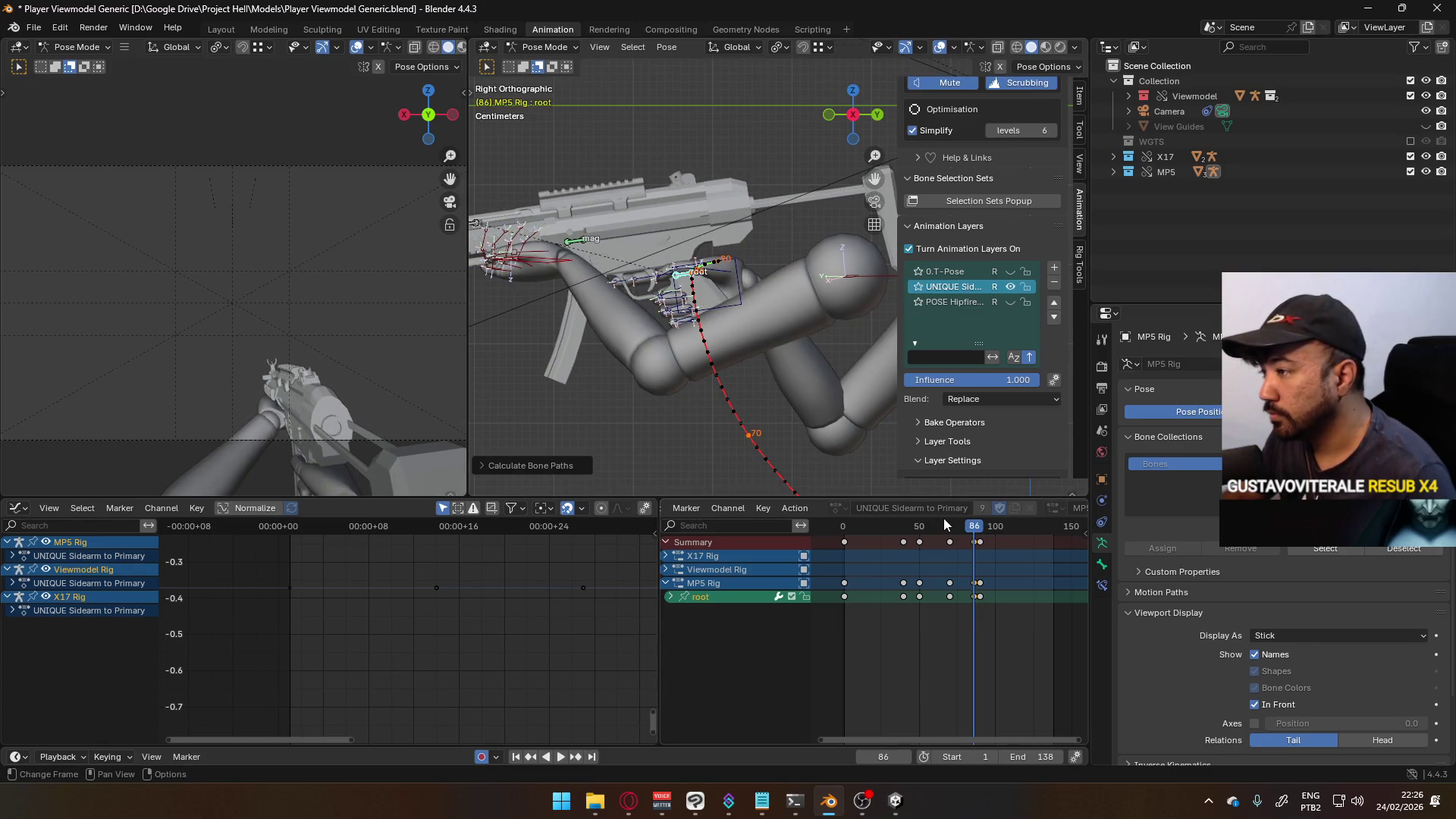
key(space)
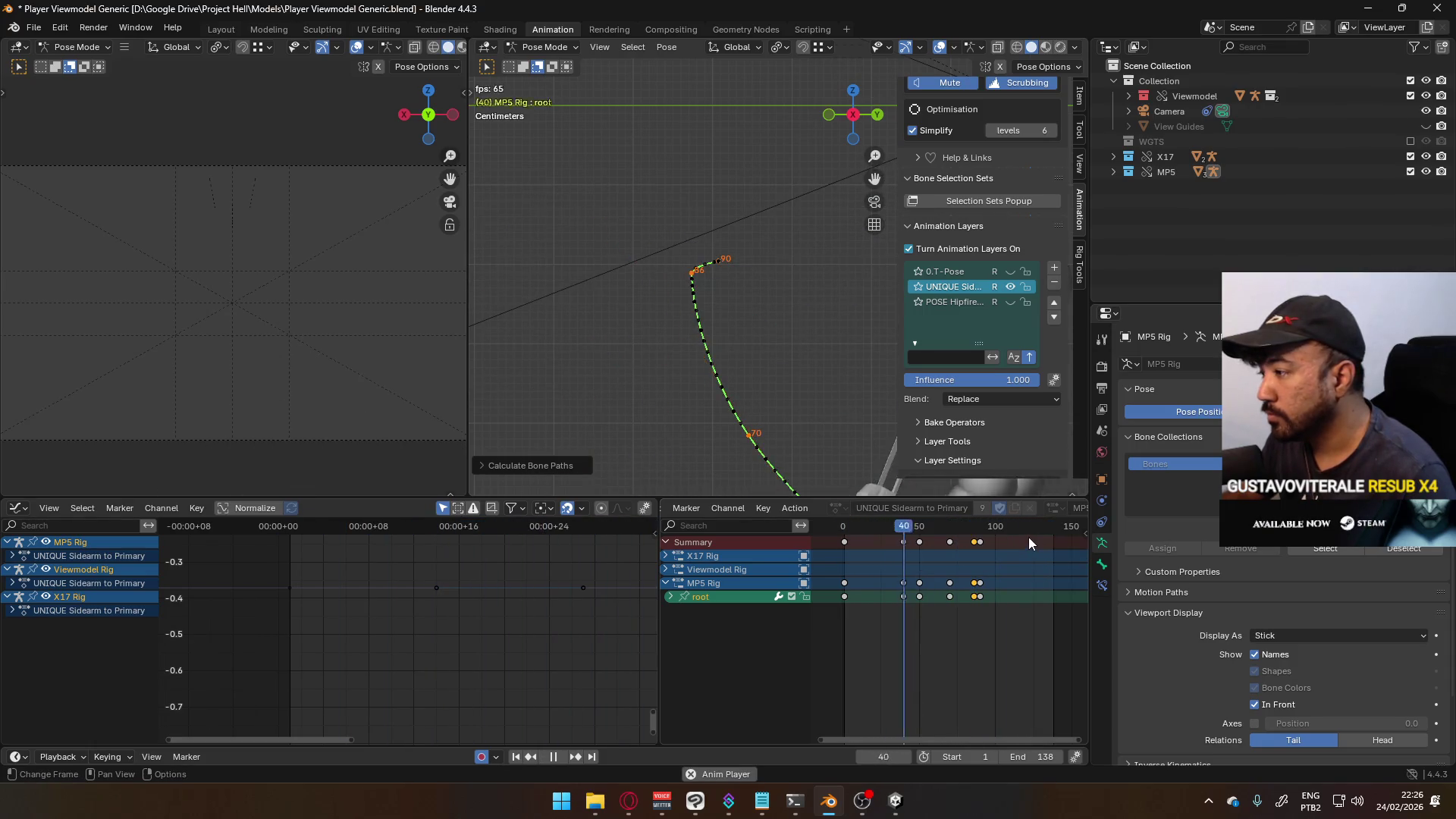
drag(979, 528, 977, 530)
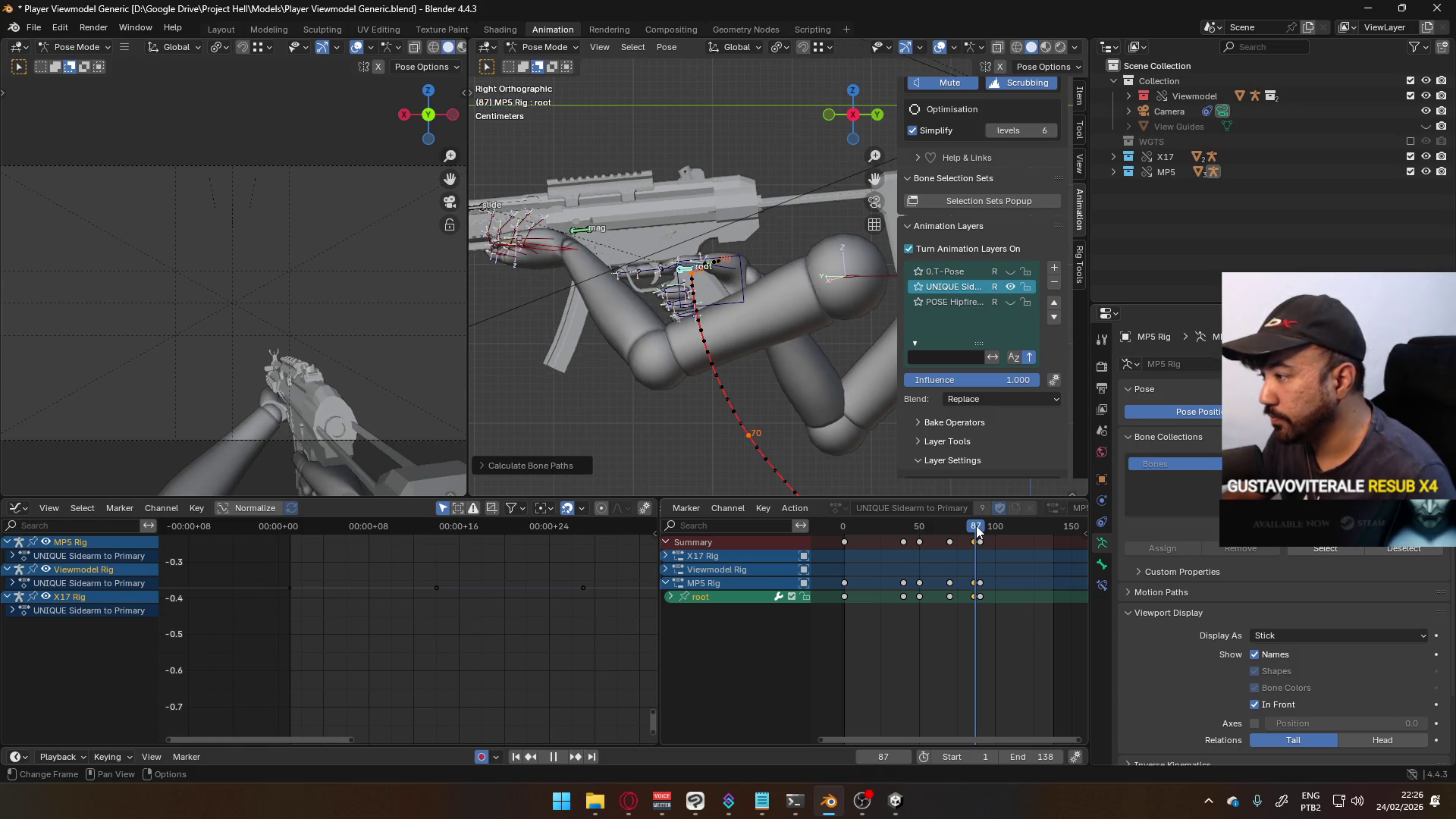
scroll(981, 537, up, 3)
drag(999, 529, 985, 530)
- Play back the animation and scrub between frames 90 and 82 to review timing
key(g)
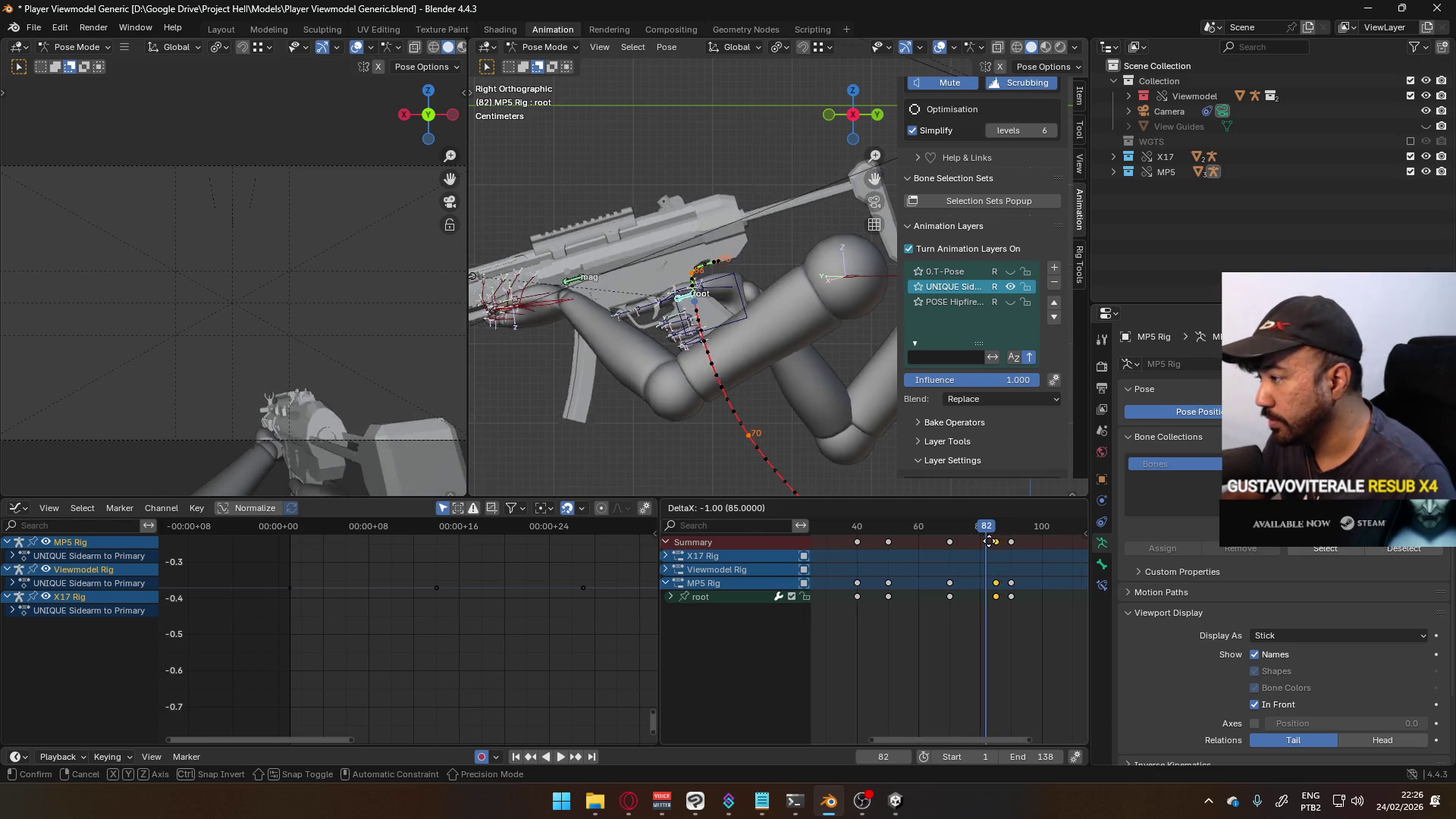
key(space)
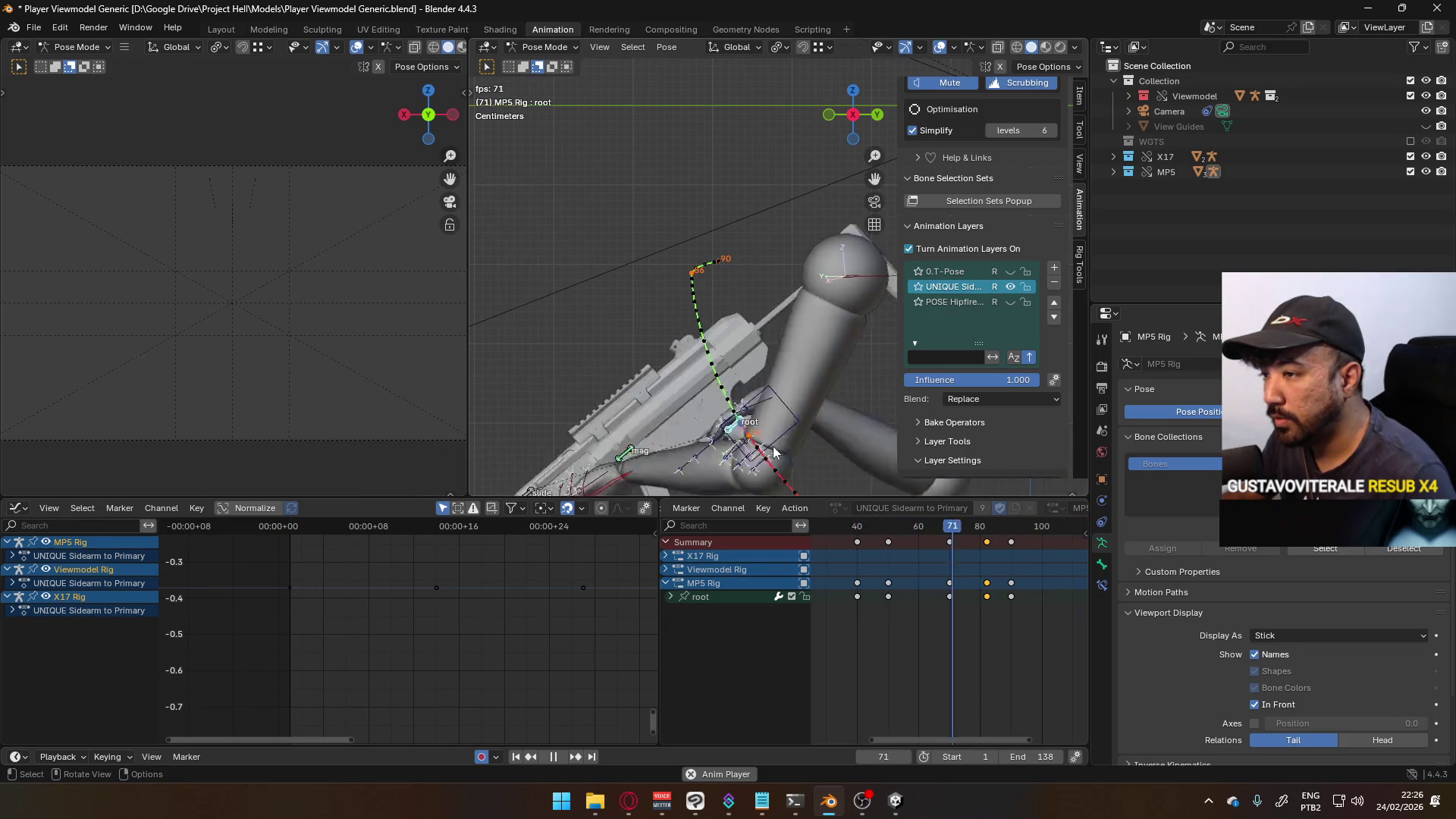
key(space)
key(space)
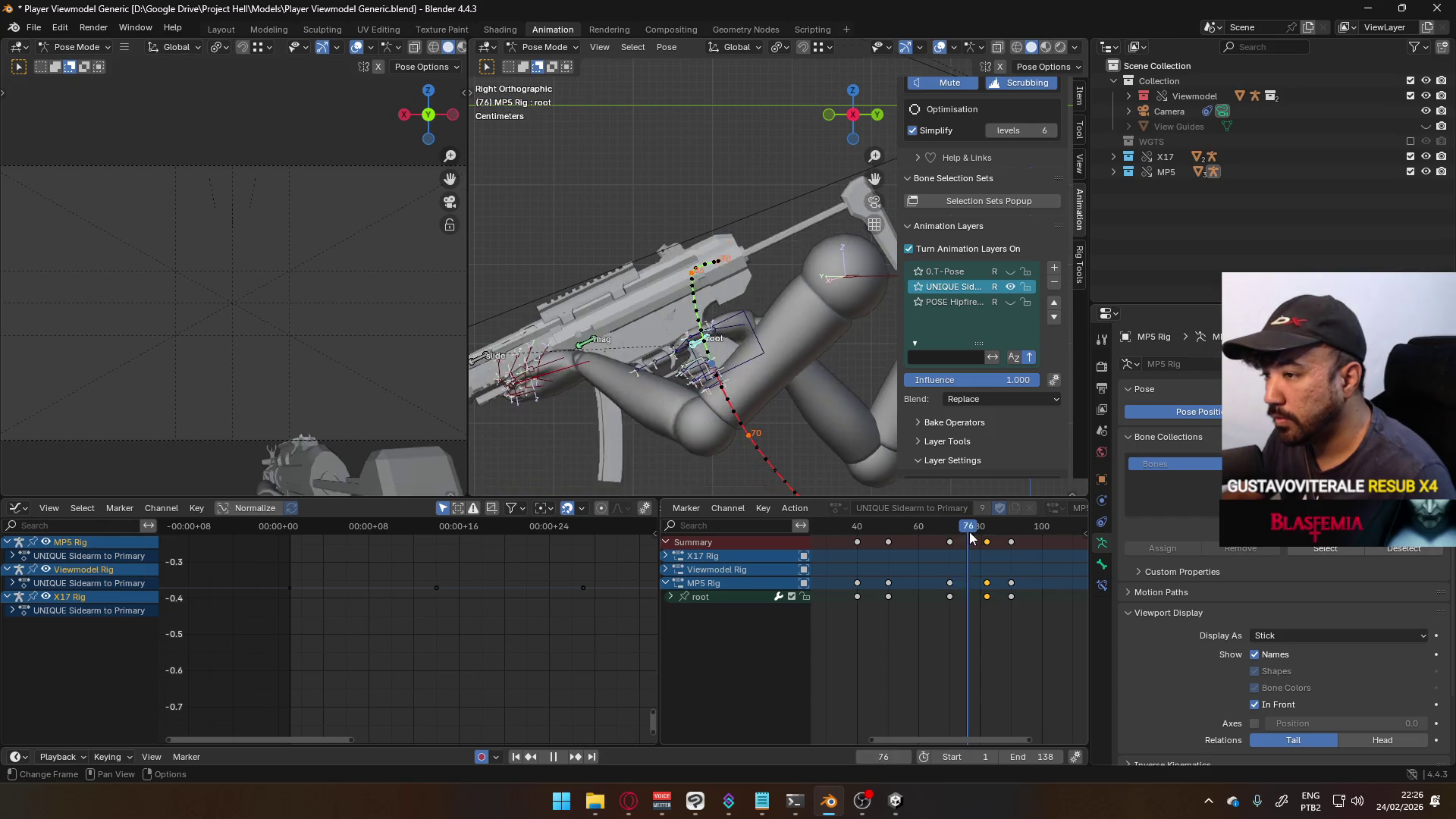
mouse_move(984, 532)
mouse_down()
mouse_move(1015, 538)
mouse_move(986, 539)
mouse_up()
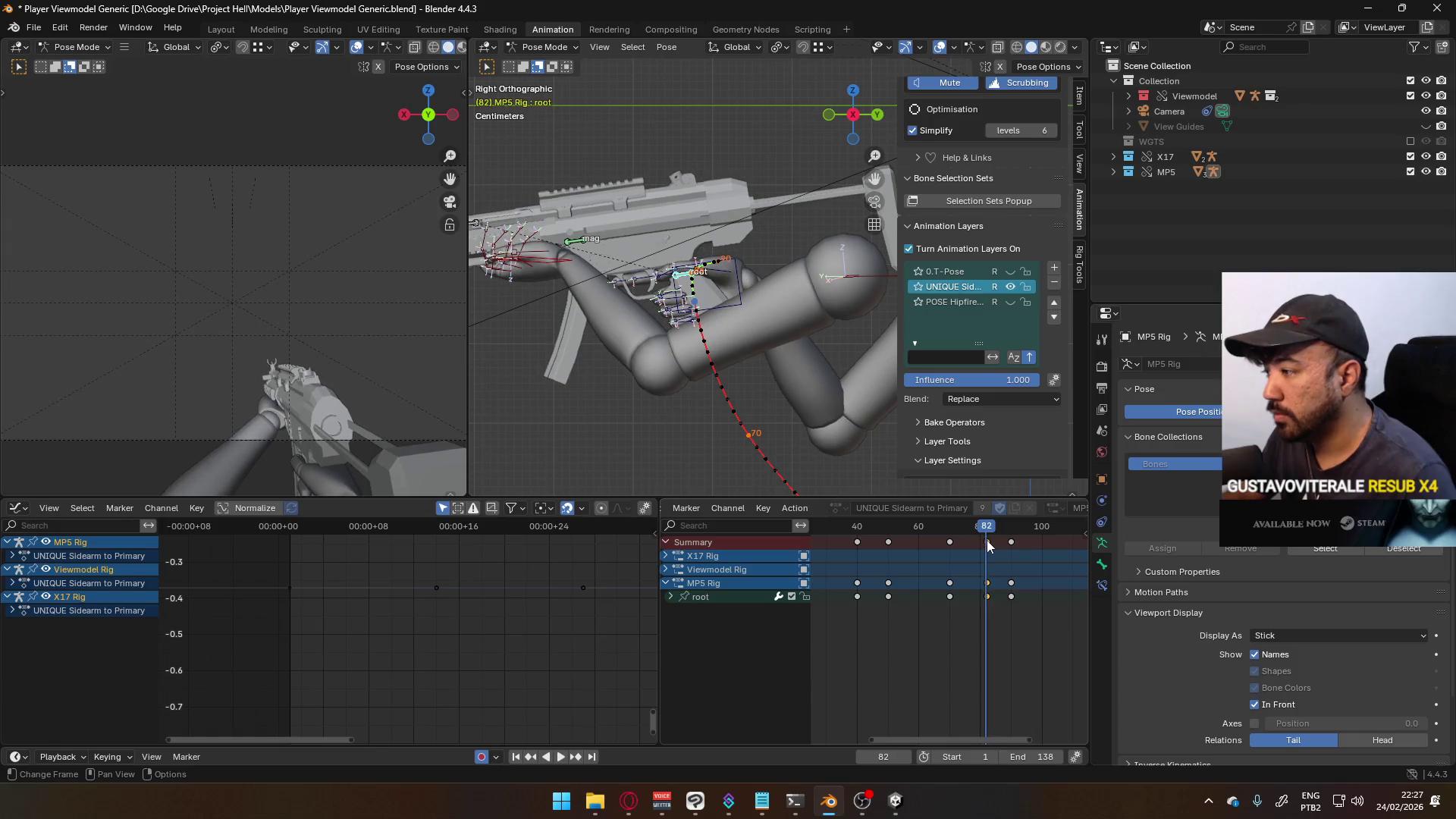
shift+middle_drag(751, 276, 868, 317)
- Move the MP5 root to a better position at frame 82
key(r)
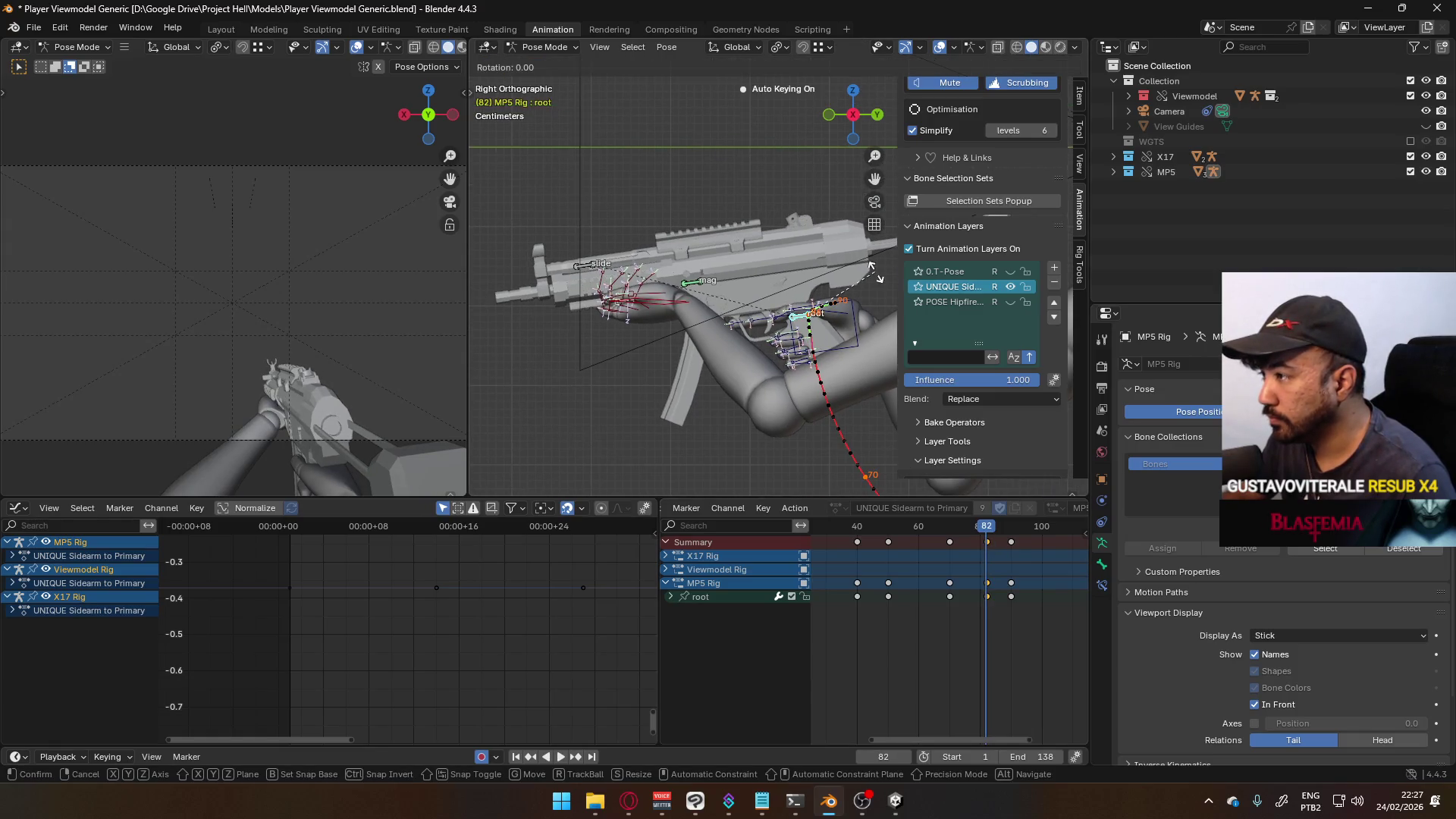
key(x)
key(Escape)
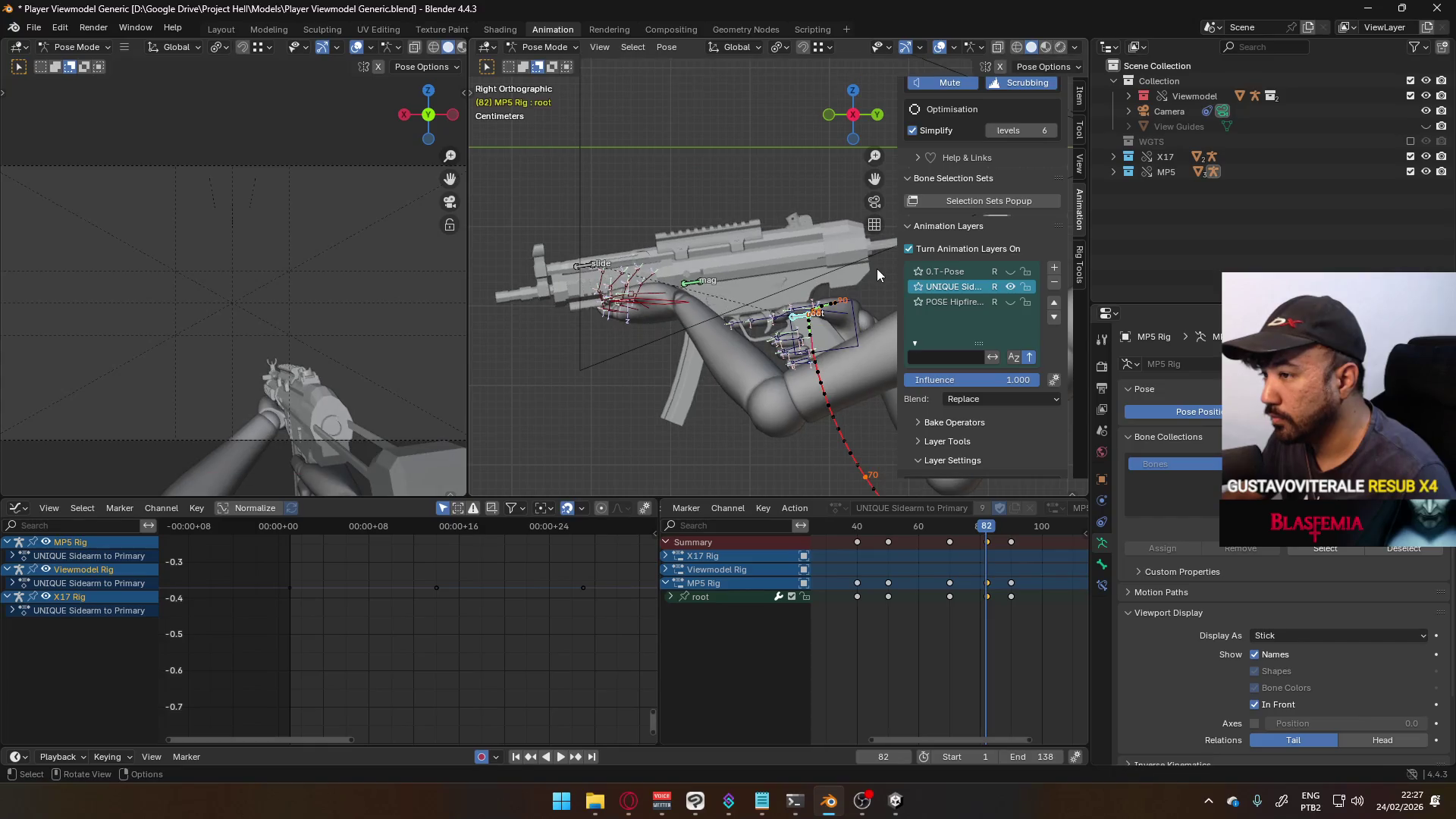
key(g)
key(Escape)
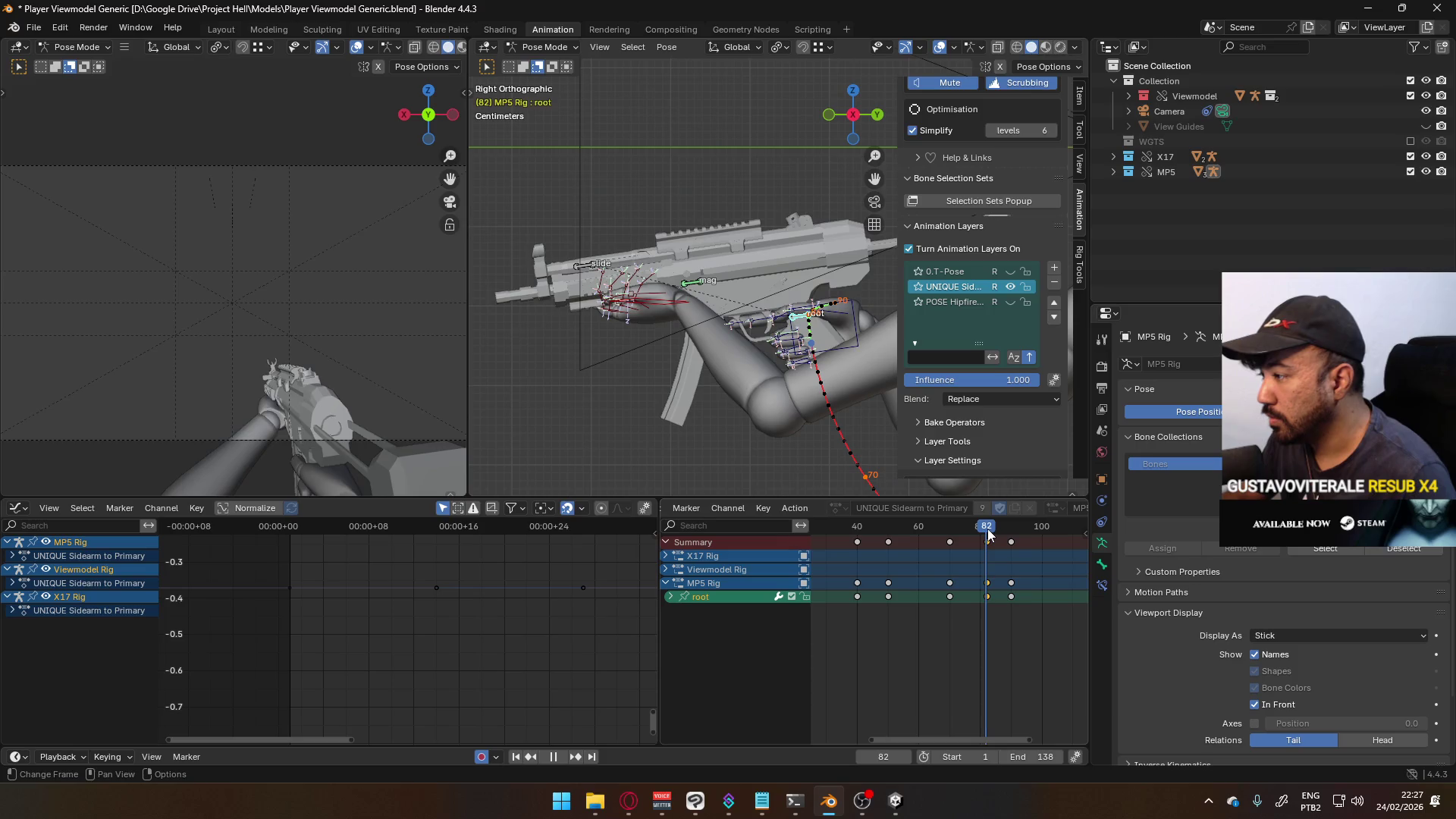
scroll(763, 354, up, 2)
key(g)
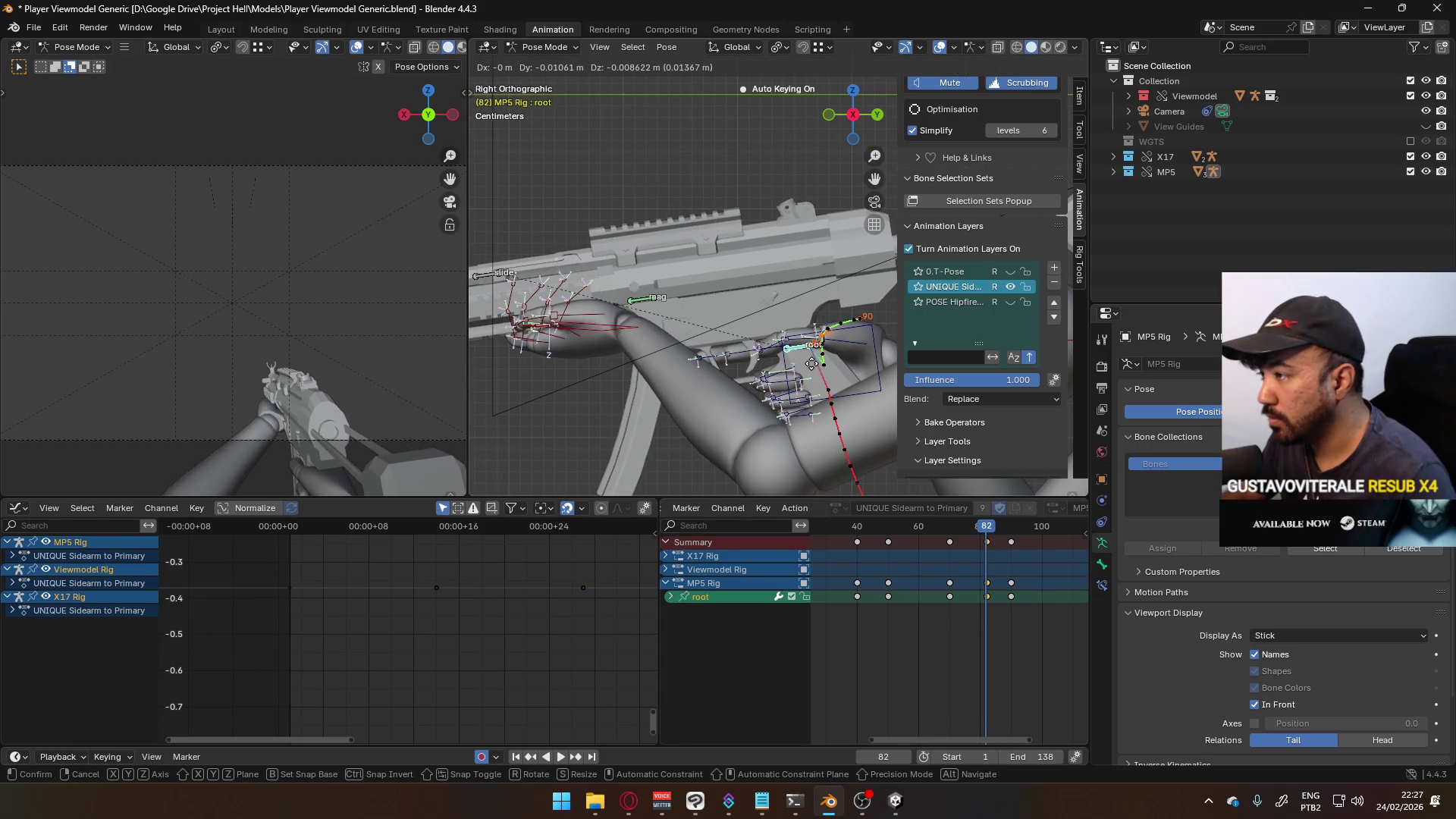
click(836, 377)
- Tilt the root about 10° around its local Y axis, add a further rotation, and check the pose
key(r)
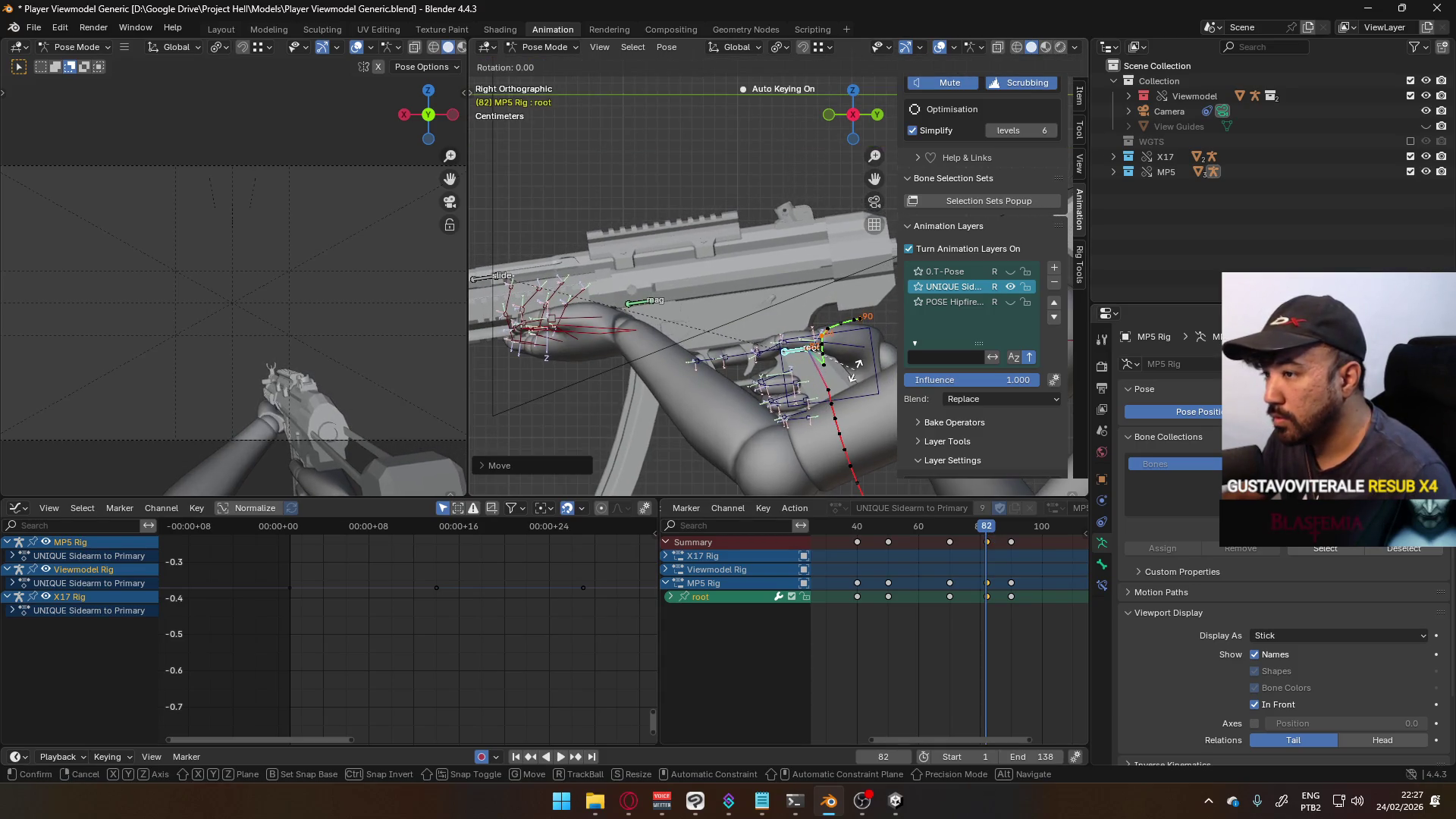
key(y)
key(y)
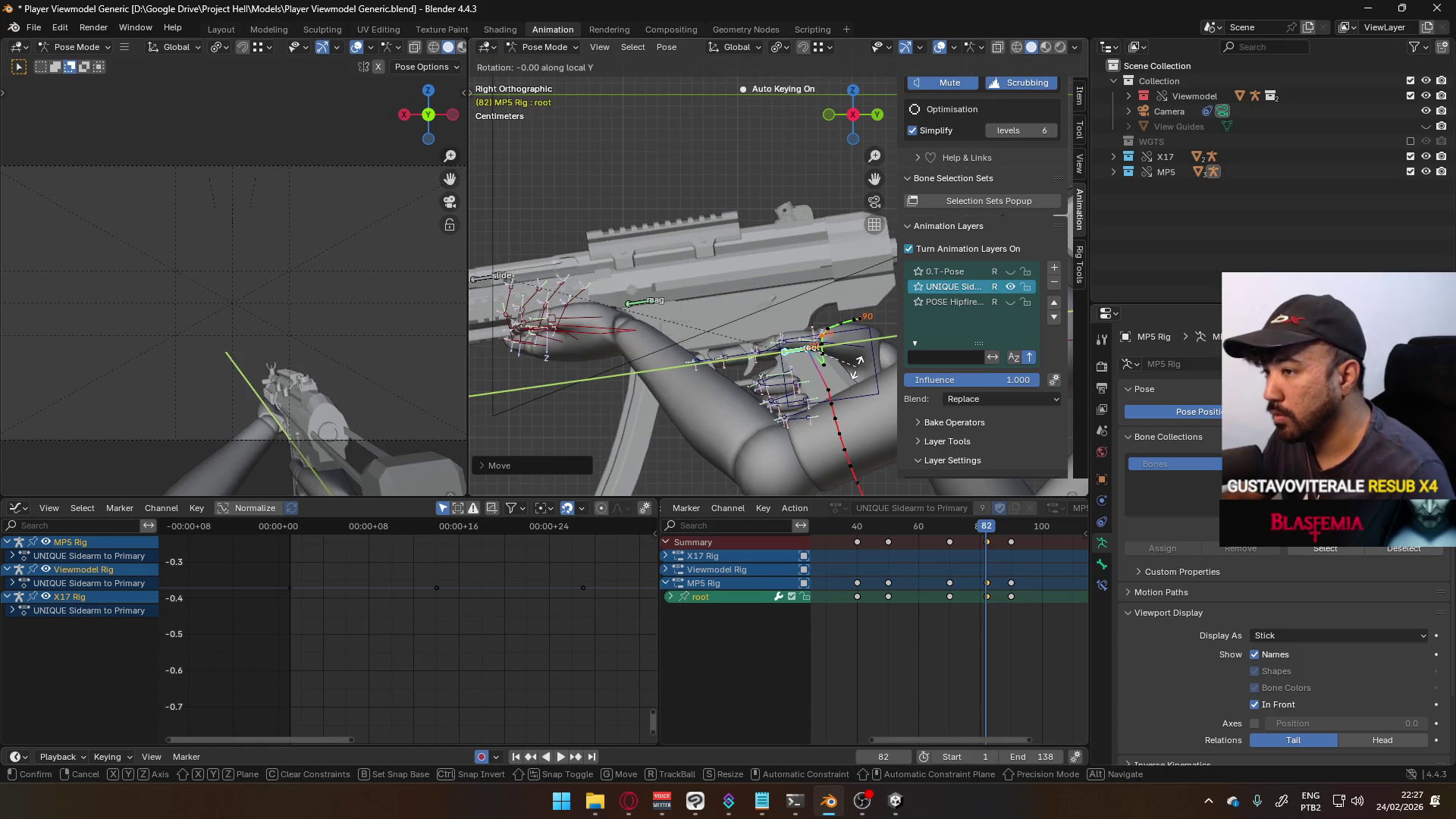
click(854, 373)
key(r)
click(864, 312)
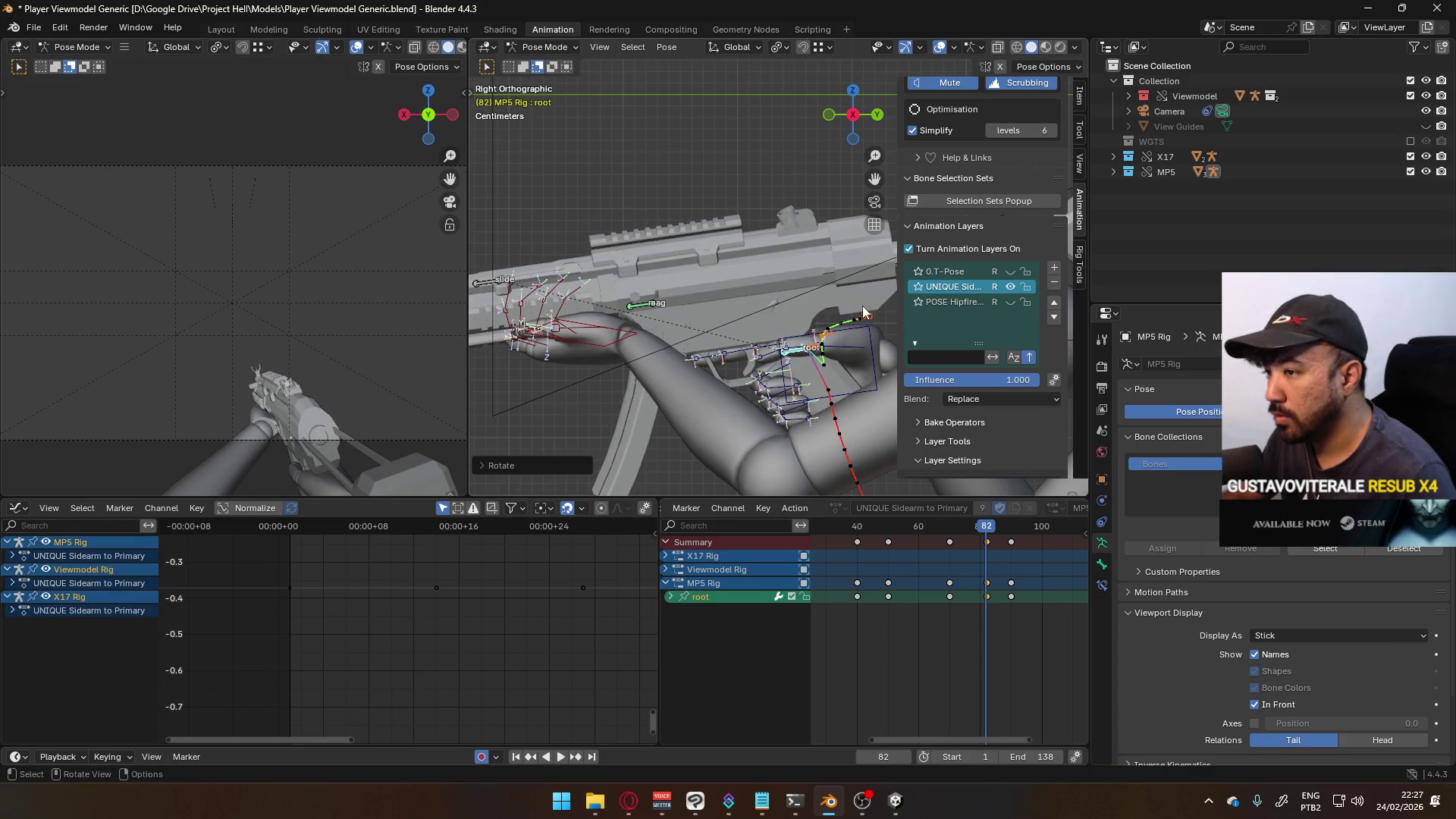
drag(984, 526, 953, 528)
mouse_move(758, 394)
middle_down()
mouse_move(751, 358)
mouse_move(936, 370)
middle_up()
- Rotate the MP5 root in the perspective view to re-key its pose at frame 82
key(r)
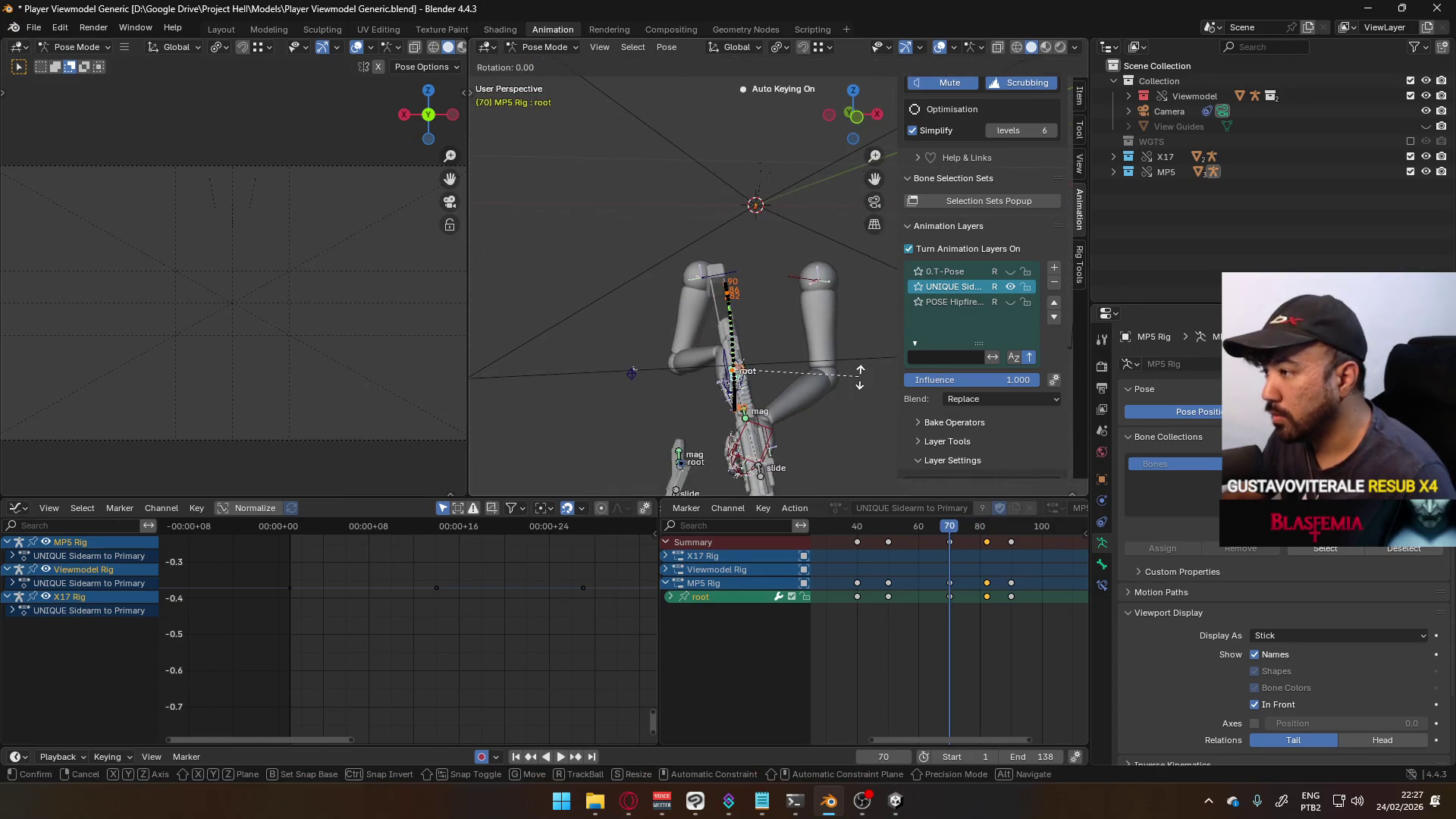
click(865, 365)
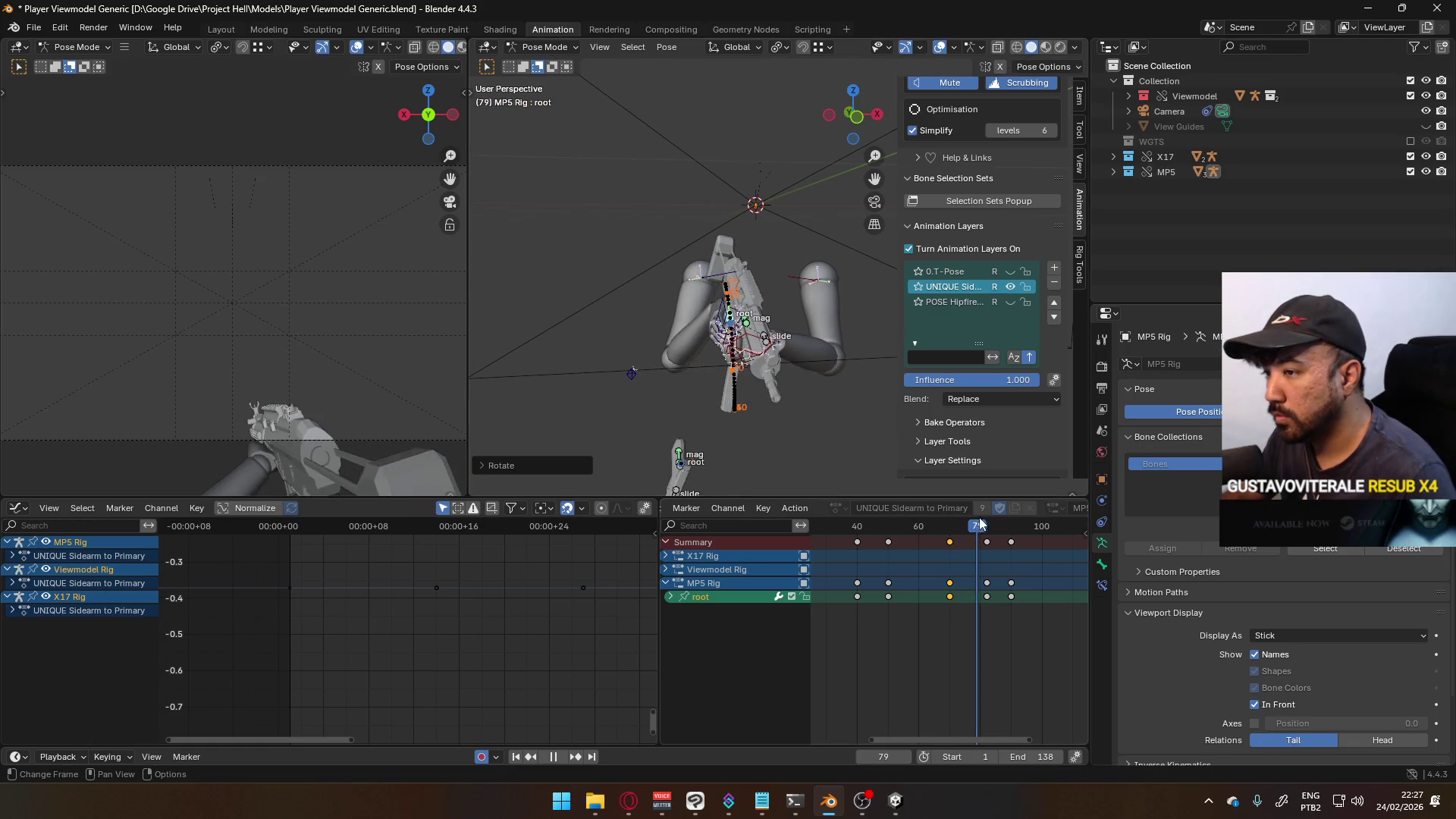
drag(995, 522, 986, 522)
scroll(799, 299, up, 2)
key(r)
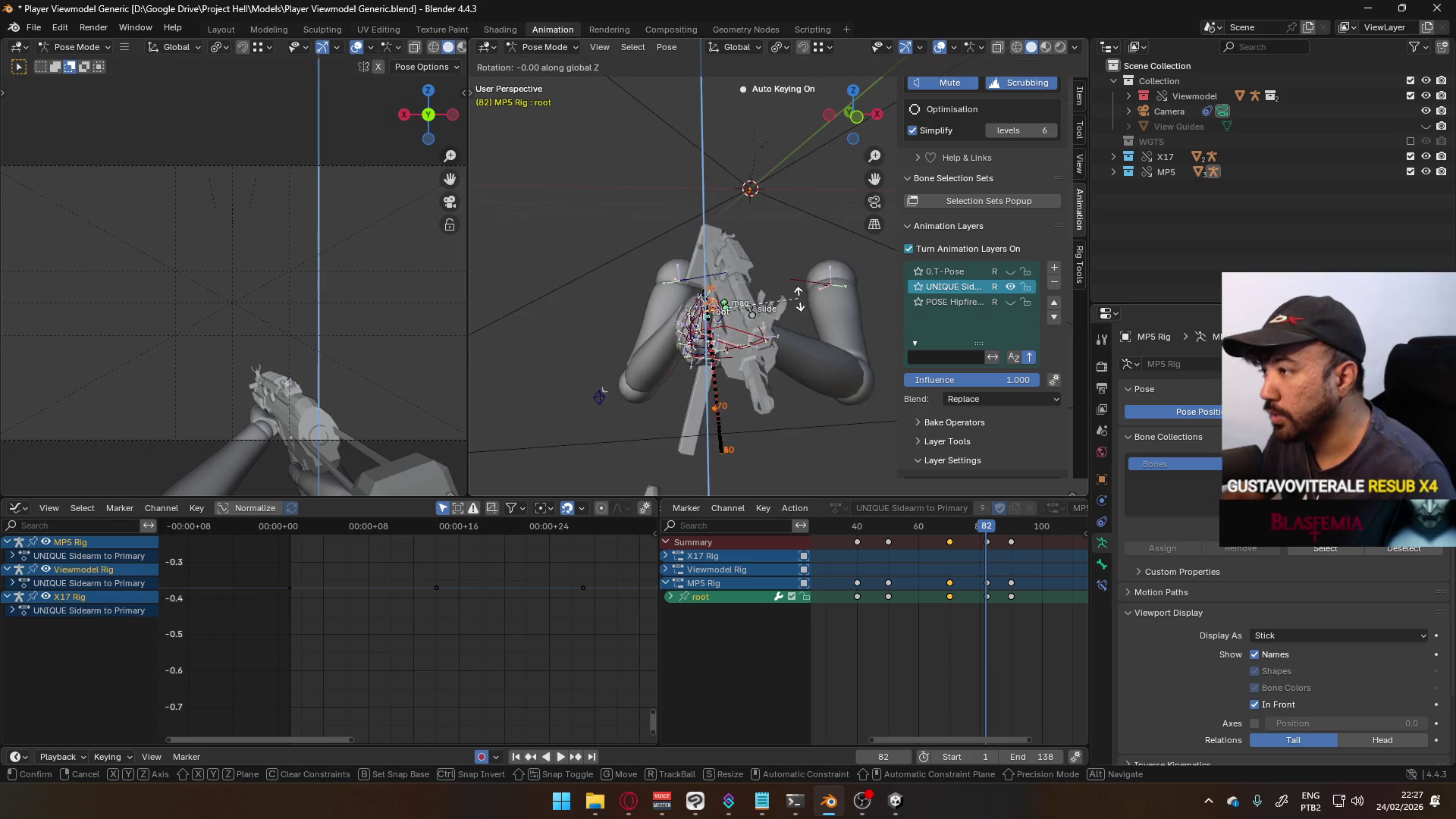
click(802, 300)
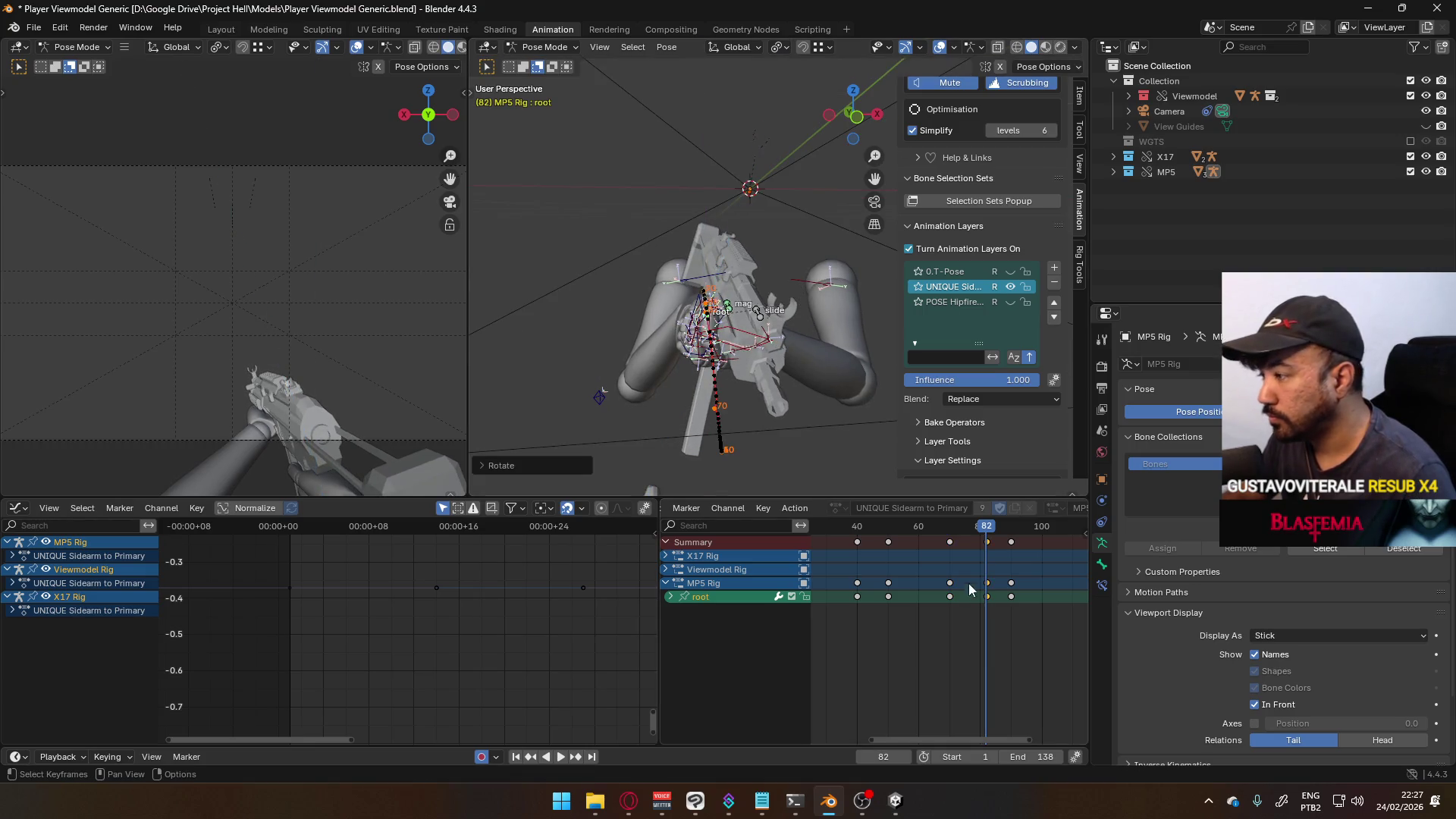
- Move the root sideways along global X at frame 70, calculate its motion path, and play back
drag(986, 530, 949, 531)
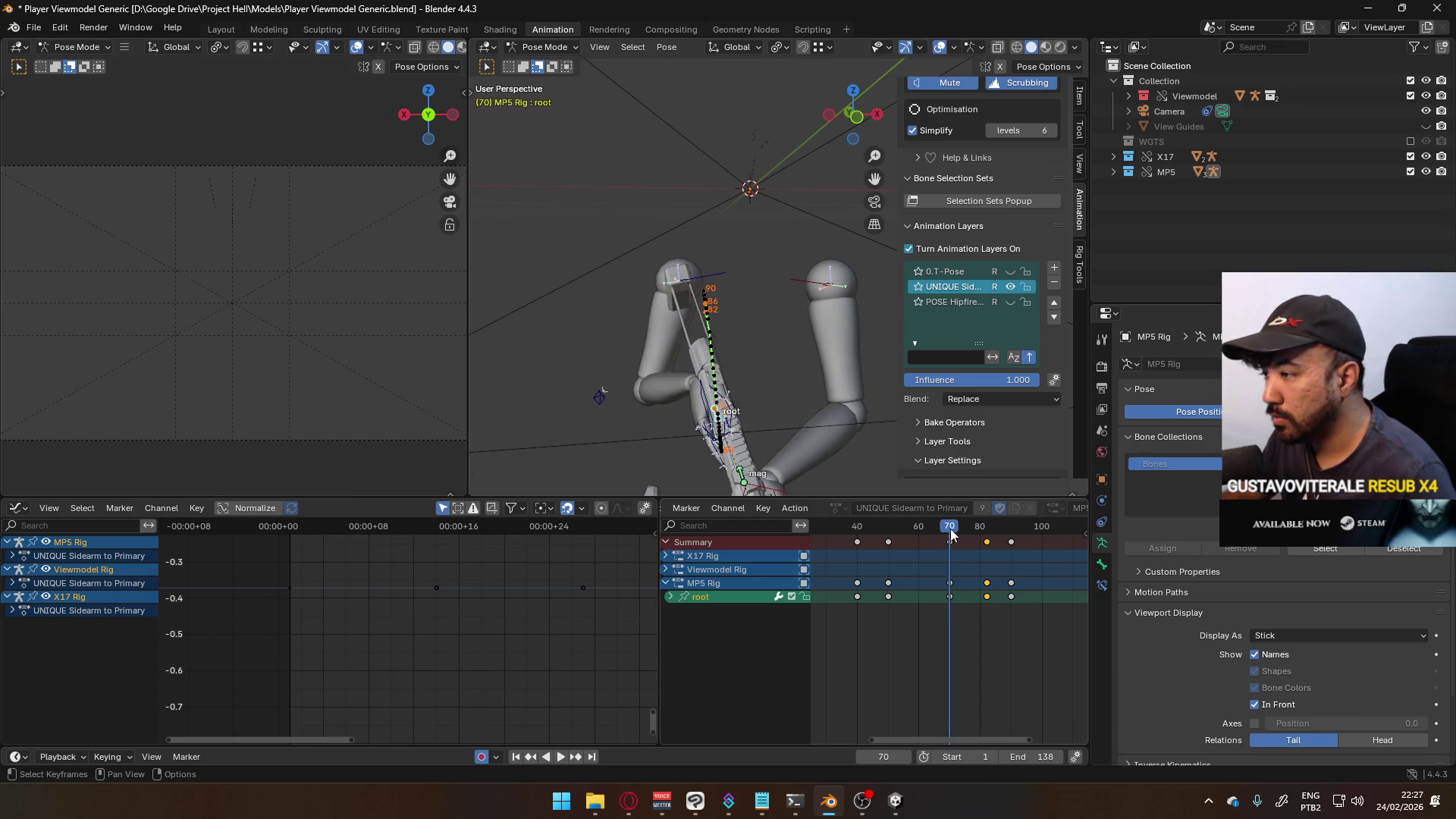
key(g)
key(x)
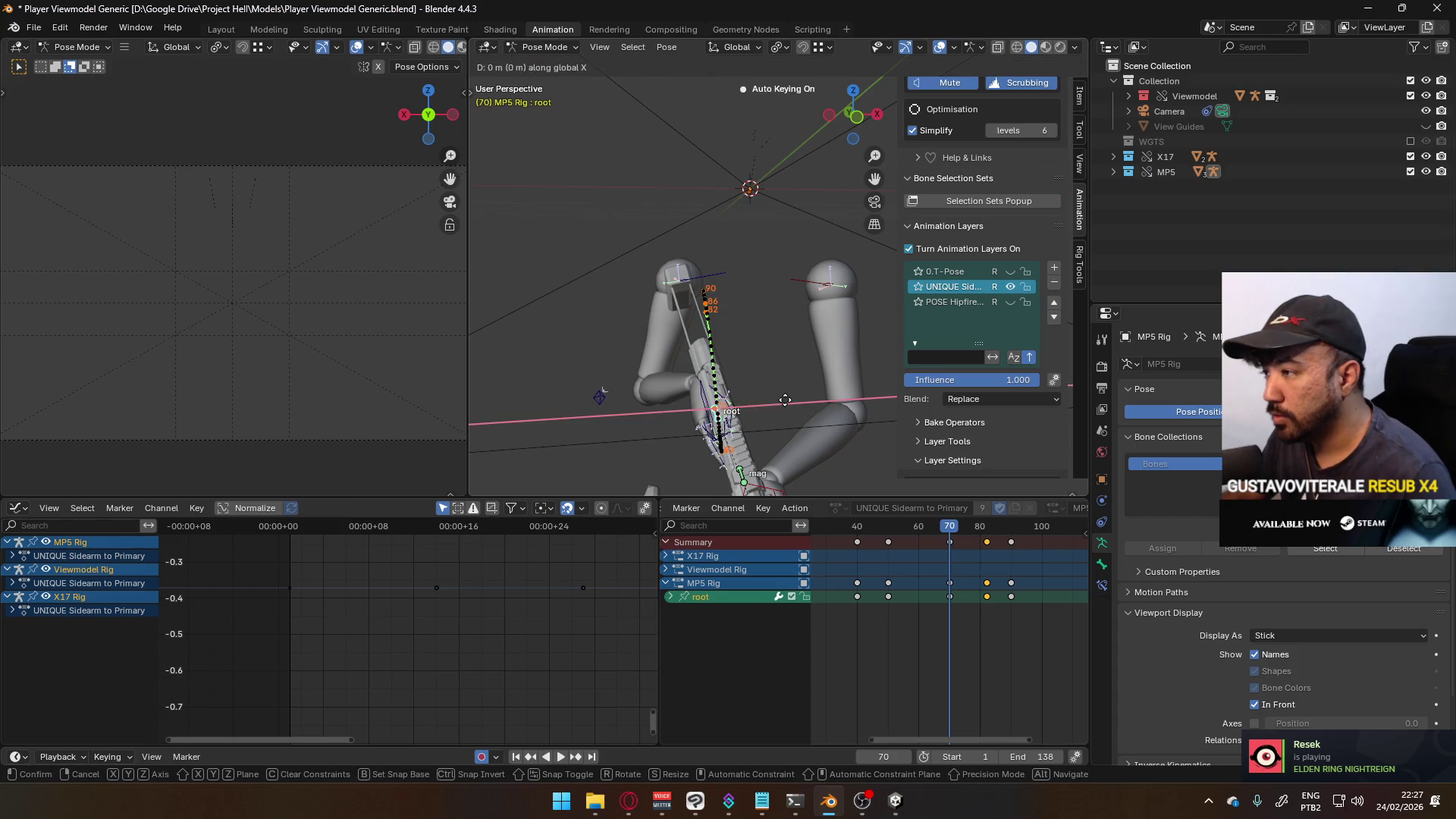
click(843, 461)
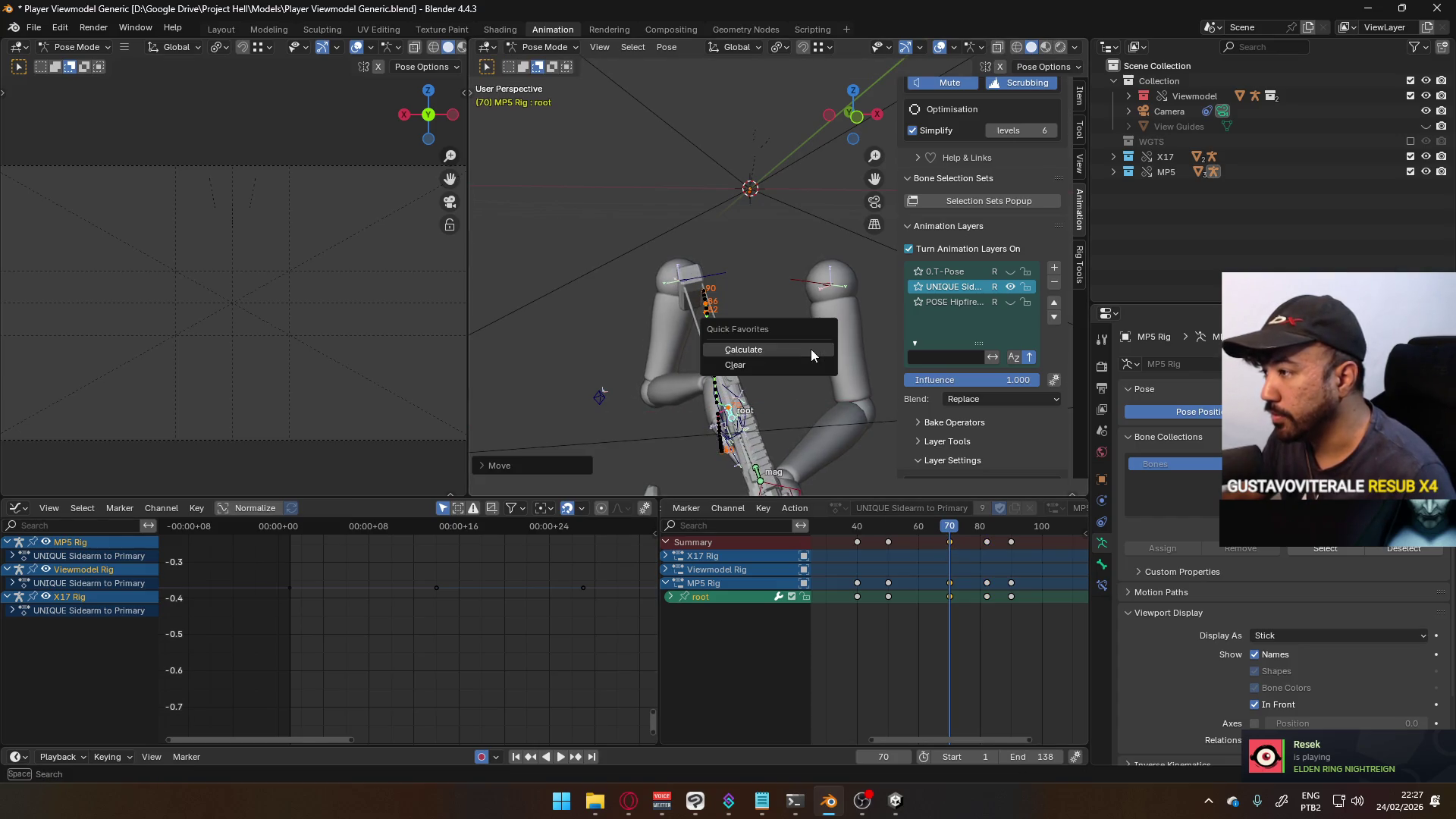
click(811, 349)
click(803, 419)
mouse_move(976, 530)
mouse_down()
mouse_move(928, 526)
mouse_move(989, 512)
mouse_up()
key(space)
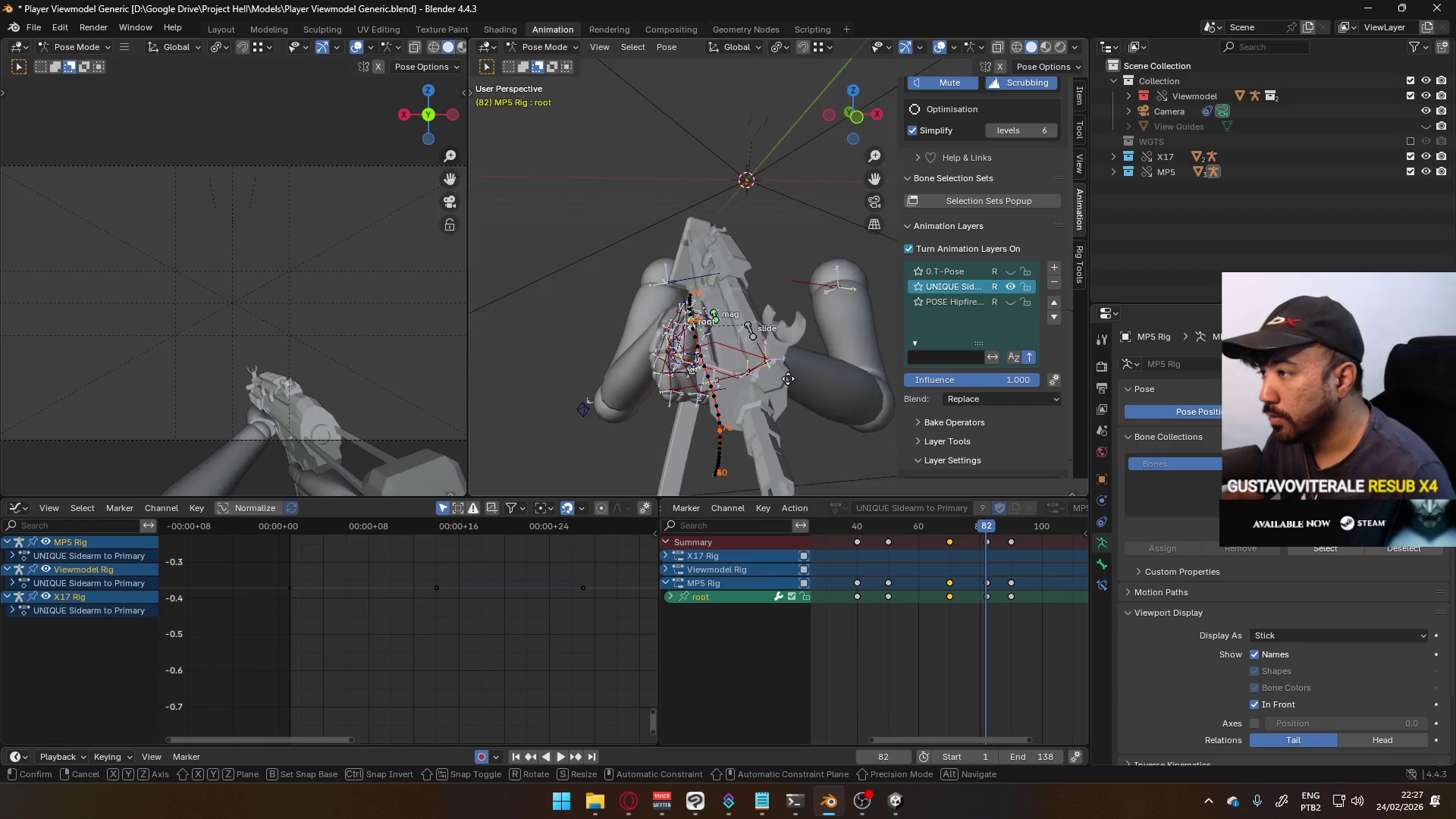
- Adjust the root again, recalculate the motion path, and review frames 70–88 from several angles
click(794, 379)
key(q)
click(794, 379)
click(774, 439)
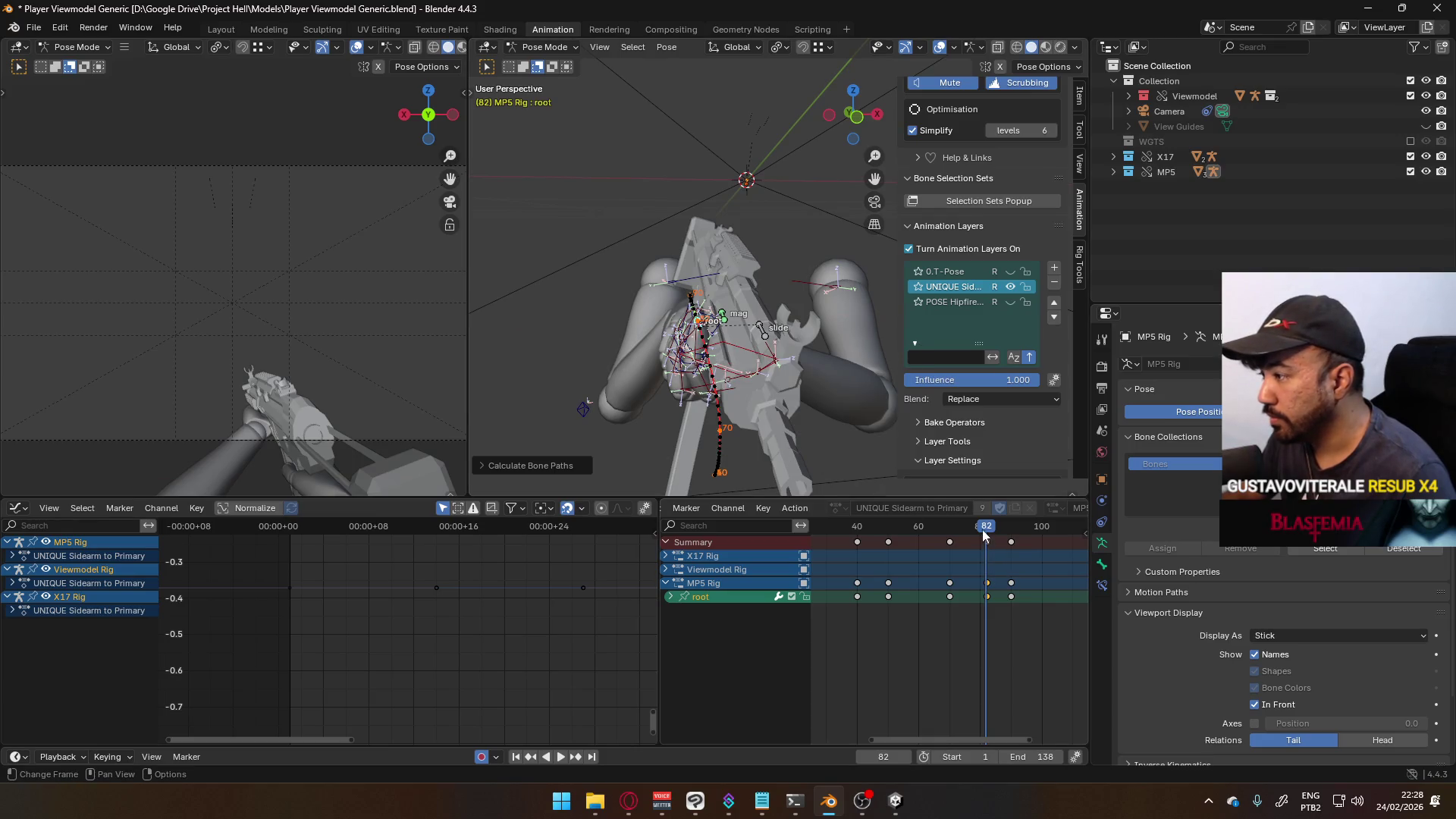
key(space)
mouse_move(984, 530)
mouse_down()
mouse_move(1006, 528)
mouse_move(954, 529)
mouse_up()
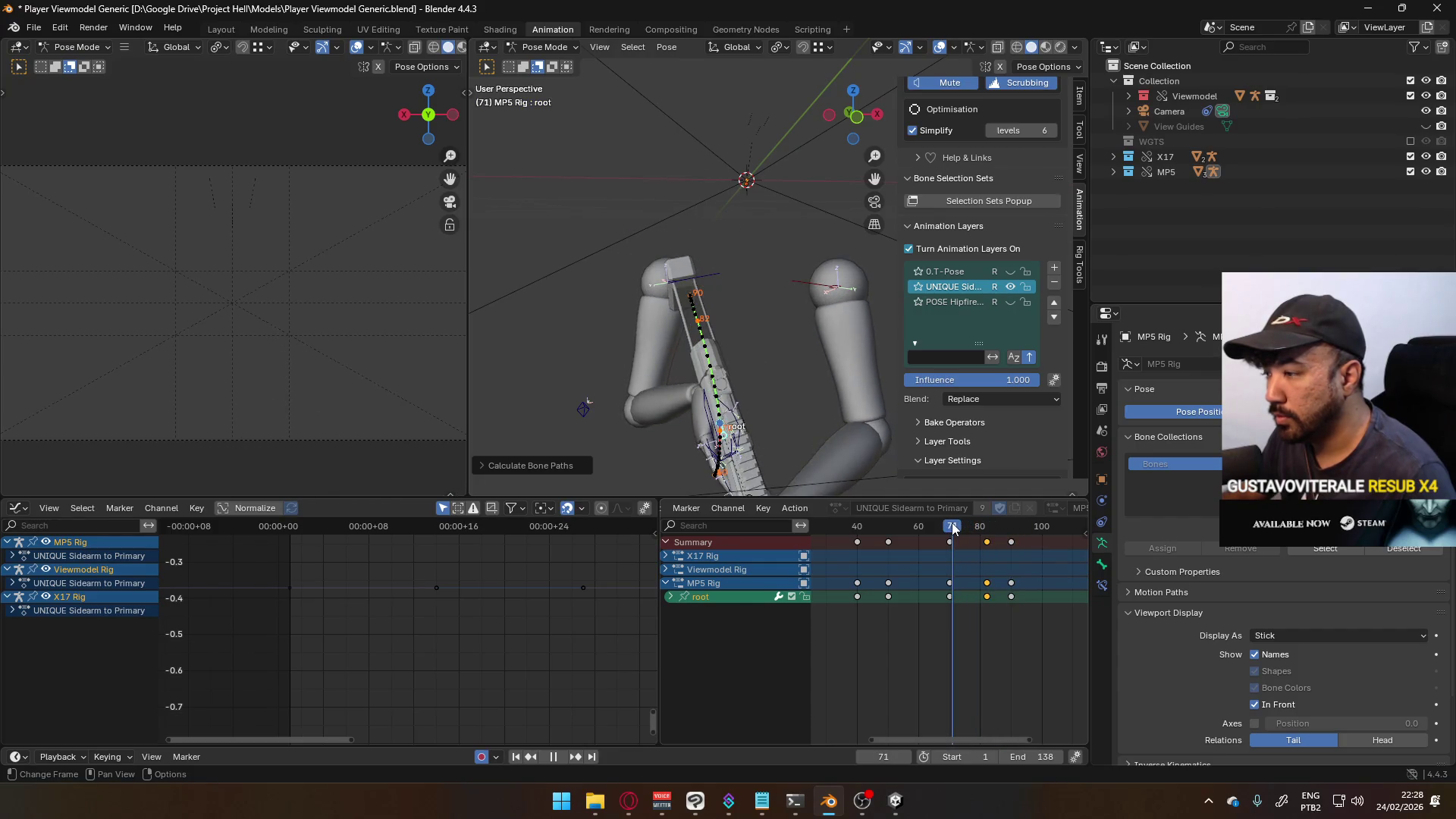
mouse_move(739, 340)
middle_down()
mouse_move(665, 336)
mouse_move(762, 384)
middle_up()
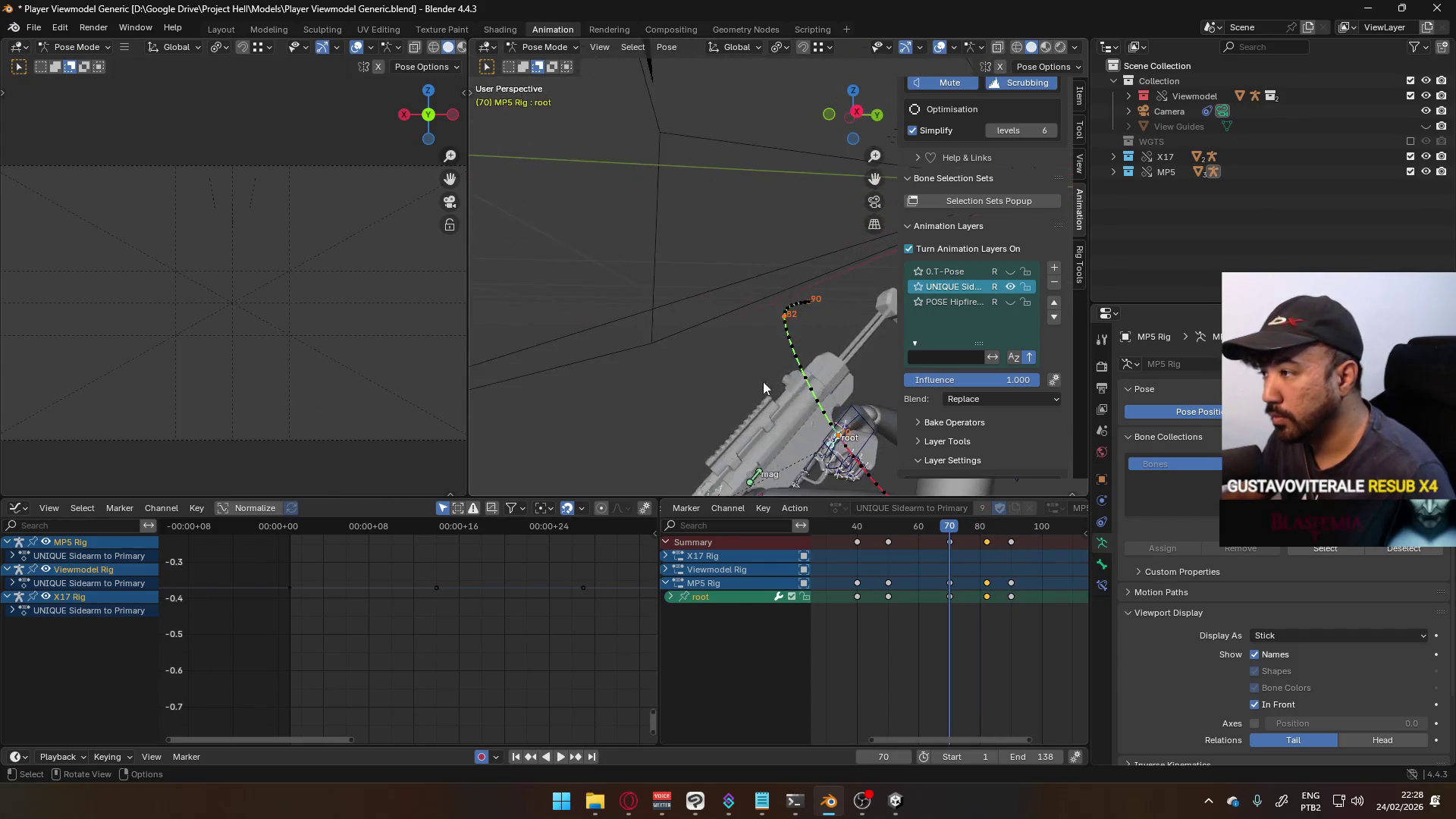
mouse_move(986, 529)
mouse_down()
mouse_move(944, 529)
mouse_move(969, 531)
mouse_up()
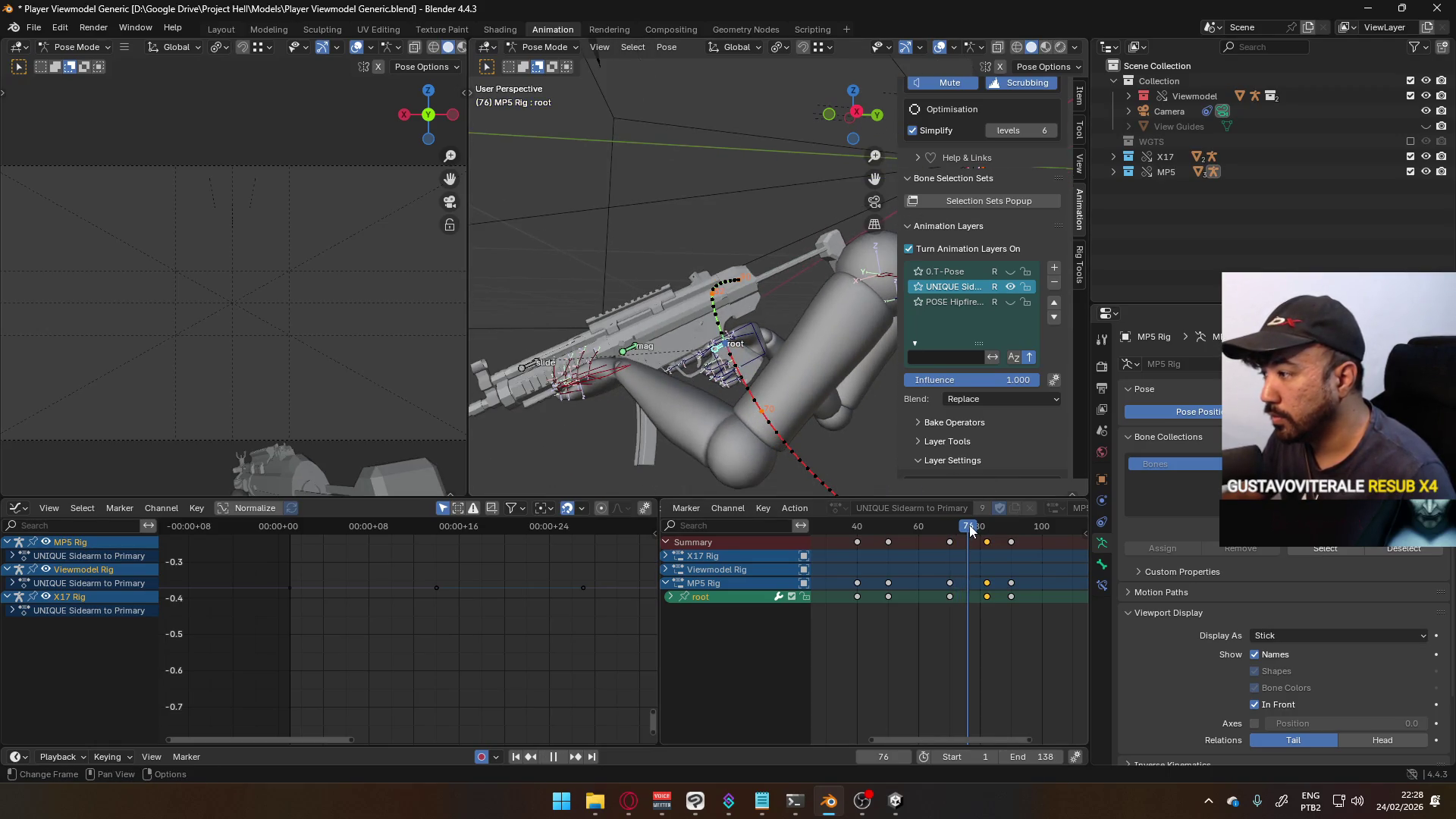
middle_drag(709, 306, 790, 407)
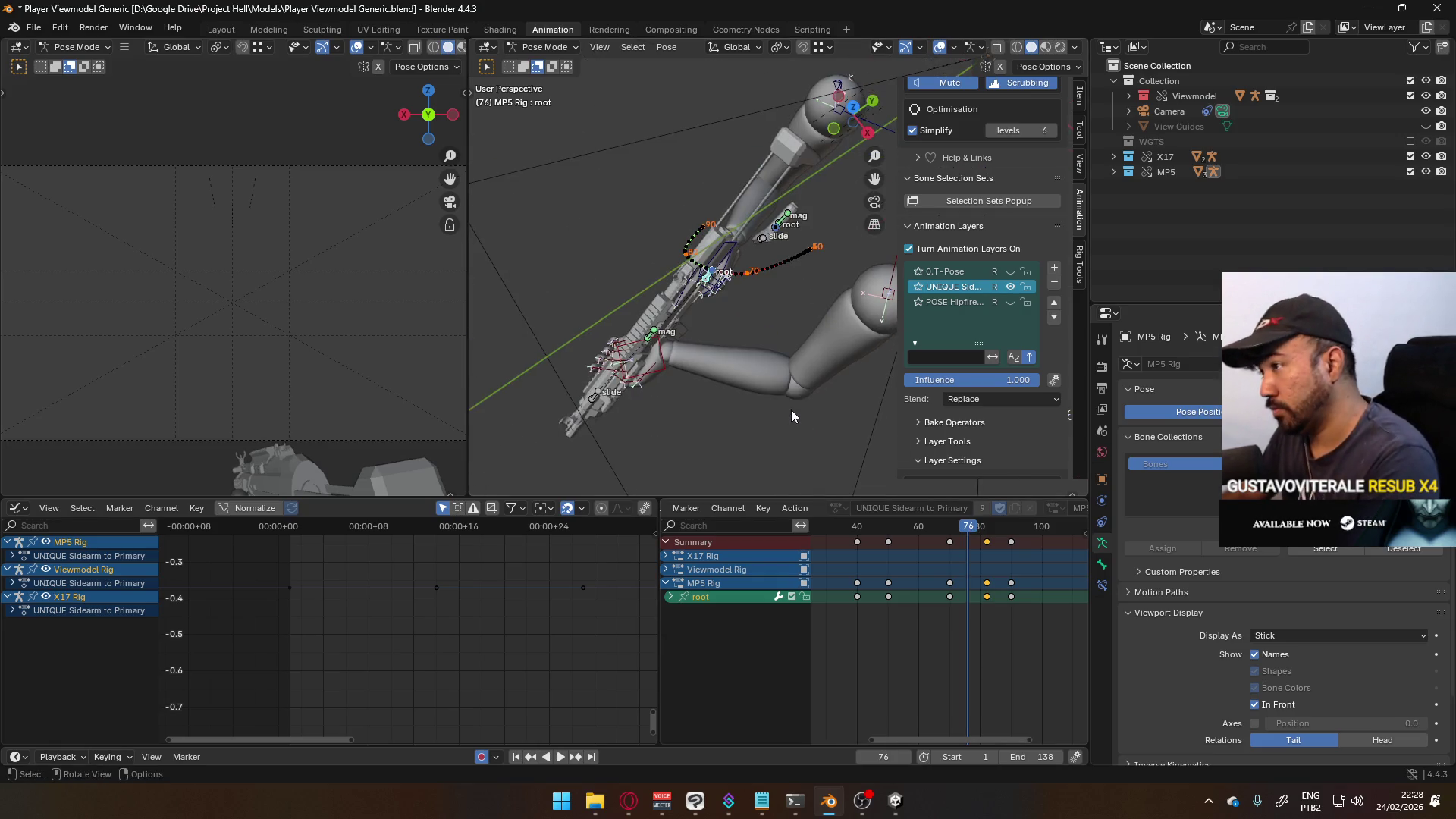
- From Top view, rotate and move the MP5 root at frame 76, then recalculate its path
key(KP_7)
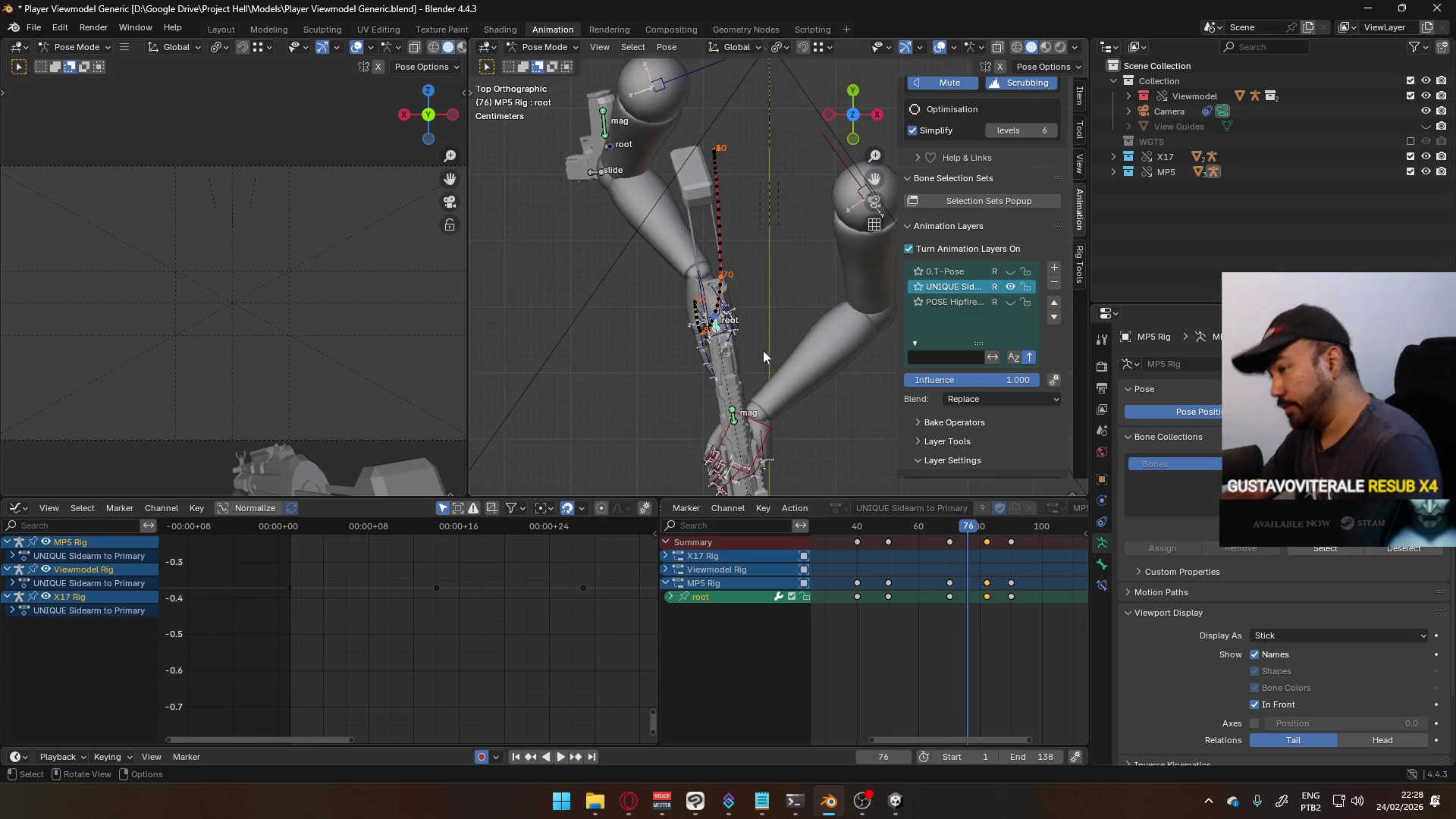
scroll(769, 364, up, 1)
key(r)
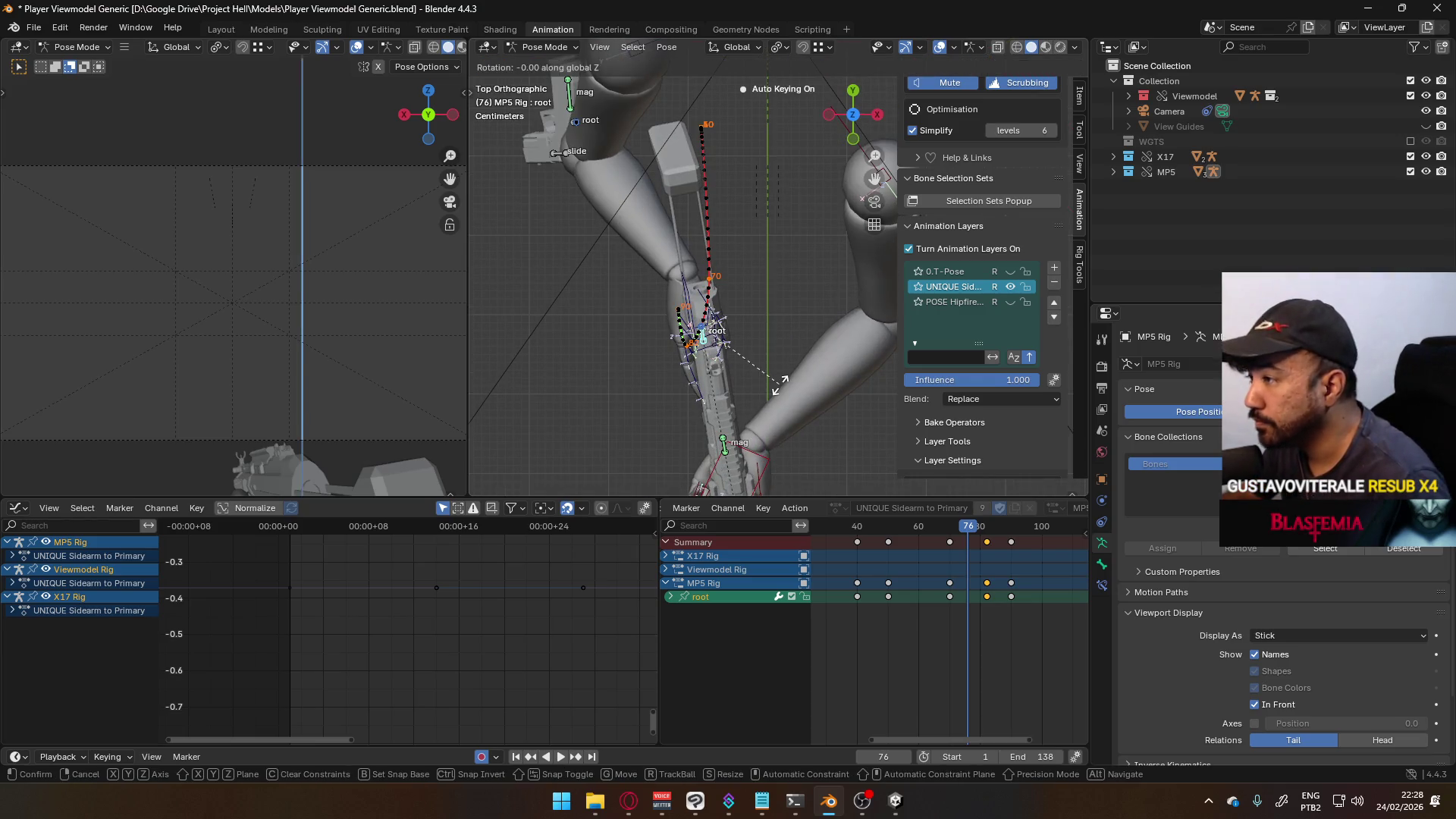
click(782, 371)
key(g)
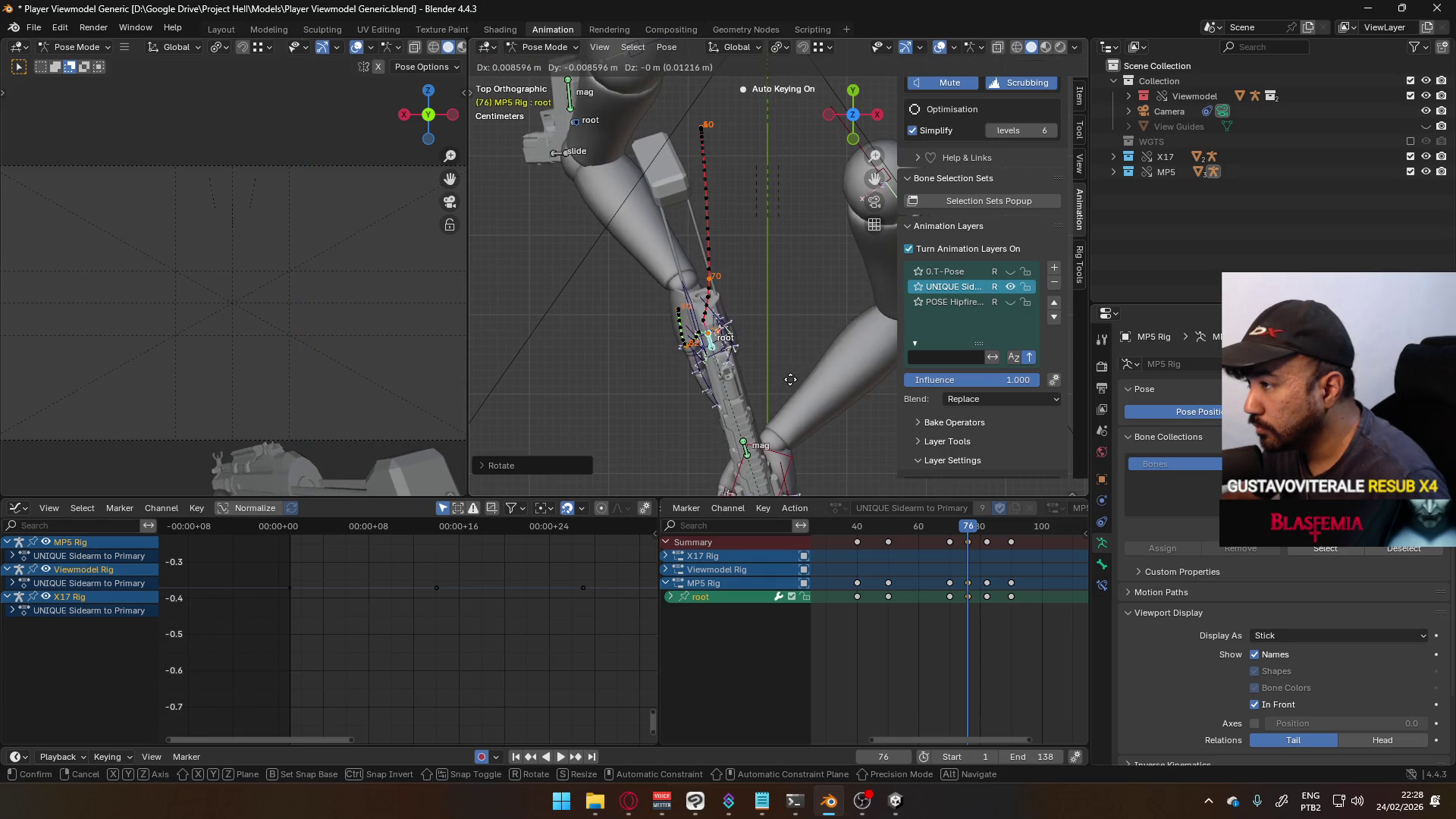
click(790, 380)
key(q)
click(759, 396)
click(776, 435)
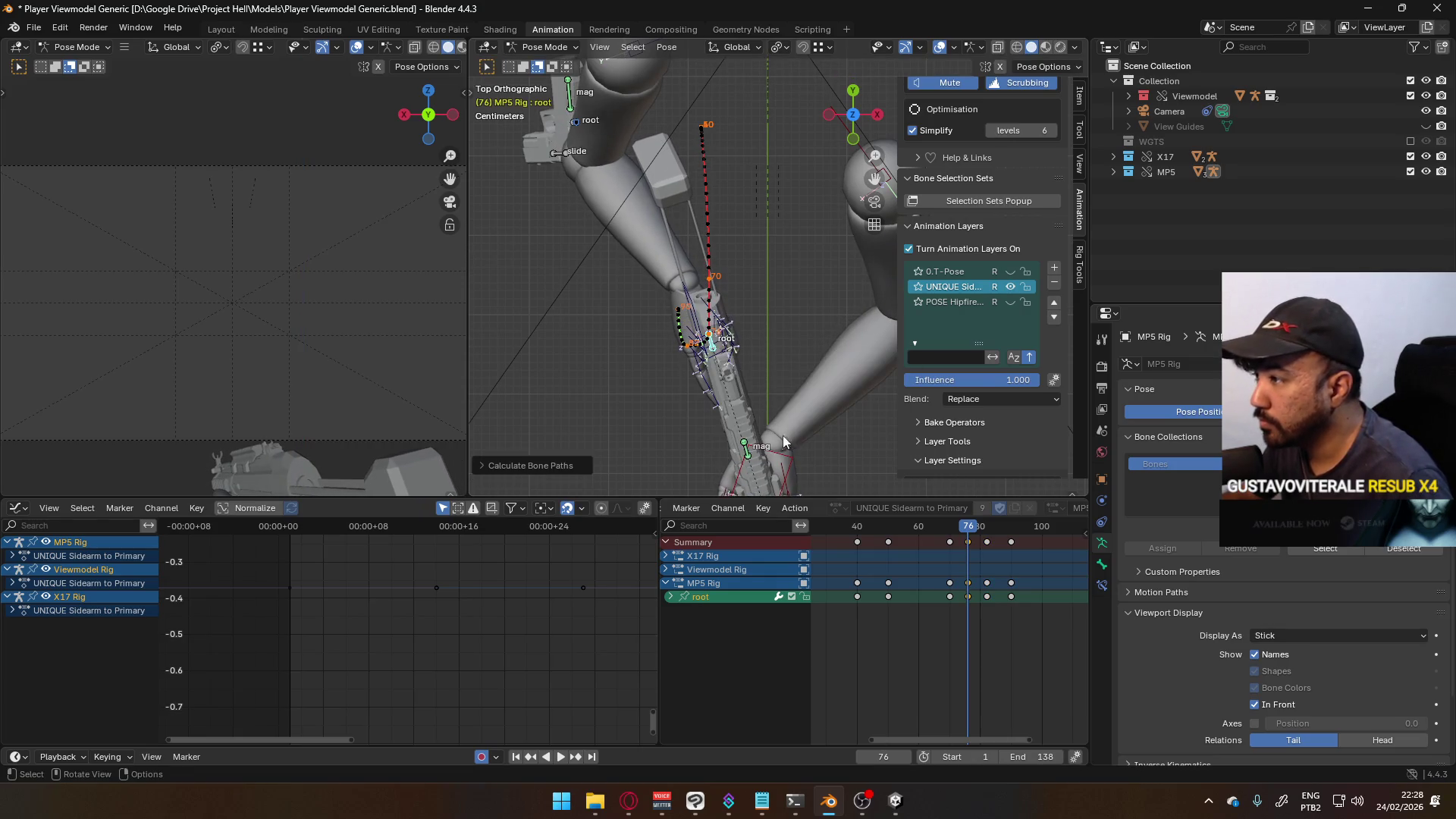
- In perspective, nudge the root slightly and recalculate the motion path
mouse_move(814, 429)
middle_down()
mouse_move(730, 281)
mouse_move(734, 256)
mouse_move(725, 283)
mouse_move(894, 285)
mouse_move(785, 363)
middle_up()
key(g)
click(790, 367)
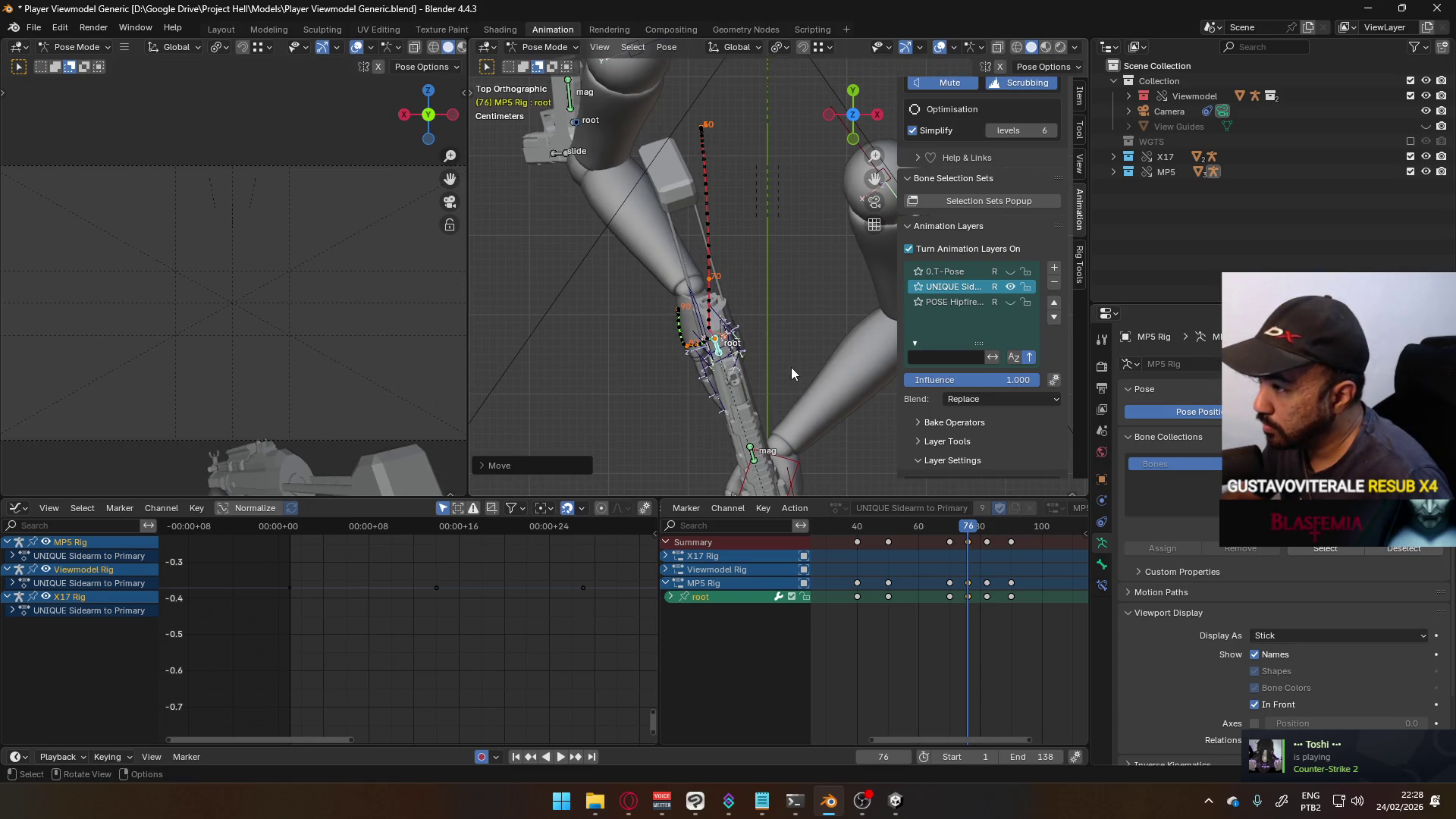
key(q)
click(779, 392)
click(770, 438)
- Make a final root adjustment, recalculate the path, and play the animation from the side
mouse_move(795, 443)
middle_down()
mouse_move(753, 220)
mouse_move(771, 213)
mouse_move(787, 244)
middle_up()
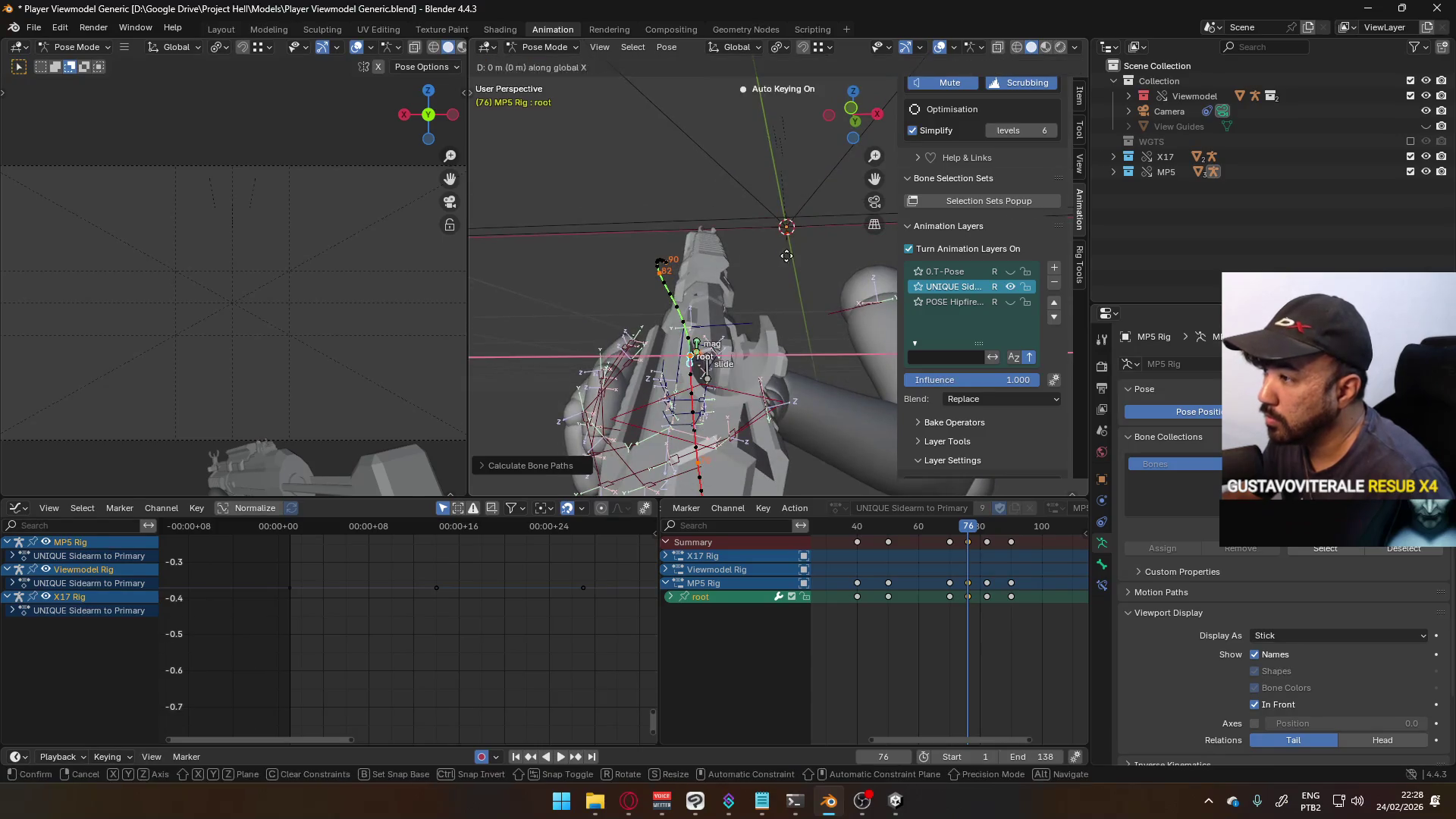
click(780, 256)
key(q)
click(776, 258)
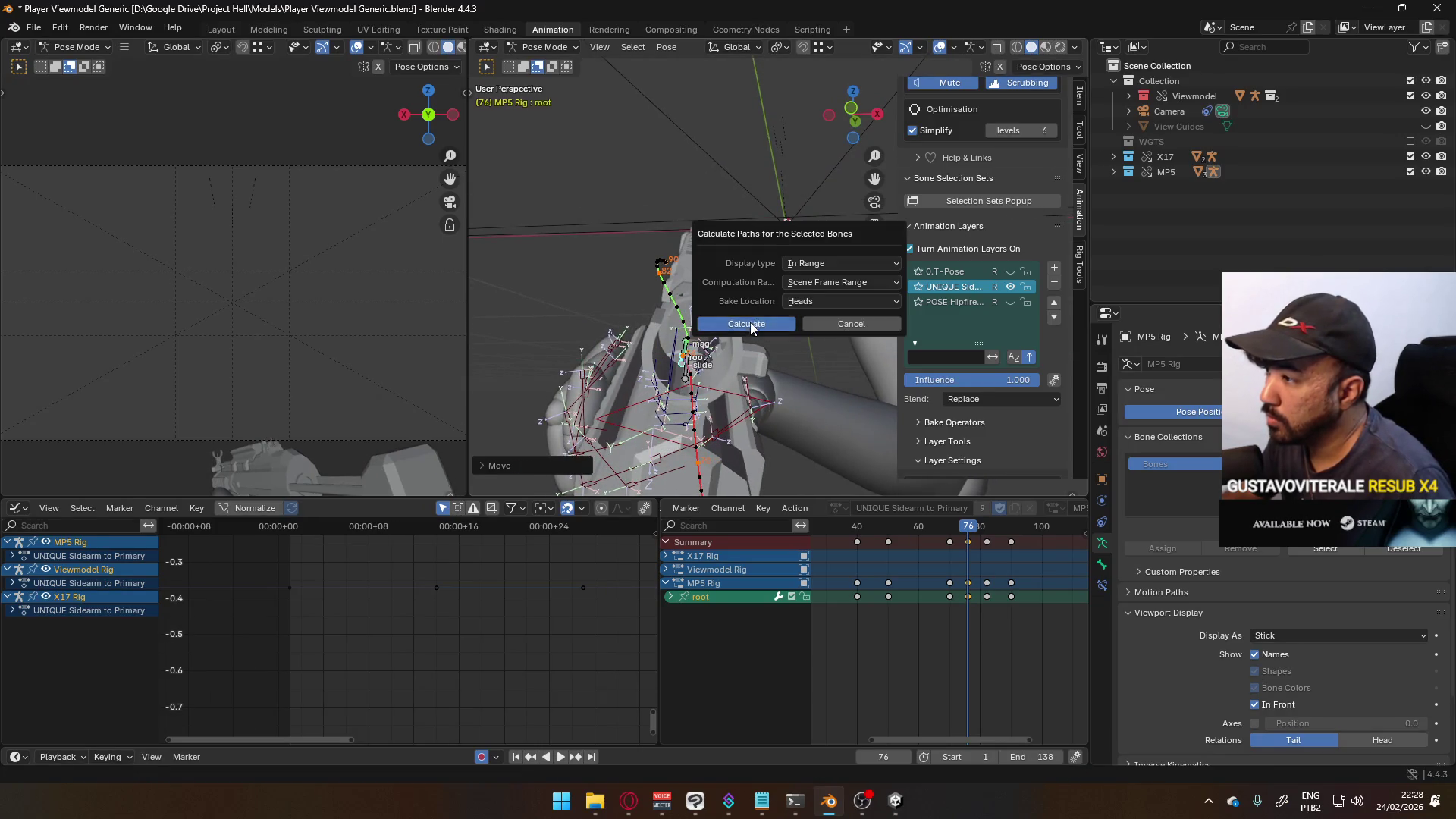
click(751, 326)
middle_drag(800, 306, 625, 352)
key(space)
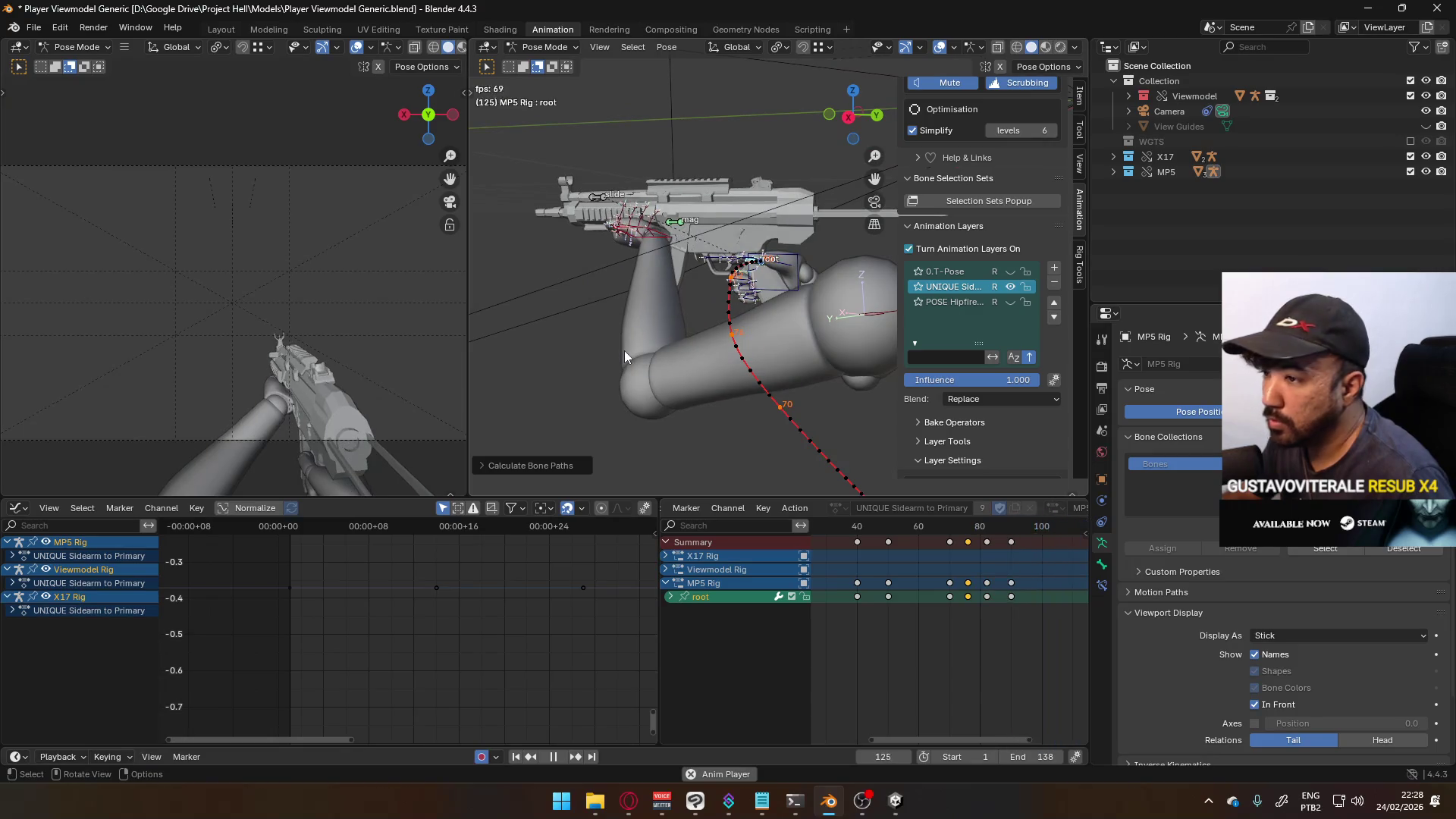
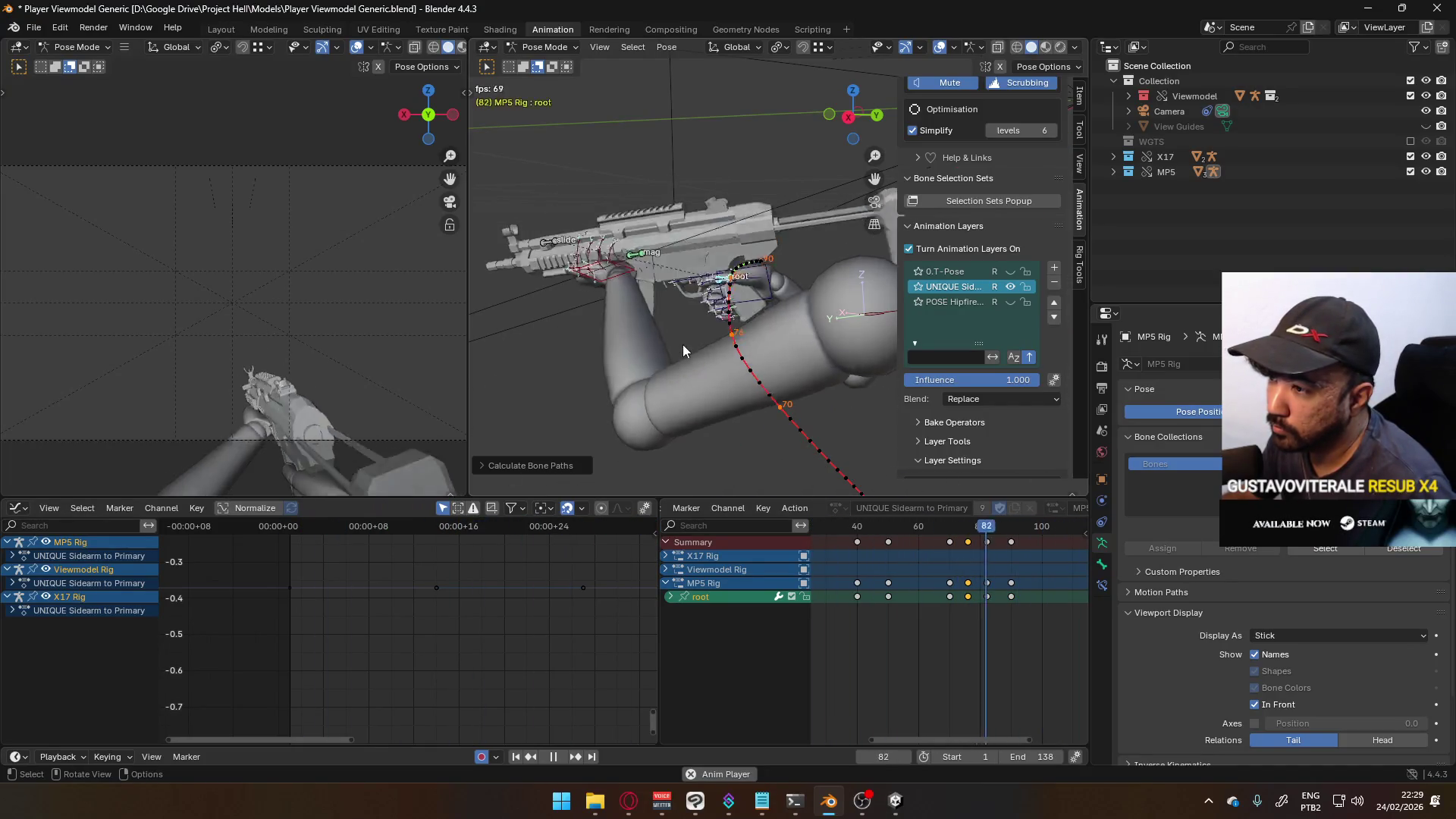
- Box-select the later keyframes and slide them earlier in two moves, starting with 5 frames
scroll(907, 572, down, 5)
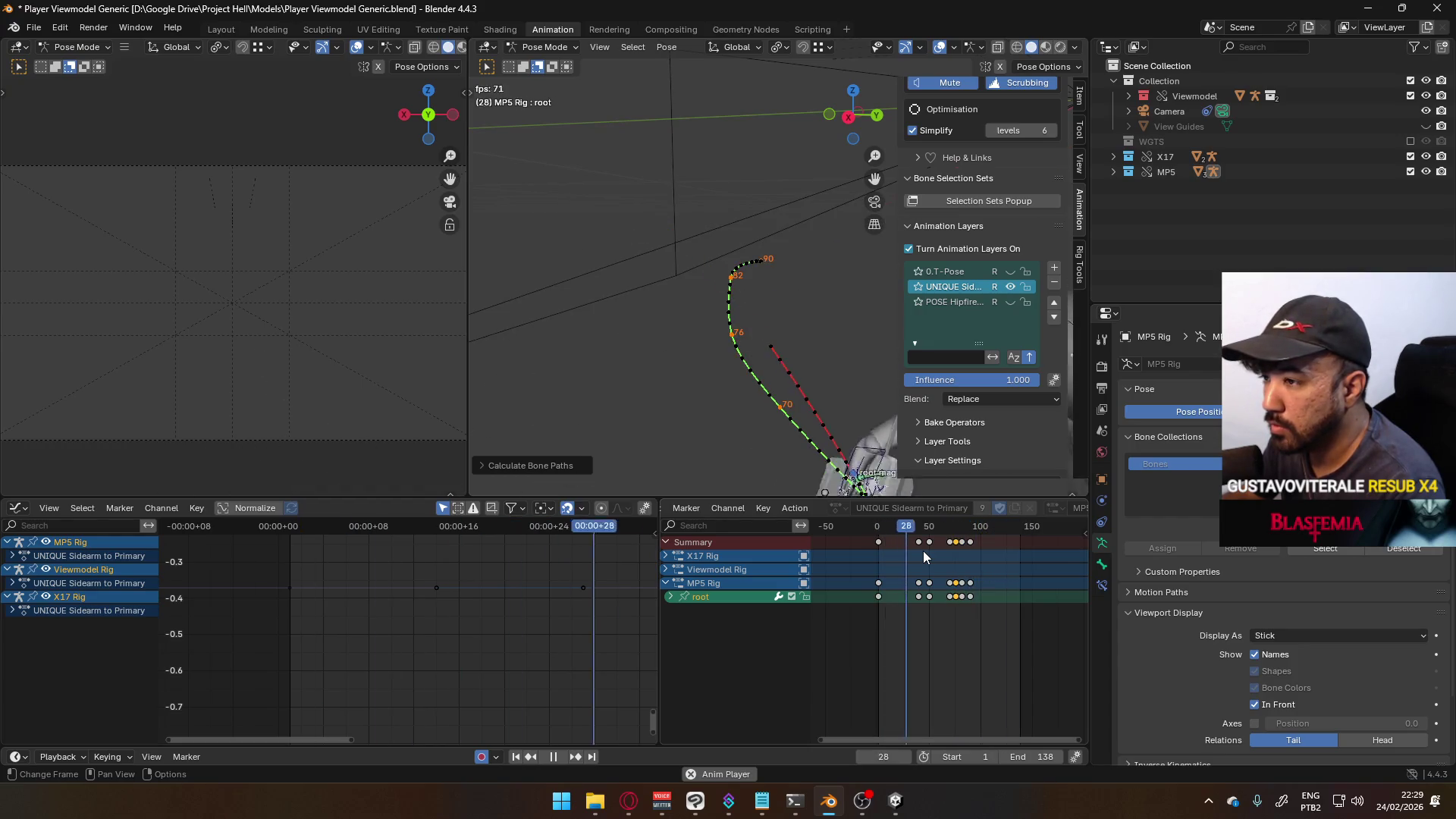
scroll(1013, 587, up, 5)
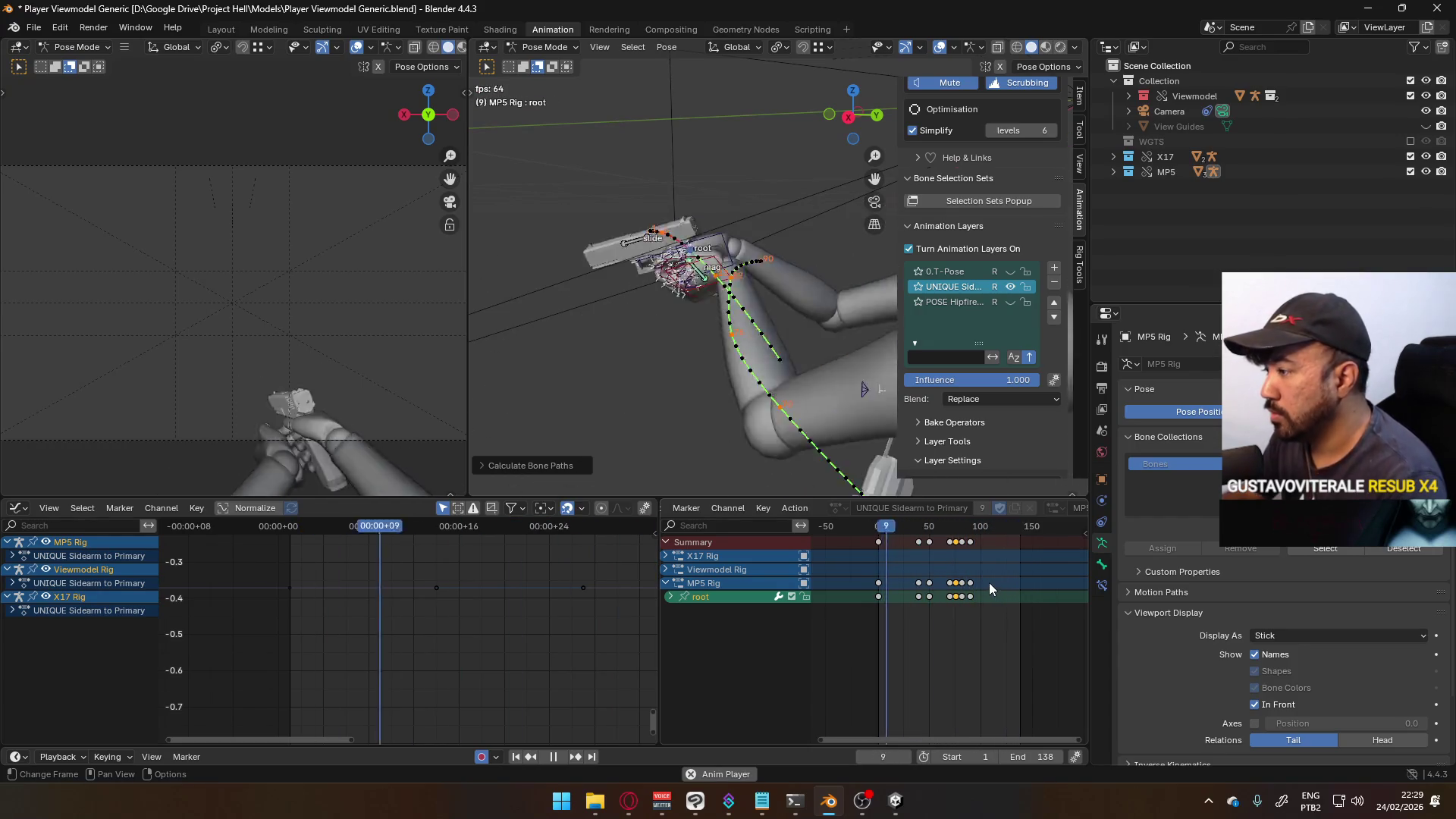
drag(1027, 627, 939, 539)
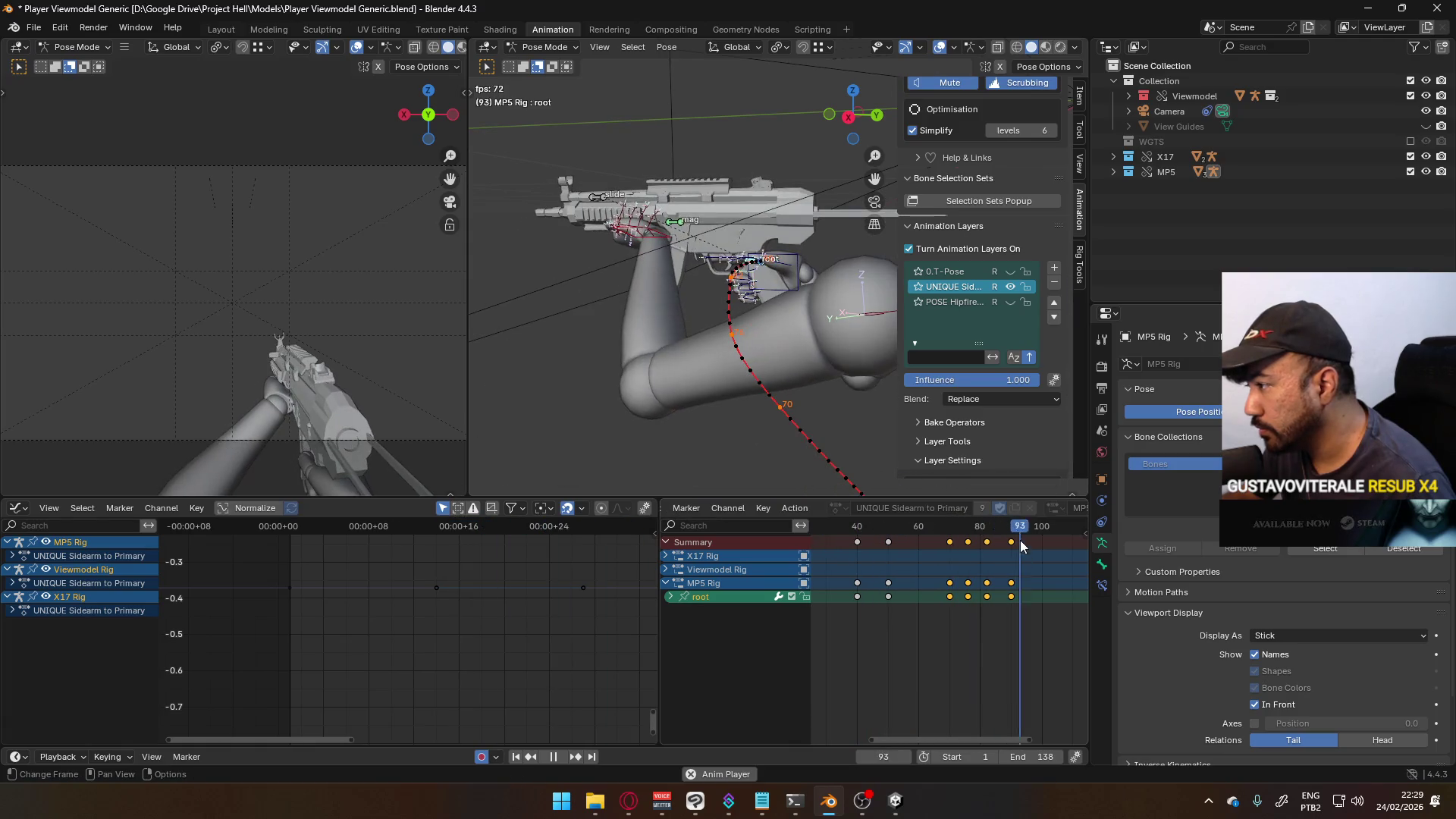
key(g)
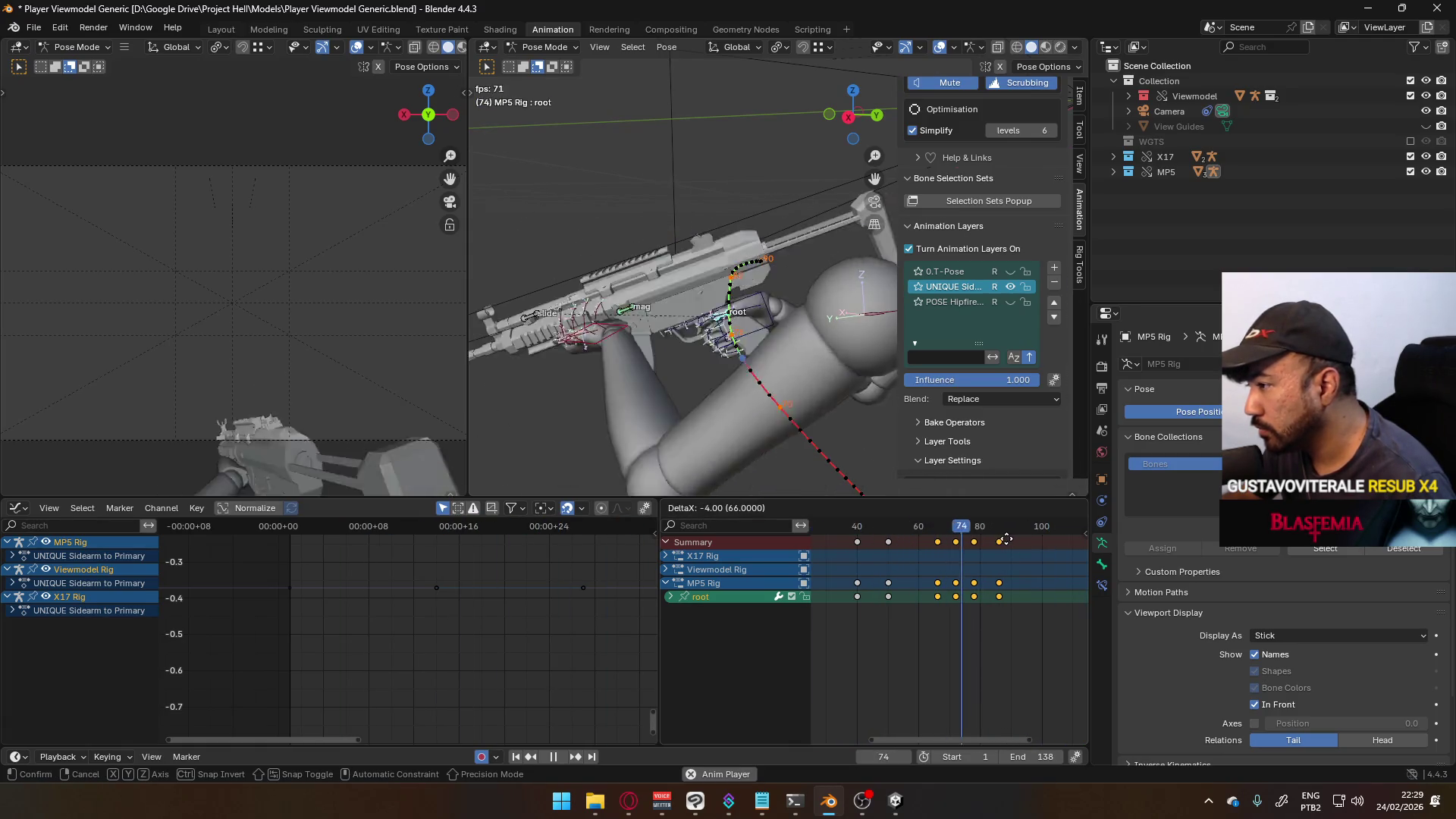
click(1003, 539)
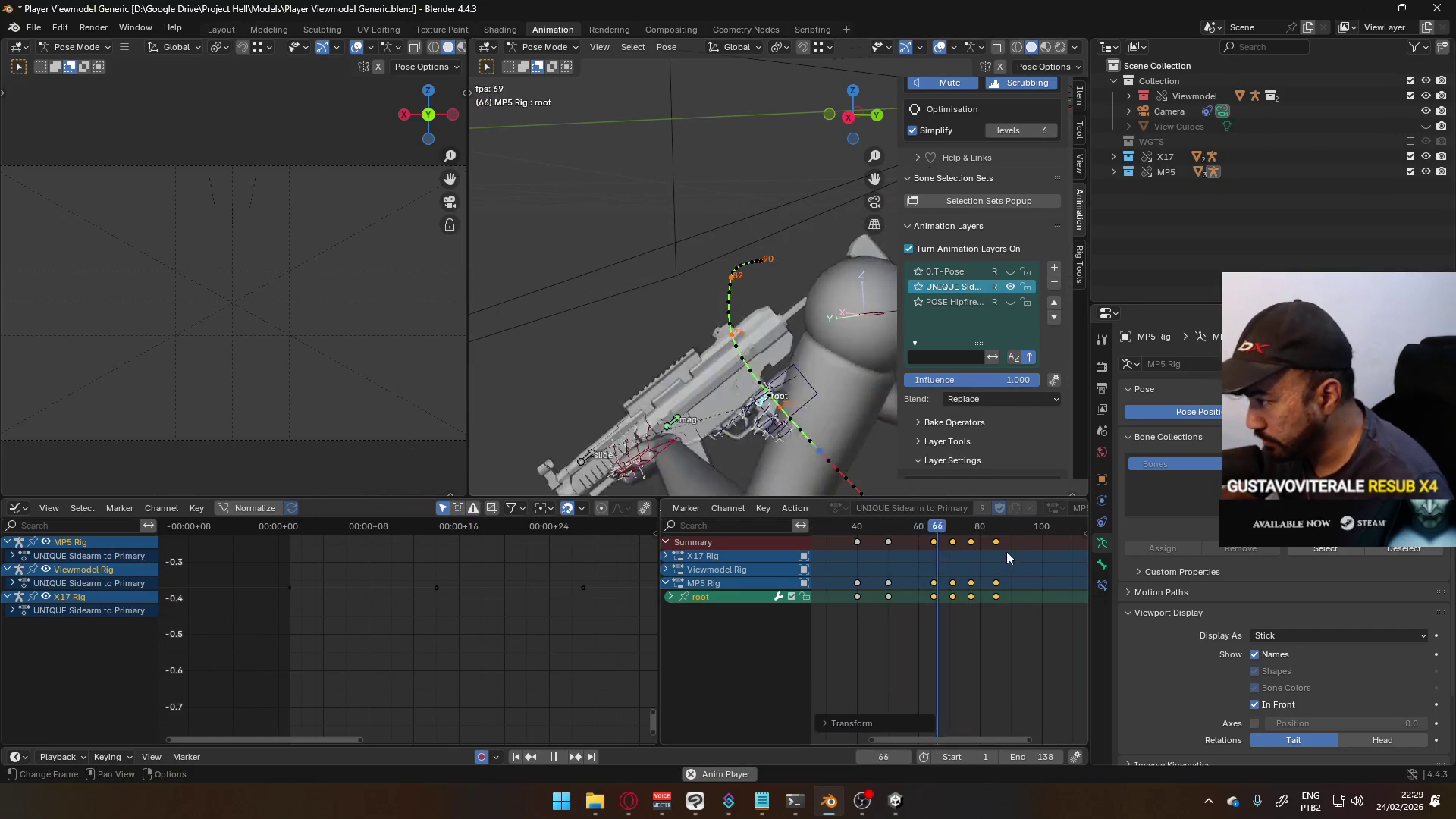
key(g)
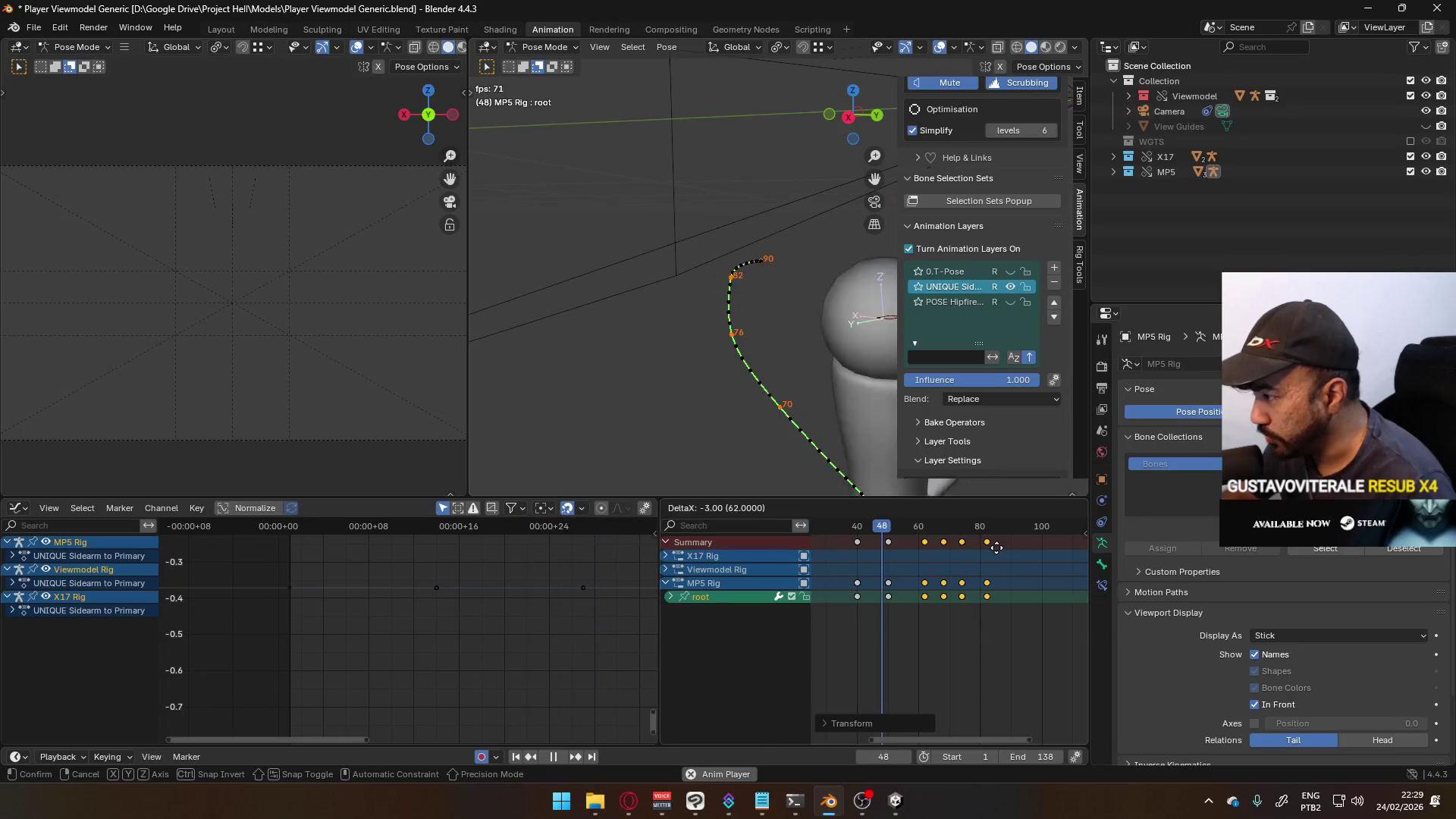
click(992, 553)
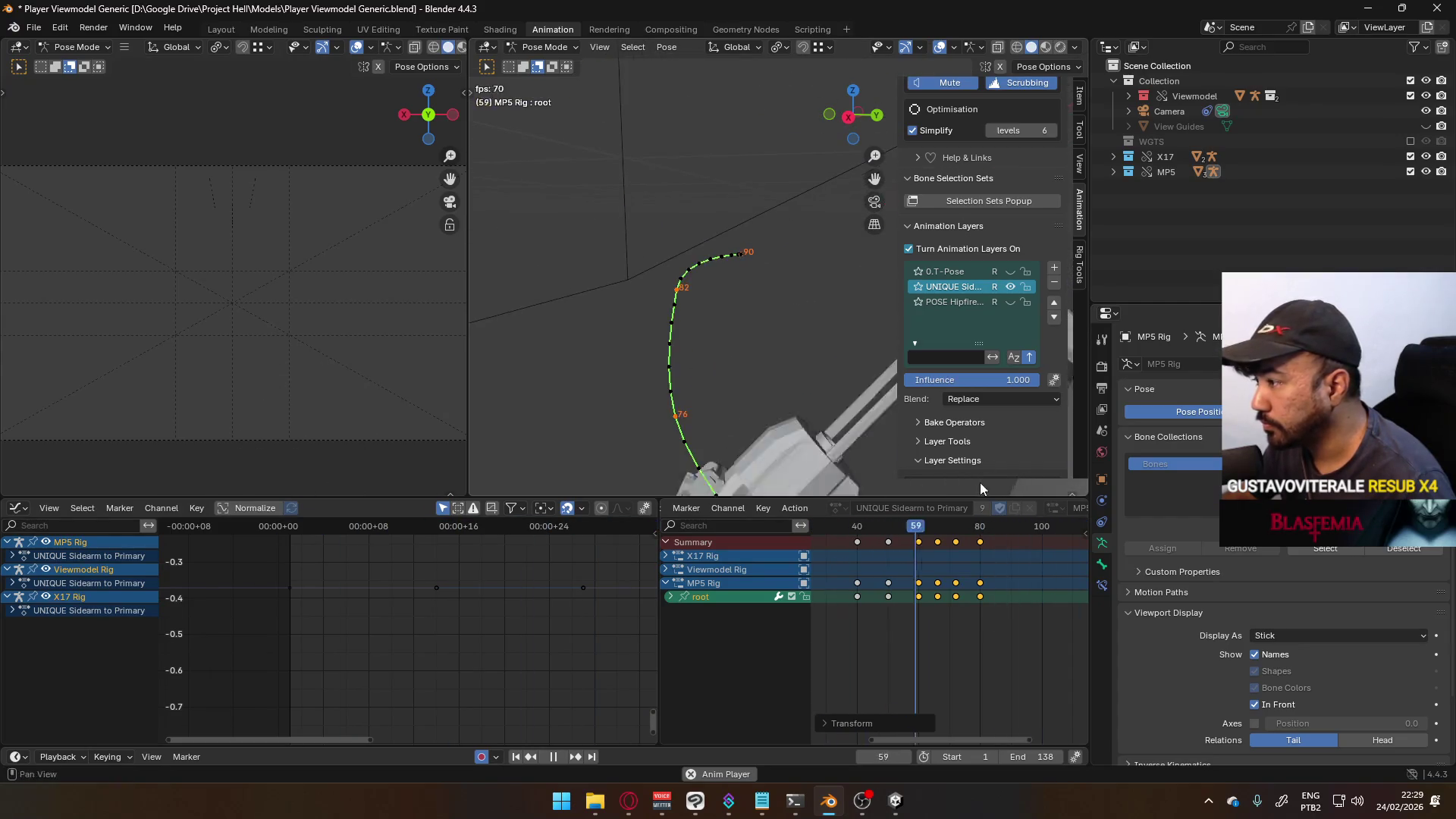
- Try nudging the frame-72 keyframe later, undo it, and switch the viewport to orthographic
click(956, 543)
key(g)
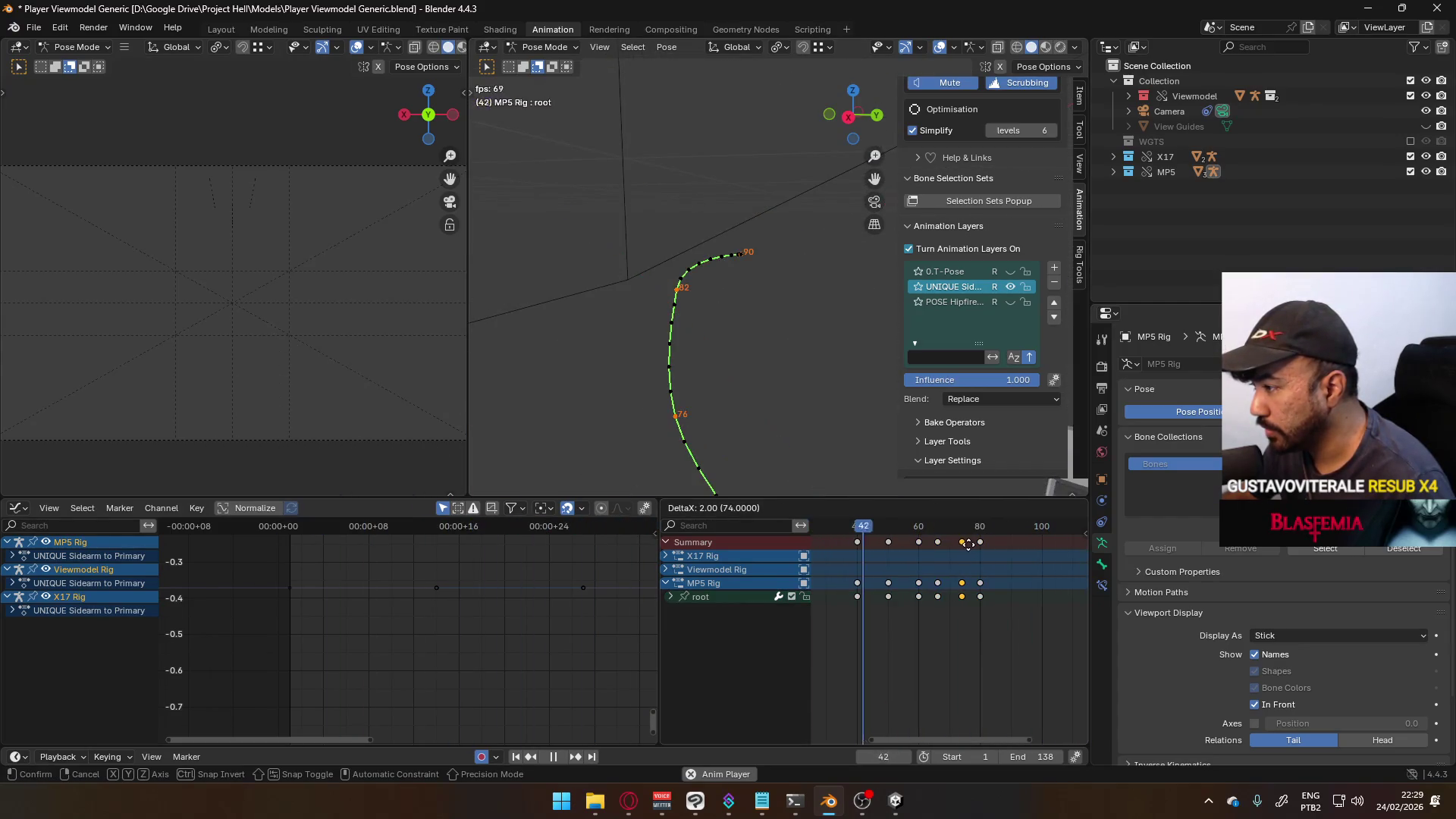
click(969, 543)
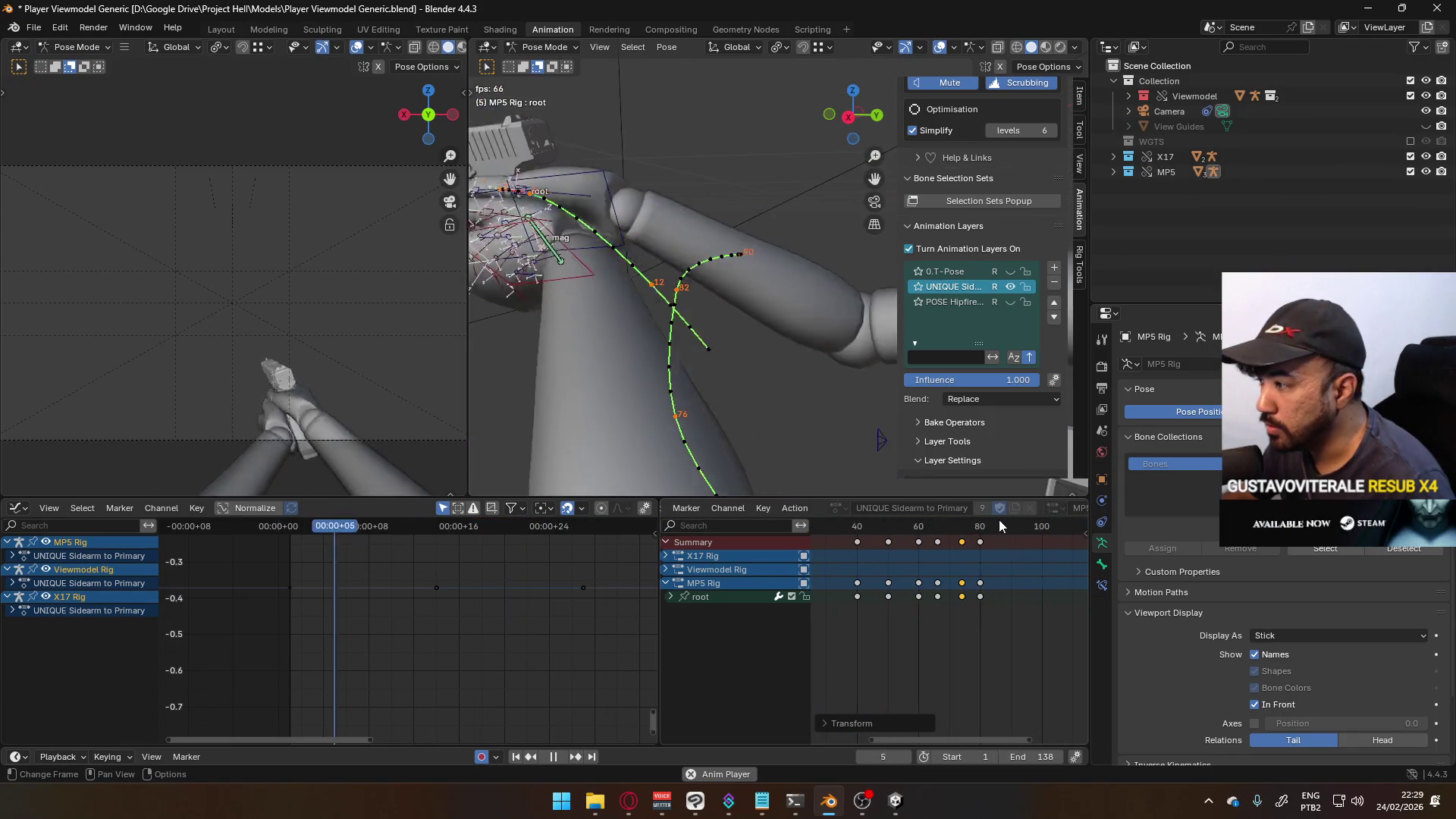
key(ctrl+z)
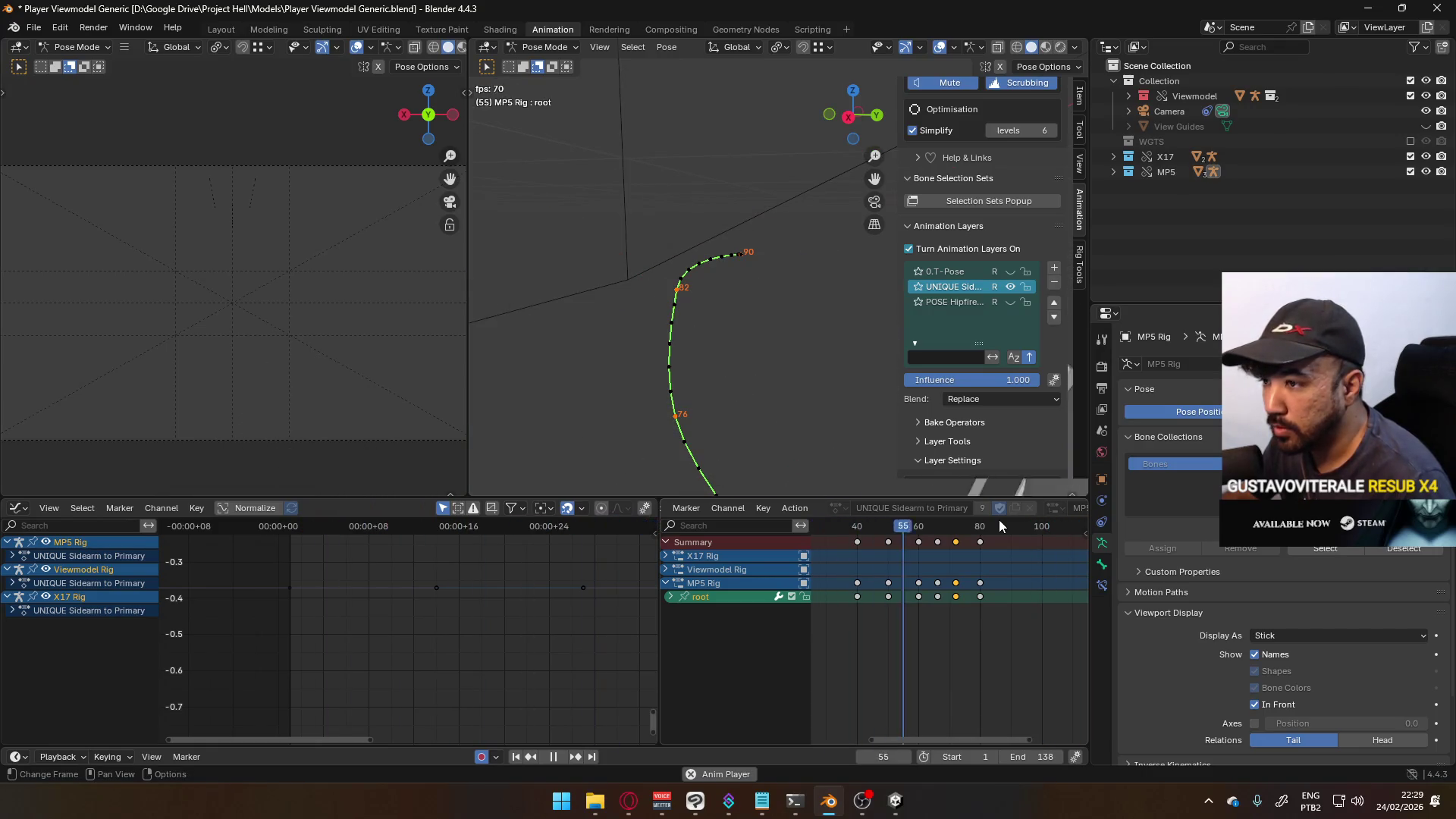
scroll(759, 379, down, 5)
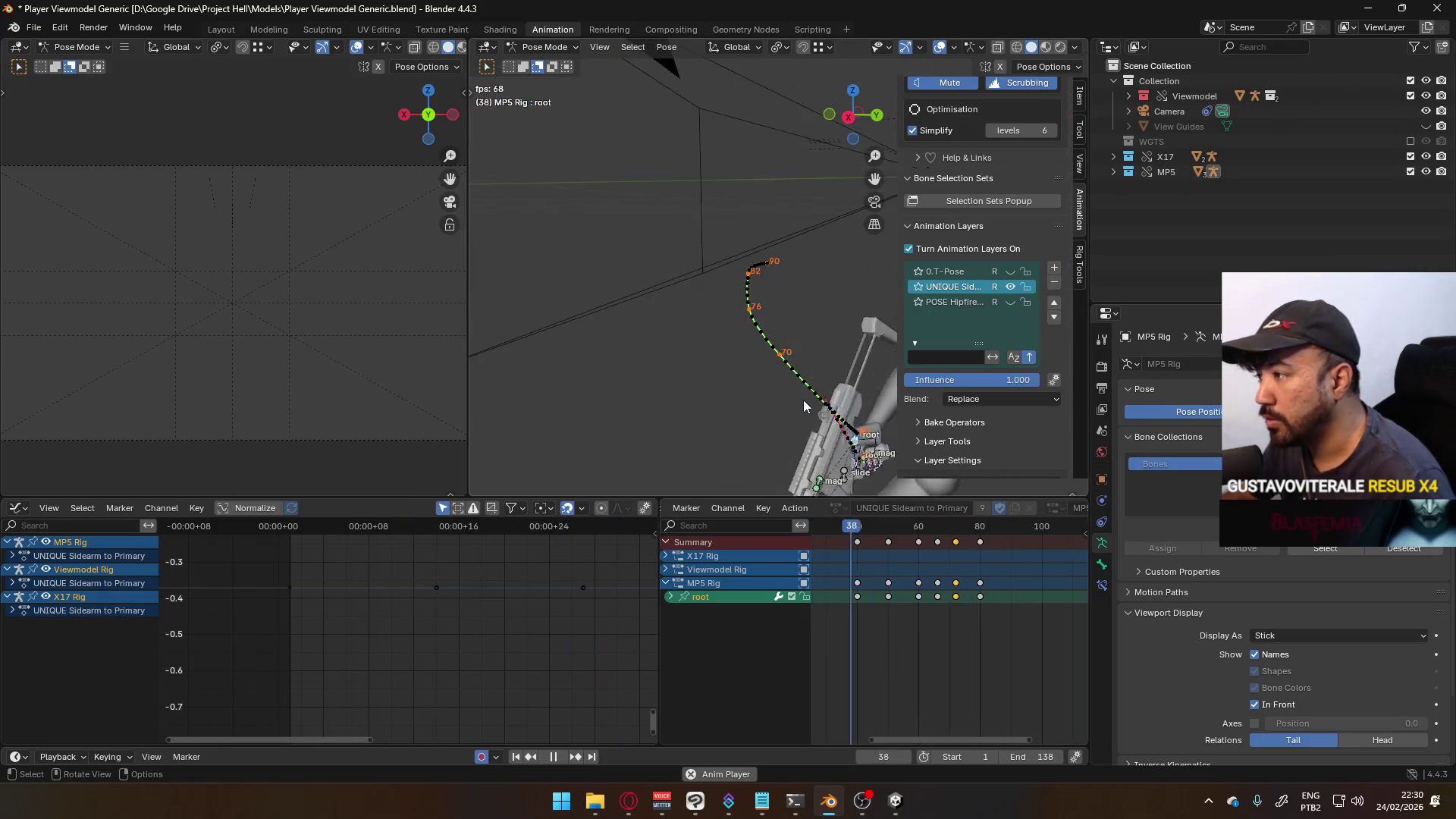
key(KP_5)
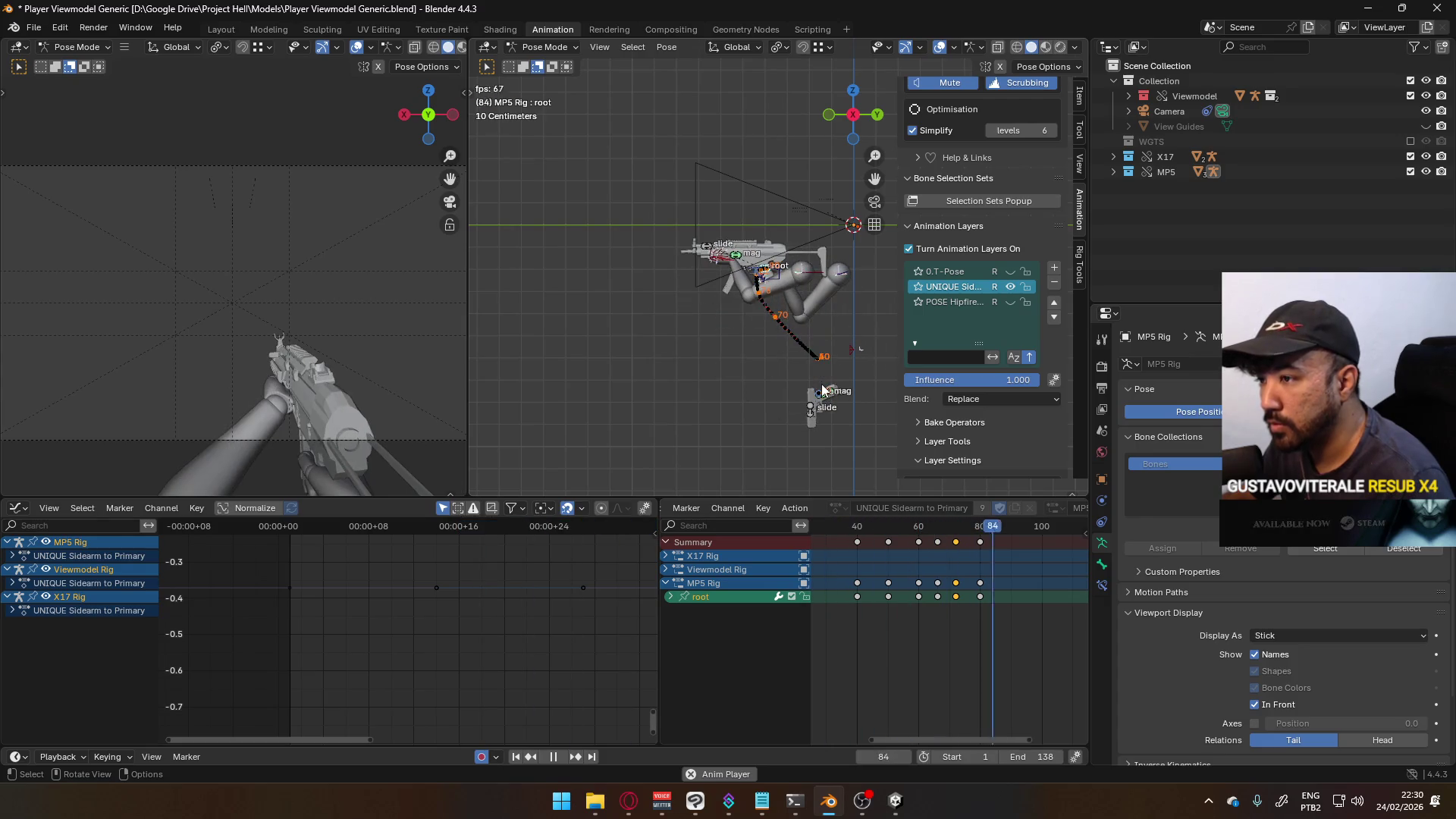
- Replay the animation from the start, stop at frame 1, and save the blend file
key(space)
scroll(910, 523, down, 3)
scroll(918, 525, down, 2)
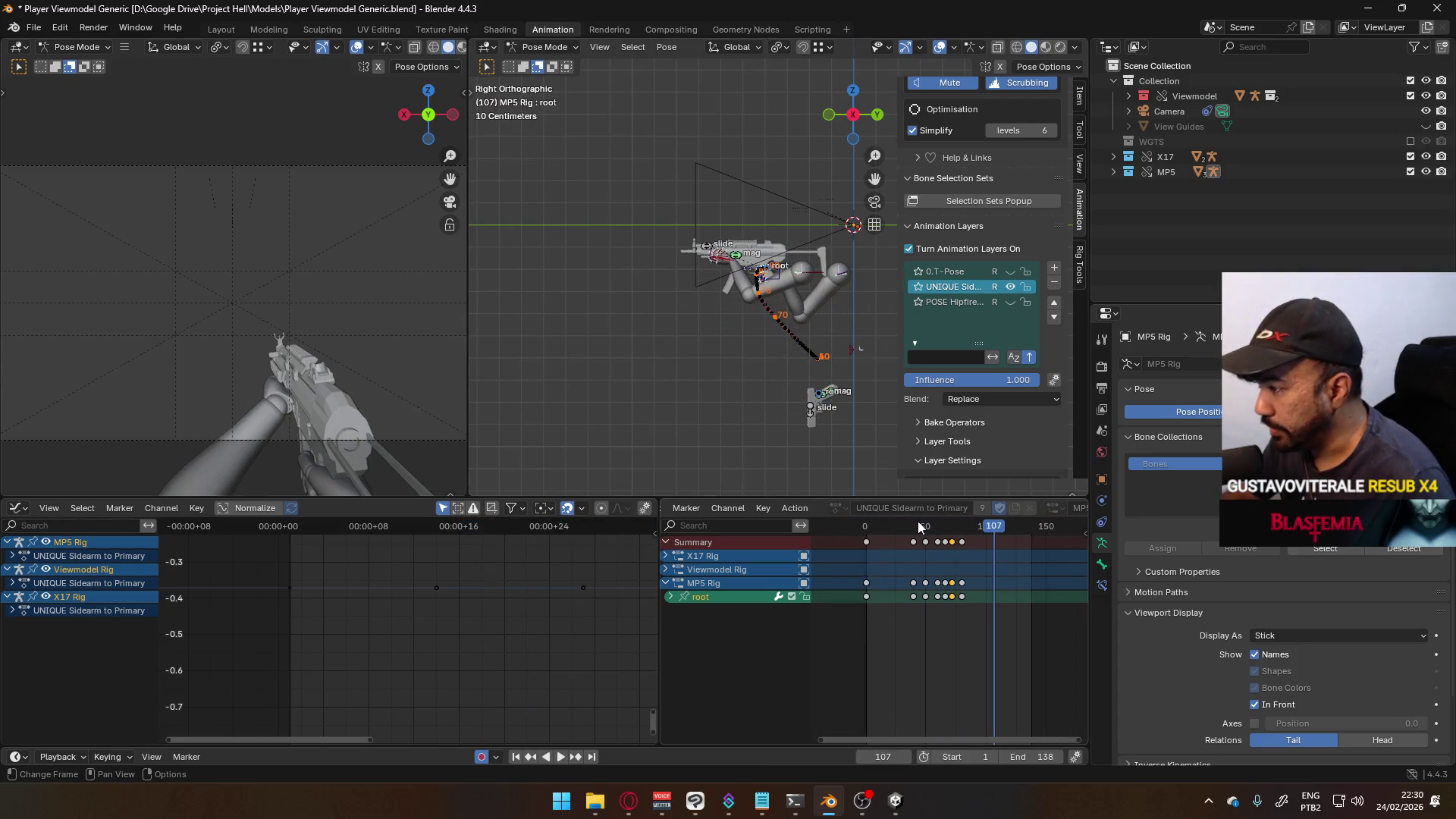
drag(918, 523, 867, 528)
key(space)
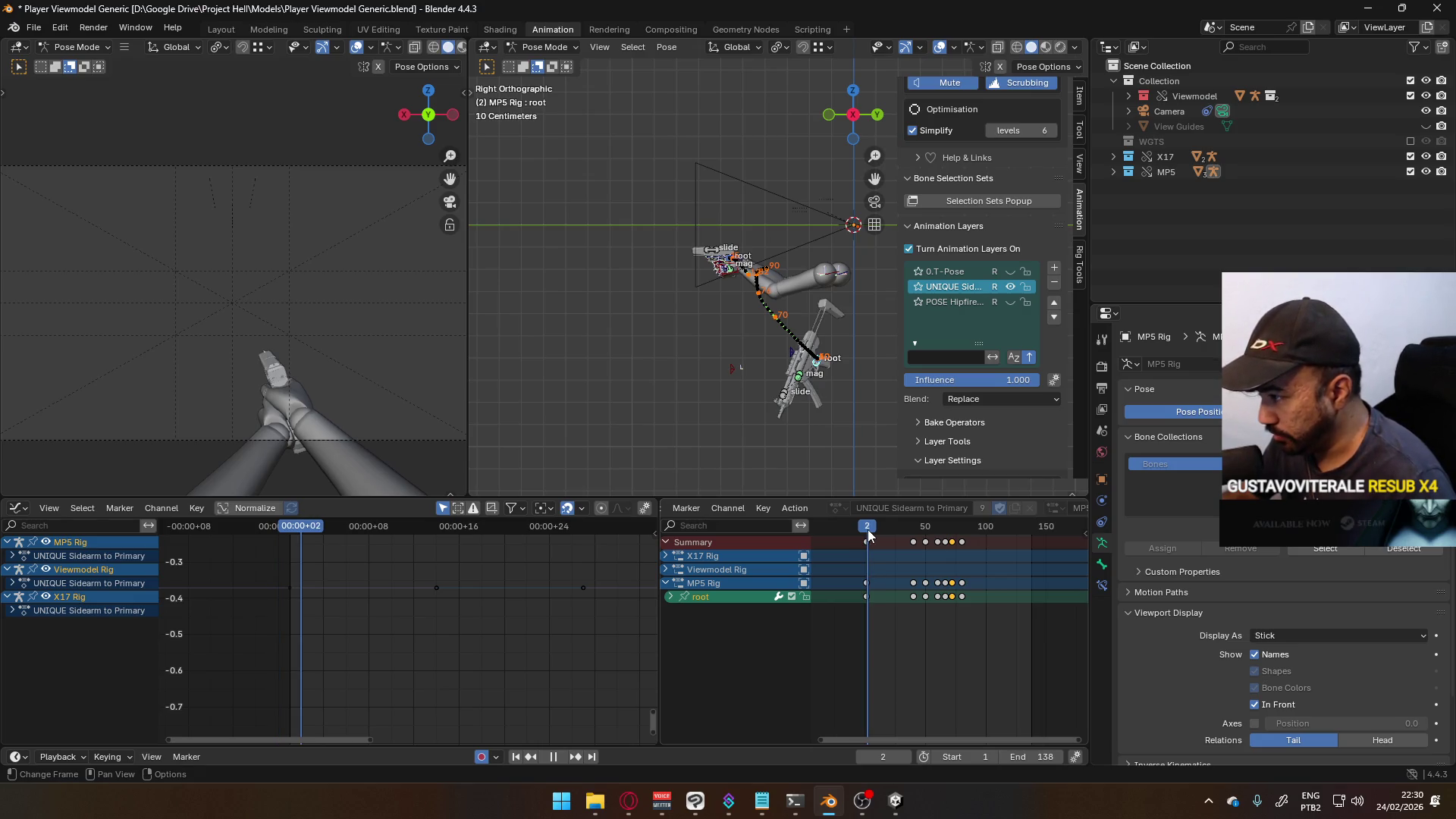
key(Escape)
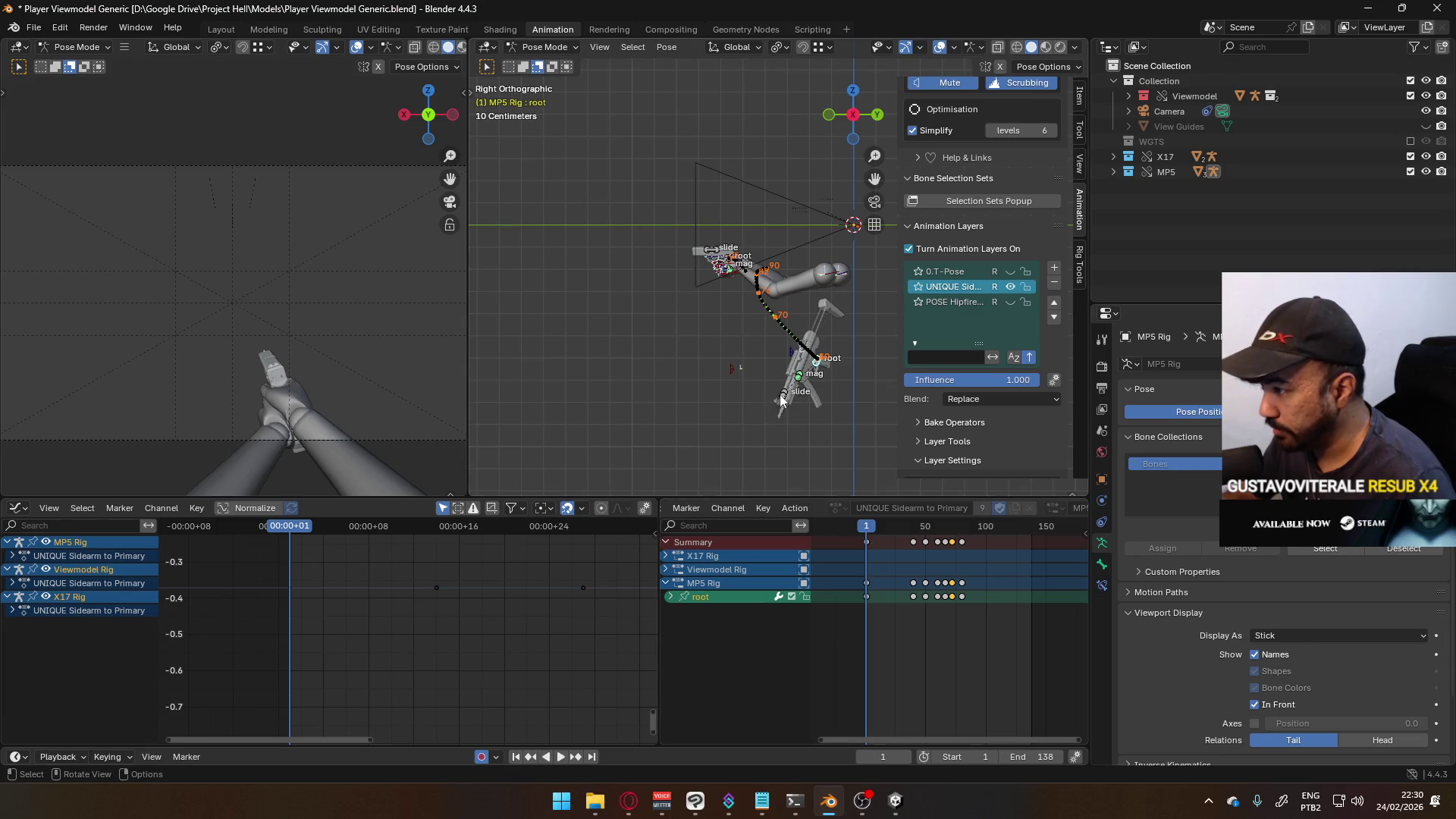
key(ctrl+s)
- Select all MP5 bones, view them in Right Ortho, and box-select keyframes, stopping at frame 90
key(a)
mouse_move(809, 341)
middle_down()
mouse_move(826, 416)
mouse_move(775, 330)
mouse_move(863, 349)
mouse_move(902, 387)
middle_up()
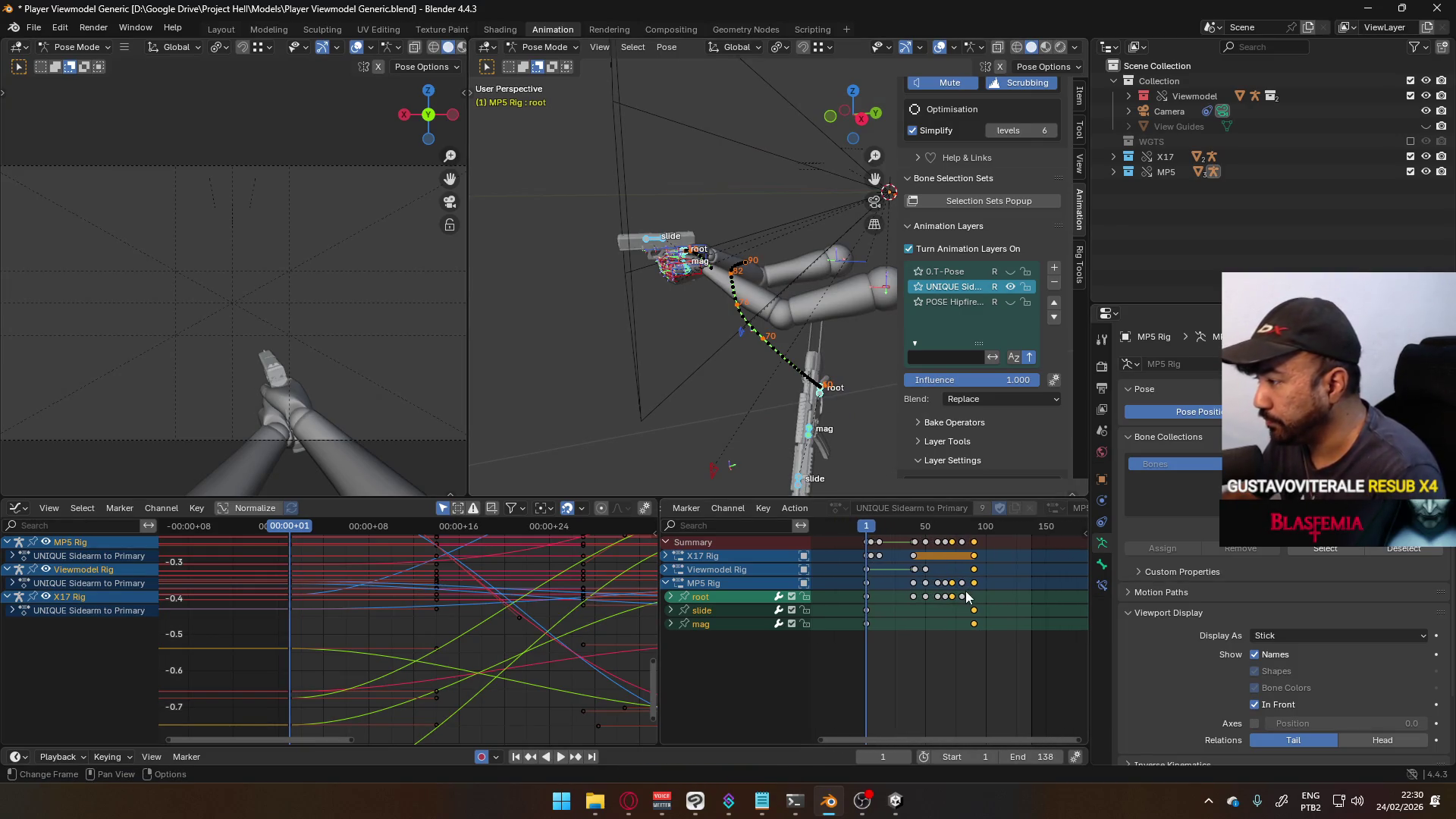
middle_drag(766, 372, 799, 392)
key(KP_5)
key(KP_3)
scroll(994, 580, up, 1)
mouse_move(1008, 669)
mouse_down()
mouse_move(828, 528)
mouse_move(944, 544)
mouse_up()
key(space)
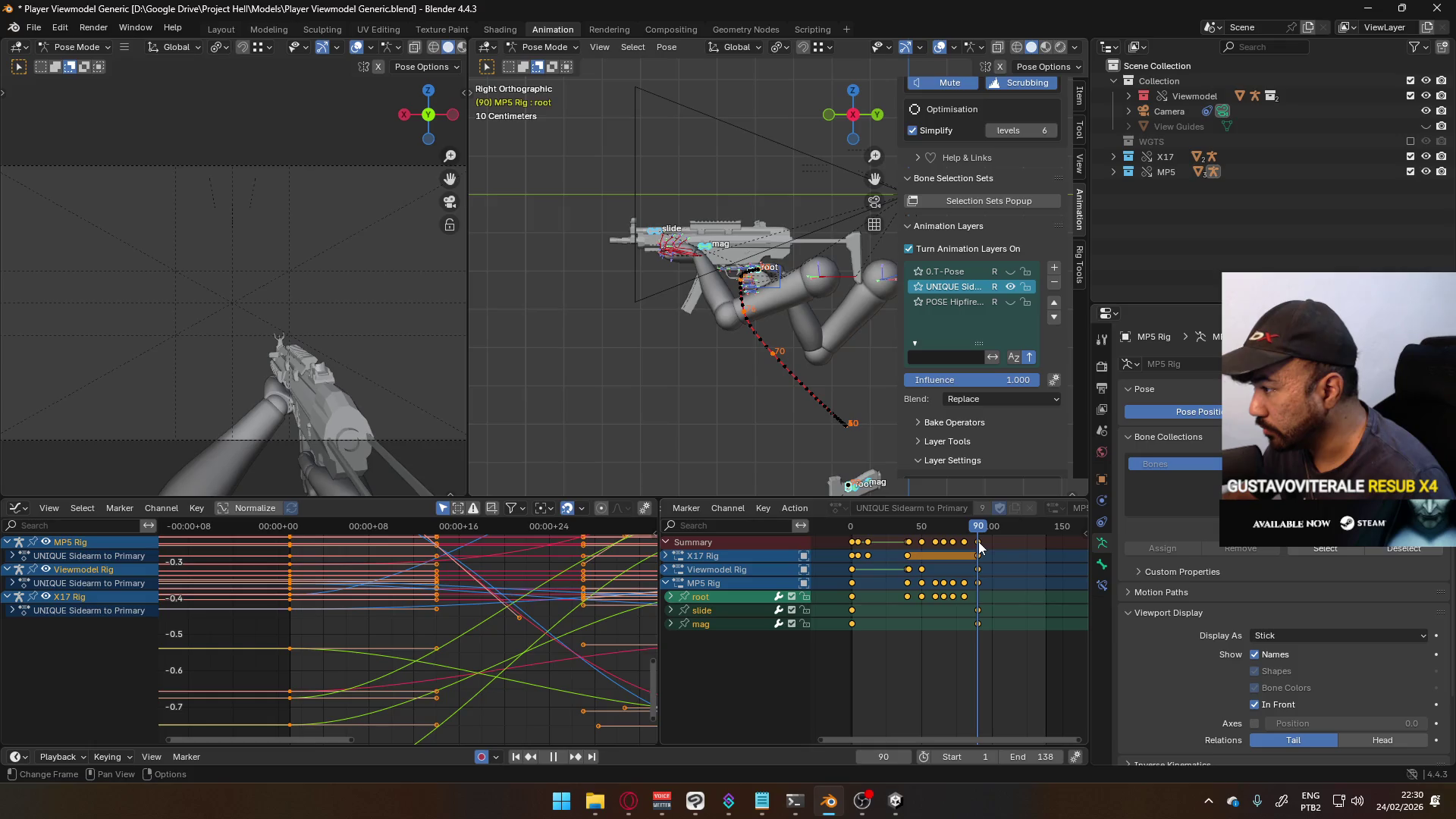
- Key all bones at frame 90, copy every keyframe, and paste them at frame 200
key(i)
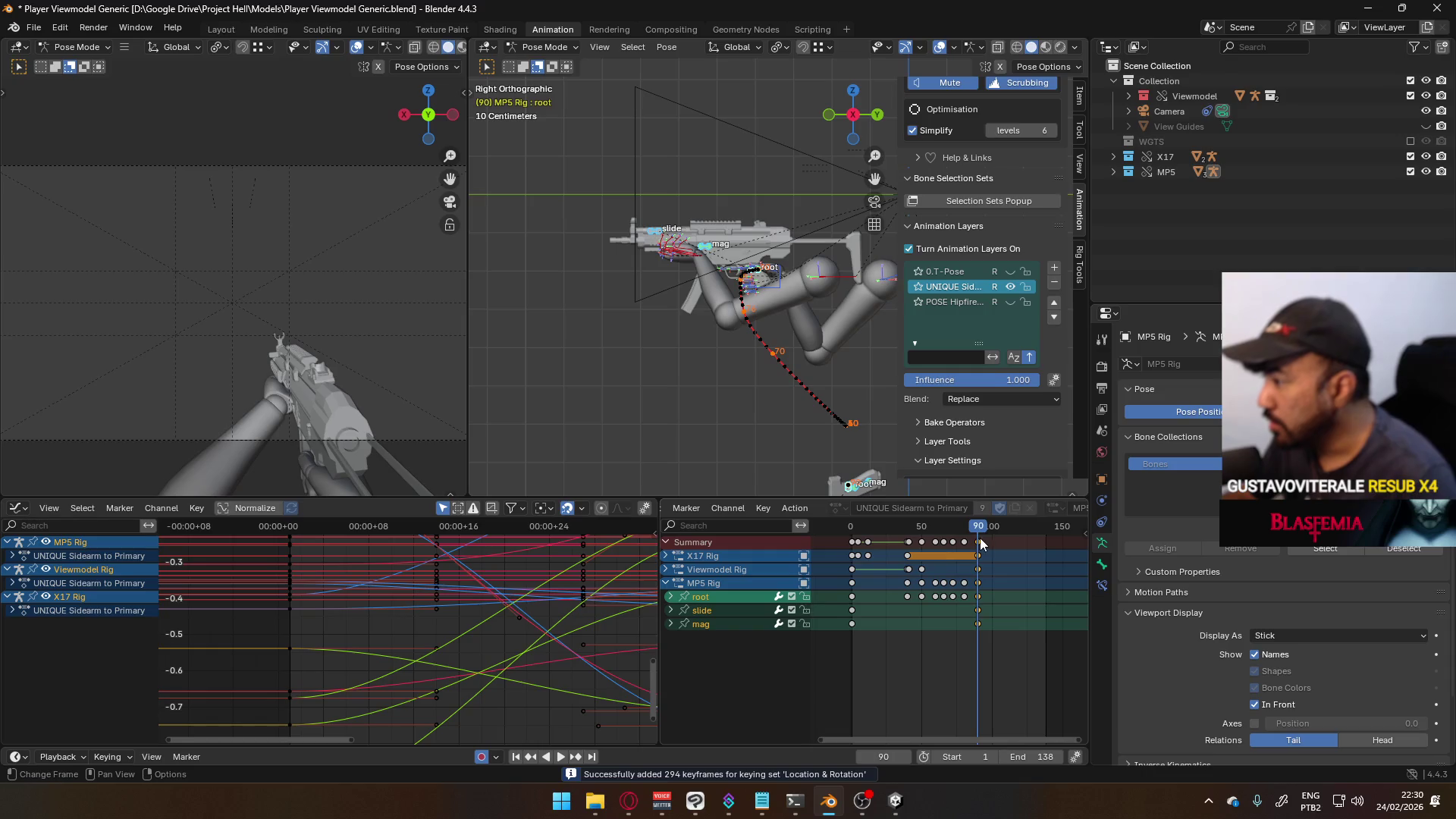
key(a)
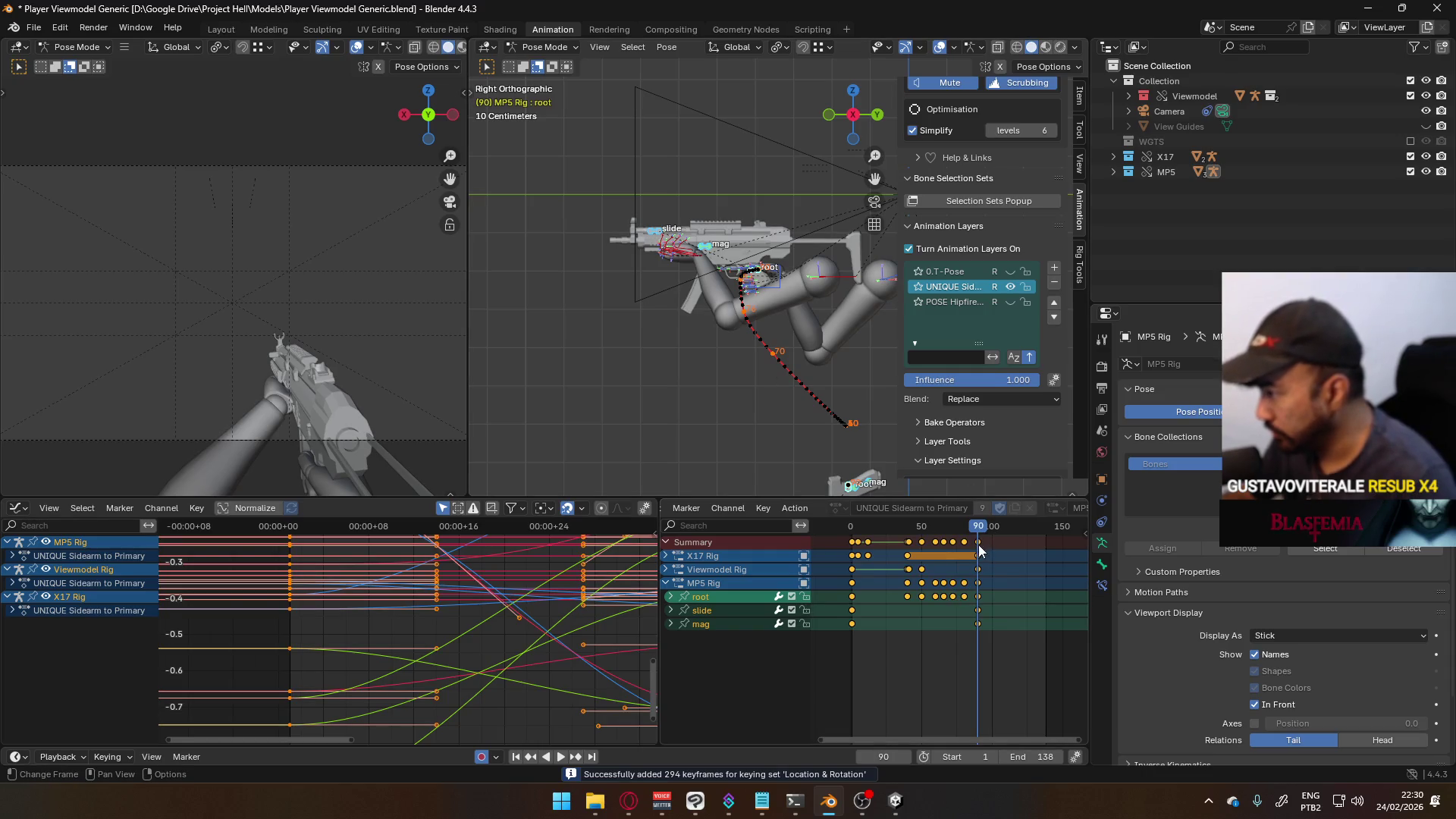
right_click(978, 545)
scroll(974, 544, down, 2)
scroll(977, 545, down, 1)
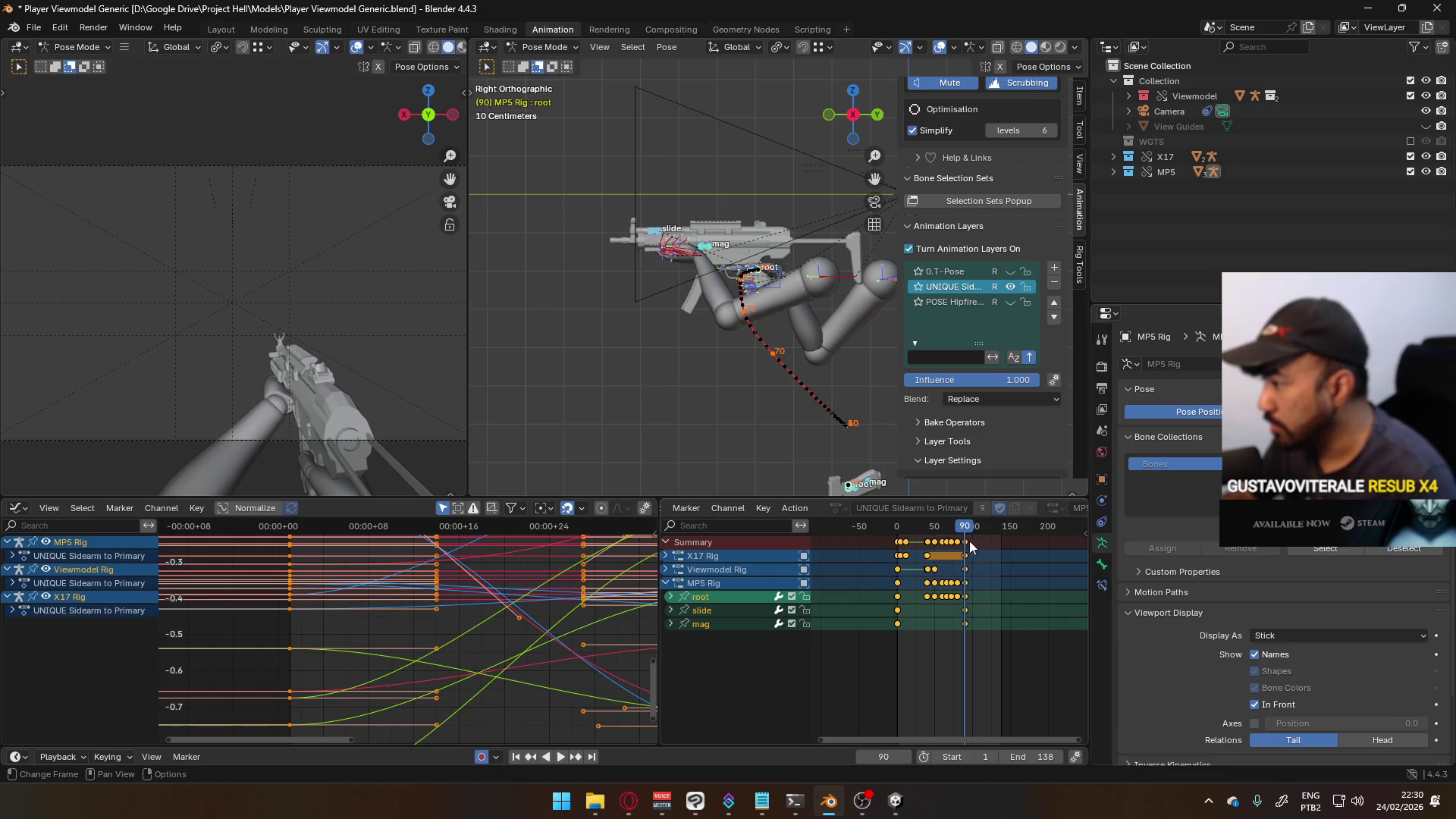
scroll(1002, 543, down, 1)
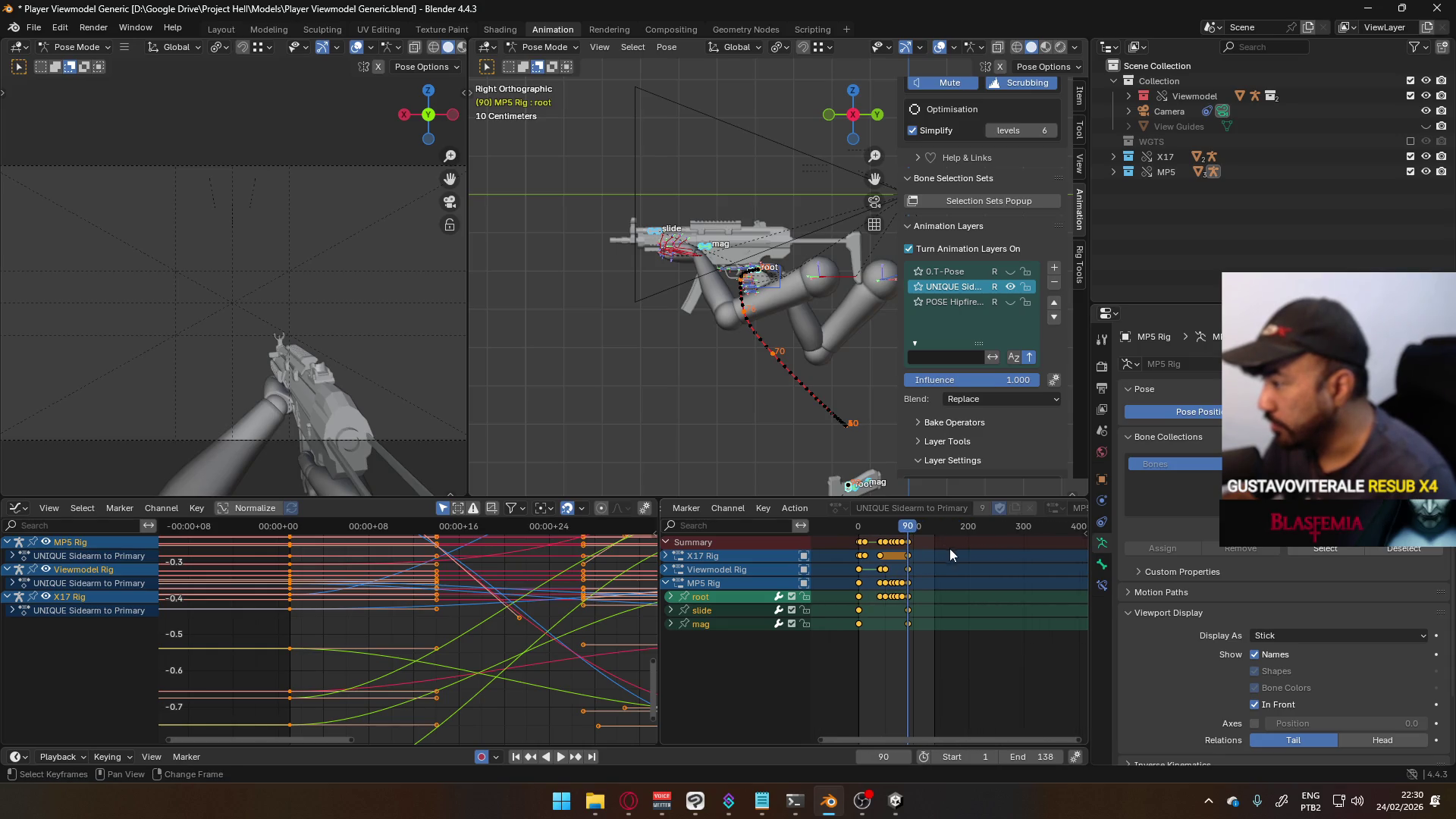
drag(912, 529, 969, 537)
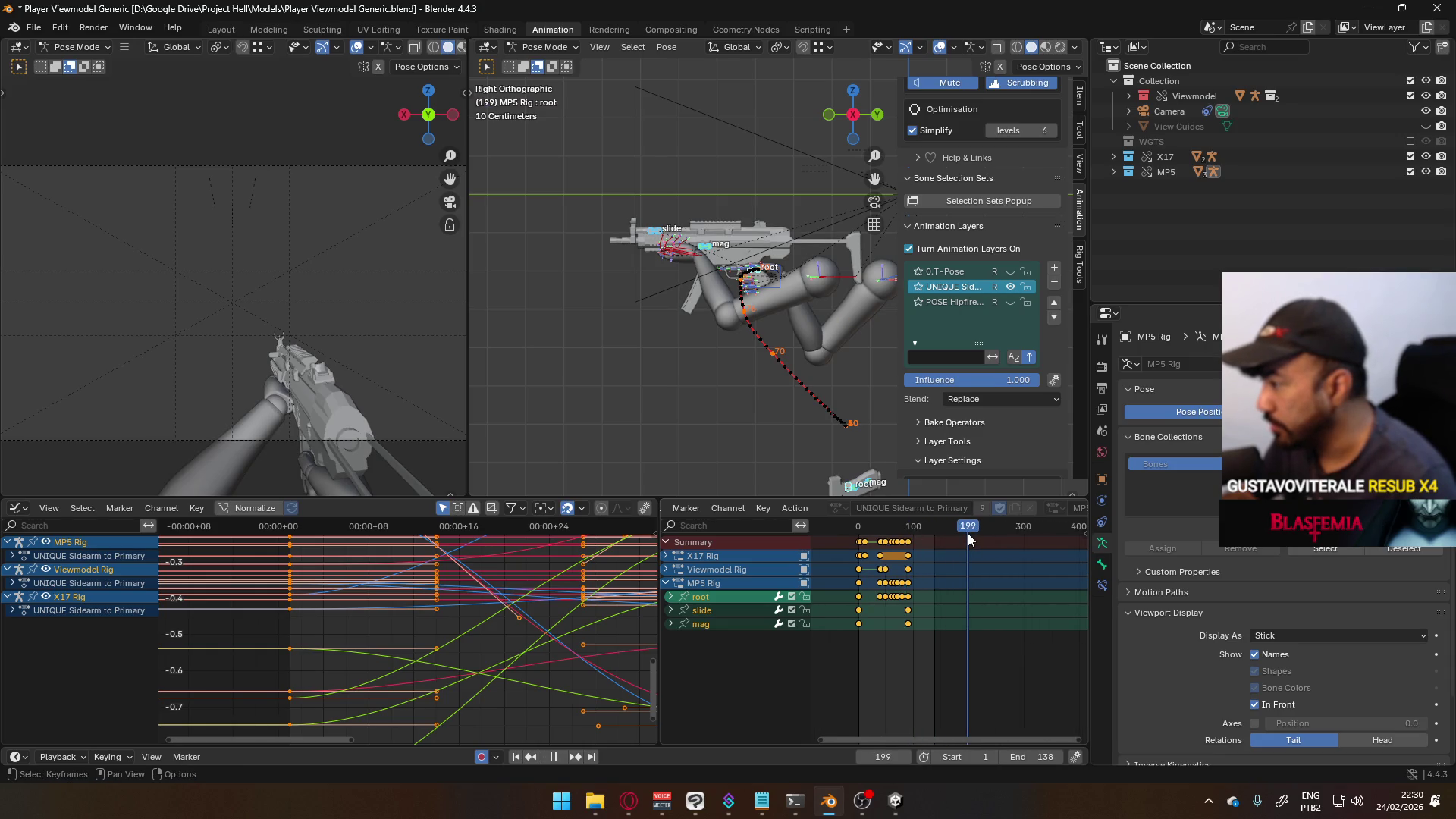
key(Right)
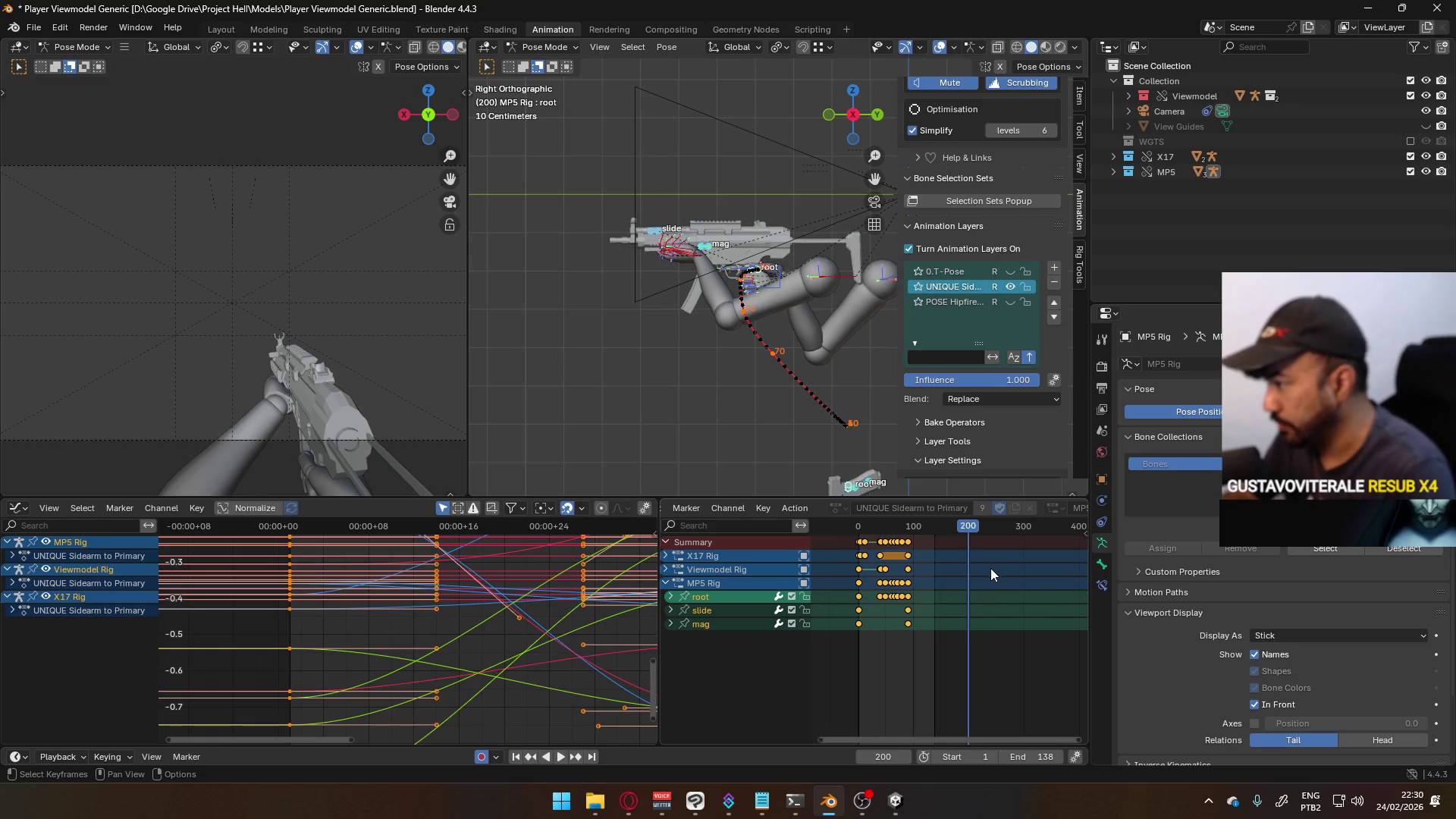
key(ctrl+v)
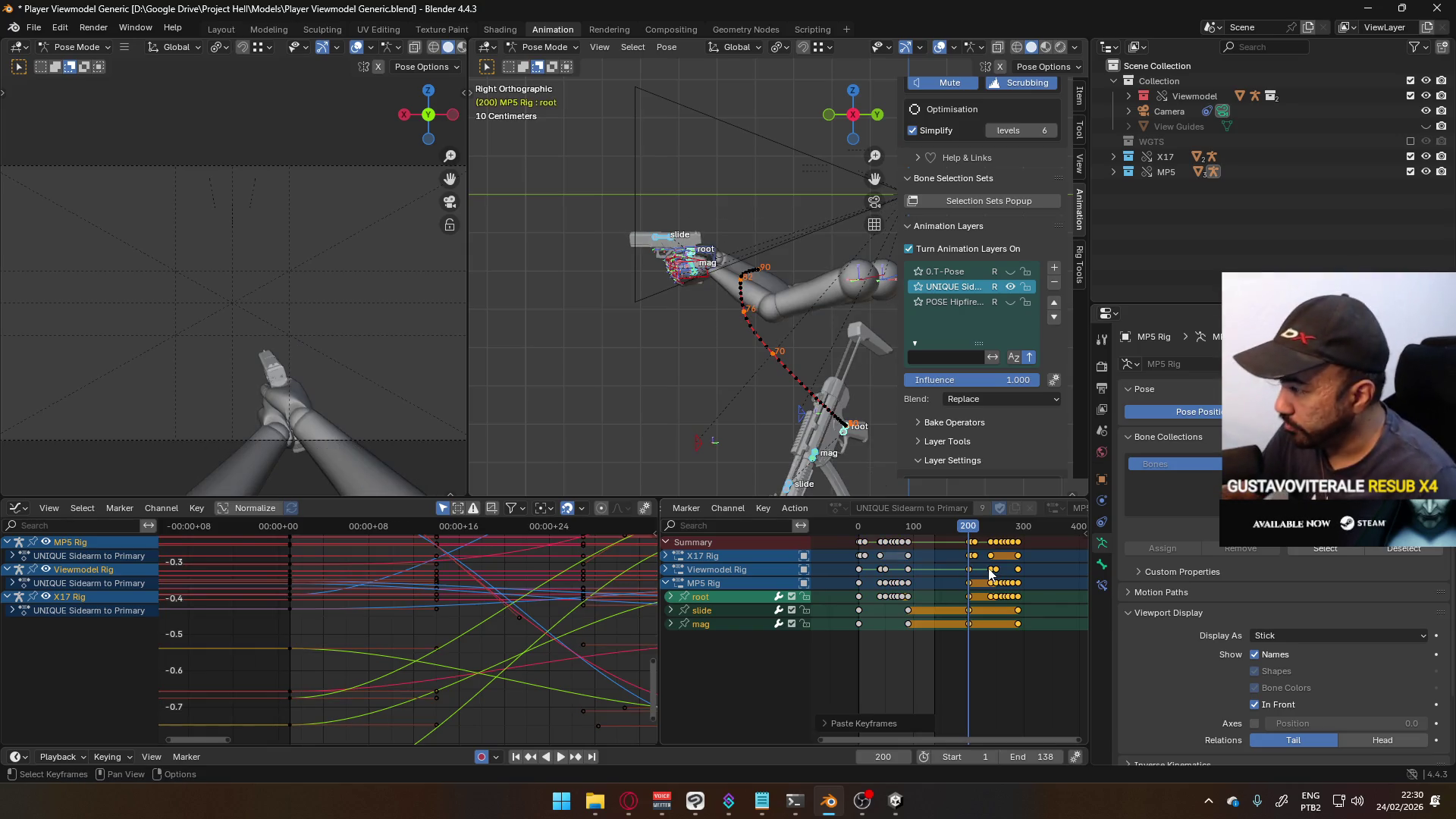
- Rescale the pasted keyframes in time and shift them about 11 frames earlier
key(s)
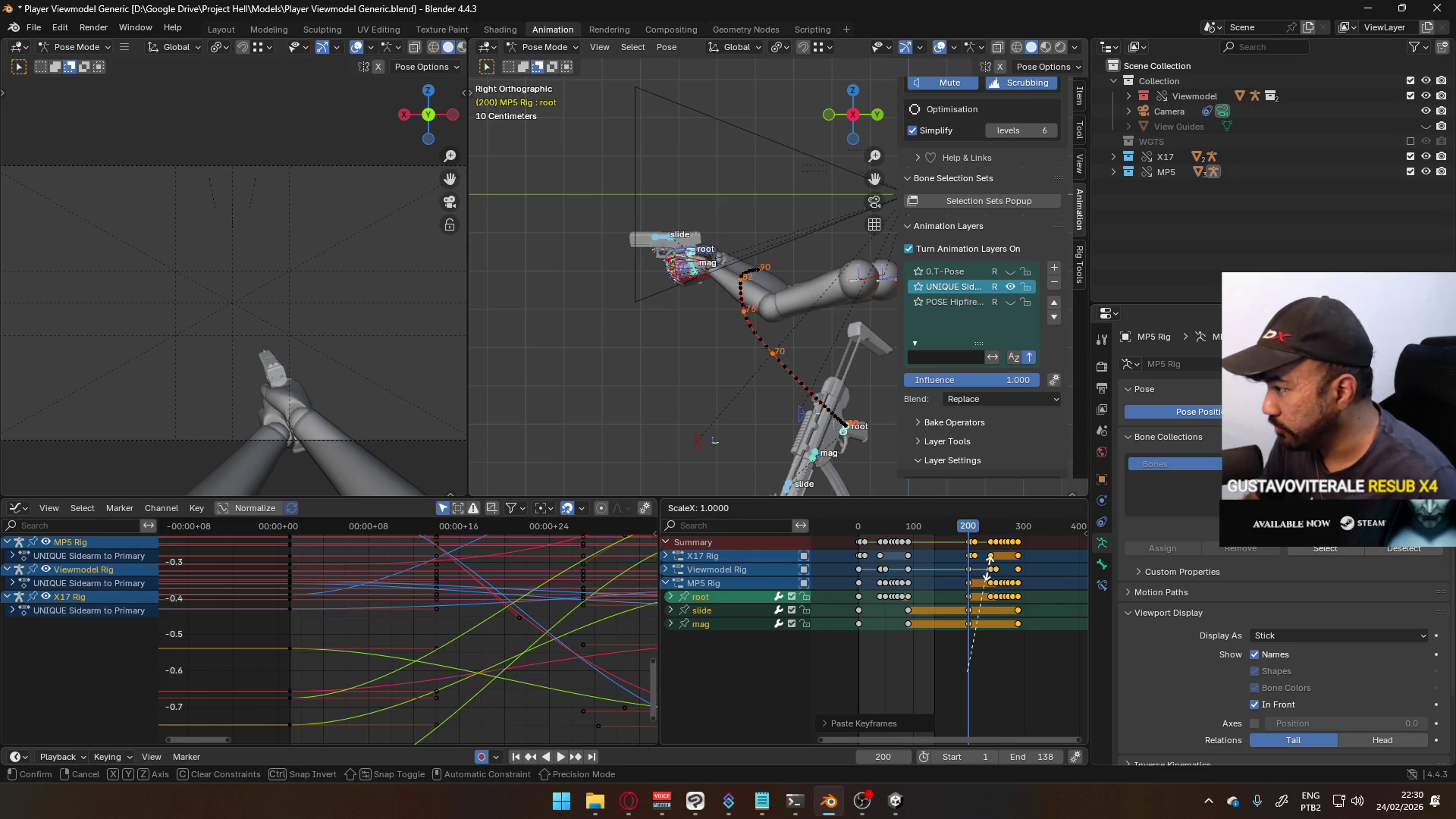
click(922, 597)
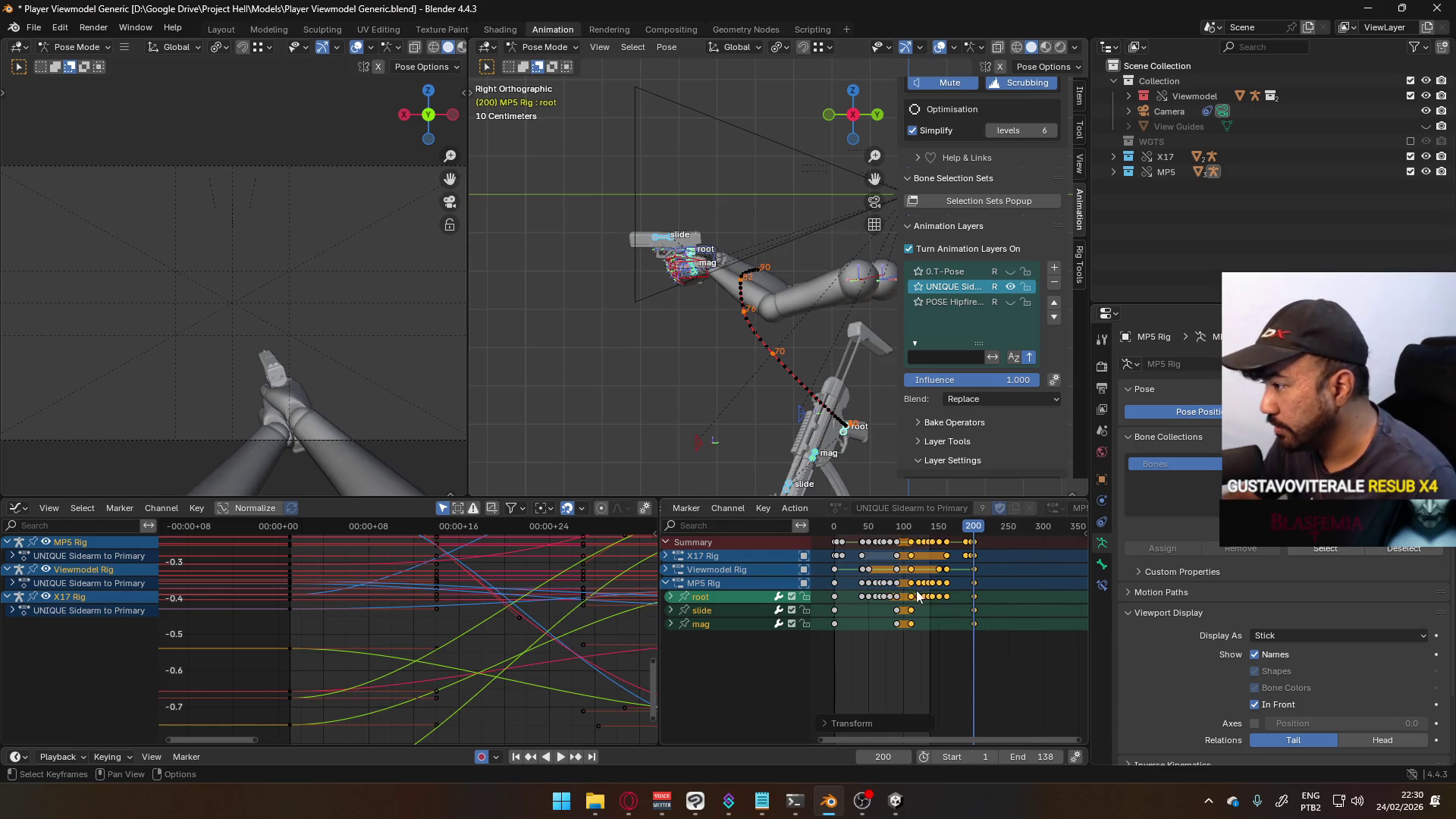
scroll(923, 598, up, 10)
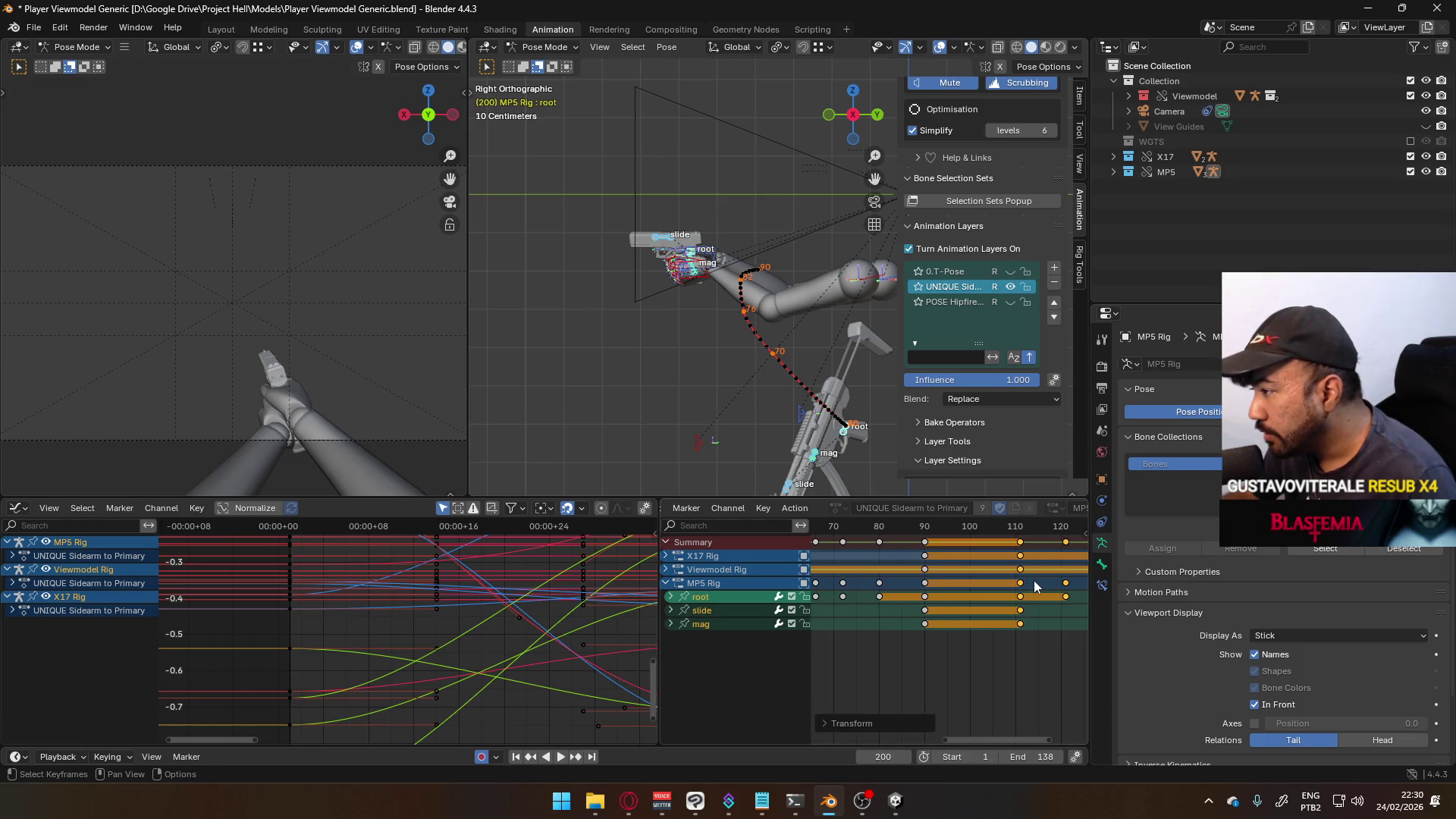
key(g)
click(981, 586)
scroll(985, 612, down, 5)
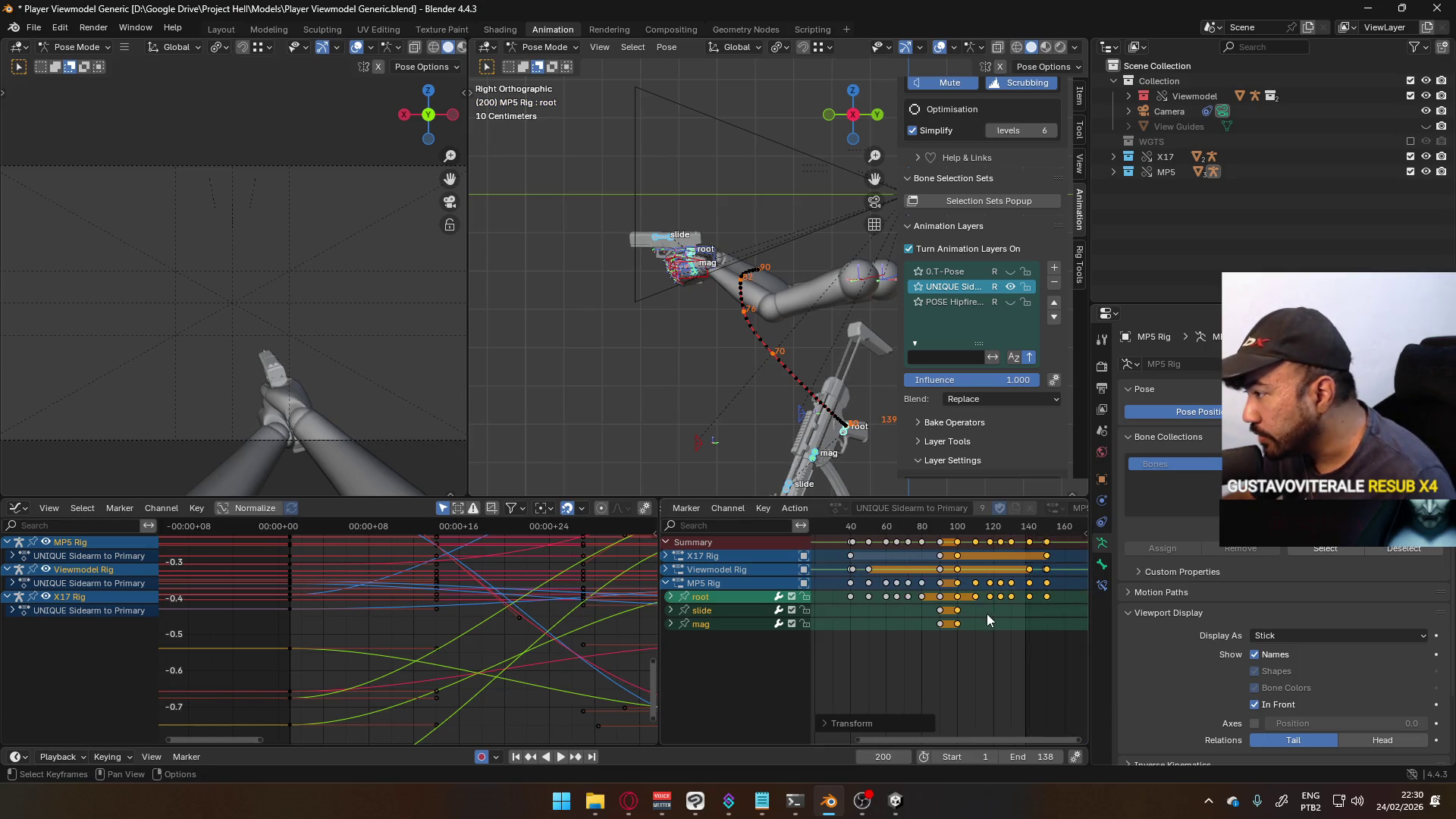
scroll(986, 612, down, 5)
- Set the scene end frame to 189
drag(1028, 757, 1069, 757)
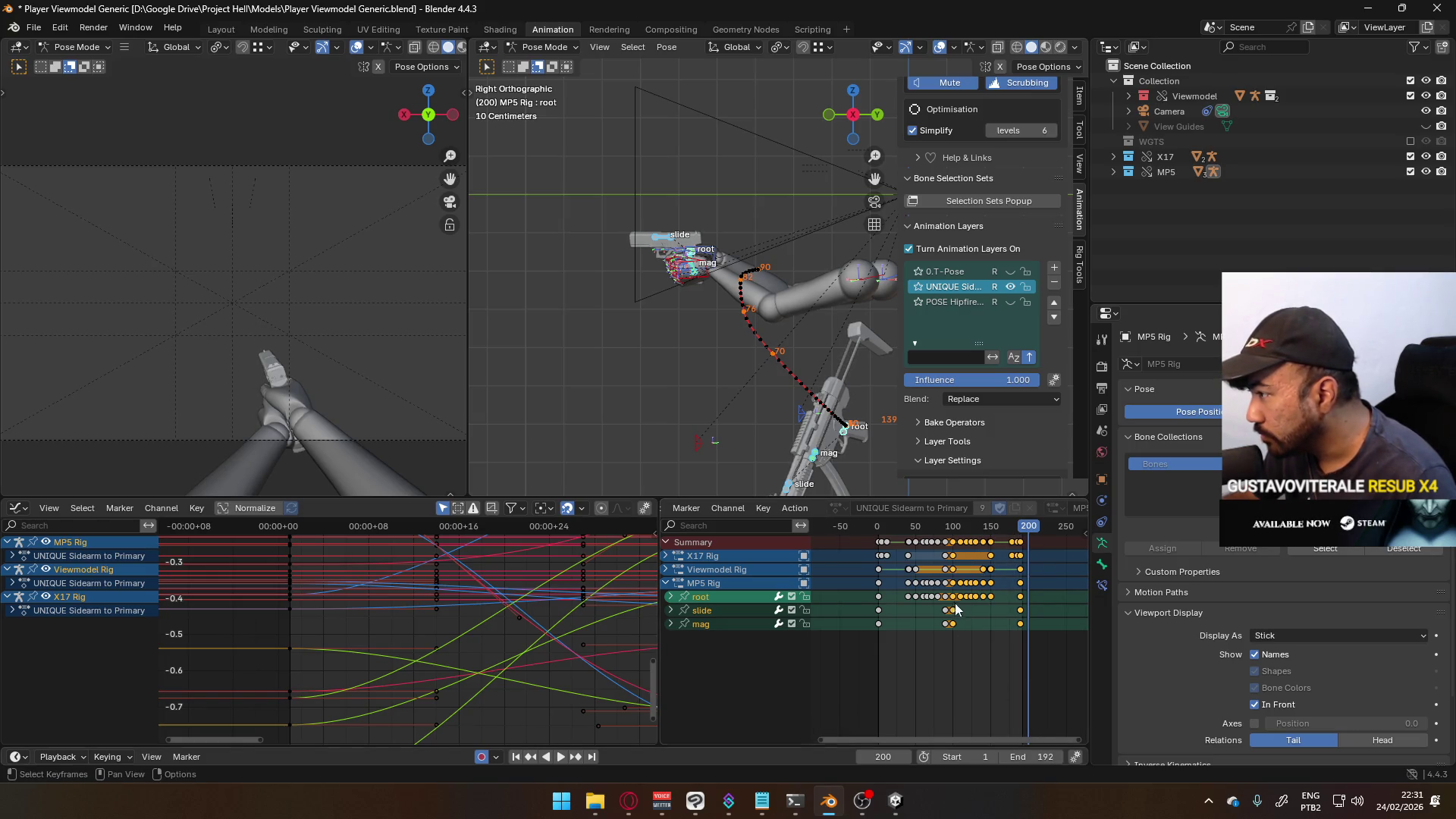
scroll(1033, 607, up, 8)
scroll(983, 626, up, 1)
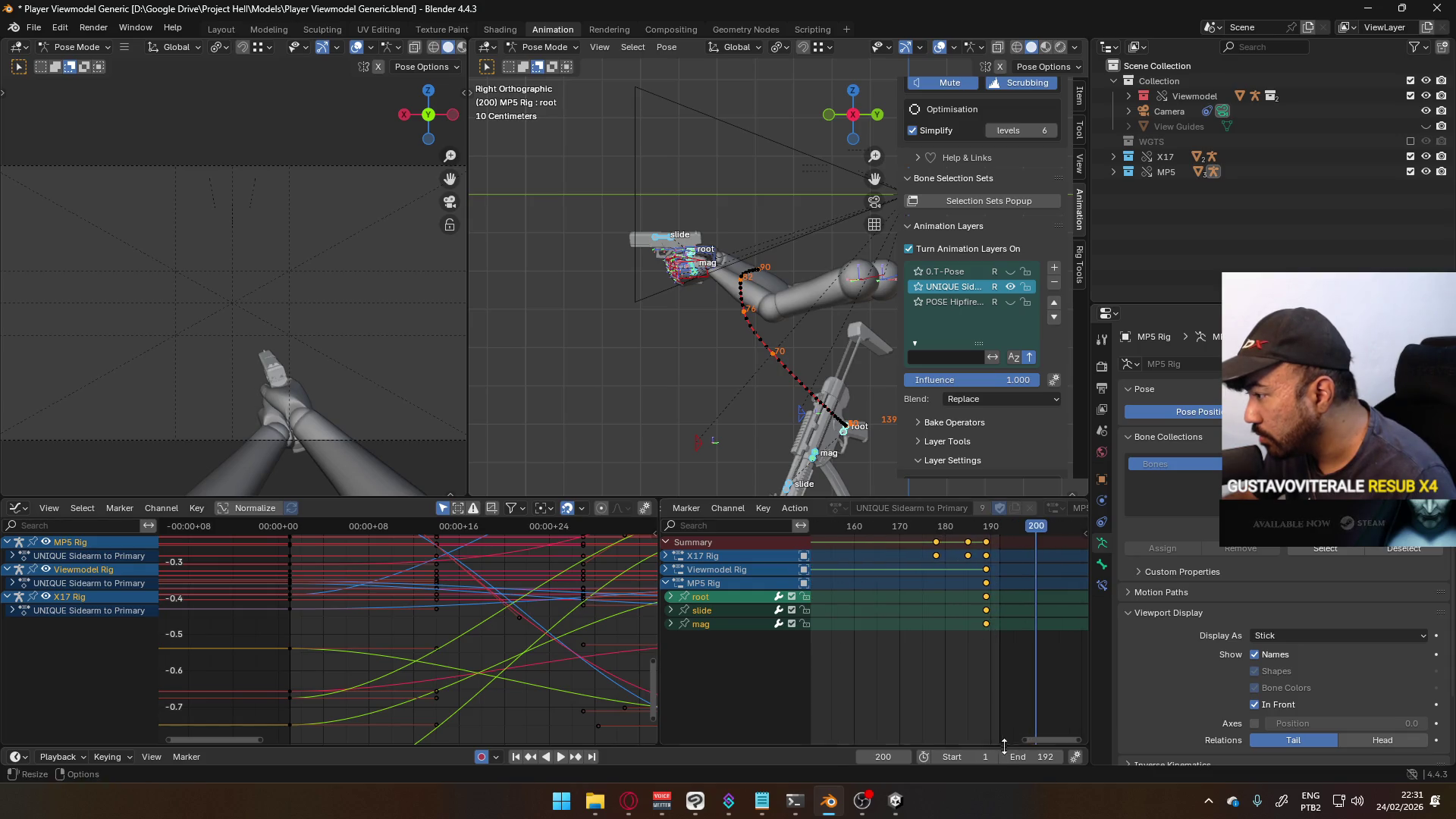
click(1002, 756)
click(1002, 756)
click(1002, 757)
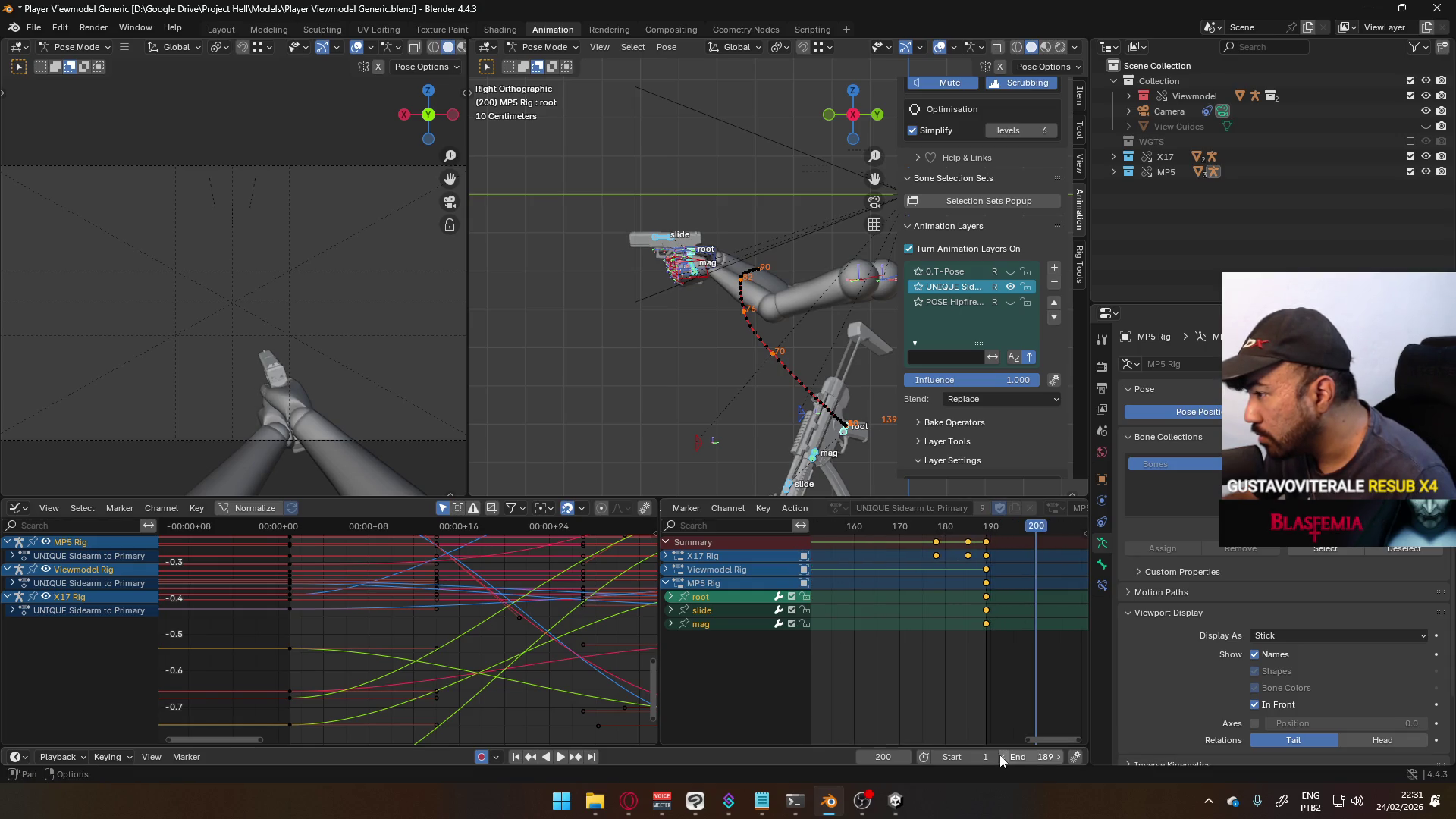
scroll(981, 639, down, 10)
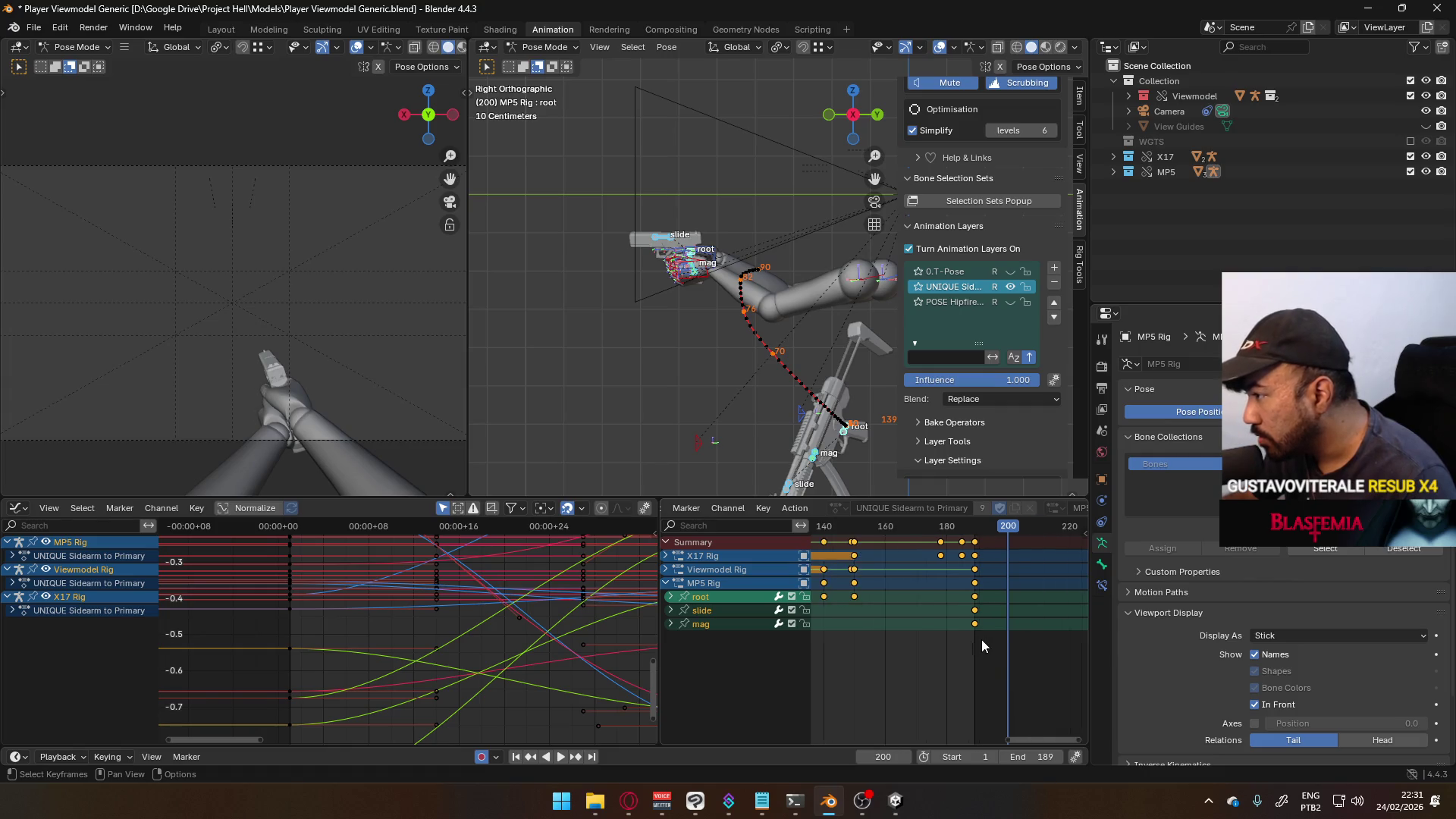
- Delete the keyframes after about frame 100 and replay the animation from frame 0
key(space)
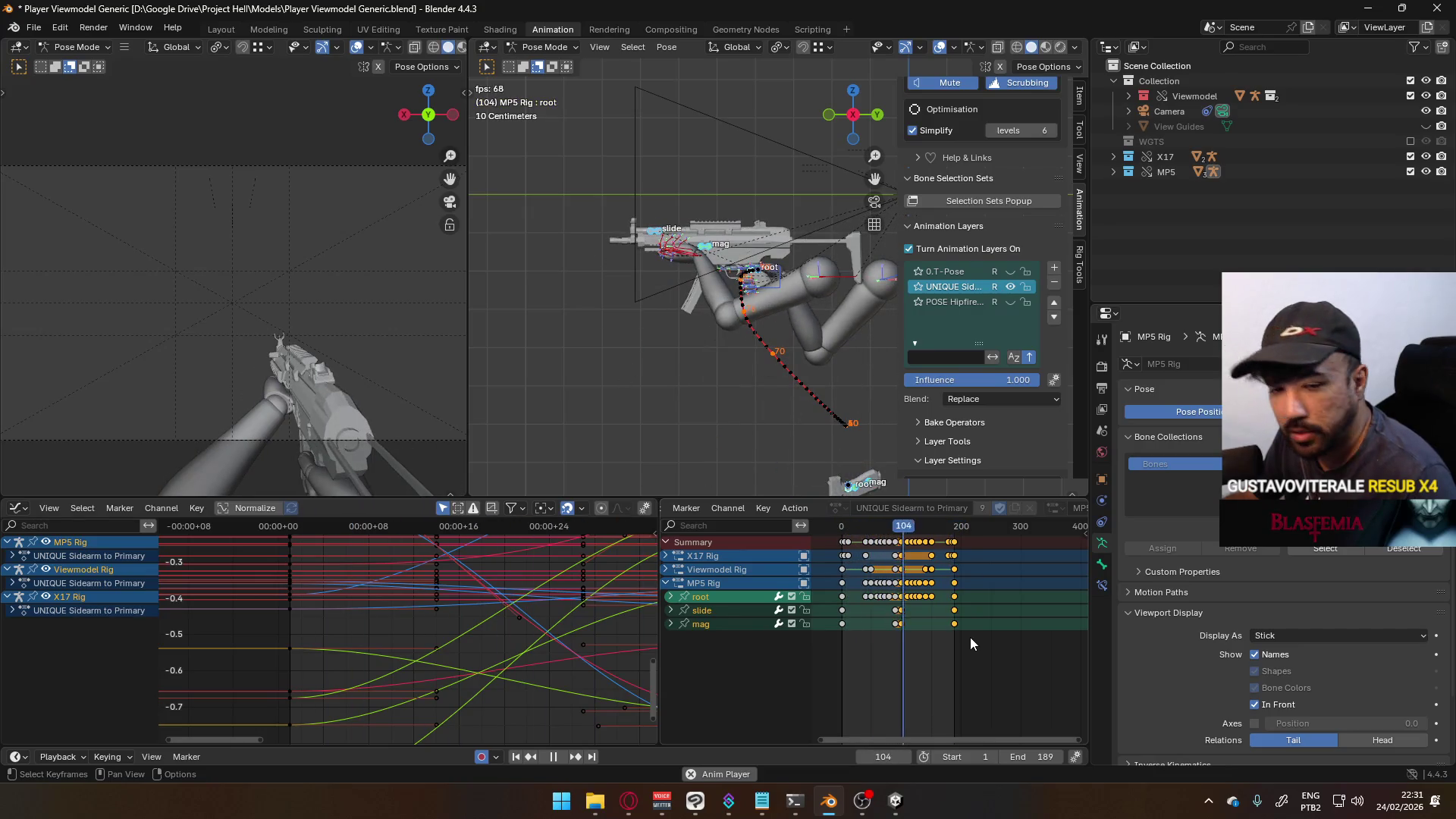
key(space)
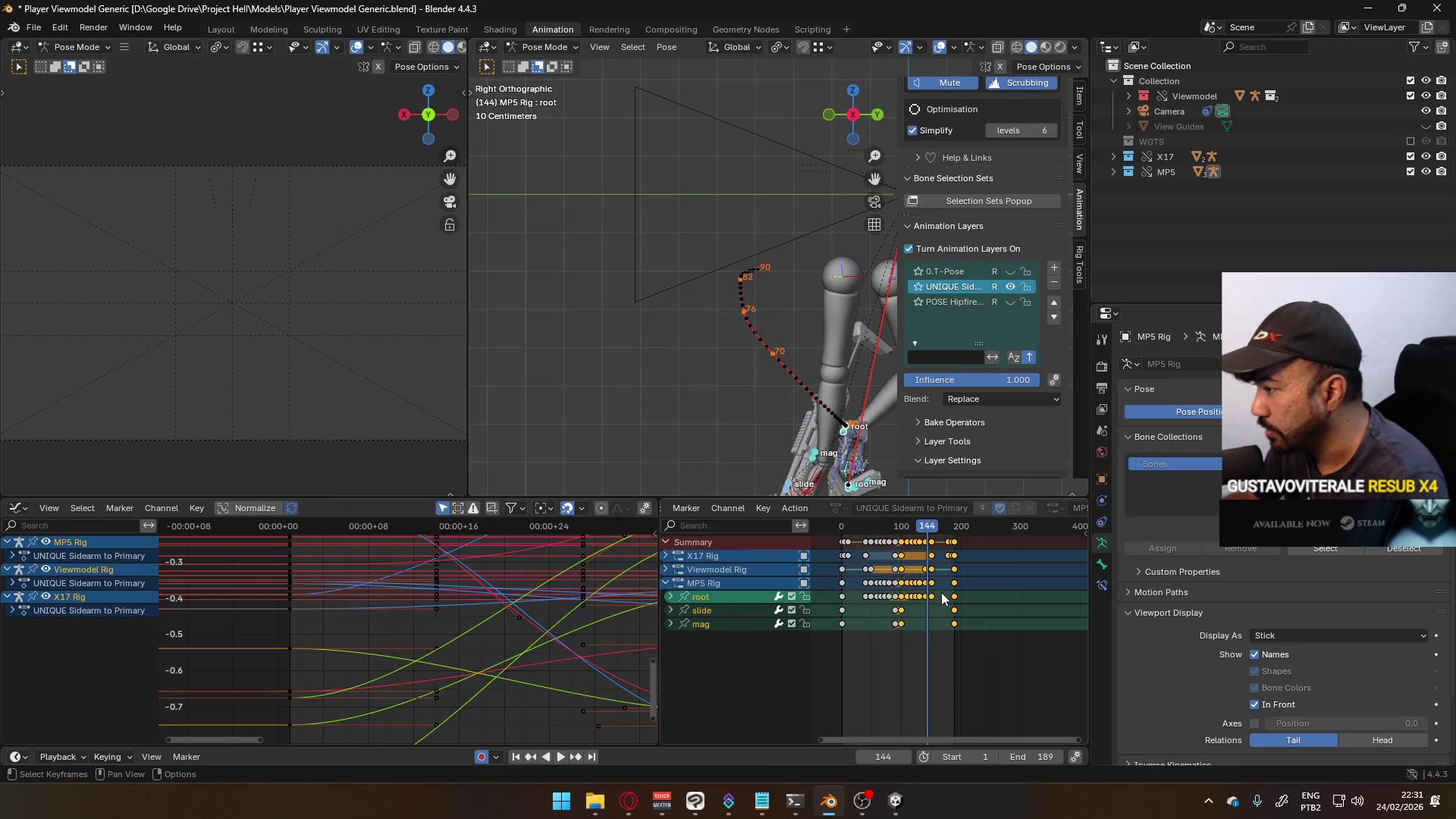
key(Delete)
drag(938, 529, 842, 536)
key(space)
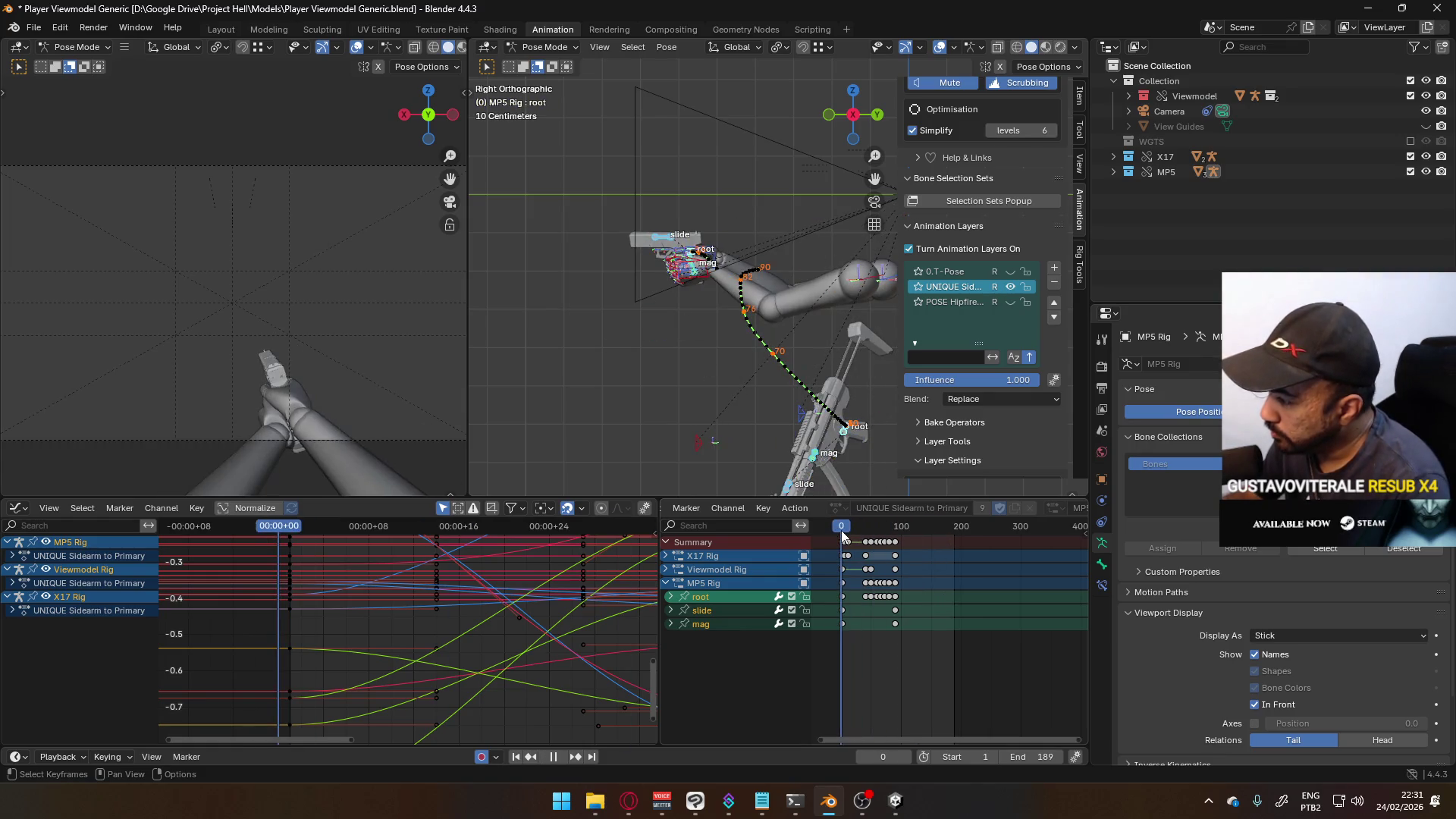
key(Escape)
- Clear the MP5 bone motion path and make the X17 rig root the active bone
mouse_move(749, 339)
middle_down()
mouse_move(831, 334)
mouse_move(727, 334)
mouse_move(735, 313)
mouse_move(629, 269)
middle_up()
right_click(832, 335)
click(831, 335)
click(634, 263)
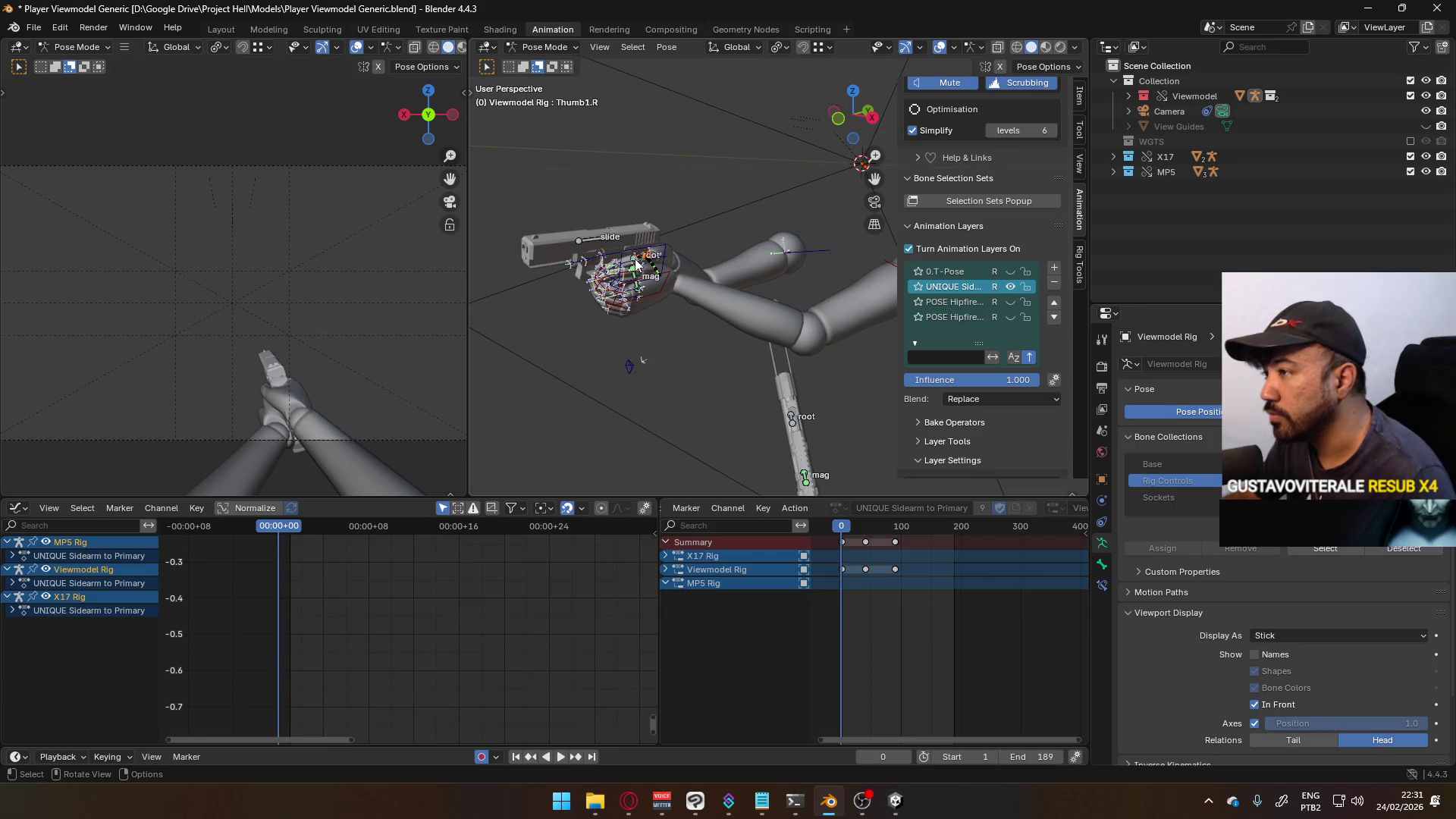
- Clear the X17 bone paths via the Q menu and select all bones in right side view
key(q)
click(636, 253)
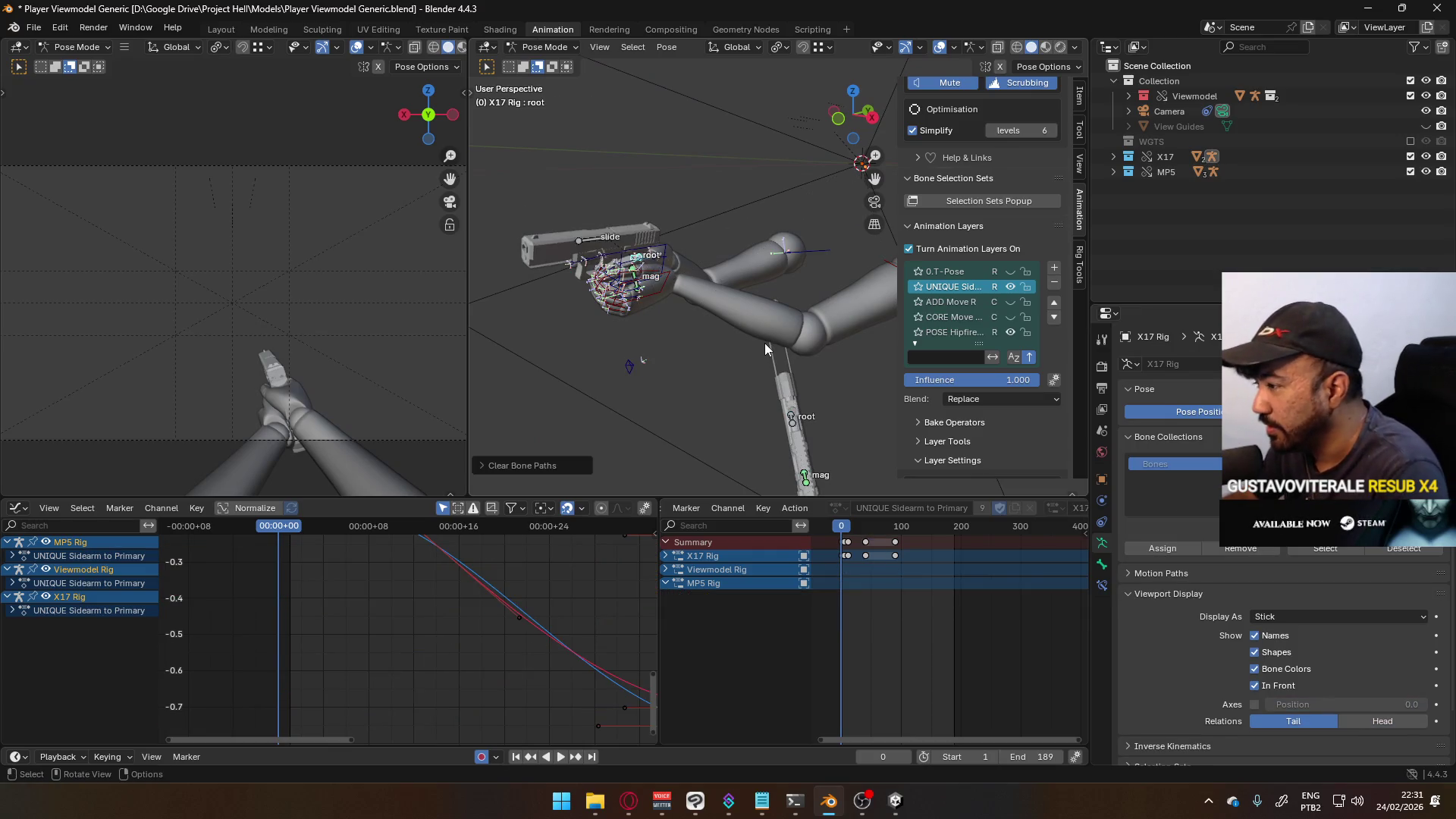
key(KP_3)
scroll(758, 366, down, 3)
key(a)
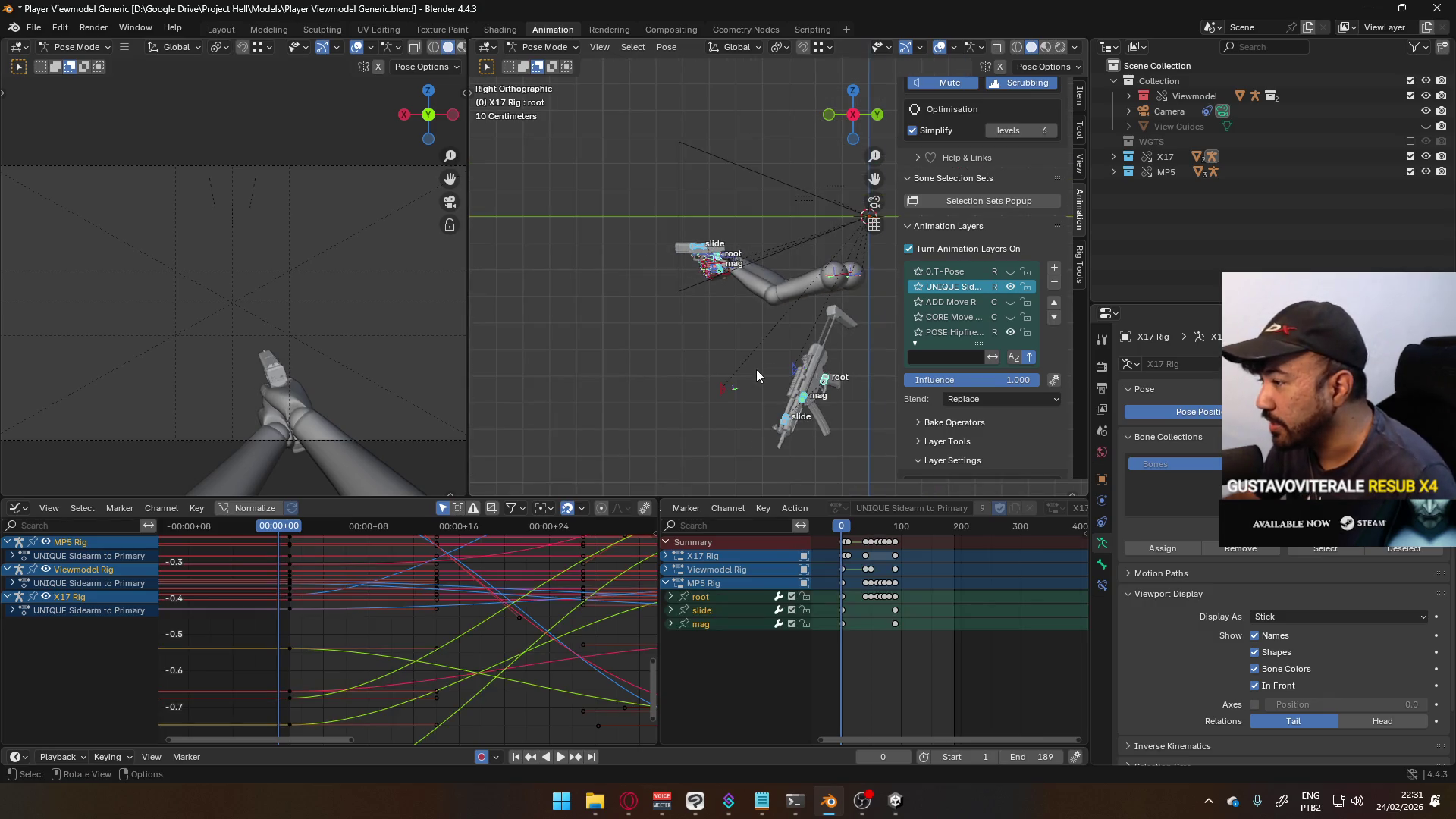
- Save the blend file and start editing the 'UNIQUE Sidearm to Primary' layer name
key(ctrl+s)
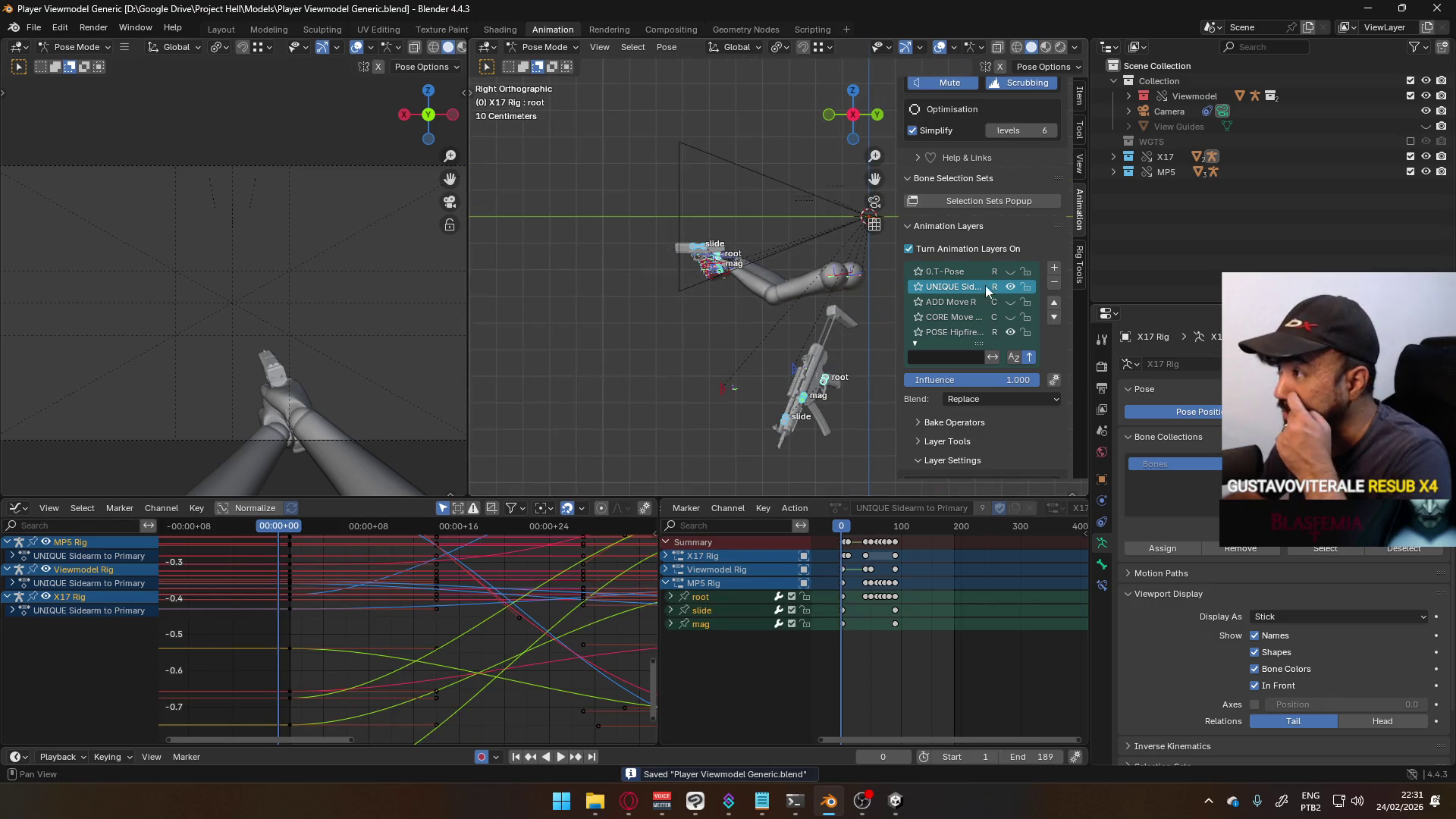
double_click(959, 289)
click(959, 288)
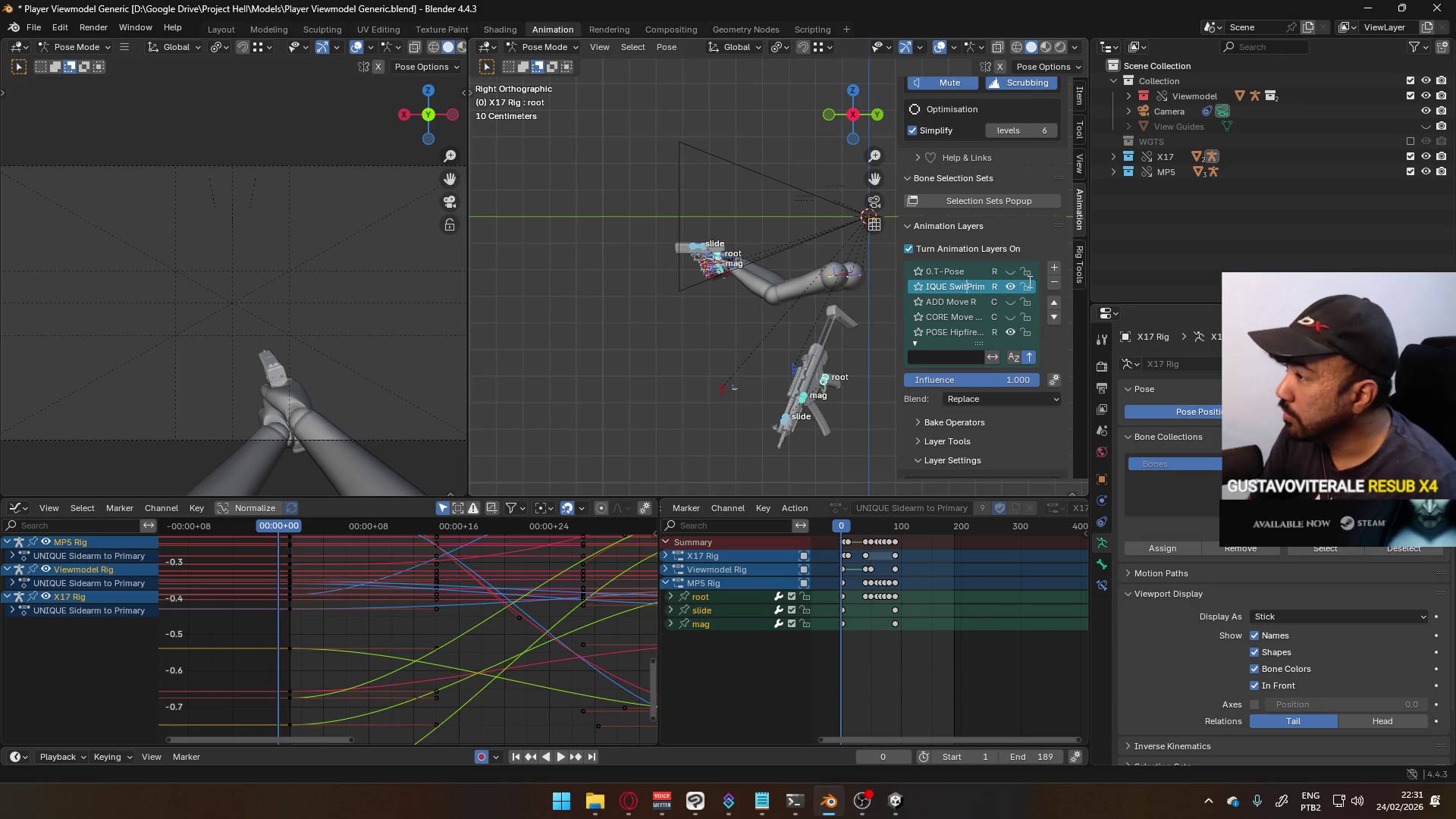
- Confirm the name 'UNIQUE Switch Primary', widen the sidebar, and mute that layer
key(Return)
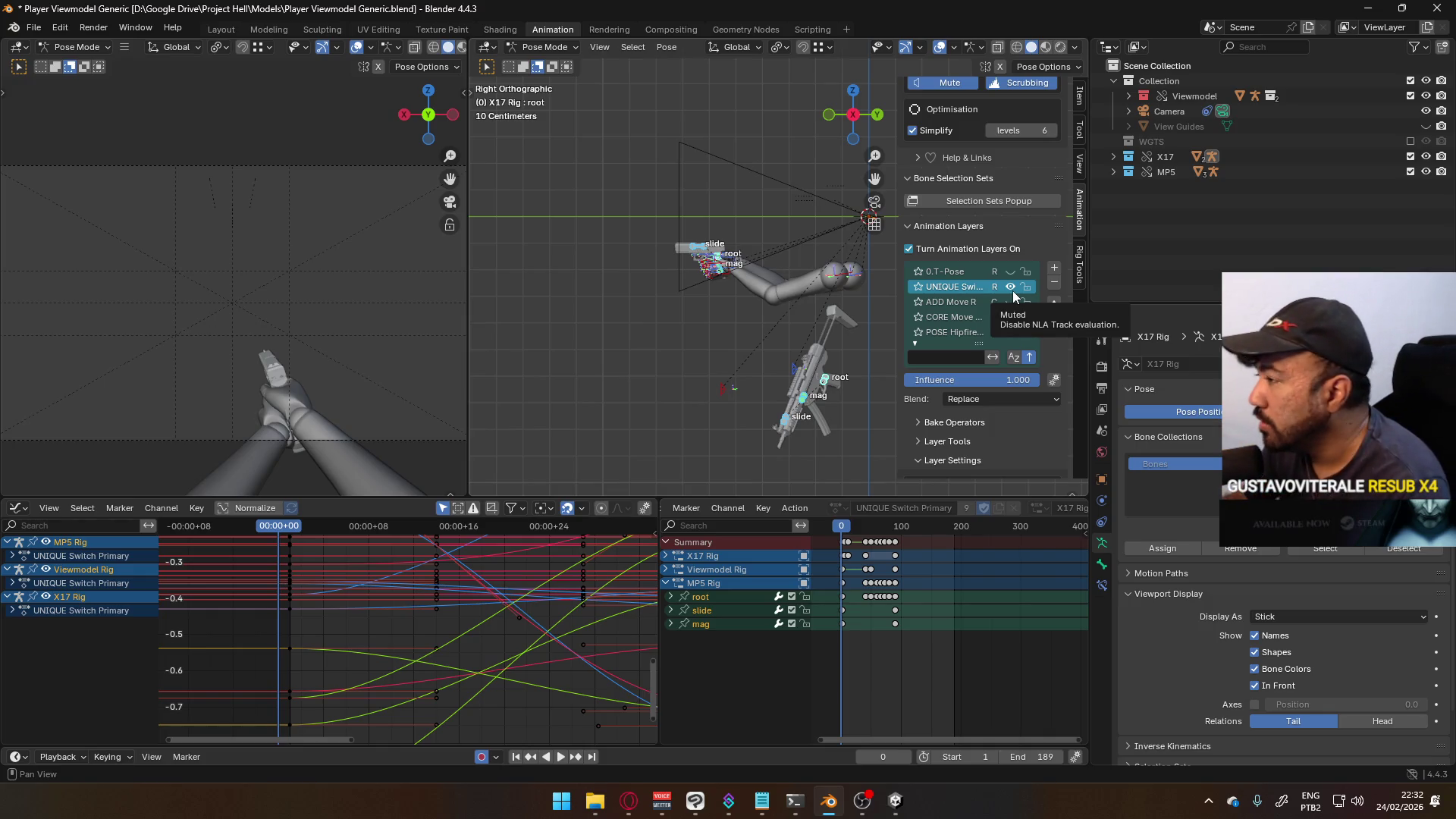
drag(897, 293, 859, 294)
mouse_move(826, 273)
middle_down()
mouse_move(769, 263)
mouse_move(773, 301)
middle_up()
key(alt+Home)
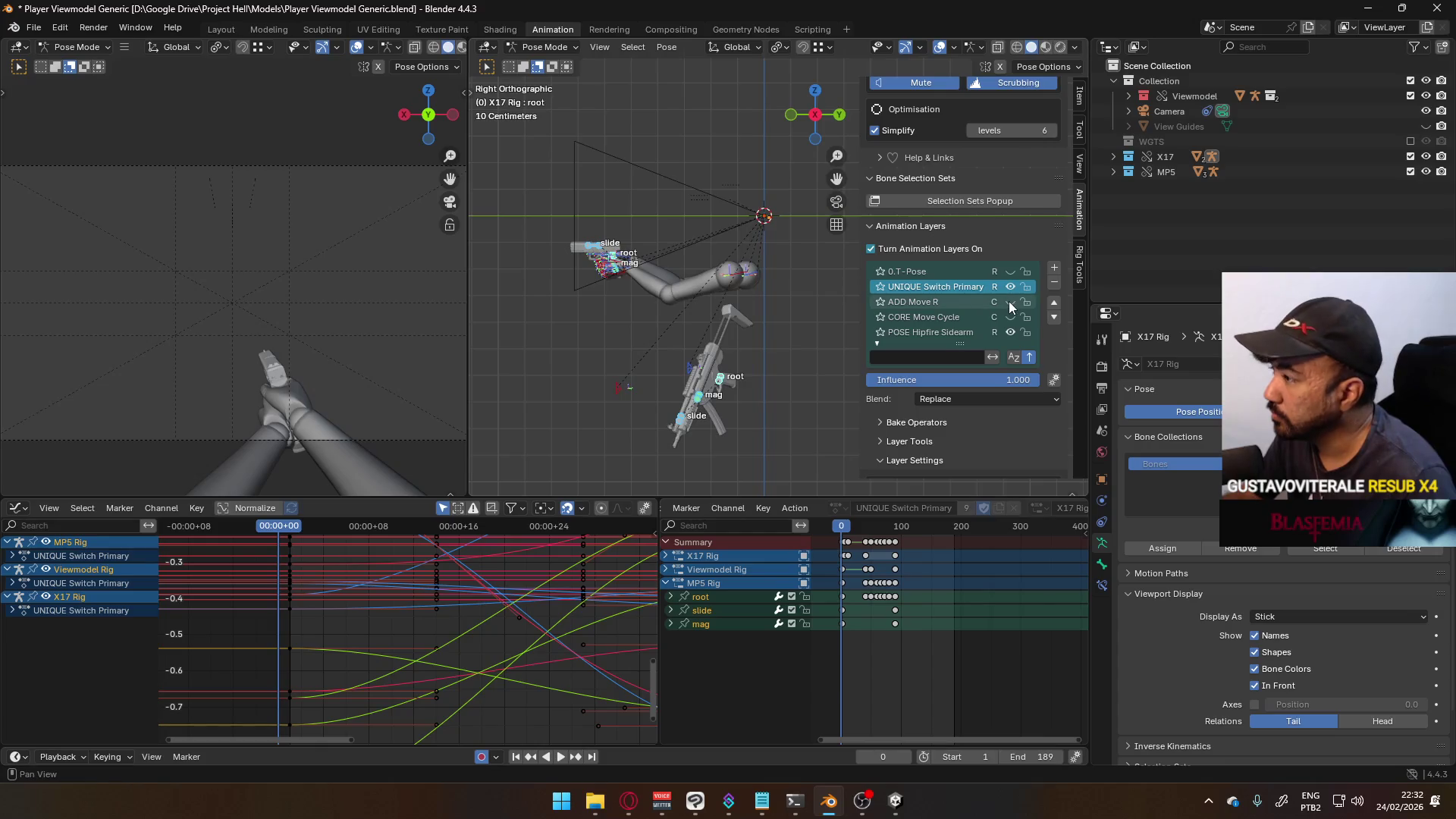
click(1008, 287)
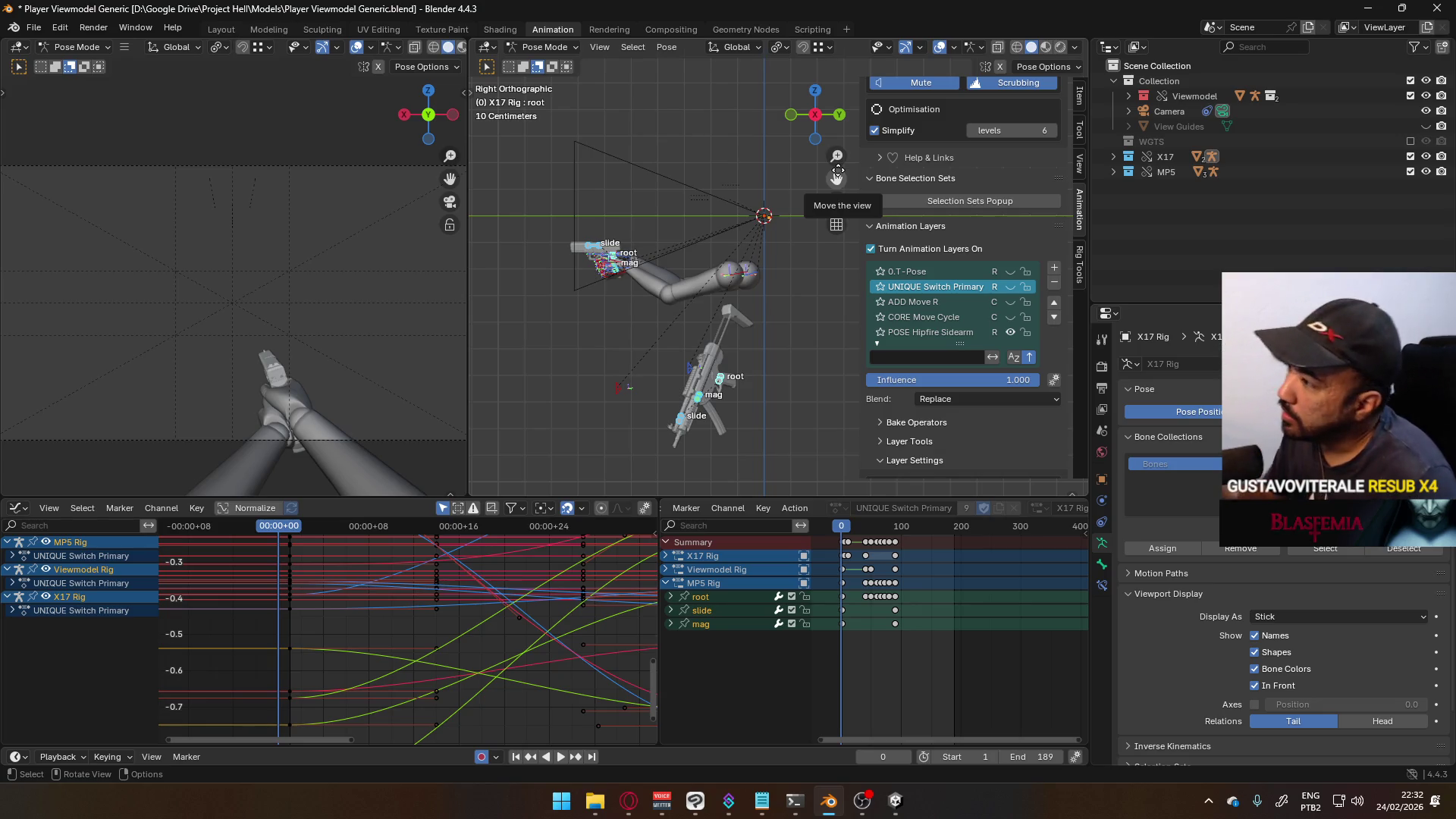
drag(837, 173, 869, 183)
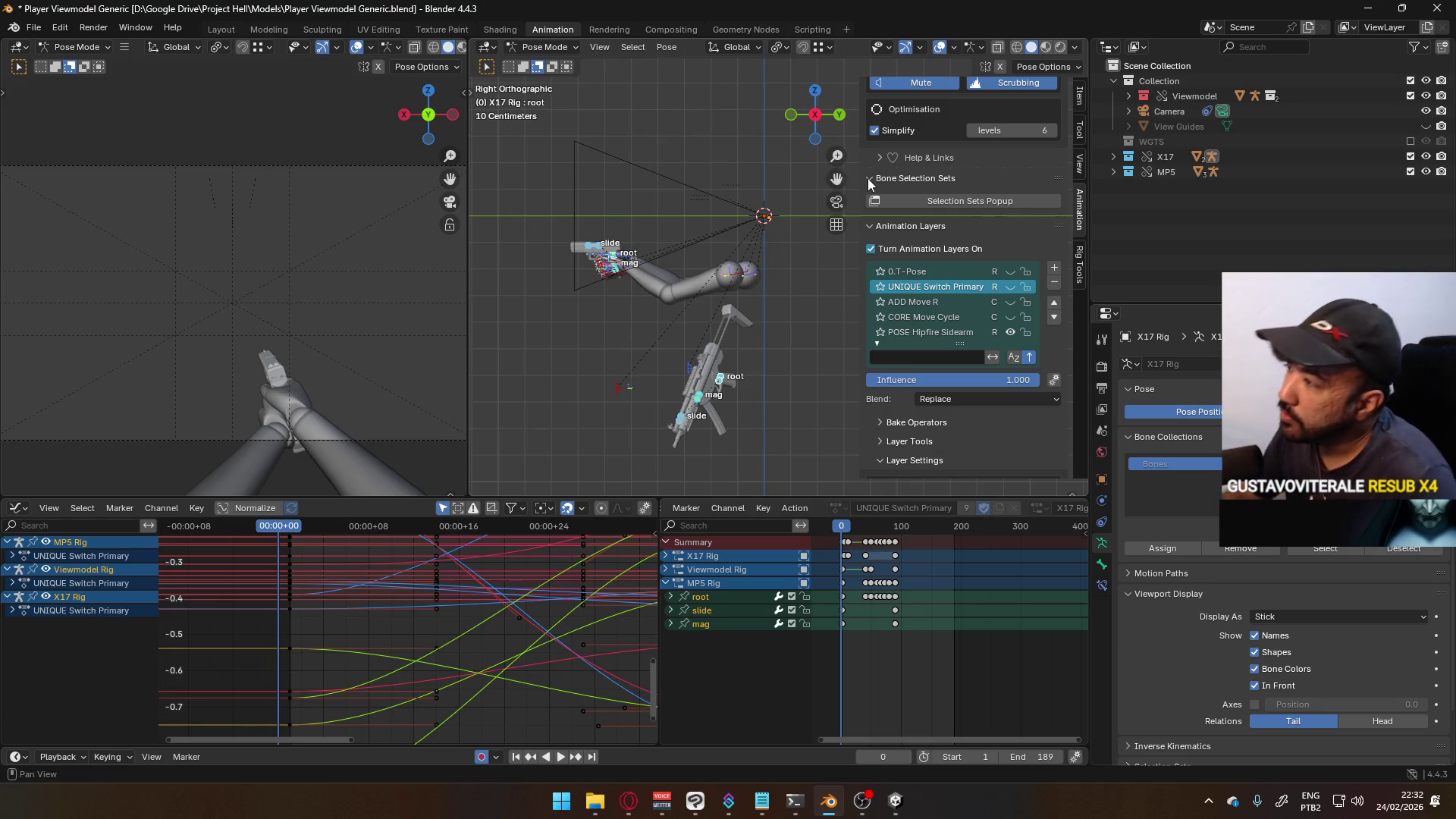
- Add a new animation layer, name it 'UNIQUE ADS In Sidearm', and set its blending to Replace
click(1054, 270)
double_click(913, 288)
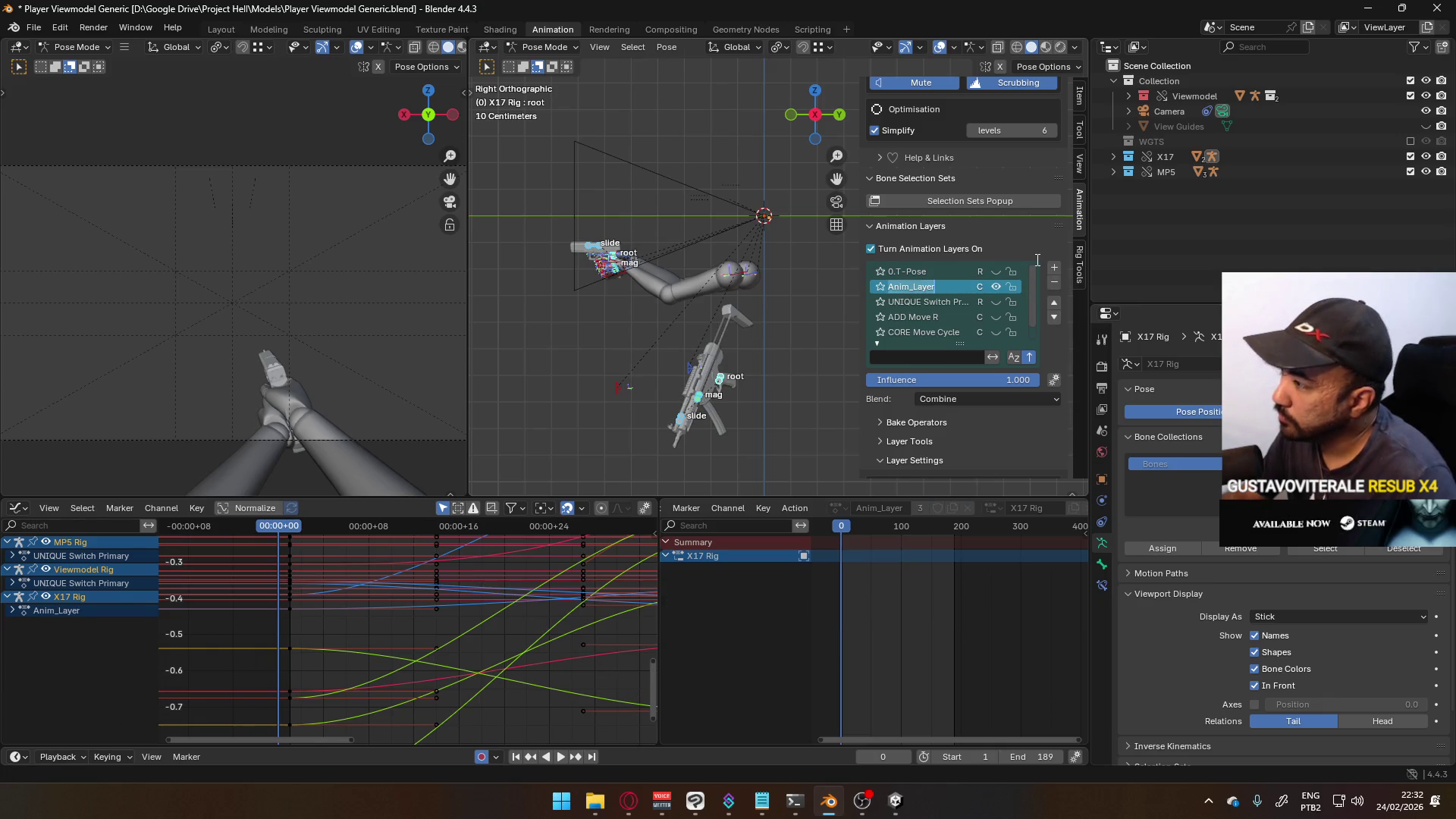
click(1008, 401)
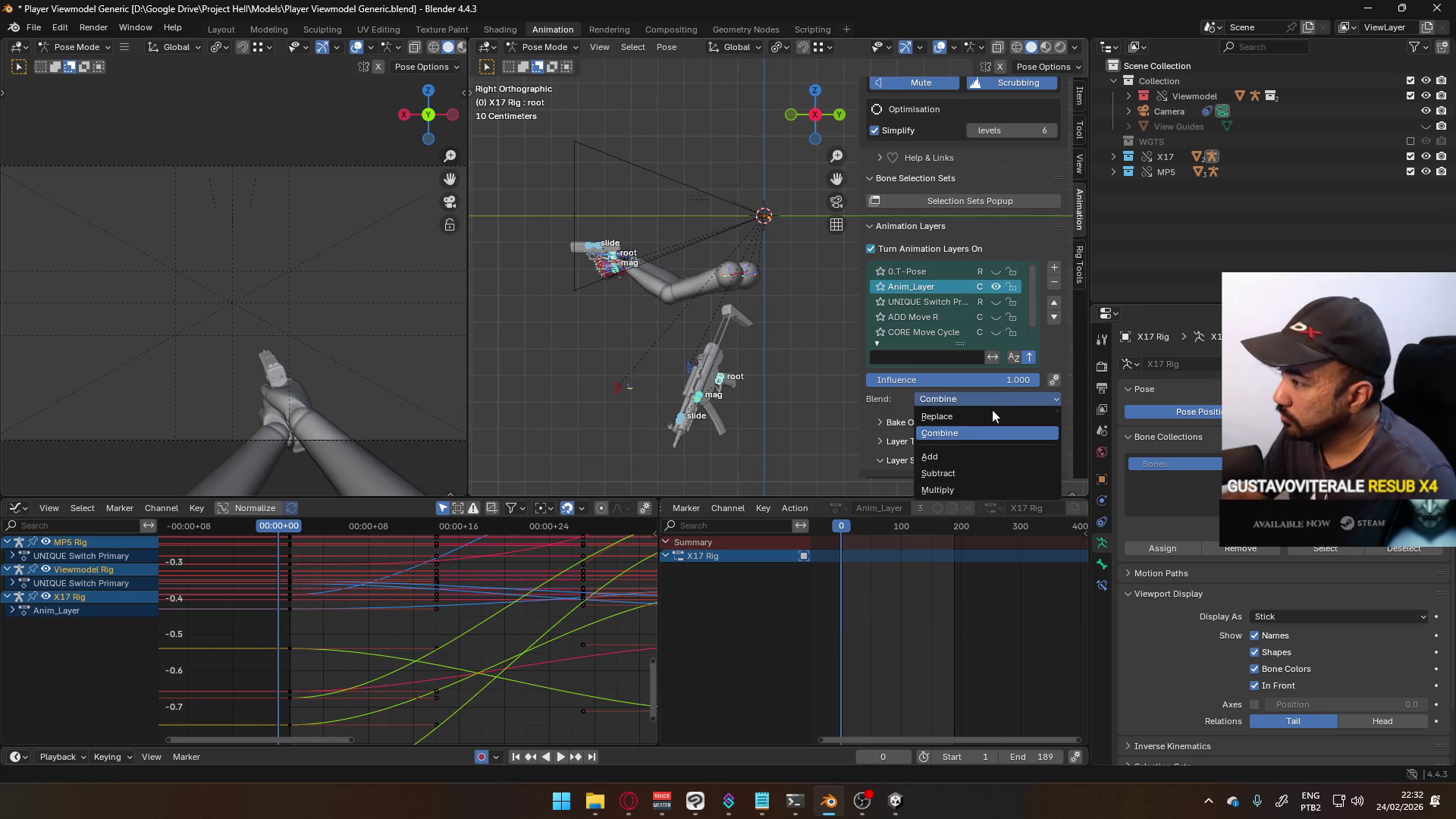
click(980, 416)
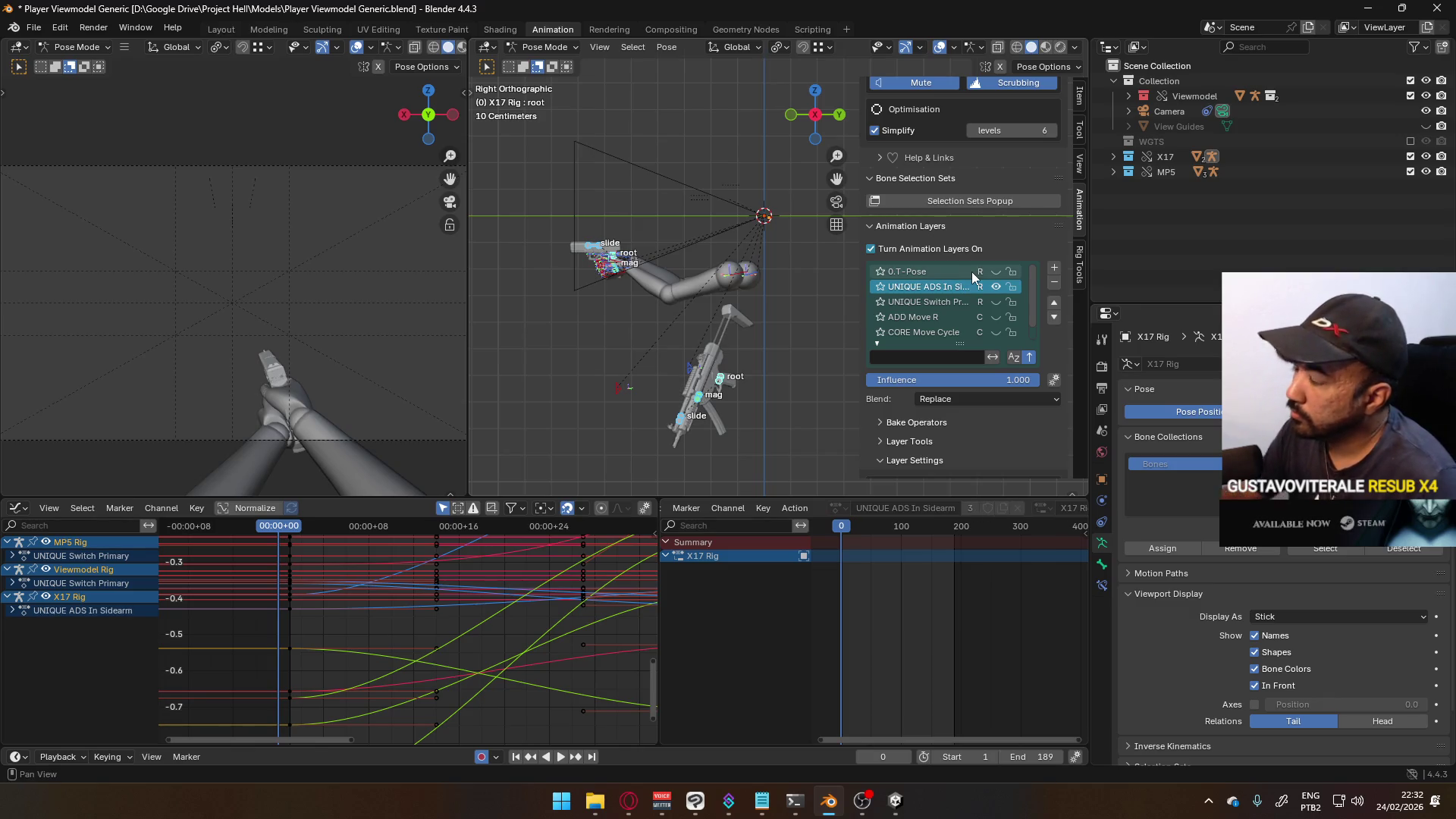
- Make 0.T-Pose the MP5's active layer and exclude the MP5 collection from the scene
click(608, 258)
click(609, 258)
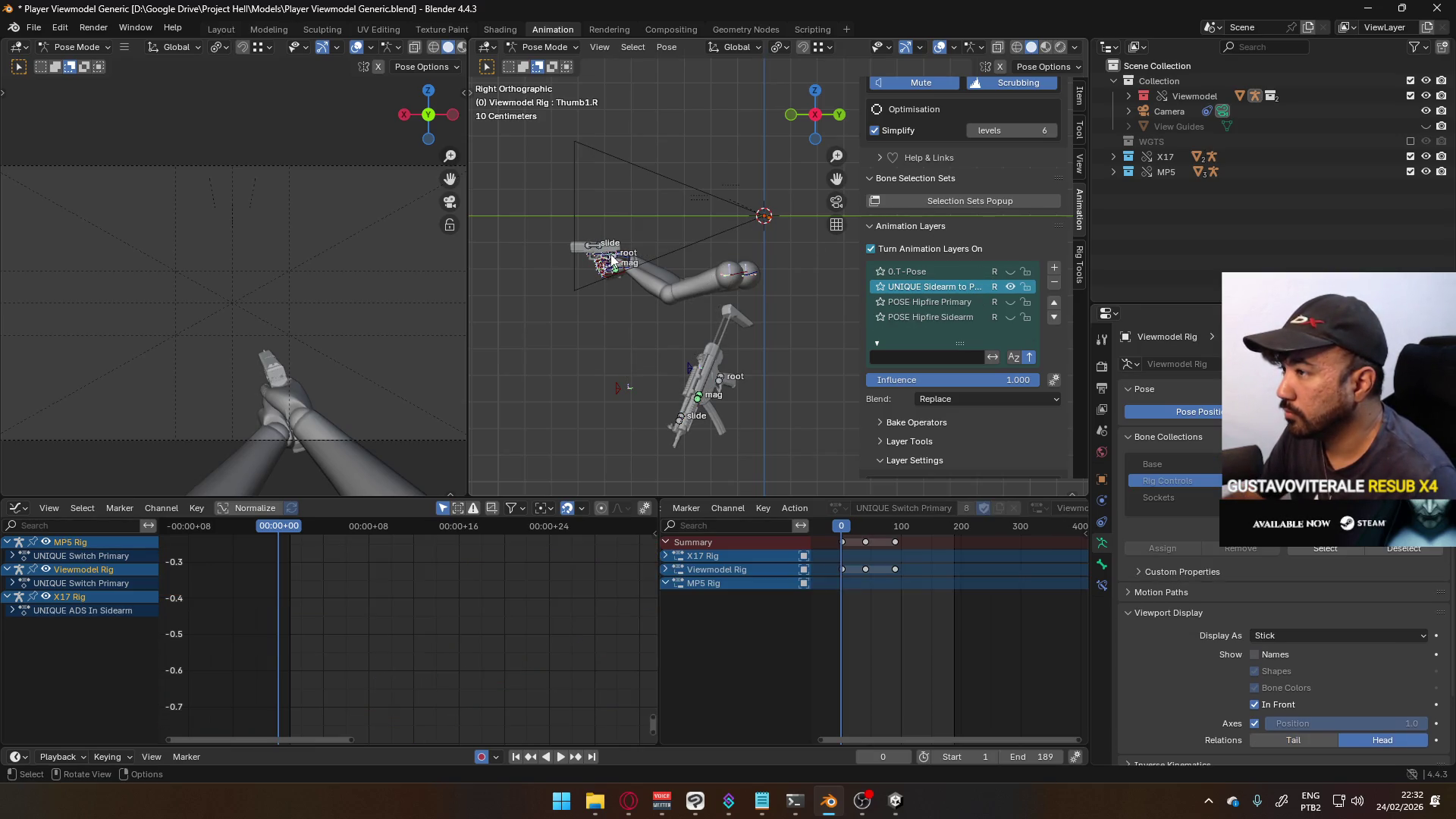
click(717, 378)
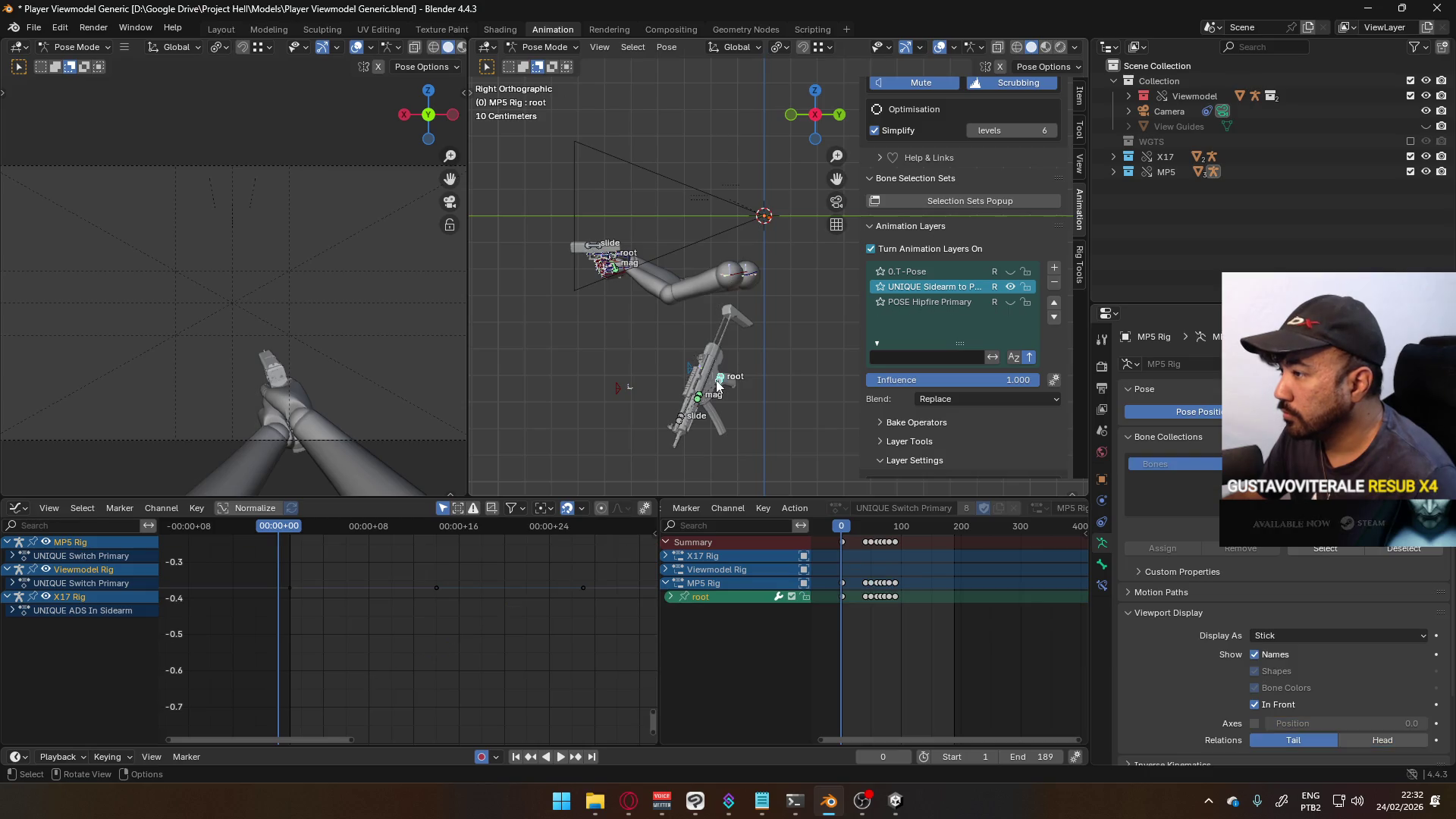
click(1011, 273)
click(940, 273)
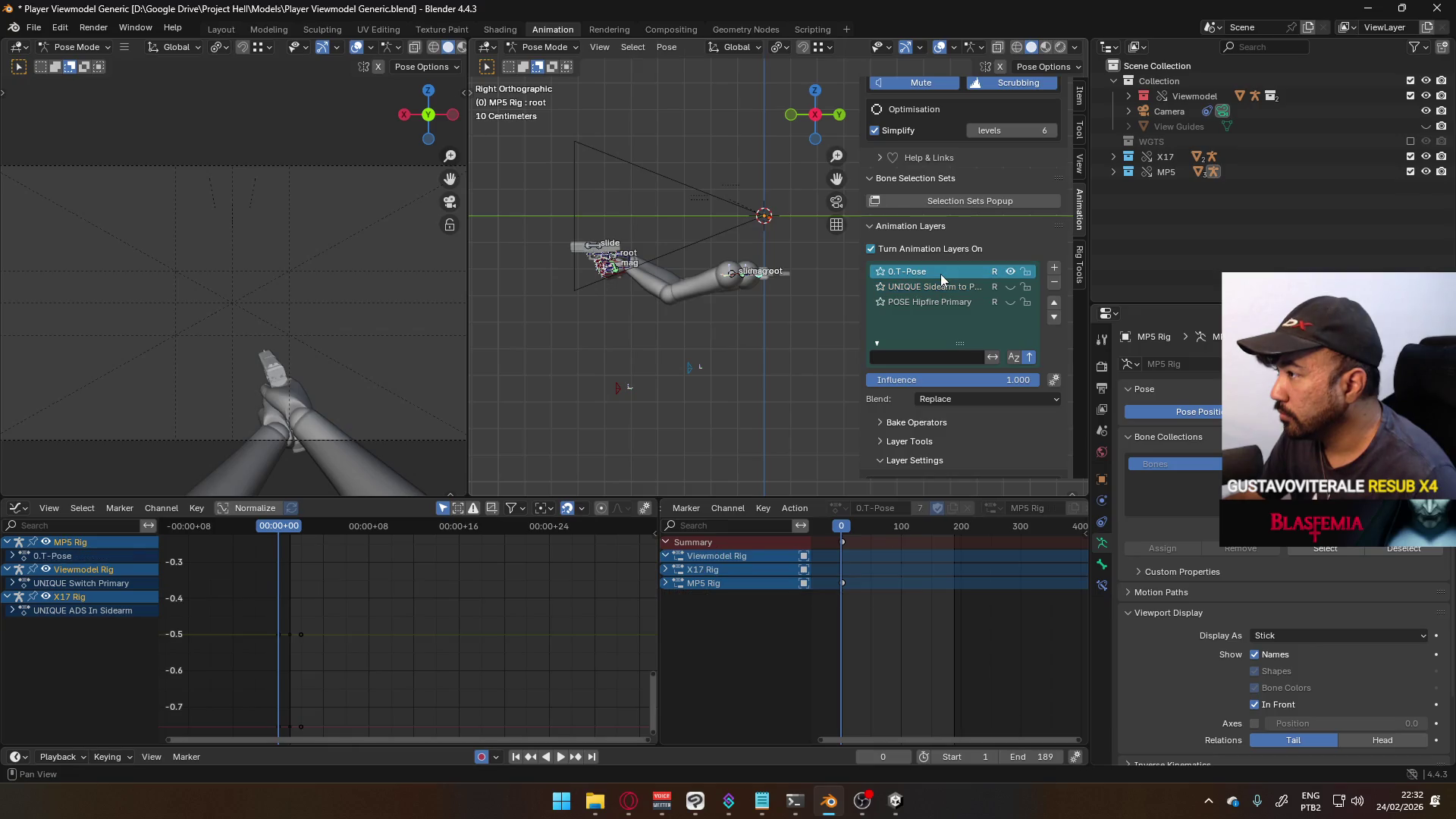
click(1409, 172)
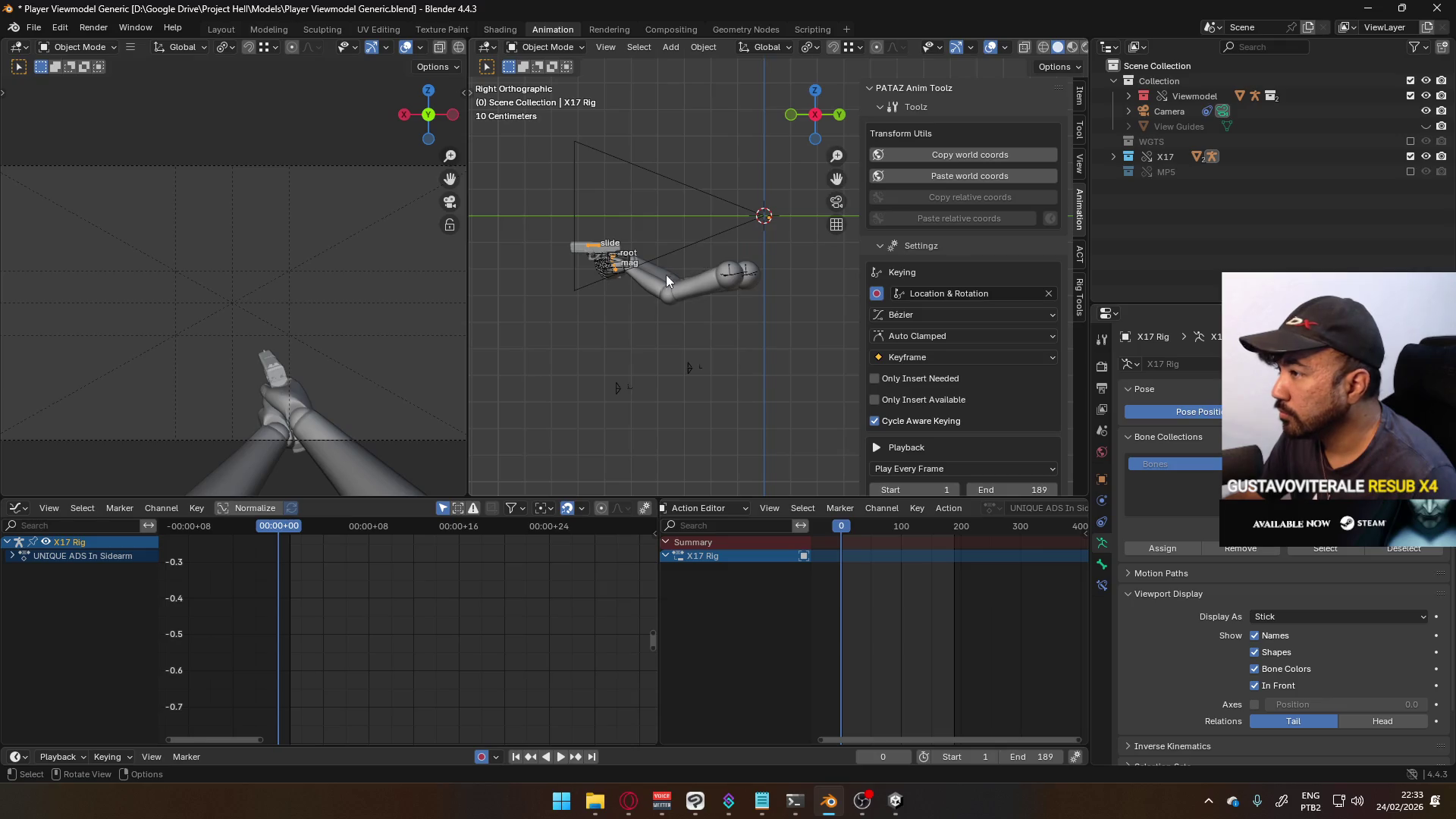
- On the Viewmodel Rig, show 0.T-Pose, hide UNIQUE Sidearm to Primary, disable animation layers, and save
click(626, 273)
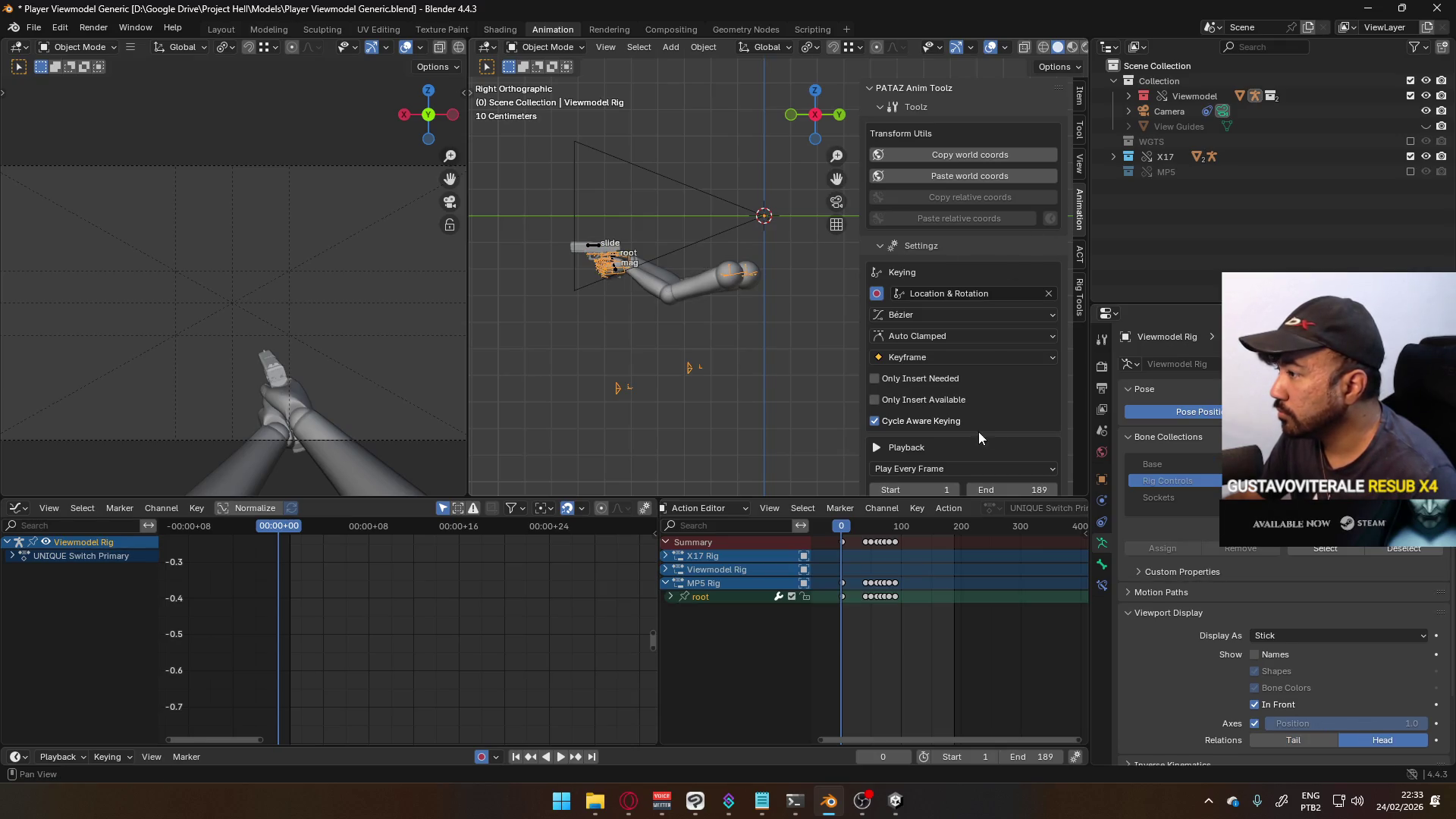
scroll(948, 341, down, 10)
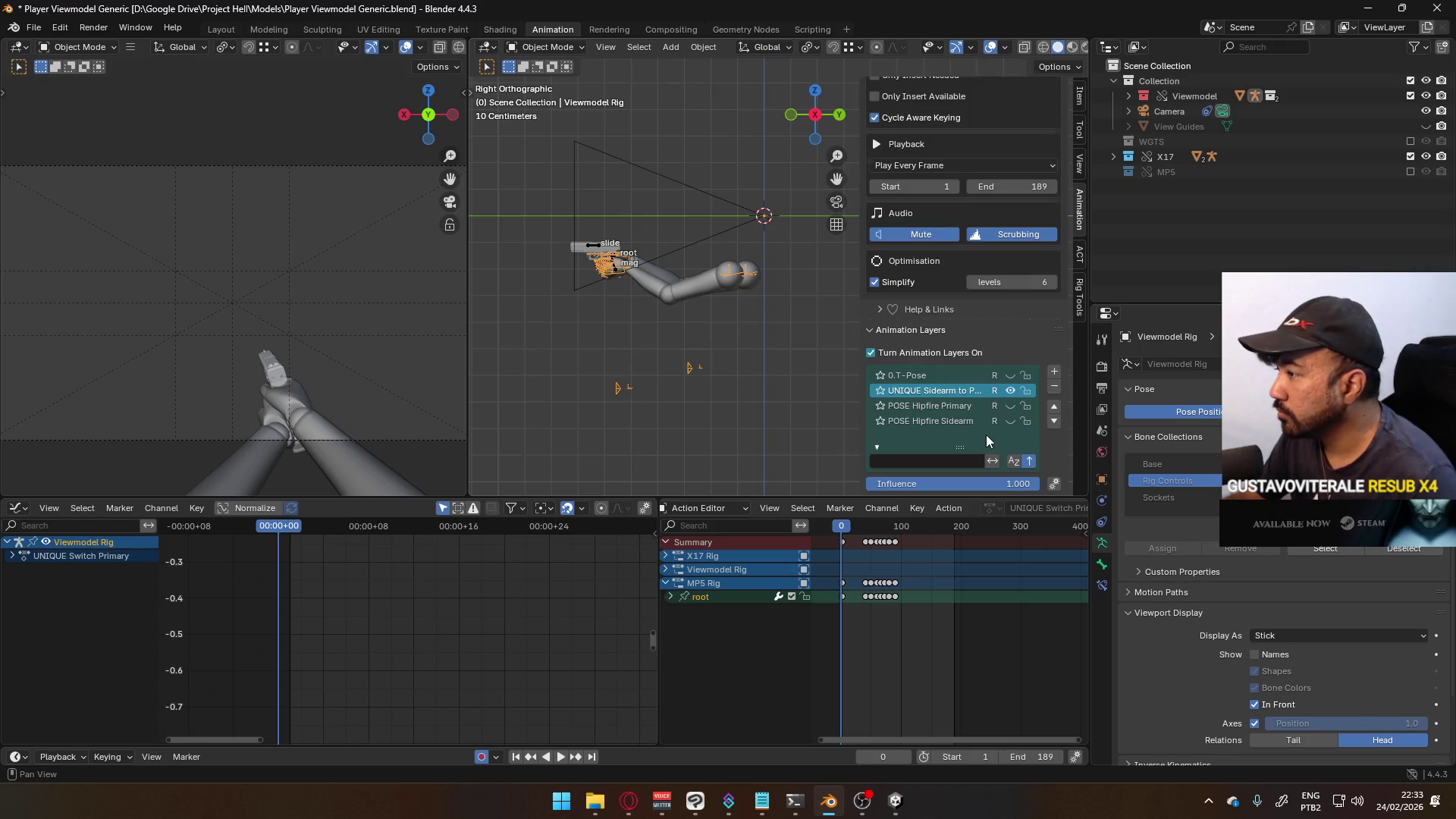
click(1011, 376)
click(1011, 390)
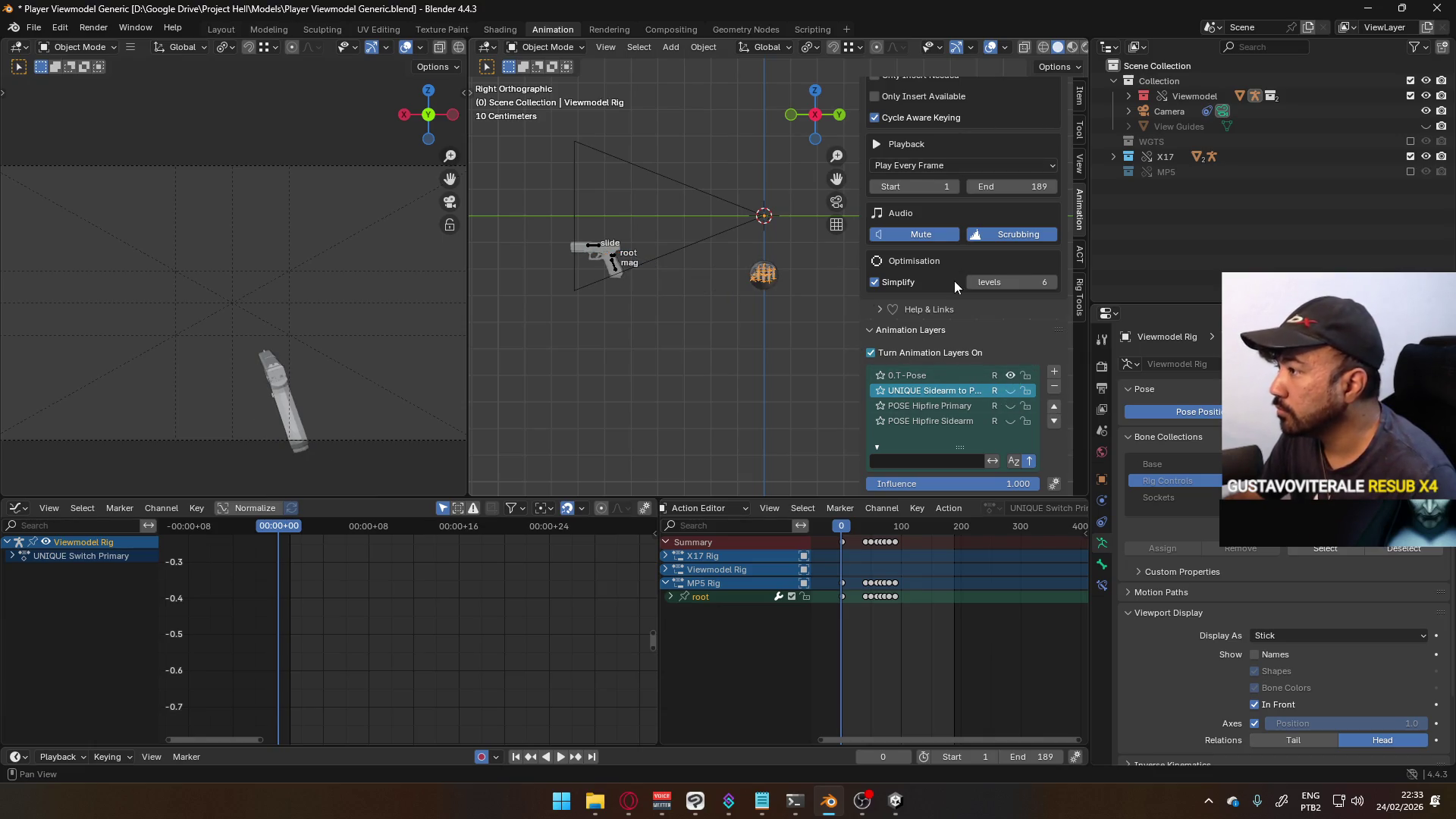
click(874, 352)
key(ctrl+s)
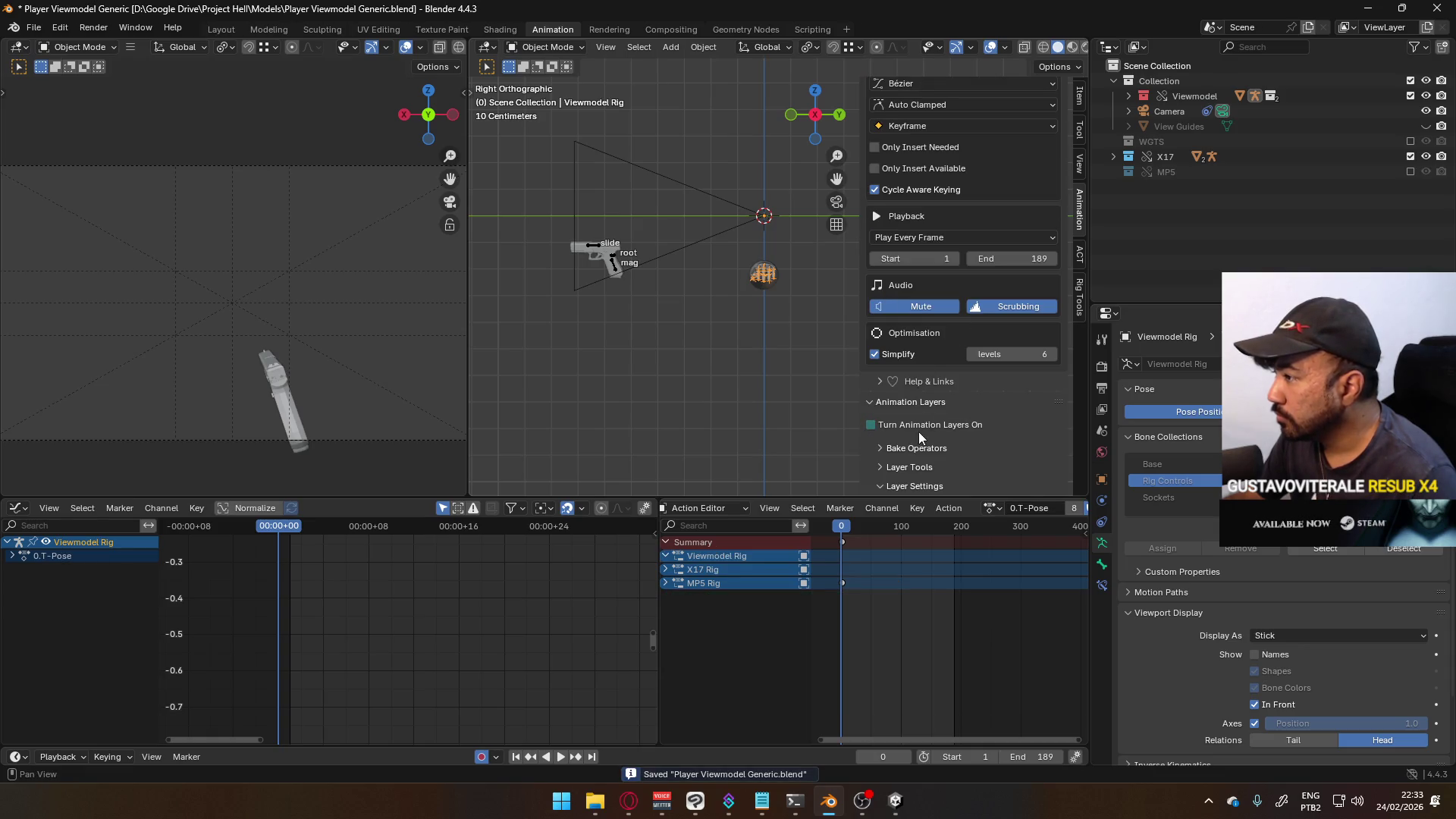
- Load the UNIQUE ADS In Sidearm action on the rig and turn animation layers on
click(992, 508)
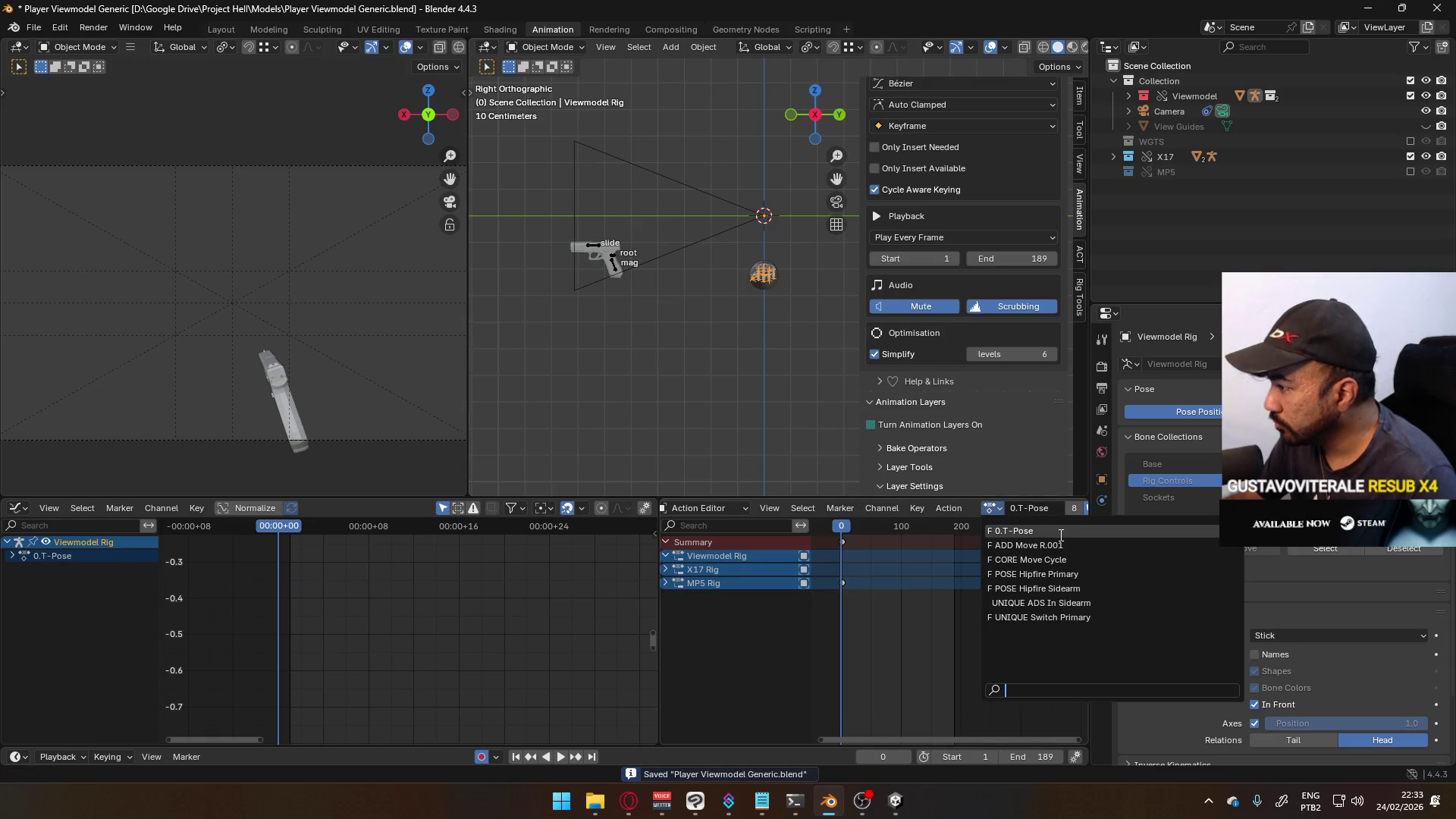
click(1062, 602)
click(935, 423)
click(944, 471)
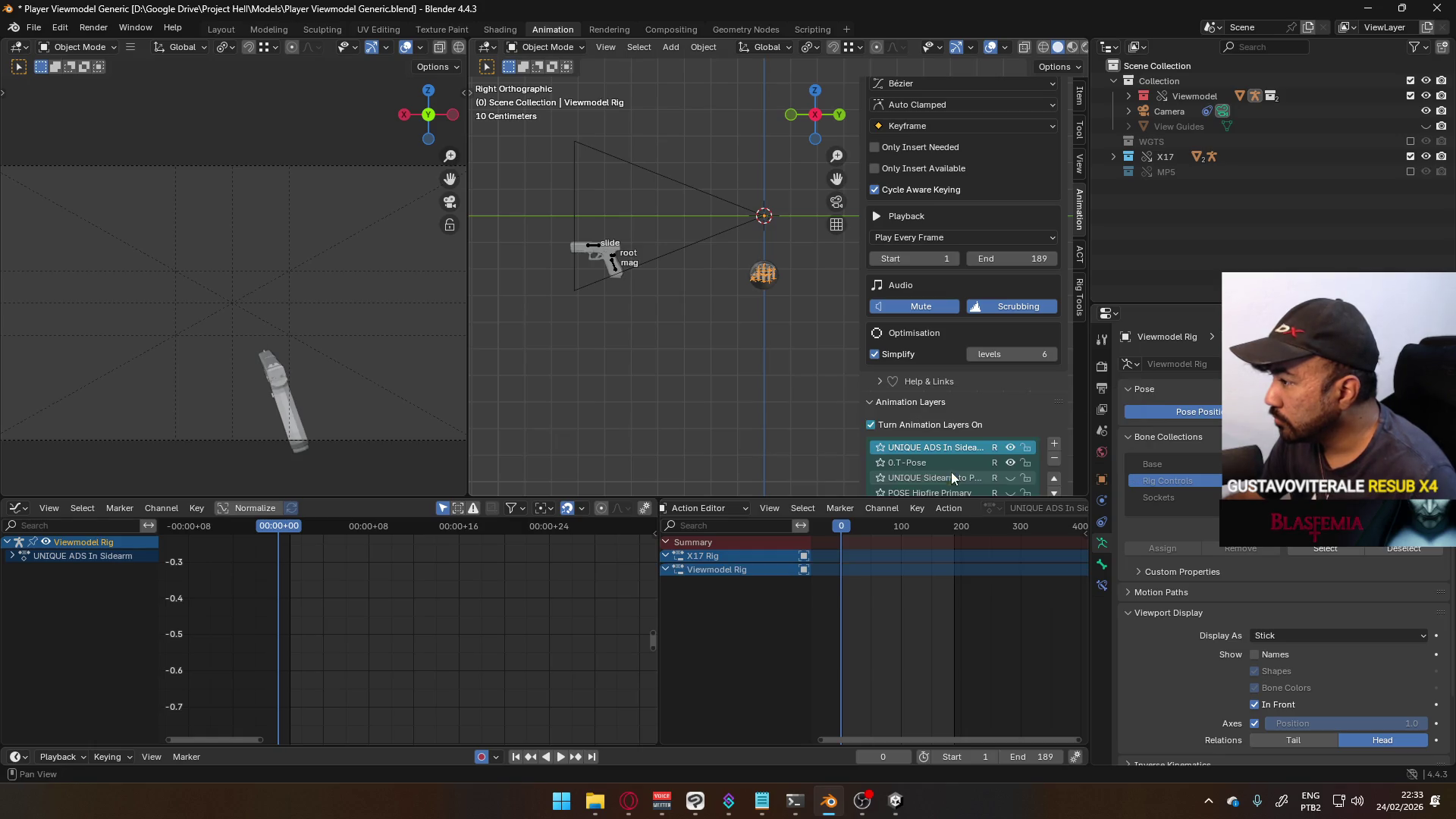
- Hide 0.T-Pose, move UNIQUE ADS In Sidearm below it and mute it, and activate POSE Hipfire Sidearm
click(1029, 449)
click(1024, 455)
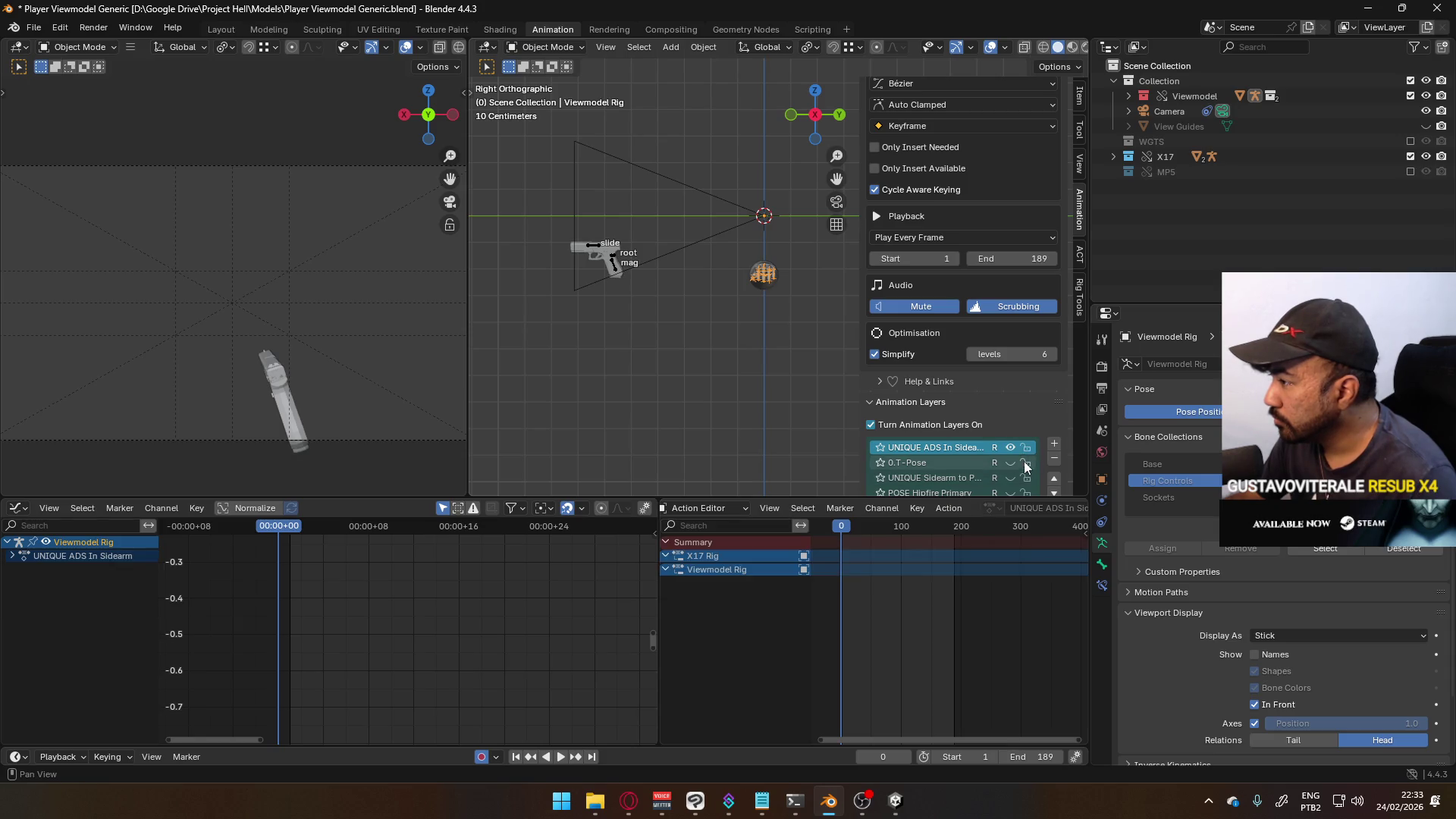
scroll(1058, 402, down, 2)
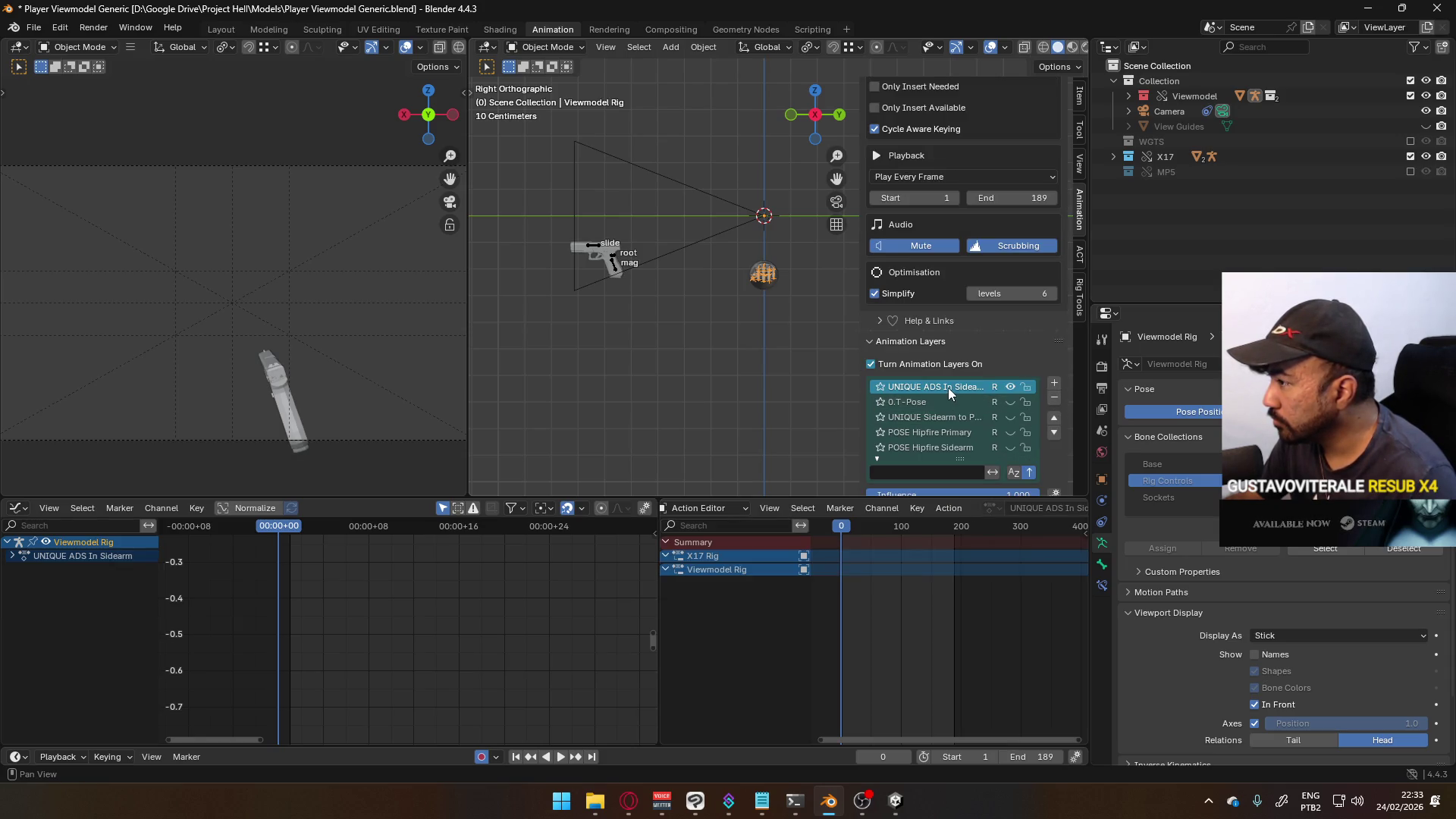
click(1054, 434)
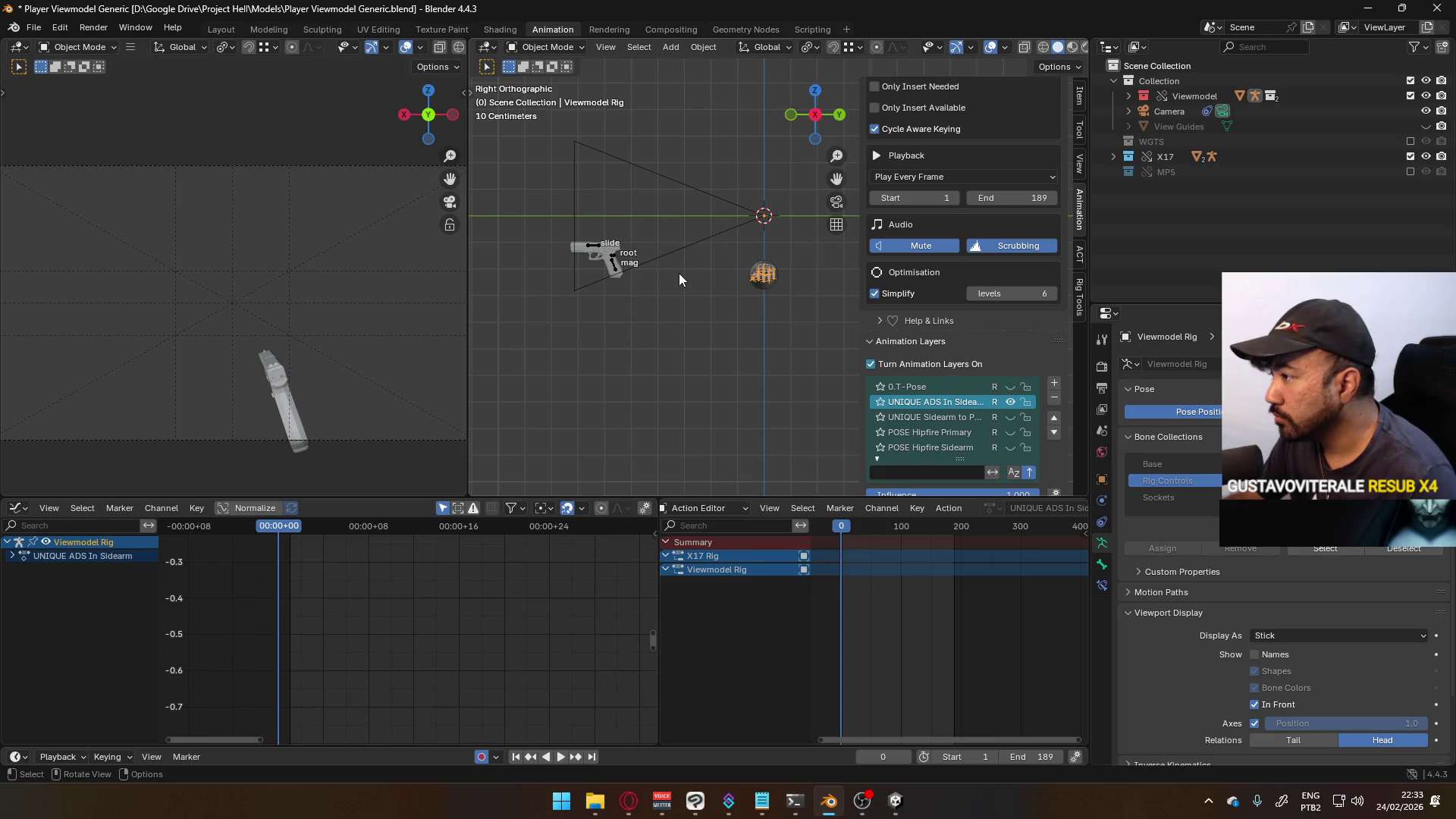
click(1012, 402)
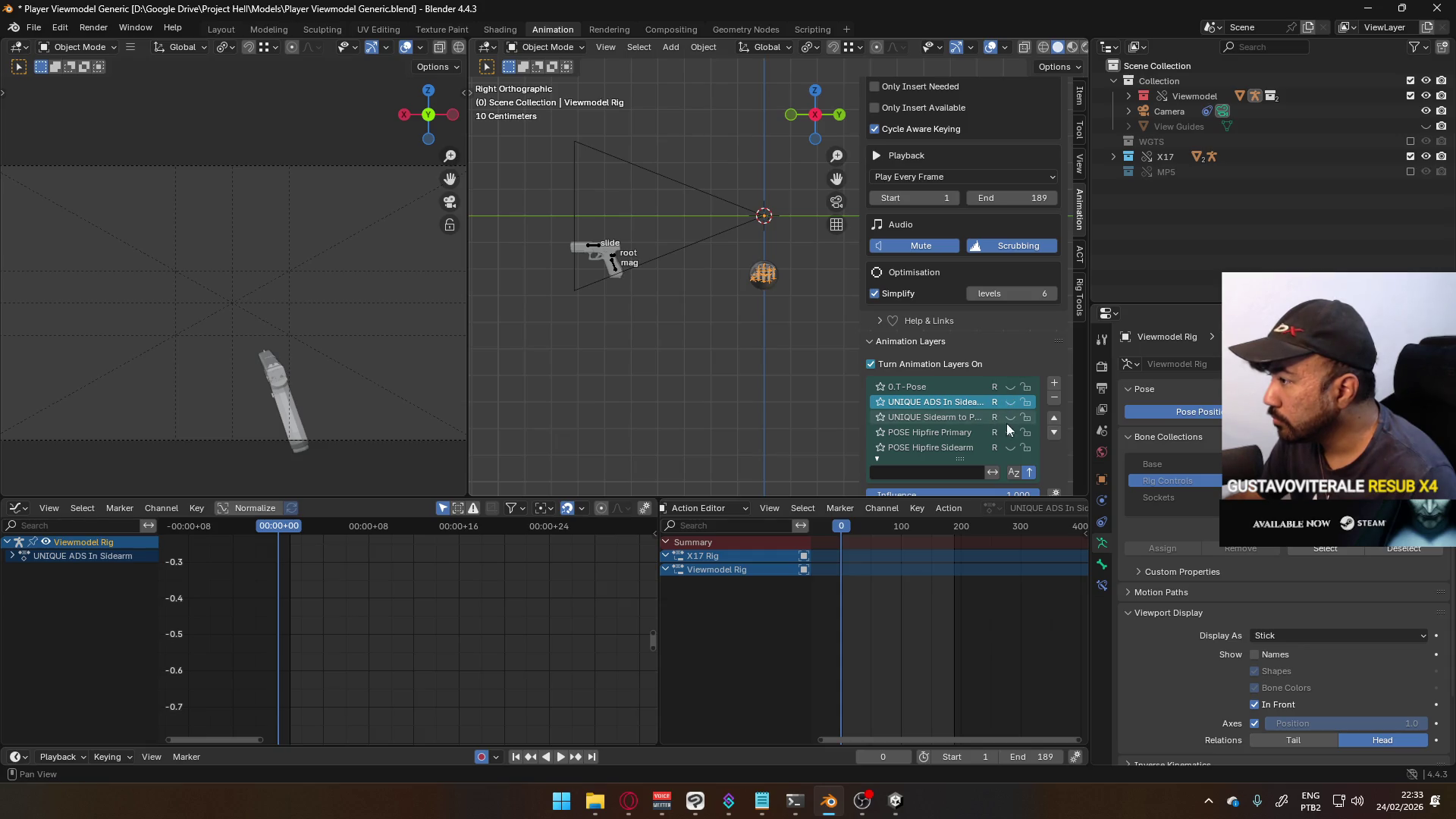
click(1010, 448)
click(963, 448)
click(566, 47)
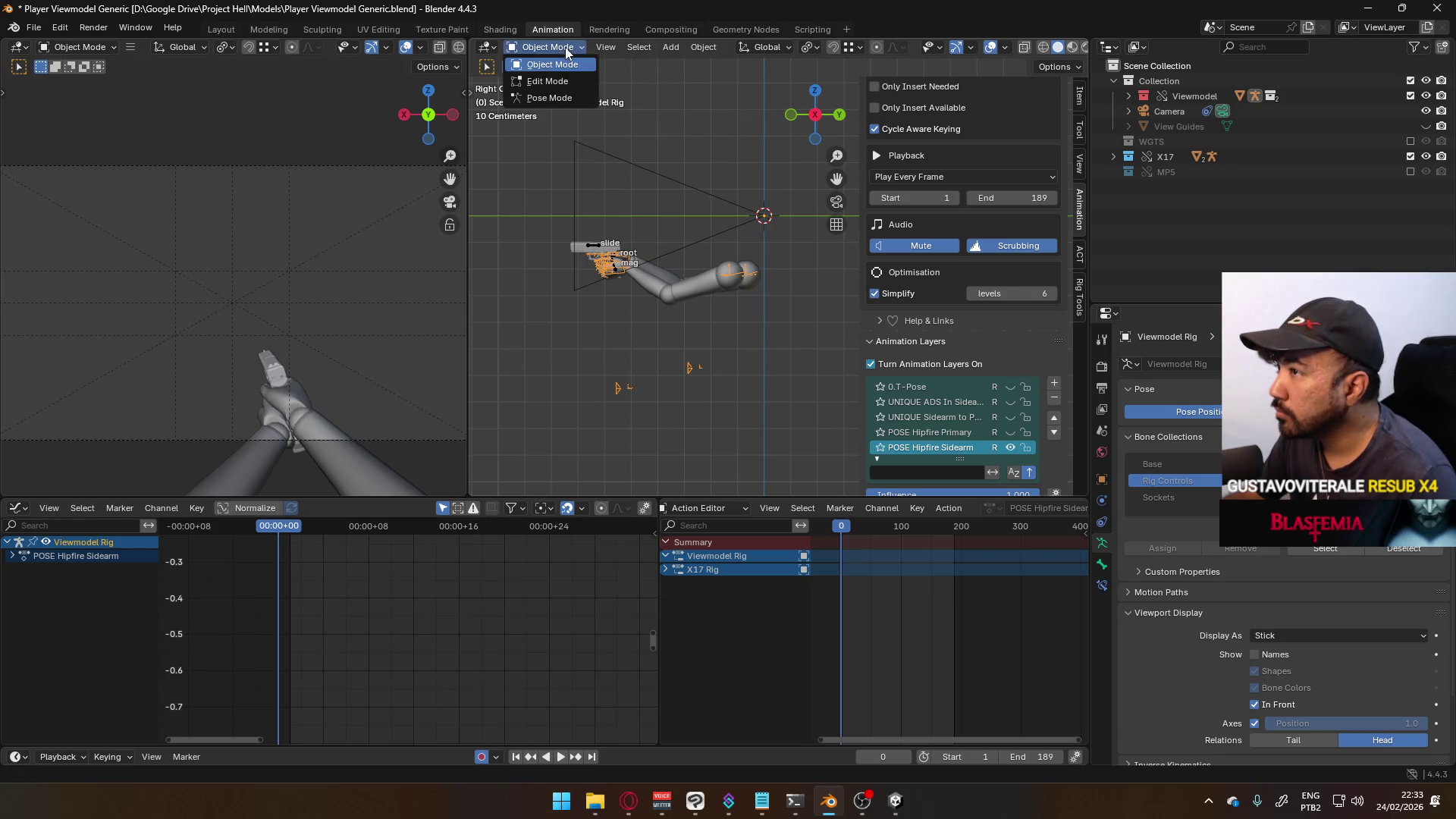
- In Pose Mode, copy the full POSE Hipfire Sidearm pose and paste it into the UNIQUE ADS In Sidearm layer
click(549, 97)
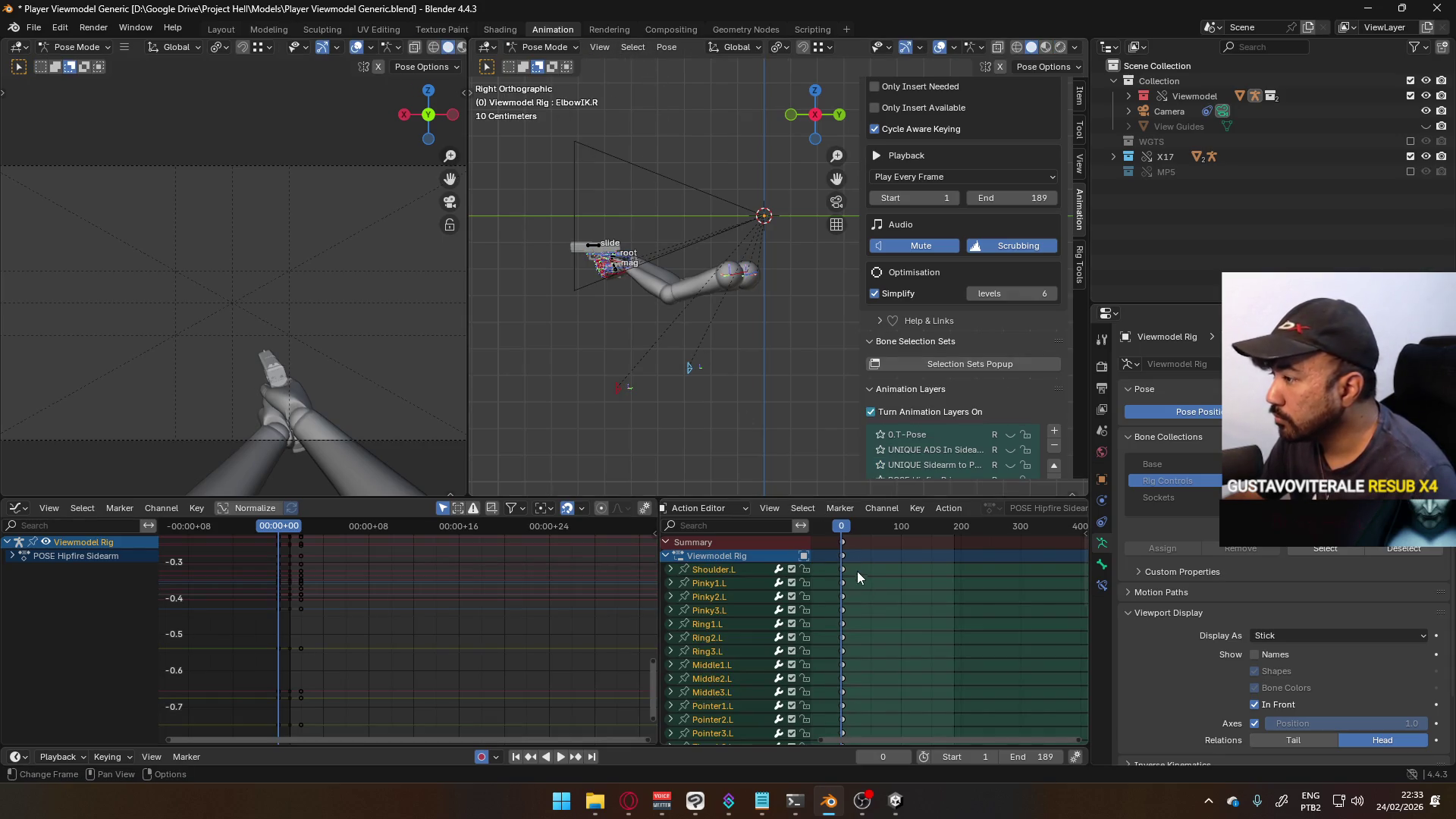
key(a)
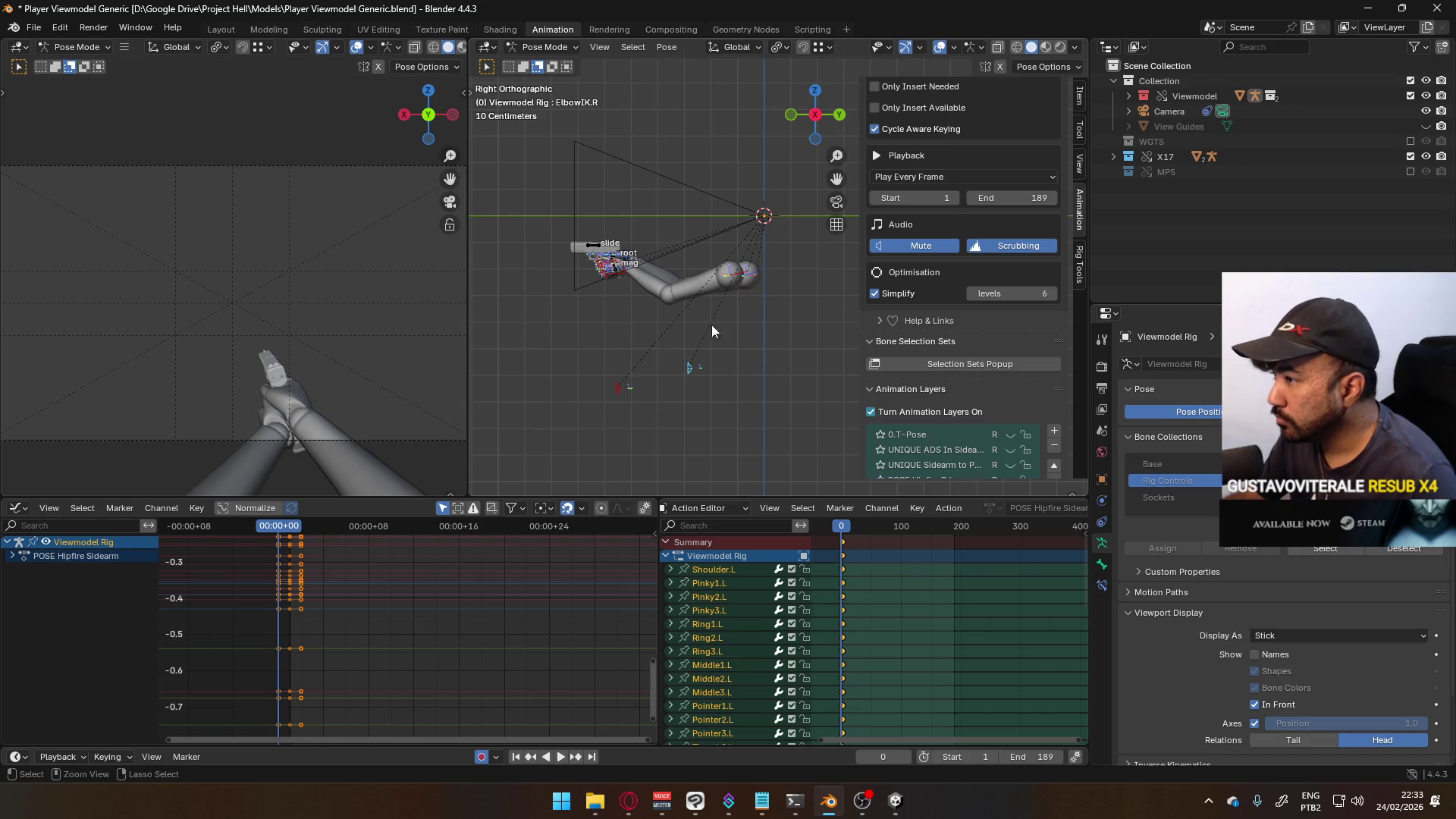
right_click(690, 367)
click(685, 398)
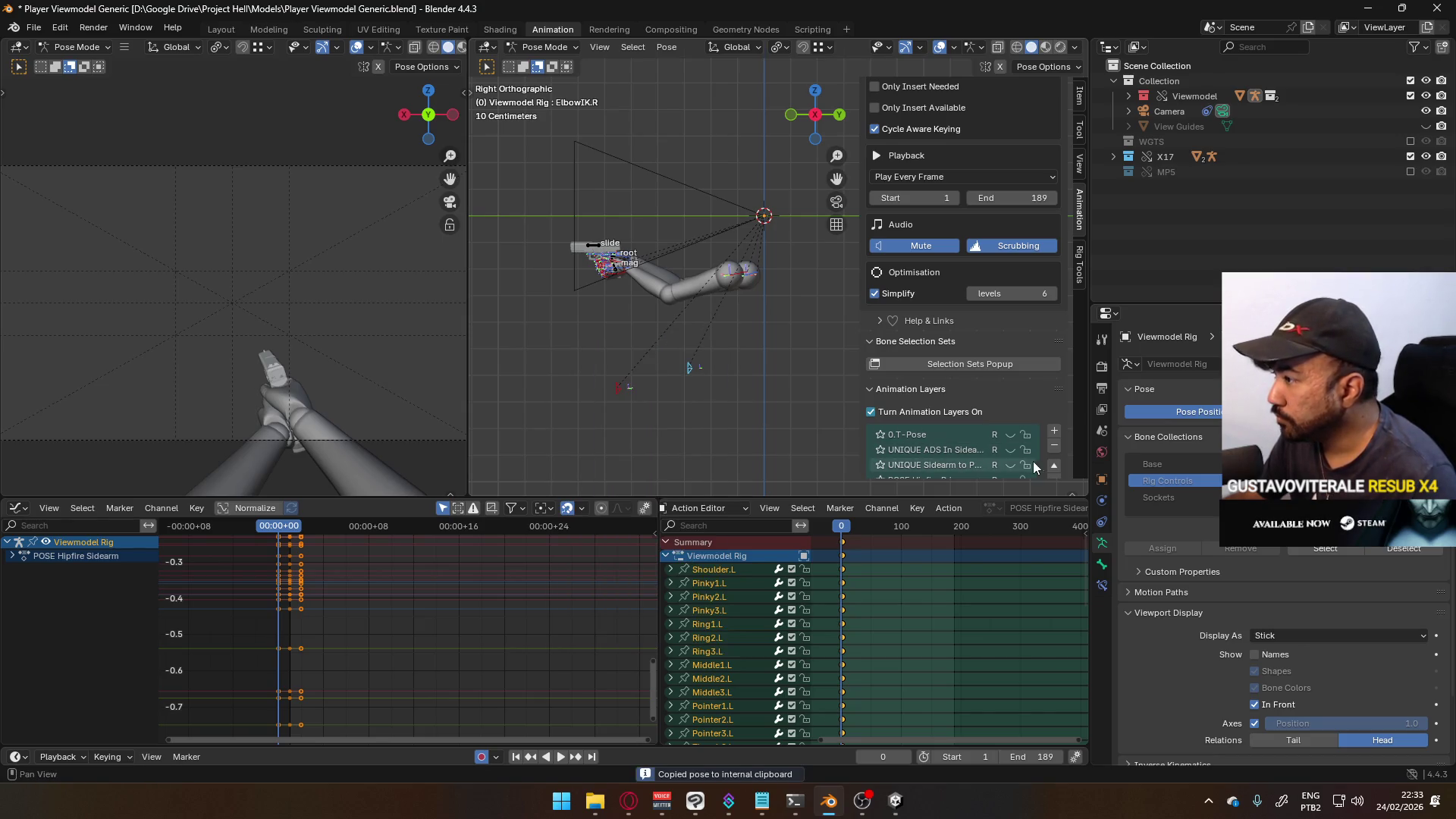
scroll(1051, 398, down, 3)
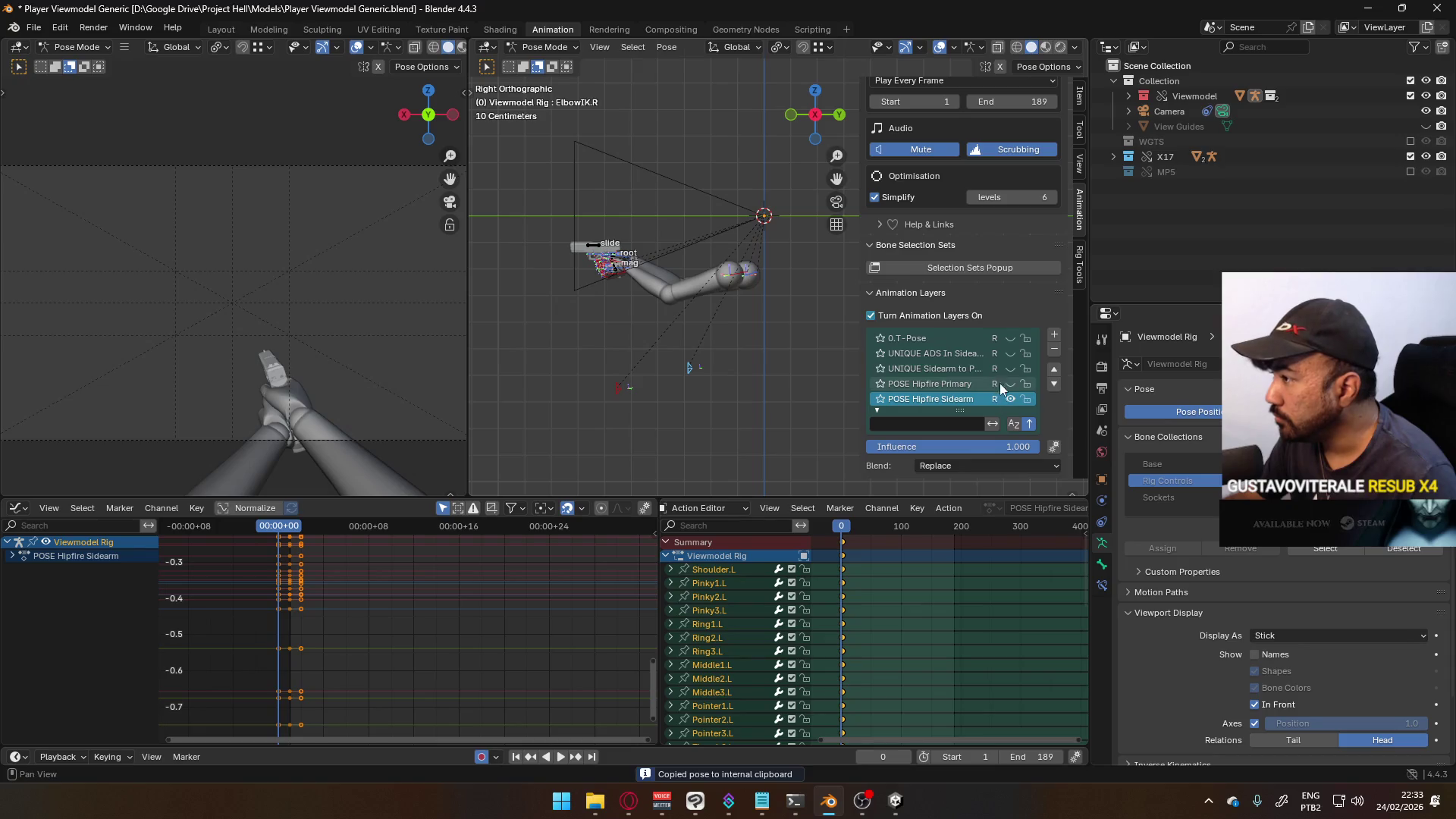
click(1010, 400)
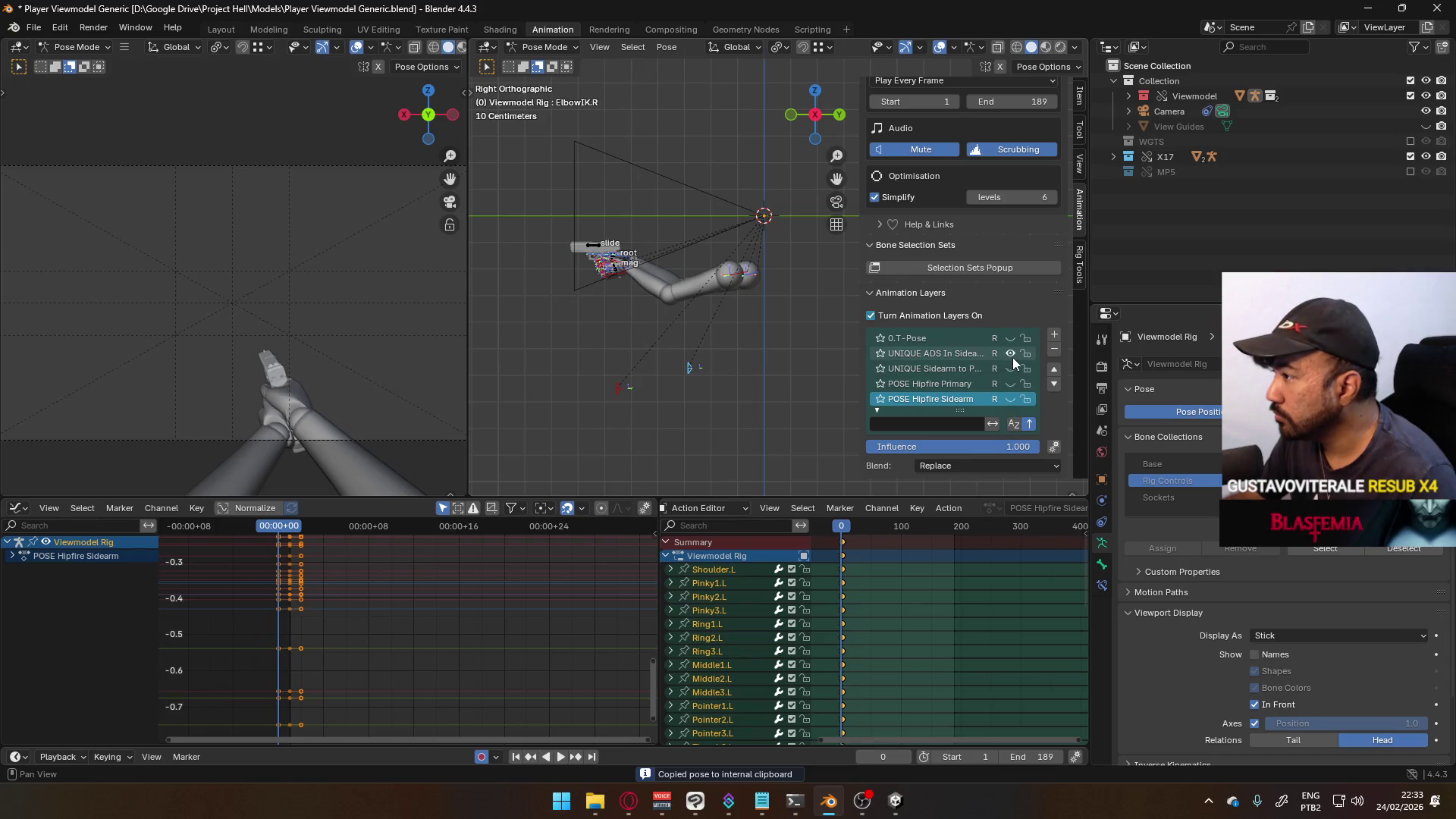
click(1010, 353)
right_click(615, 271)
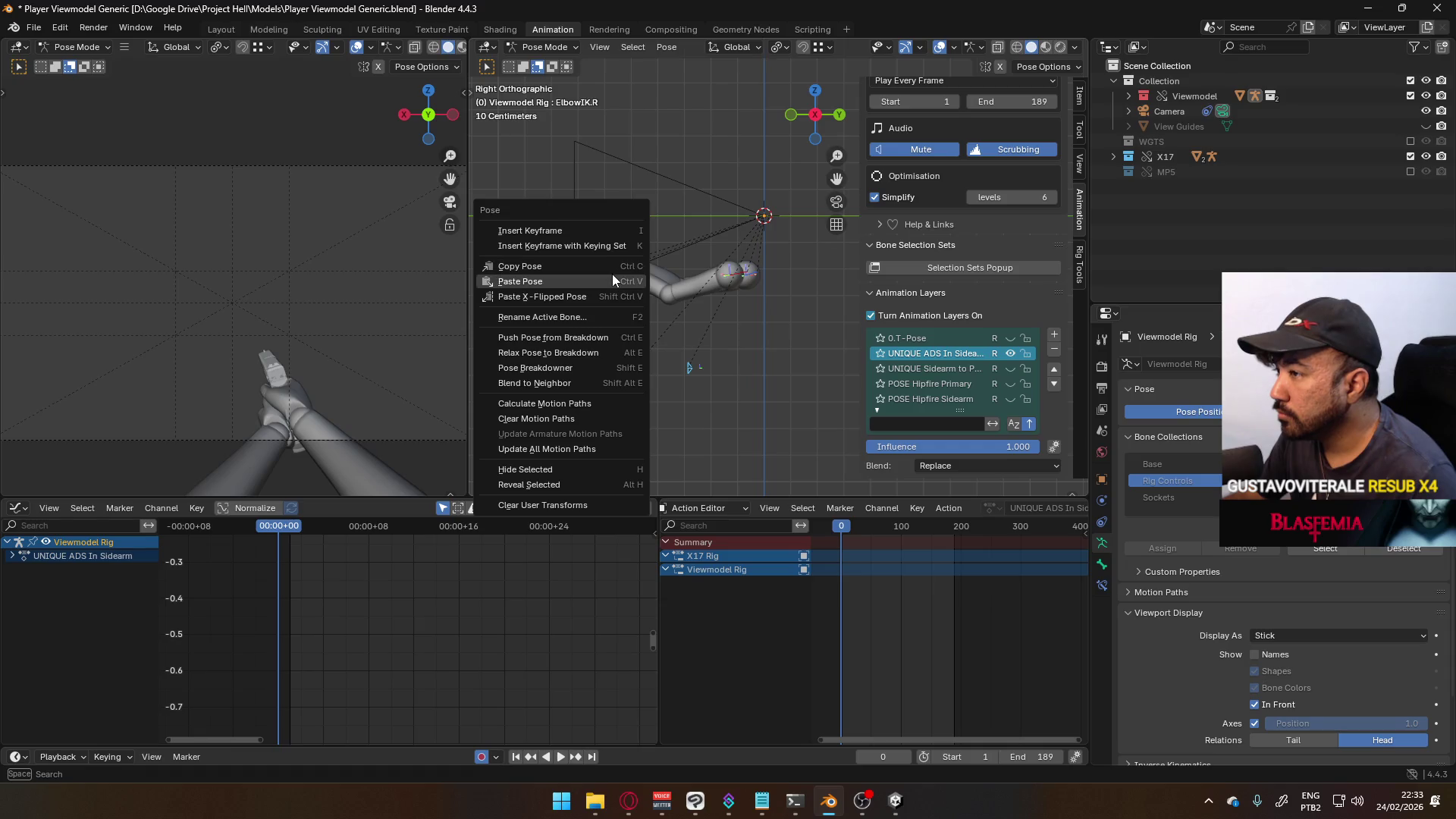
click(612, 275)
scroll(1064, 423, down, 3)
scroll(769, 326, up, 3)
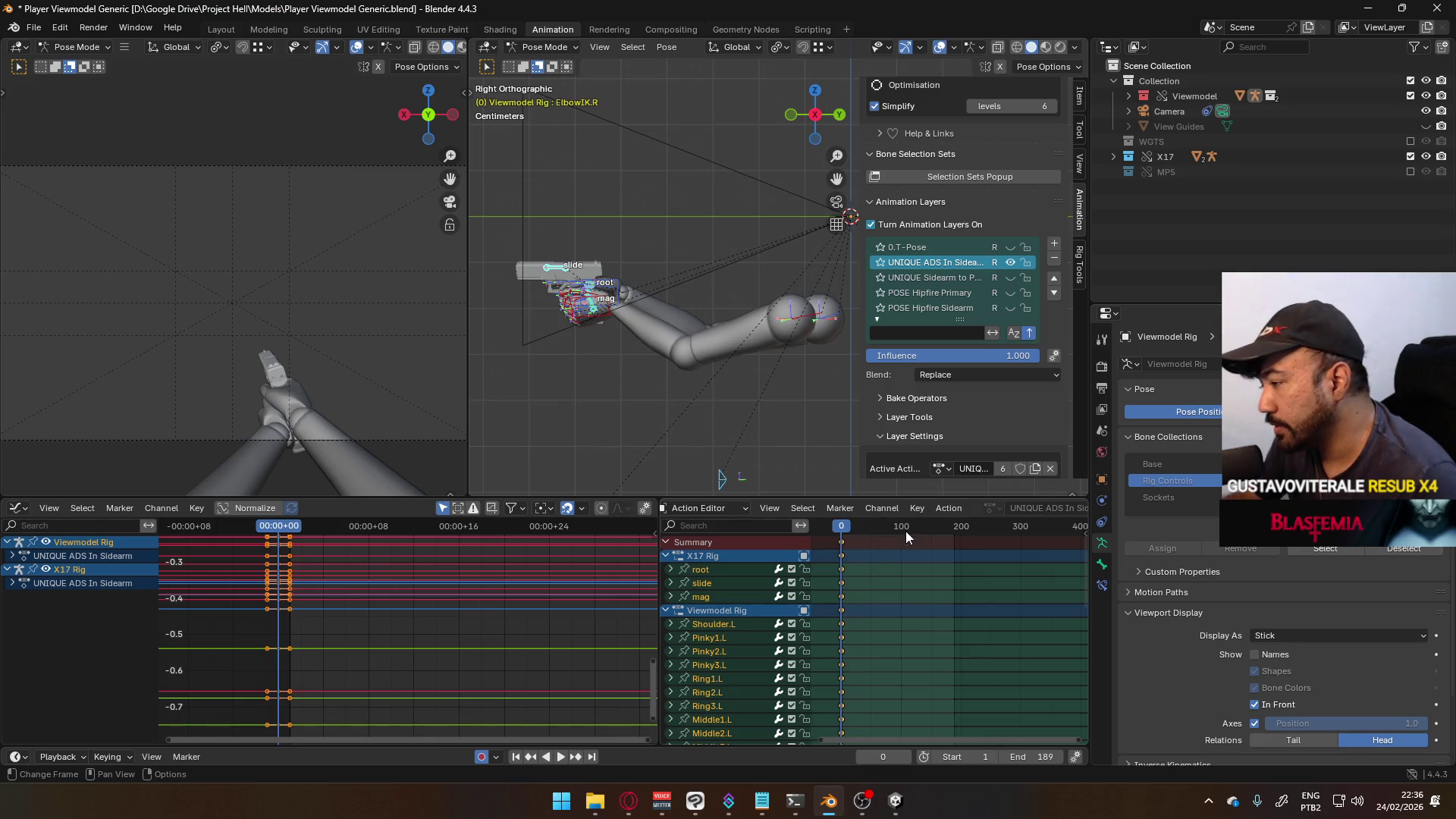
- Scrub the UNIQUE ADS In Sidearm action toward frame 20 to preview the arms and X17 pose
mouse_move(851, 530)
mouse_down()
mouse_move(870, 529)
mouse_move(853, 533)
mouse_up()
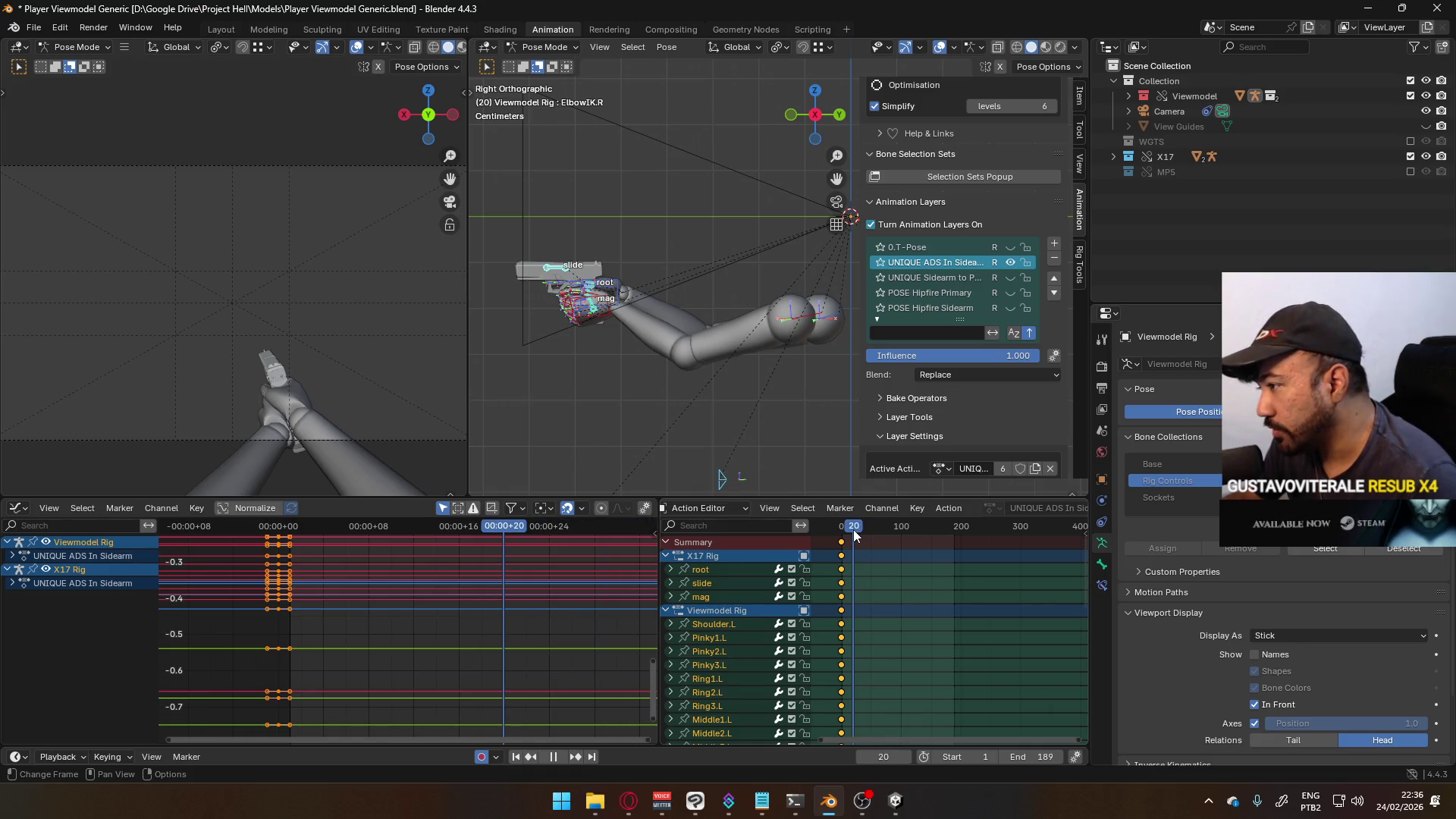
- In a new Opera GX tab, search Google for 'aperture sight'
click(629, 801)
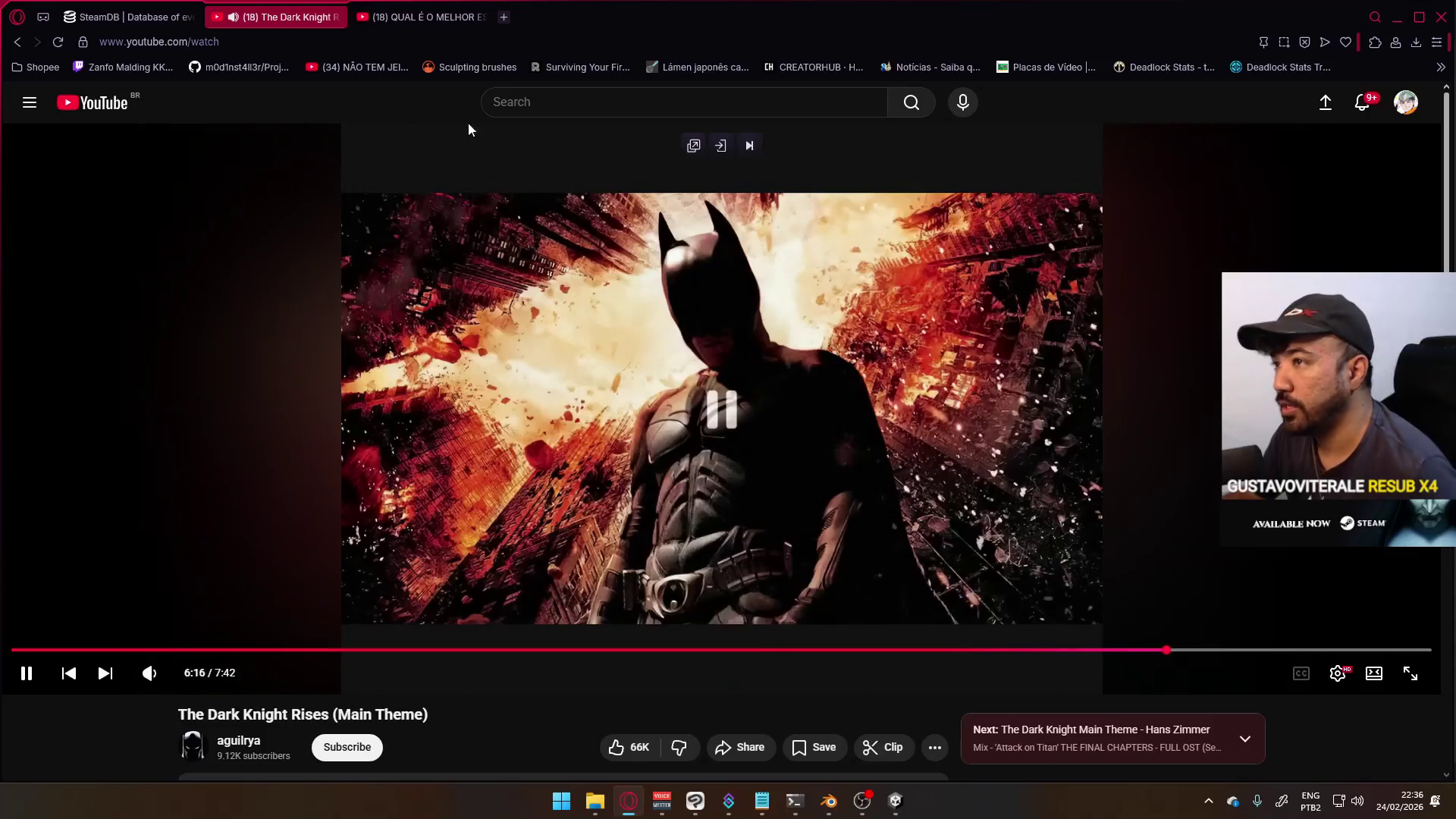
click(503, 17)
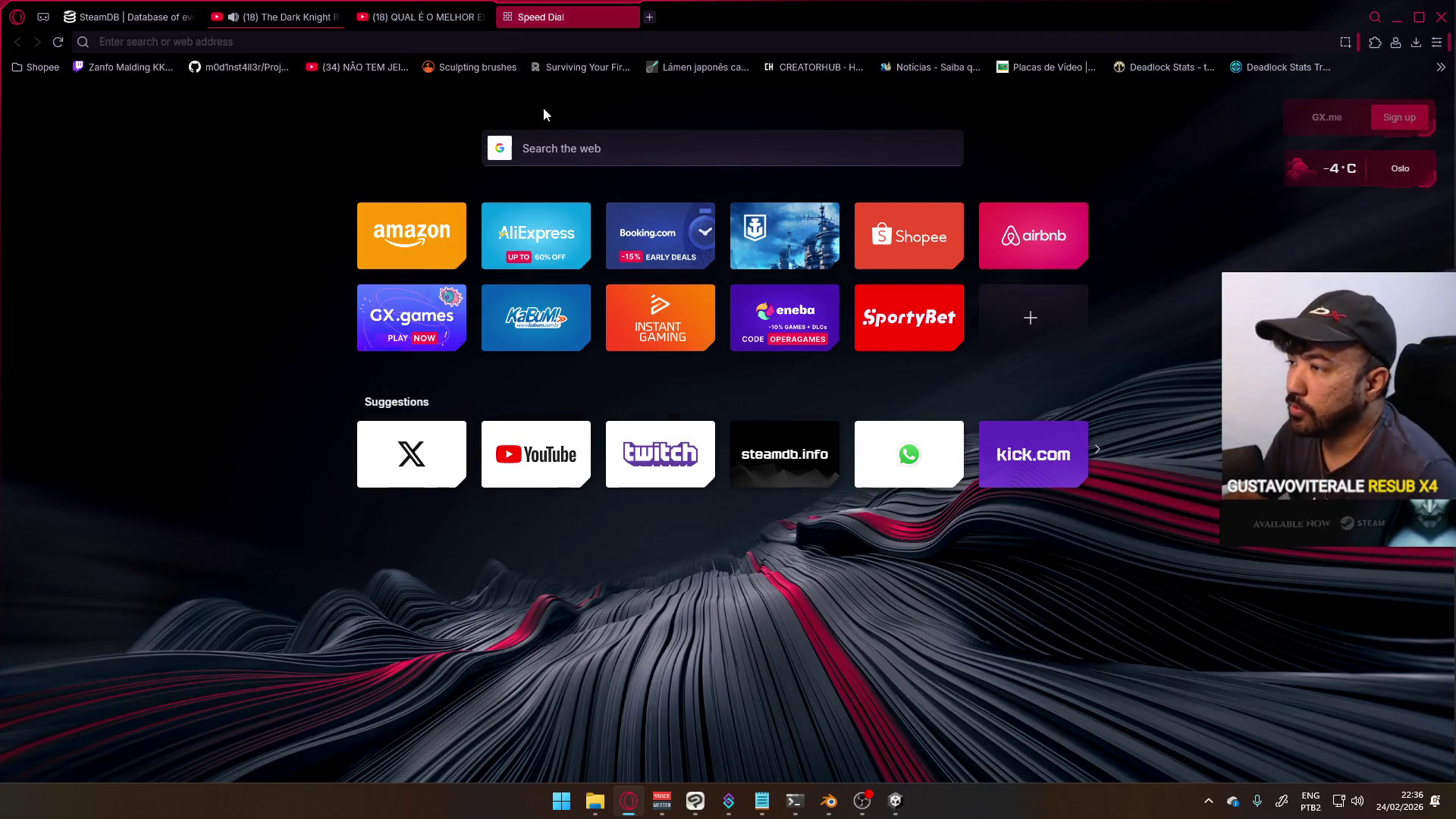
click(448, 43)
text(aperture)
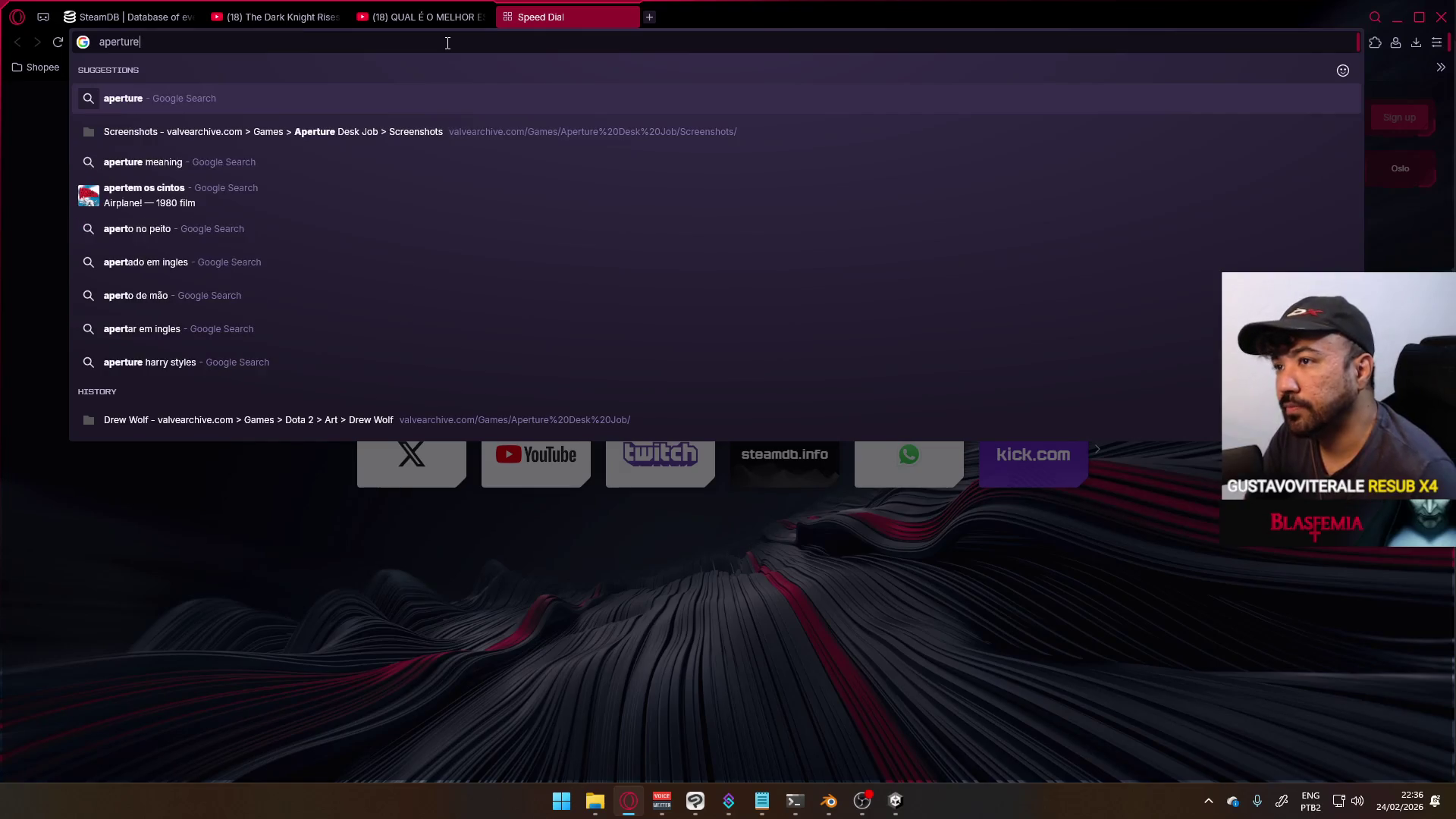
text( sight)
key(Return)
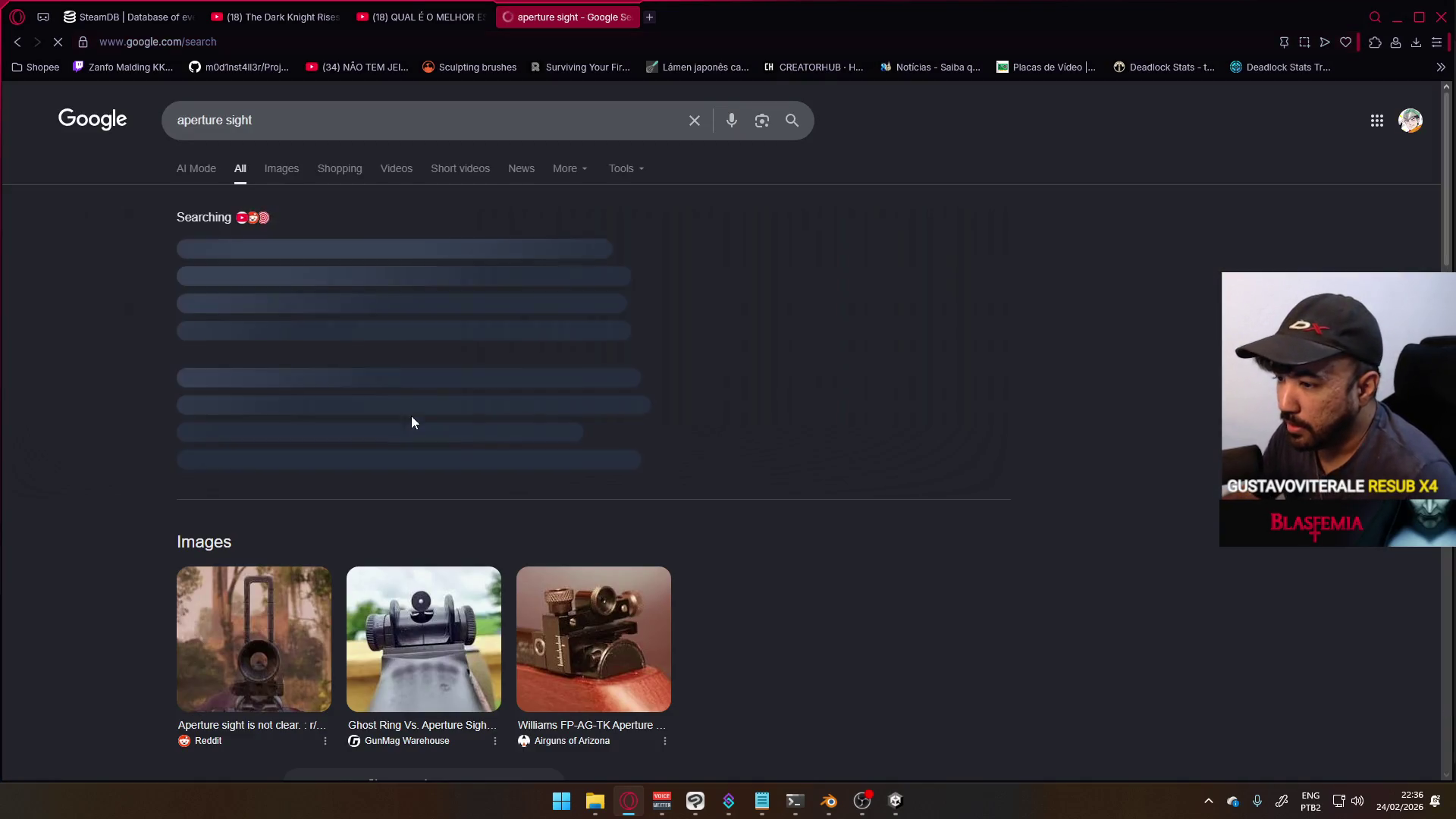
- Switch to image results and refine the query to 'videogame aperture sight'
click(279, 166)
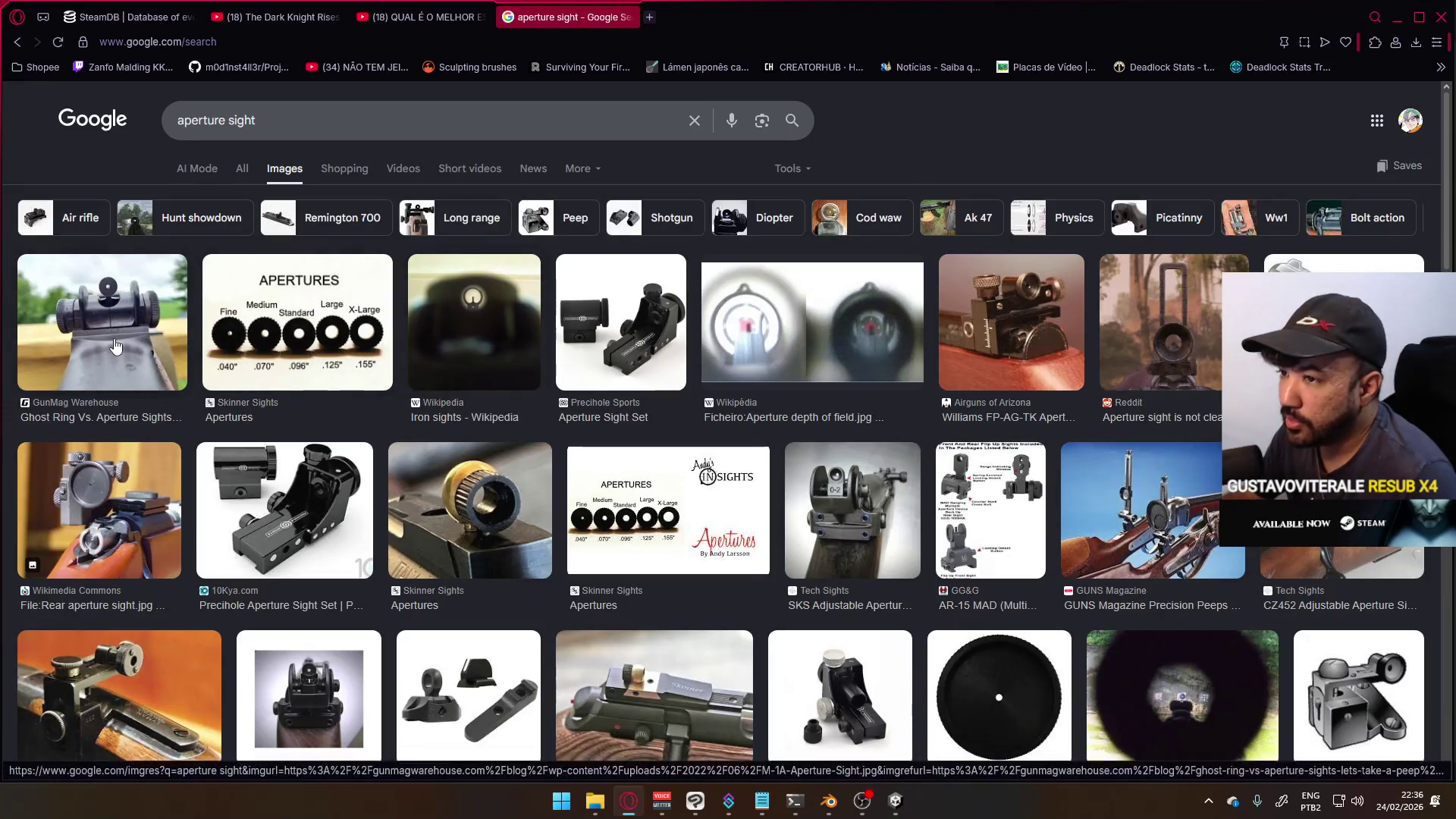
click(177, 121)
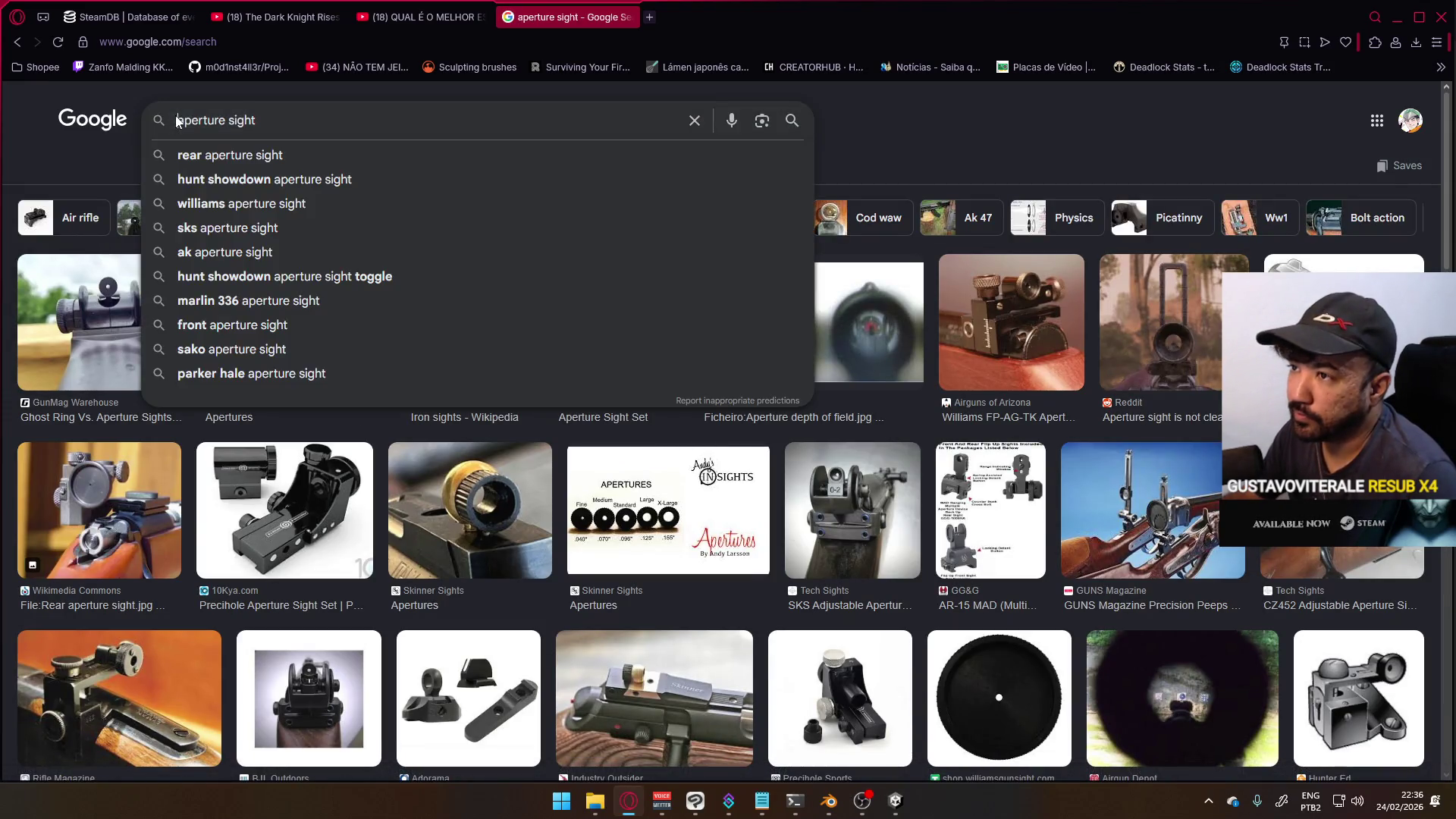
text(videogame)
key(Return)
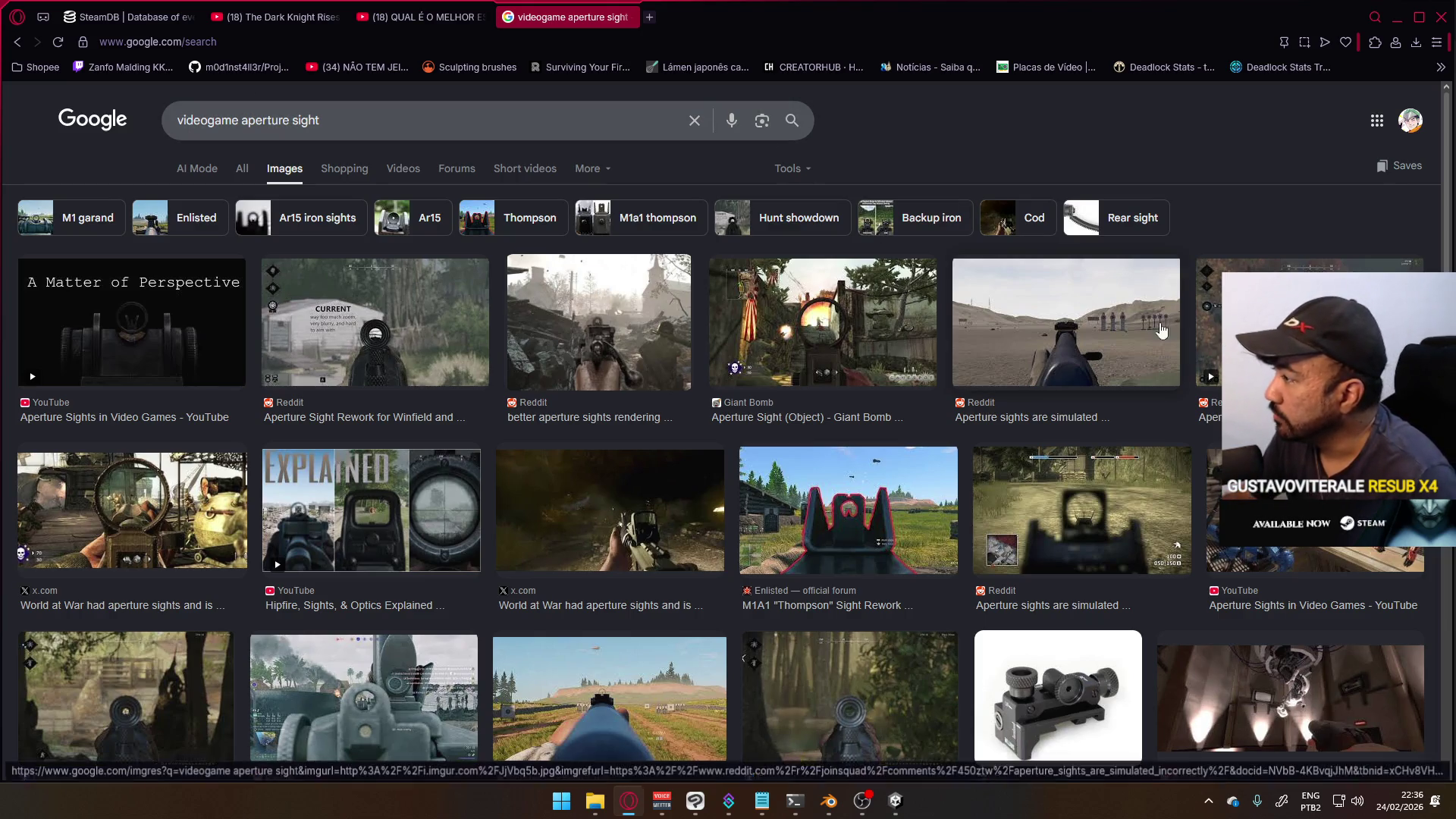
- Preview the Reddit, 'Aperture sights are simulated' and Glad American aperture sight images
click(1209, 326)
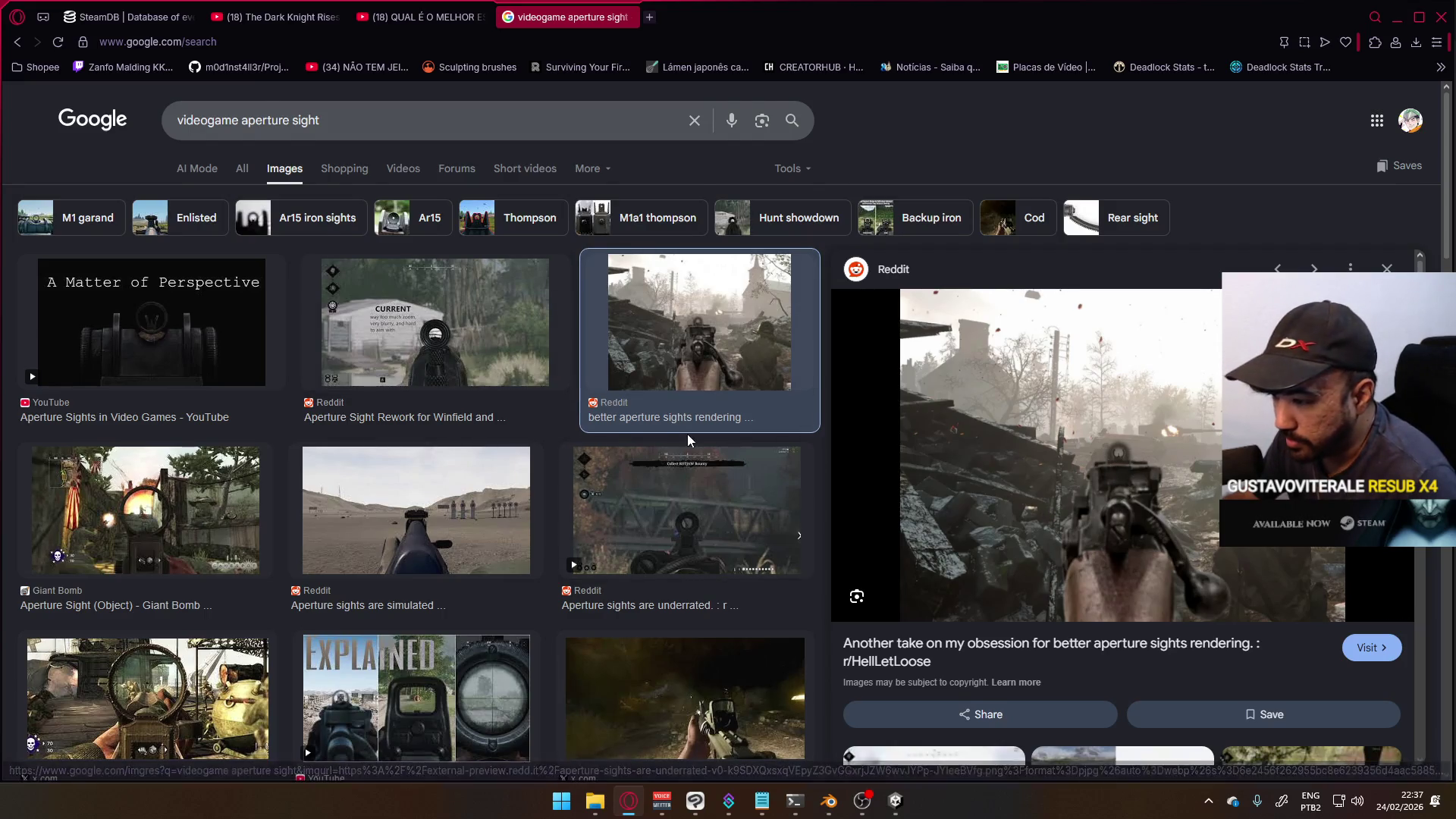
scroll(1136, 465, down, 3)
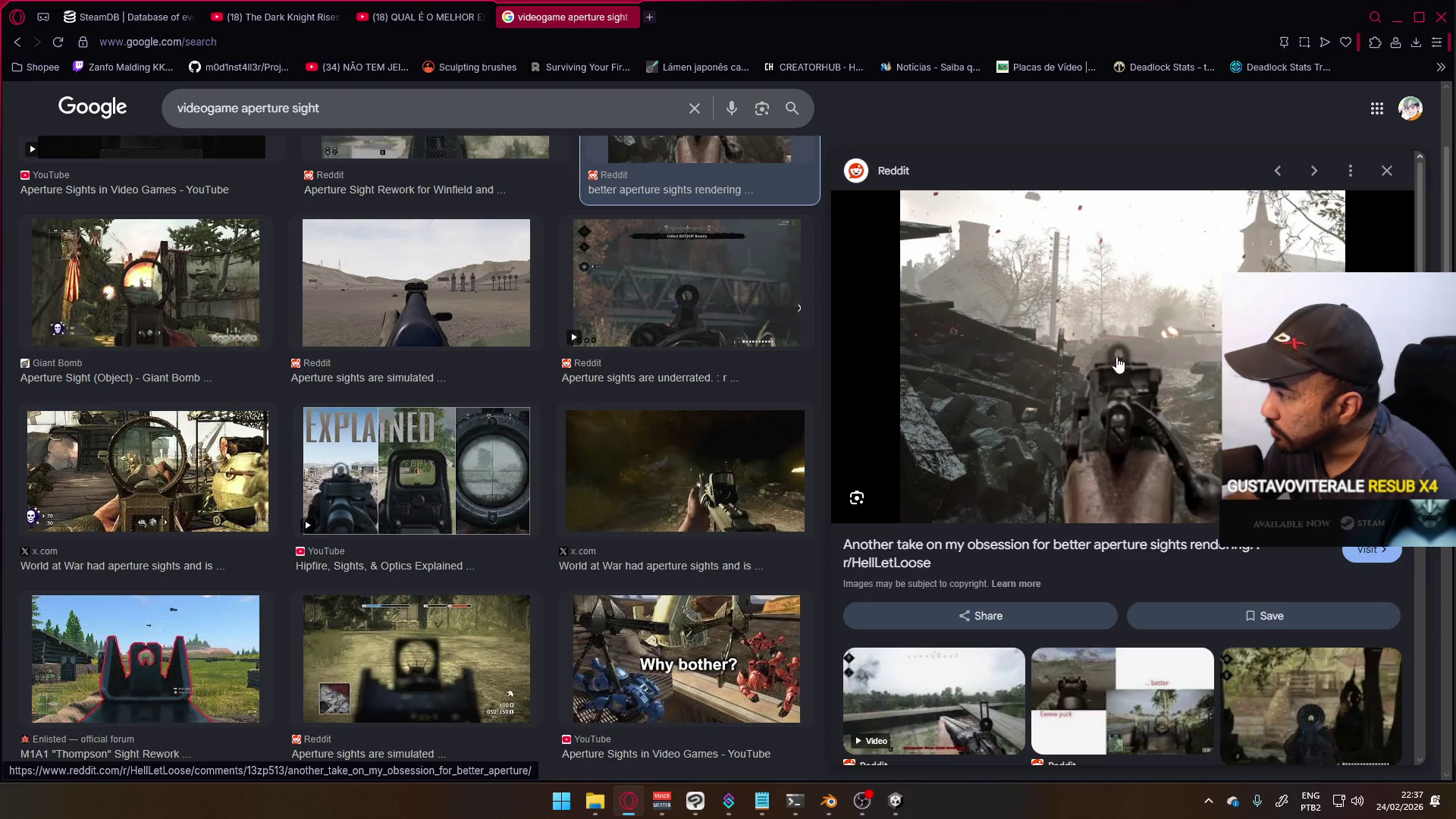
scroll(400, 474, down, 2)
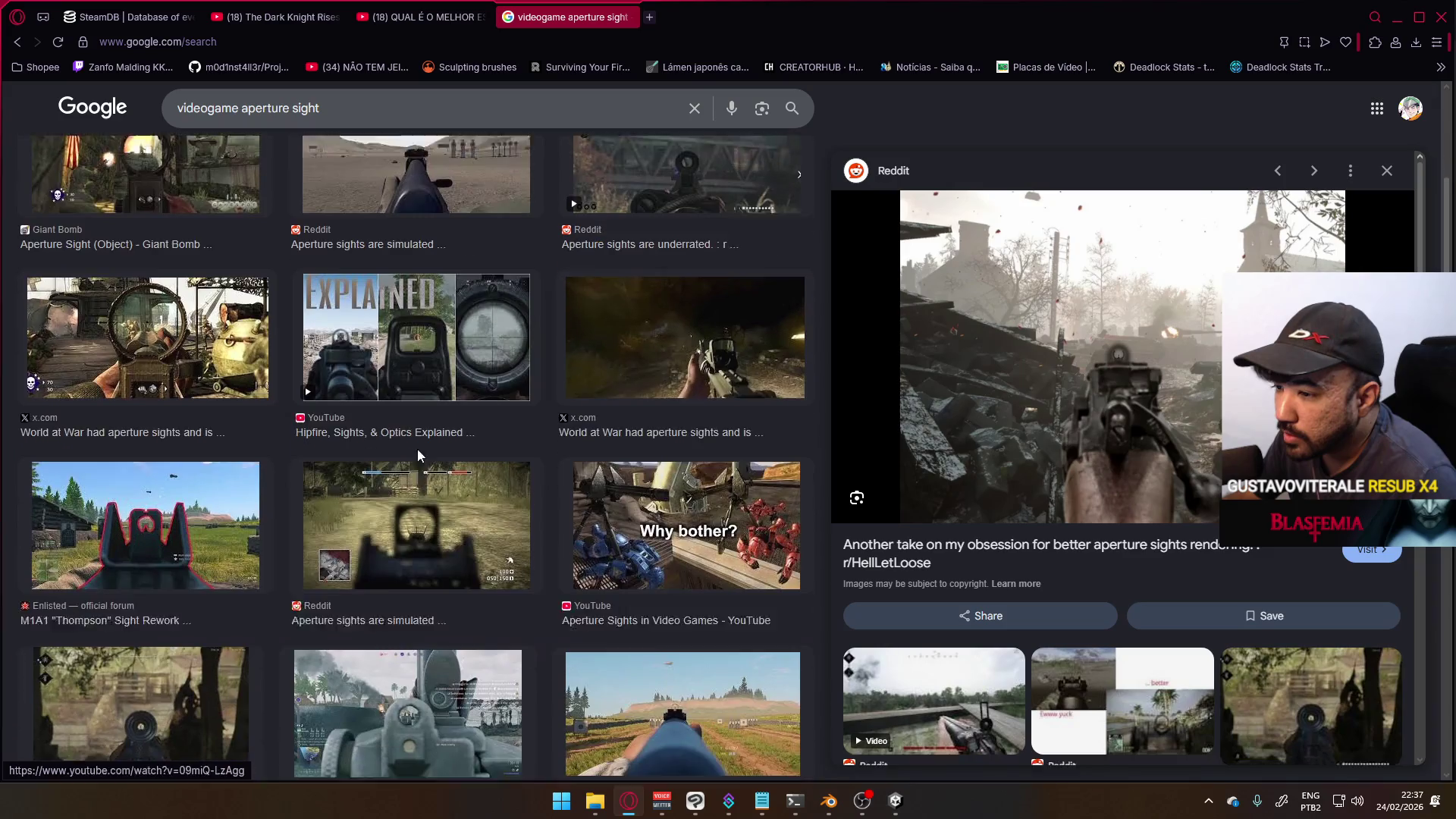
click(431, 513)
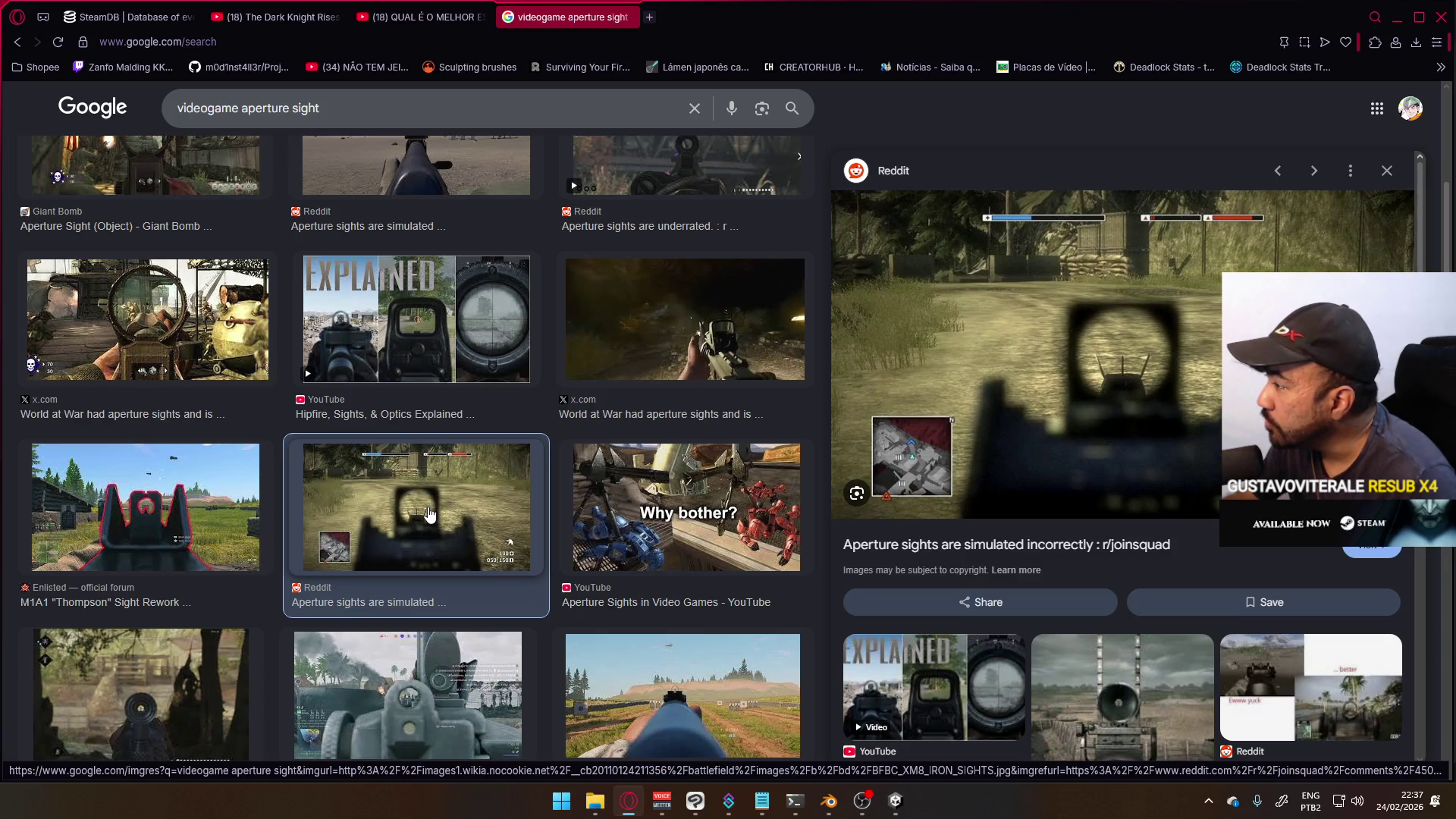
scroll(429, 514, down, 2)
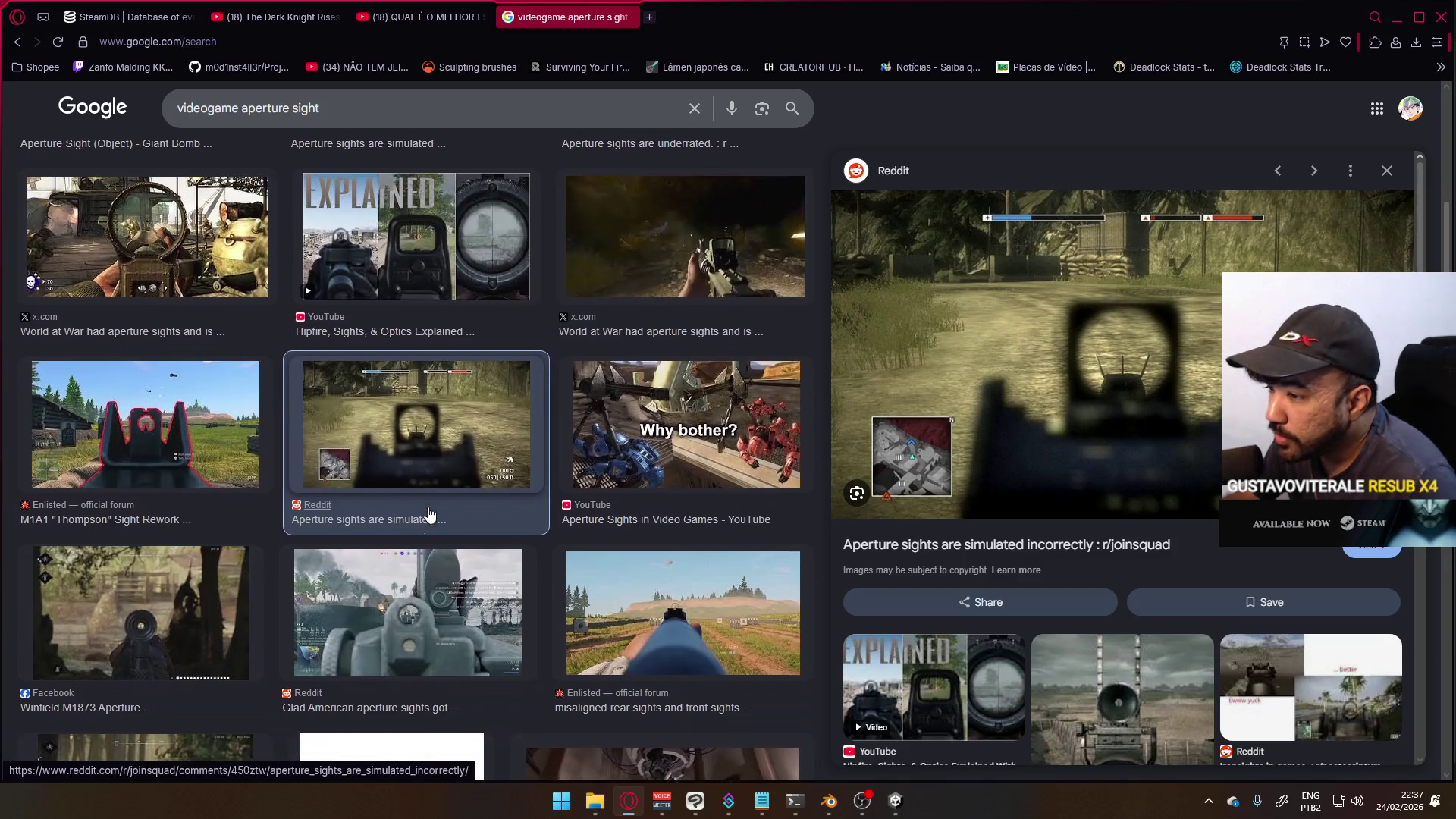
click(429, 515)
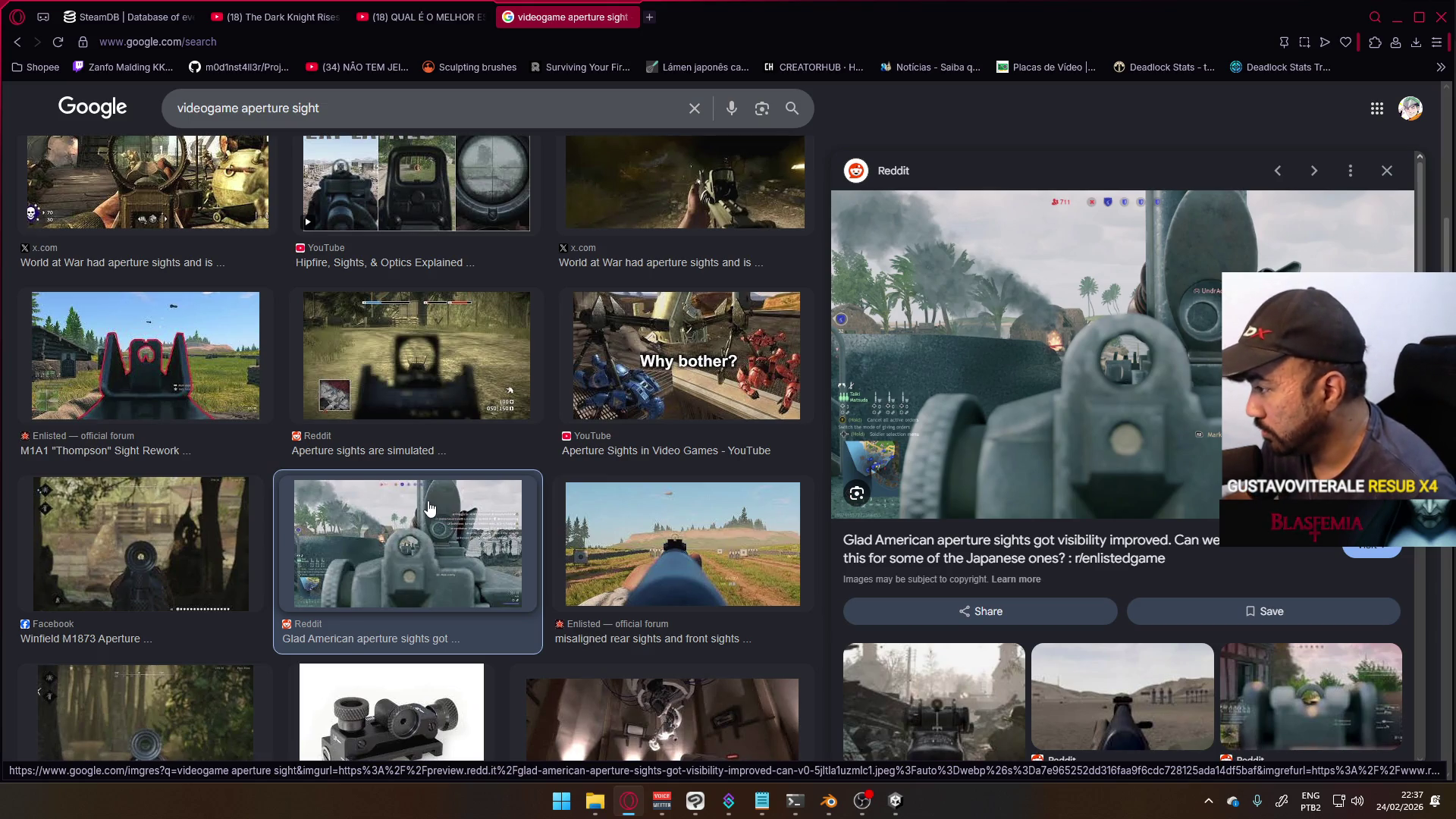
scroll(315, 523, down, 5)
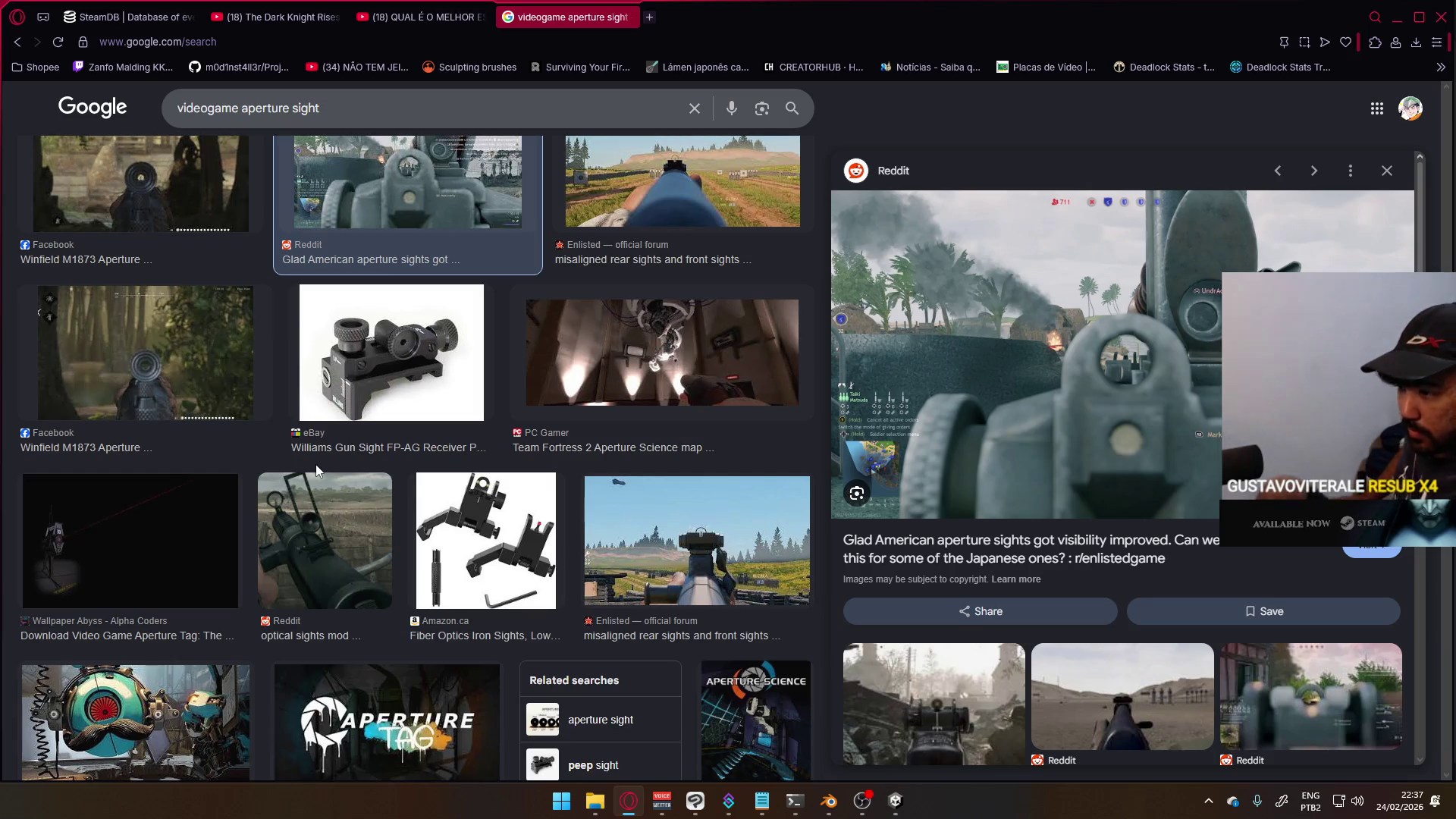
scroll(660, 483, down, 3)
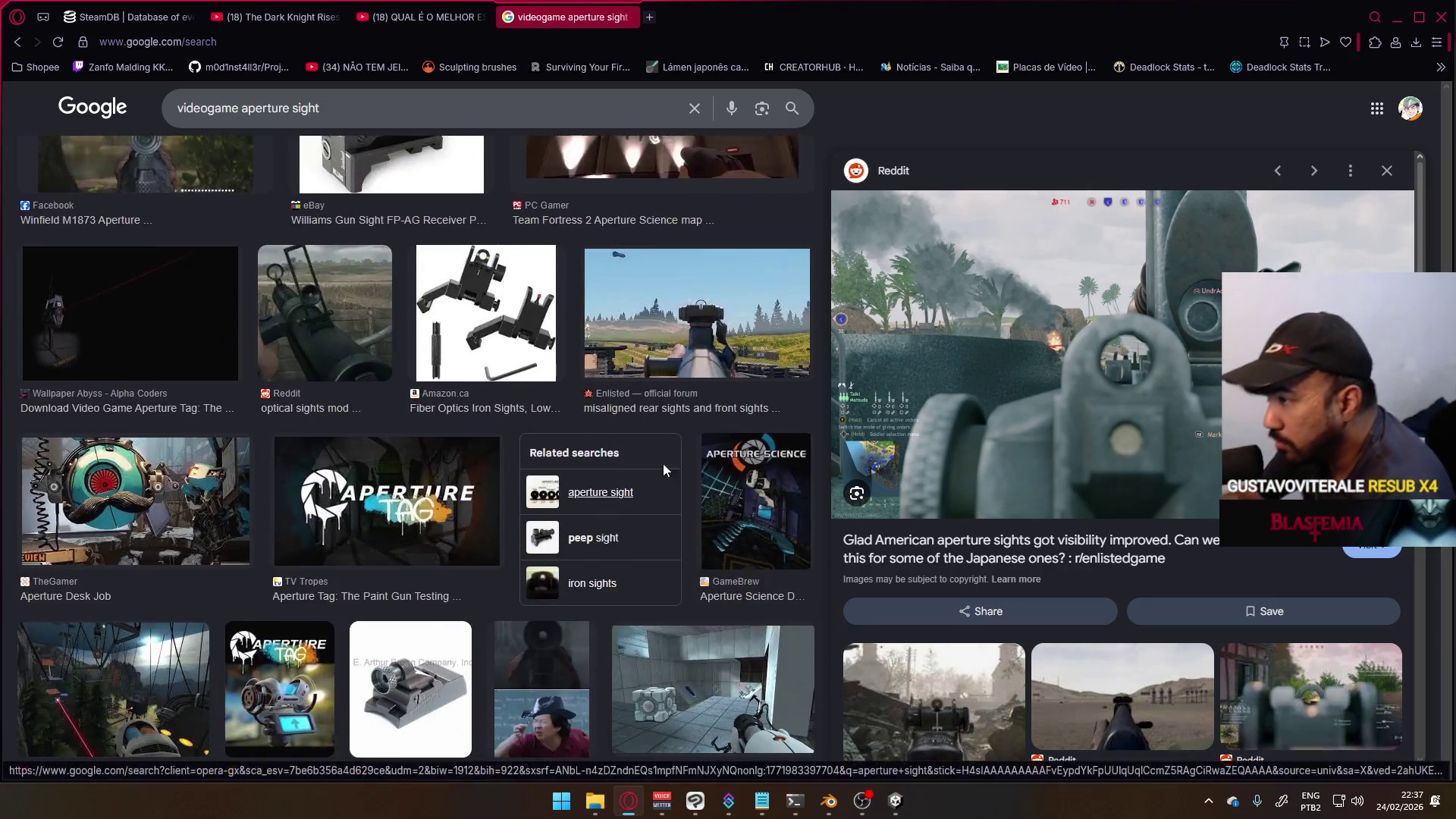
- Preview the Enlisted misaligned rear sights and Fix M1 Garand sights images
click(701, 334)
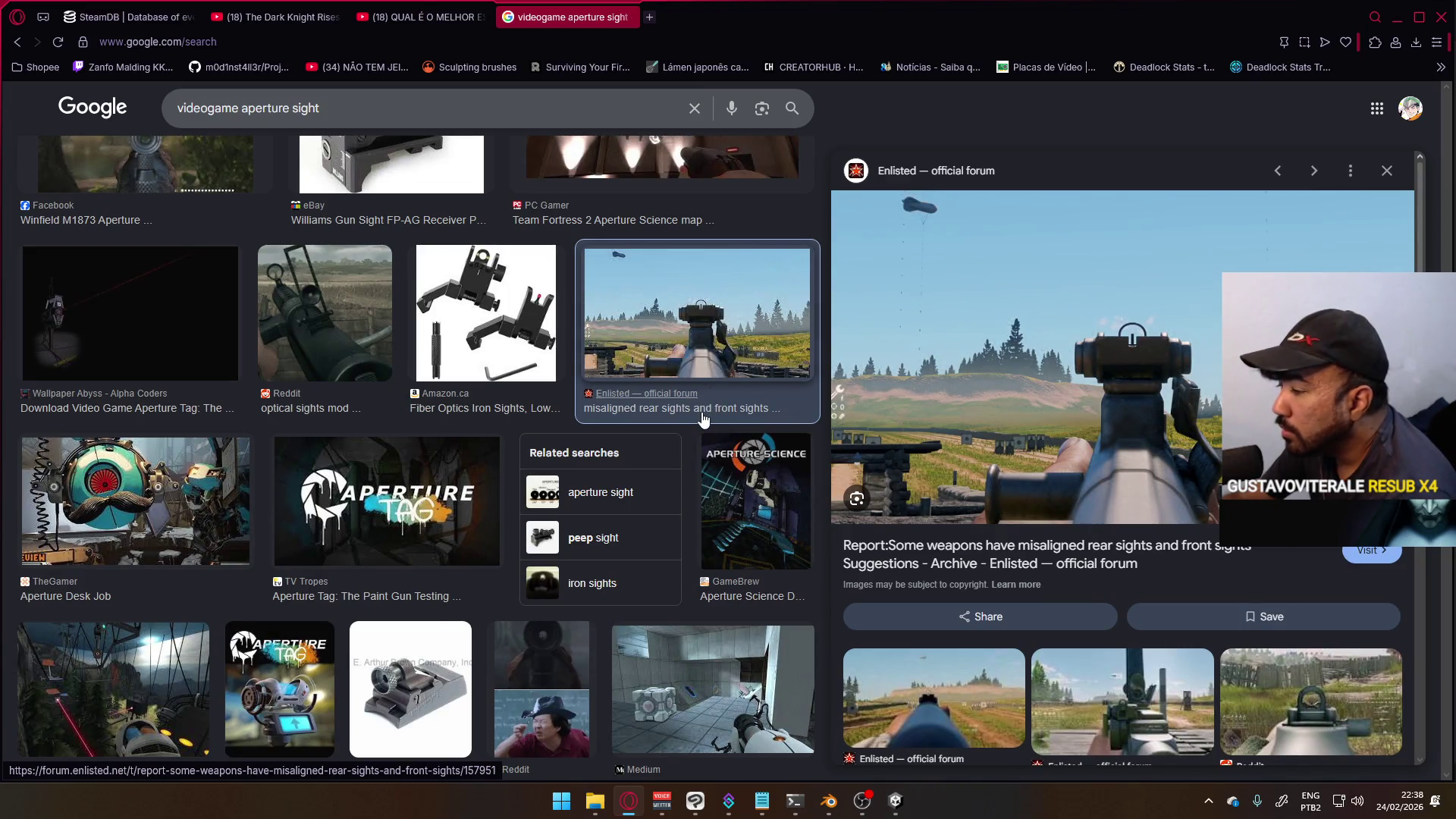
scroll(704, 419, down, 6)
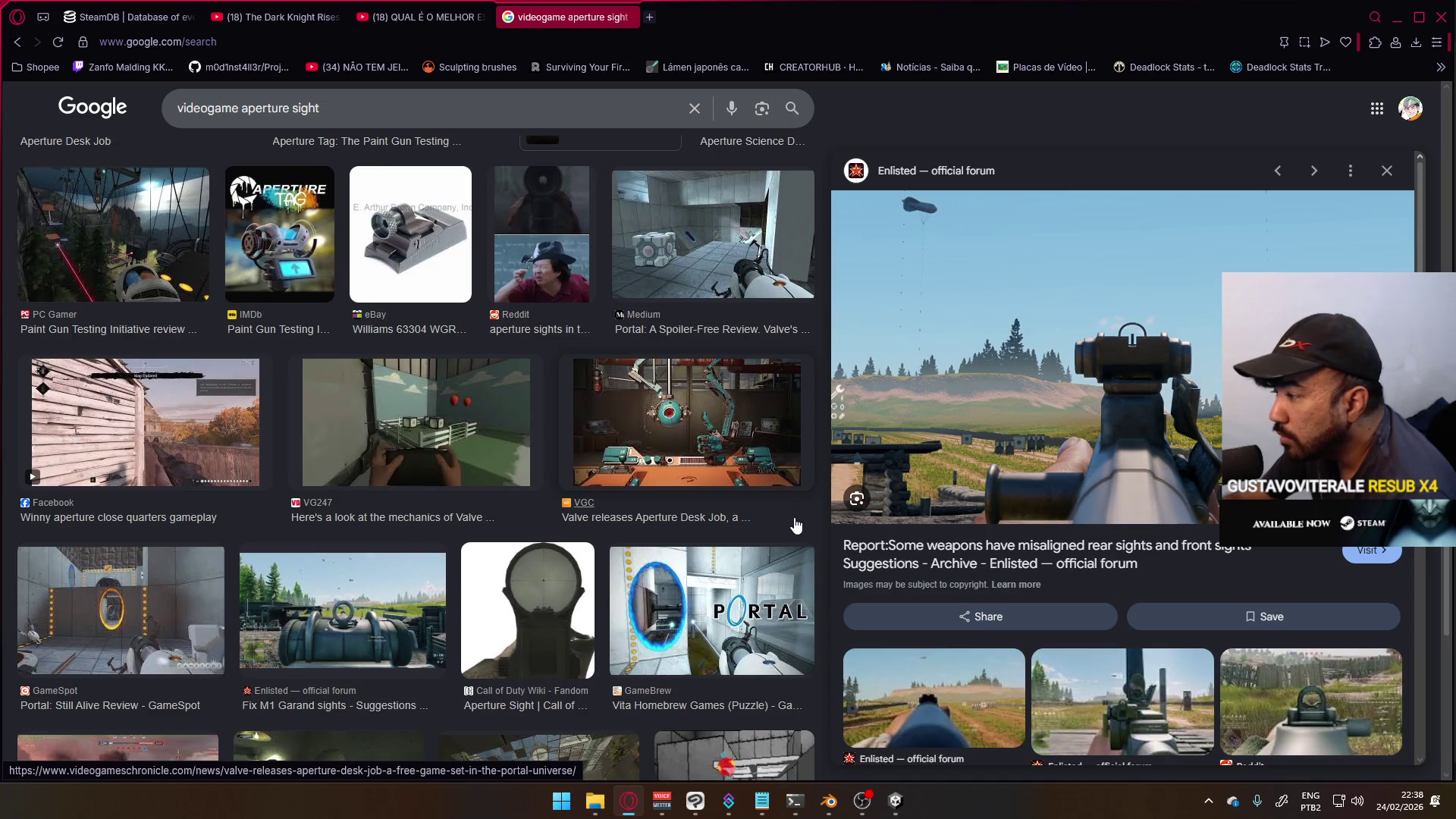
scroll(795, 524, down, 3)
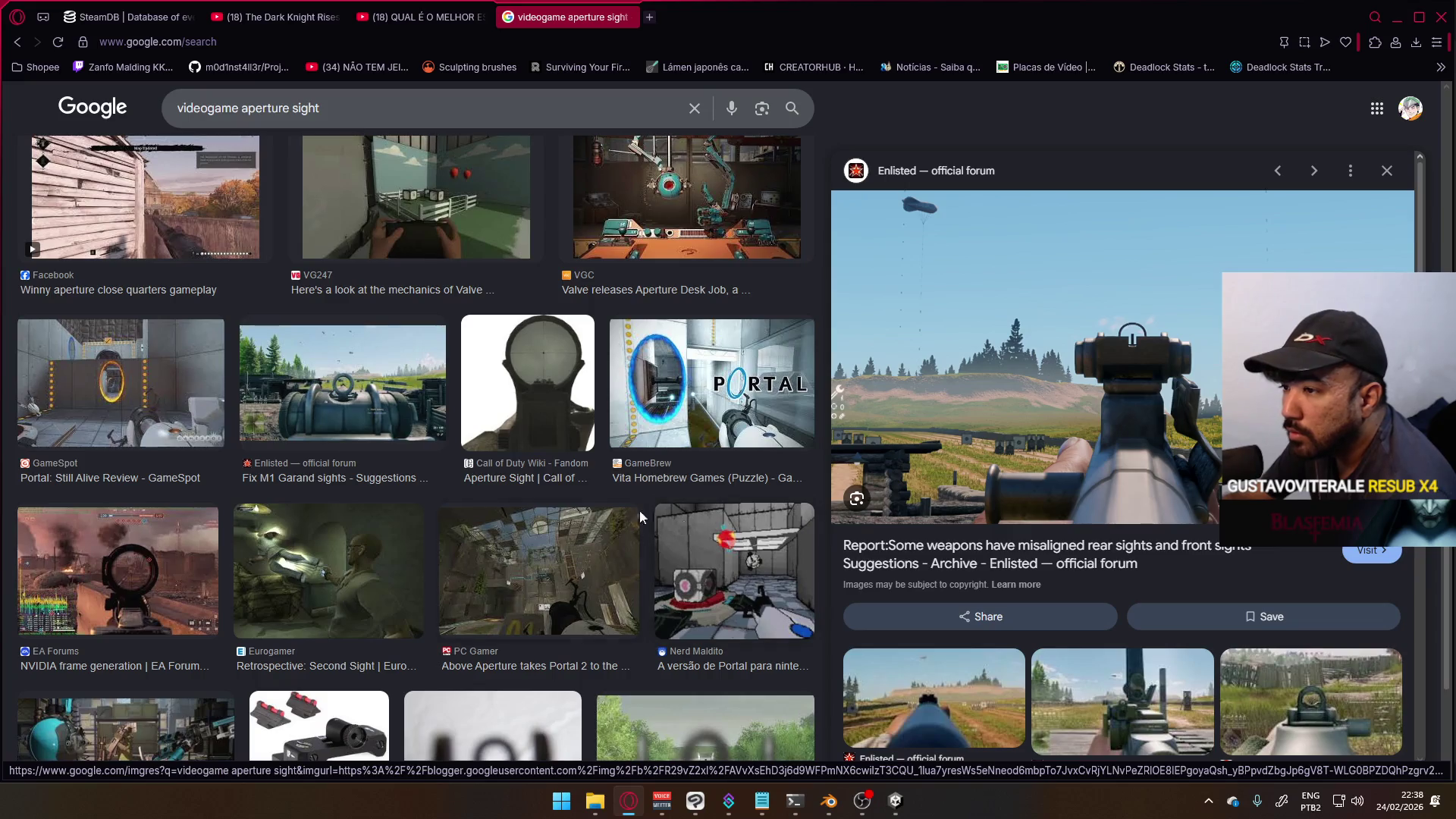
click(421, 423)
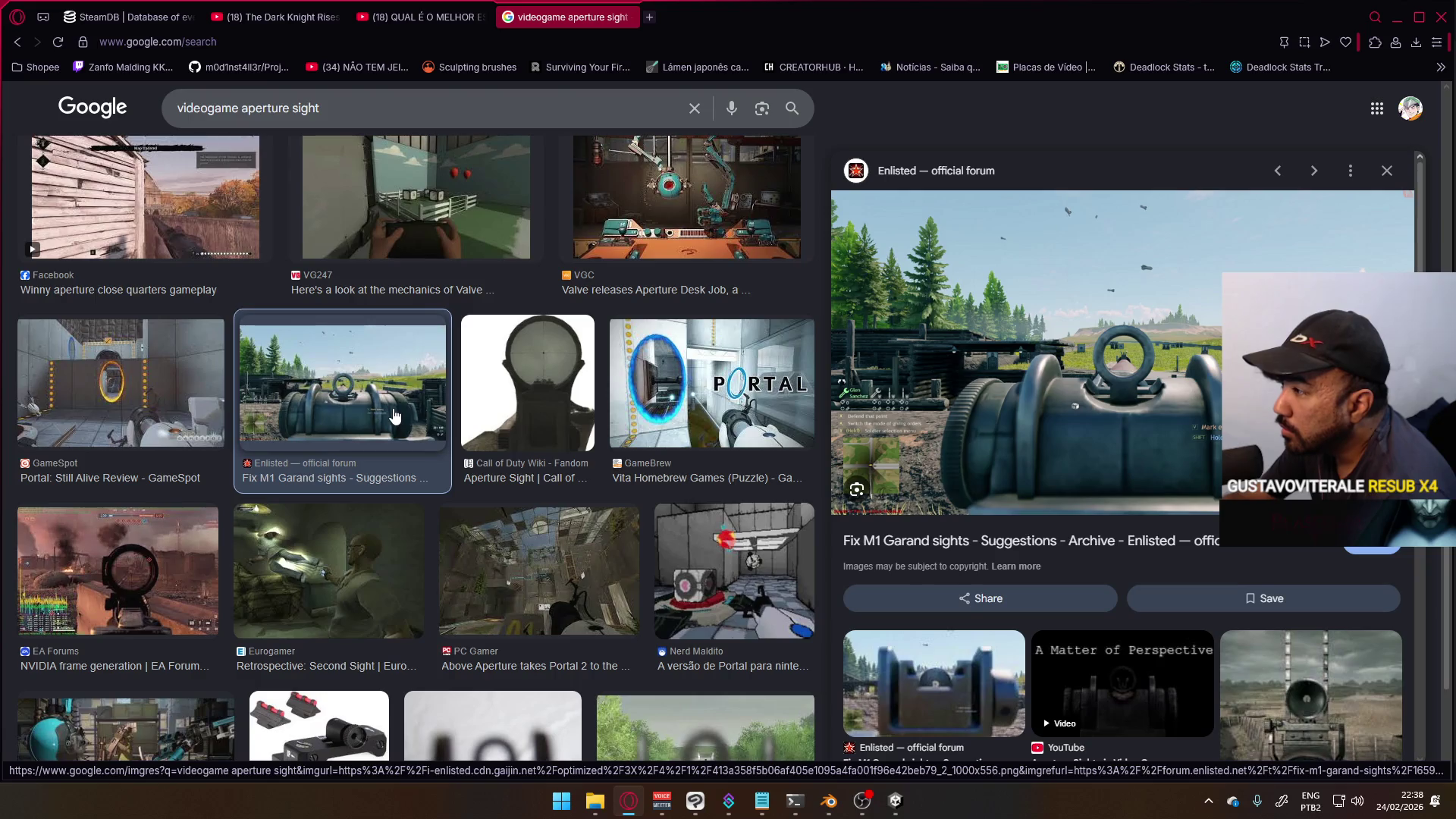
scroll(396, 418, down, 2)
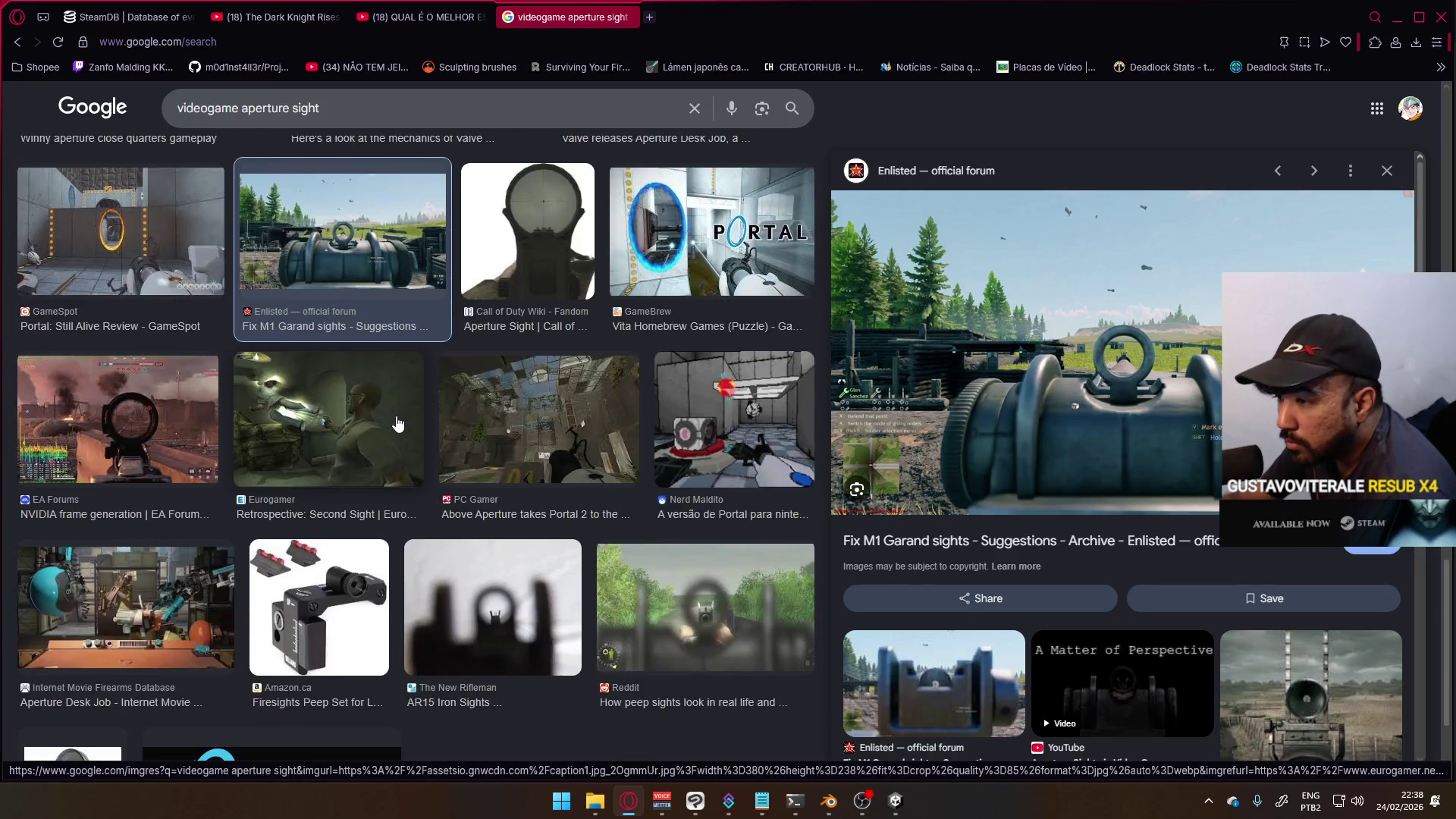
scroll(396, 423, down, 2)
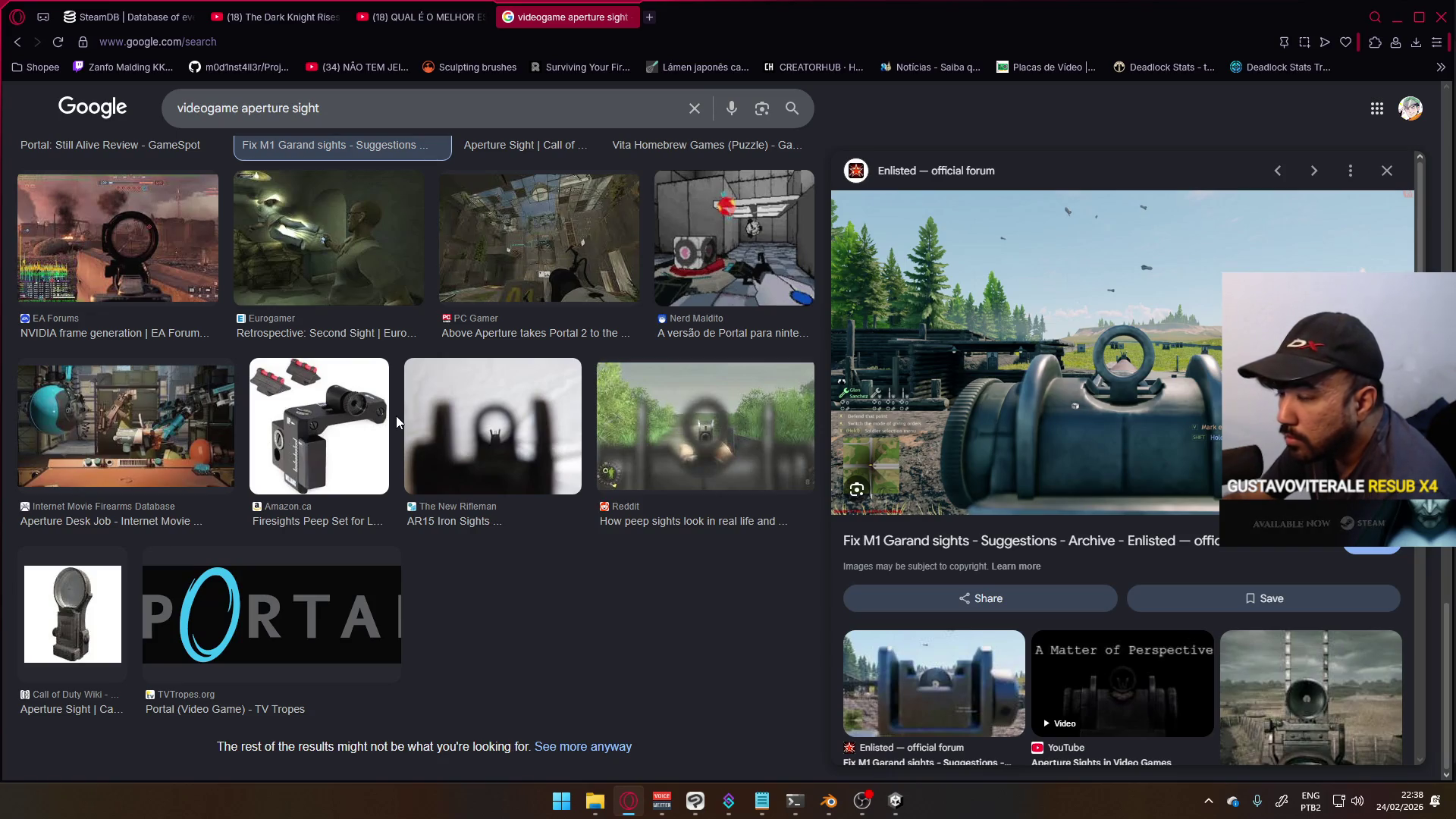
scroll(396, 421, up, 2)
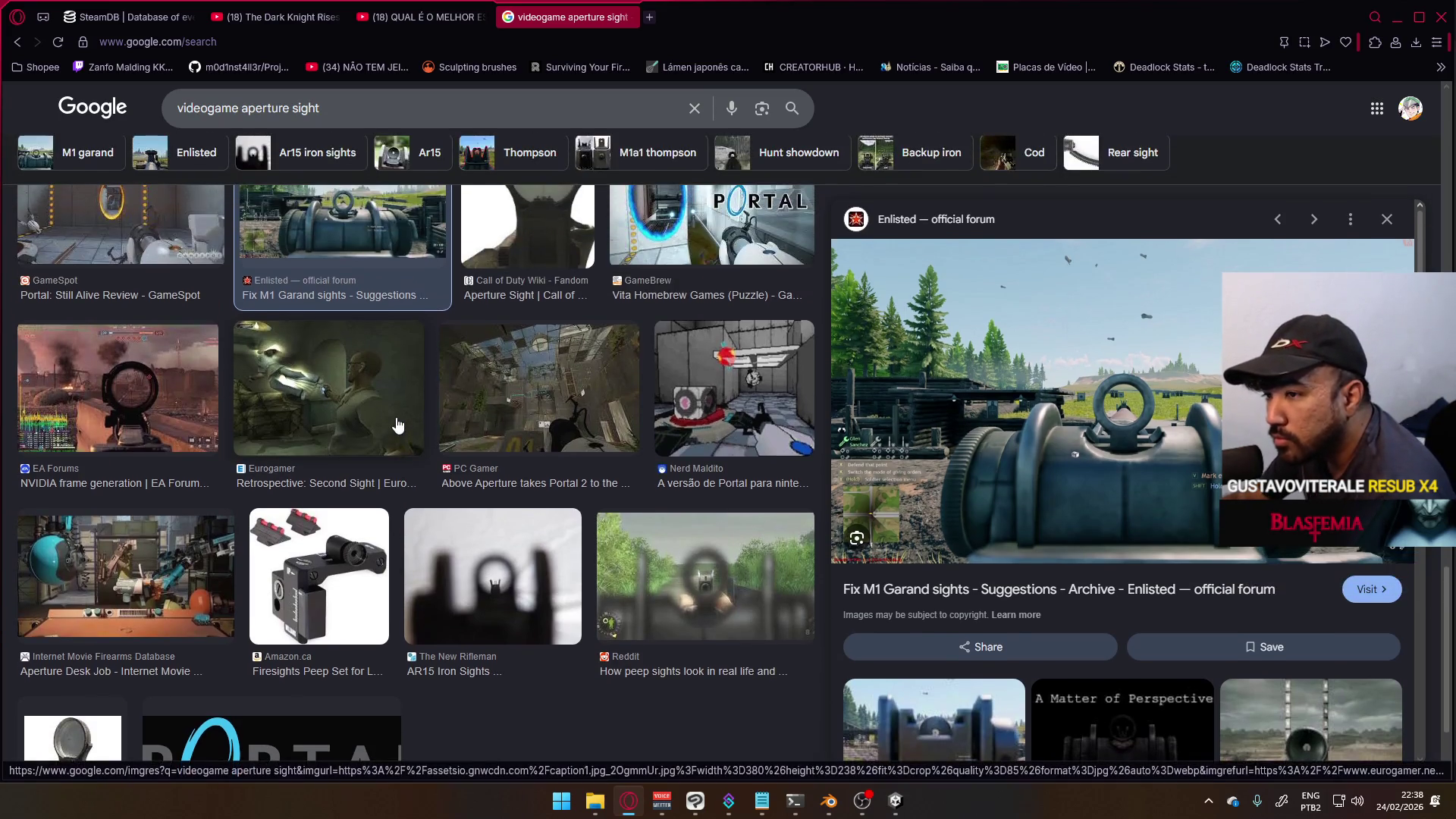
scroll(396, 423, up, 4)
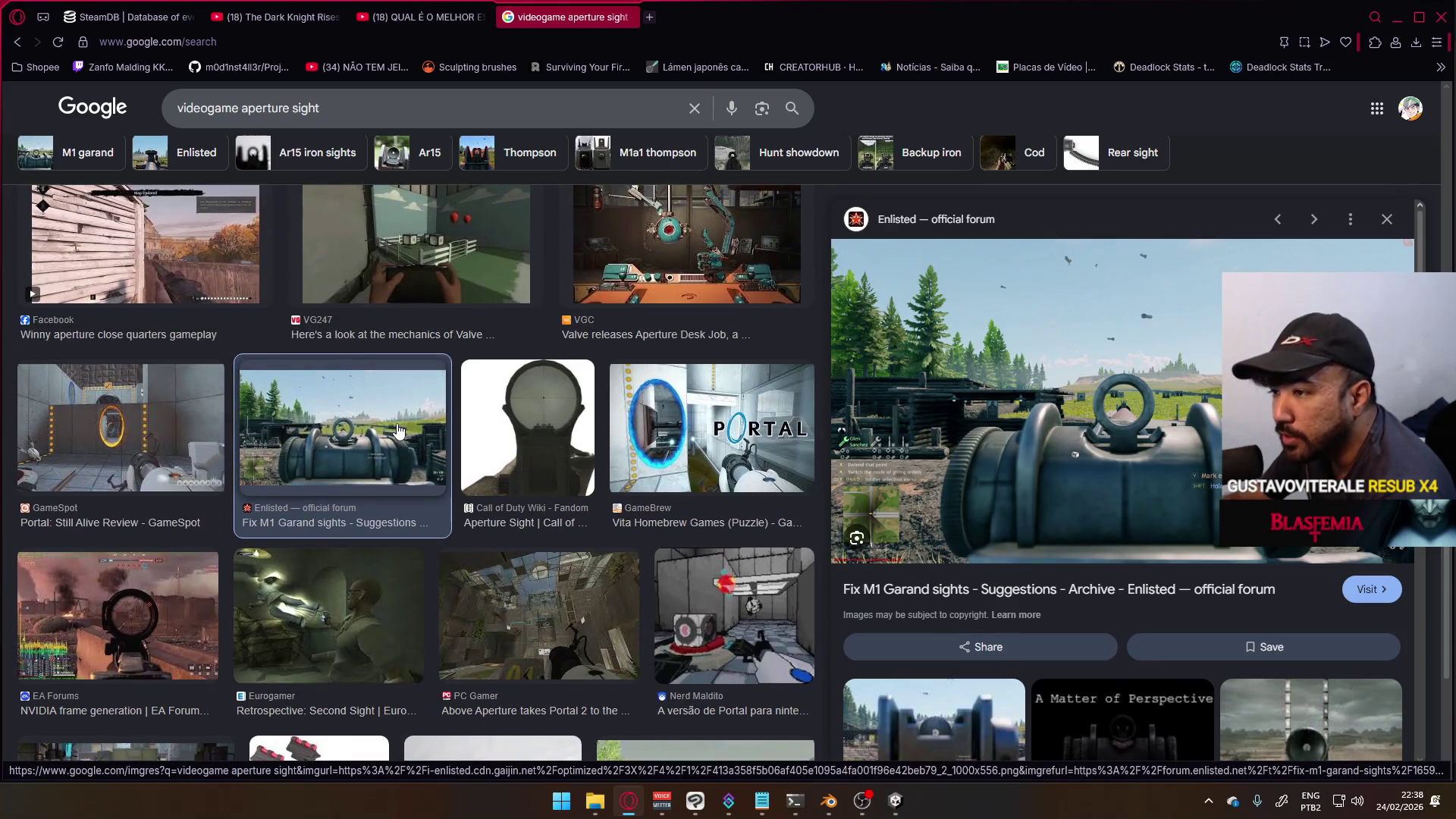
scroll(395, 436, up, 3)
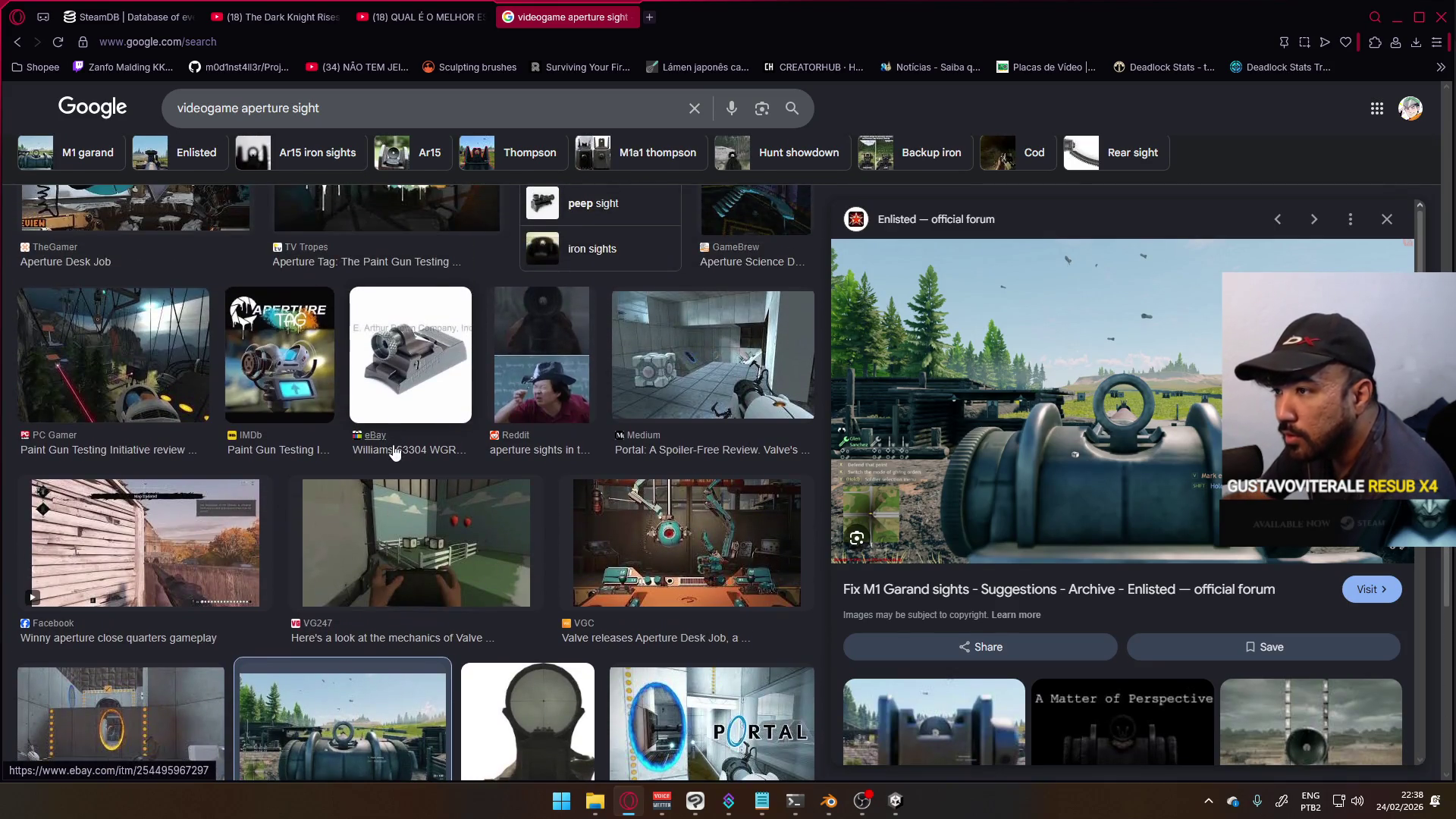
scroll(400, 459, up, 2)
scroll(399, 464, up, 3)
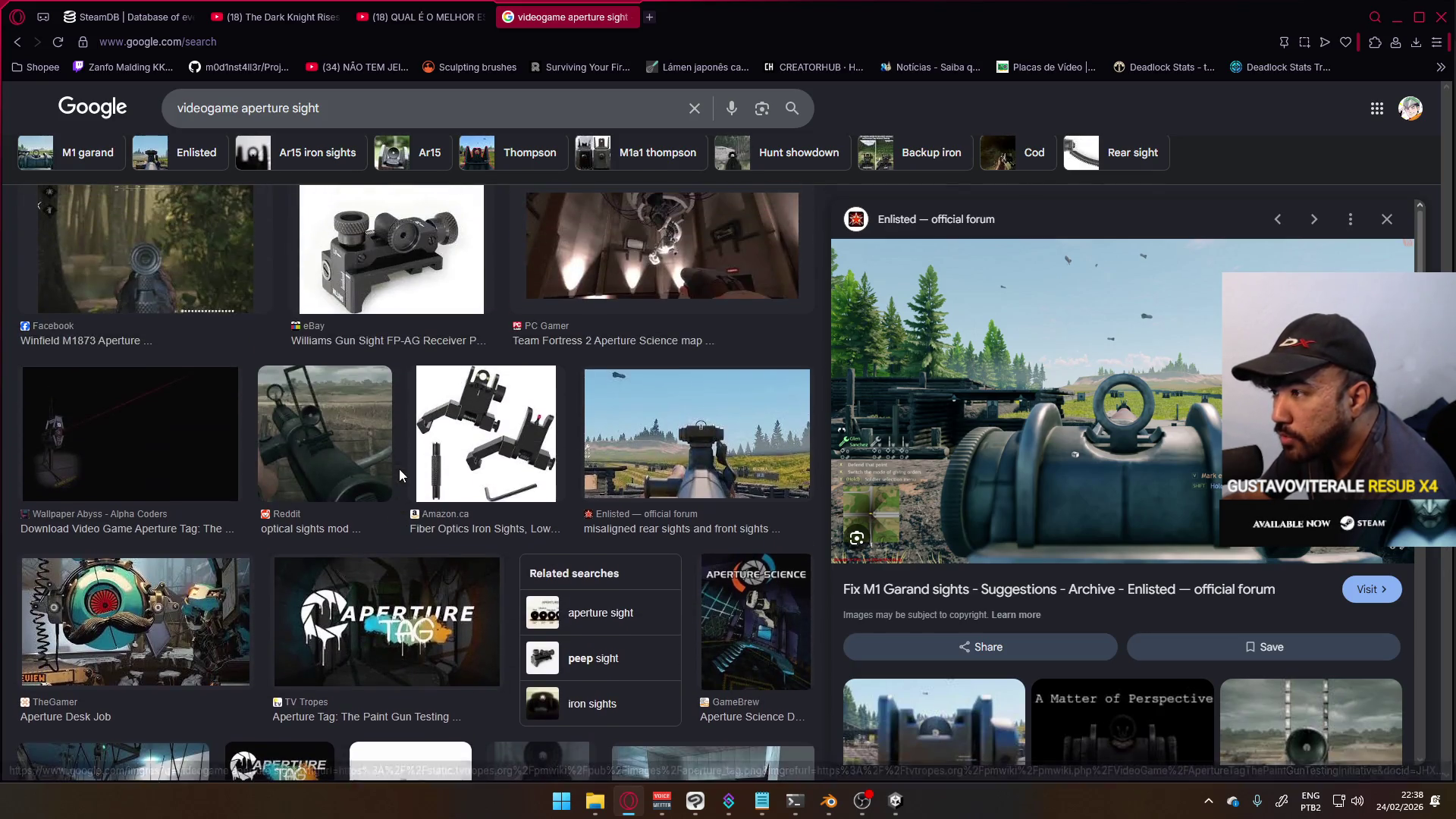
scroll(424, 516, up, 2)
scroll(433, 531, up, 6)
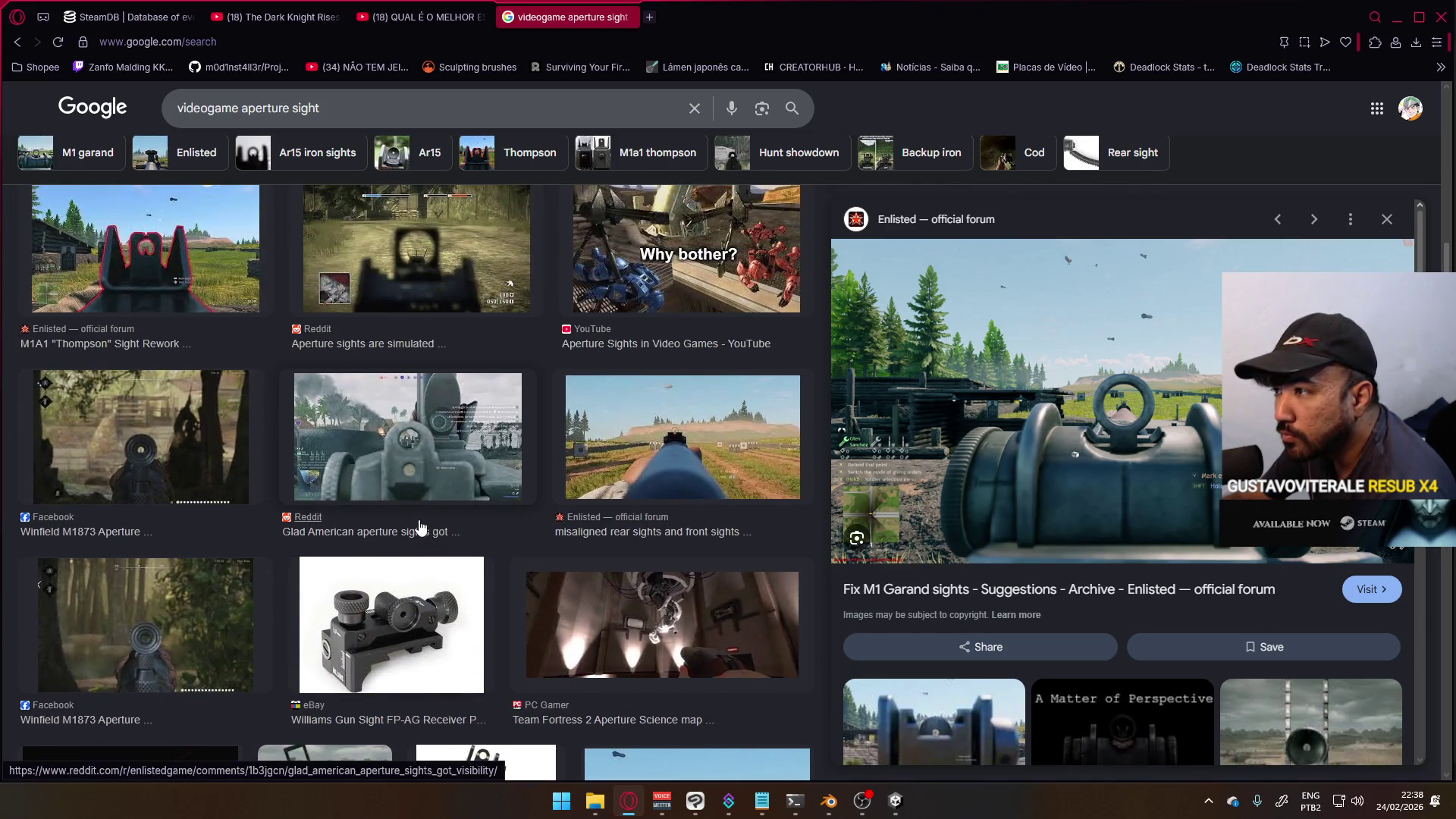
scroll(409, 515, up, 2)
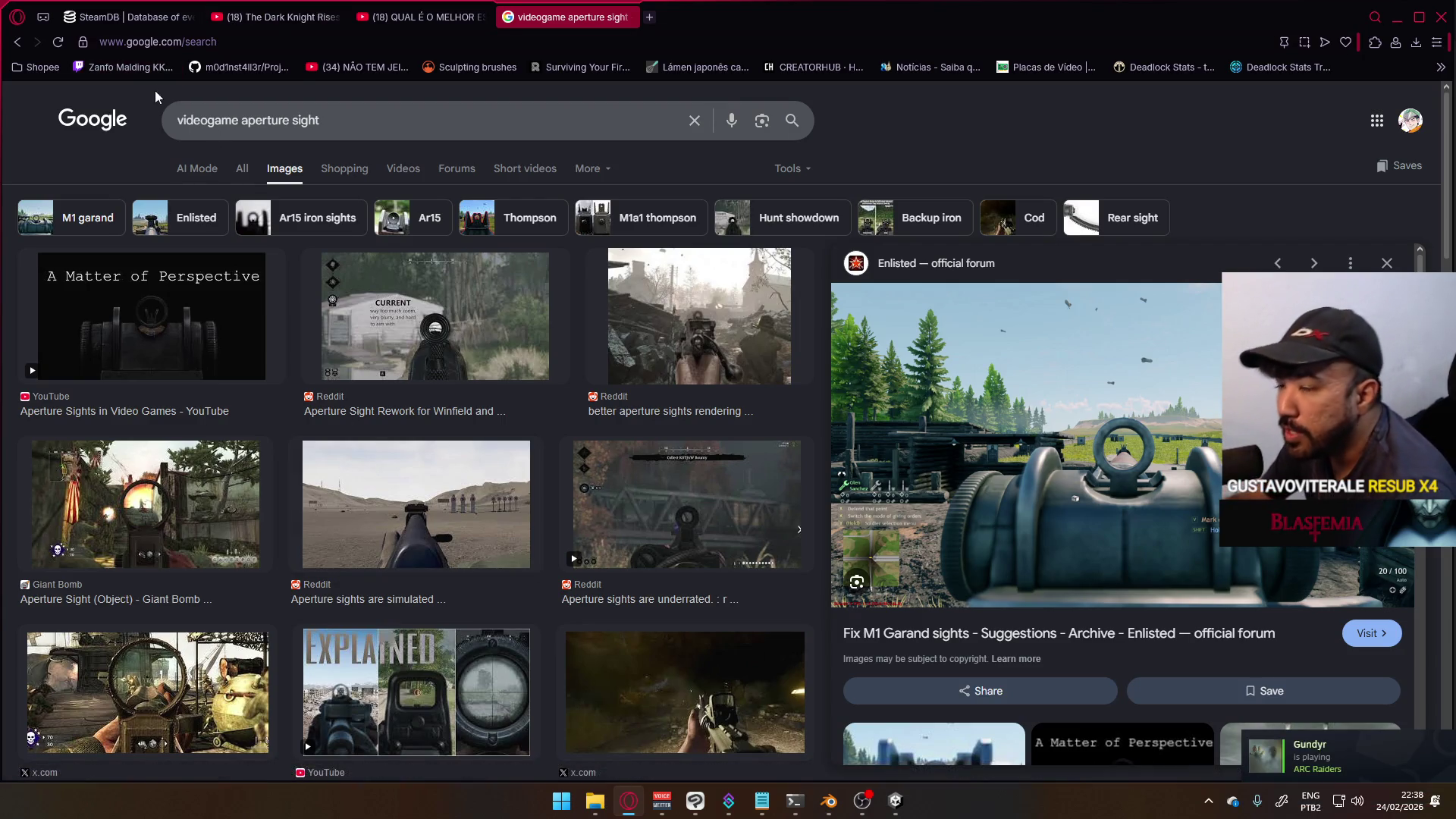
- Return from the Google homepage to the aperture sight image results and scroll down
click(101, 127)
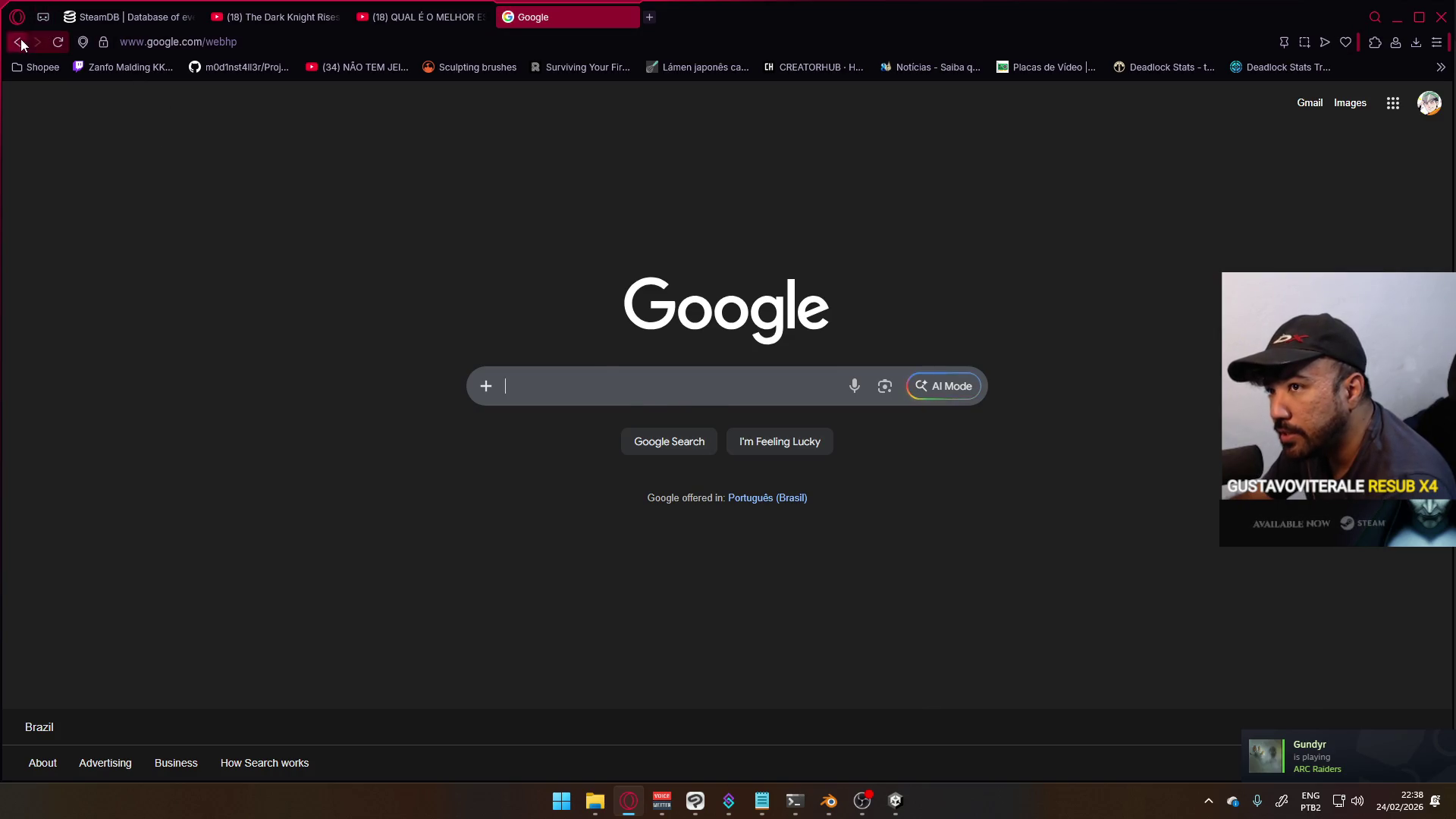
click(19, 42)
scroll(448, 440, down, 3)
scroll(447, 440, down, 3)
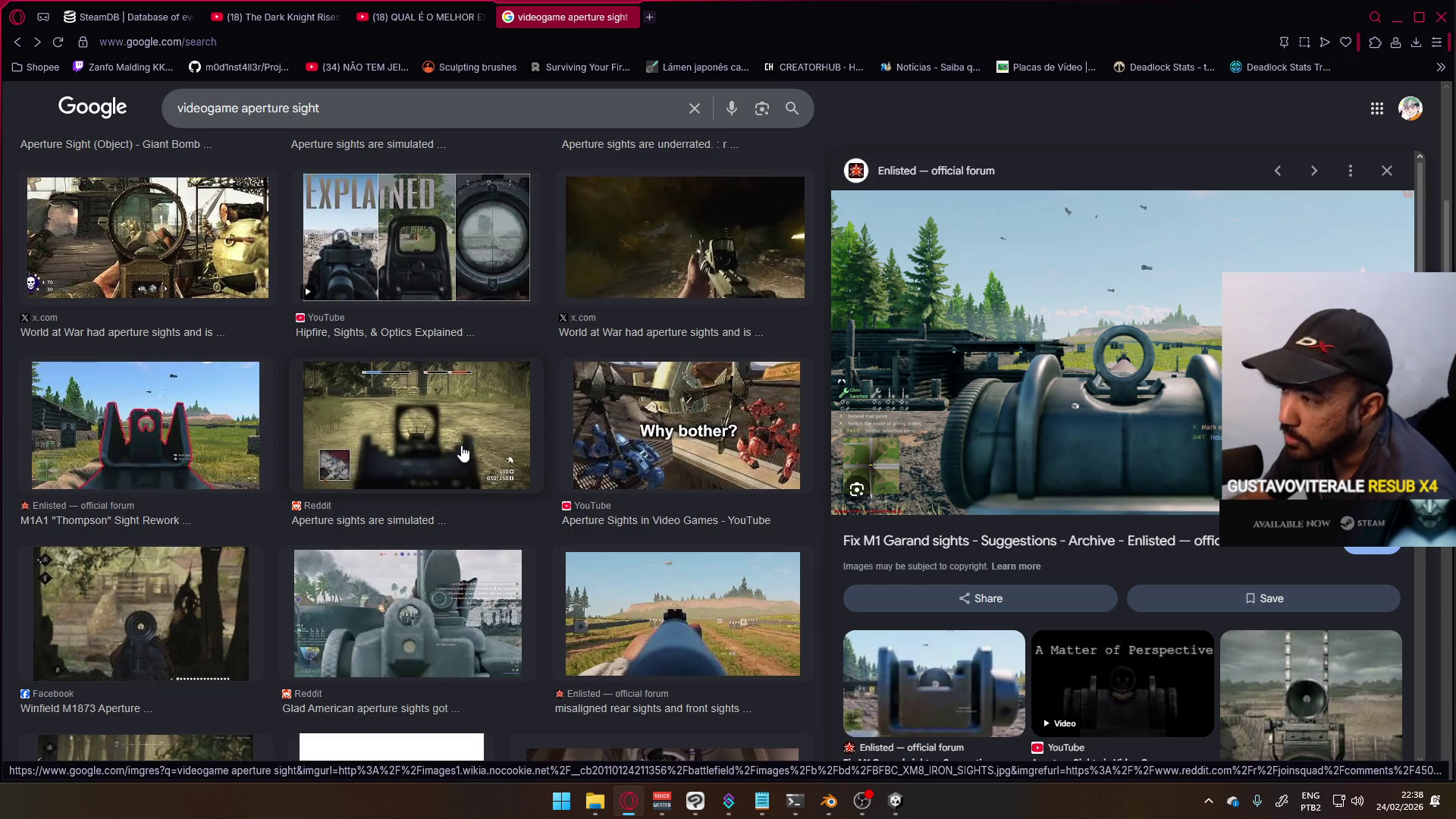
scroll(463, 452, down, 2)
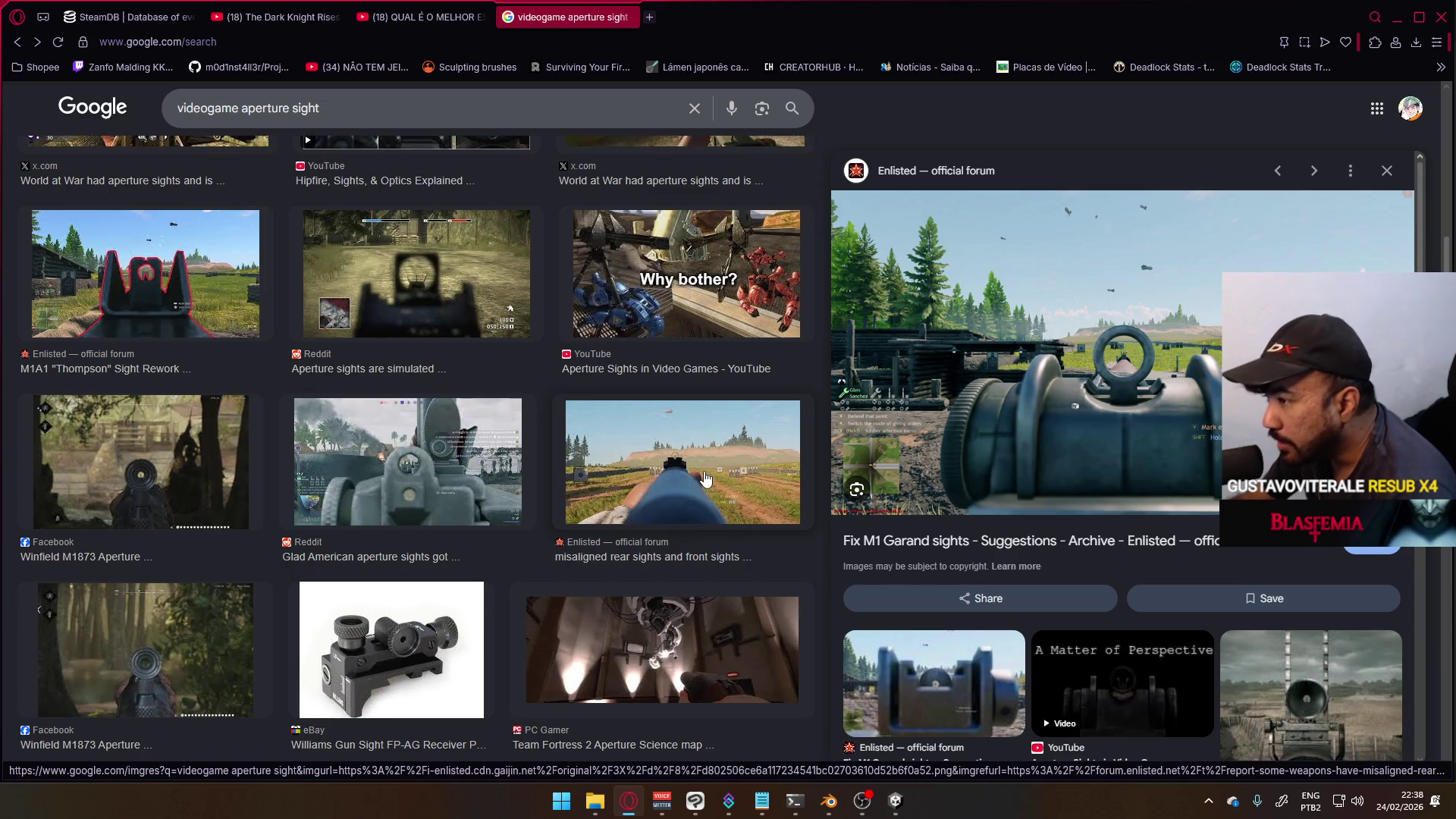
scroll(696, 482, down, 1)
scroll(696, 482, down, 3)
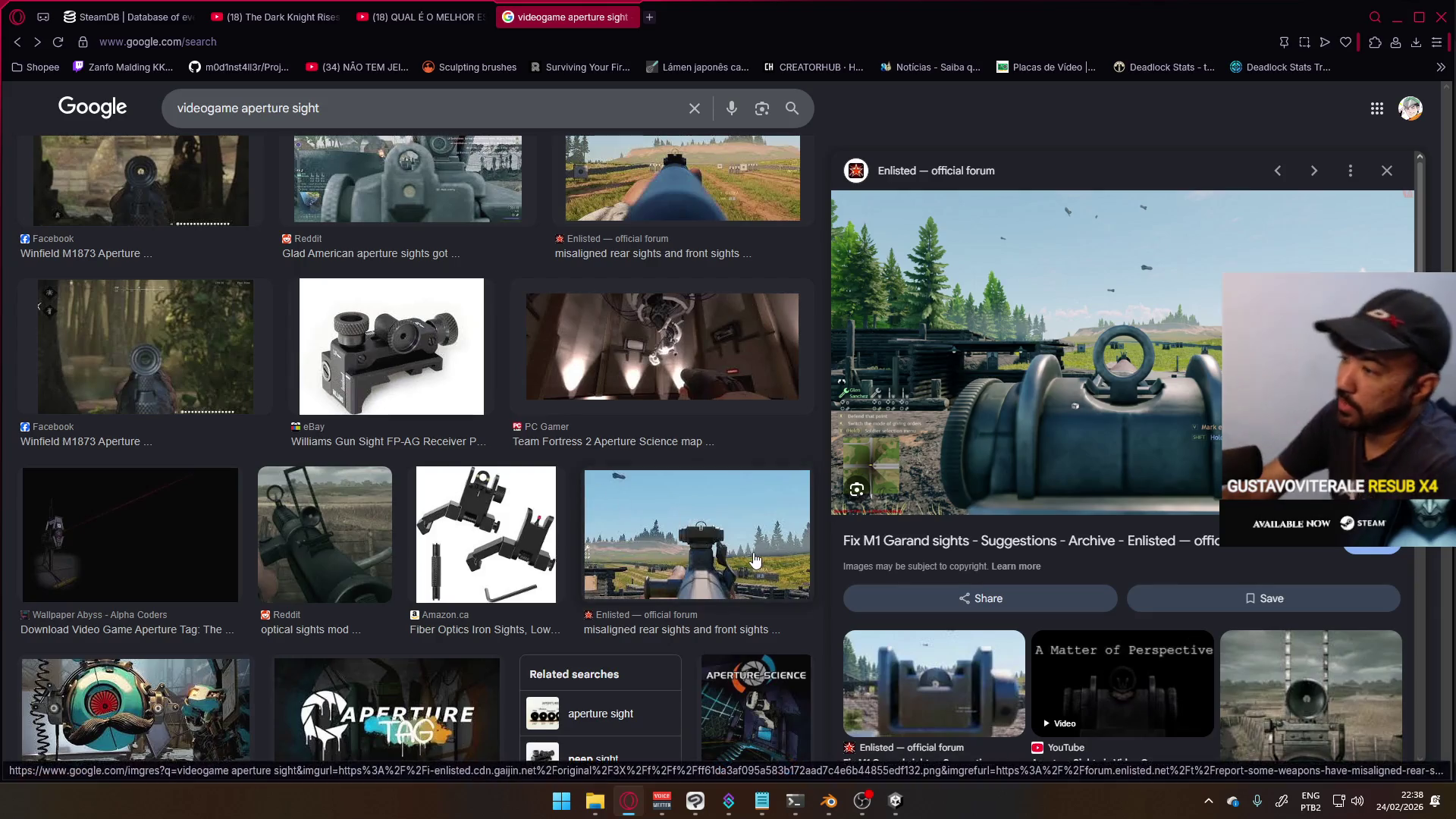
- Preview the misaligned rear and front sights image, browse its related images, and select 'aperture sight' in the query
click(606, 500)
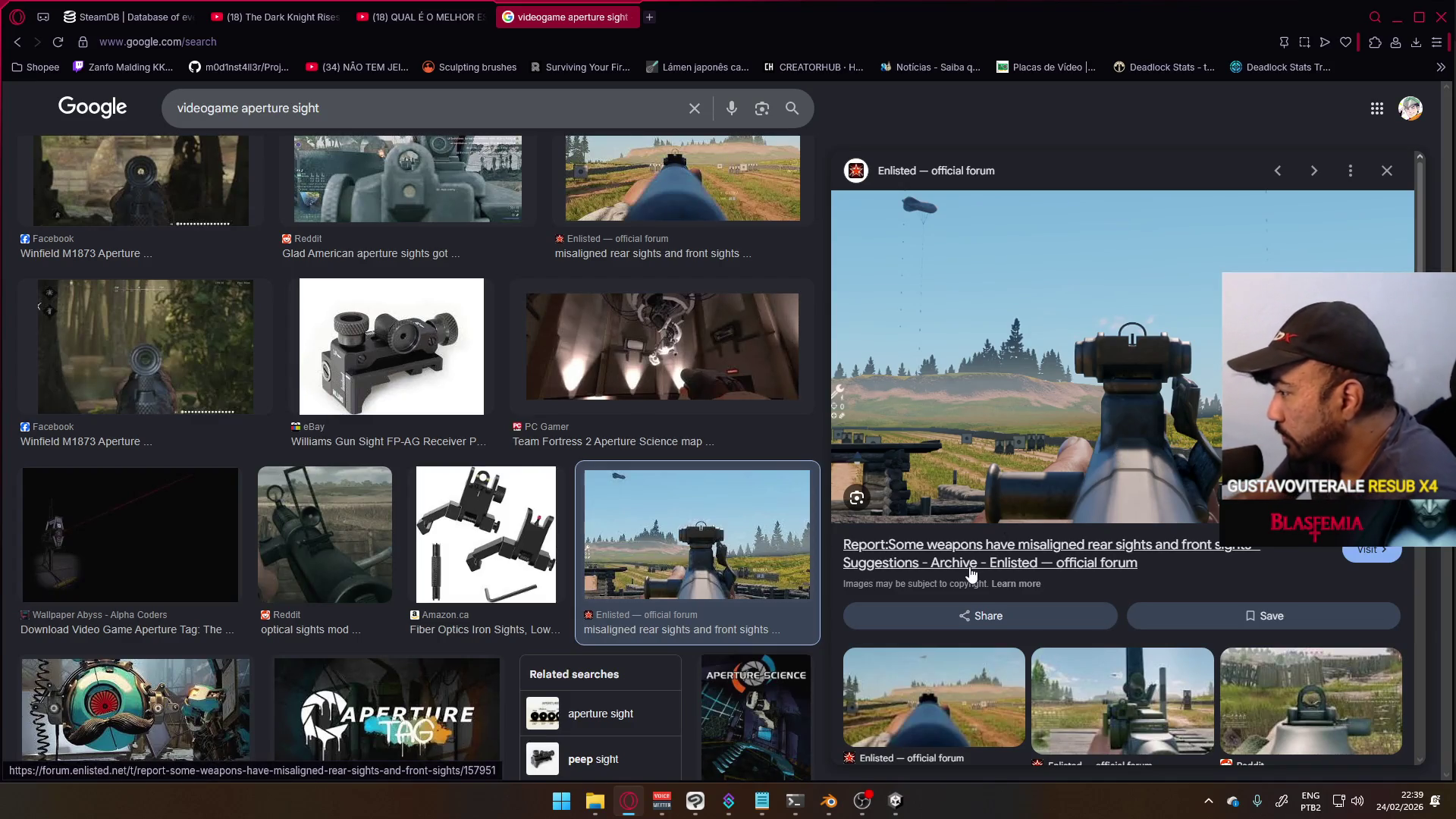
scroll(970, 572, down, 5)
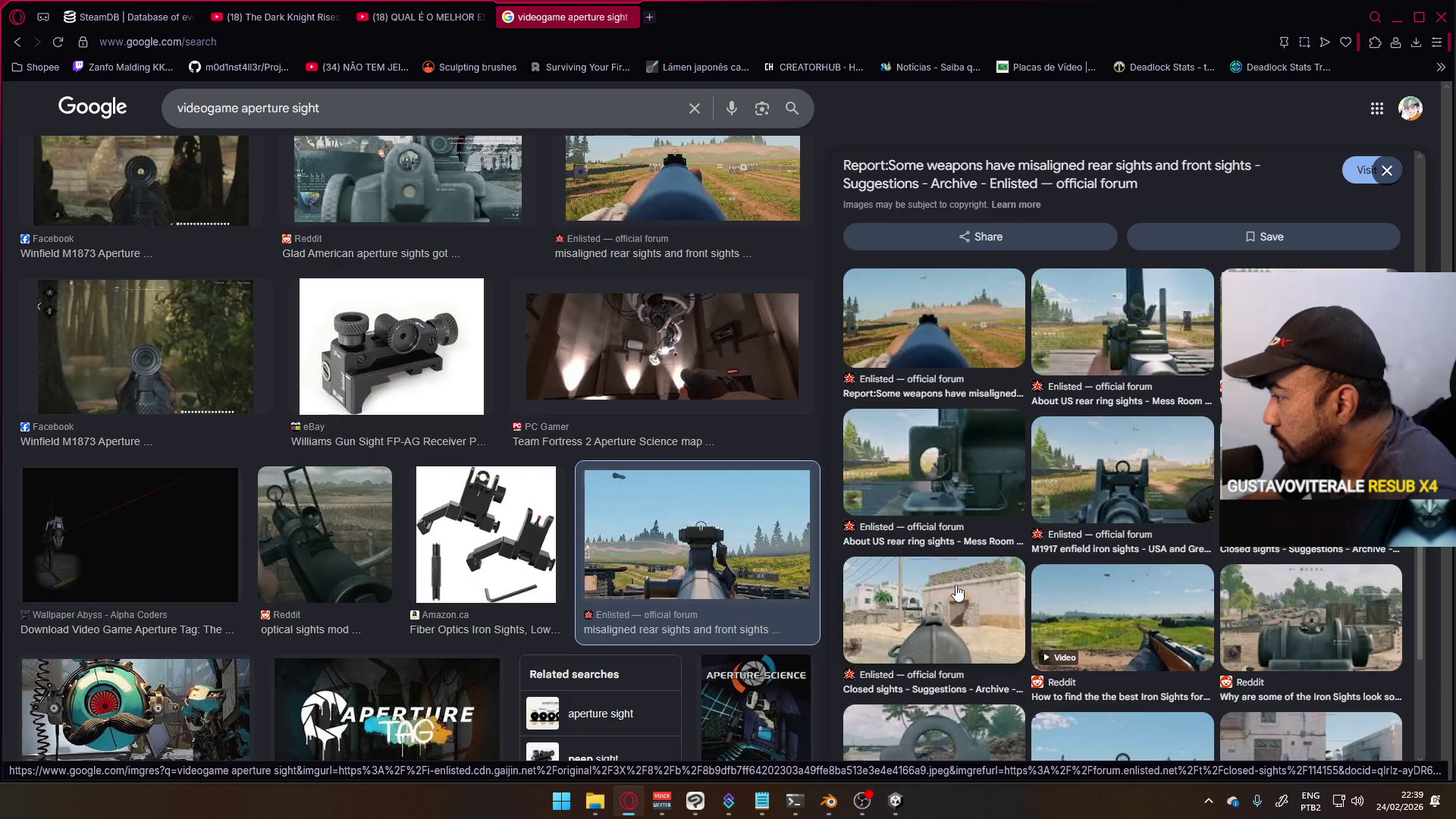
scroll(944, 599, down, 2)
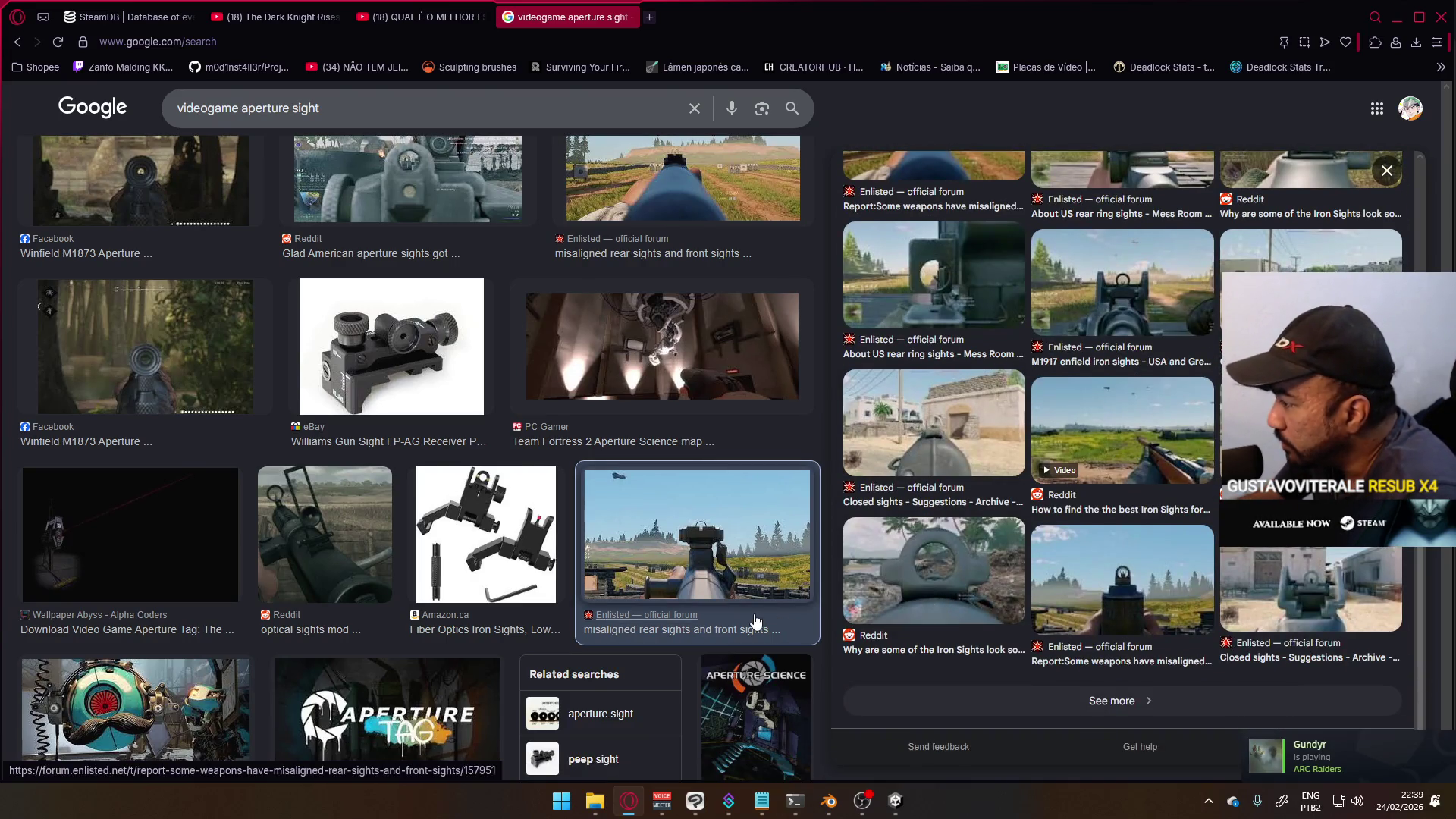
scroll(716, 623, down, 3)
scroll(715, 623, down, 4)
scroll(698, 619, down, 3)
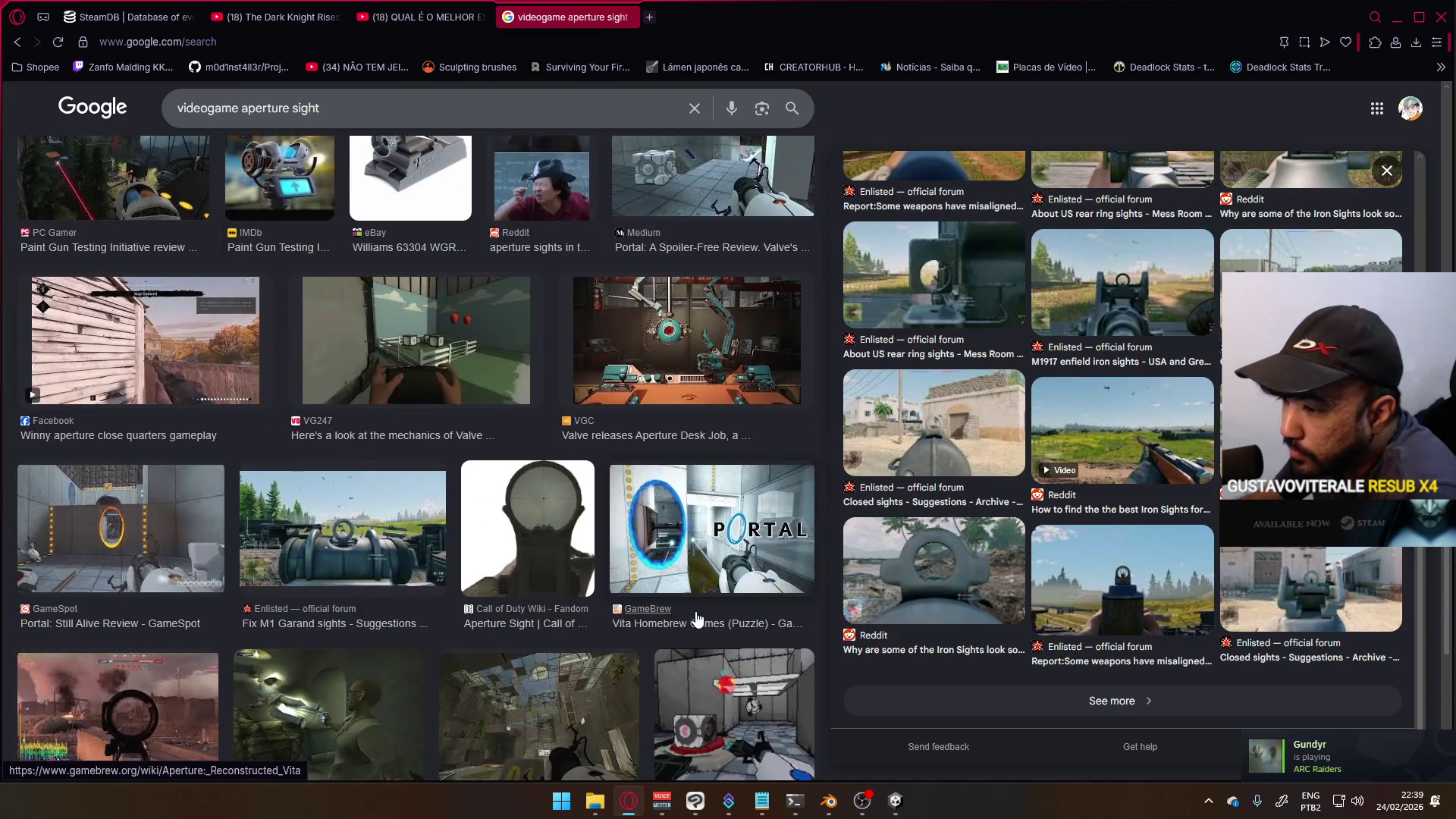
scroll(698, 618, down, 3)
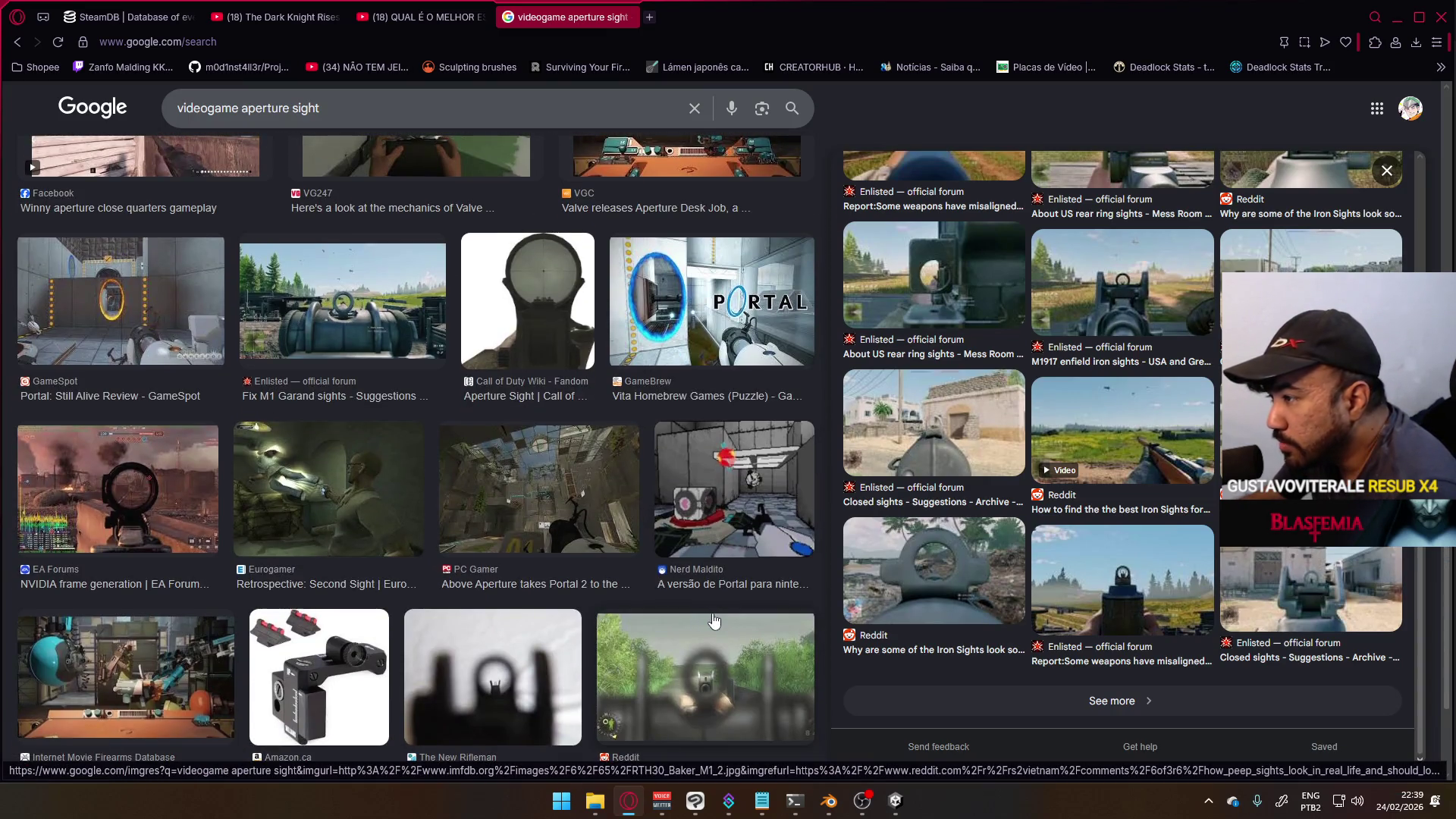
scroll(709, 607, down, 3)
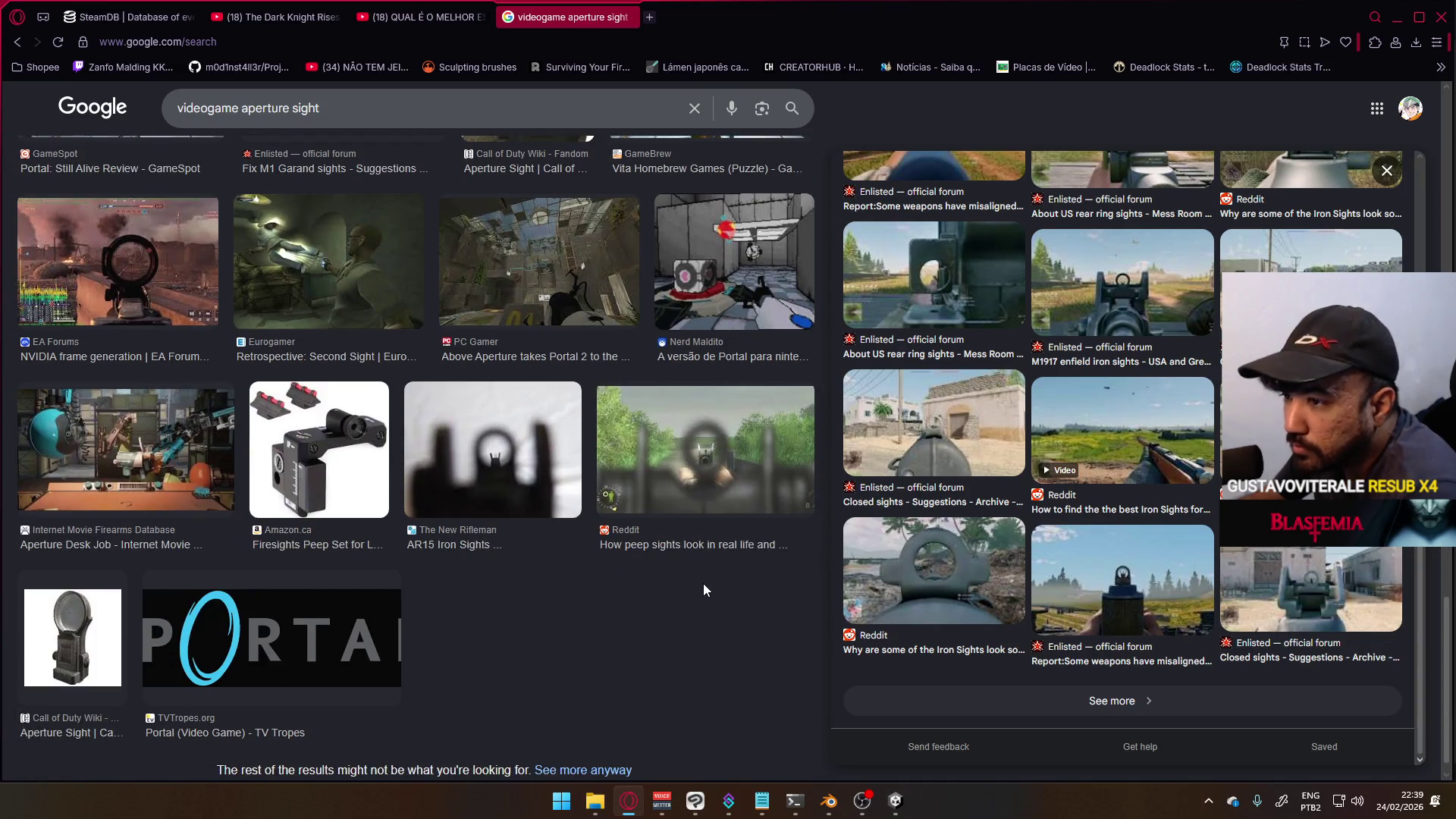
scroll(703, 589, up, 3)
drag(342, 109, 251, 108)
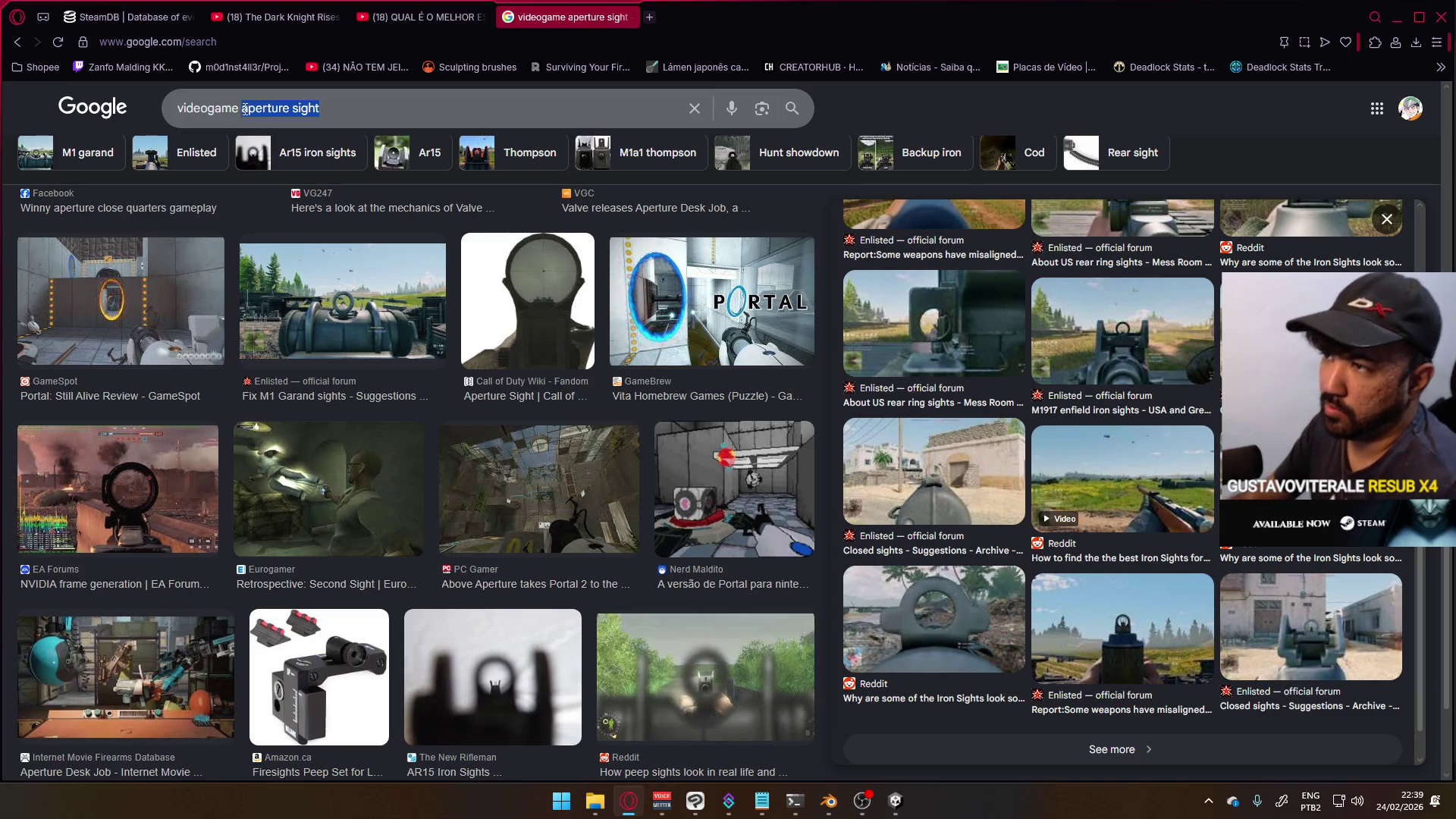
- Search images for 'videogame fn fal ads in'
text(fal ads in)
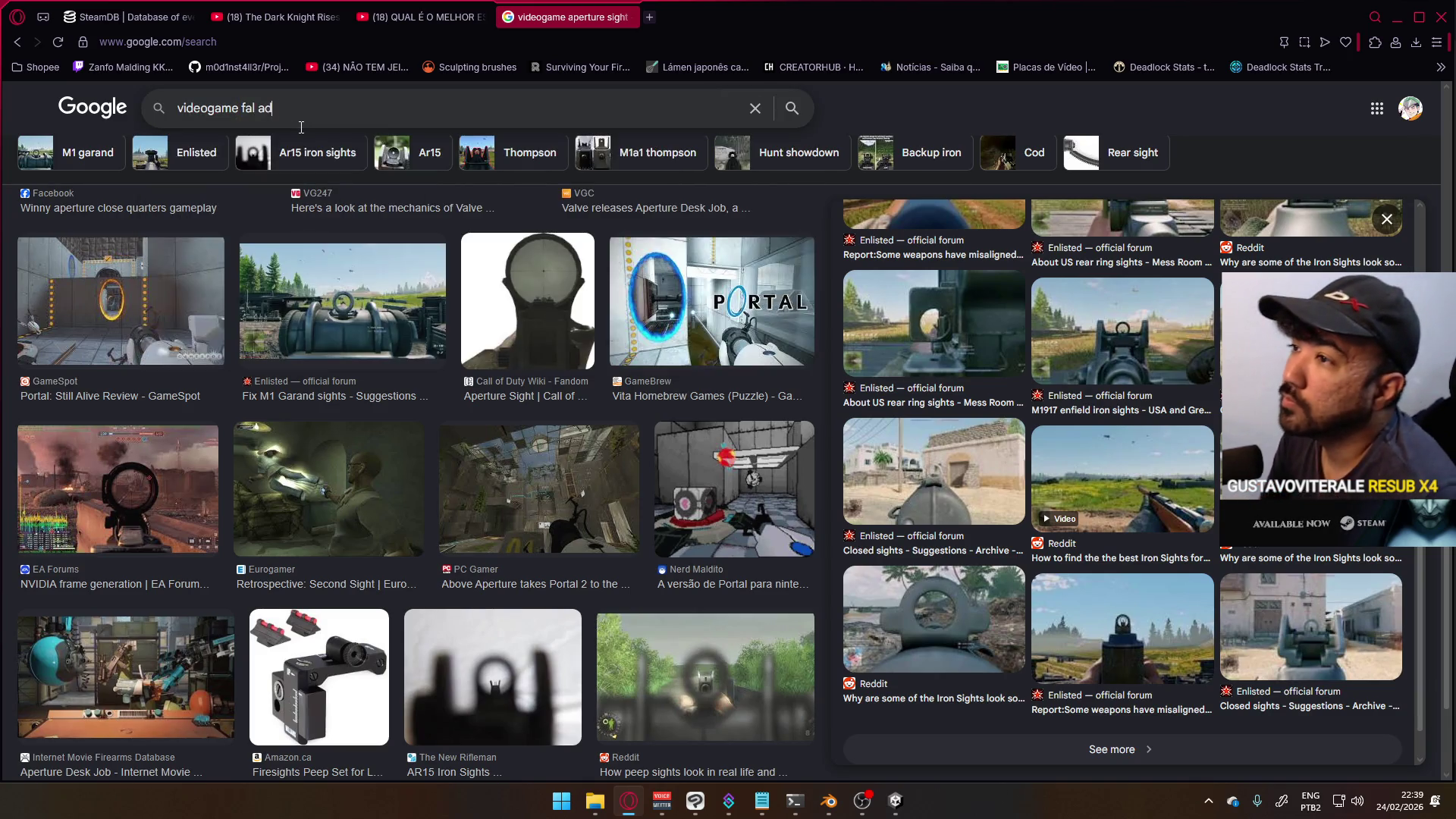
key(Return)
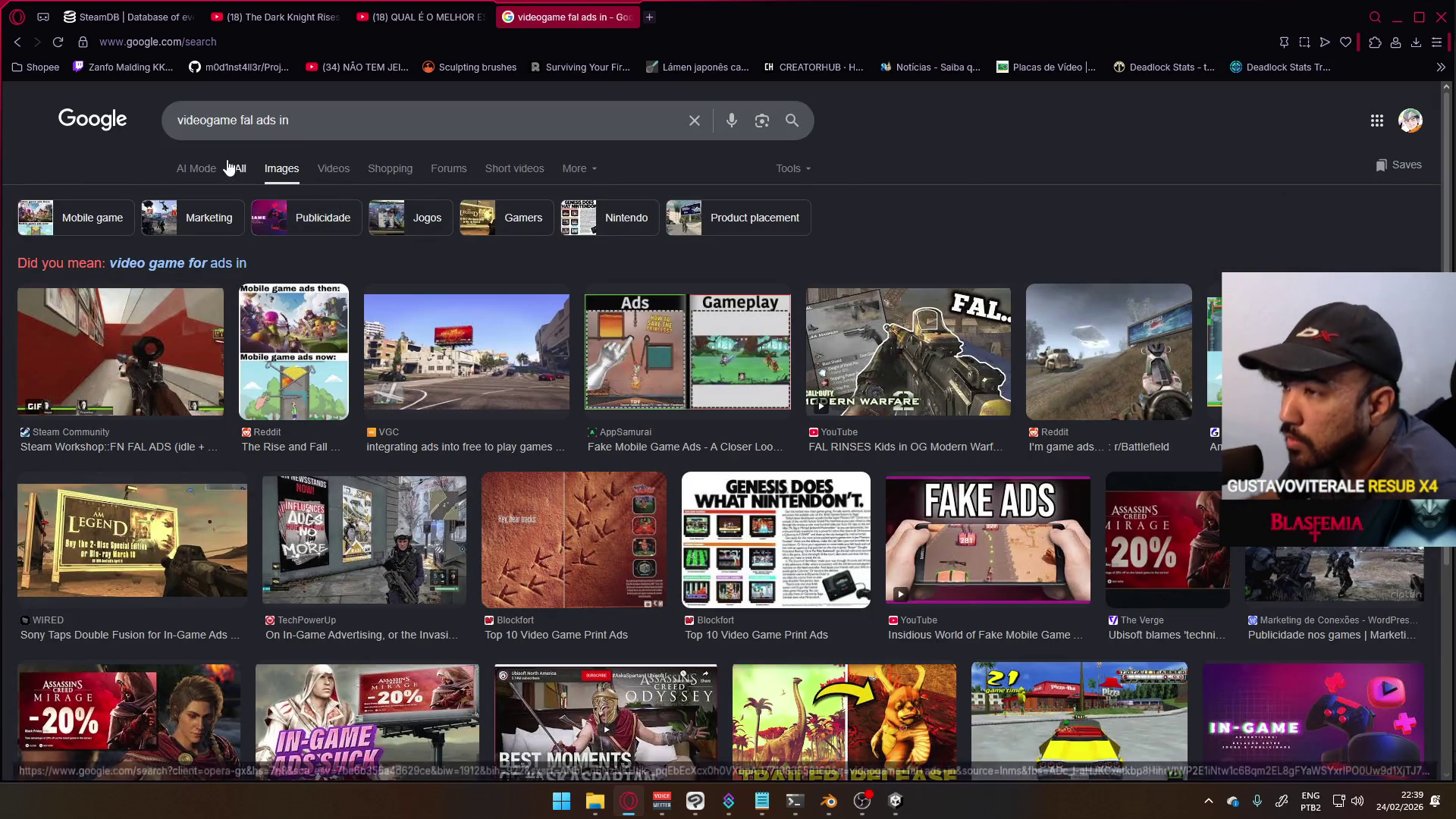
text(fn)
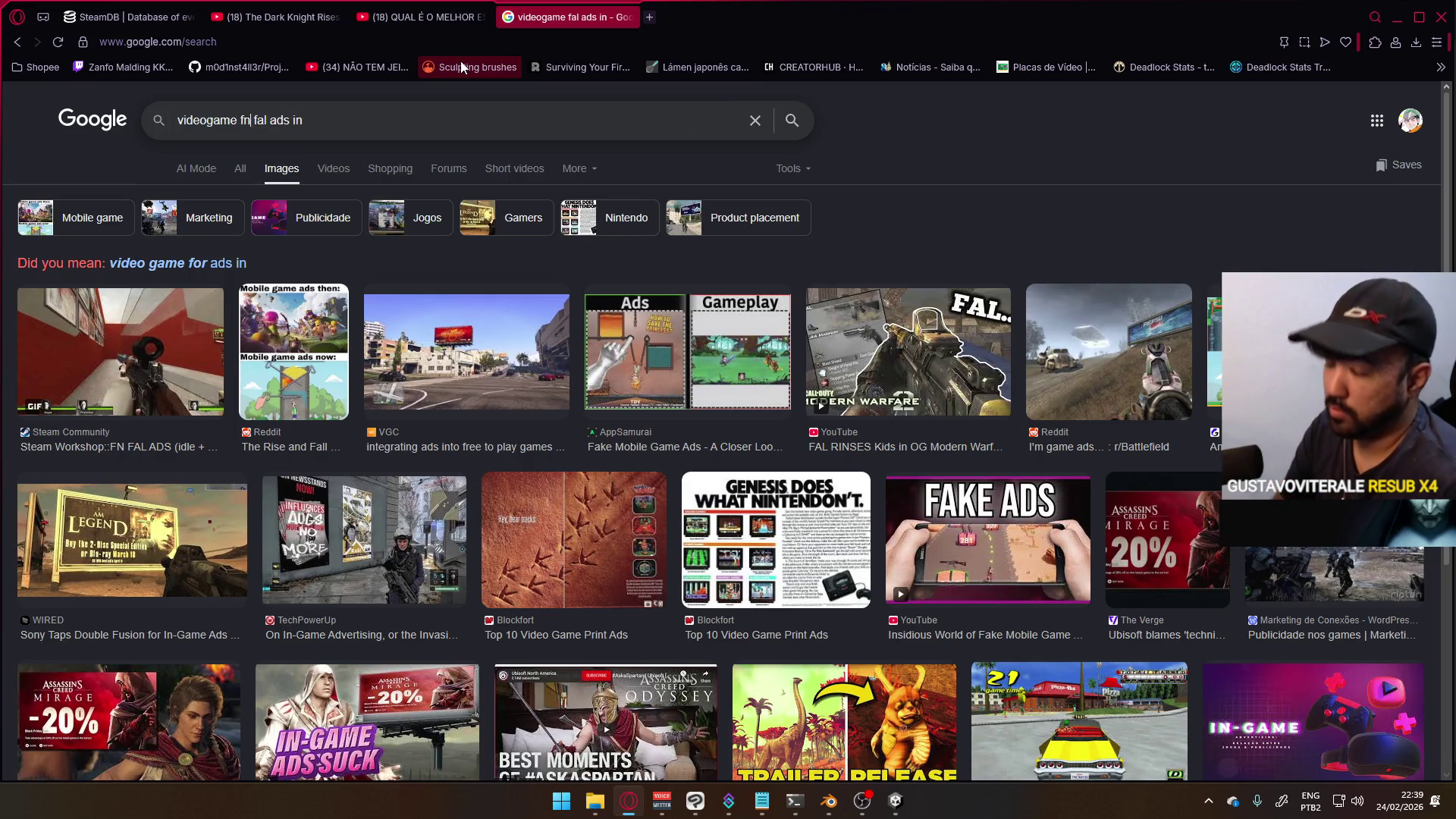
key(Return)
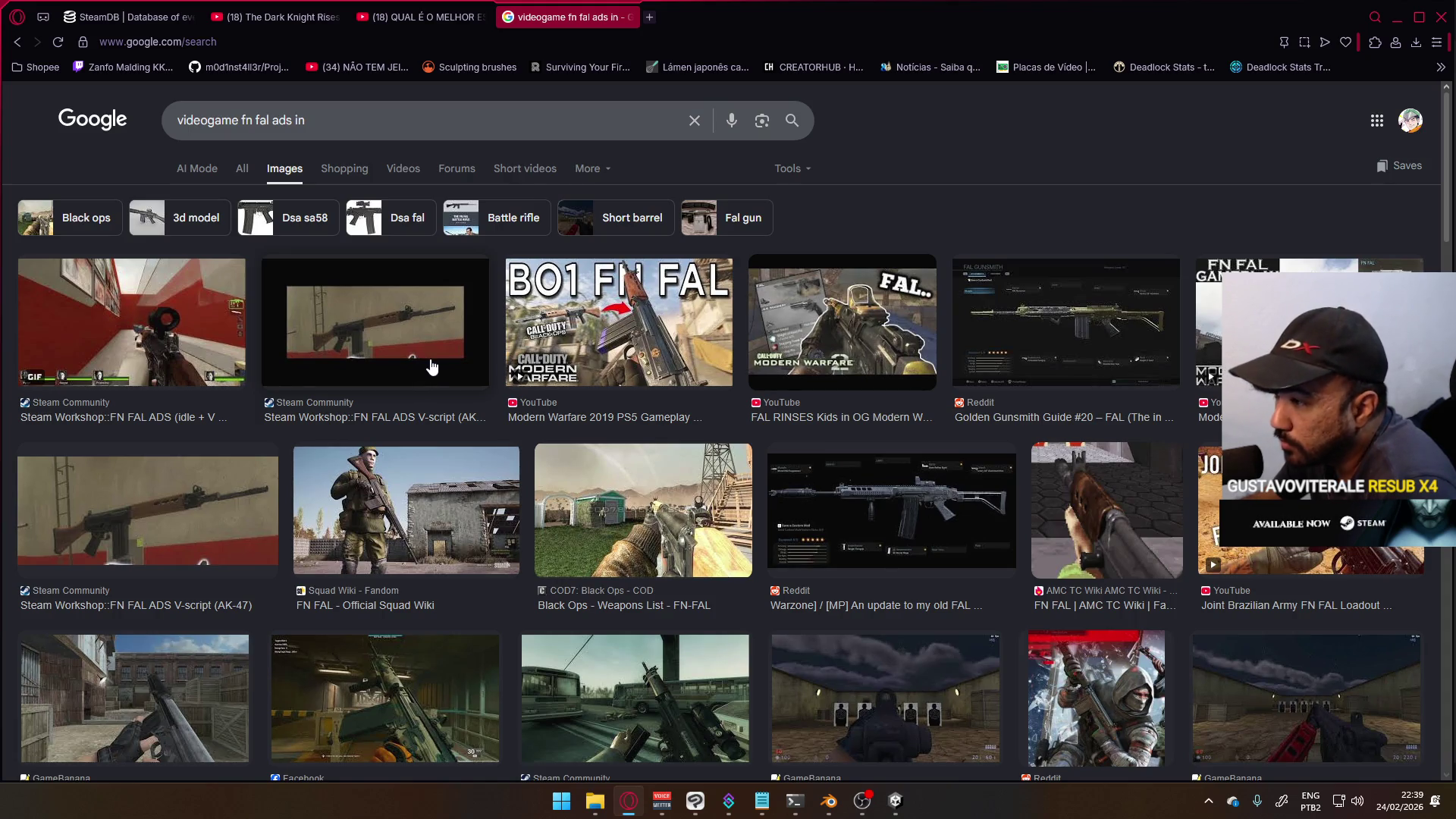
- Preview the Reddit aggressive FAL loadout image, then the IMFDb FN FAL image
scroll(434, 370, down, 3)
scroll(444, 382, down, 1)
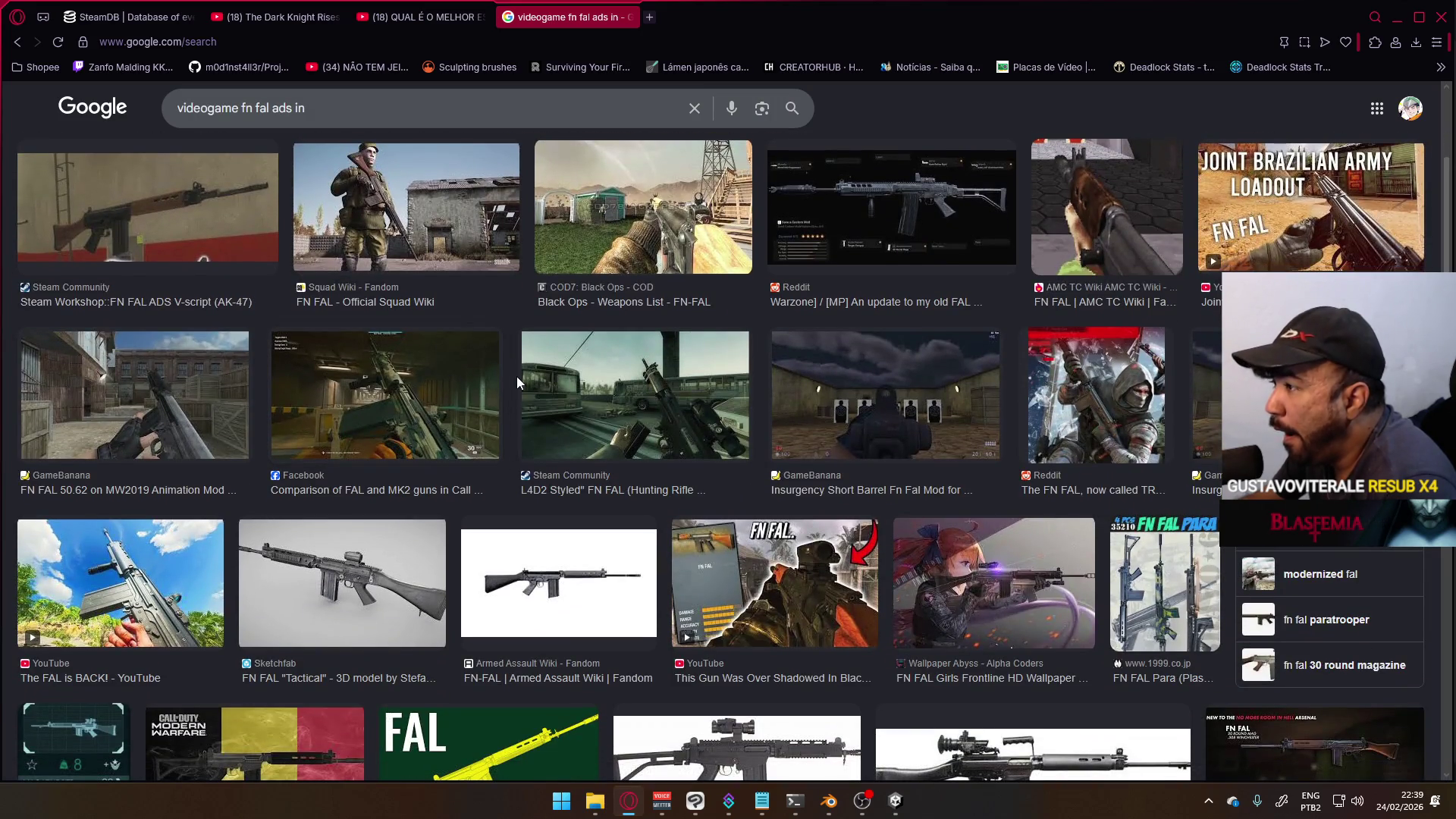
scroll(495, 395, down, 1)
scroll(494, 396, down, 1)
scroll(496, 397, down, 3)
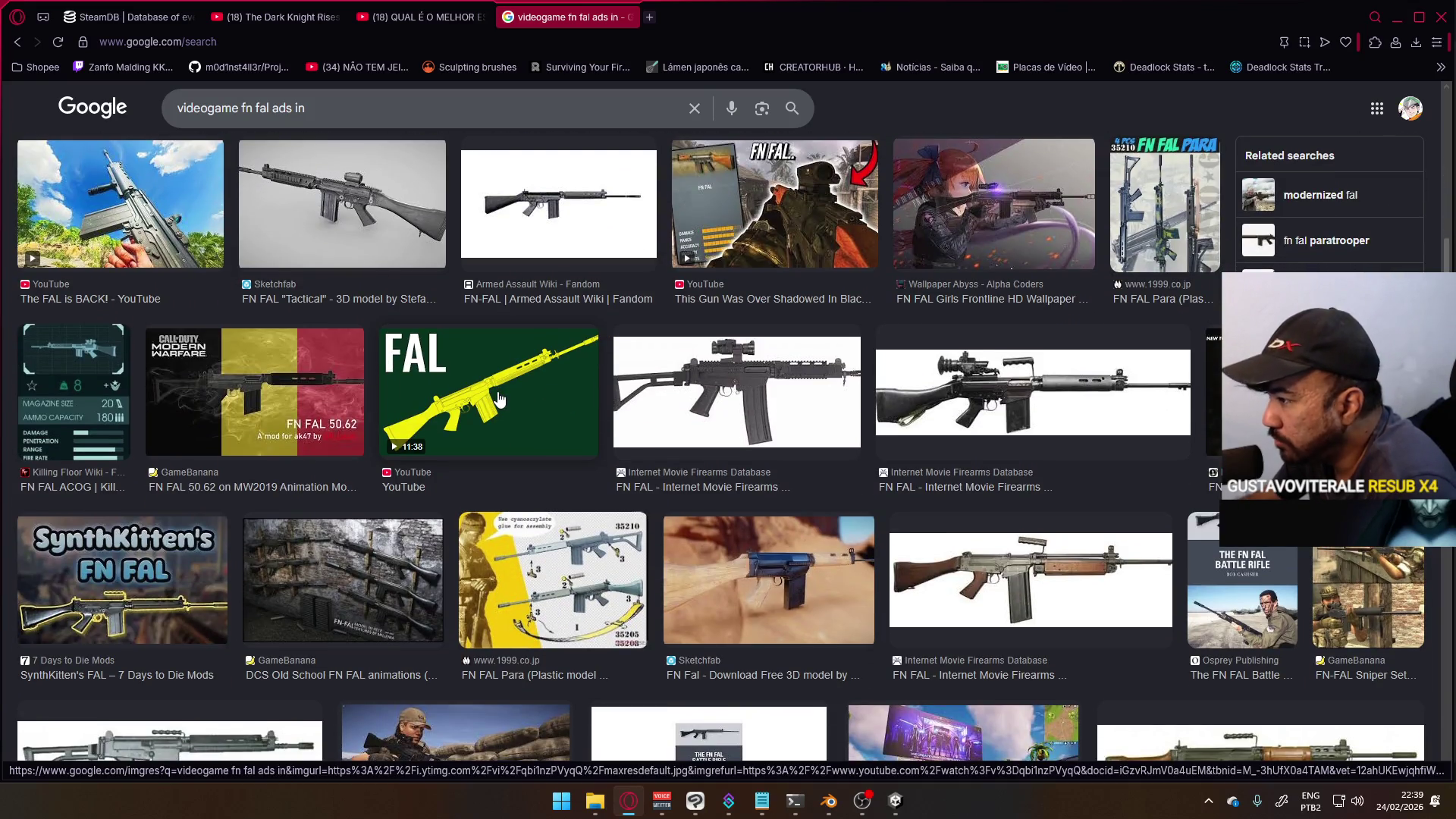
scroll(499, 398, down, 2)
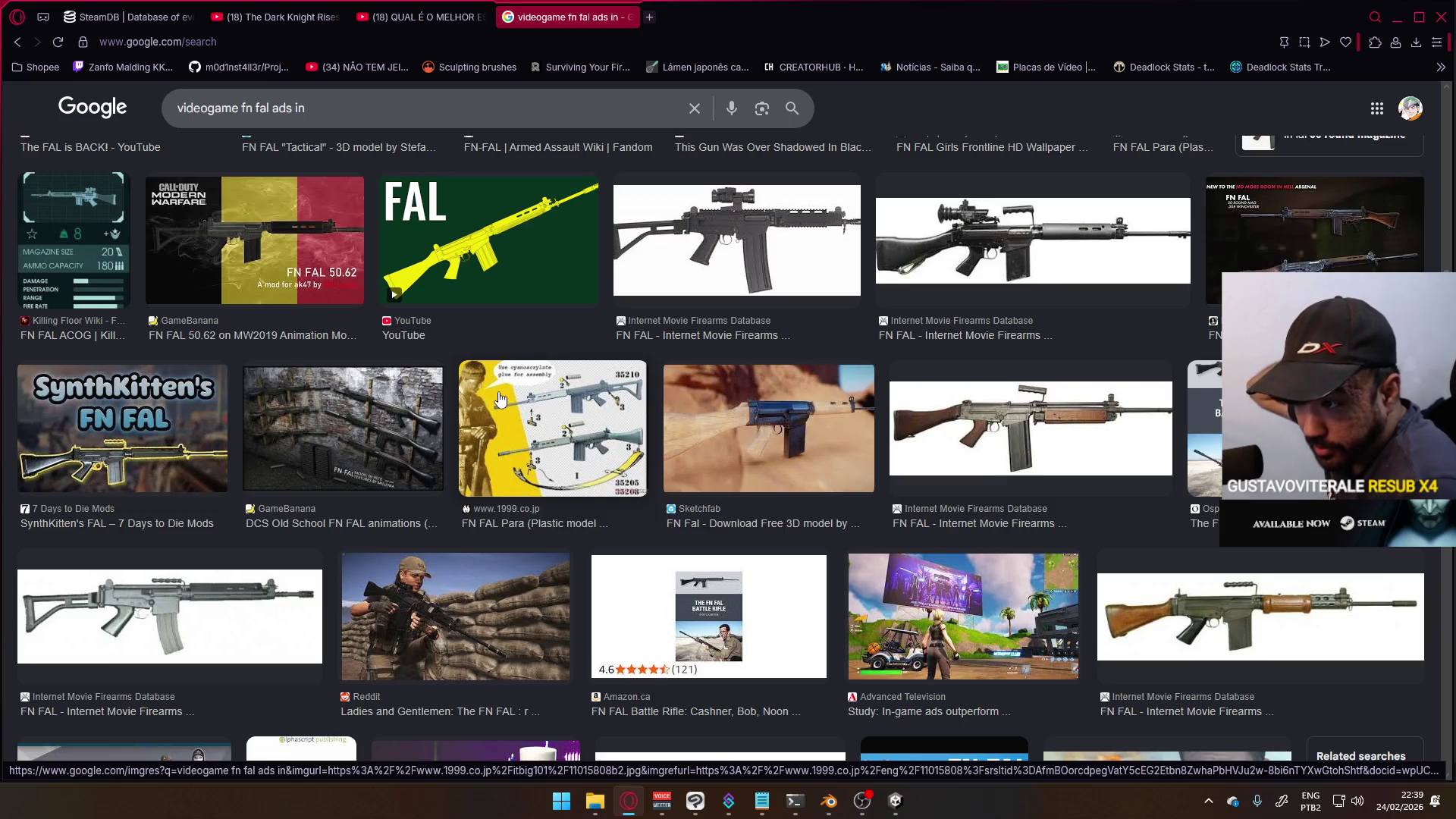
scroll(422, 384, down, 4)
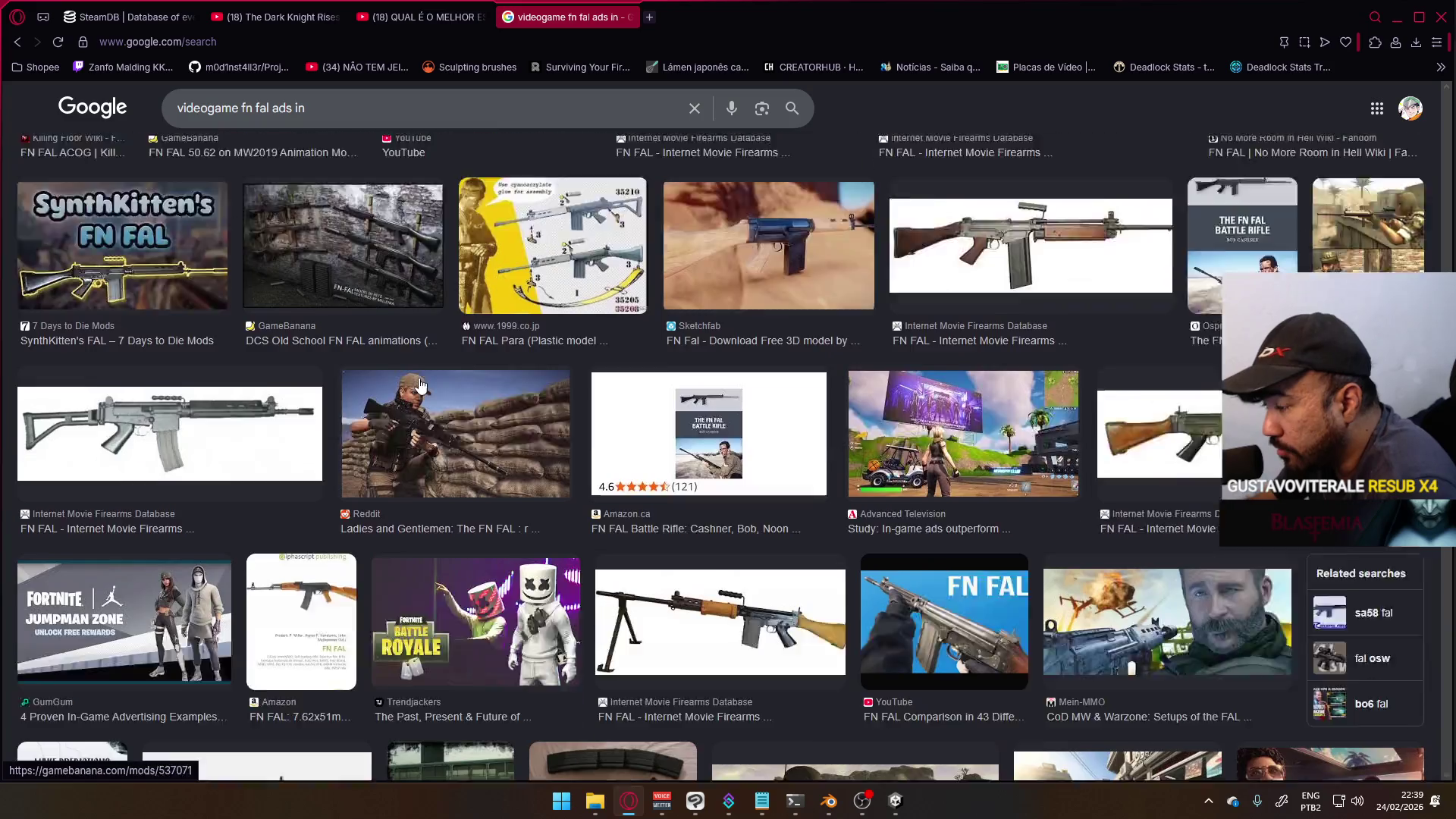
scroll(423, 389, down, 3)
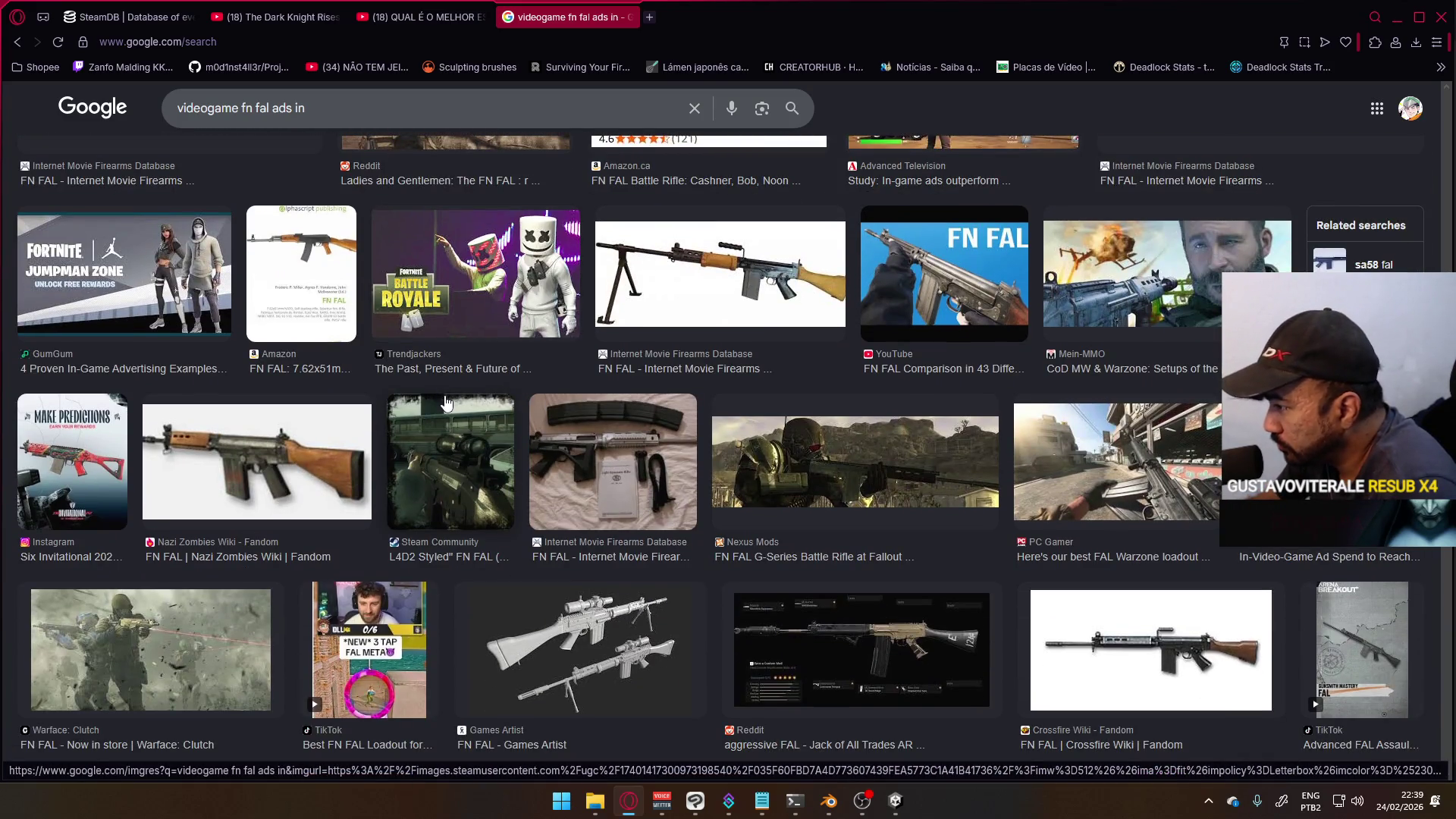
scroll(447, 403, down, 3)
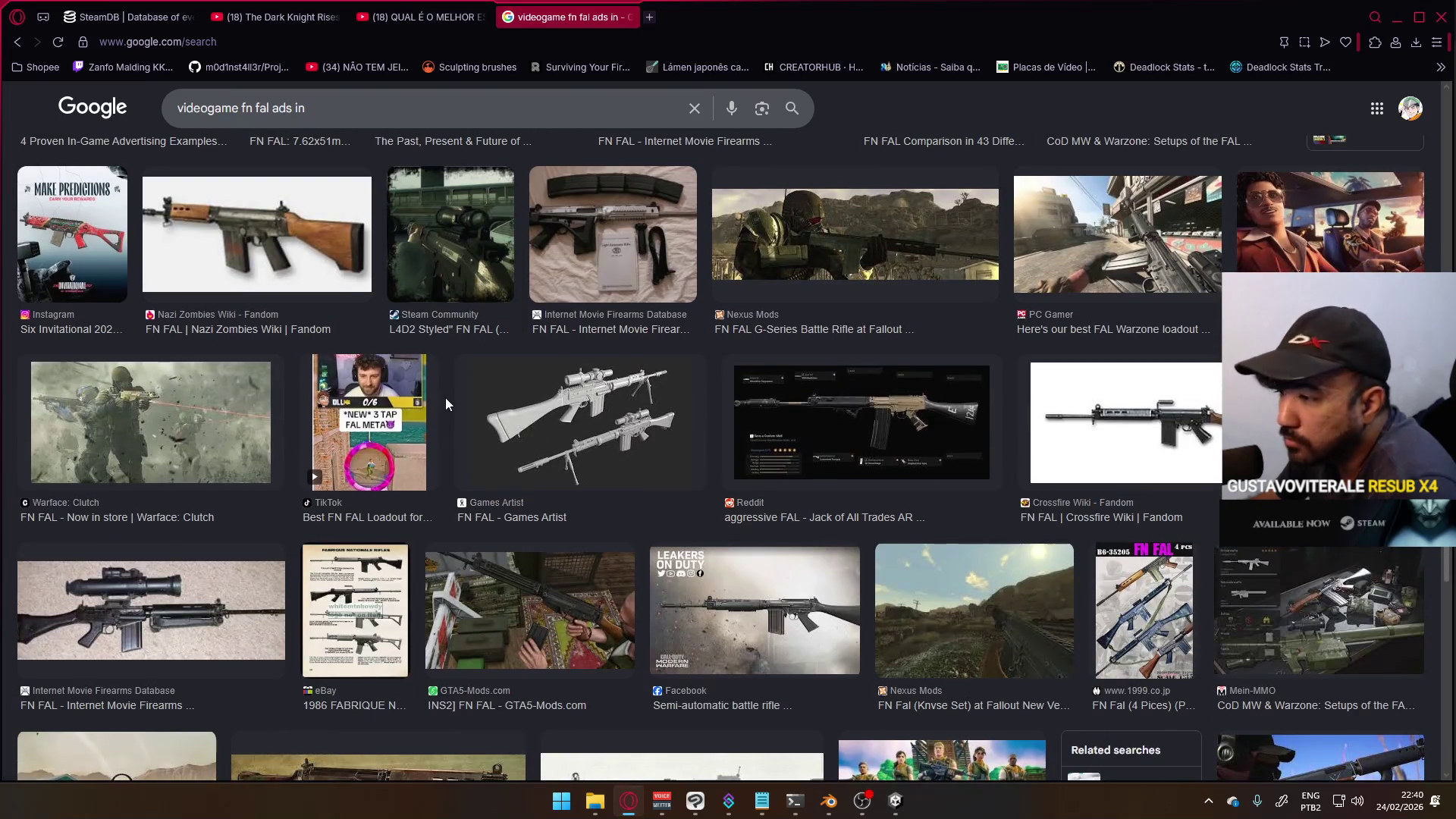
click(798, 407)
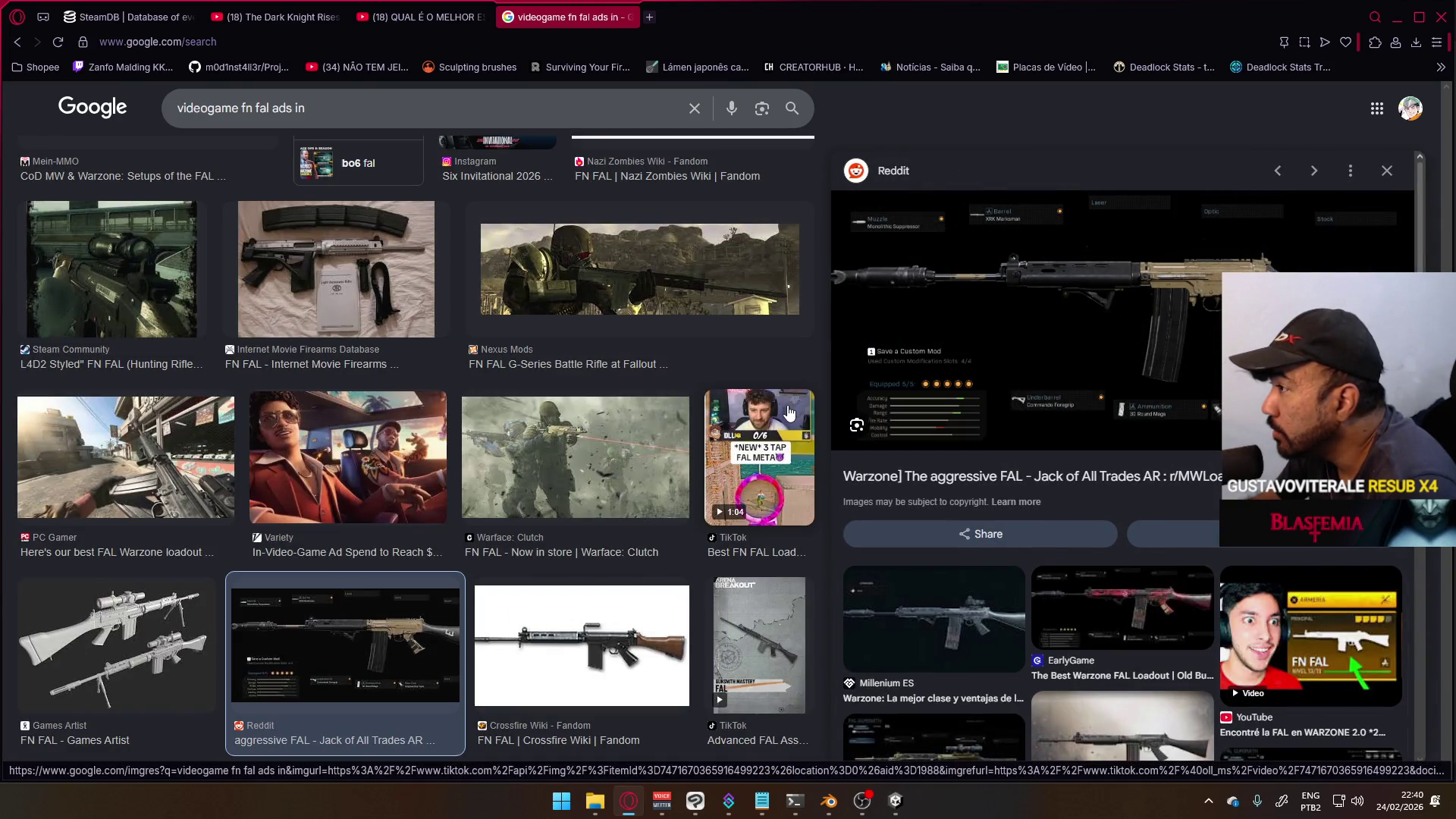
scroll(600, 450, down, 6)
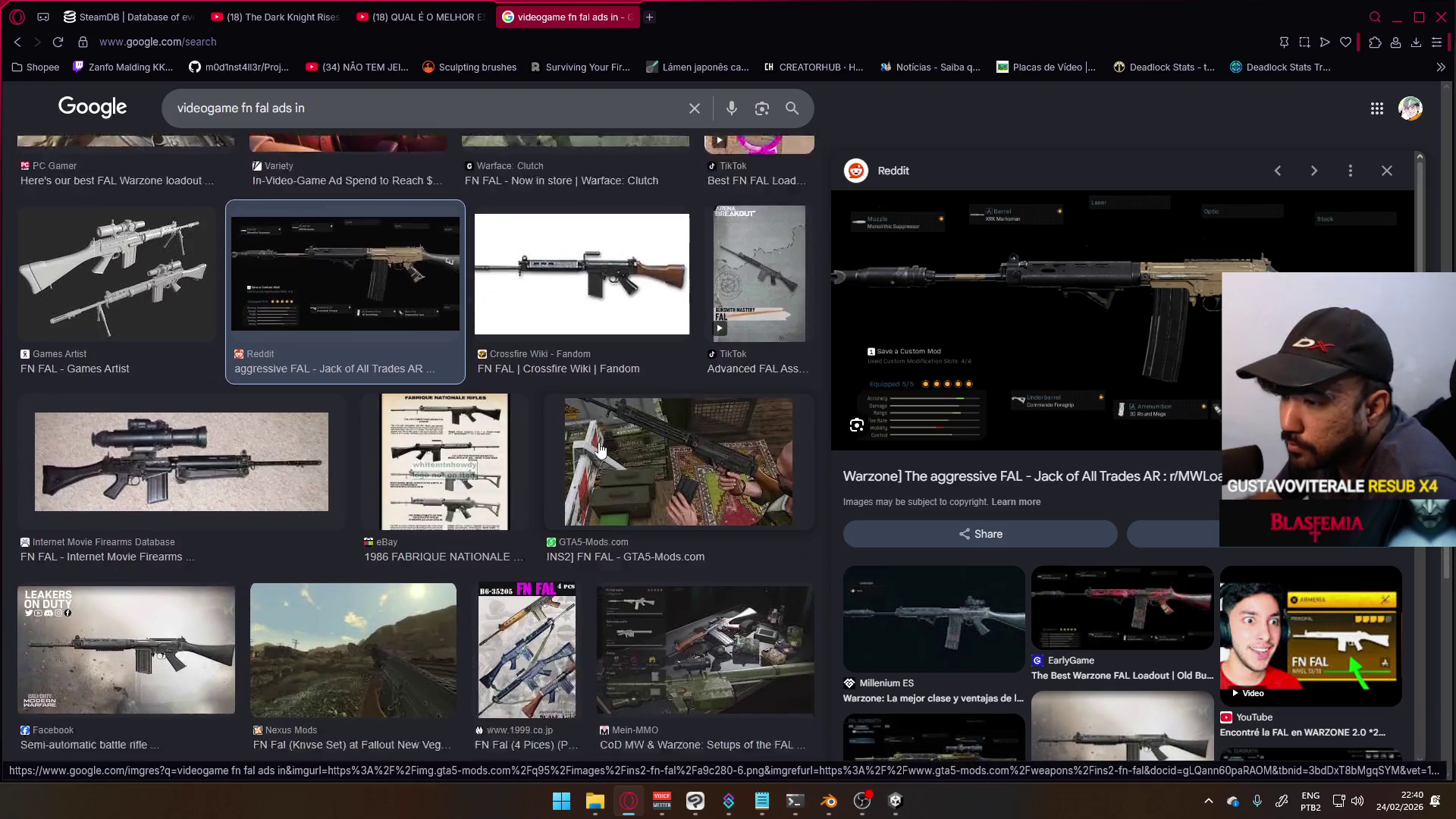
scroll(537, 463, down, 3)
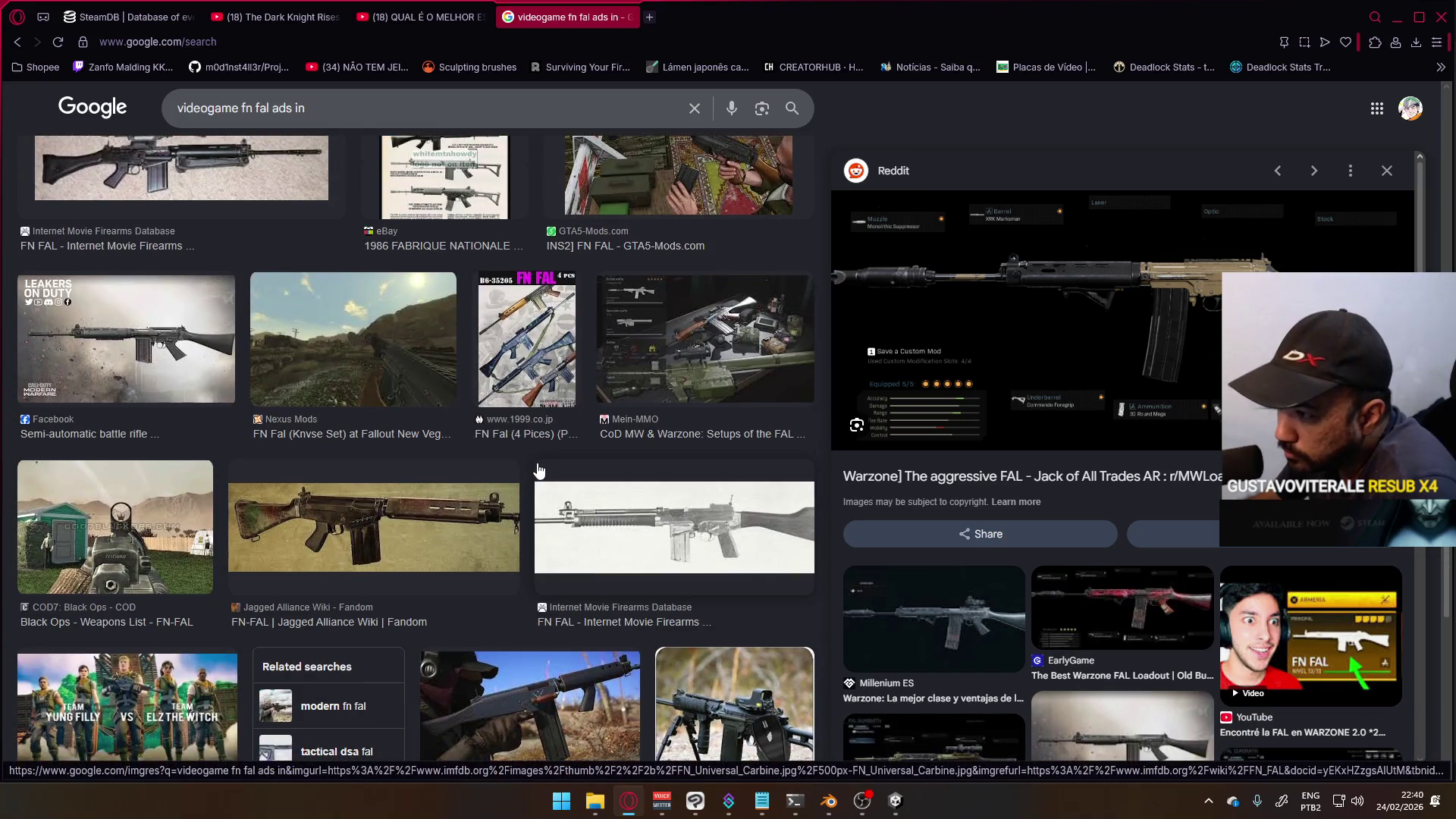
click(604, 503)
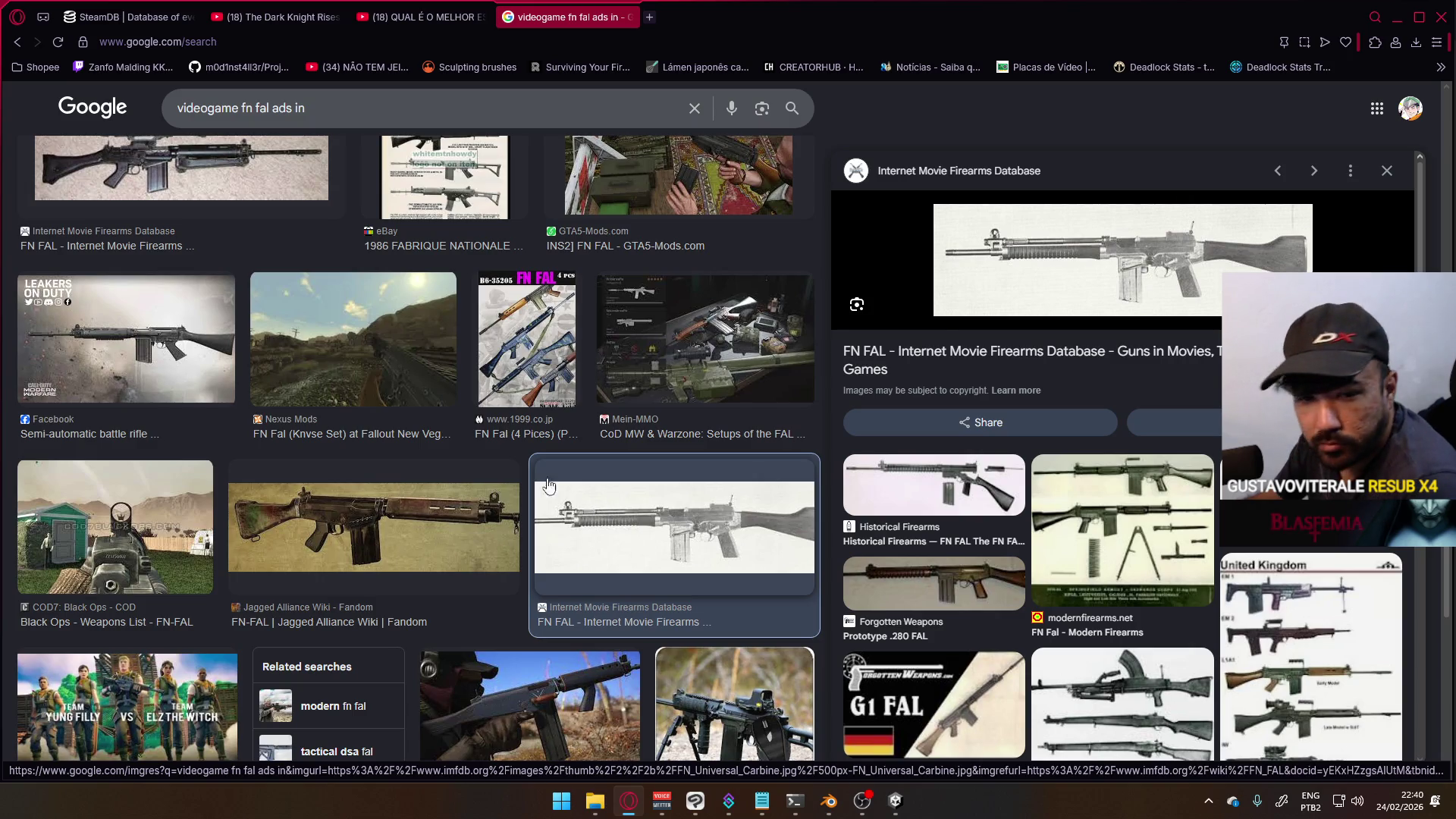
- Return from the Google homepage to the FN FAL image results and keep scrolling
click(91, 107)
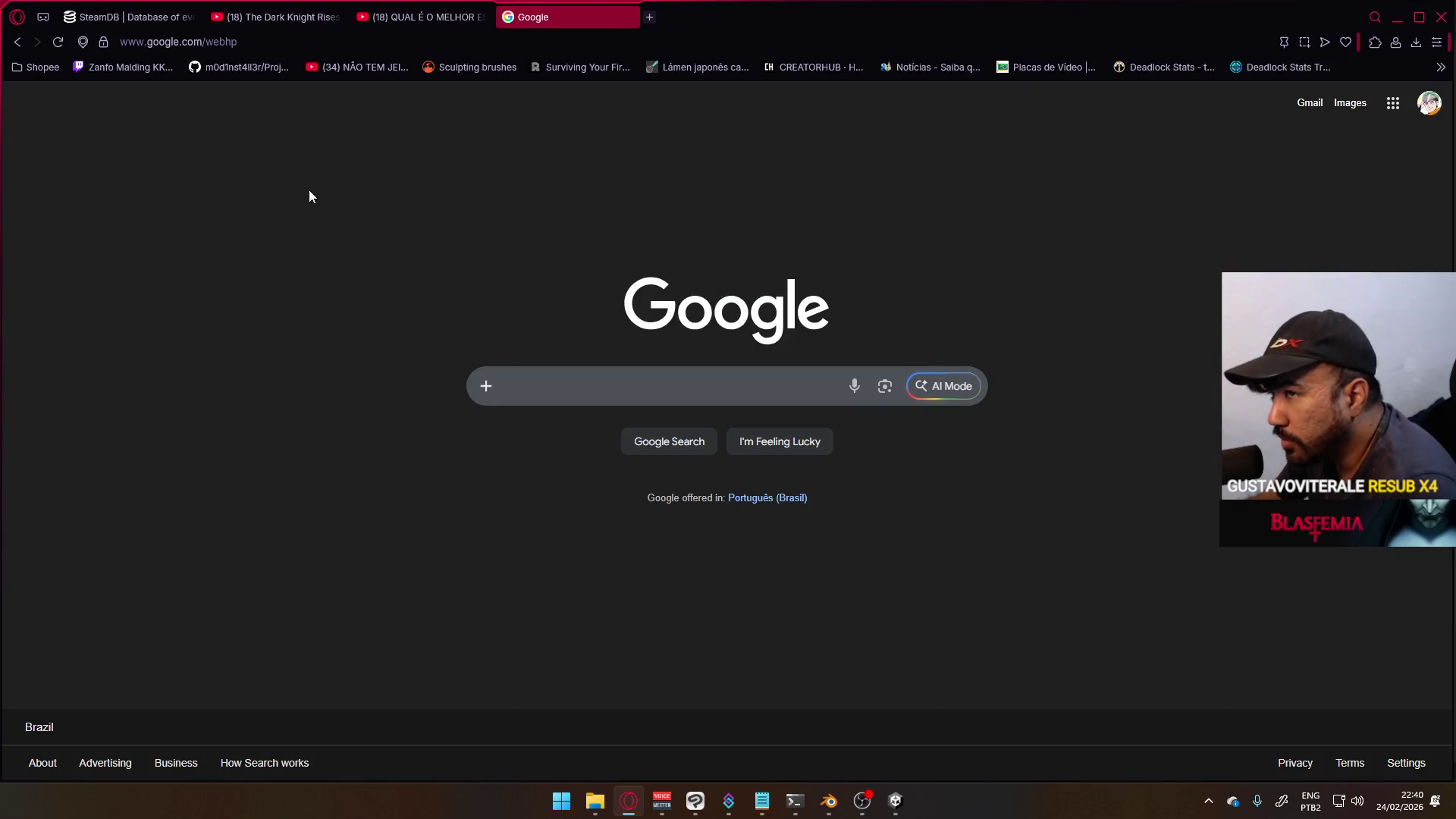
click(16, 41)
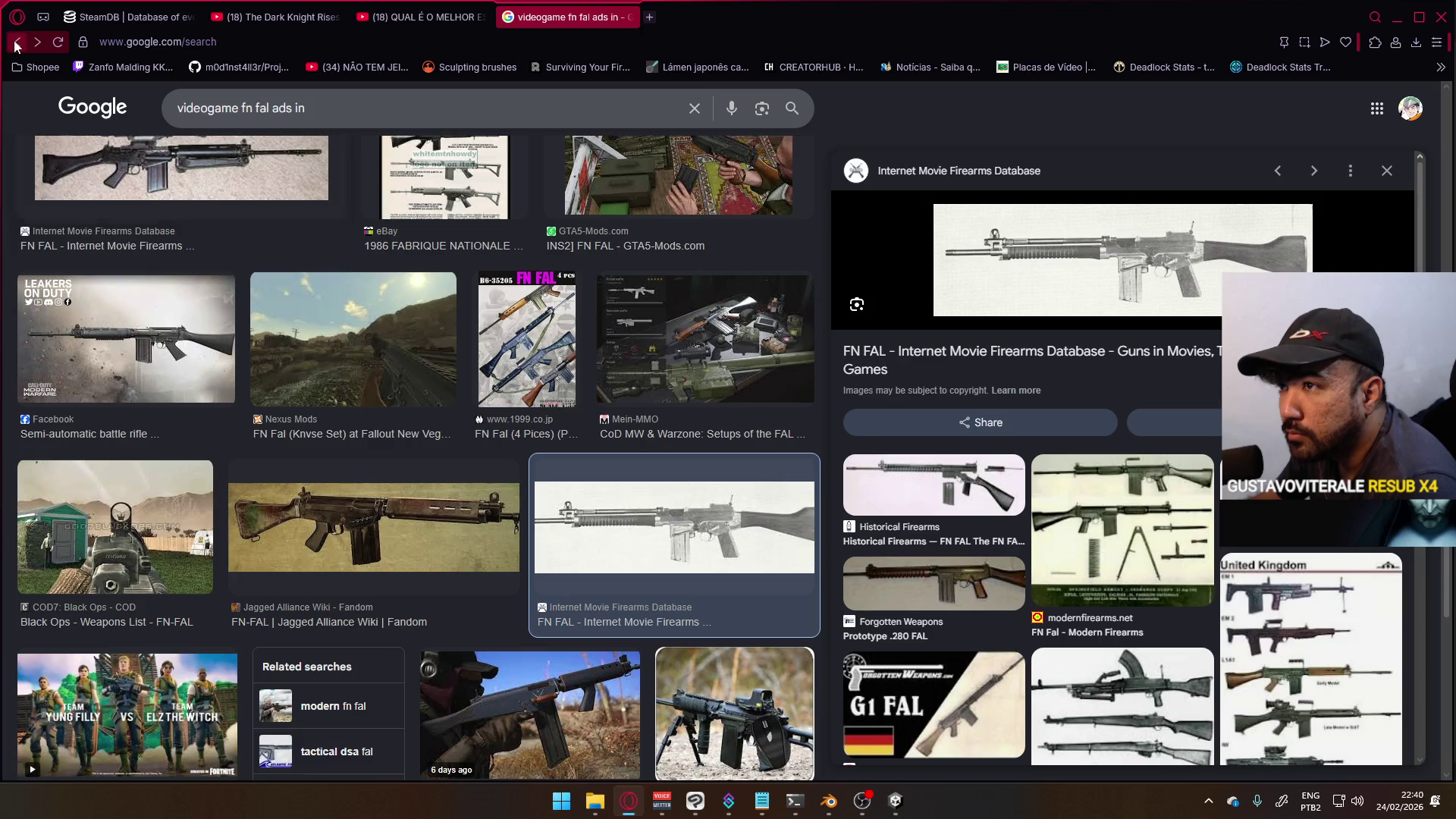
scroll(322, 238, down, 5)
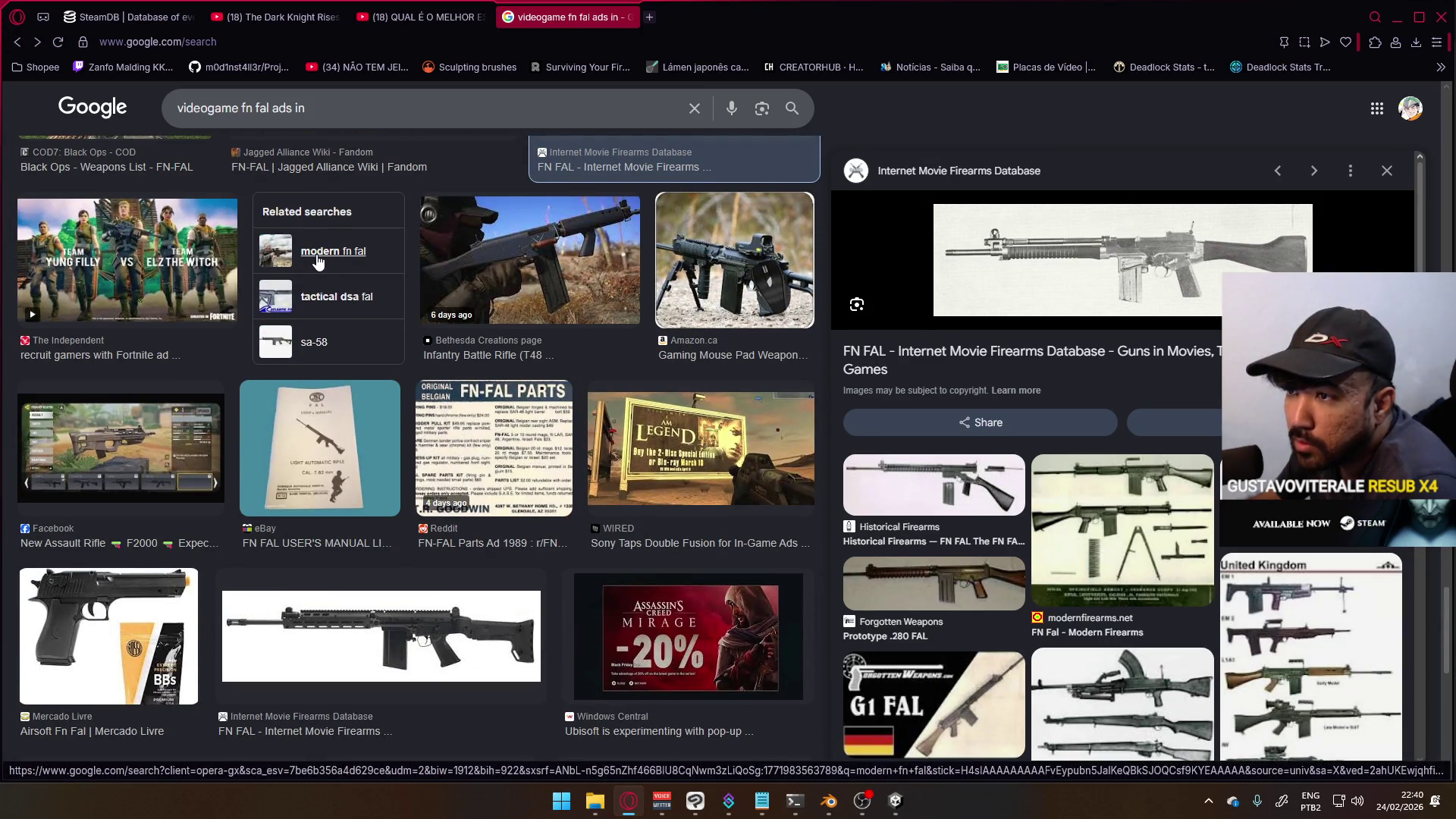
scroll(321, 263, down, 5)
- Replace the query with a search for videogame aim down sights representation
triple_click(392, 104)
text(vi)
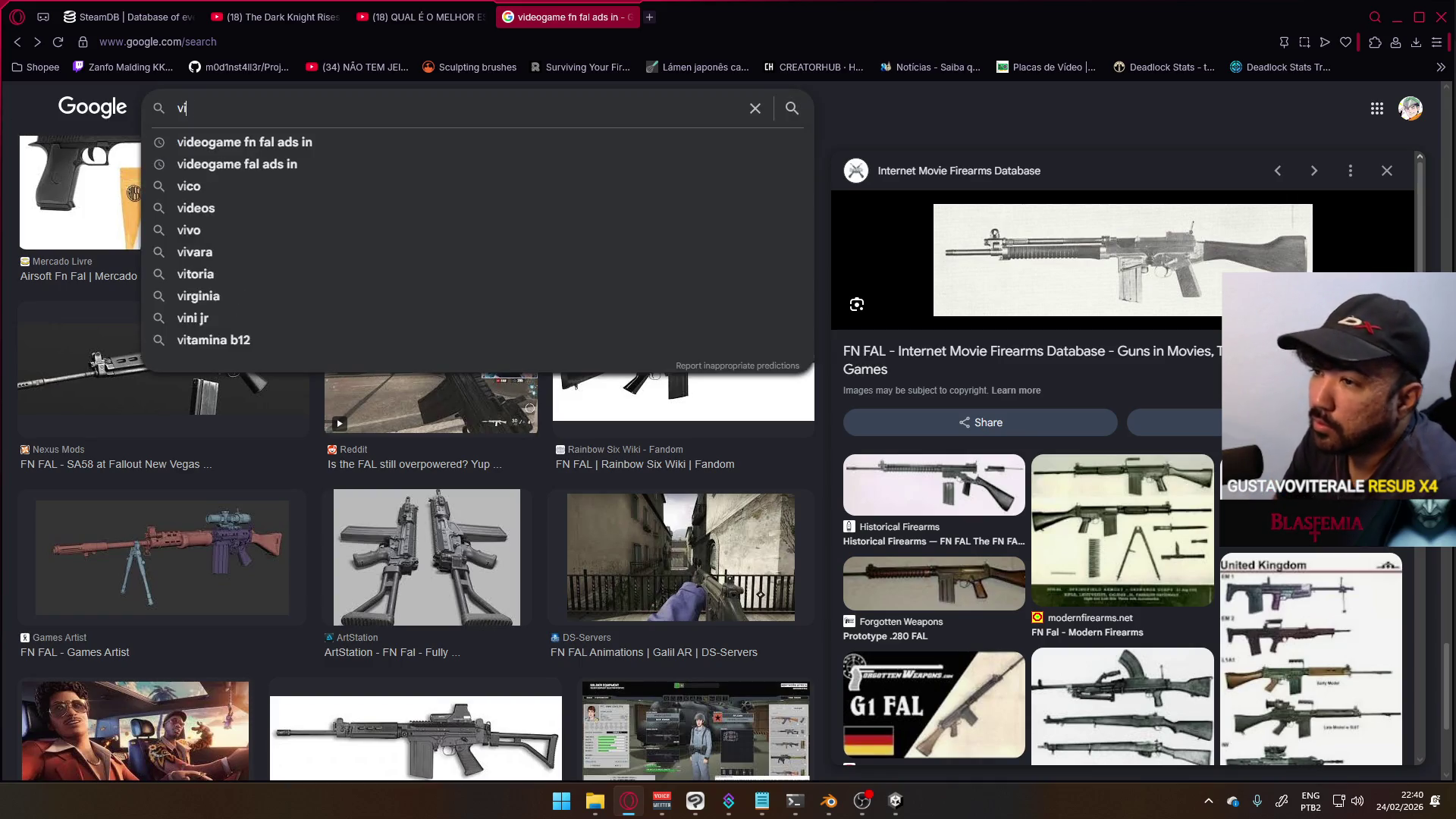
text(st ads representat)
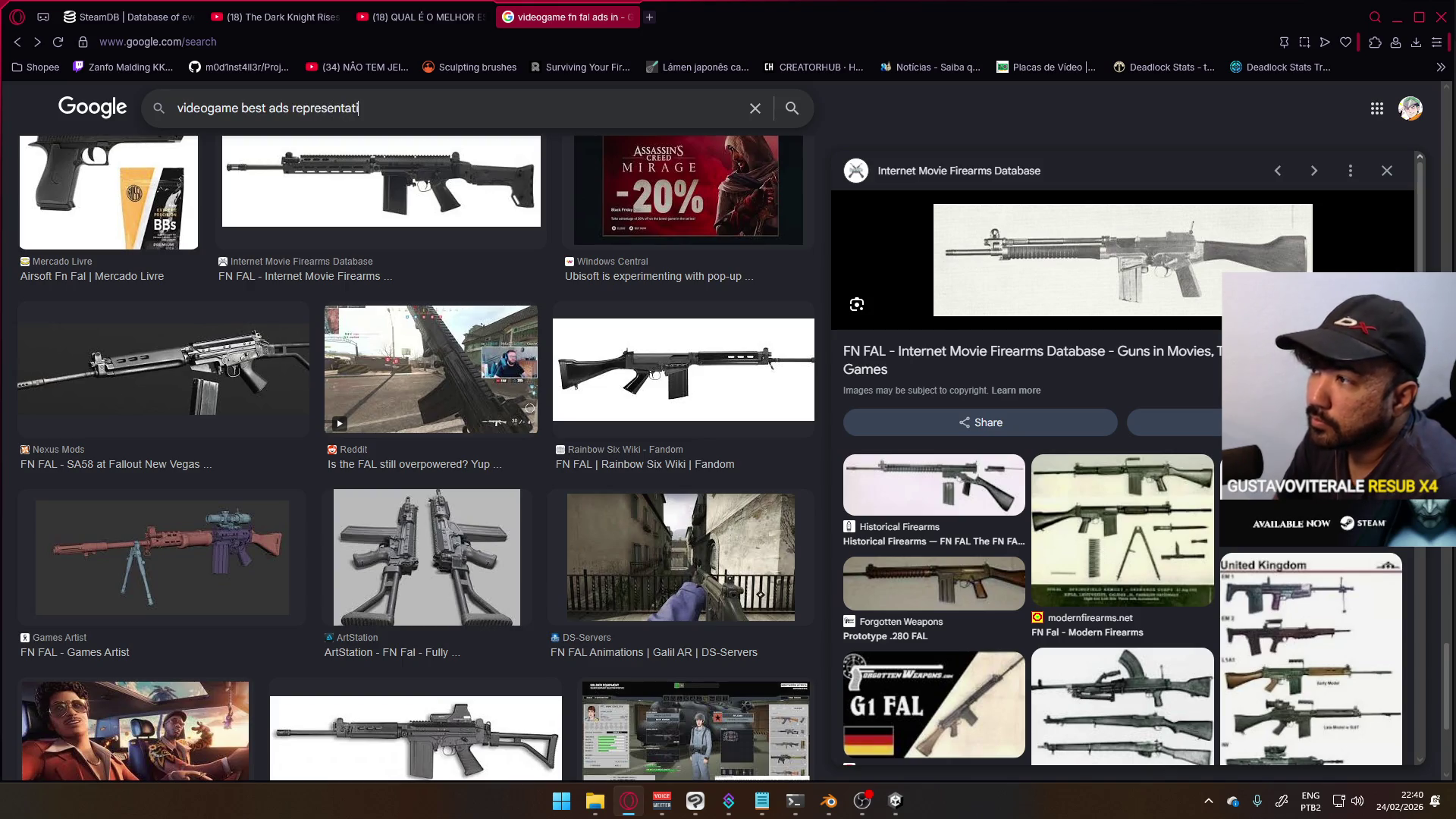
text(on)
key(Return)
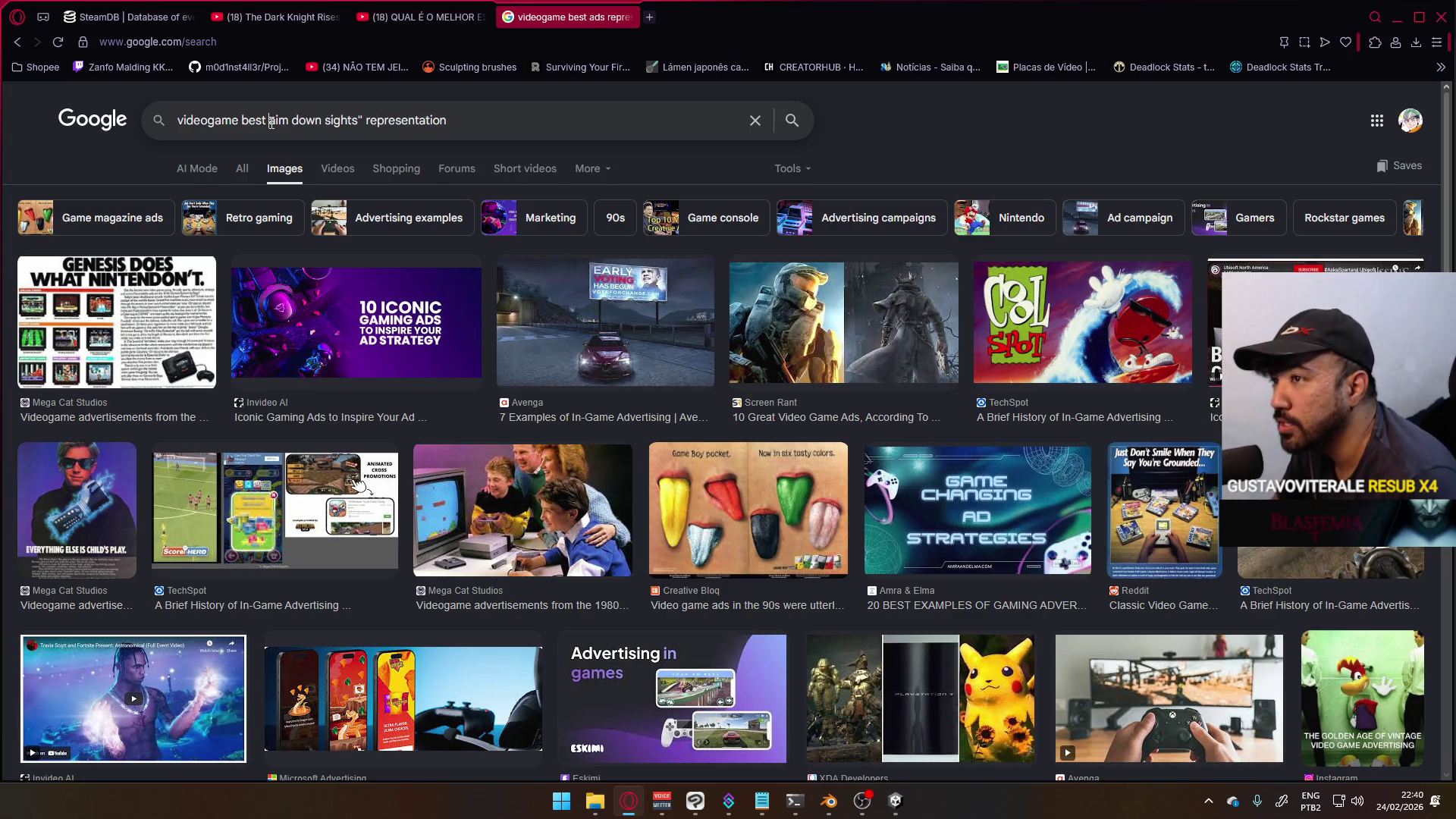
text(")
key(Return)
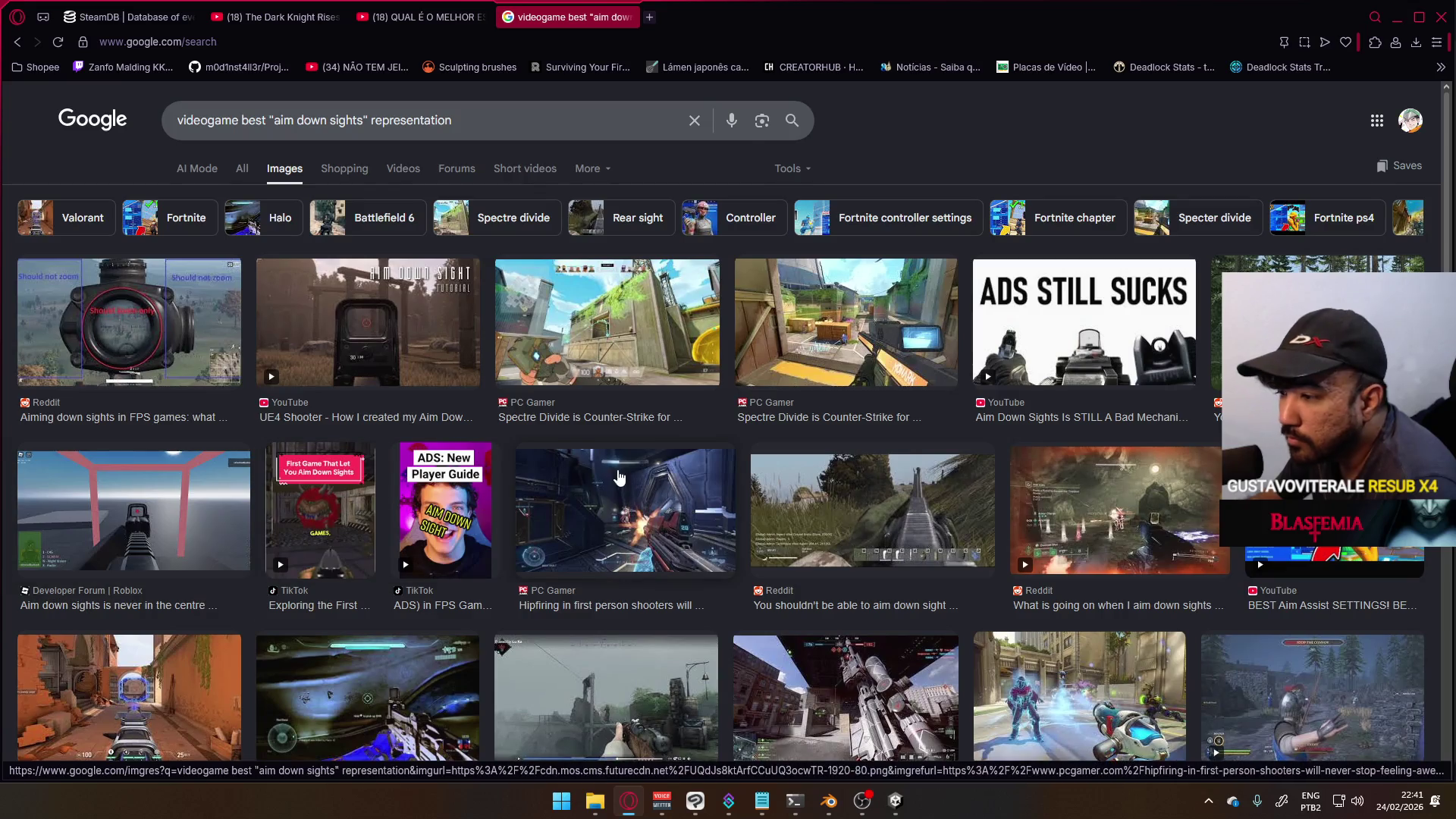
- Open the Reddit r/dayz thread about aiming down sights from the results
scroll(603, 477, down, 3)
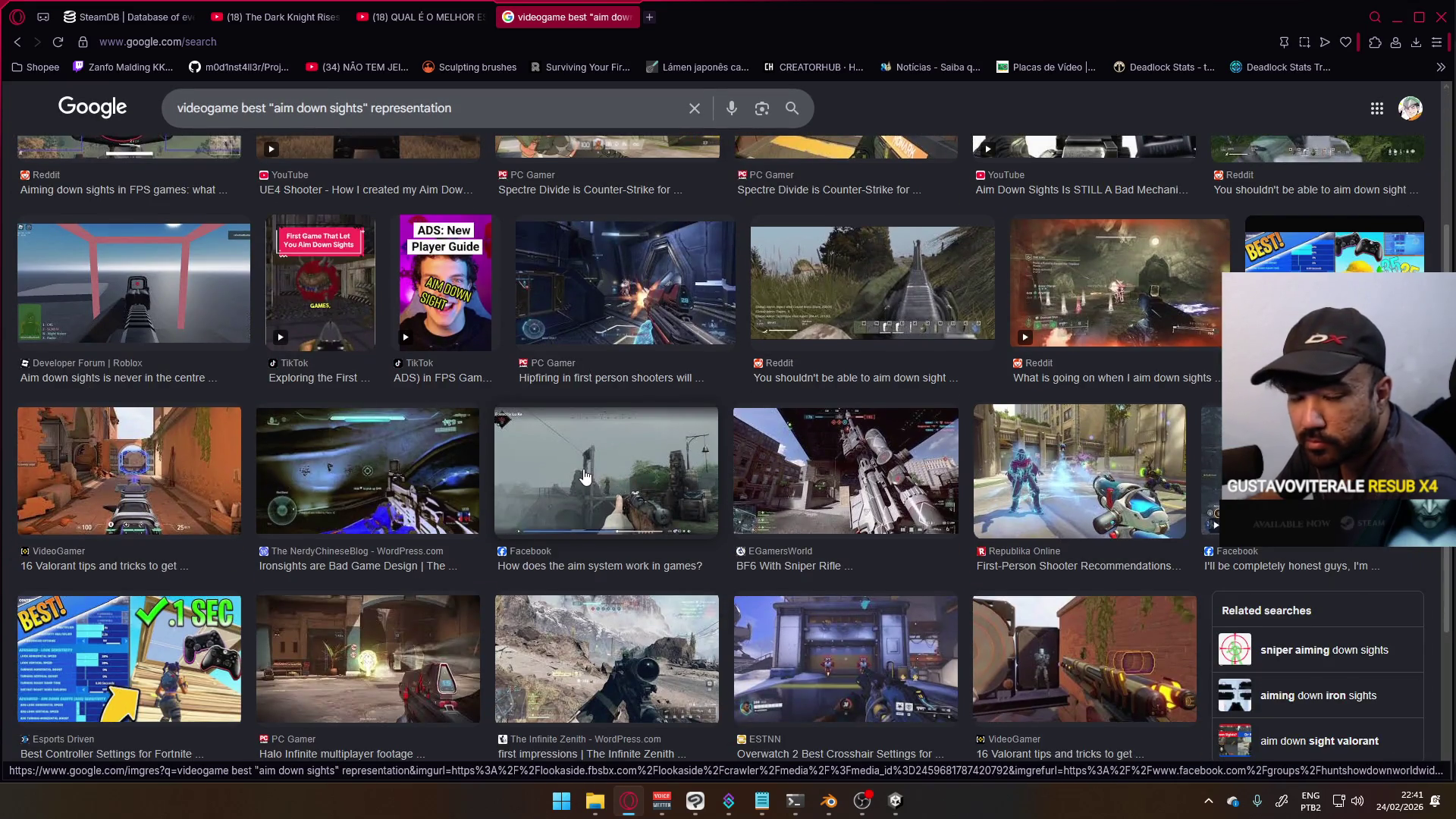
scroll(584, 475, down, 3)
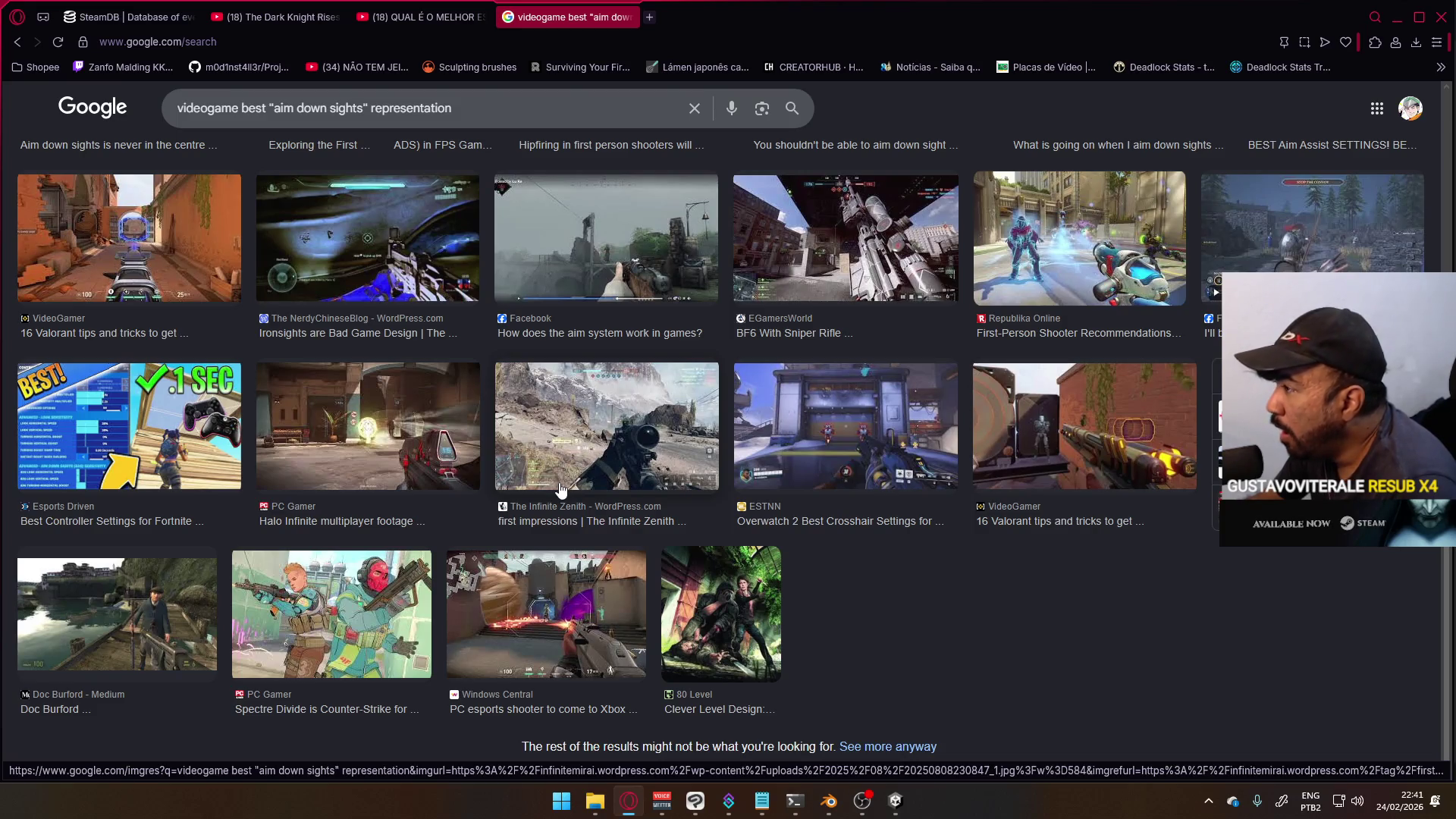
scroll(561, 489, up, 3)
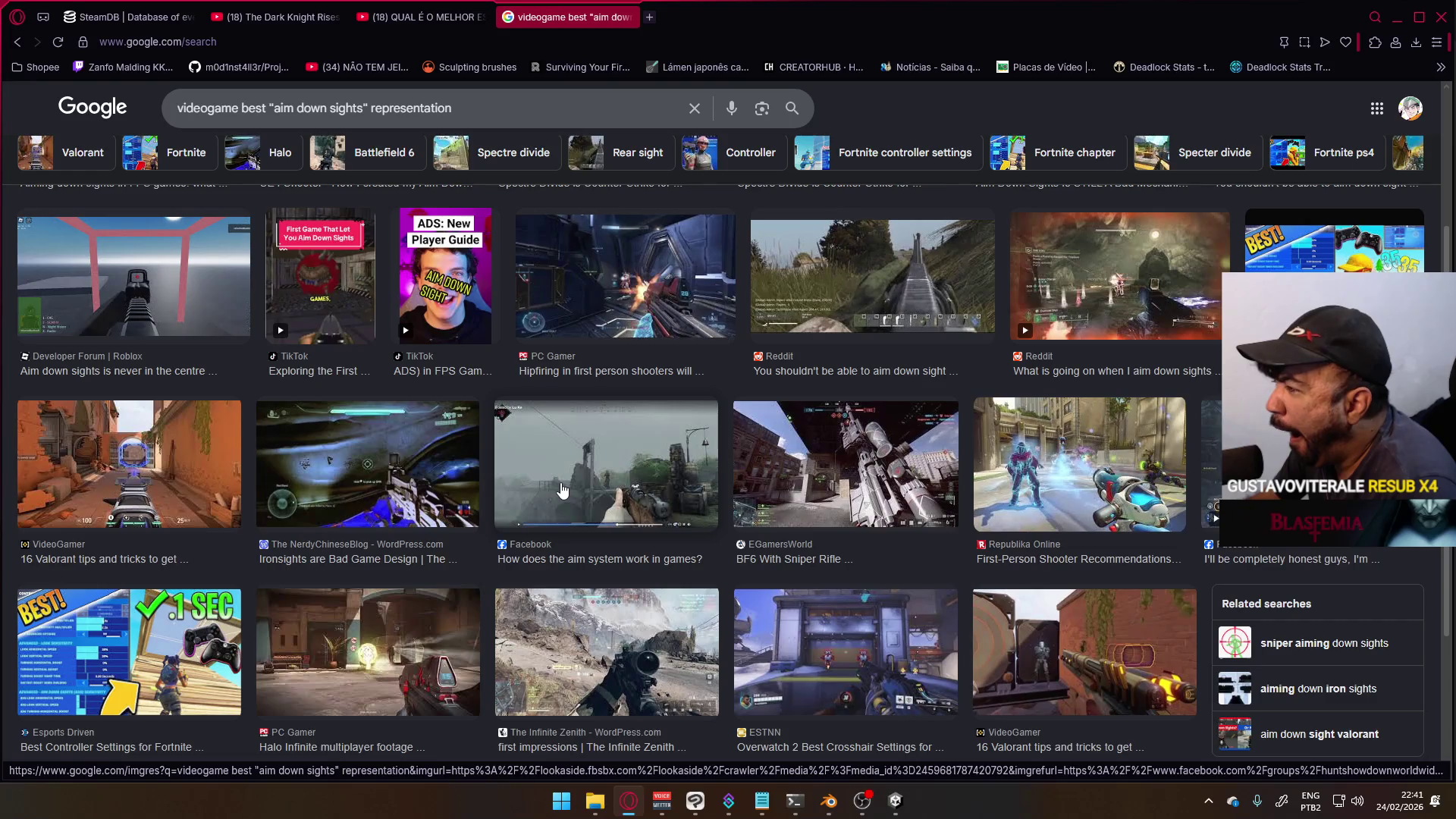
scroll(1065, 410, up, 3)
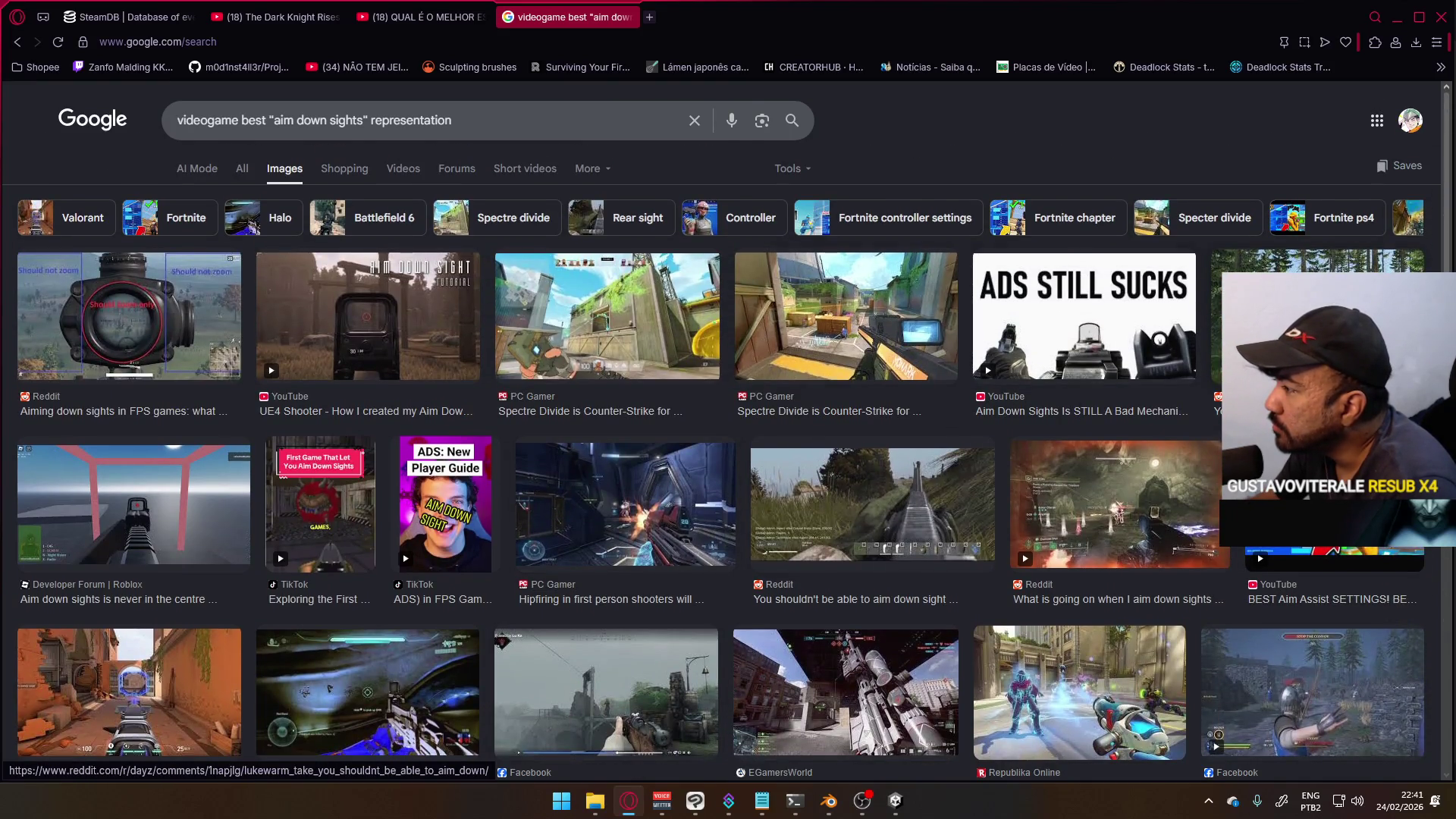
click(855, 599)
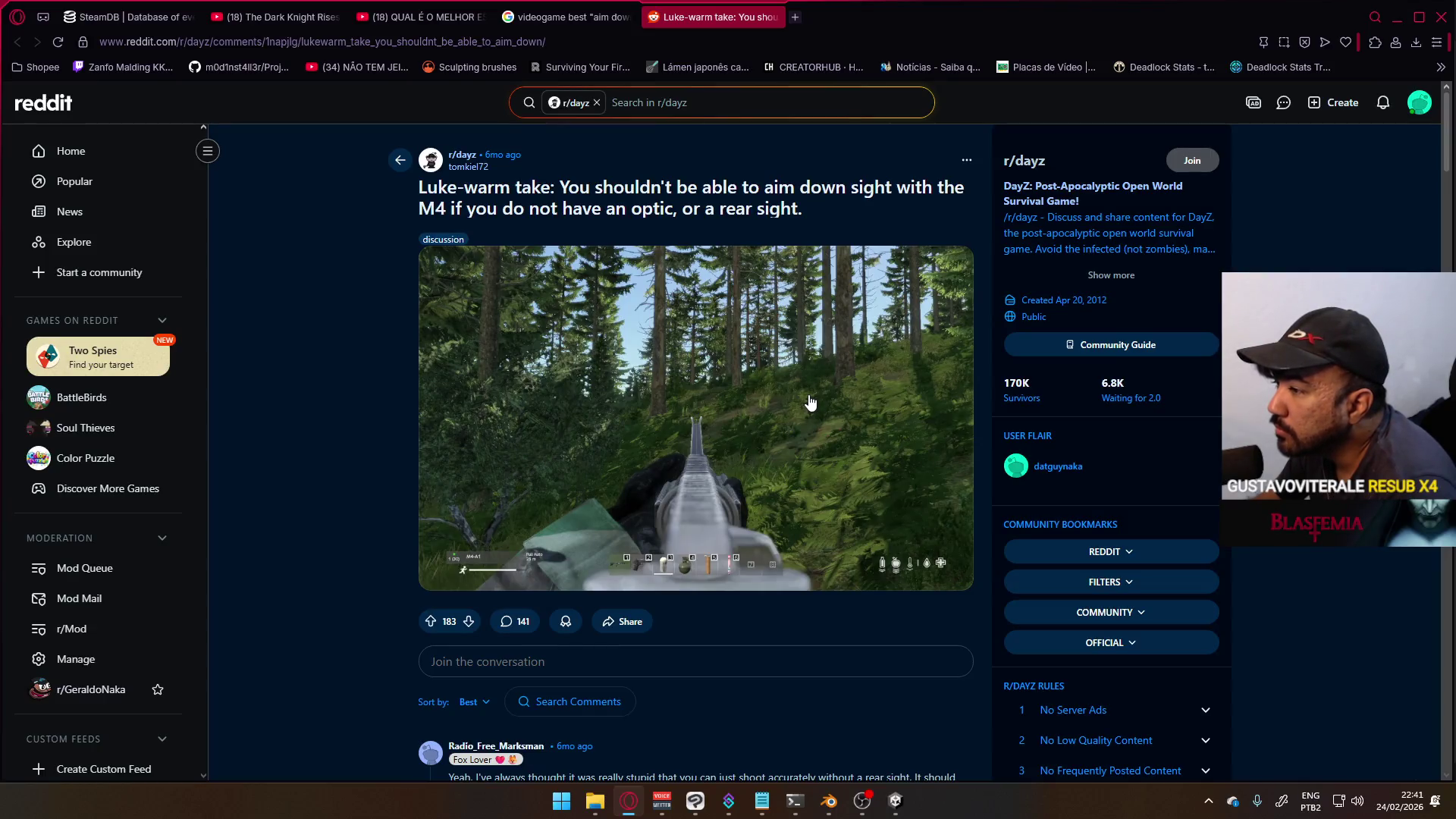
scroll(813, 400, down, 2)
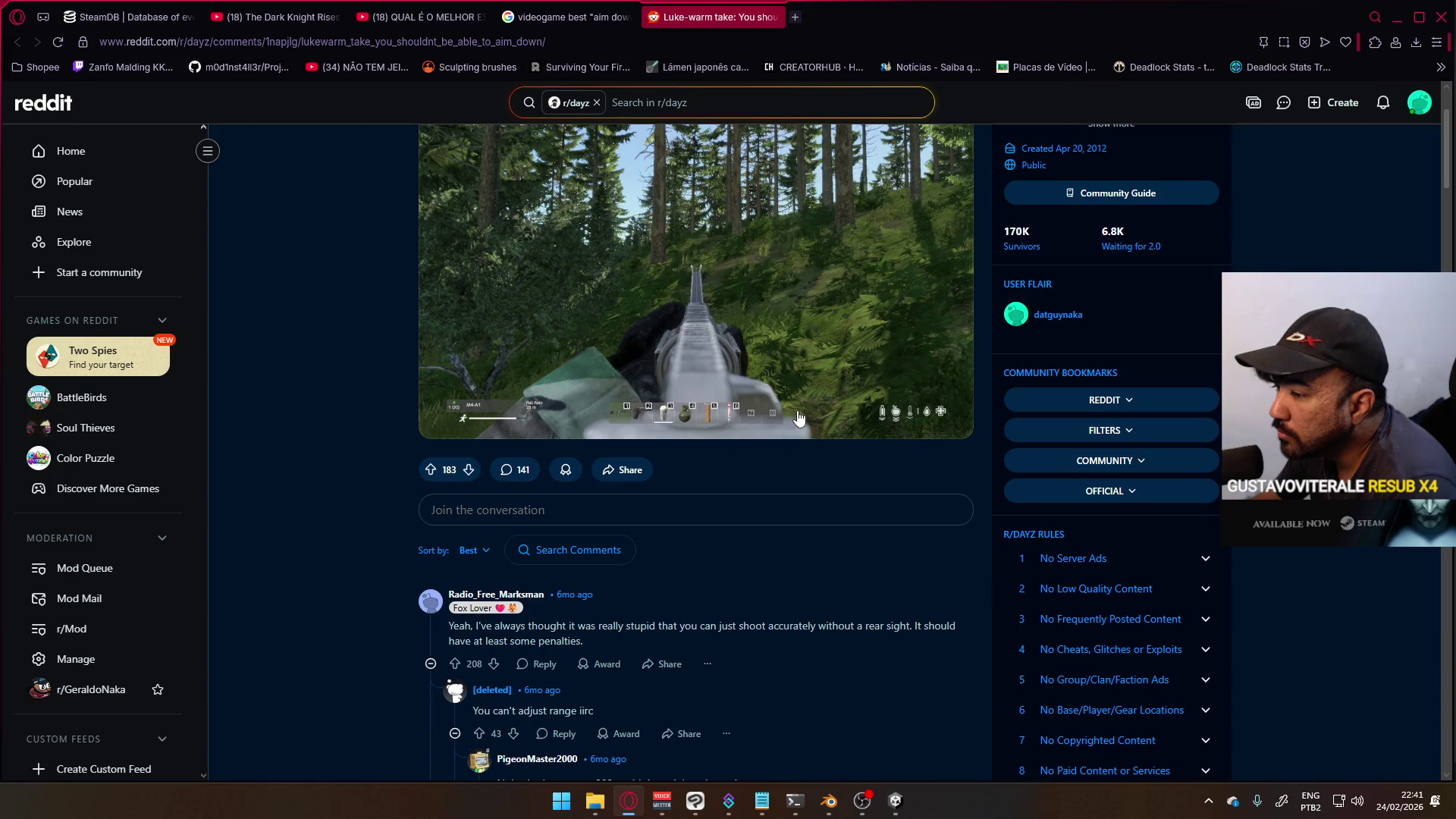
scroll(797, 416, down, 3)
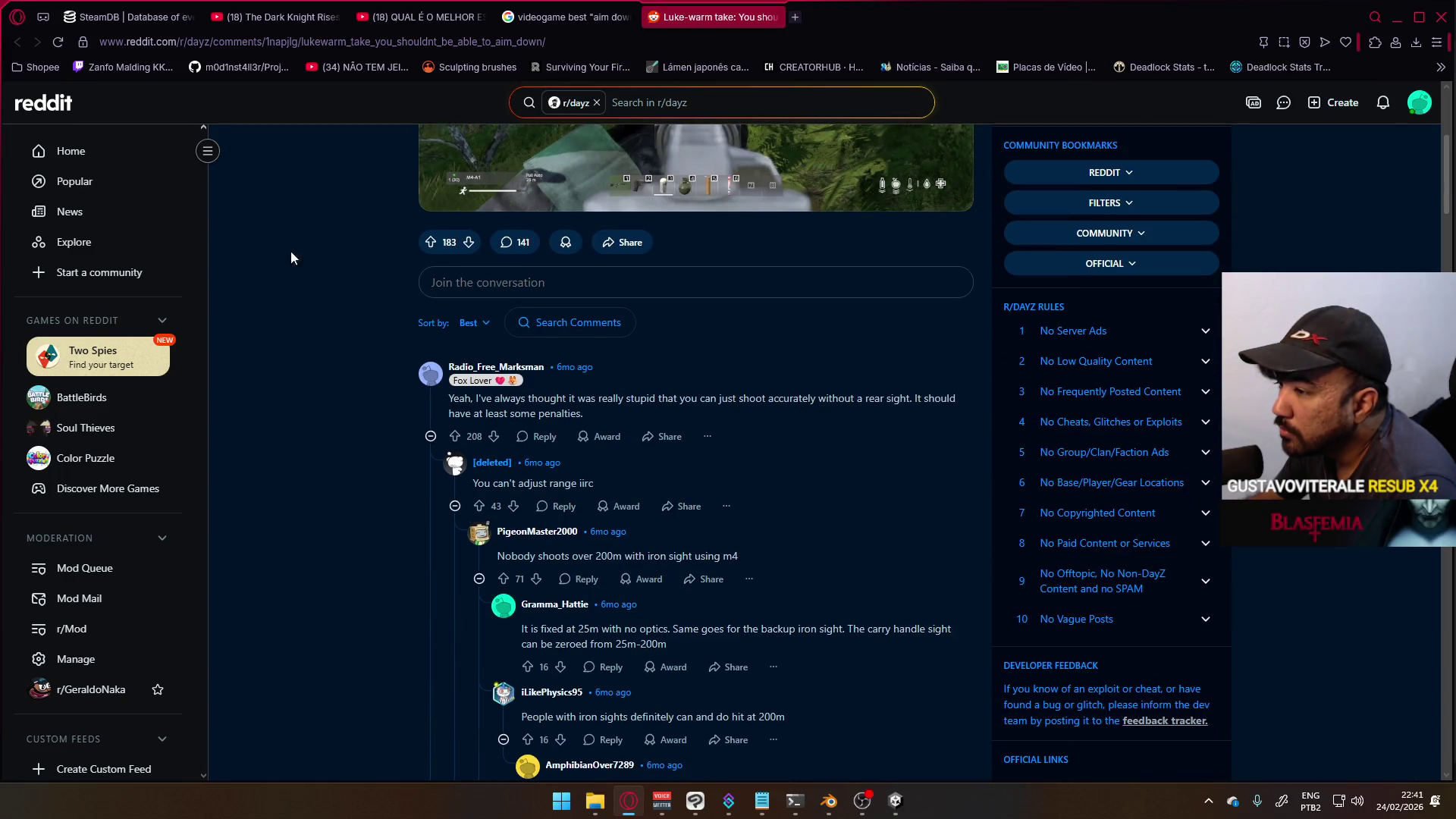
click(773, 17)
scroll(712, 379, down, 2)
scroll(716, 388, down, 2)
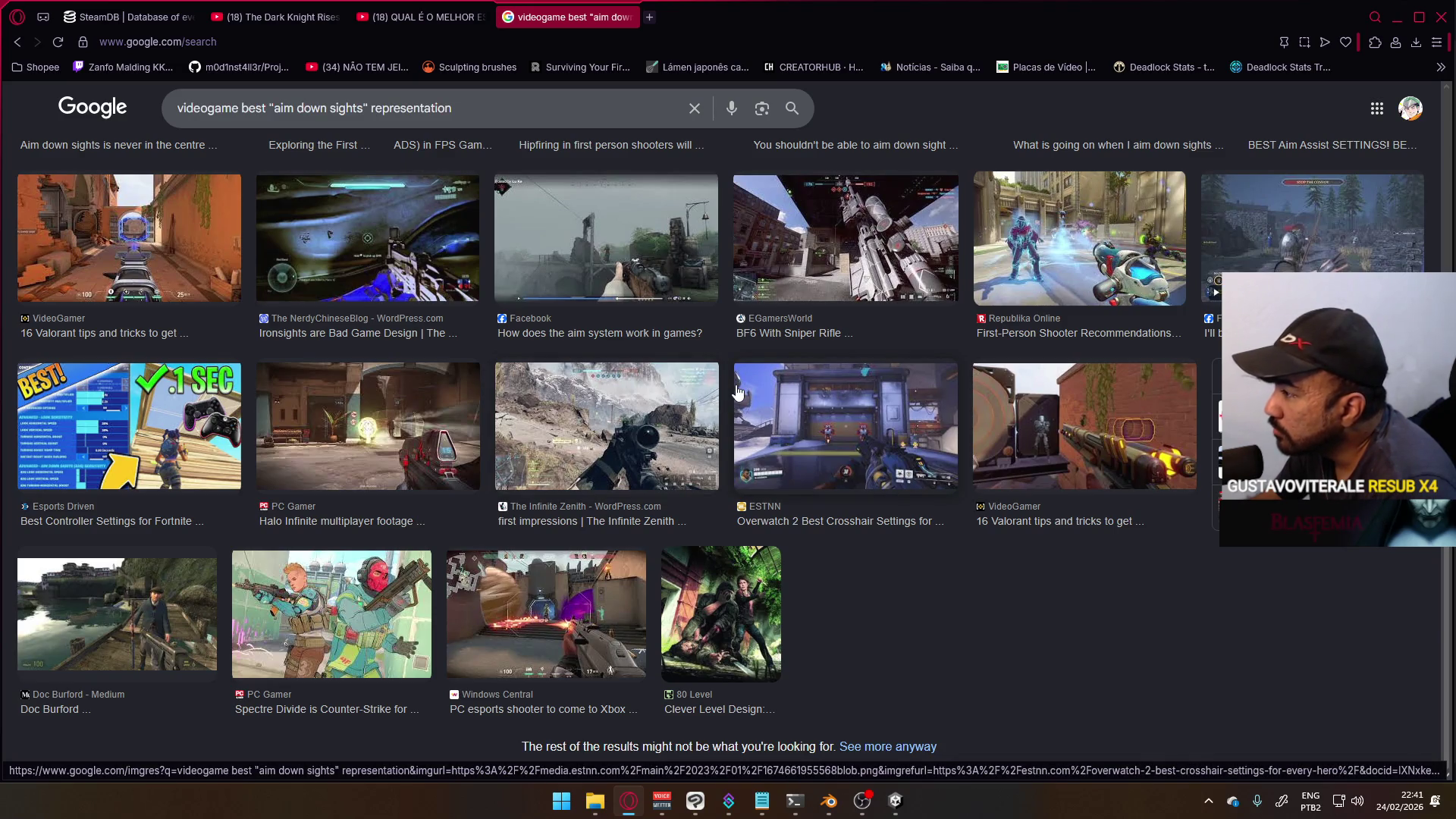
scroll(737, 391, up, 3)
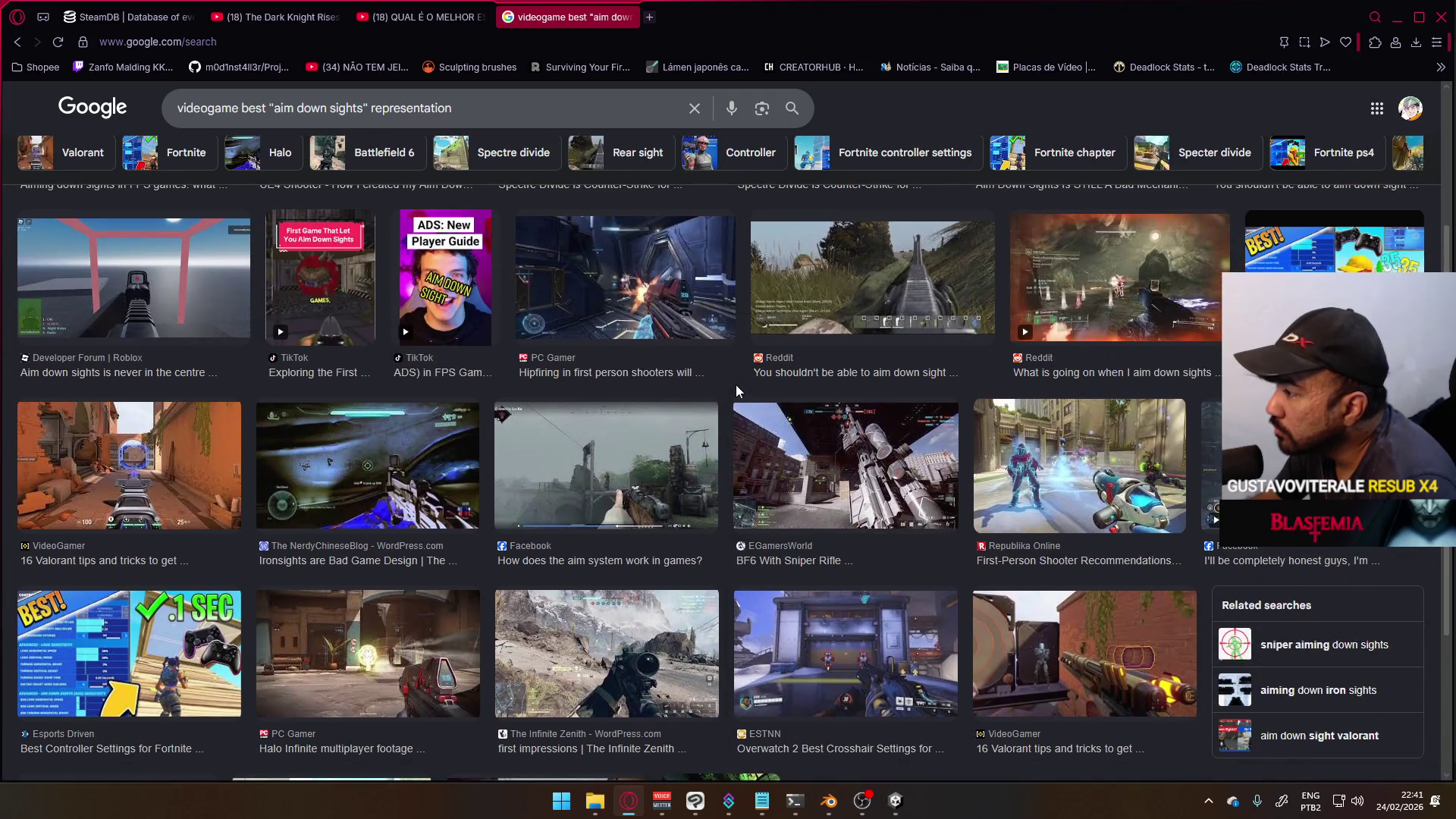
scroll(735, 391, up, 3)
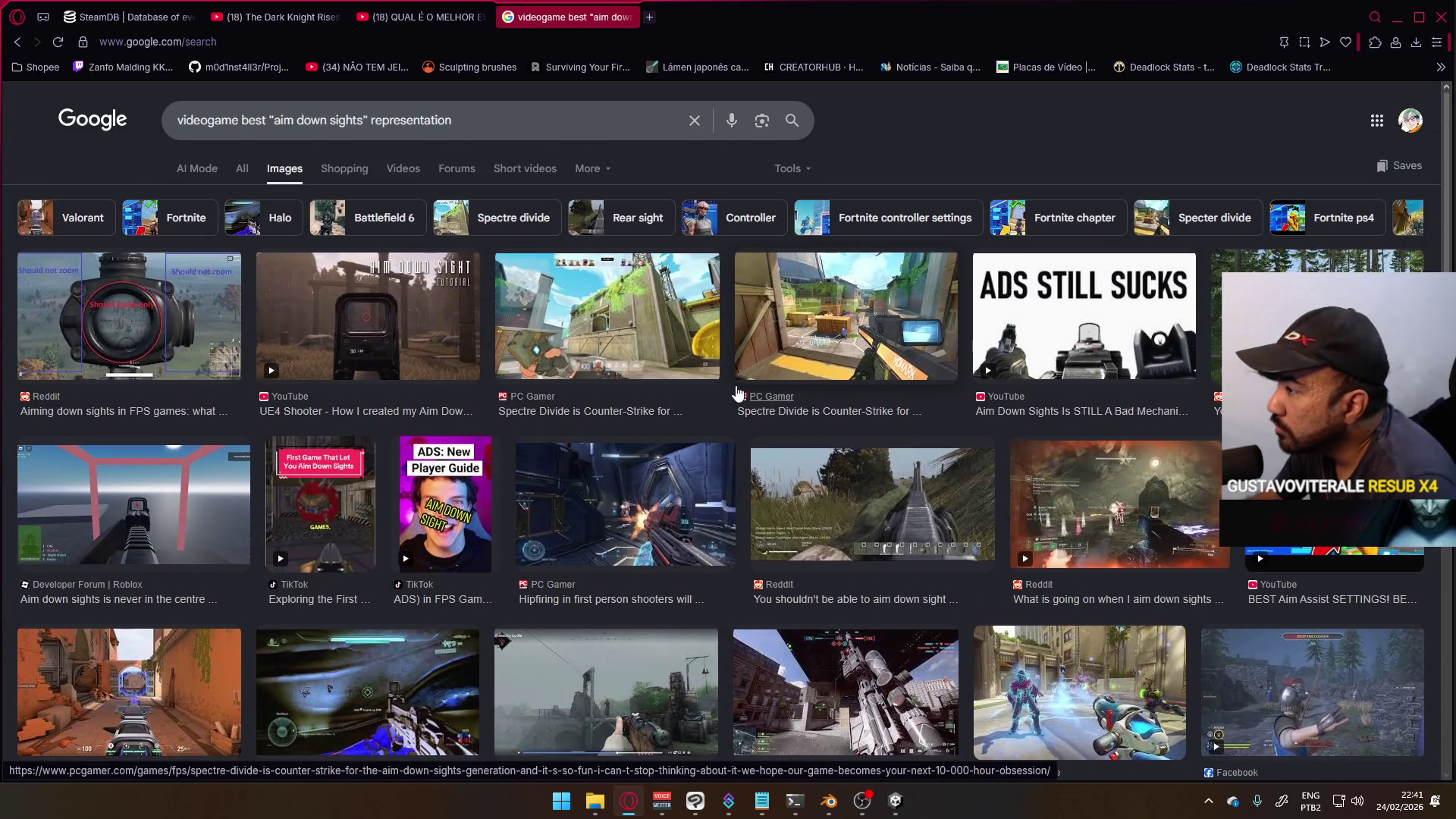
click(1107, 411)
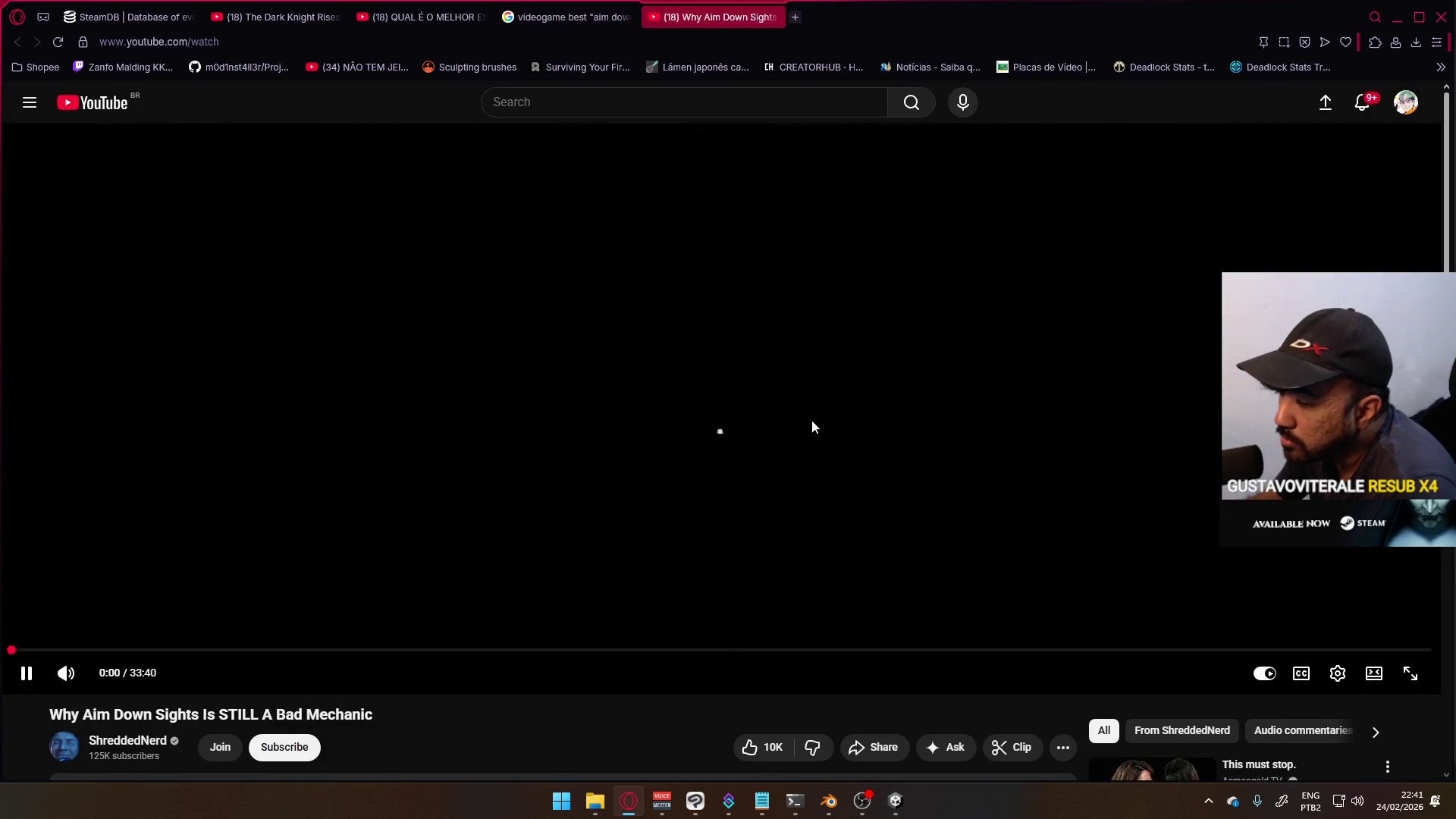
- Watch the Why Aim Down Sights video, pausing at 2:13, 2:21 and 3:24, stopping at 3:54
scroll(812, 420, down, 4)
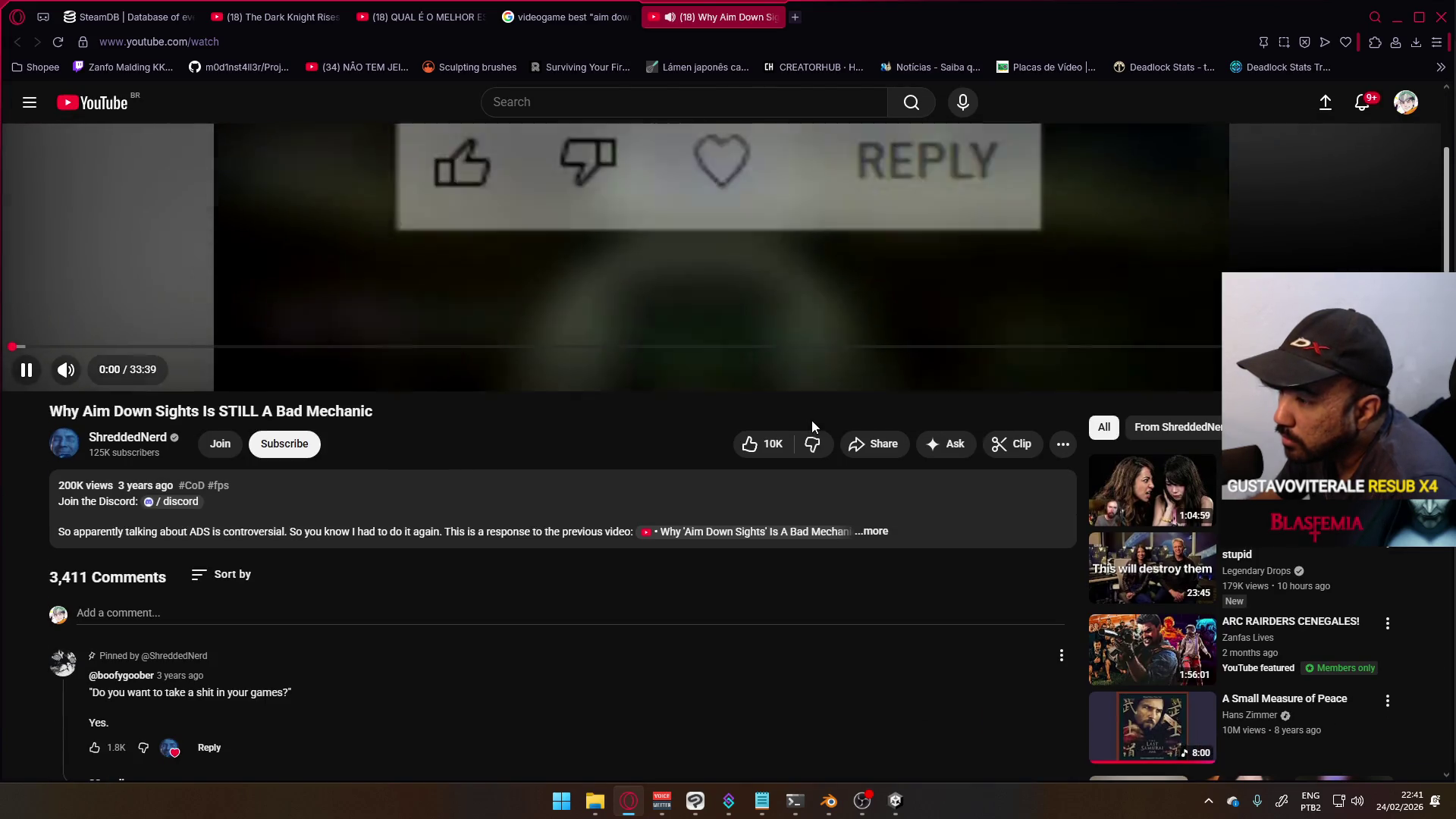
scroll(812, 421, down, 3)
scroll(811, 420, up, 7)
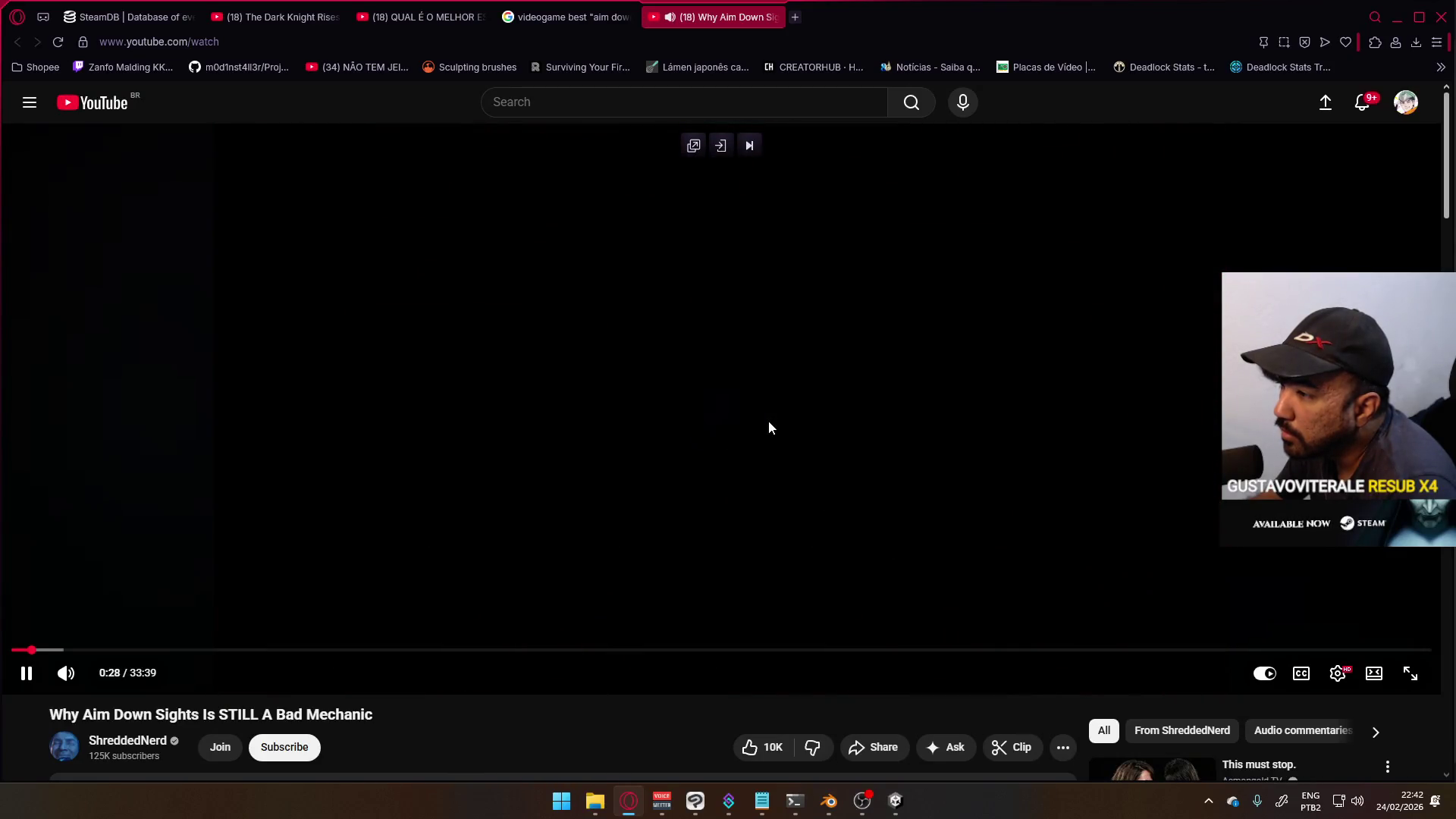
scroll(769, 423, down, 2)
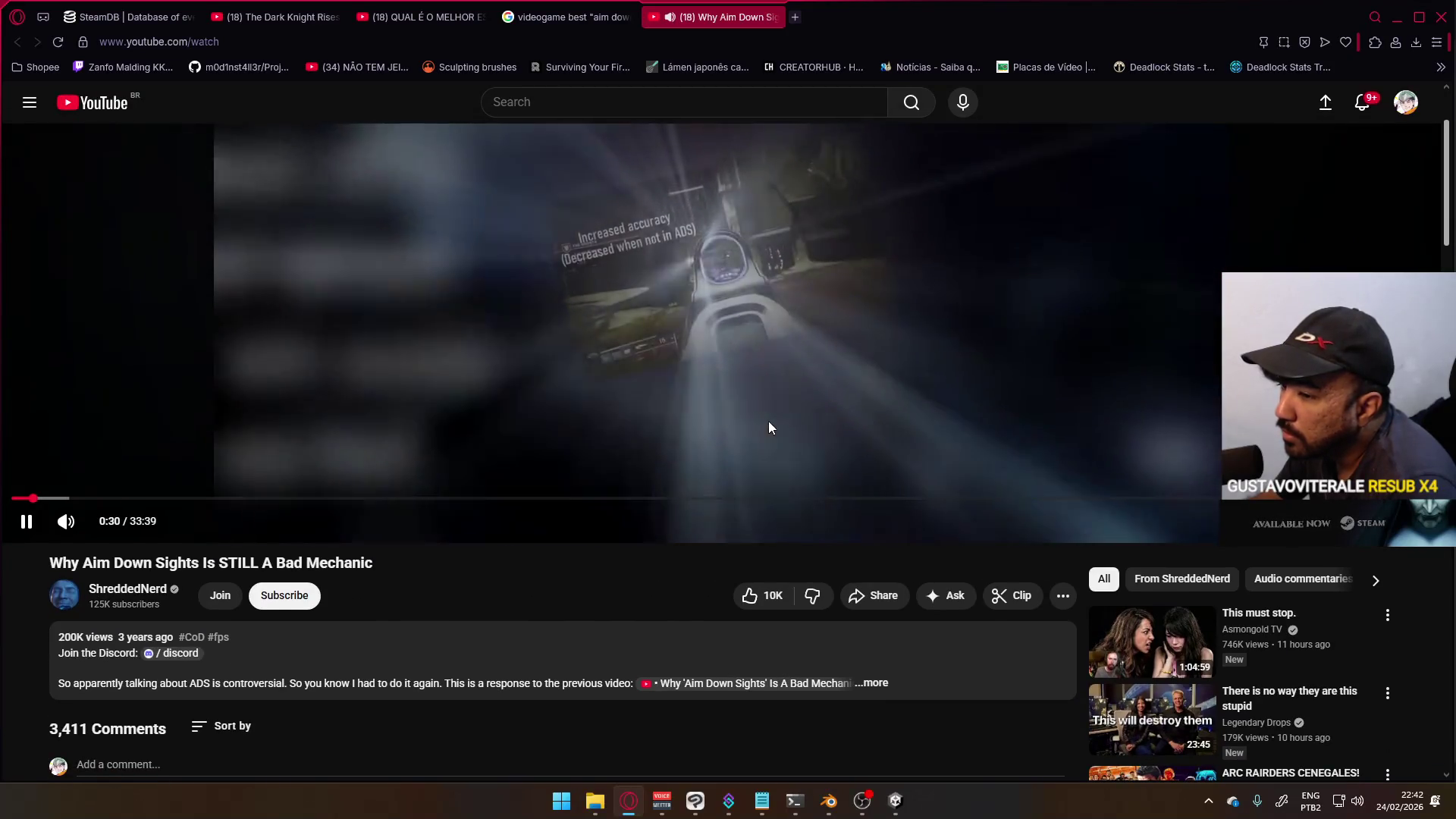
scroll(767, 420, up, 2)
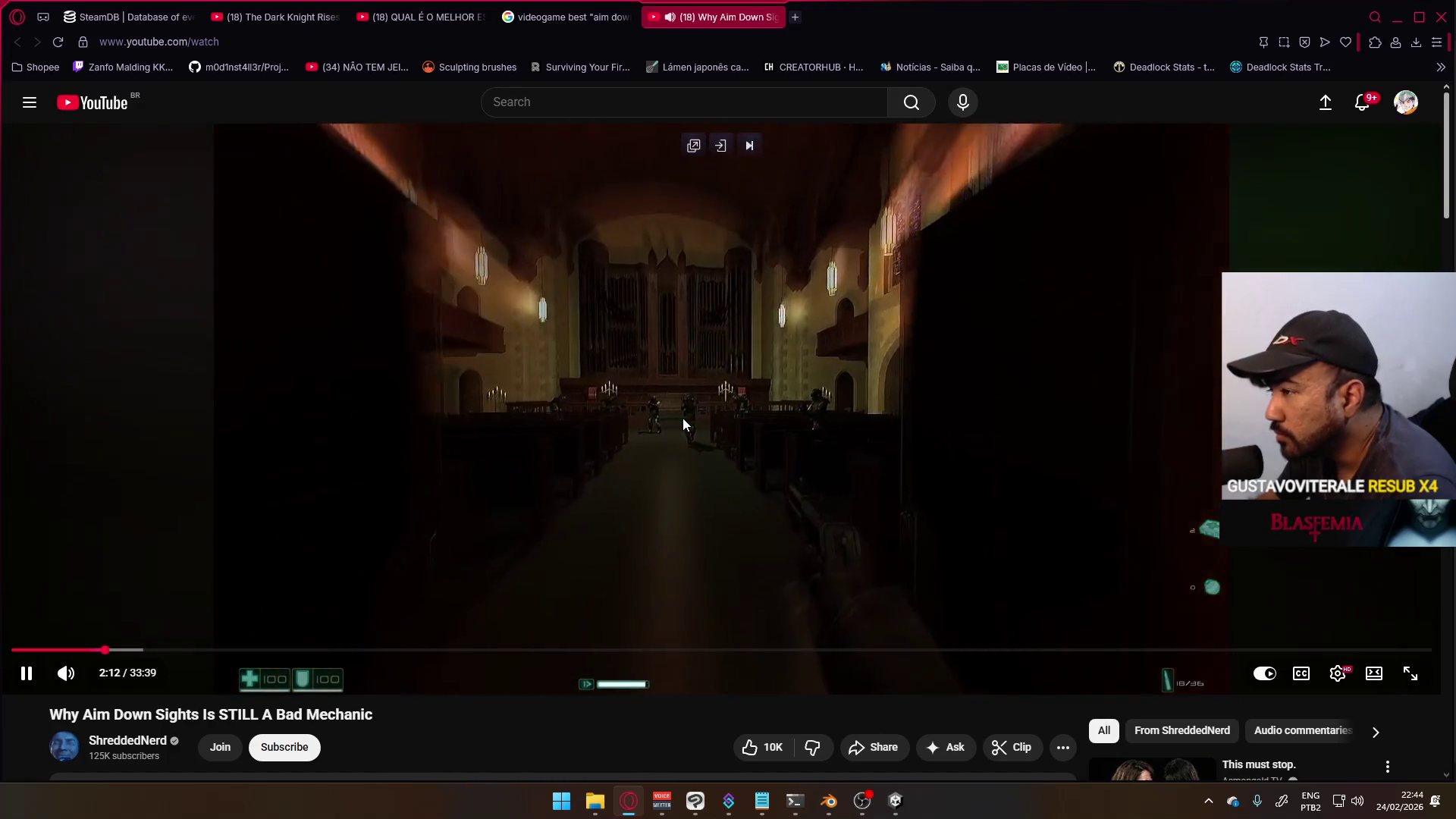
click(743, 392)
click(767, 379)
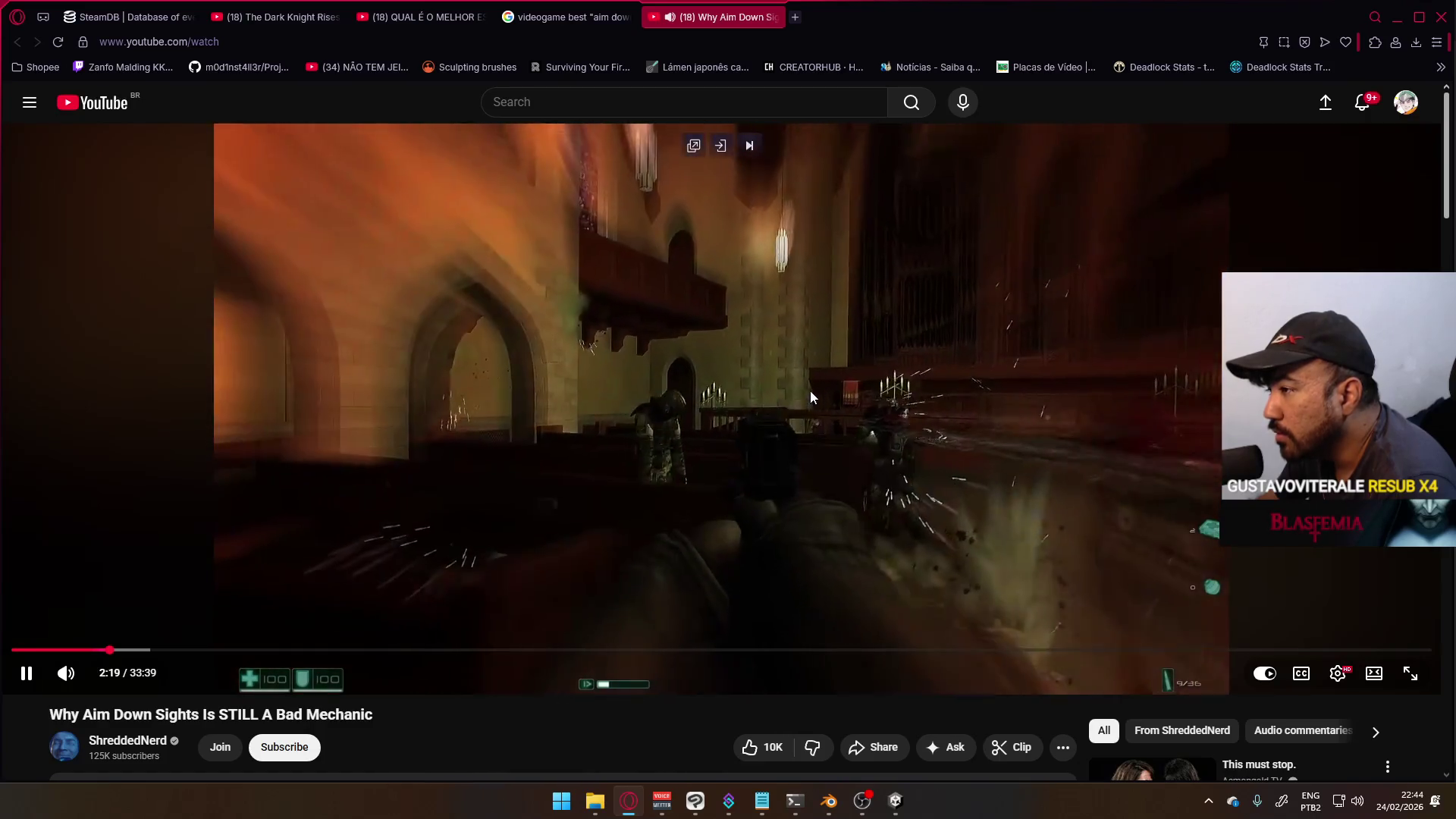
click(462, 390)
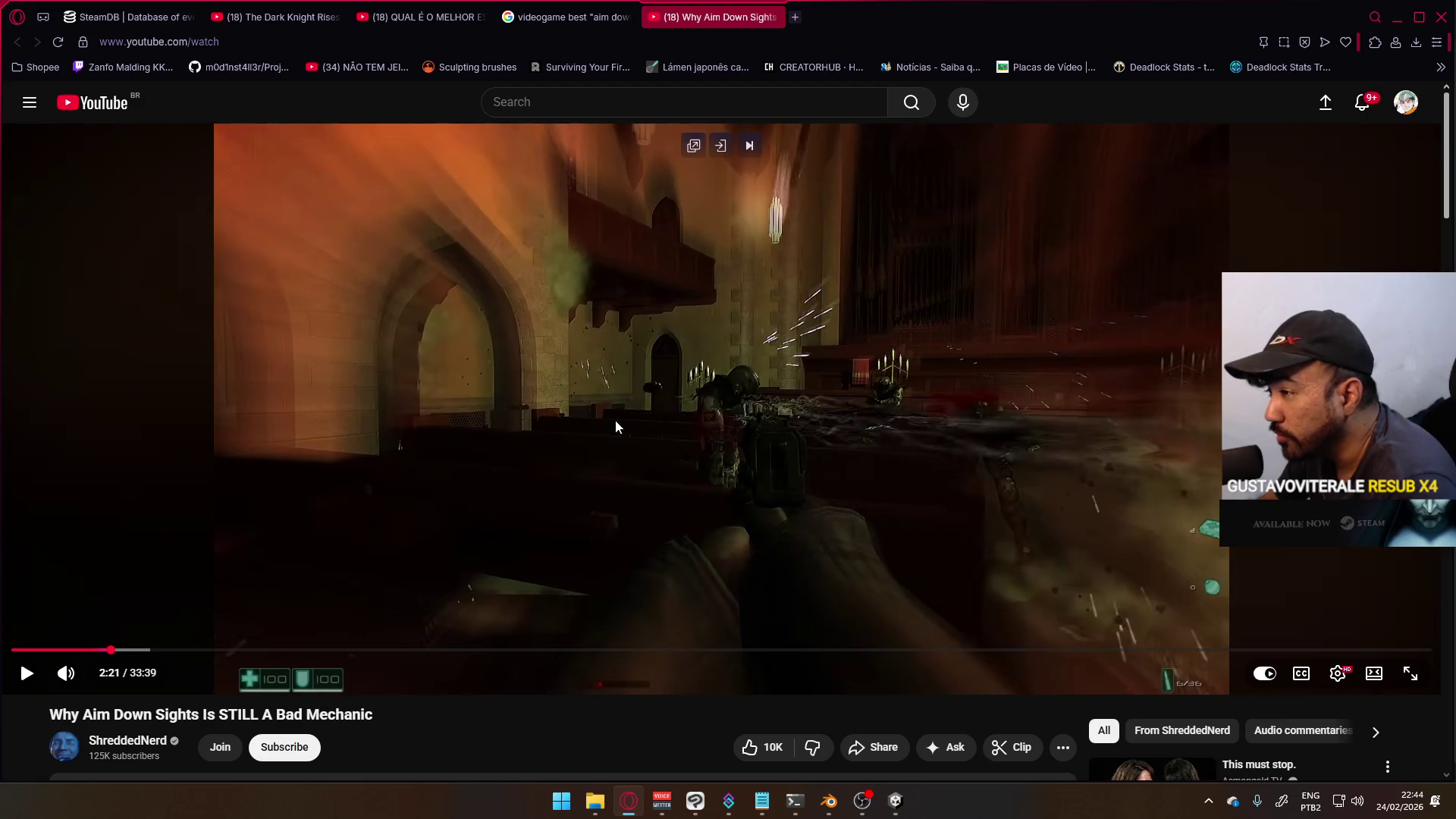
click(831, 400)
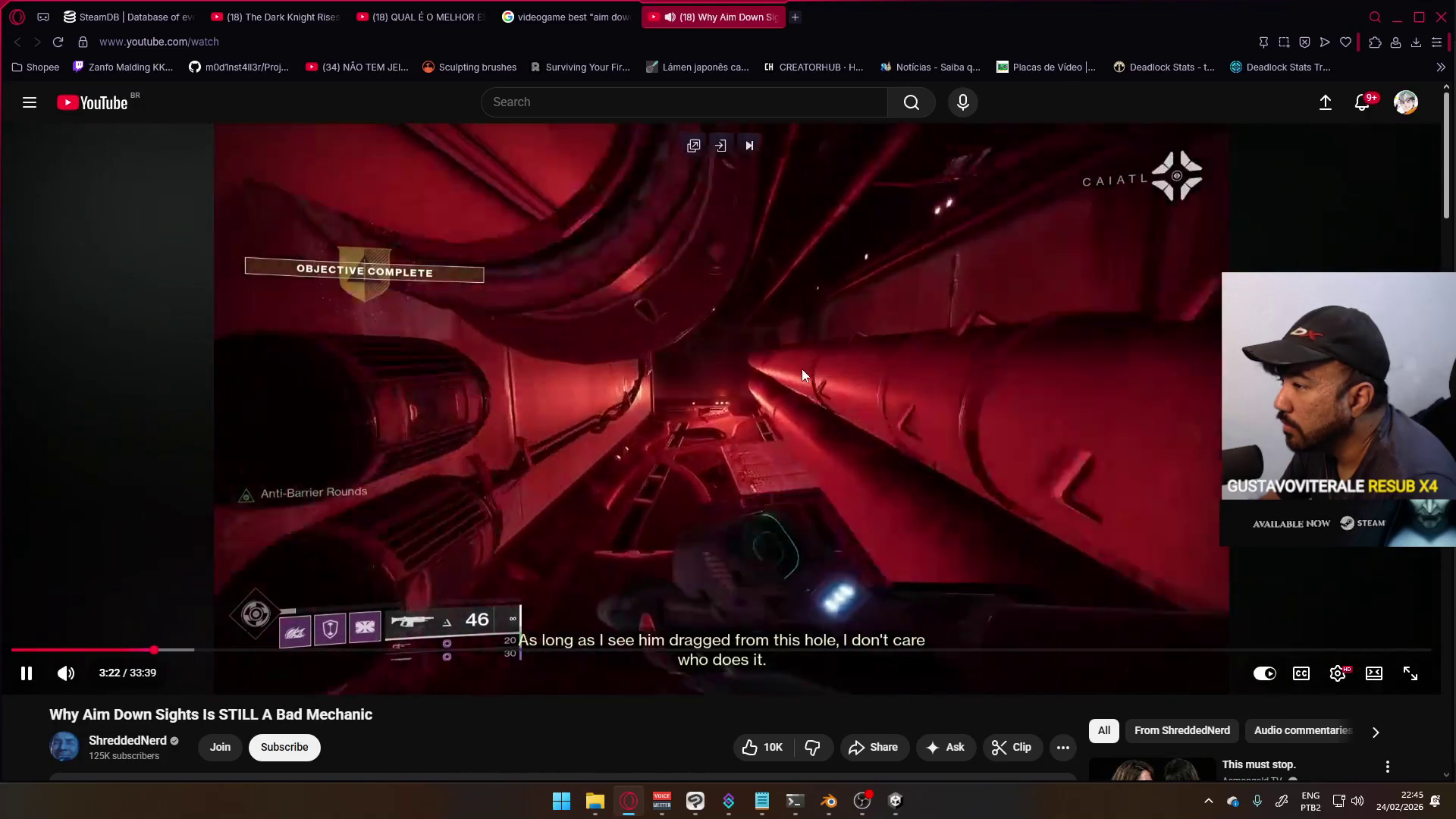
click(718, 390)
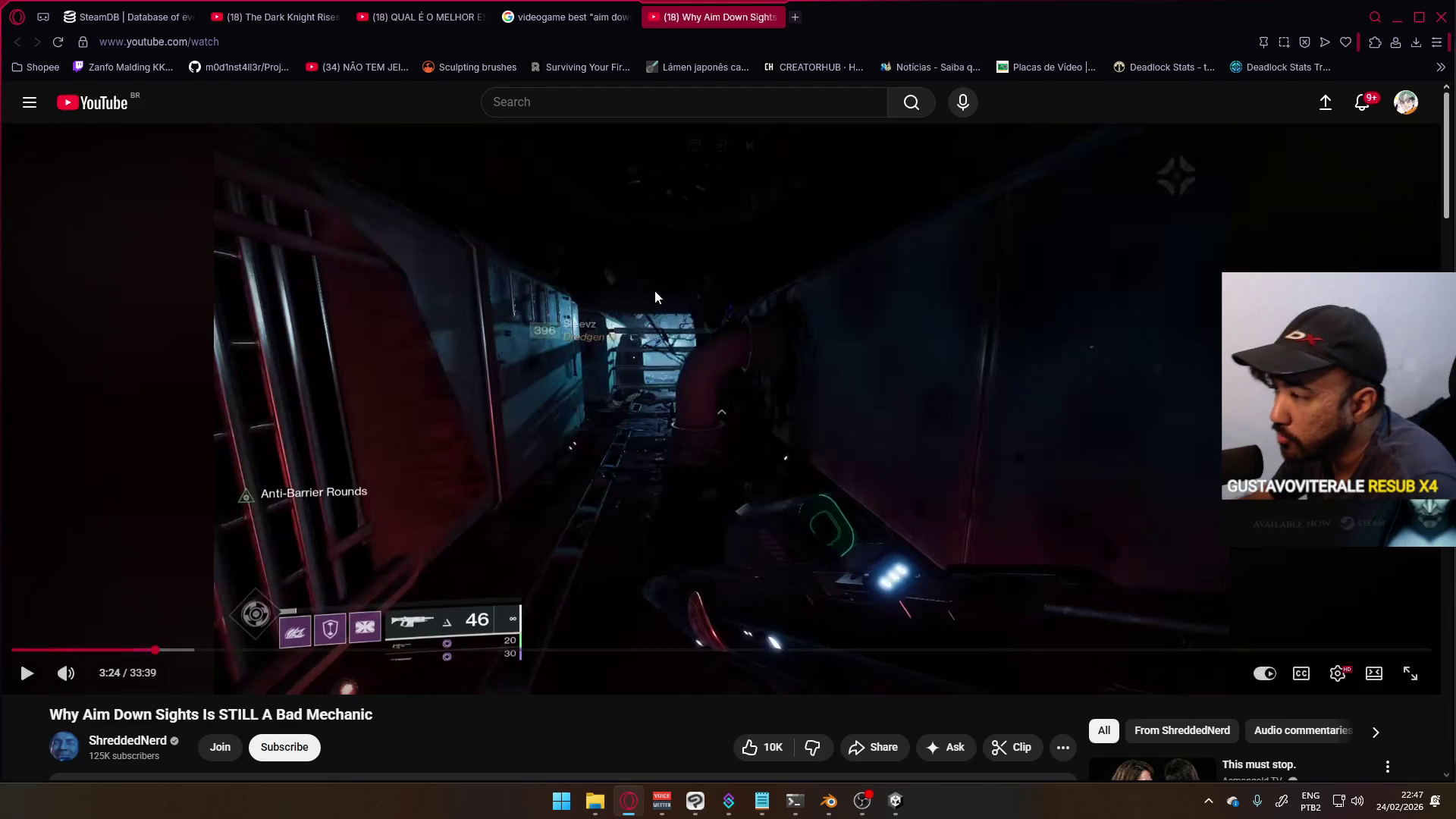
click(862, 359)
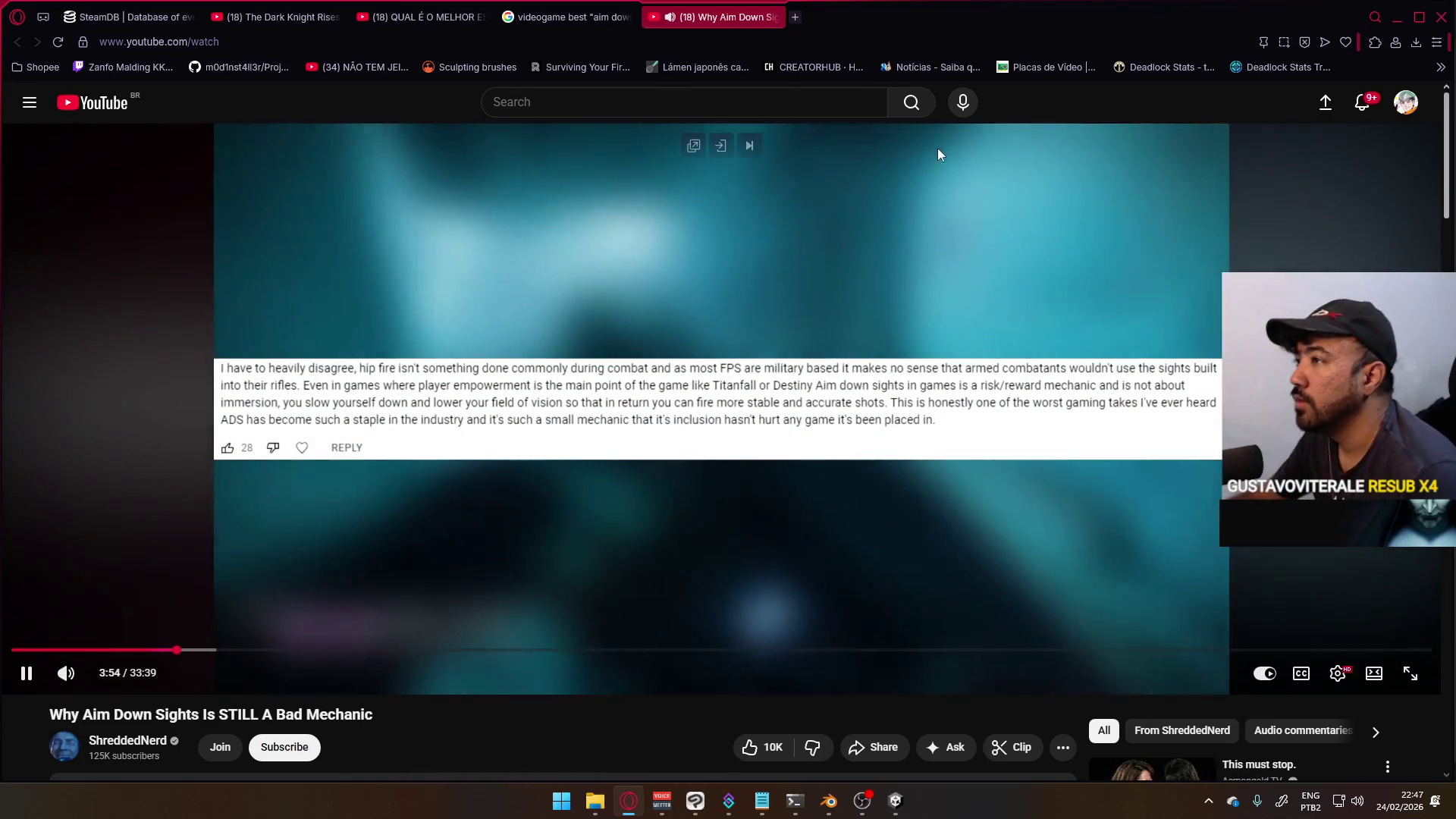
click(937, 147)
- In a new tab, search images for 'm16a1' and preview an M16A1 image
click(798, 16)
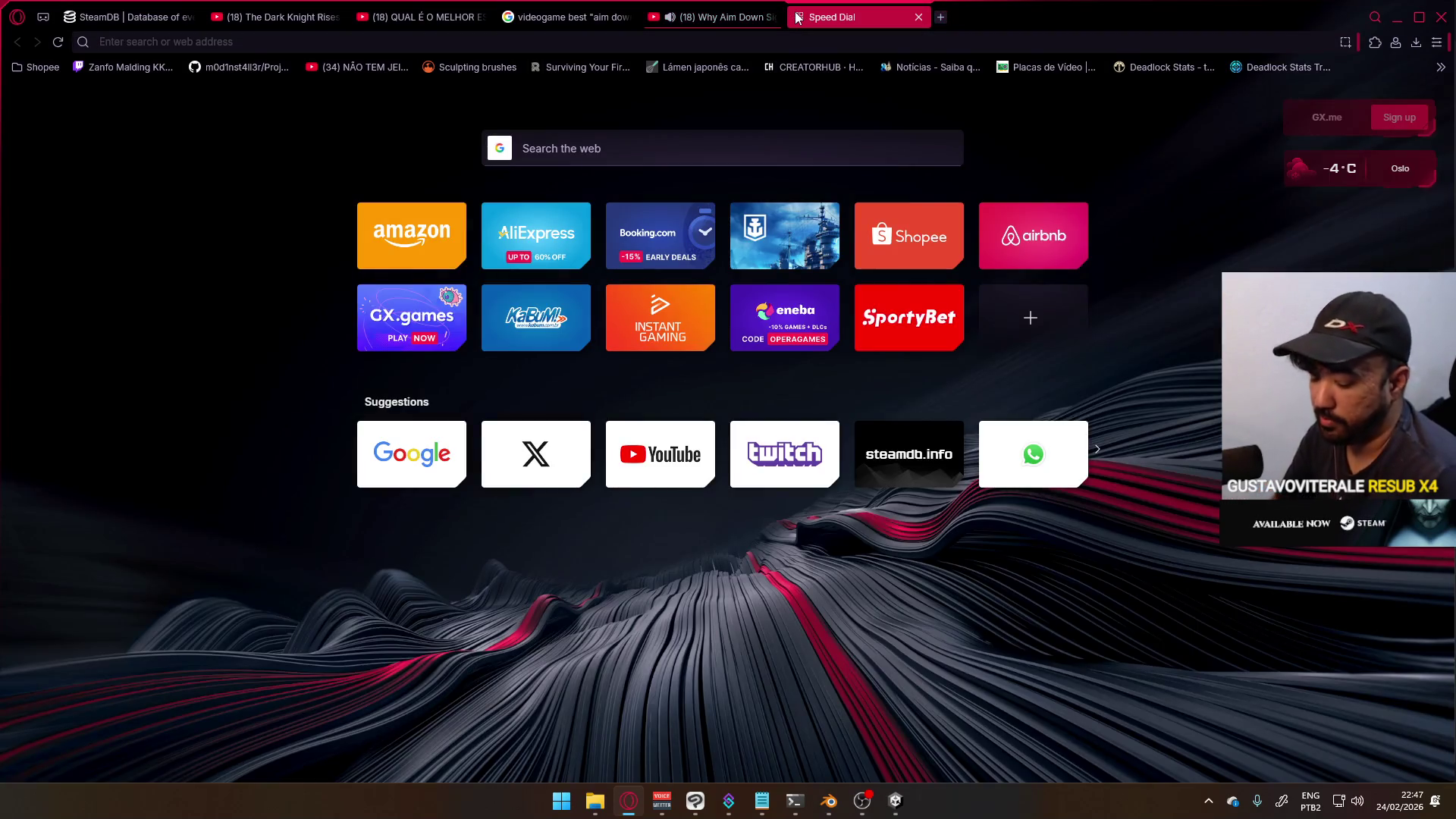
text(m16a1)
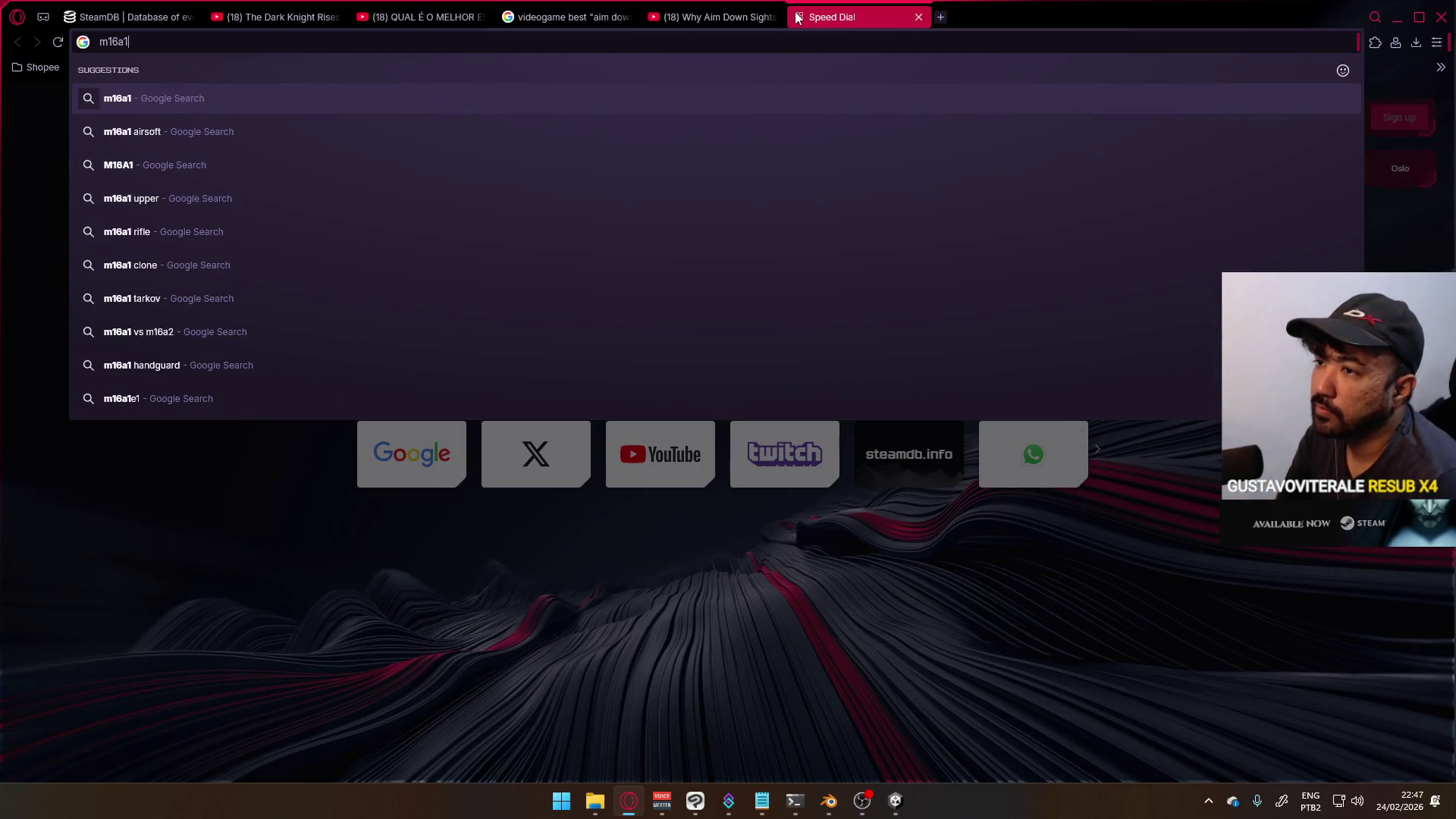
key(Return)
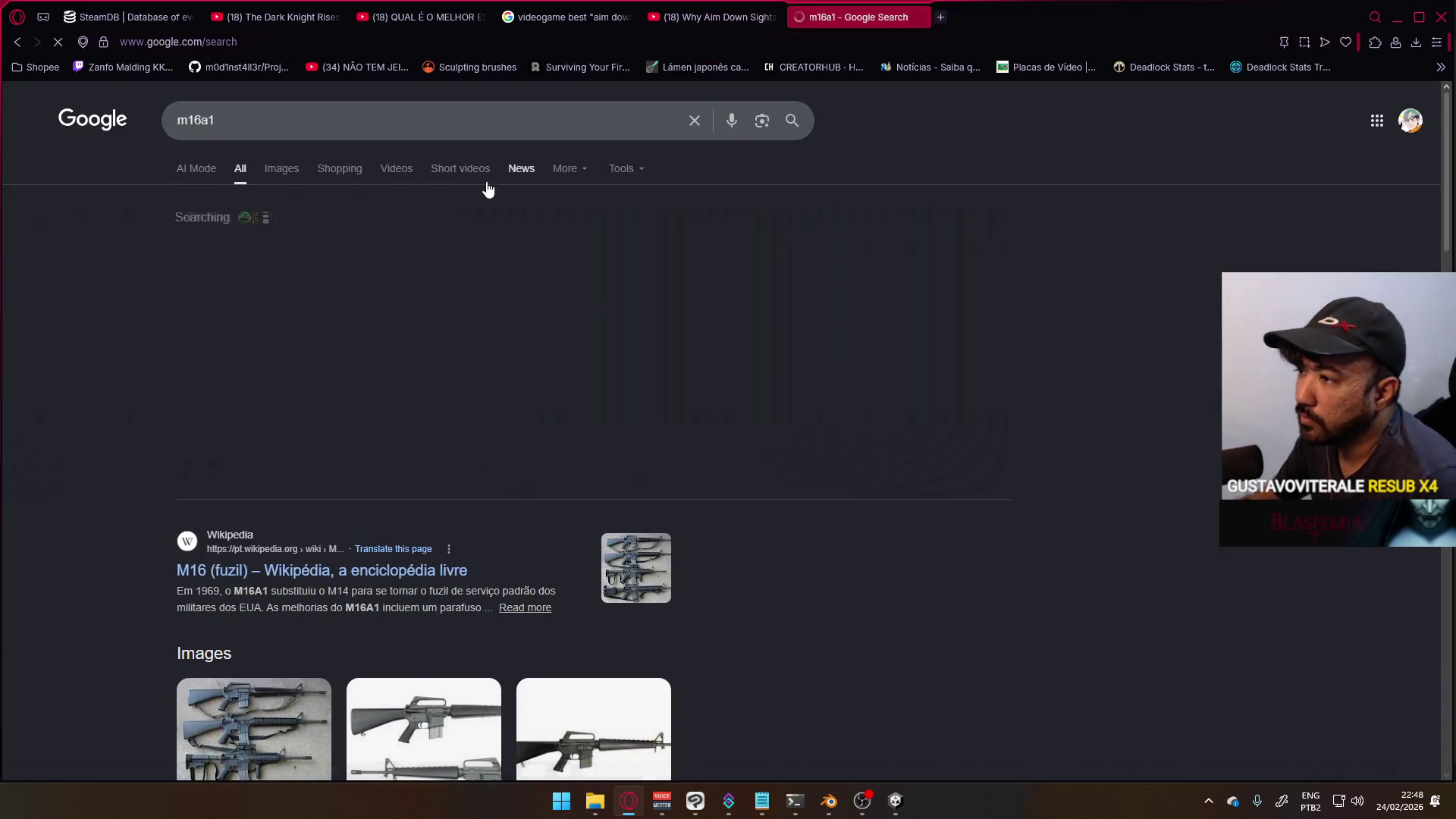
click(282, 169)
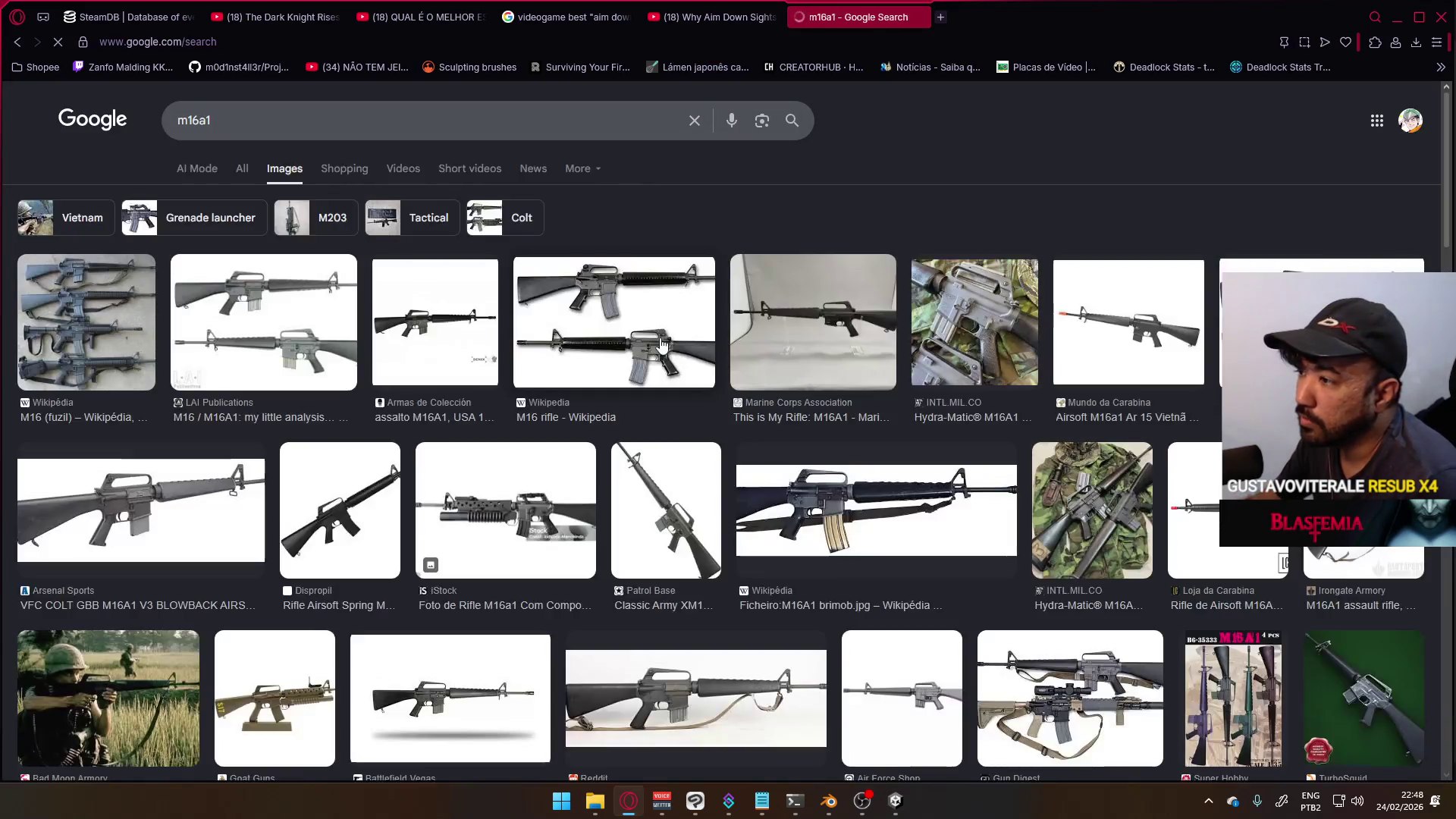
click(265, 326)
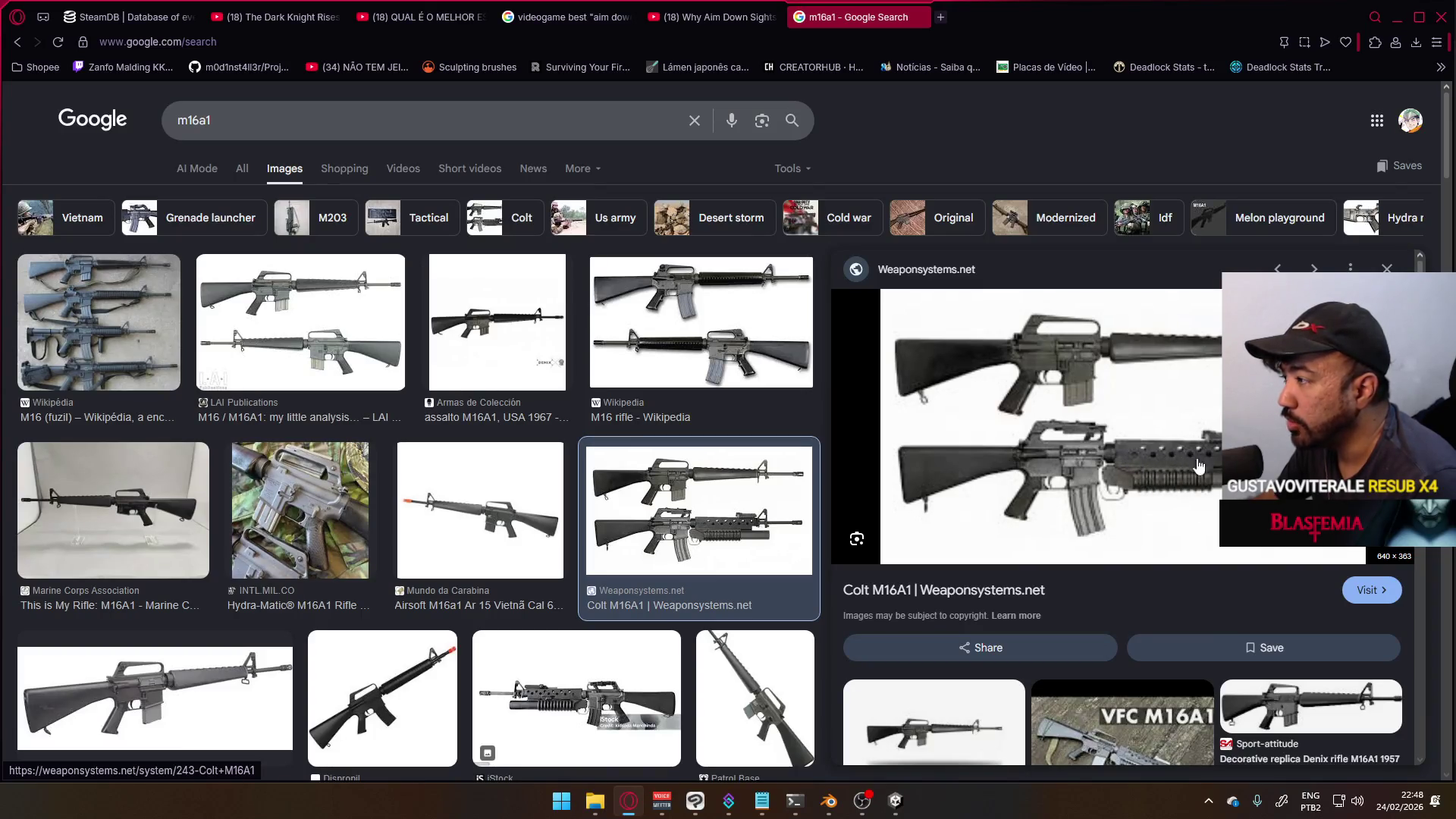
scroll(1096, 491, down, 2)
scroll(1096, 491, up, 1)
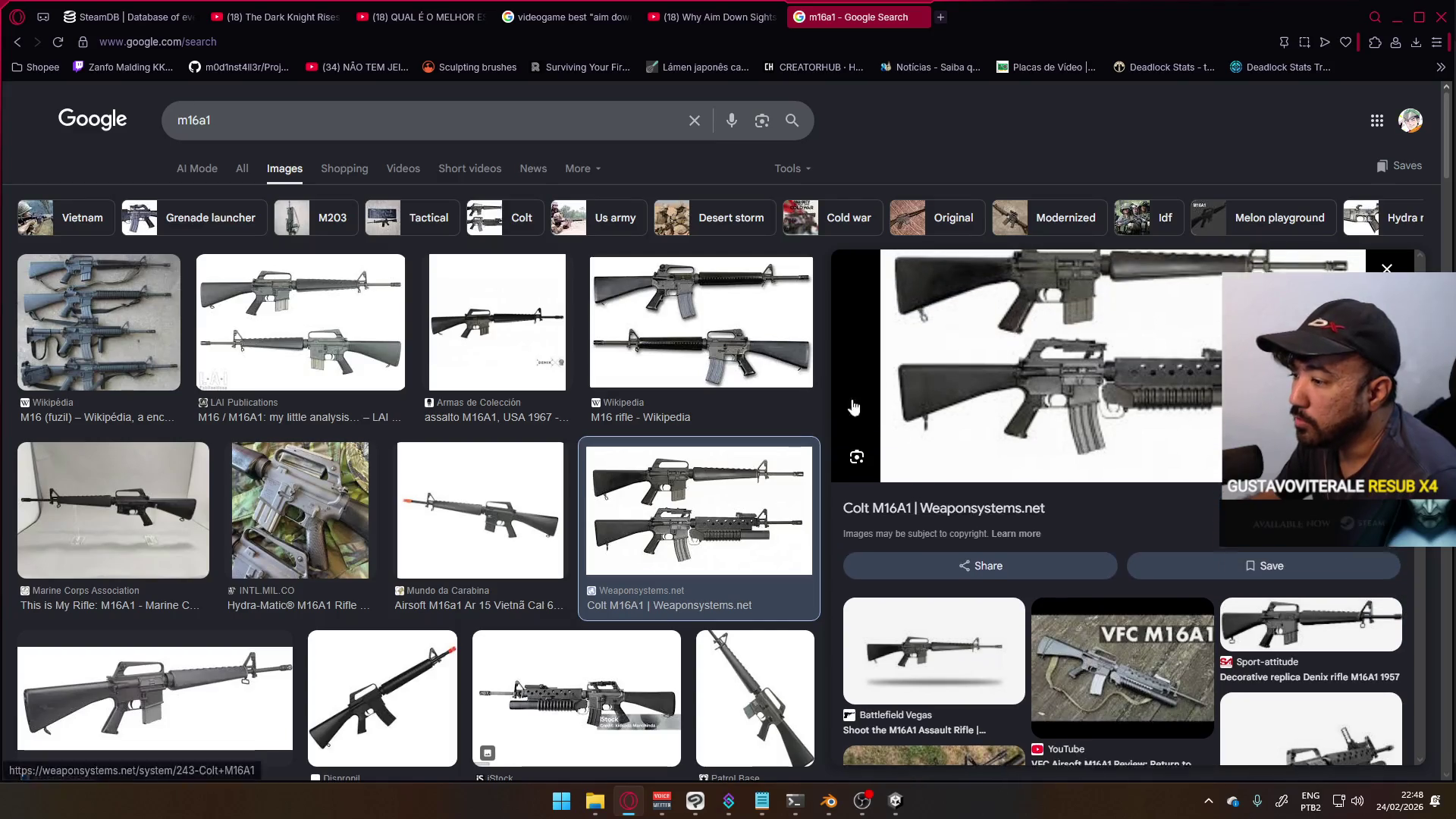
- Change the query to 'm4a1' and run the image search
drag(212, 121, 183, 122)
text(4a1)
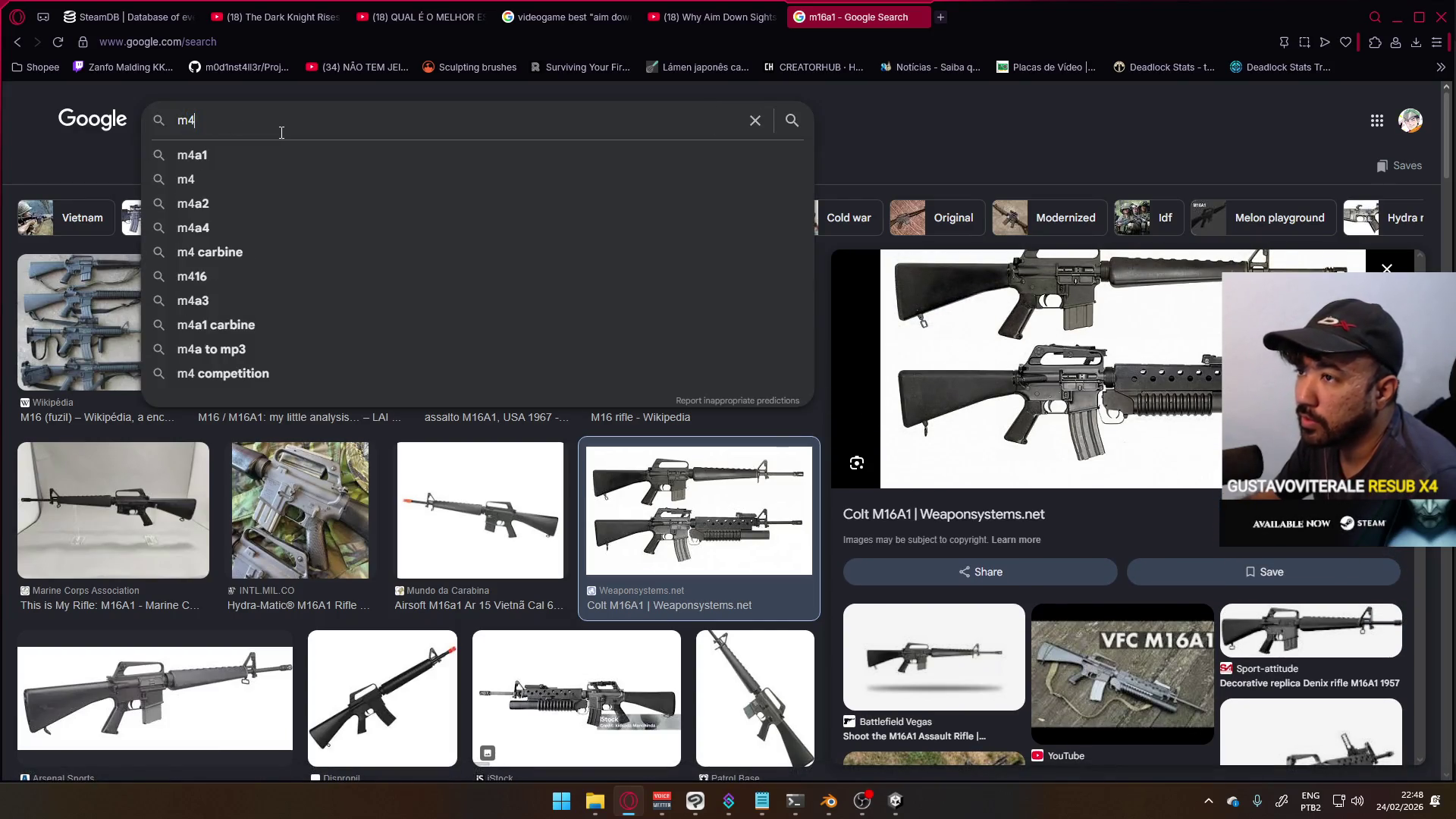
key(Return)
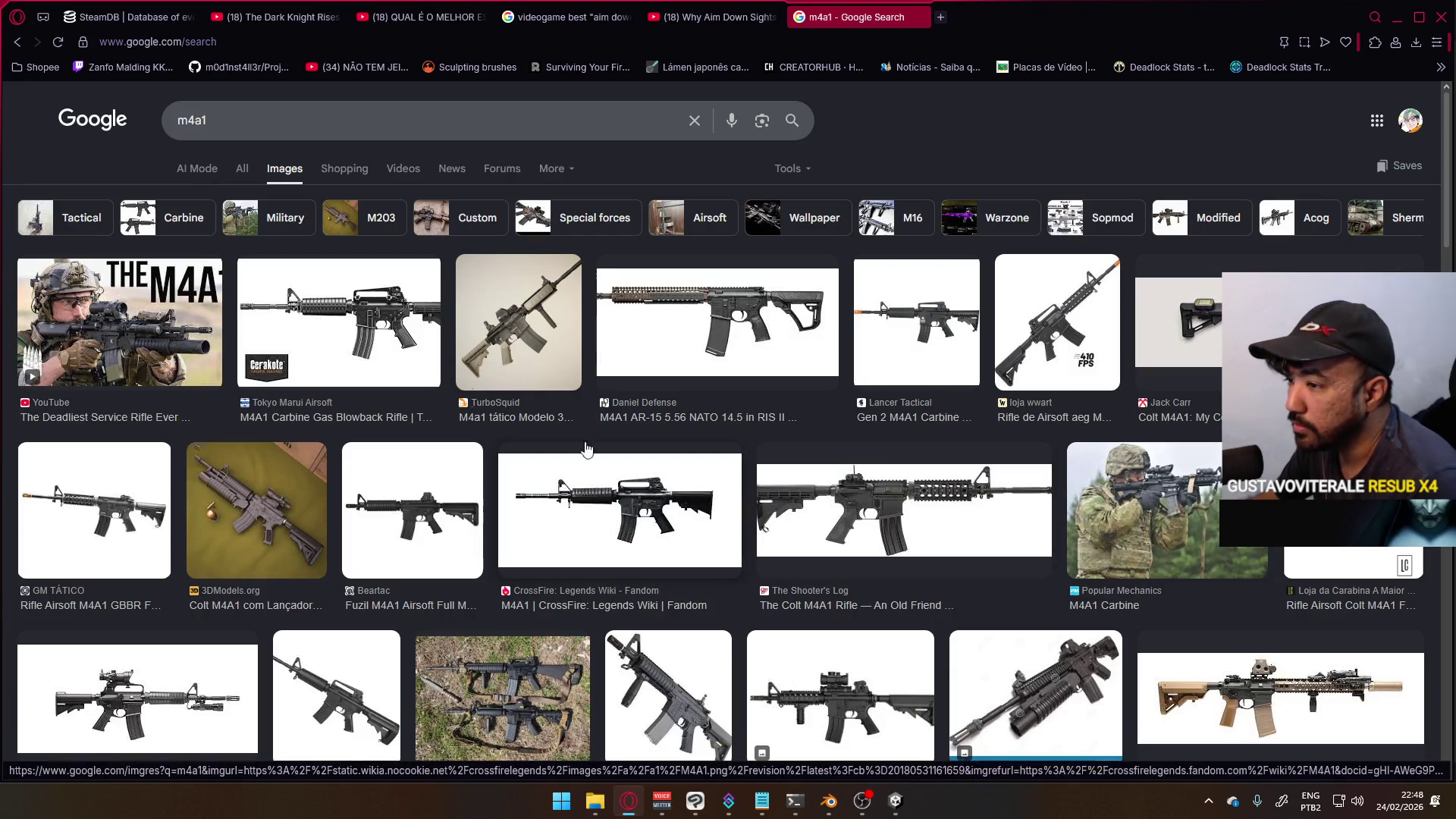
drag(207, 122, 189, 135)
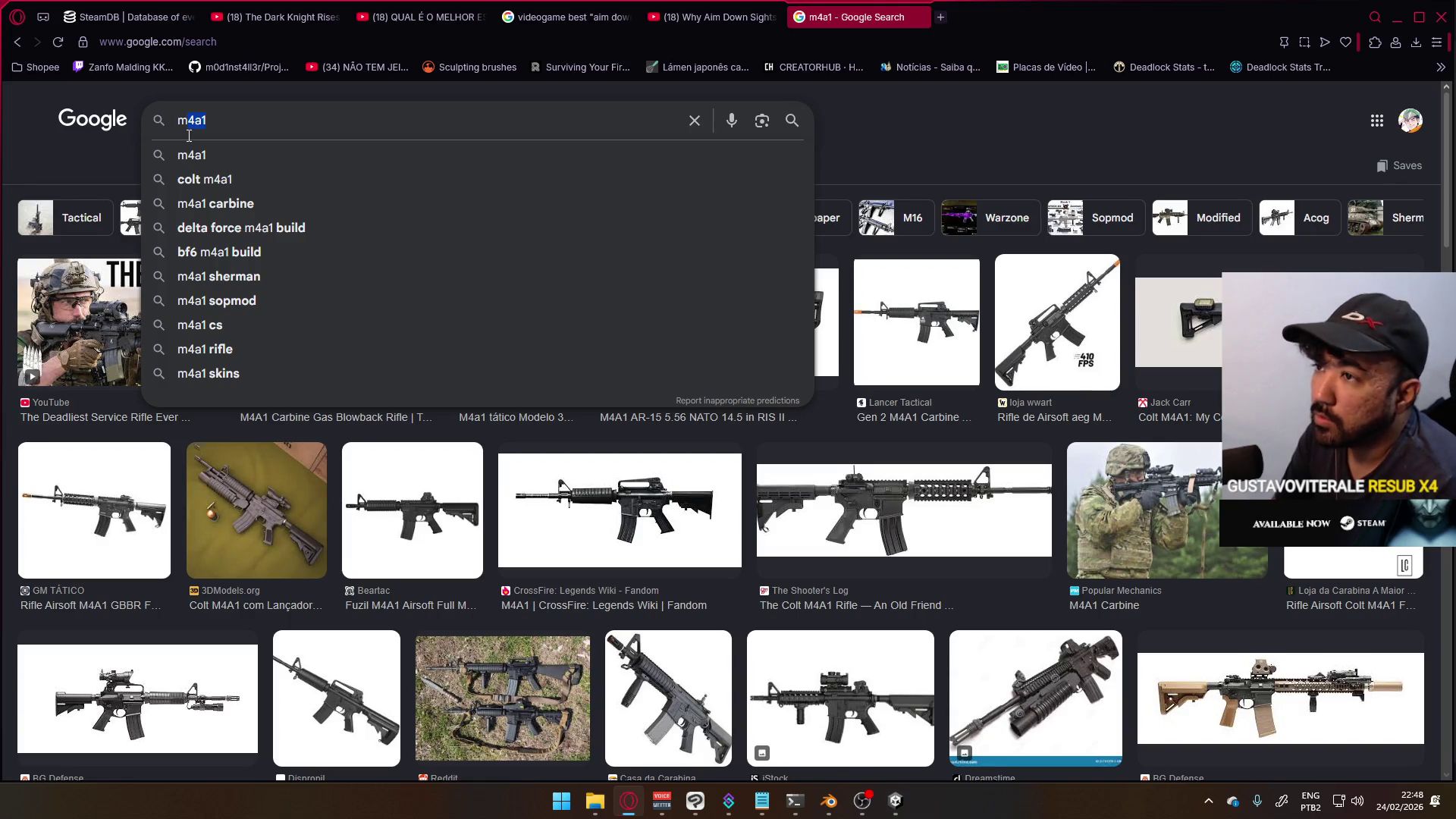
- Search images for 'mk 18' and preview the Daniel Defense and TaiwanGun.com MK18 images
text(k 18)
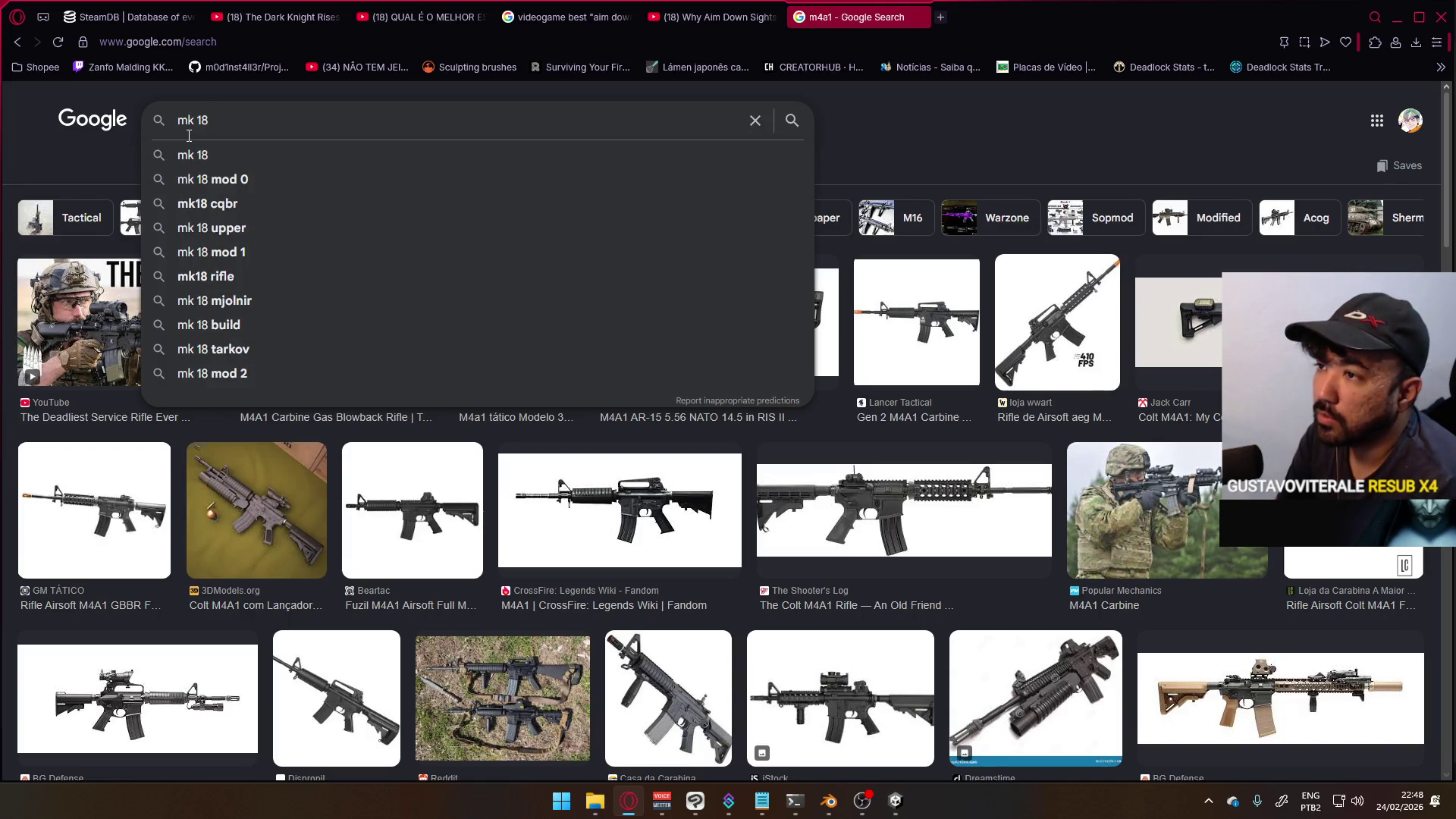
key(Return)
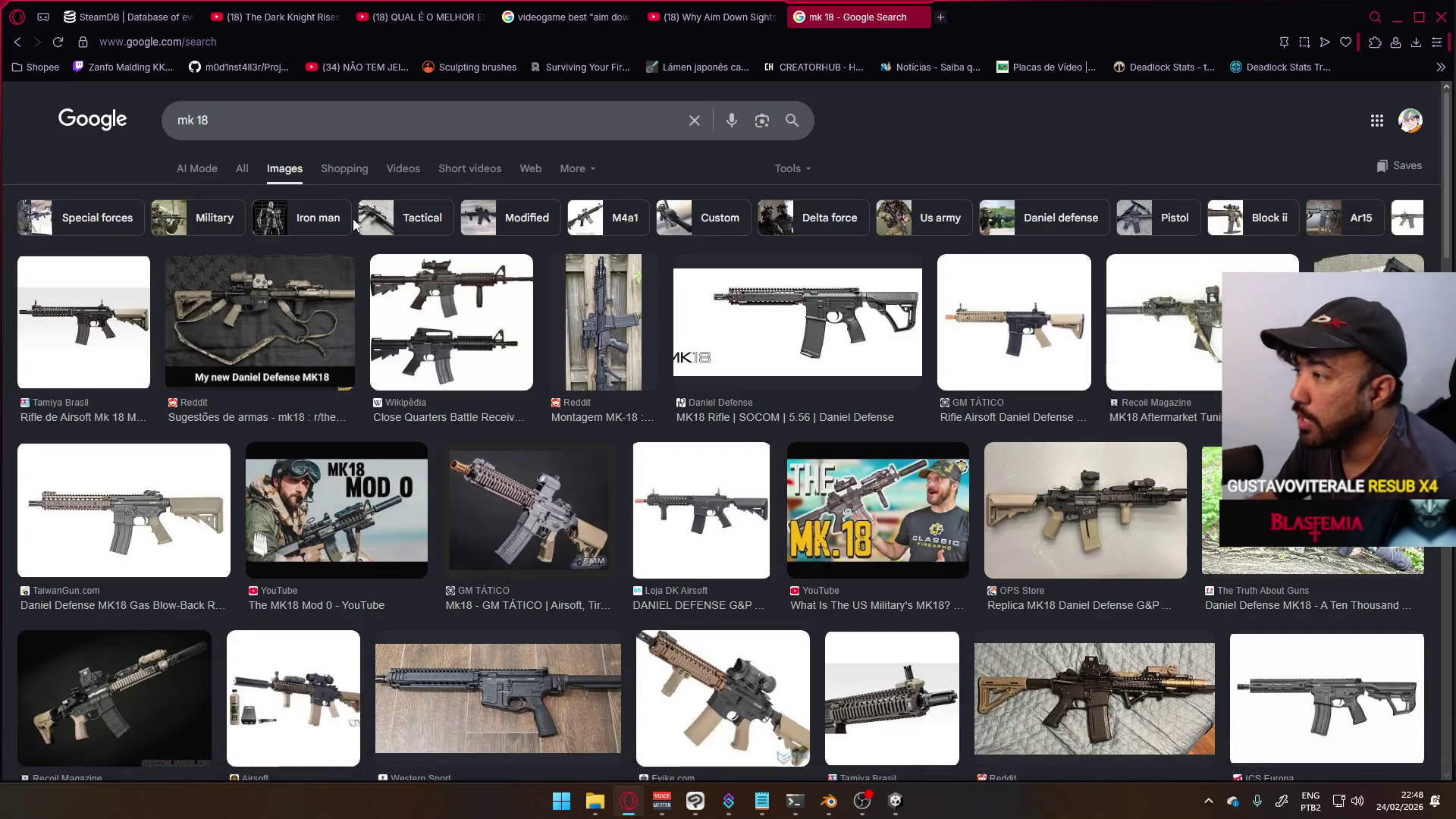
click(1015, 327)
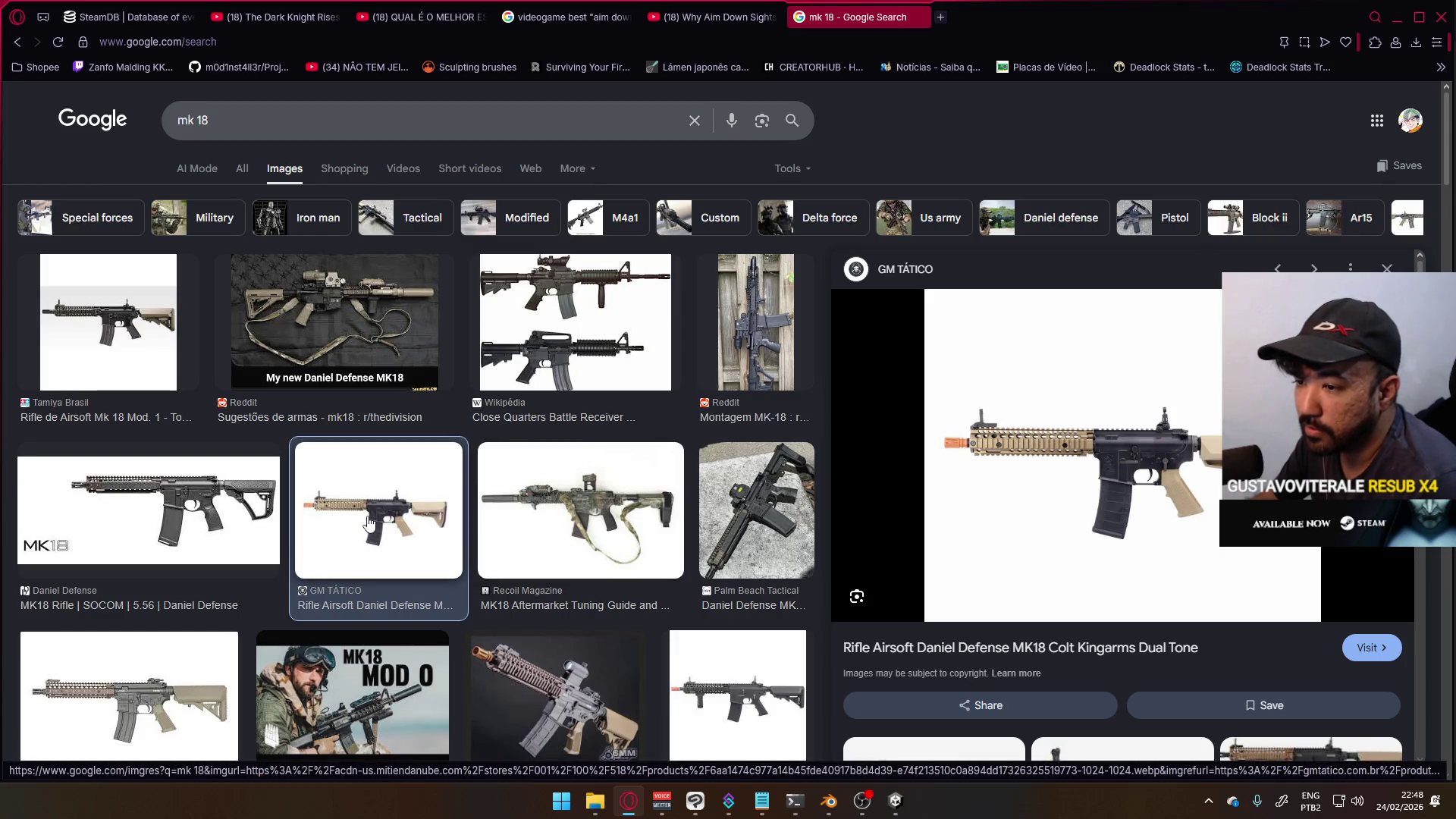
scroll(455, 545, down, 2)
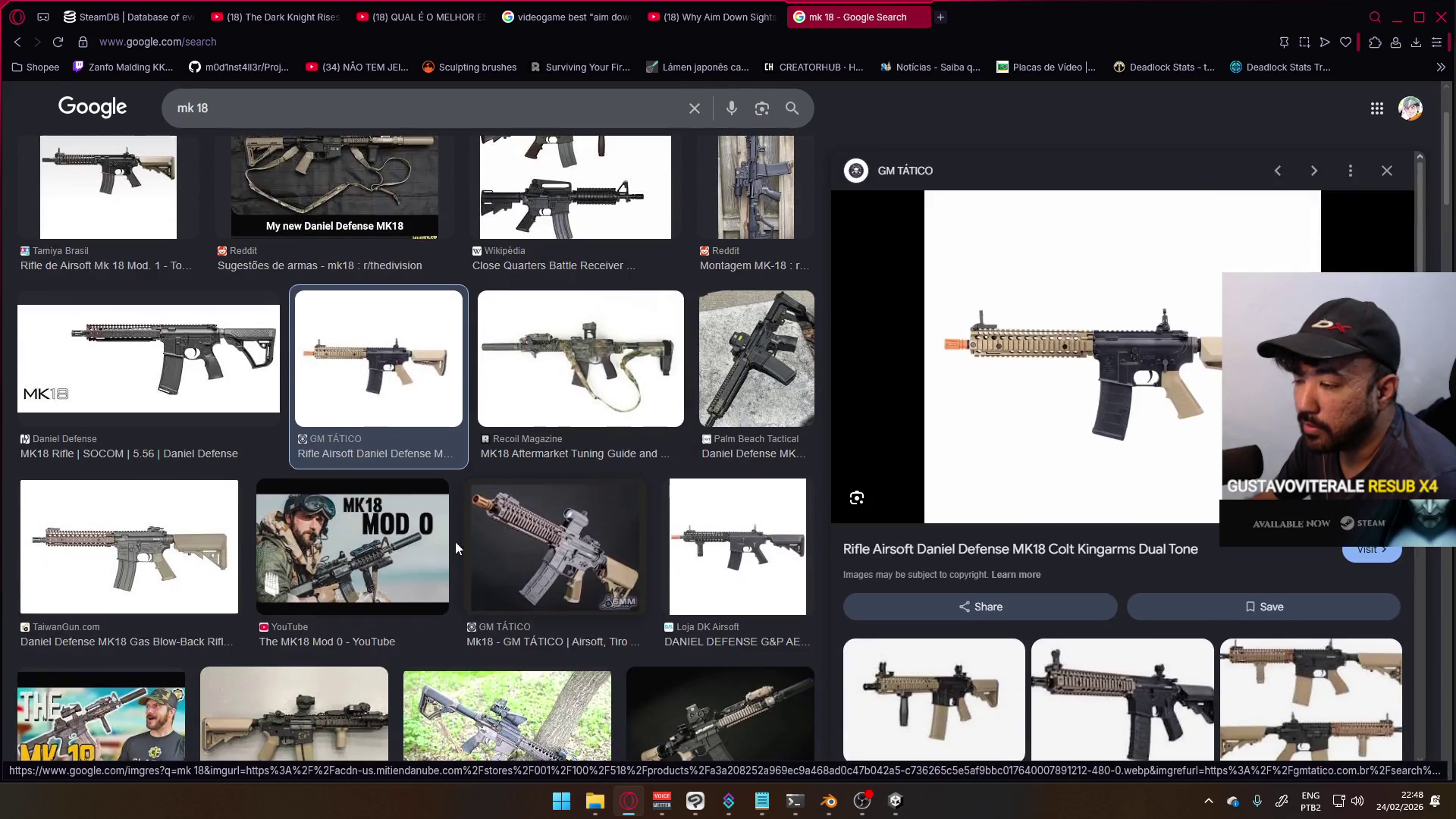
click(129, 546)
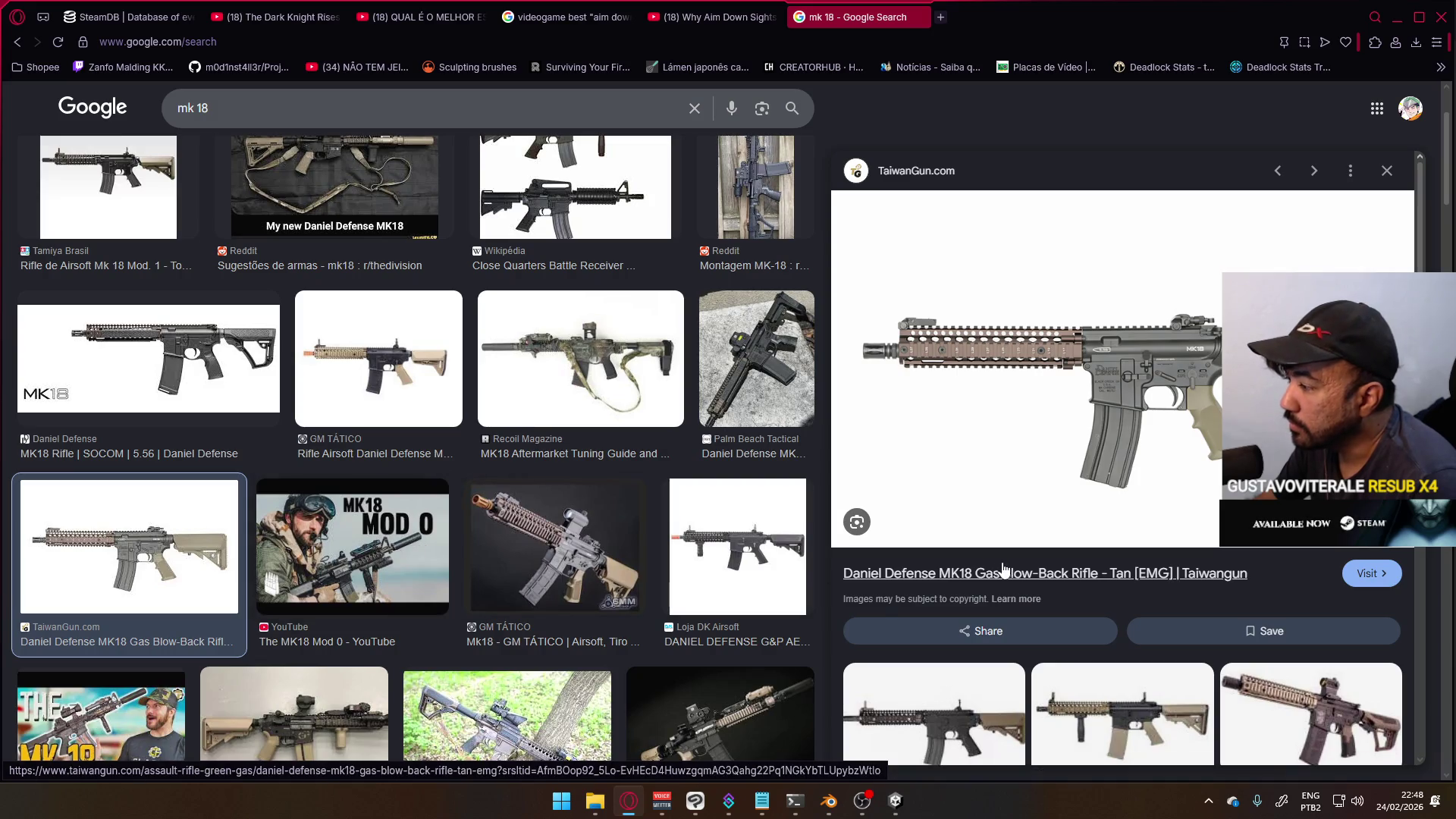
- Scroll through the remaining mk 18 results, then close that tab to return to YouTube
scroll(1003, 568, down, 4)
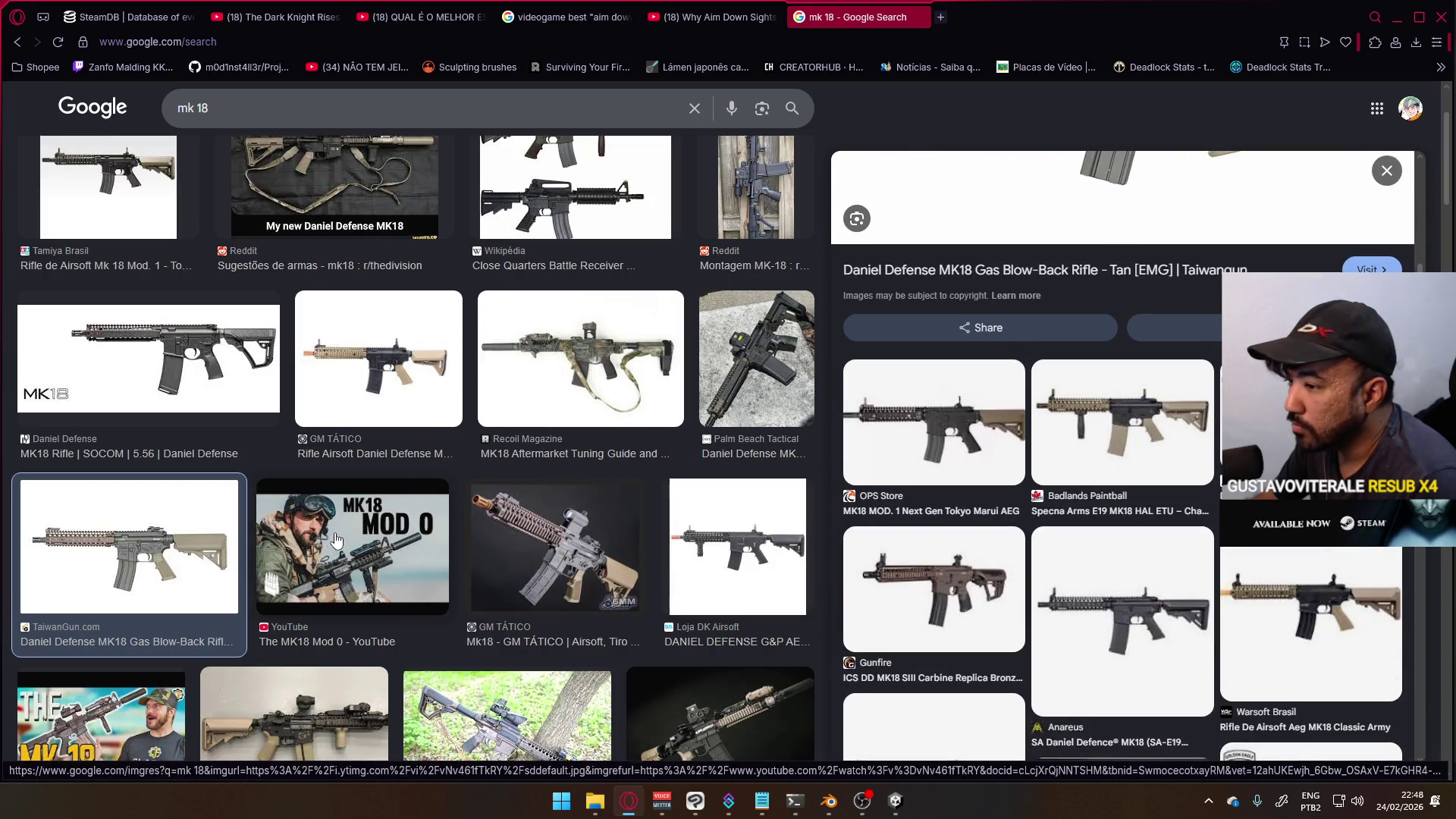
scroll(336, 540, down, 4)
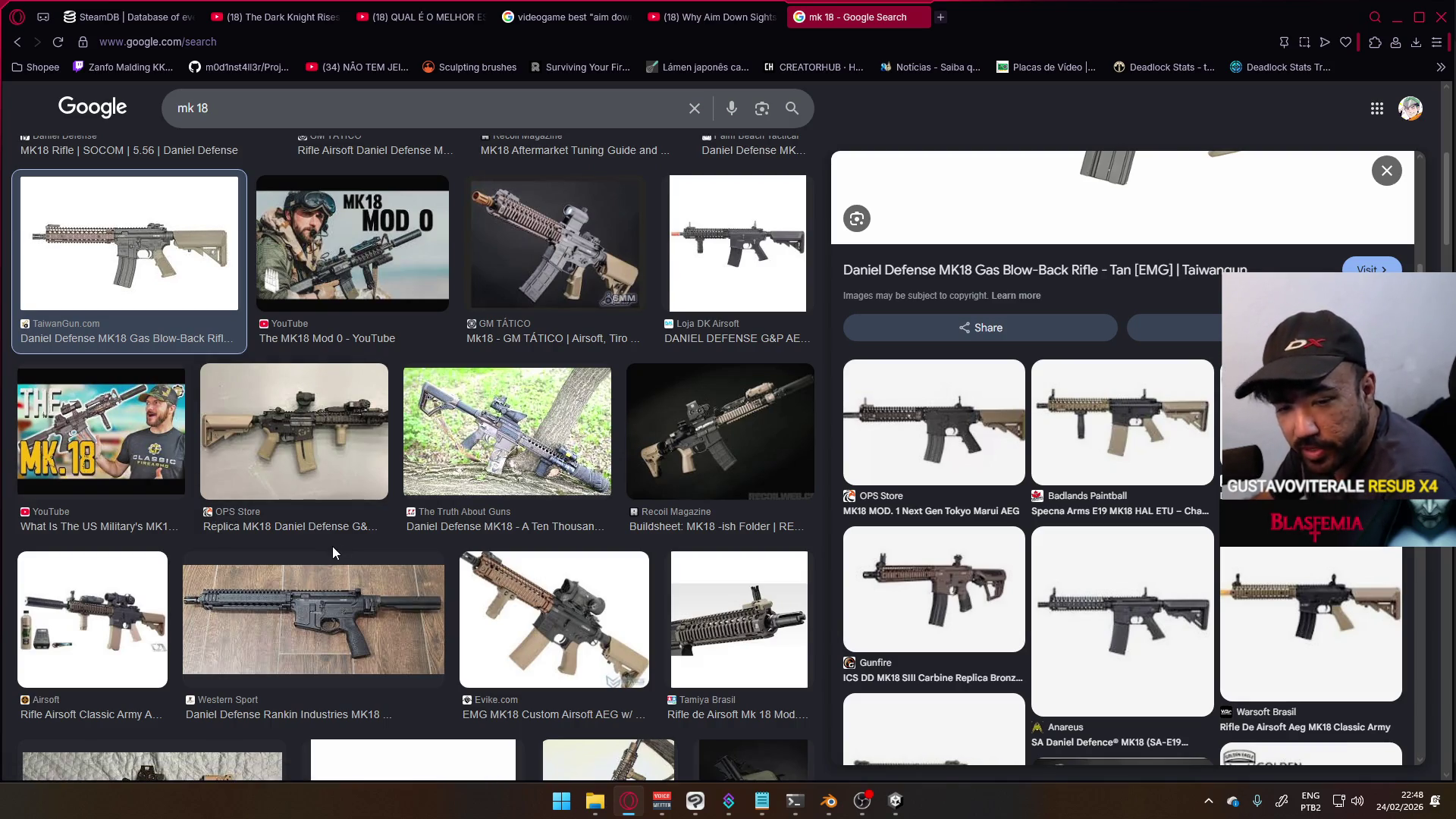
scroll(334, 552, down, 3)
scroll(345, 555, down, 3)
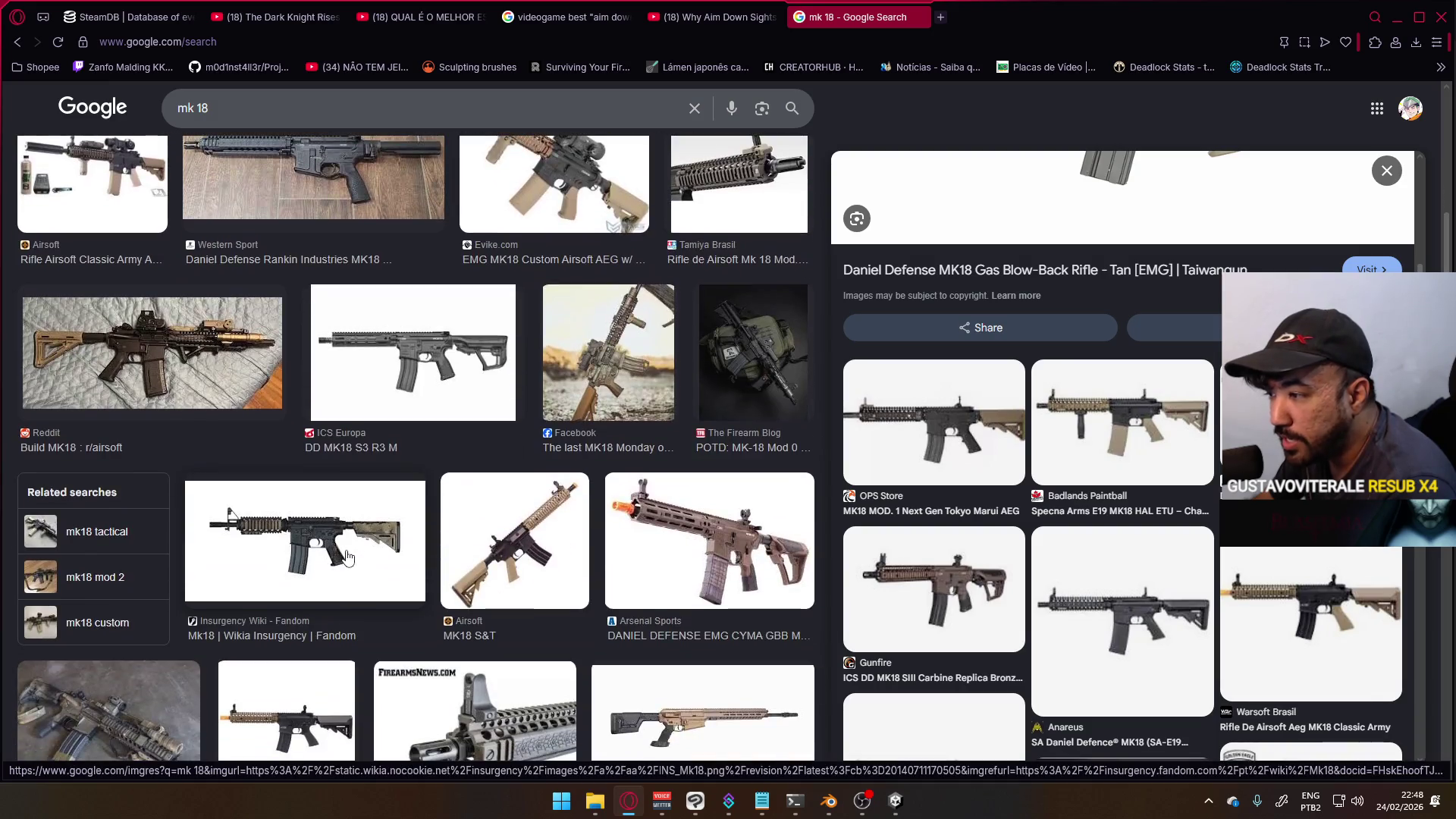
scroll(347, 557, down, 5)
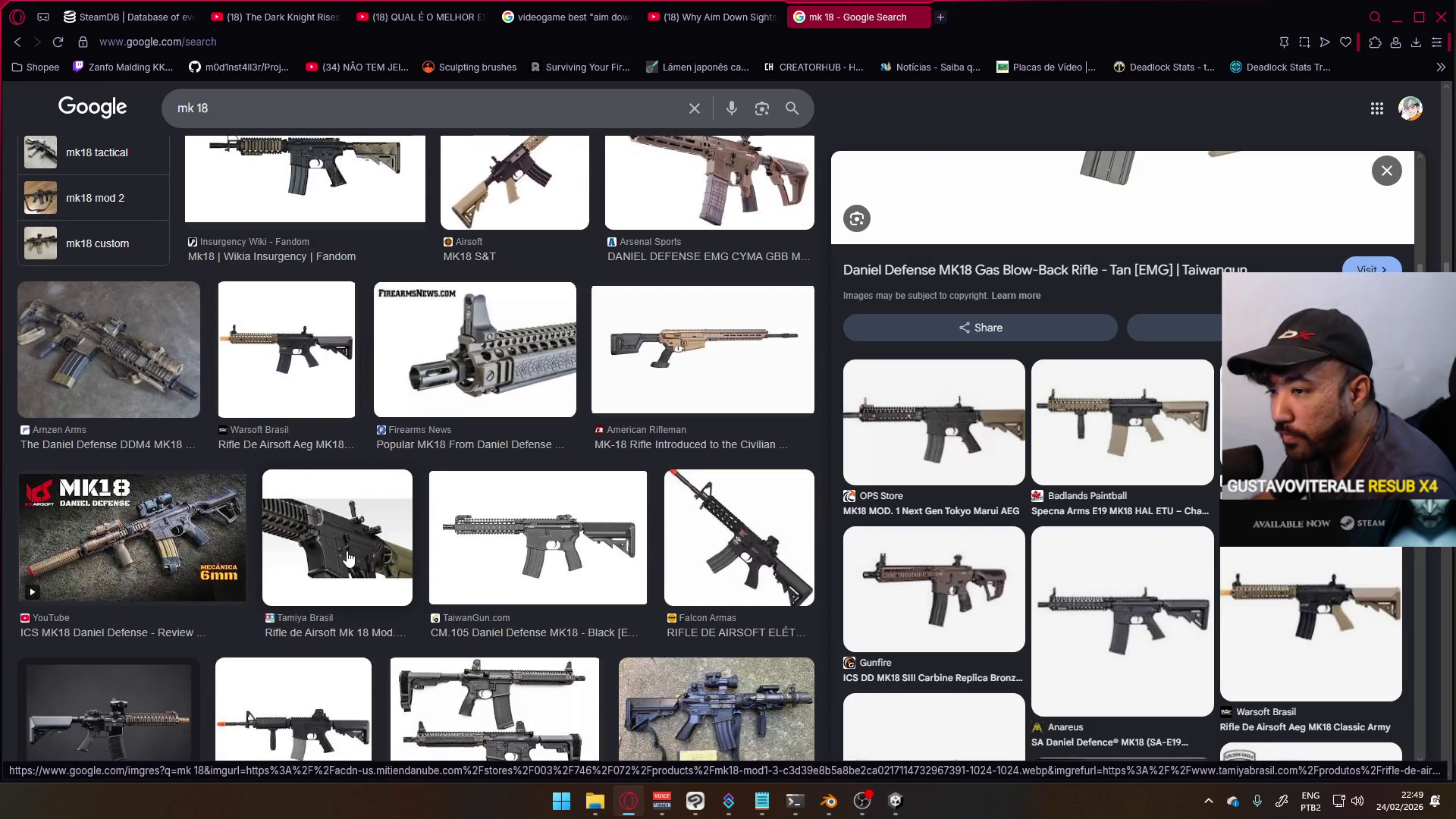
scroll(347, 559, down, 1)
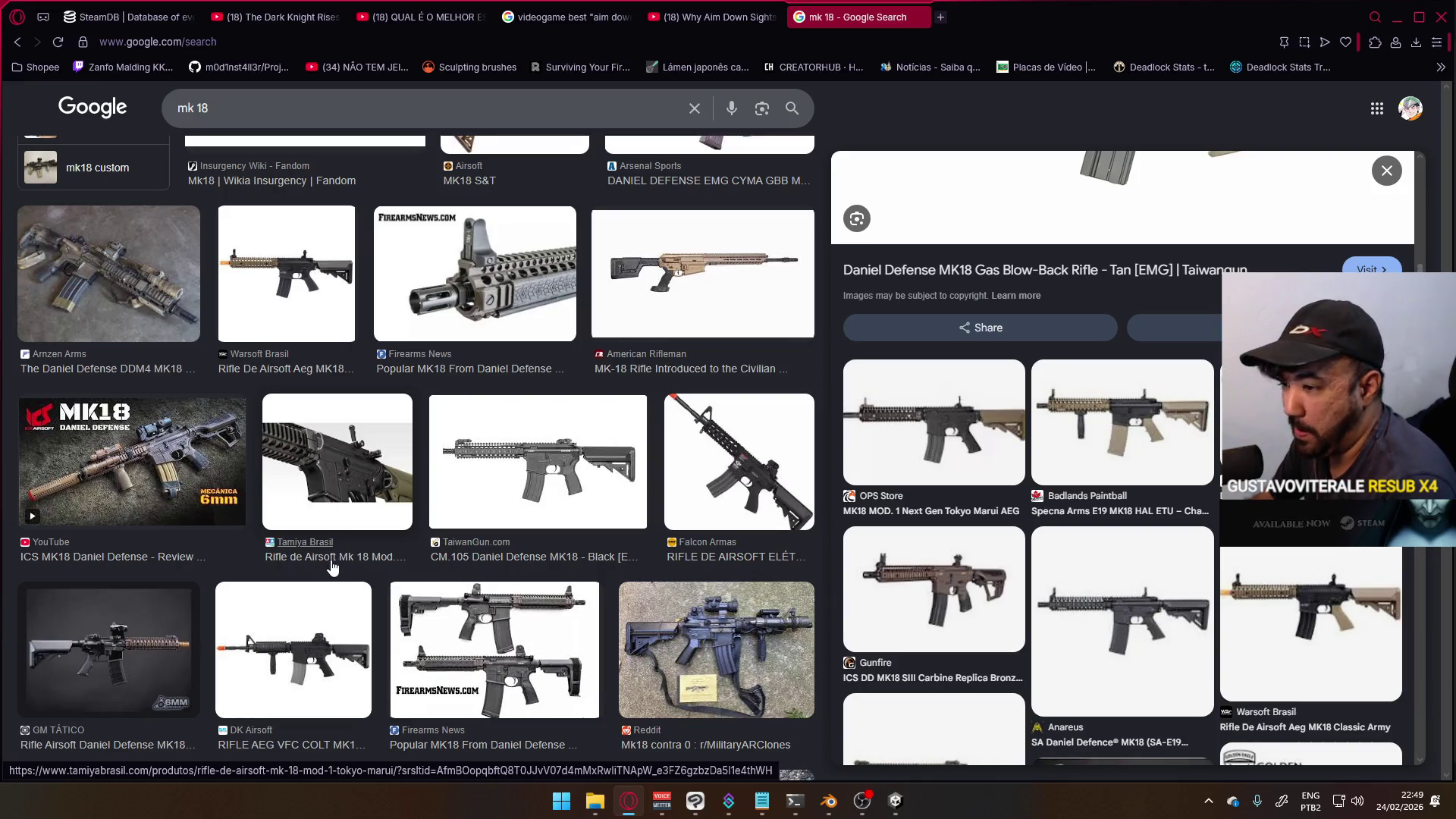
scroll(332, 566, down, 6)
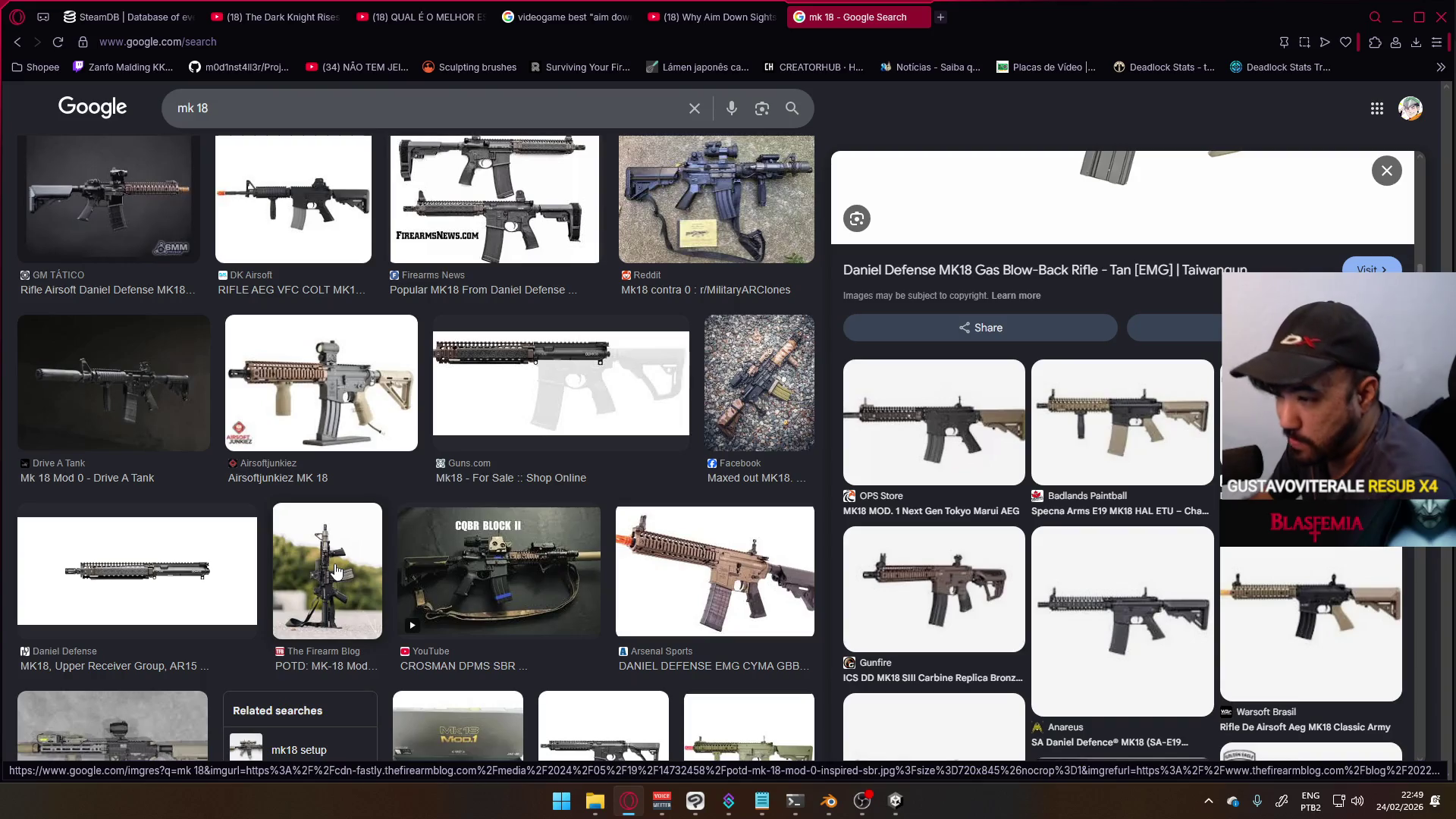
scroll(336, 570, down, 3)
scroll(342, 568, down, 3)
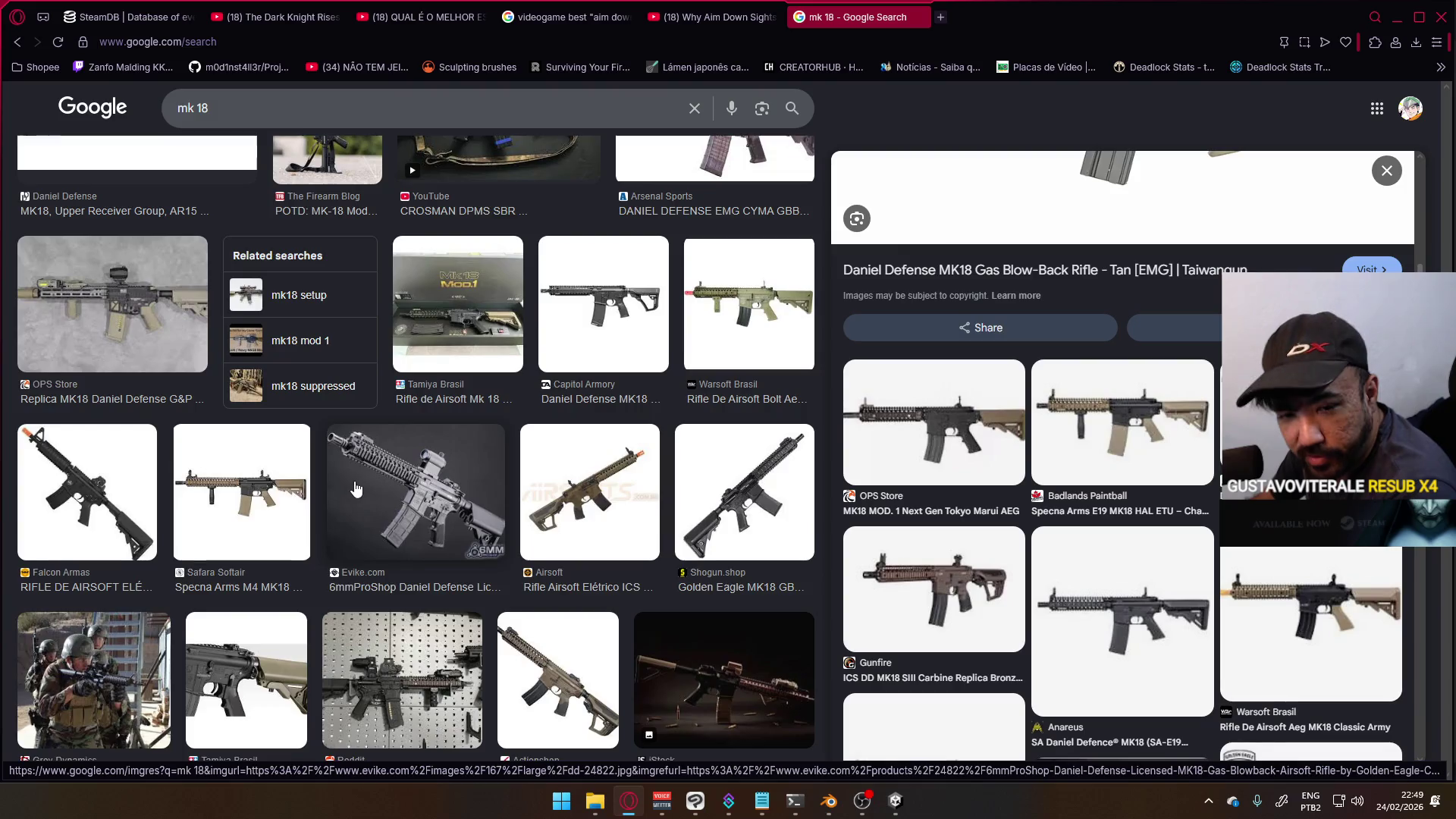
scroll(379, 486, up, 8)
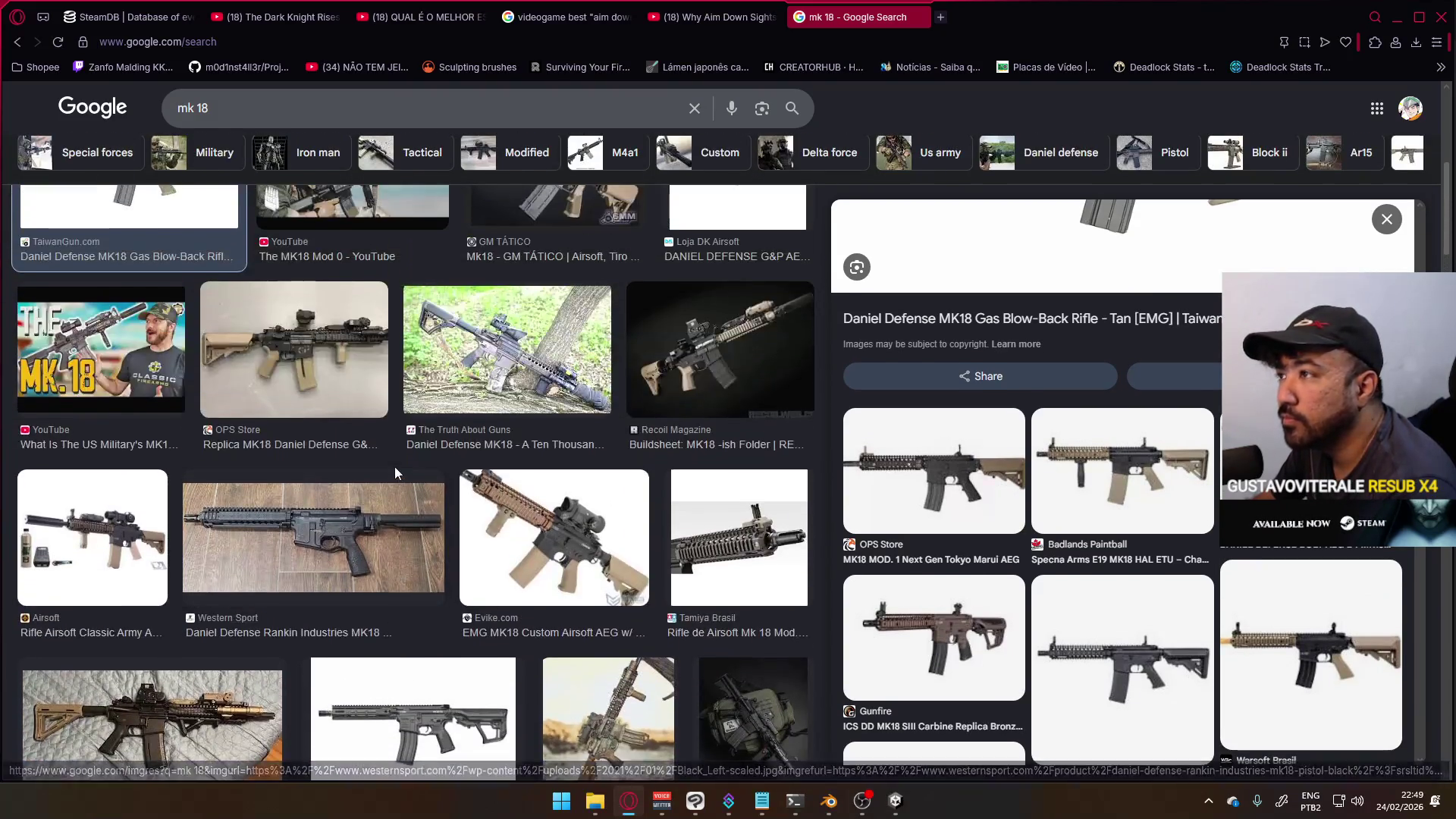
click(922, 15)
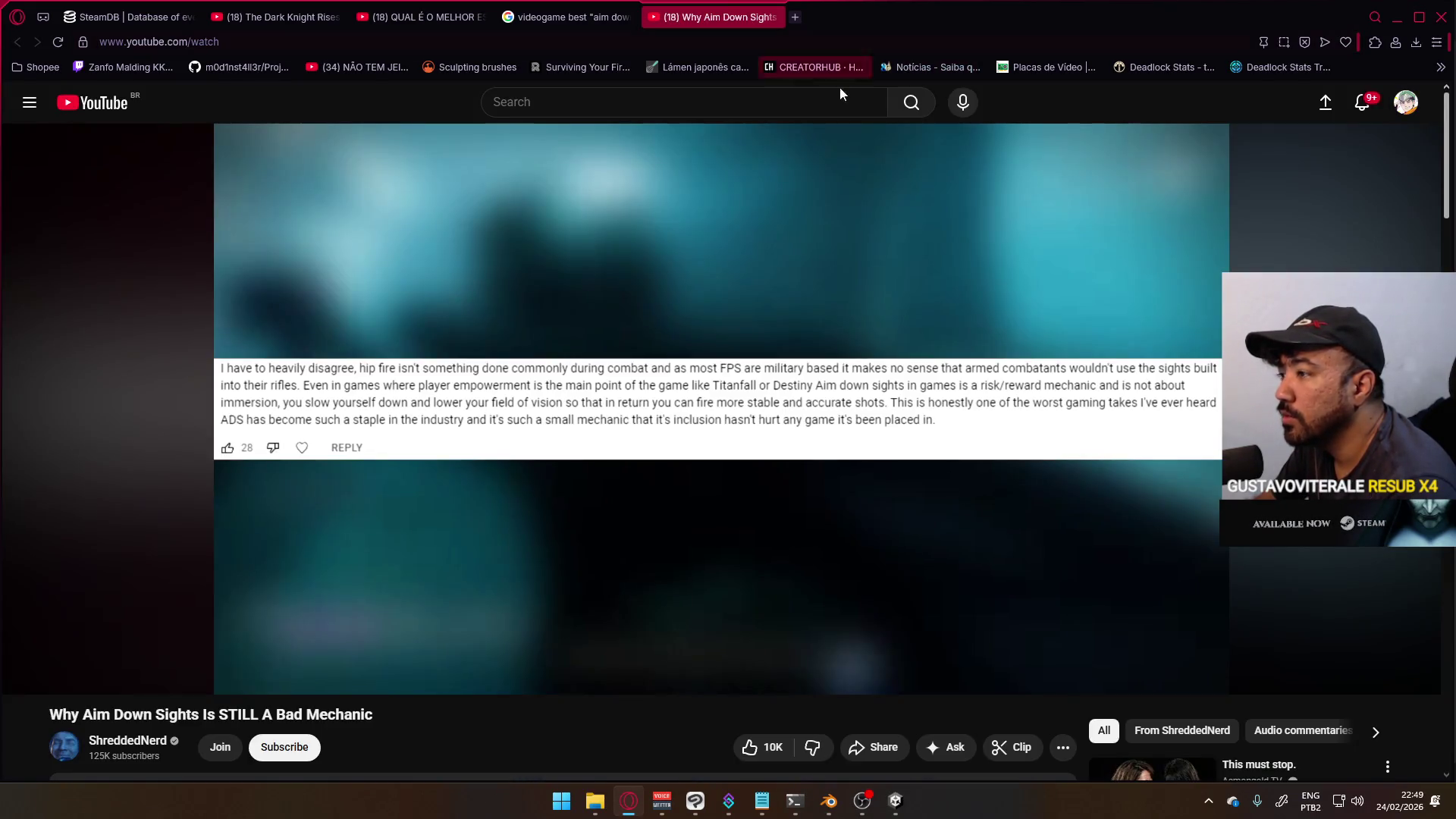
- Play a bit more of the aim-down-sights video, pause it with Space, and open a new tab
click(748, 265)
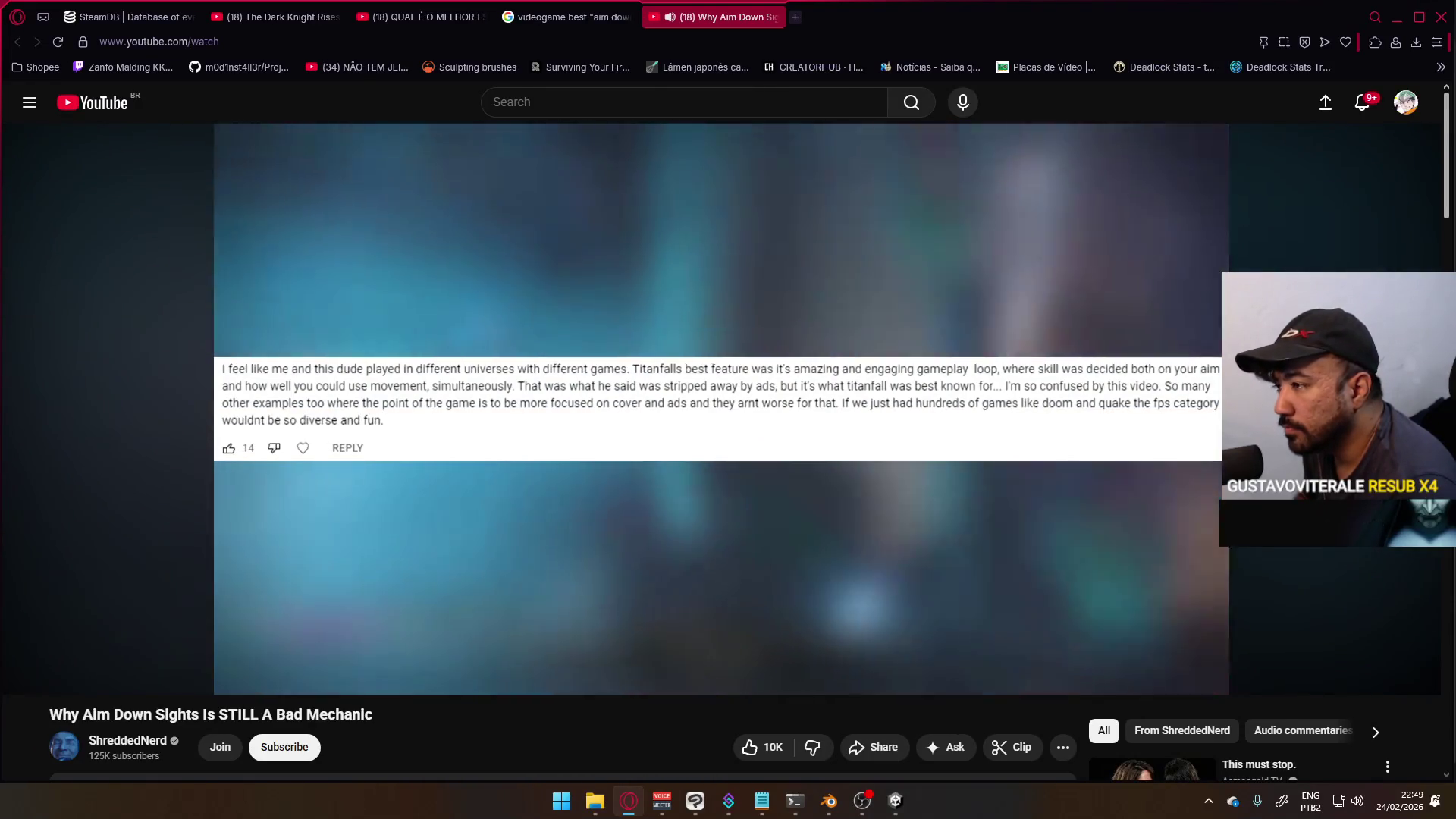
key(space)
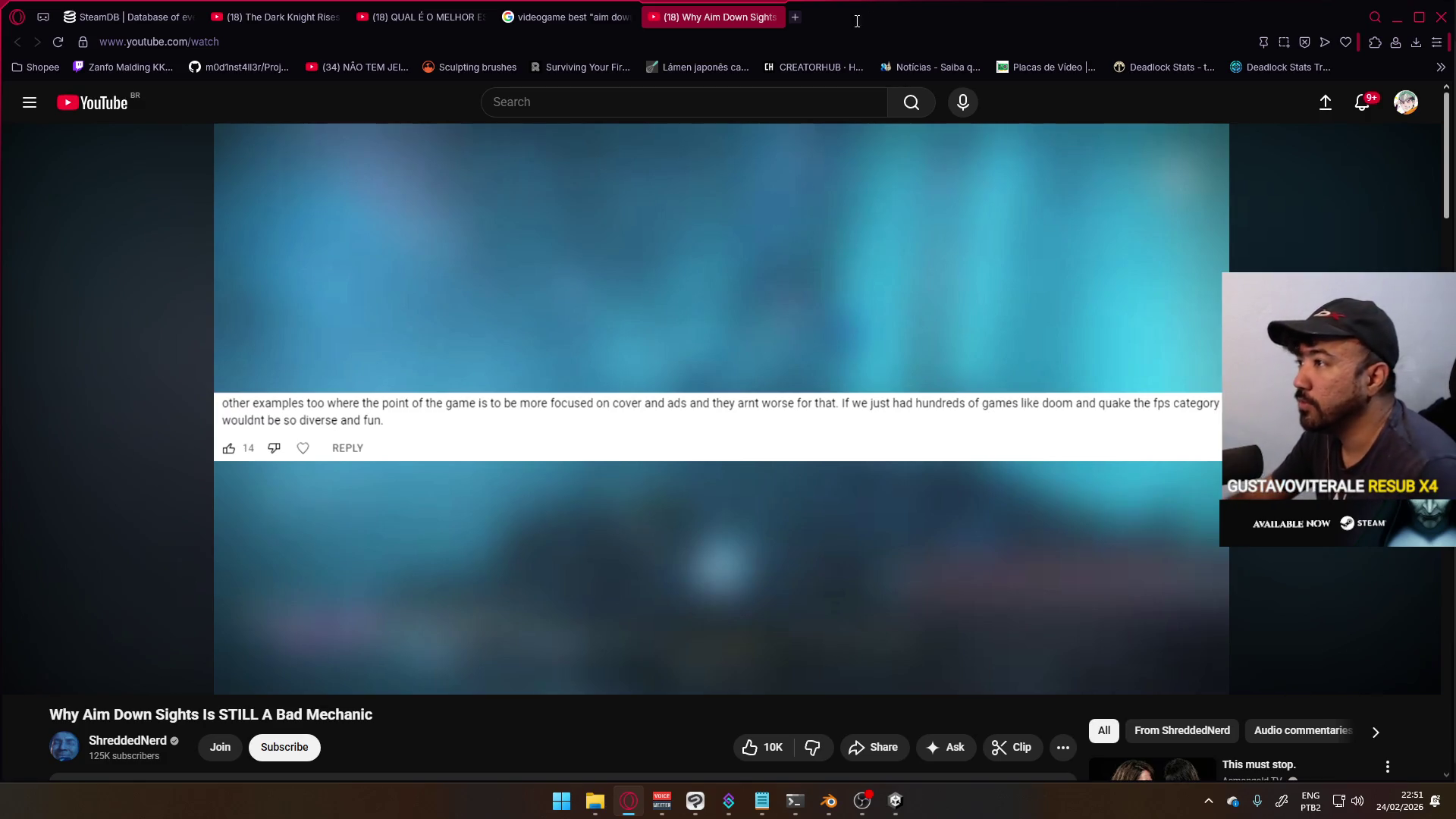
click(794, 17)
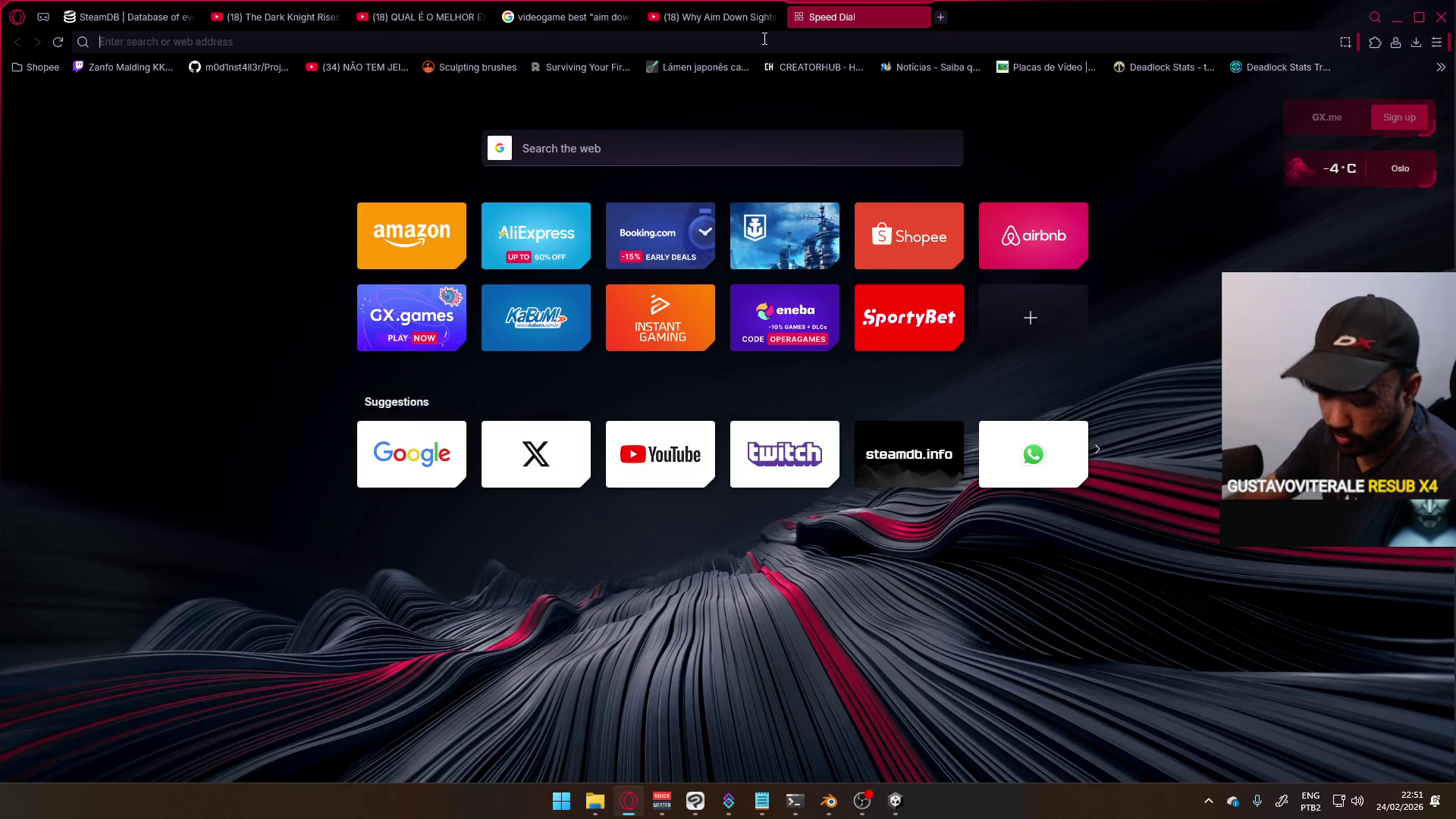
- Search Google Images for 'mw2 2022 gunsmith'
text(mw20)
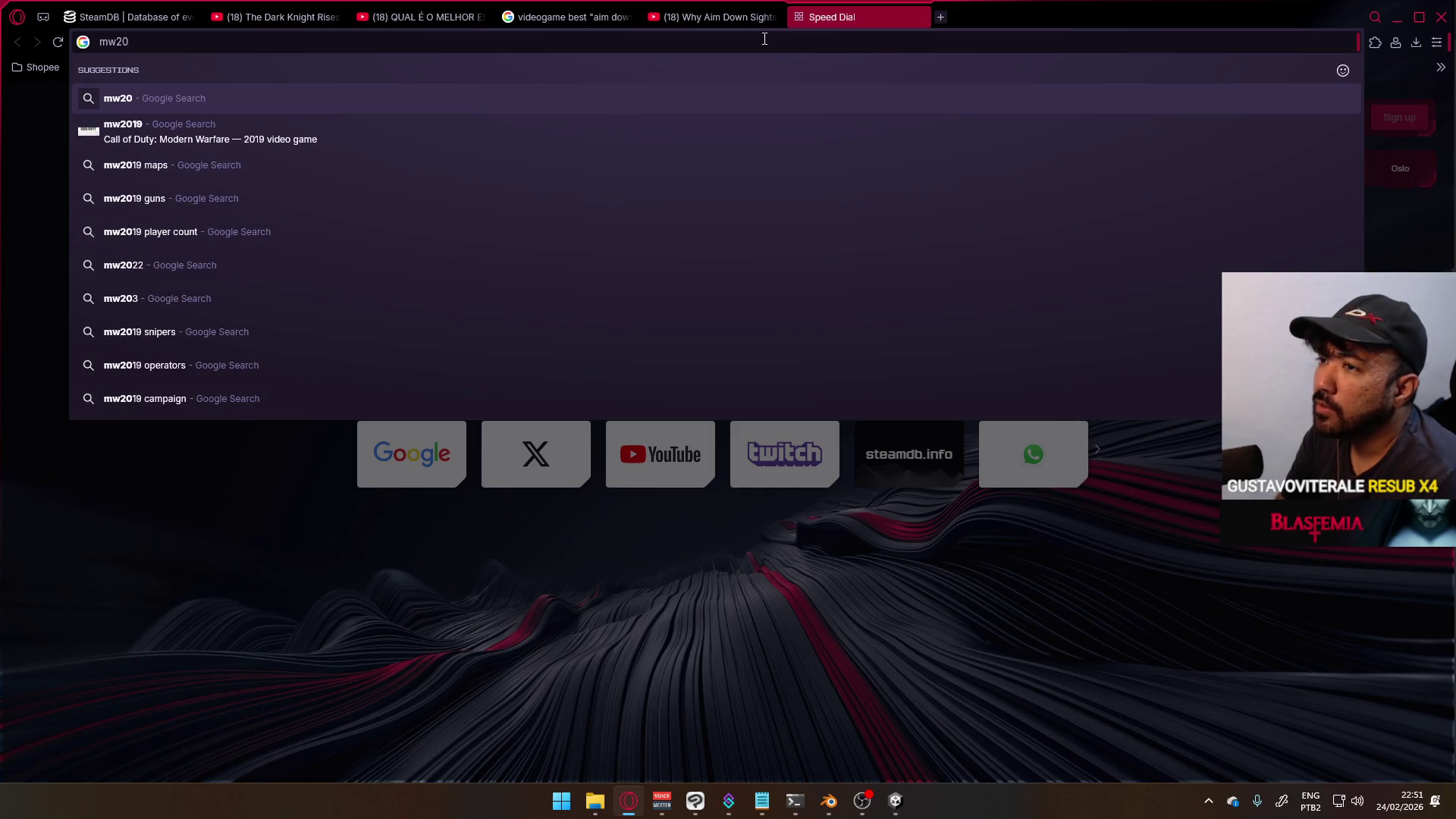
key(BackSpace)
text(2022 )
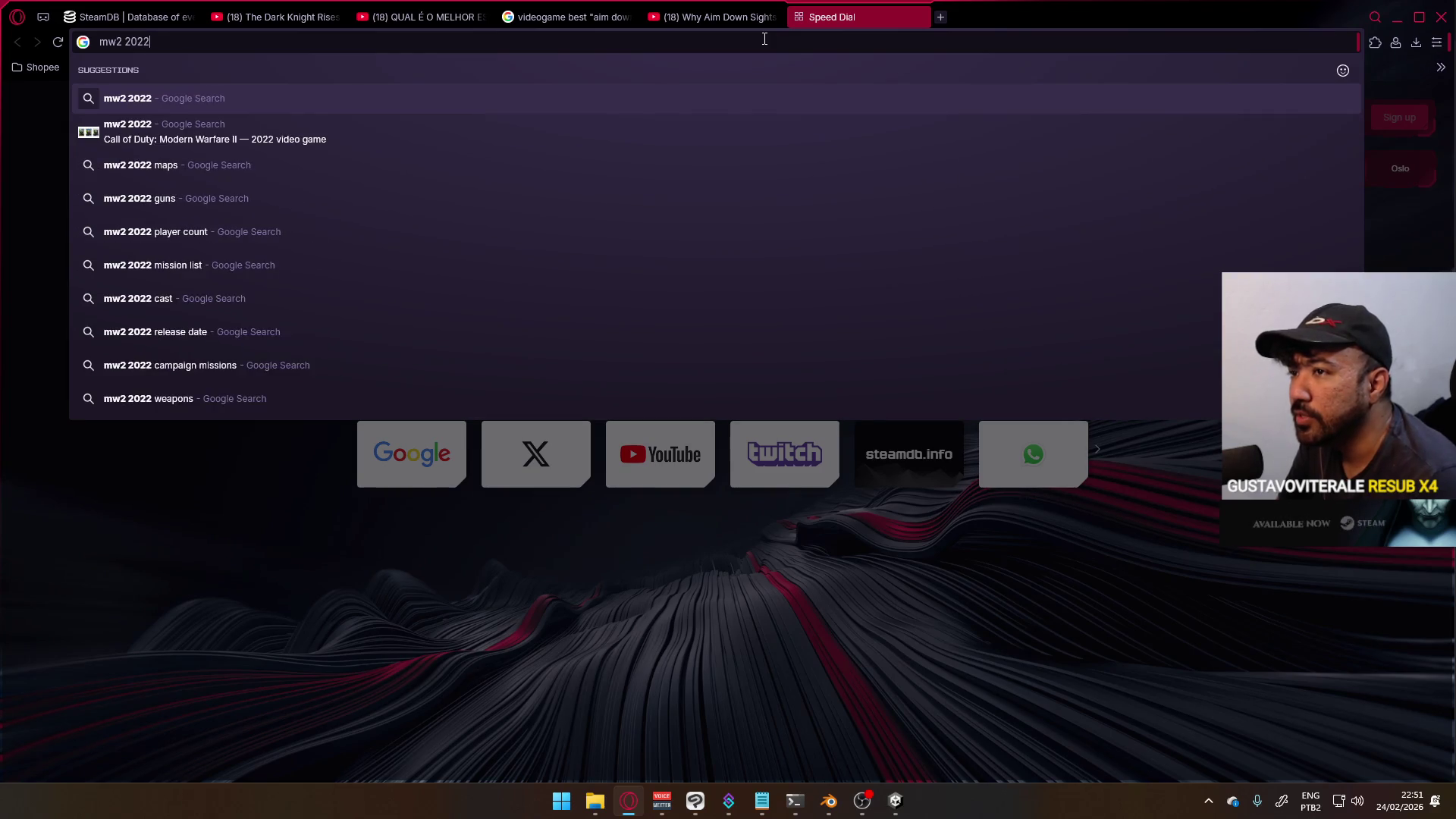
text(gunsmith)
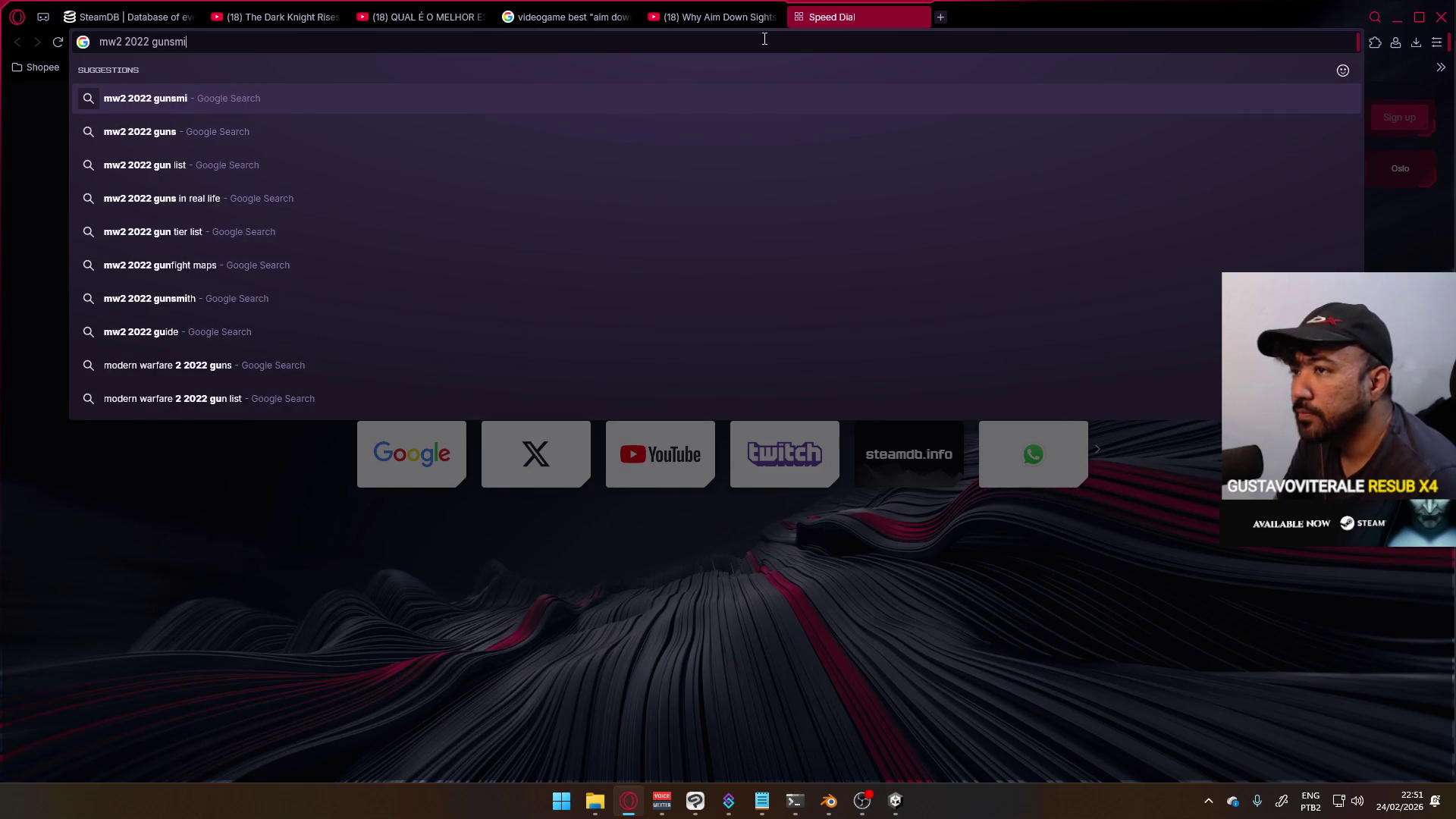
key(Return)
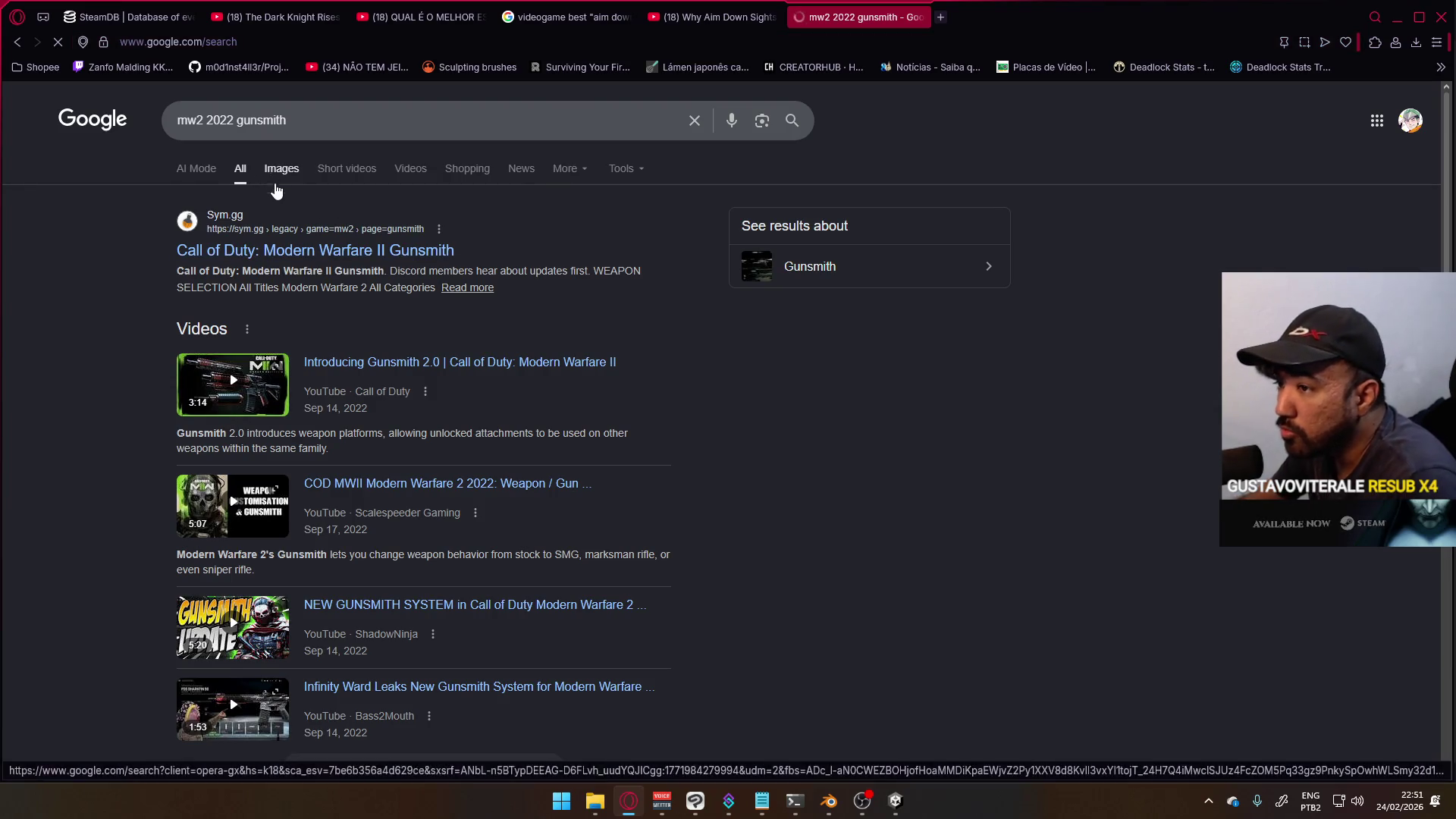
click(280, 182)
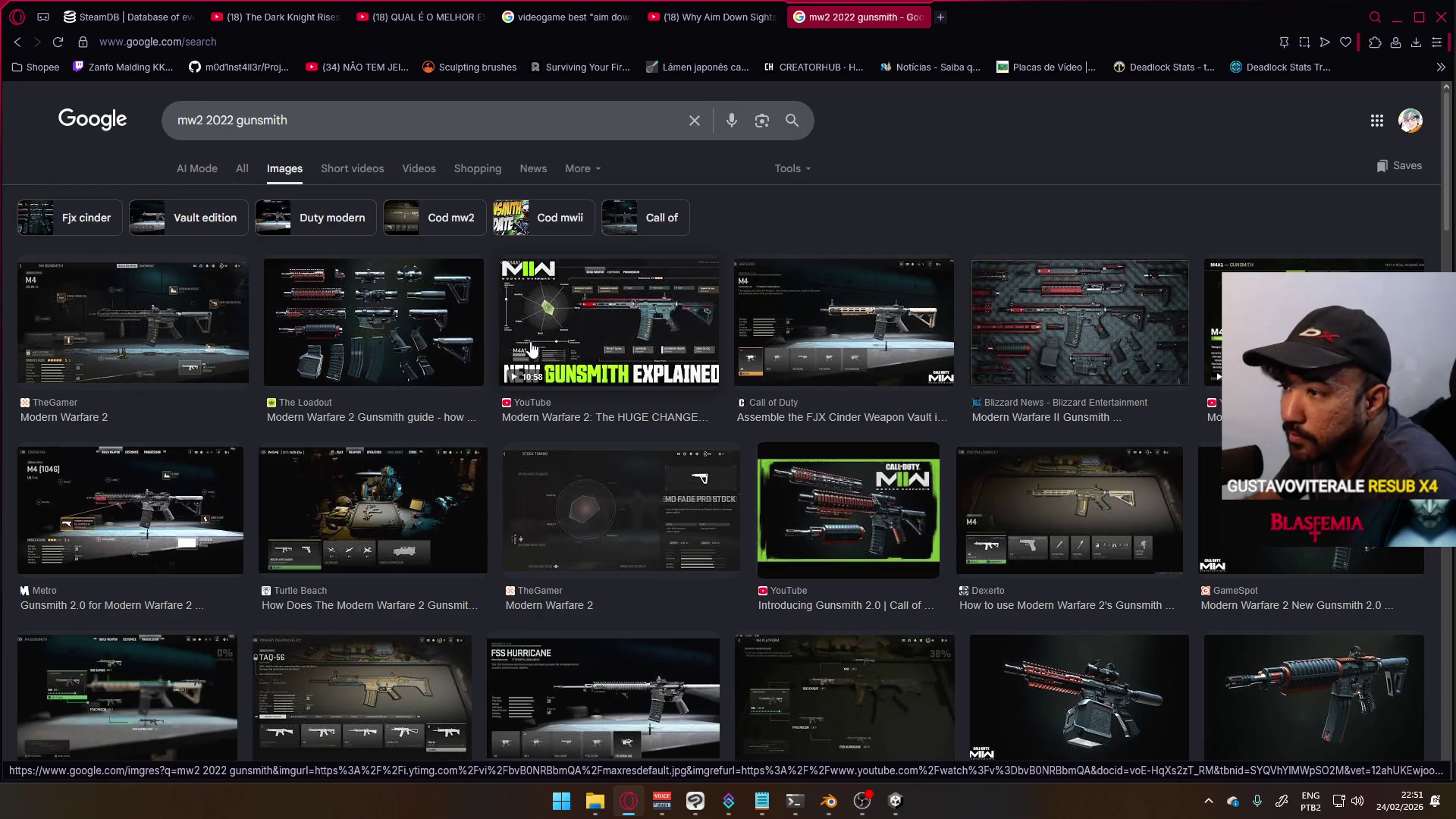
- Open TheGamer's Modern Warfare 2 gunsmith image source in a new tab, view it, then close it
click(133, 322)
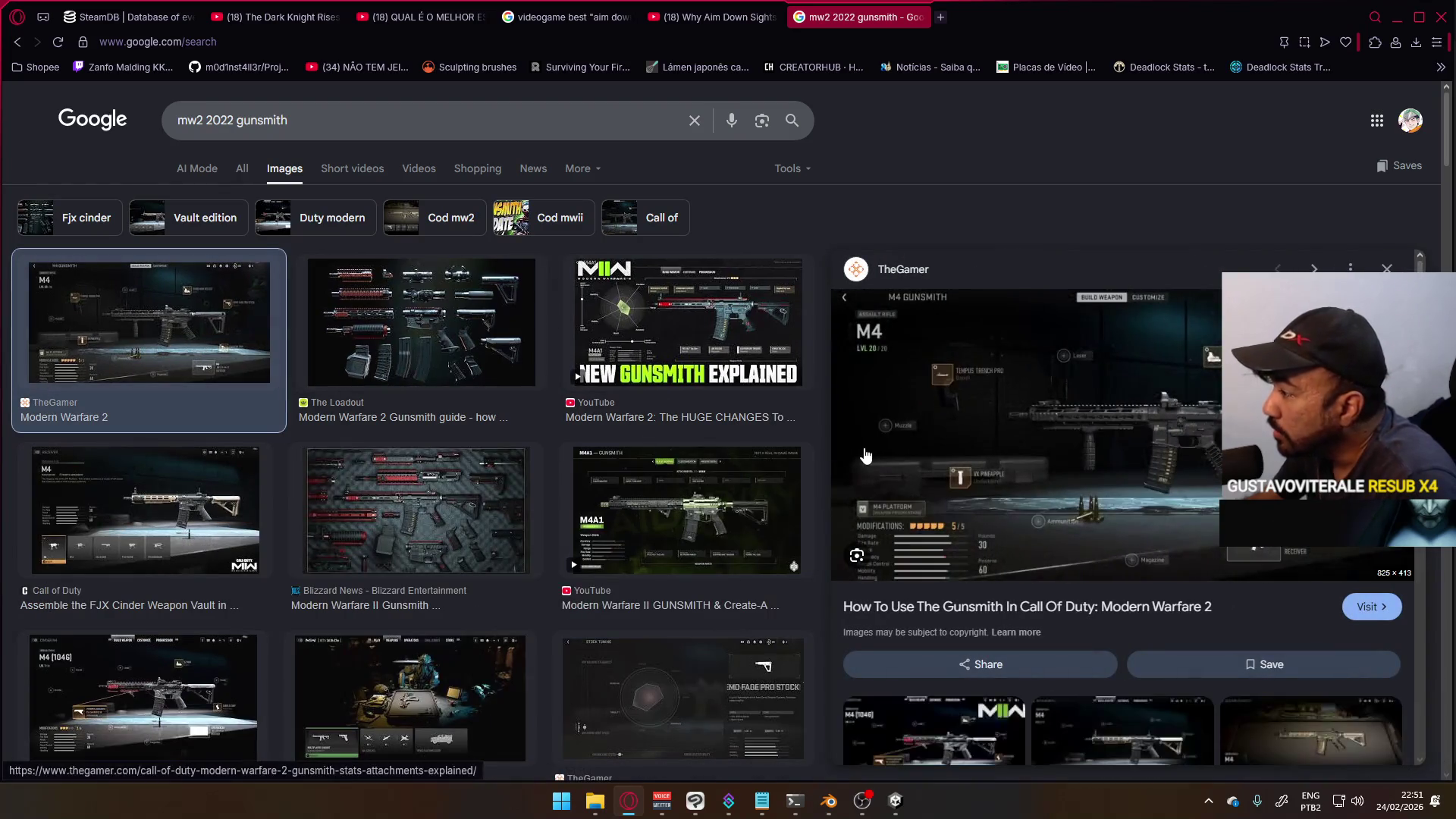
right_click(1154, 428)
click(1191, 311)
click(970, 14)
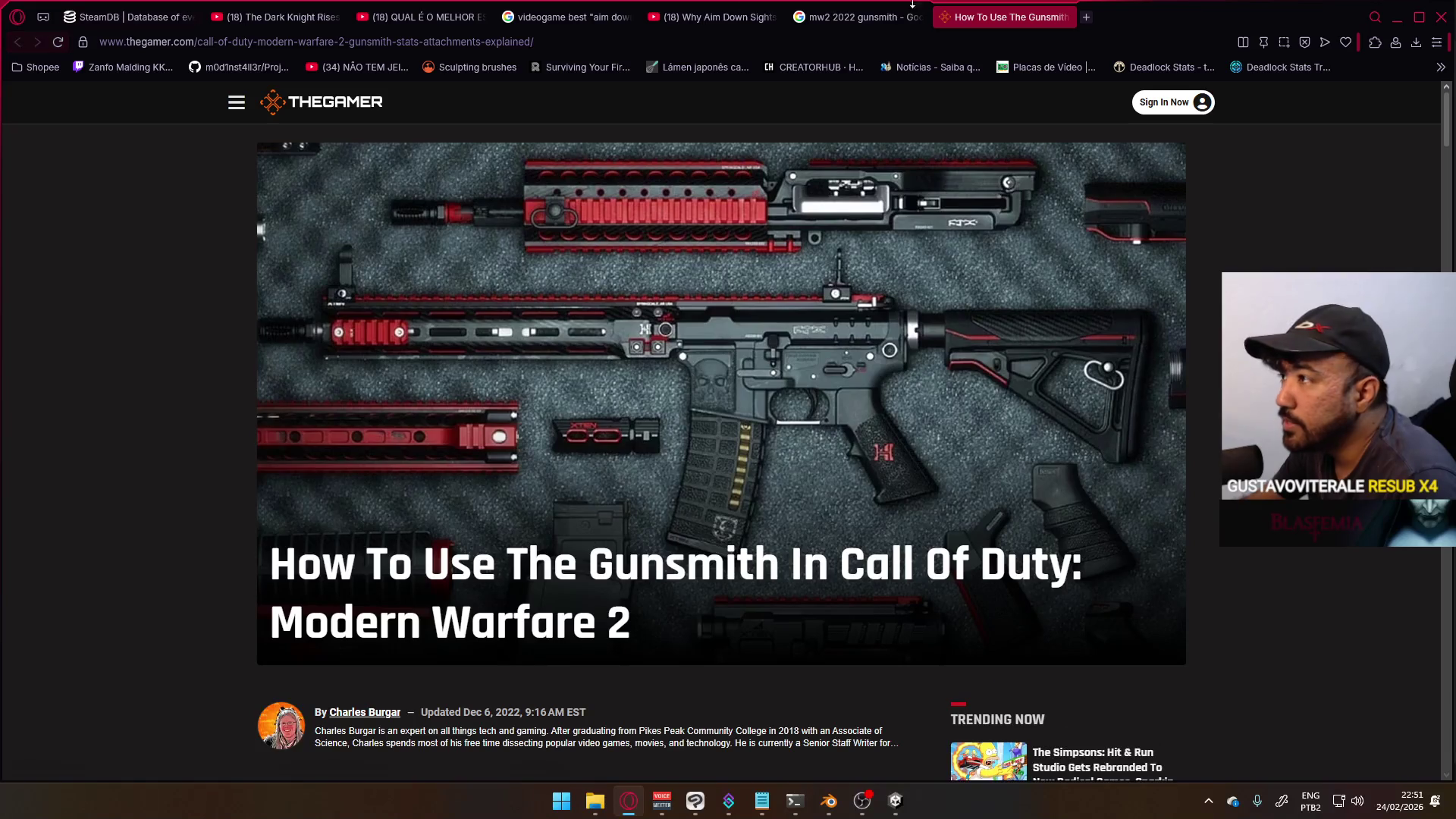
click(1068, 17)
- View TheGamer's M4 gunsmith screenshot full size in a new tab, zoom in, then close it
click(1167, 462)
click(967, 14)
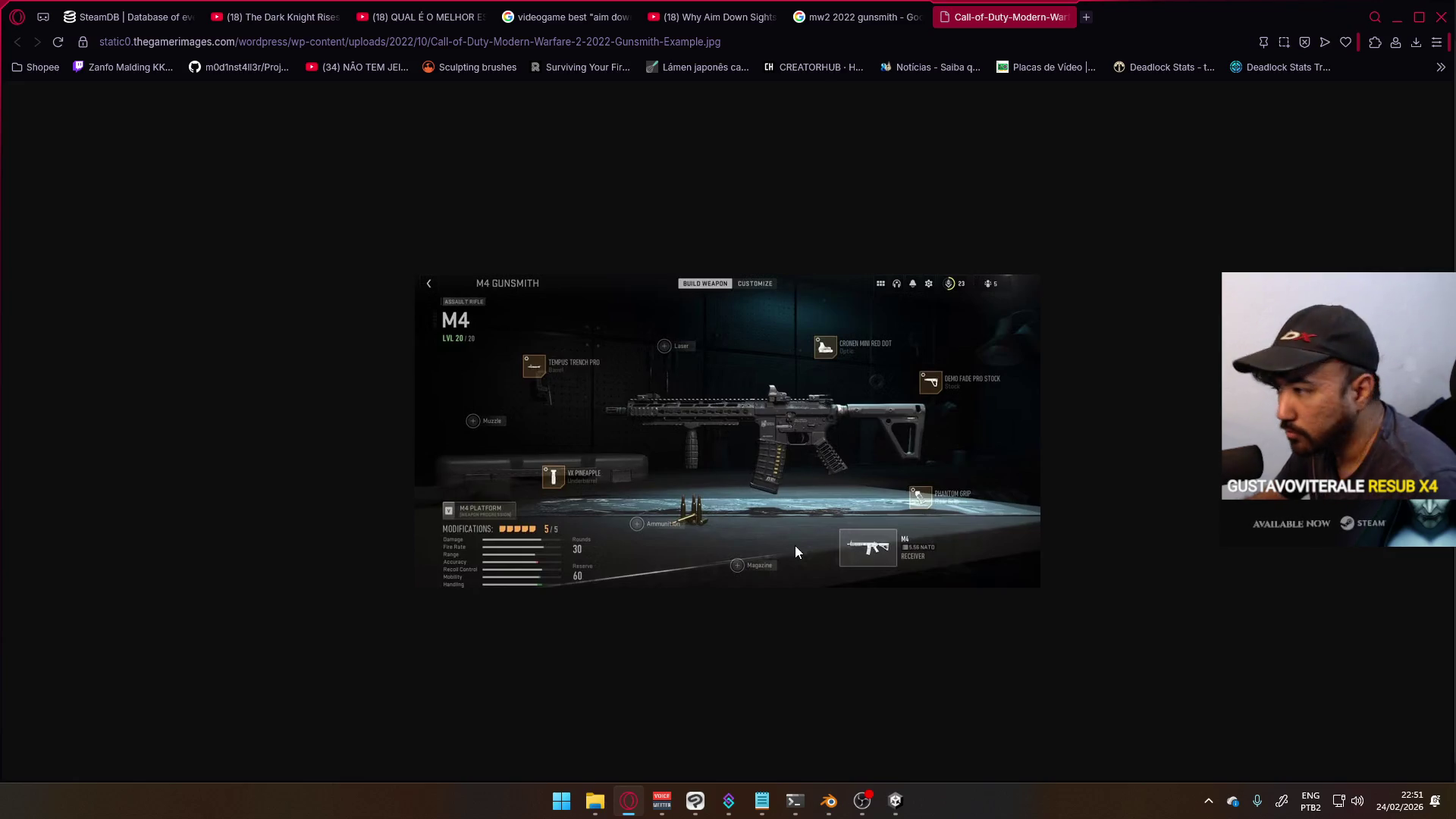
ctrl+scroll(801, 560, up, 2)
ctrl+scroll(802, 561, up, 2)
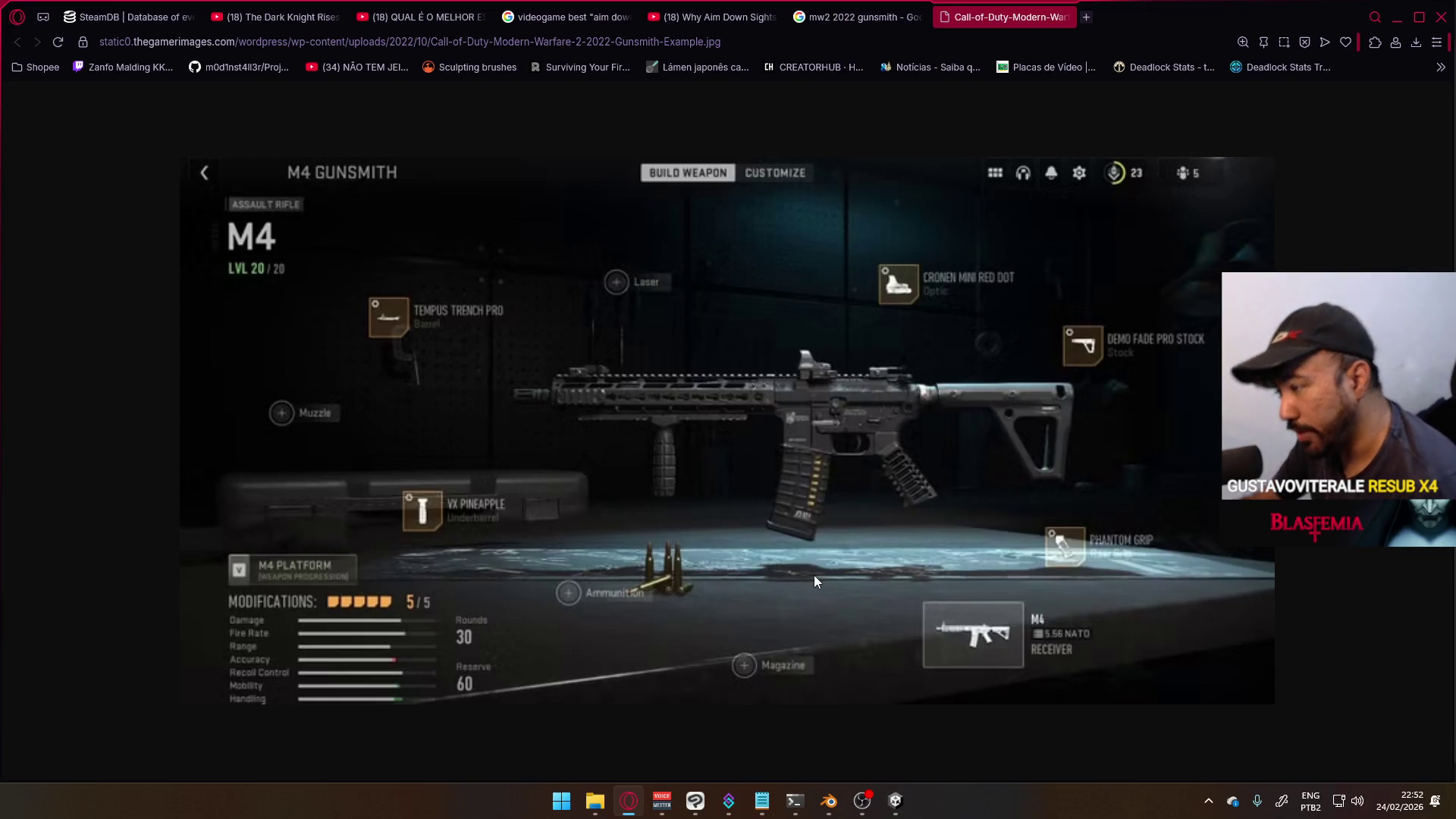
click(1065, 18)
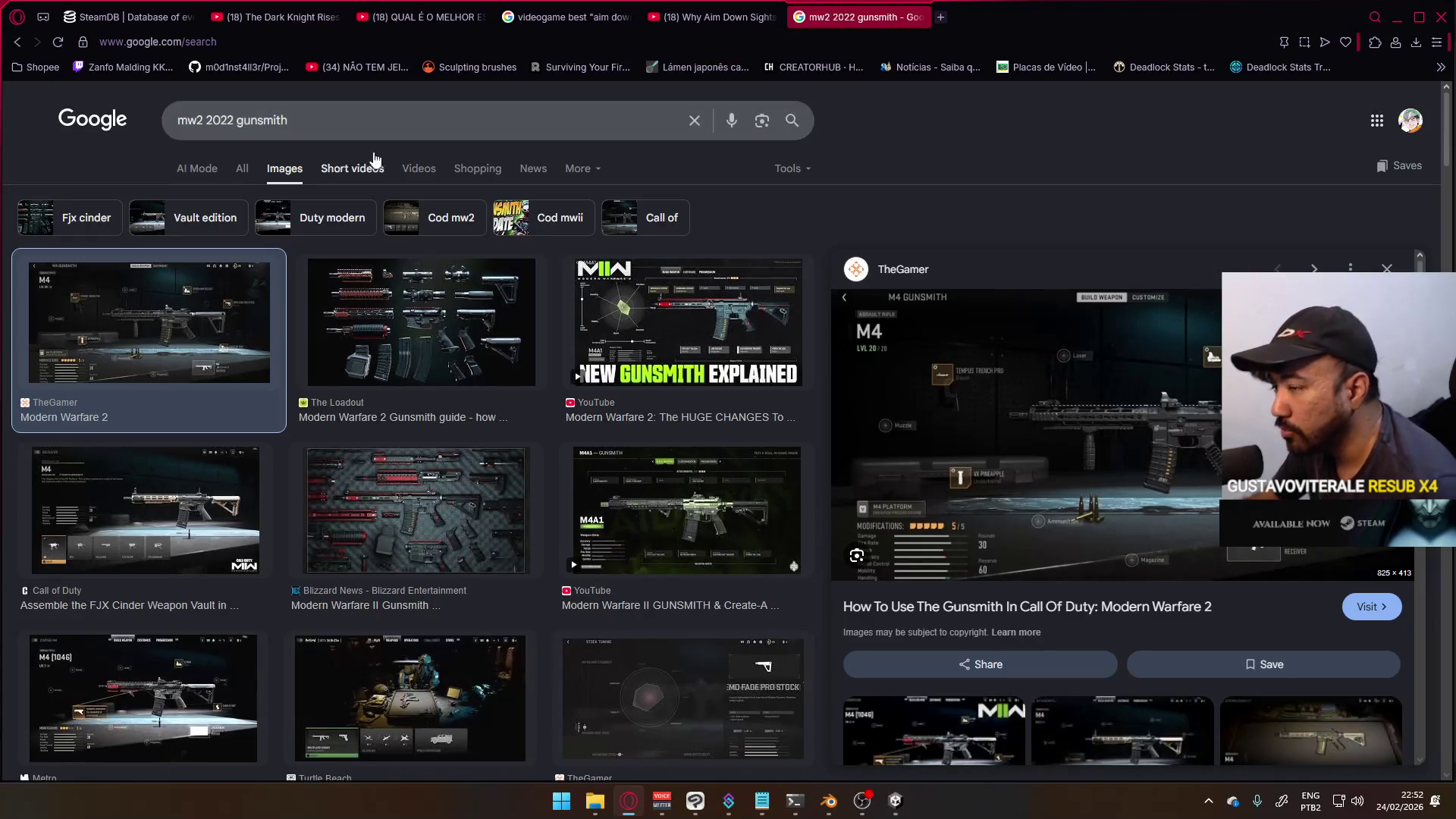
- Replace the query with 'black ops cold war gunsmith' and run the image search
drag(404, 132, 9, 127)
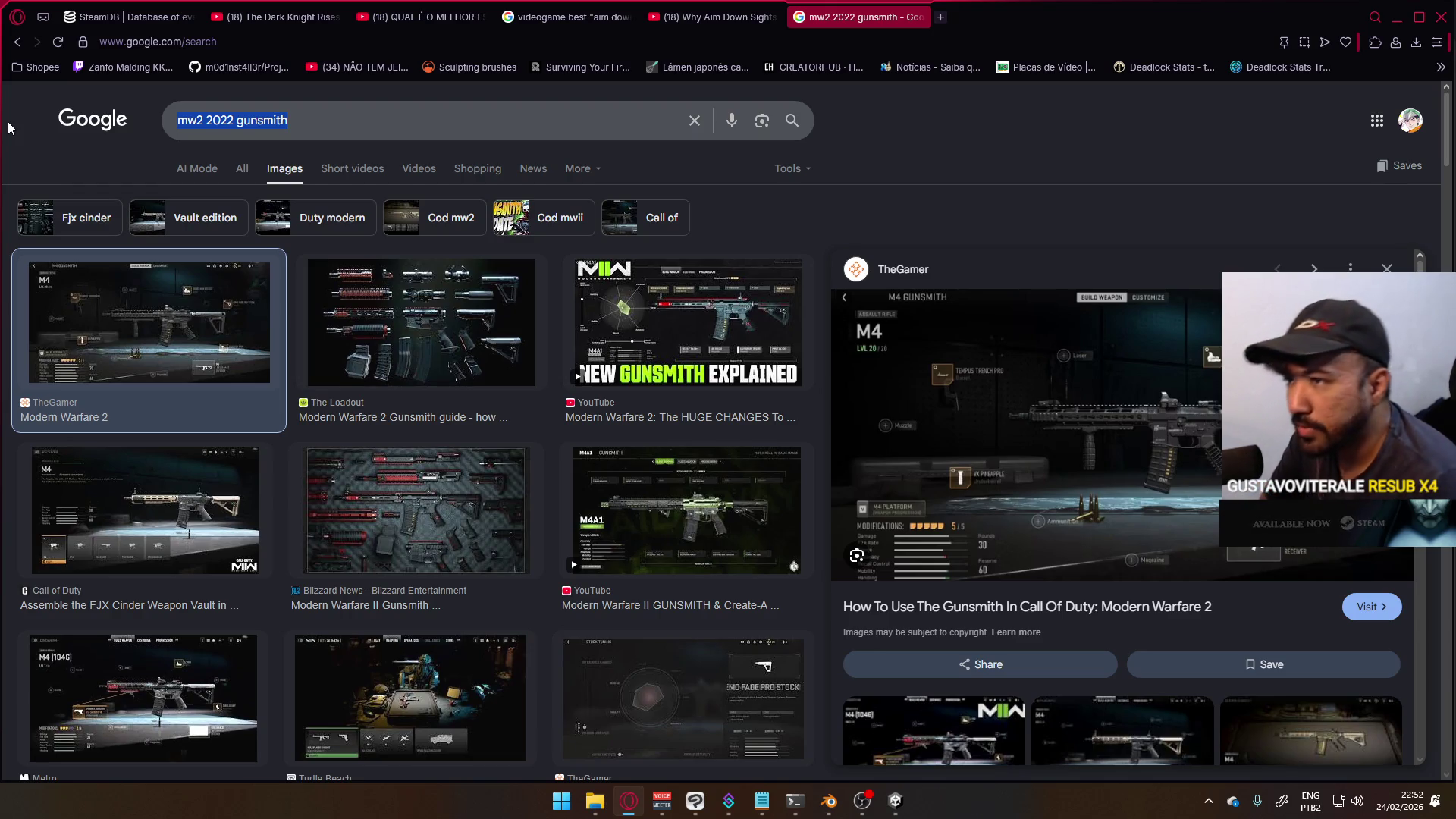
key(BackSpace)
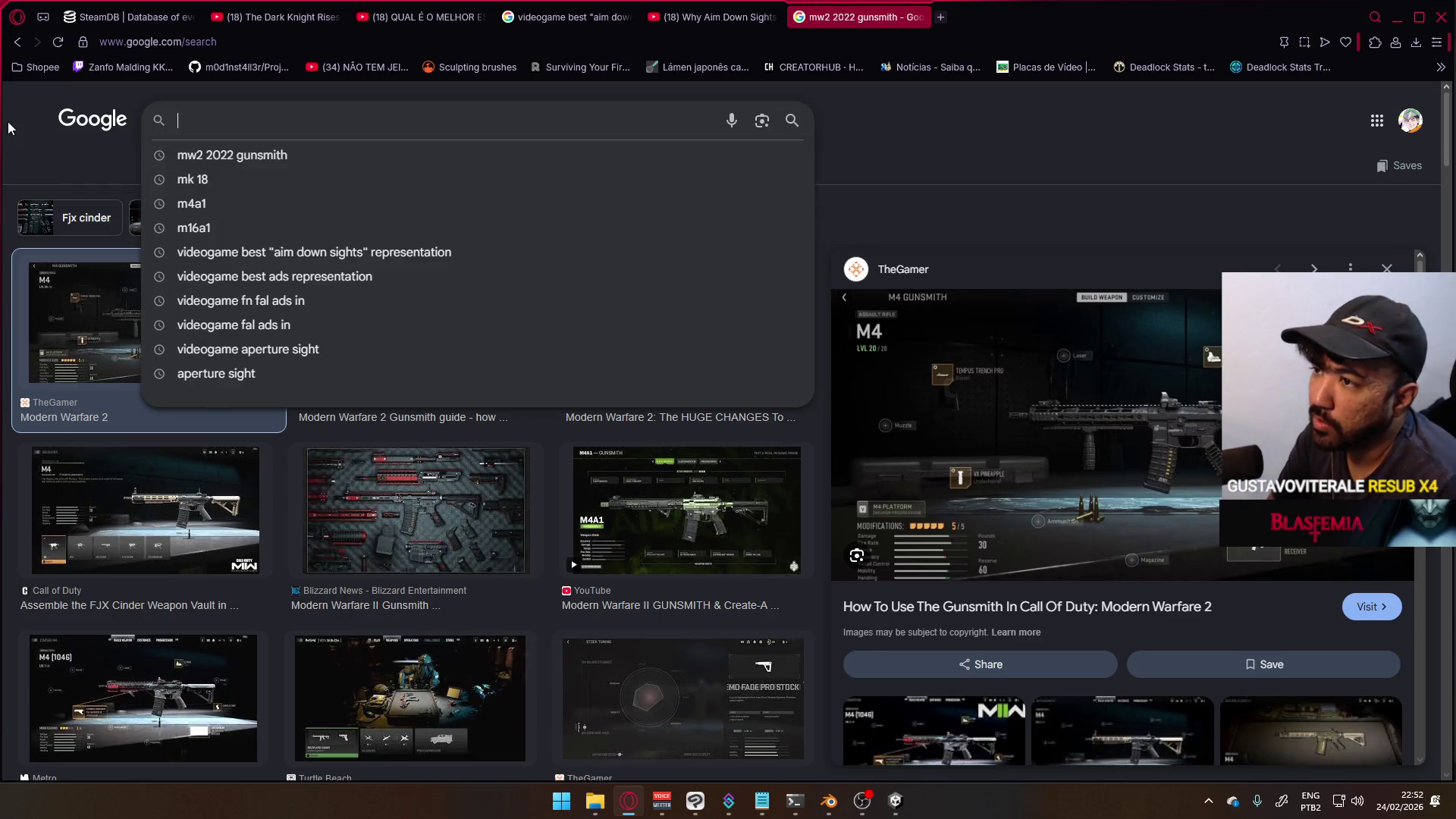
text(blac)
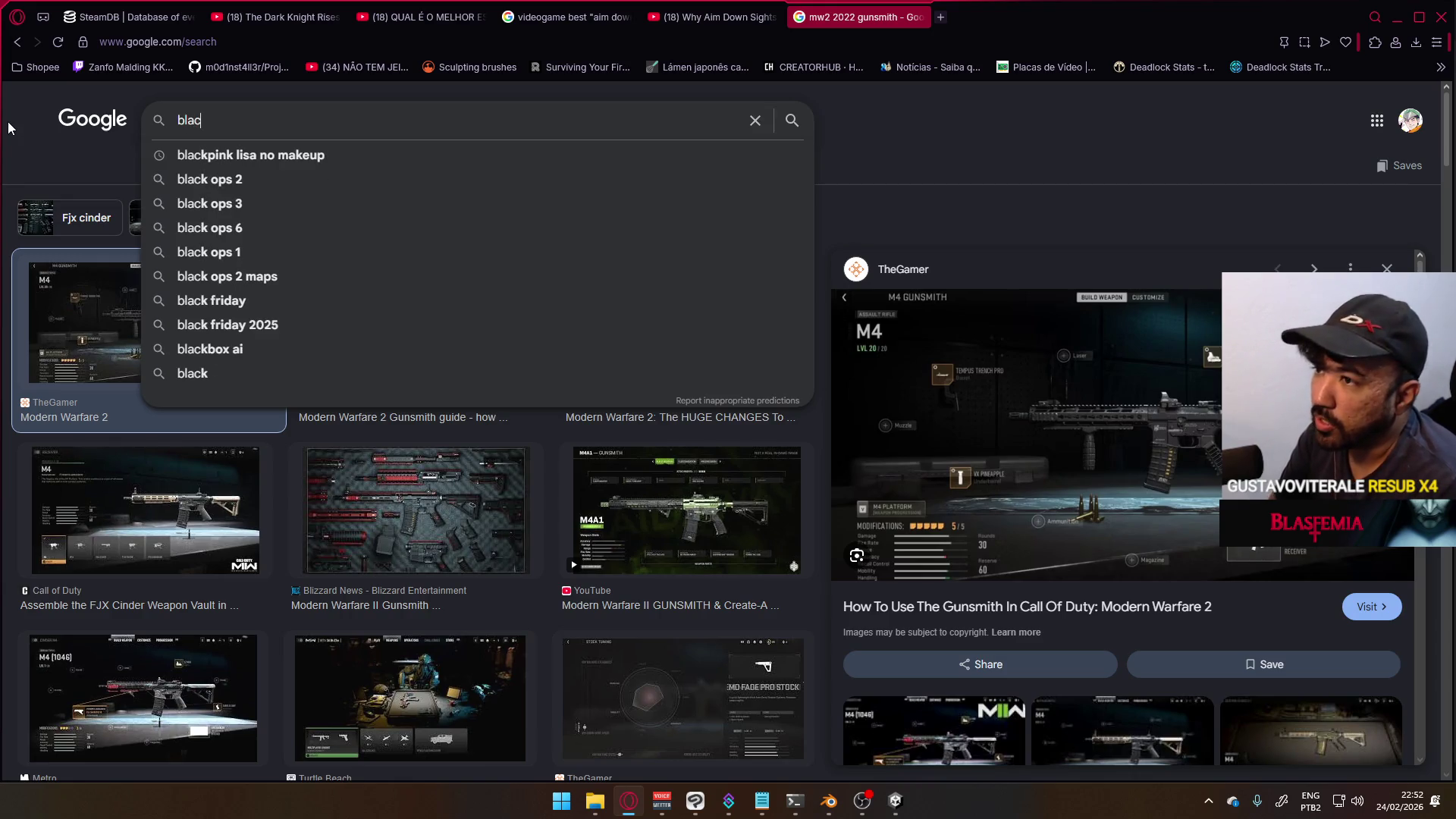
text(k ops cold war )
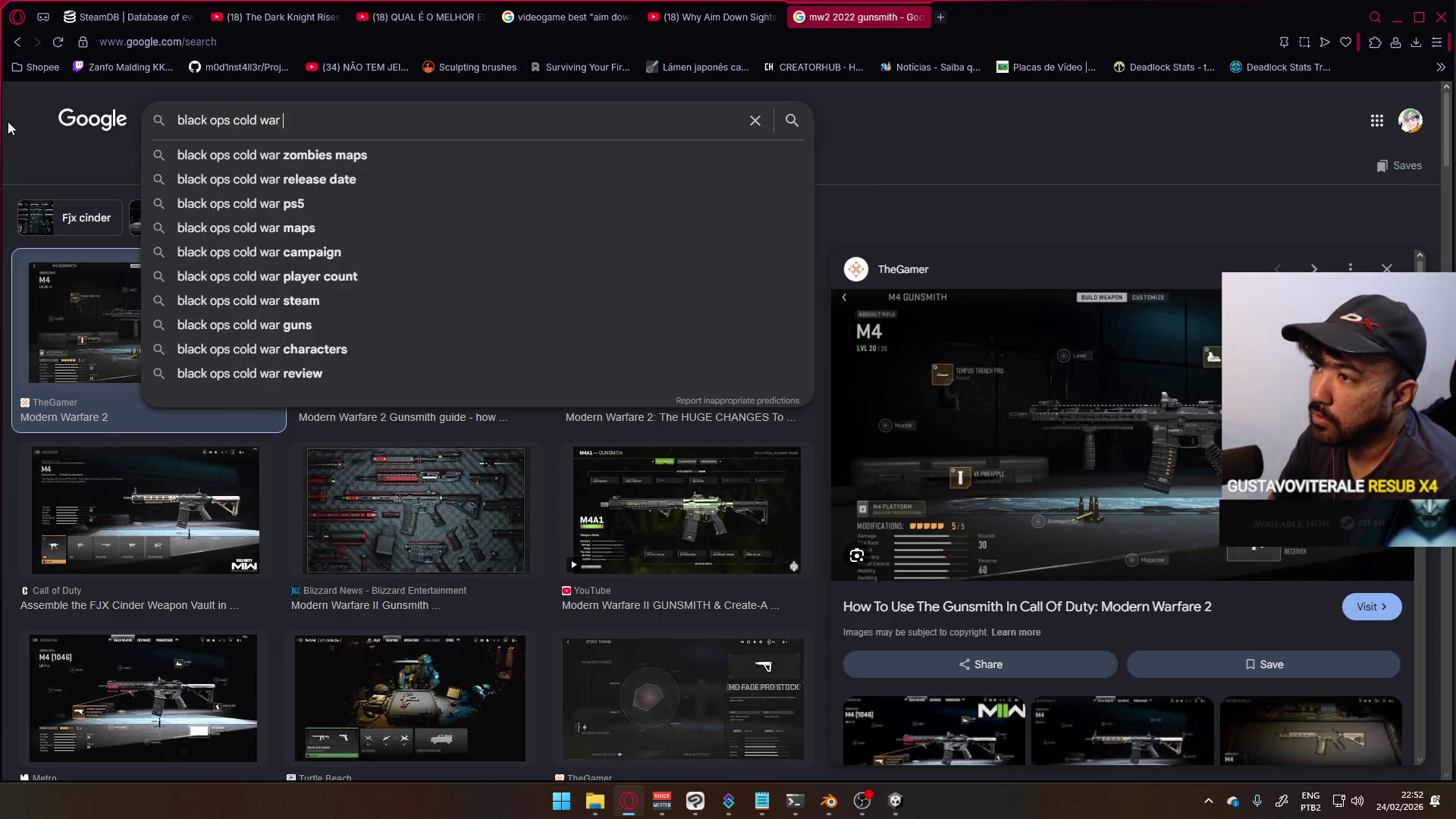
text(gunsmith)
key(Return)
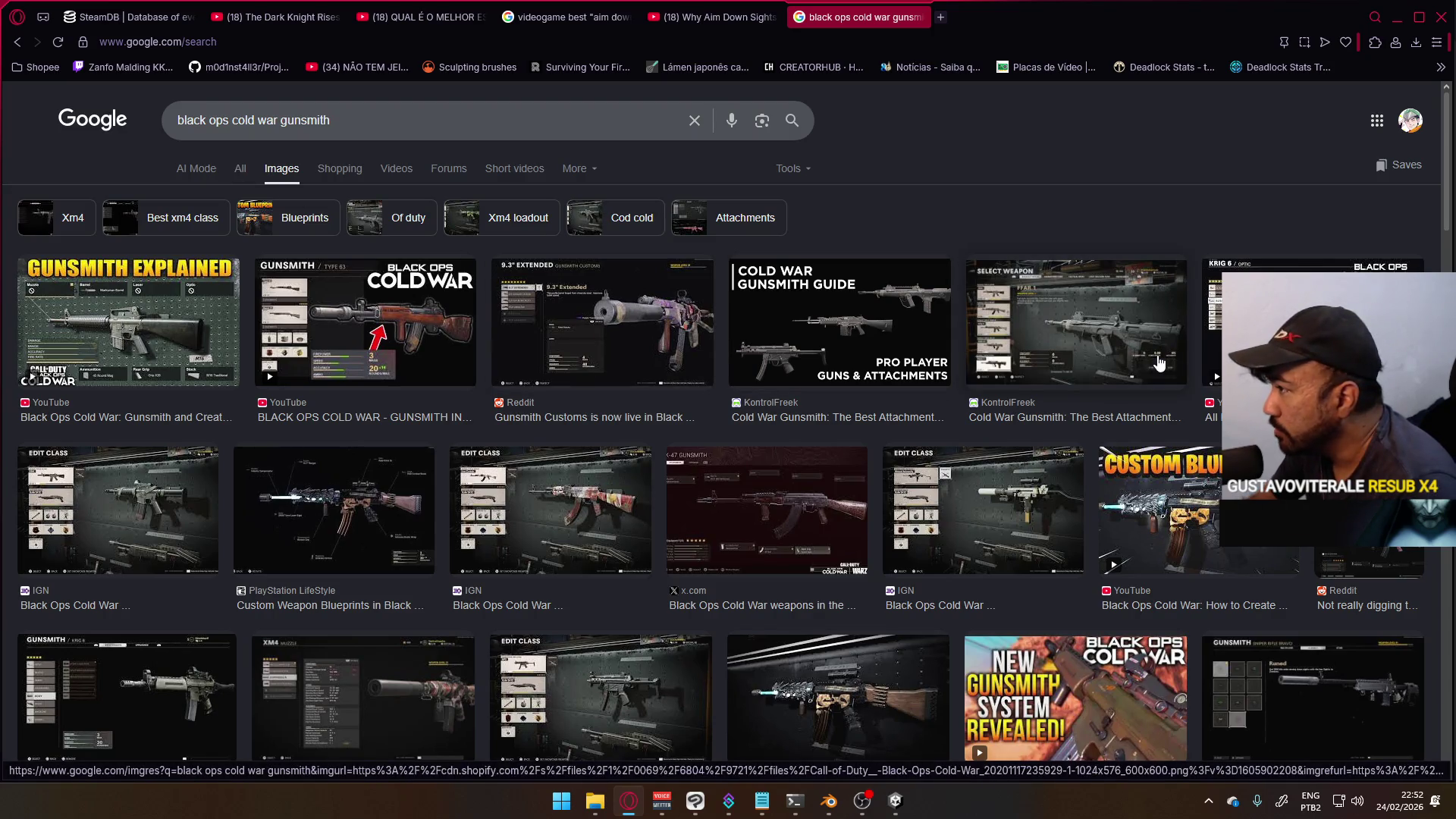
- Preview the Dexerto screenshot and Gunsmith Explained video, then enter 'delta force gunsmith' as the query
scroll(413, 446, down, 3)
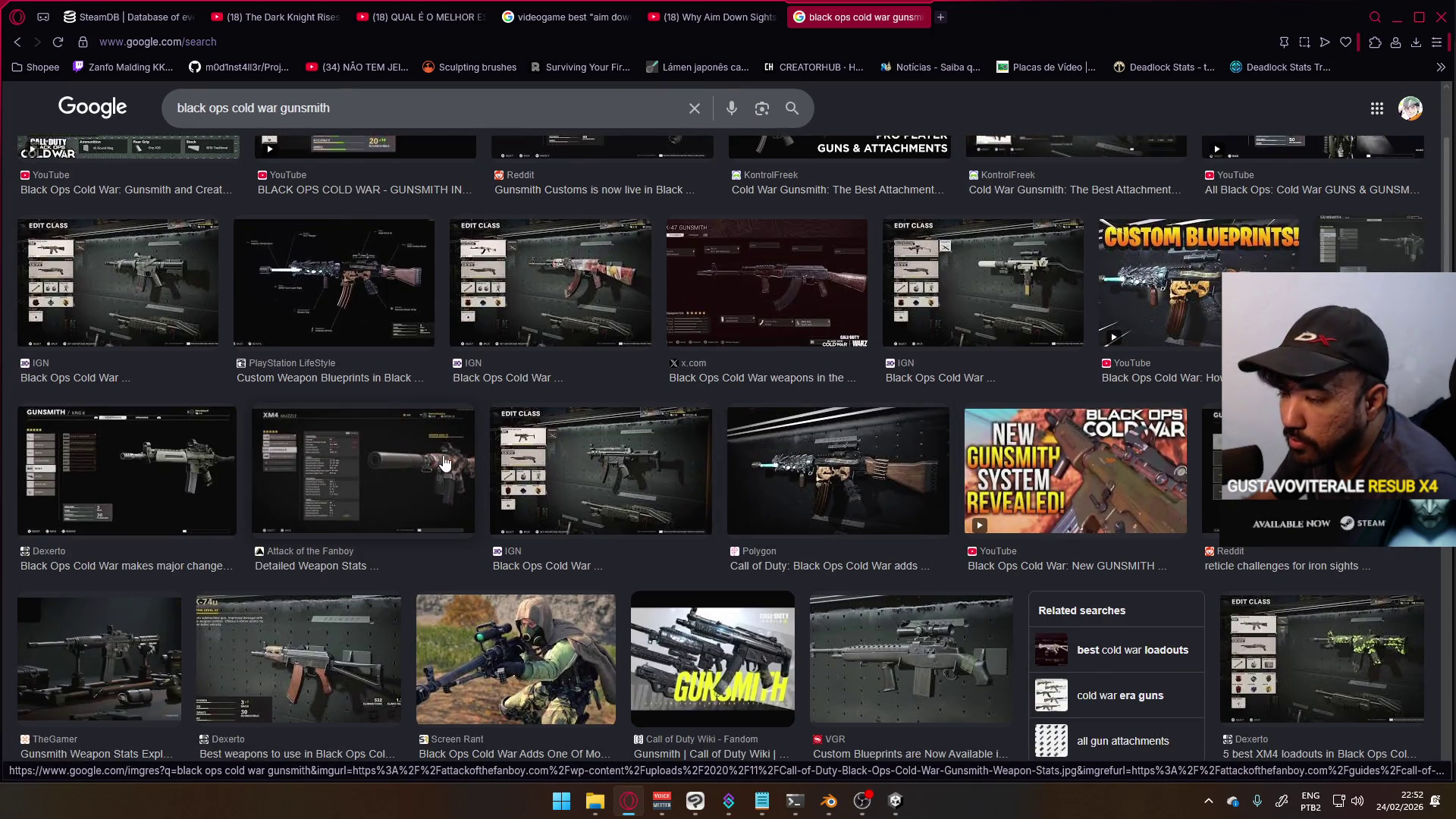
click(176, 463)
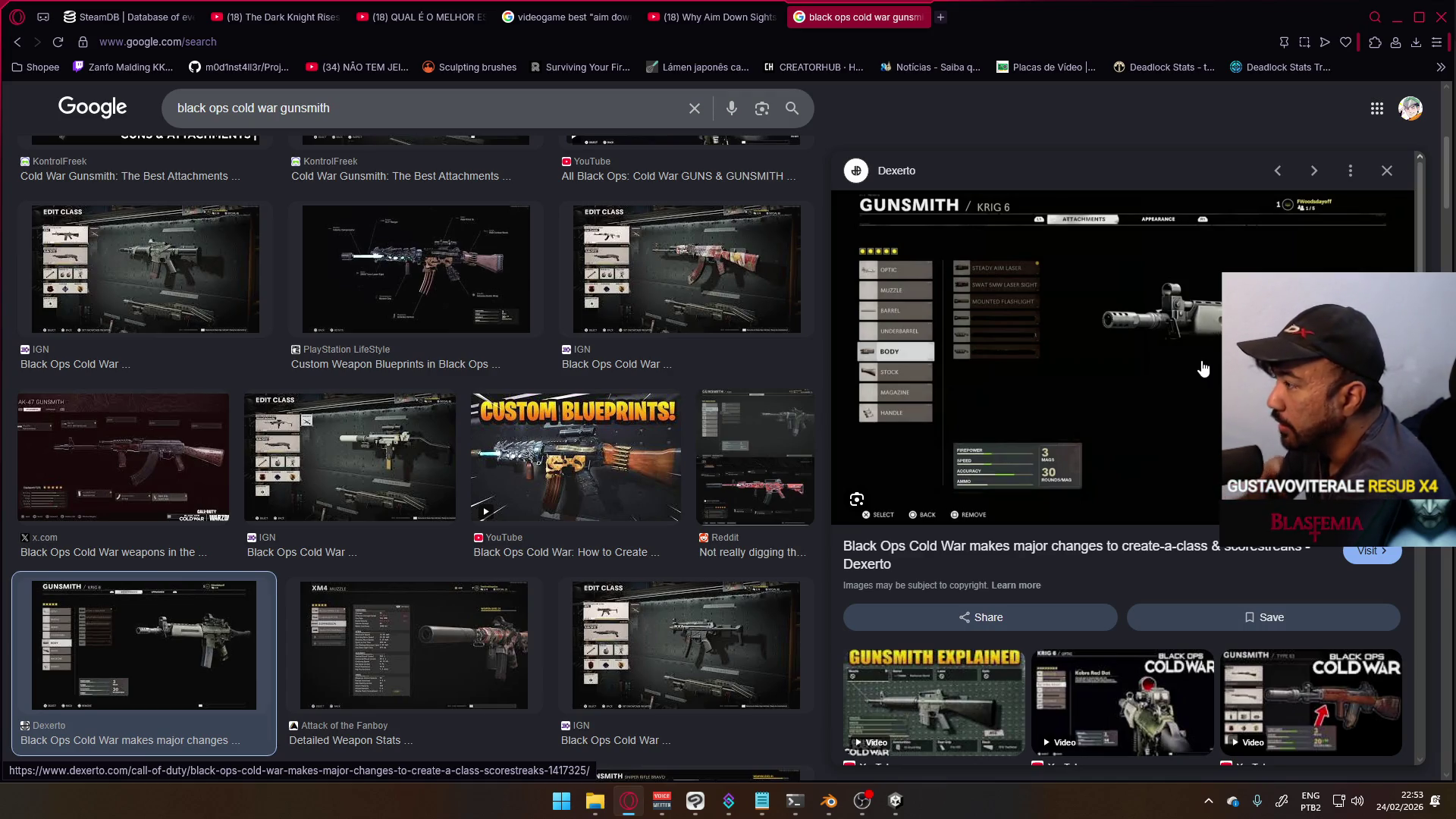
scroll(952, 412, down, 2)
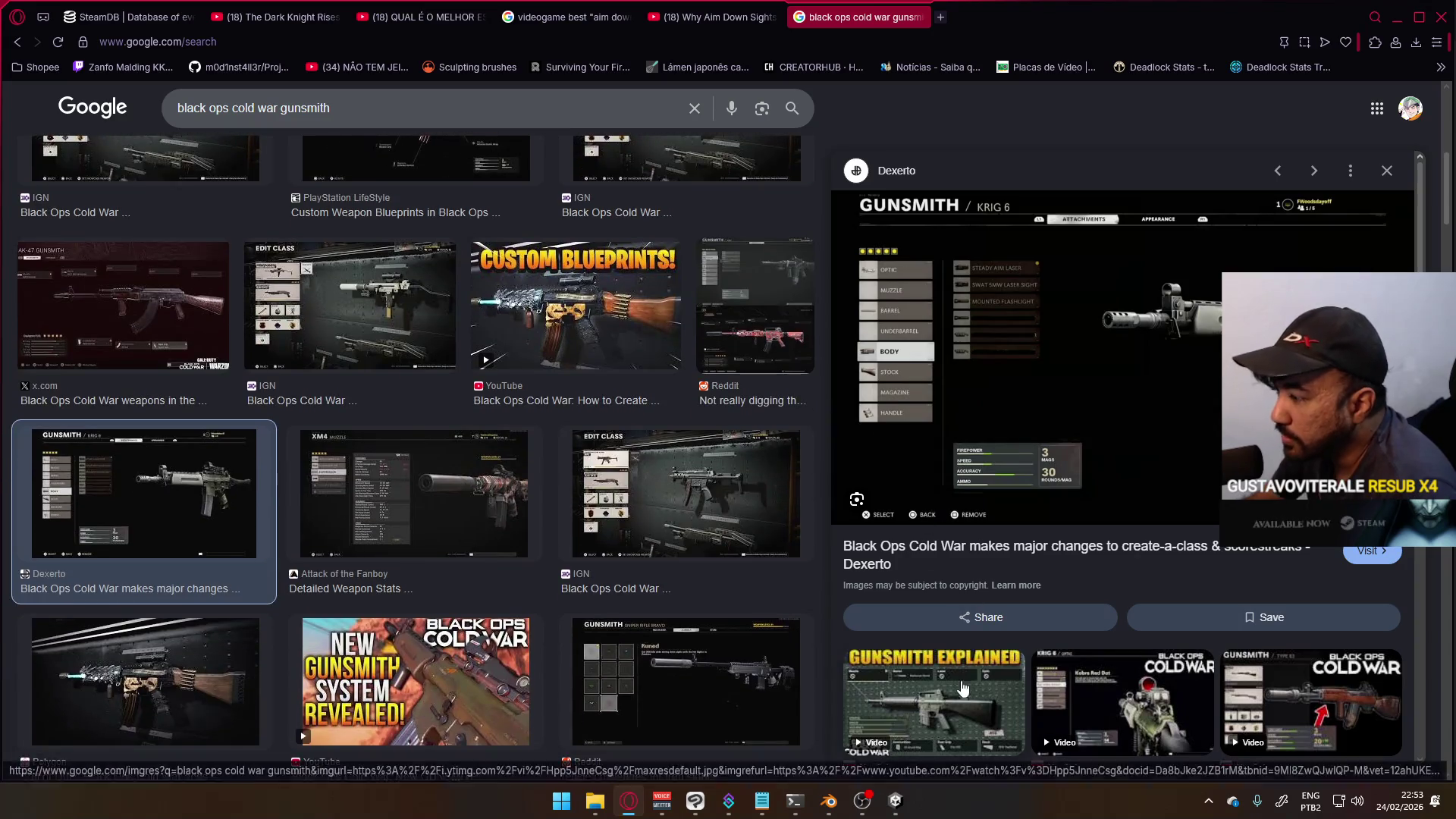
click(957, 690)
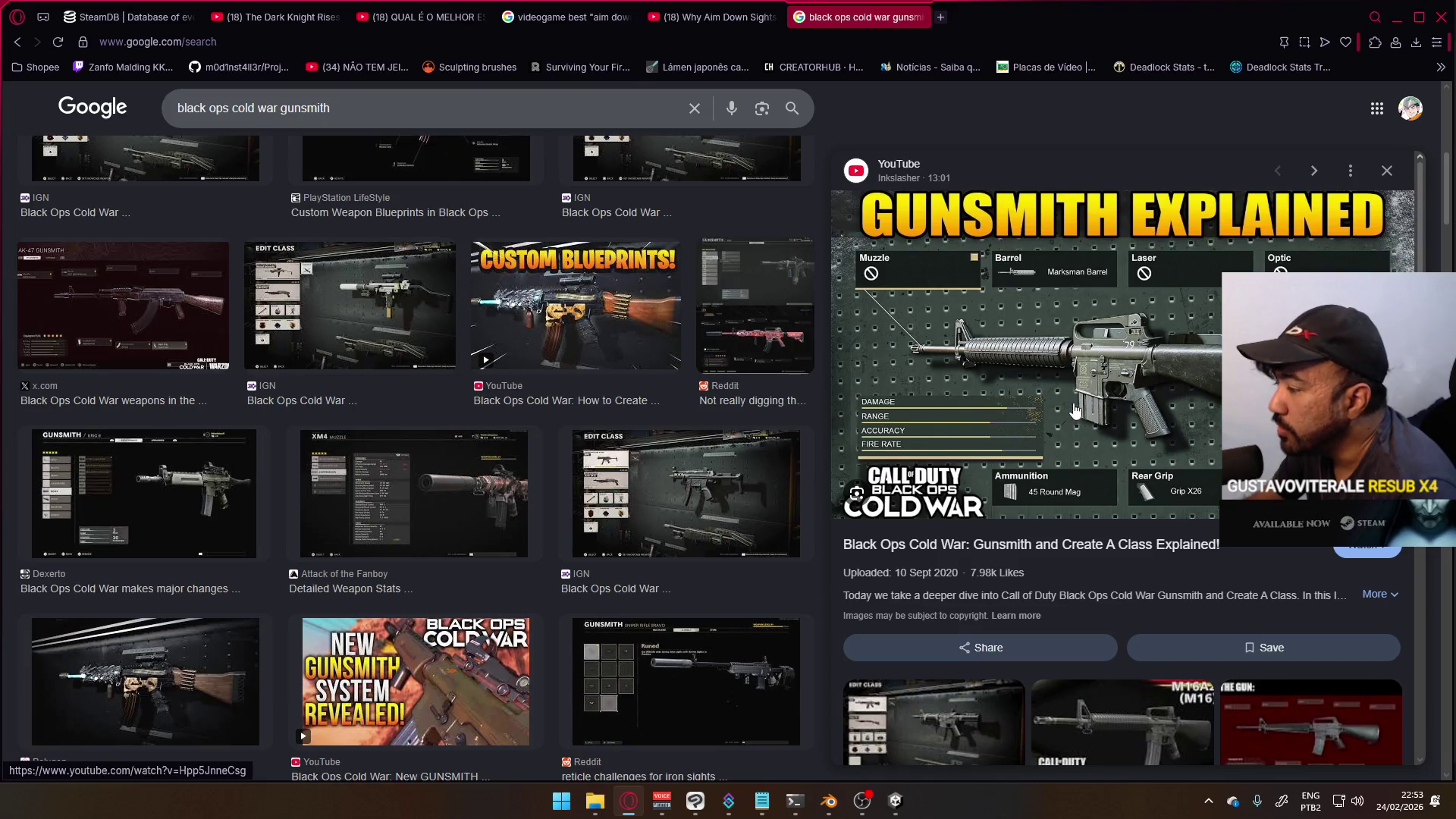
drag(337, 108, 90, 111)
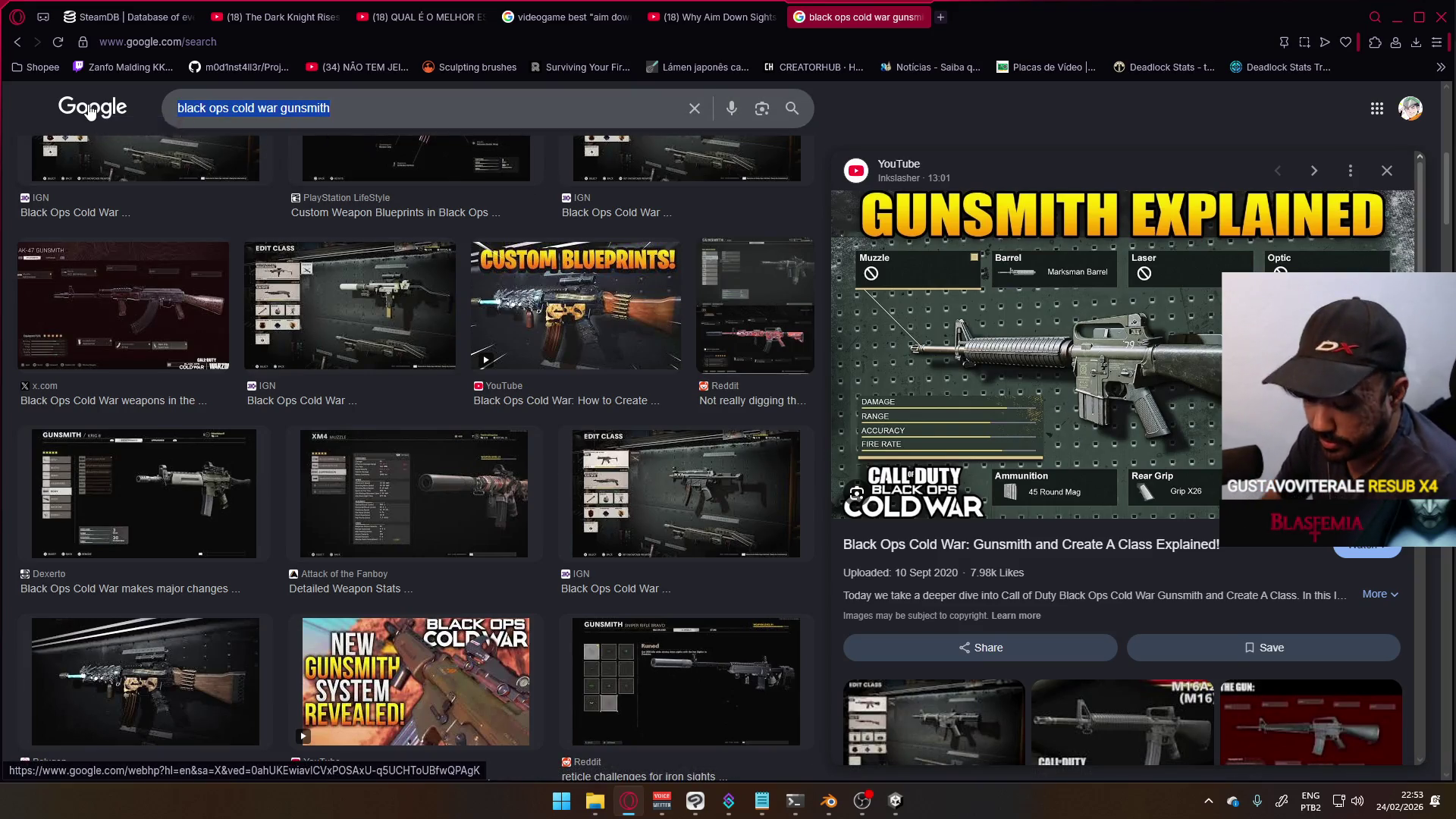
text(delta force gunsmith)
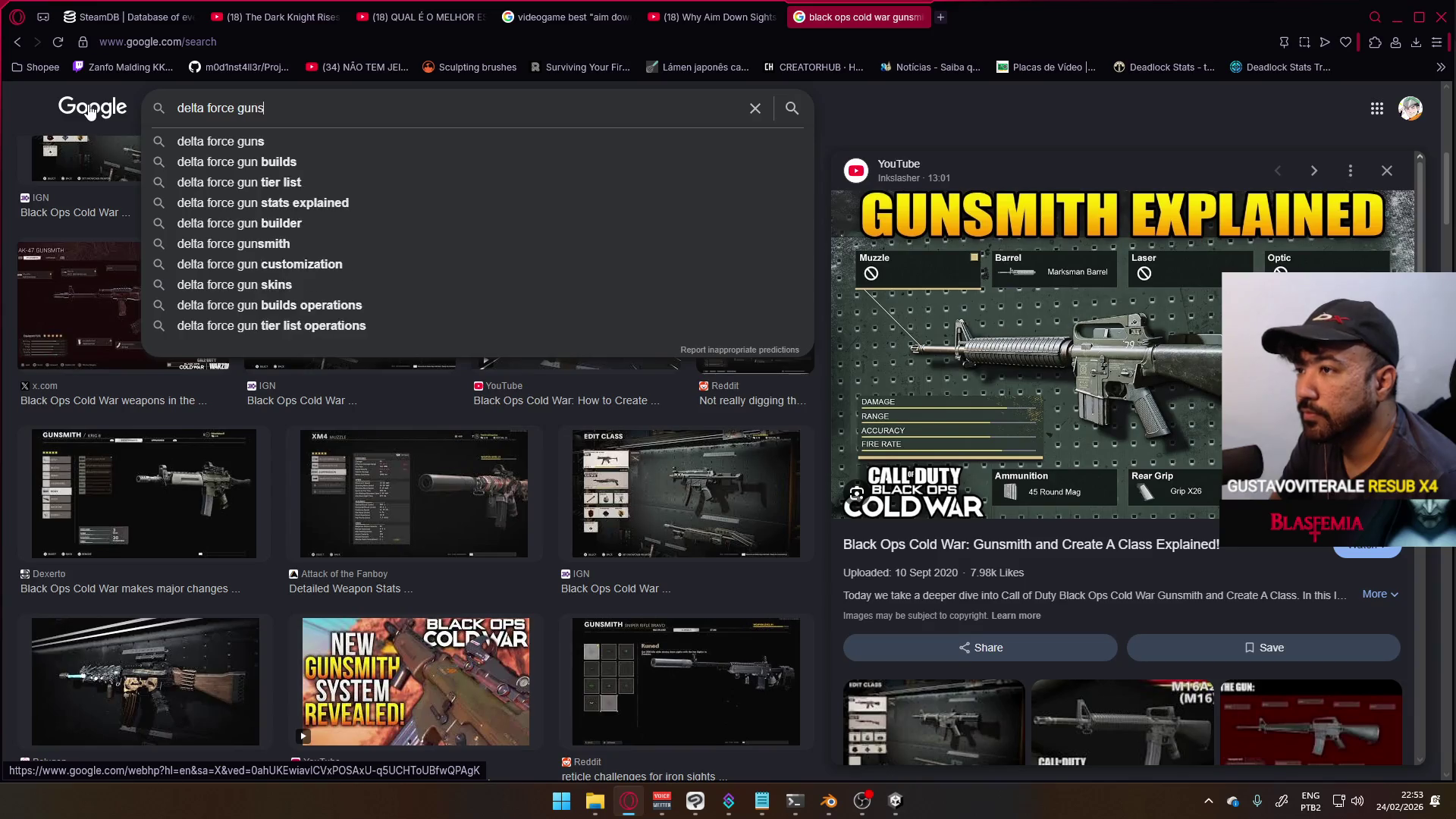
- Search images for 'delta force gunsmith' and preview the Facebook and Reddit gunsmith images
key(Return)
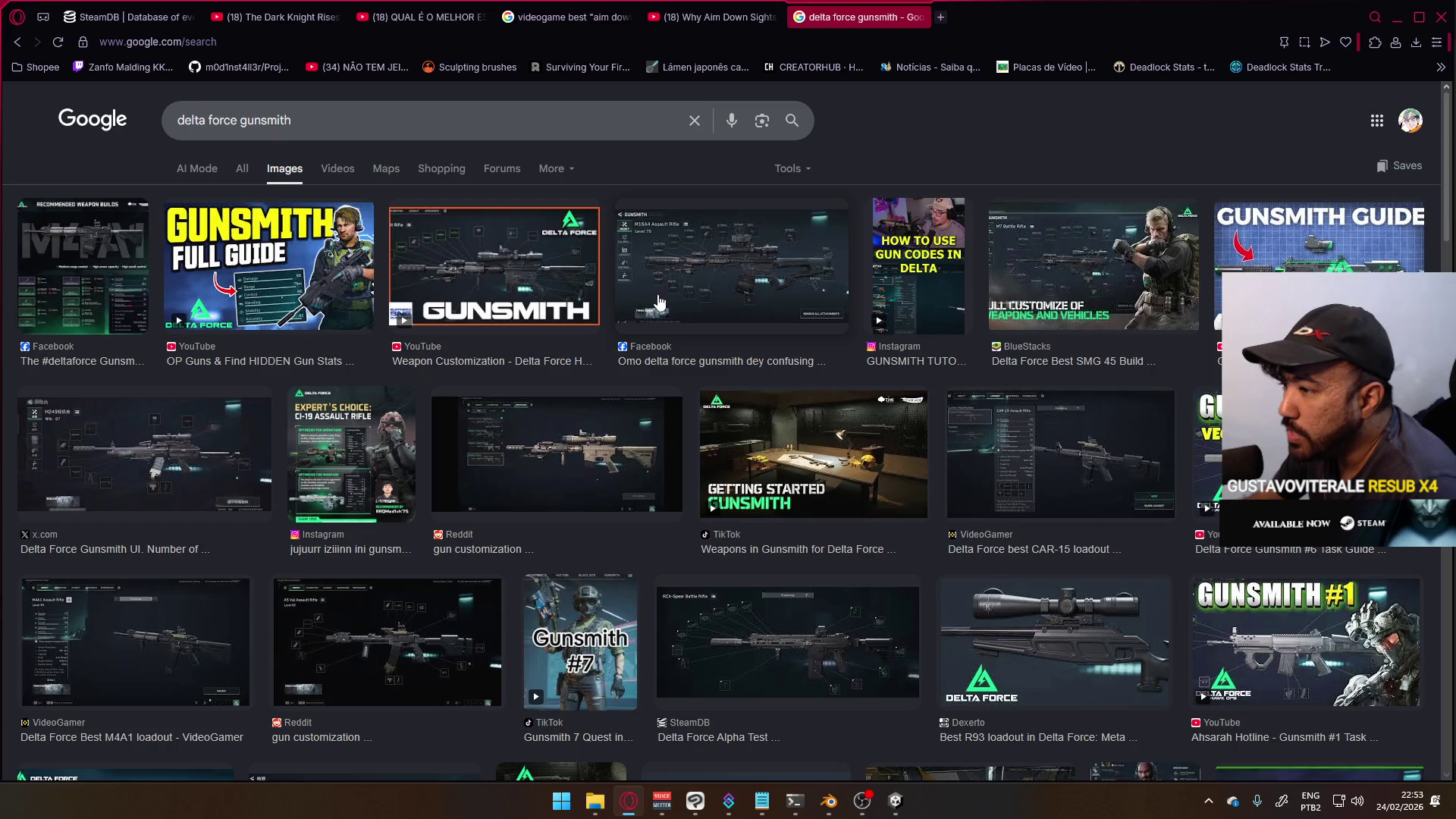
click(803, 266)
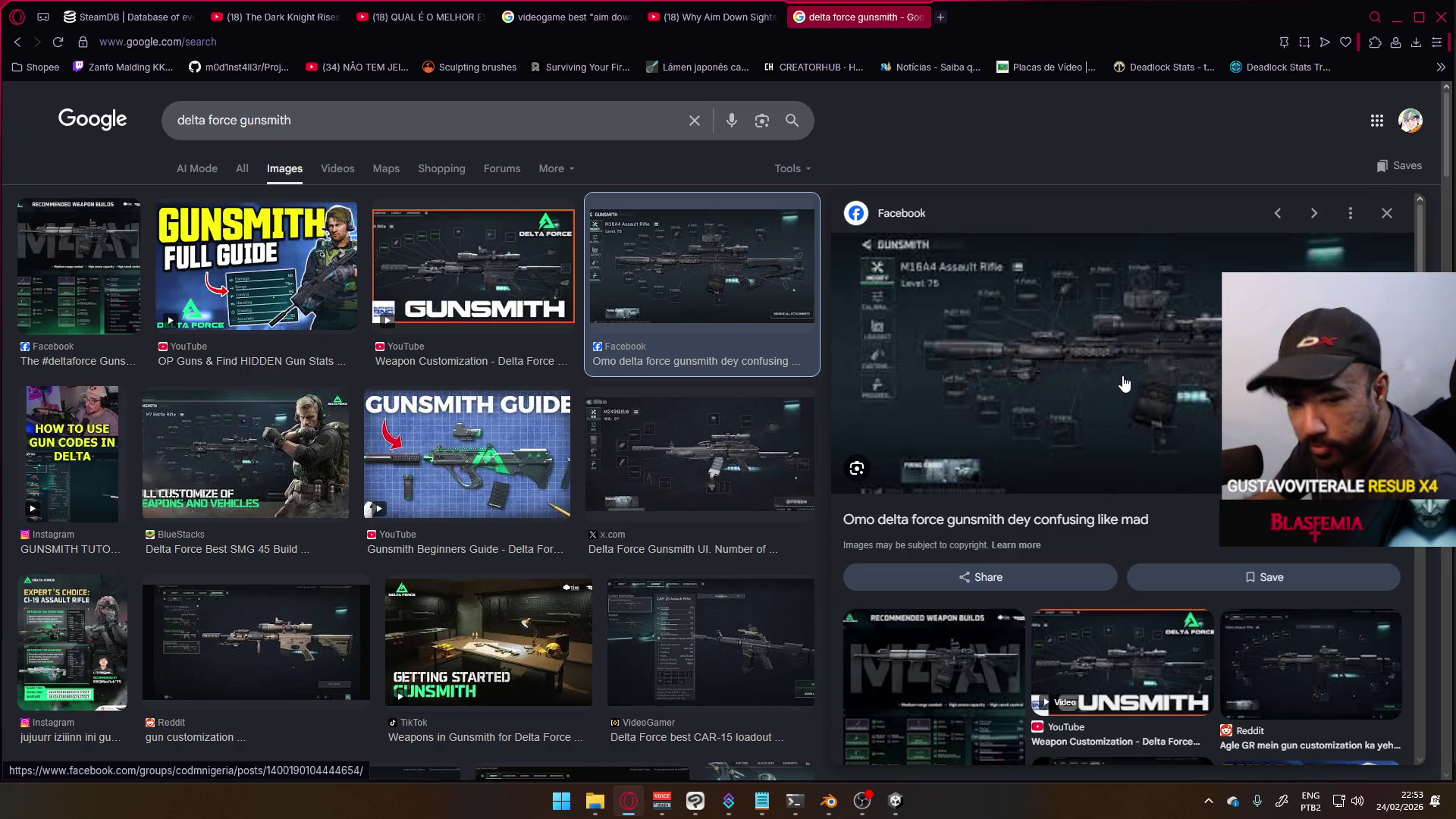
scroll(1063, 485, down, 1)
scroll(1062, 489, down, 3)
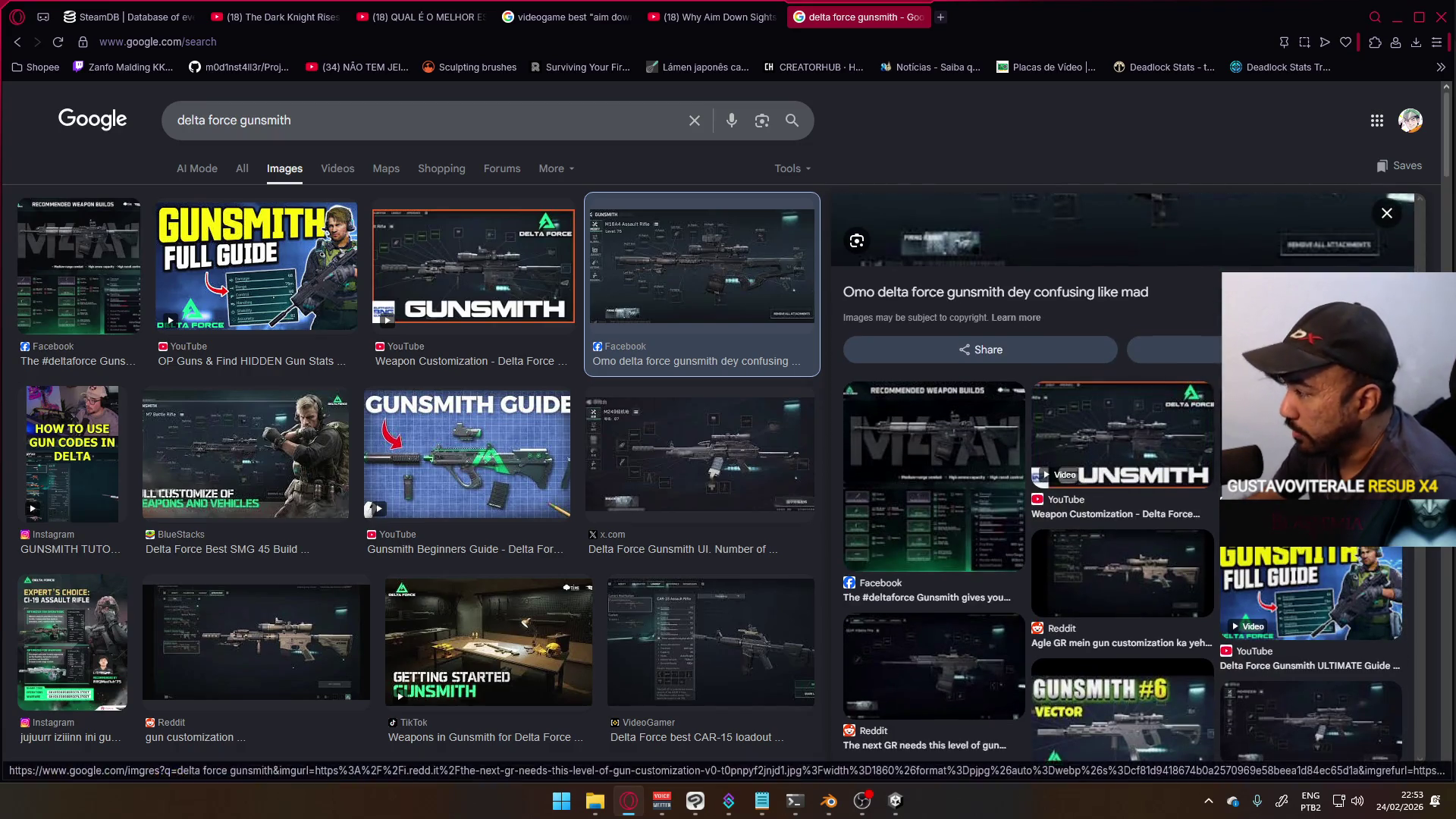
click(1023, 449)
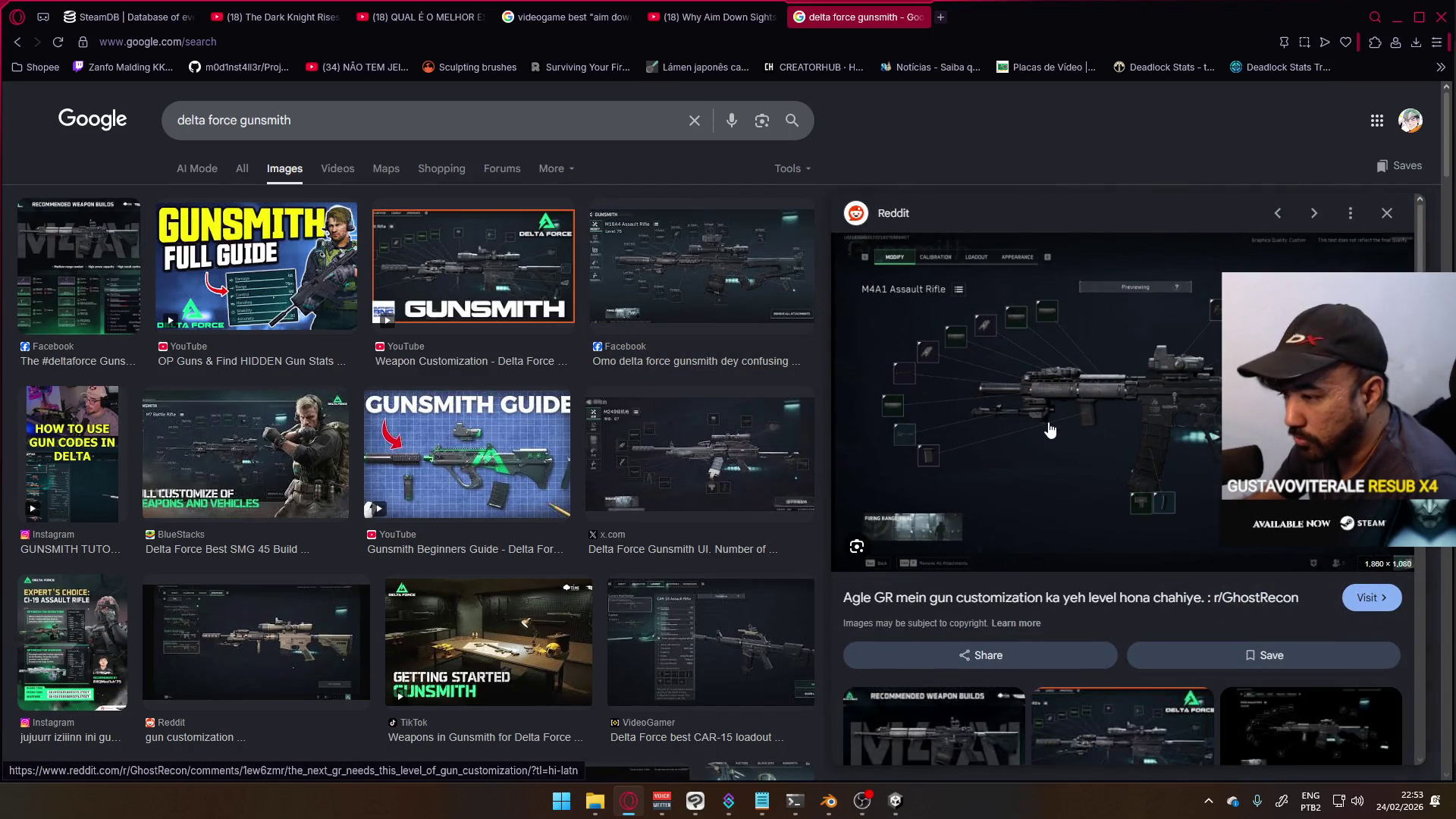
- Scroll further down the results and preview the Delta Force Tools MK4 guide image
scroll(950, 414, down, 3)
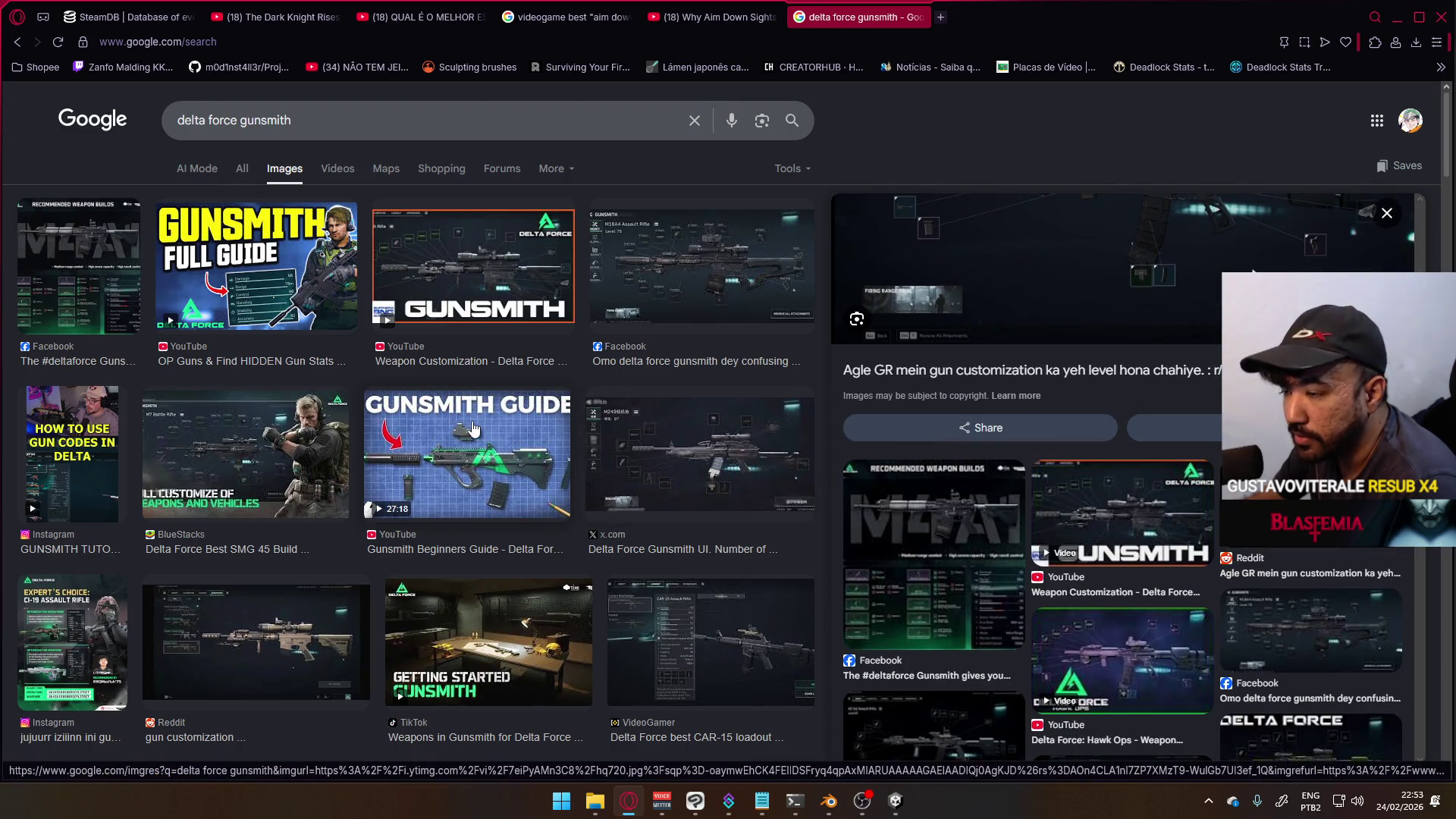
scroll(485, 428, down, 2)
scroll(486, 428, down, 3)
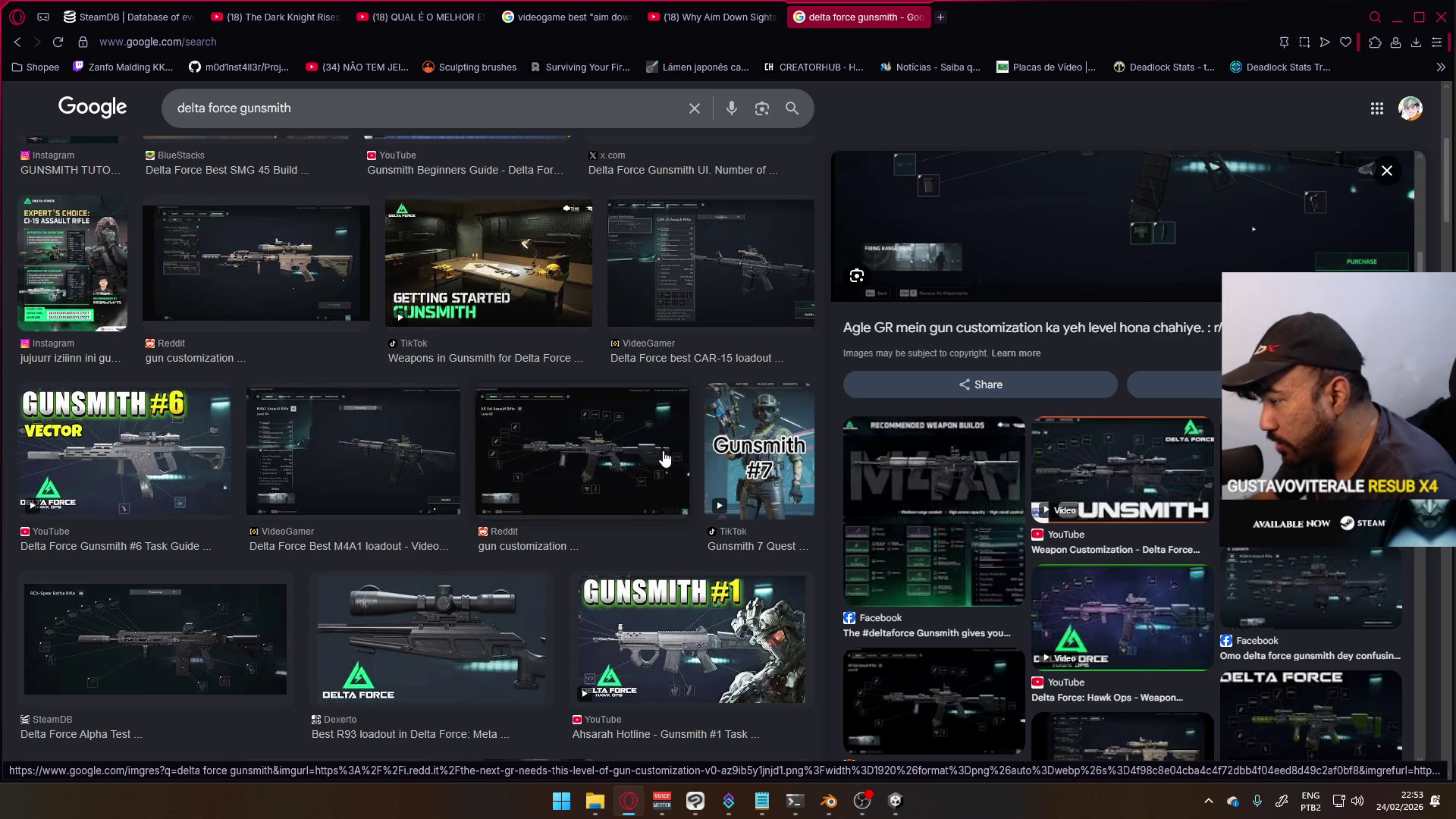
scroll(453, 453, down, 4)
scroll(454, 453, down, 5)
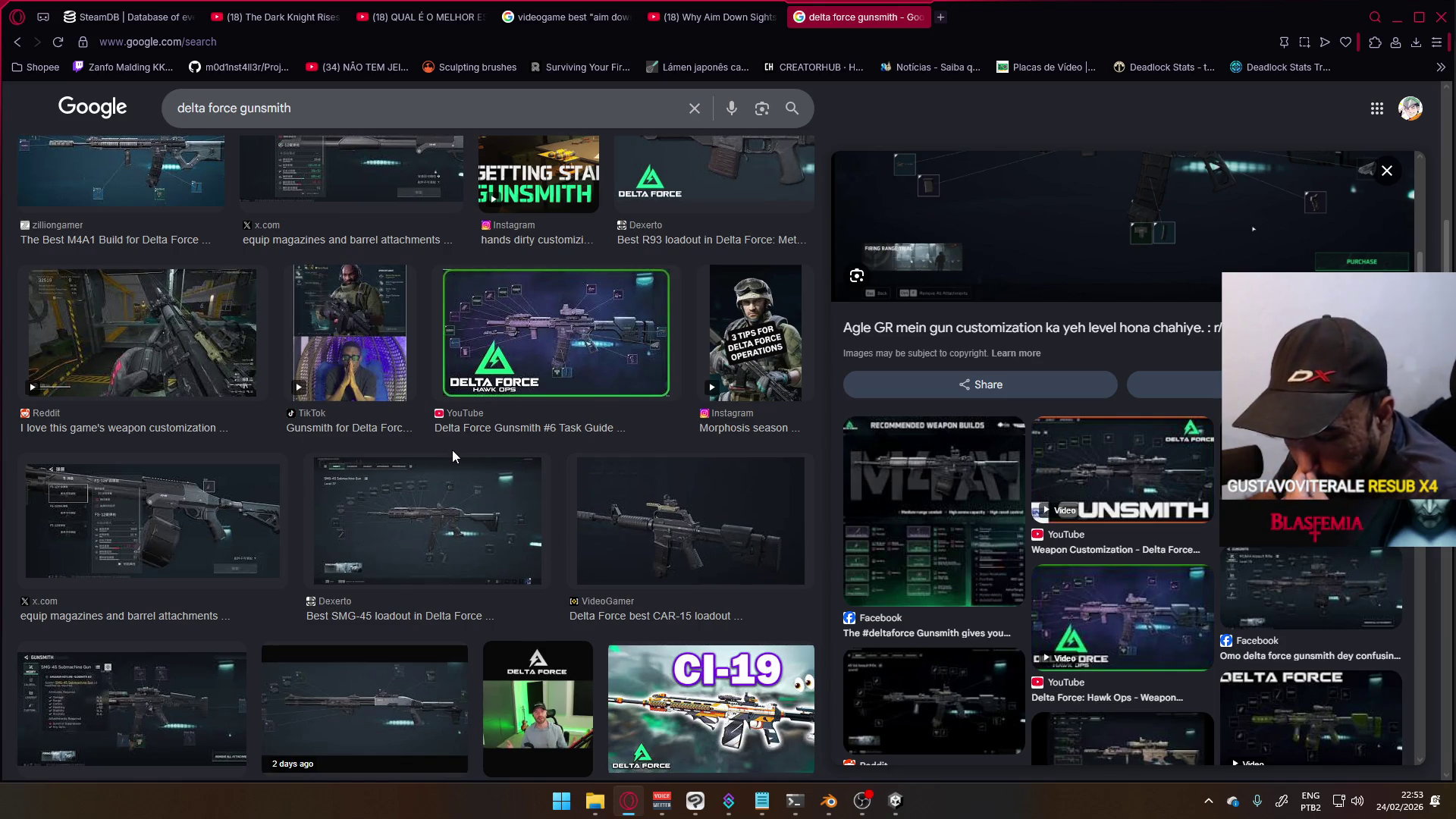
scroll(467, 487, down, 6)
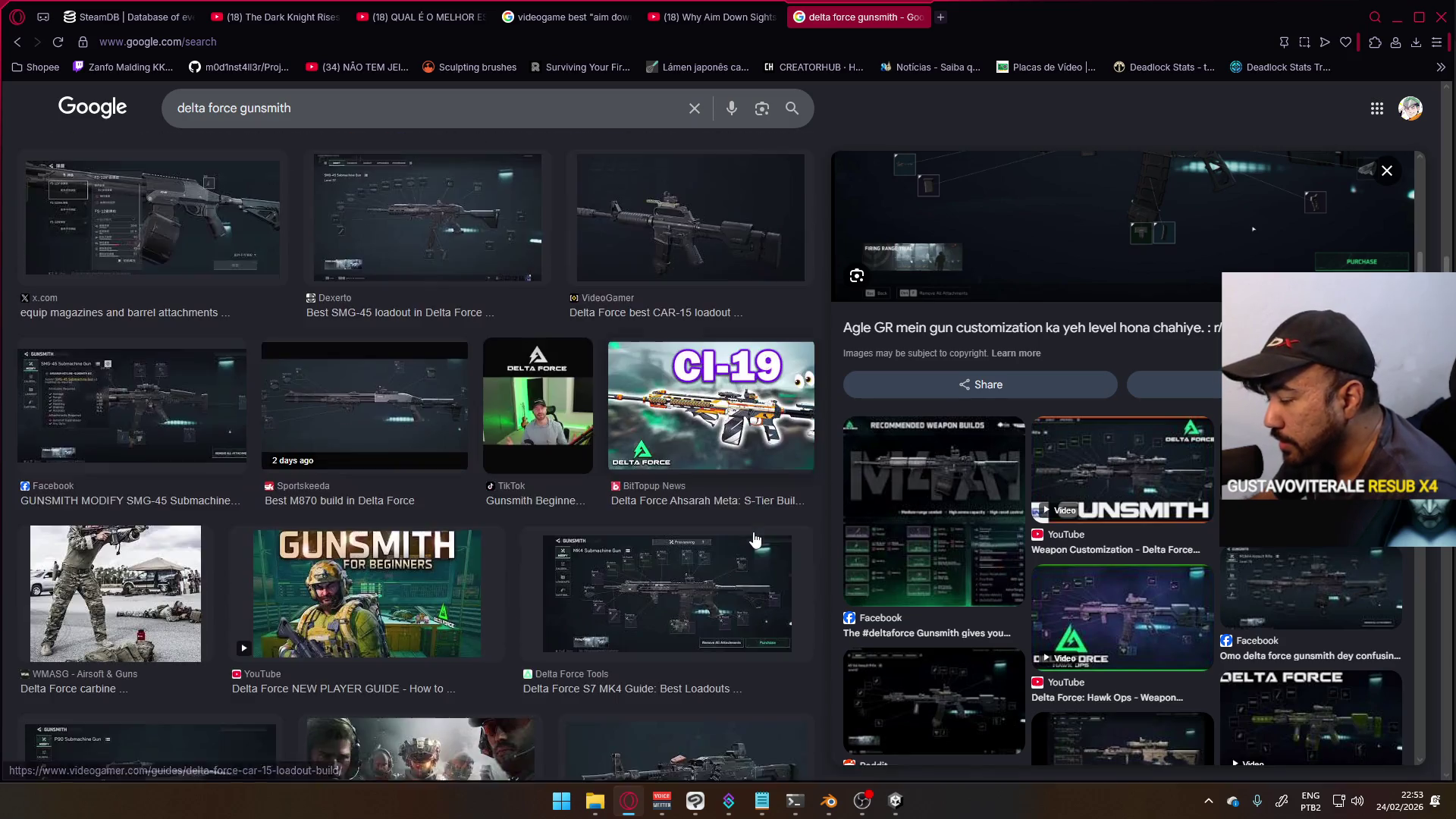
click(688, 455)
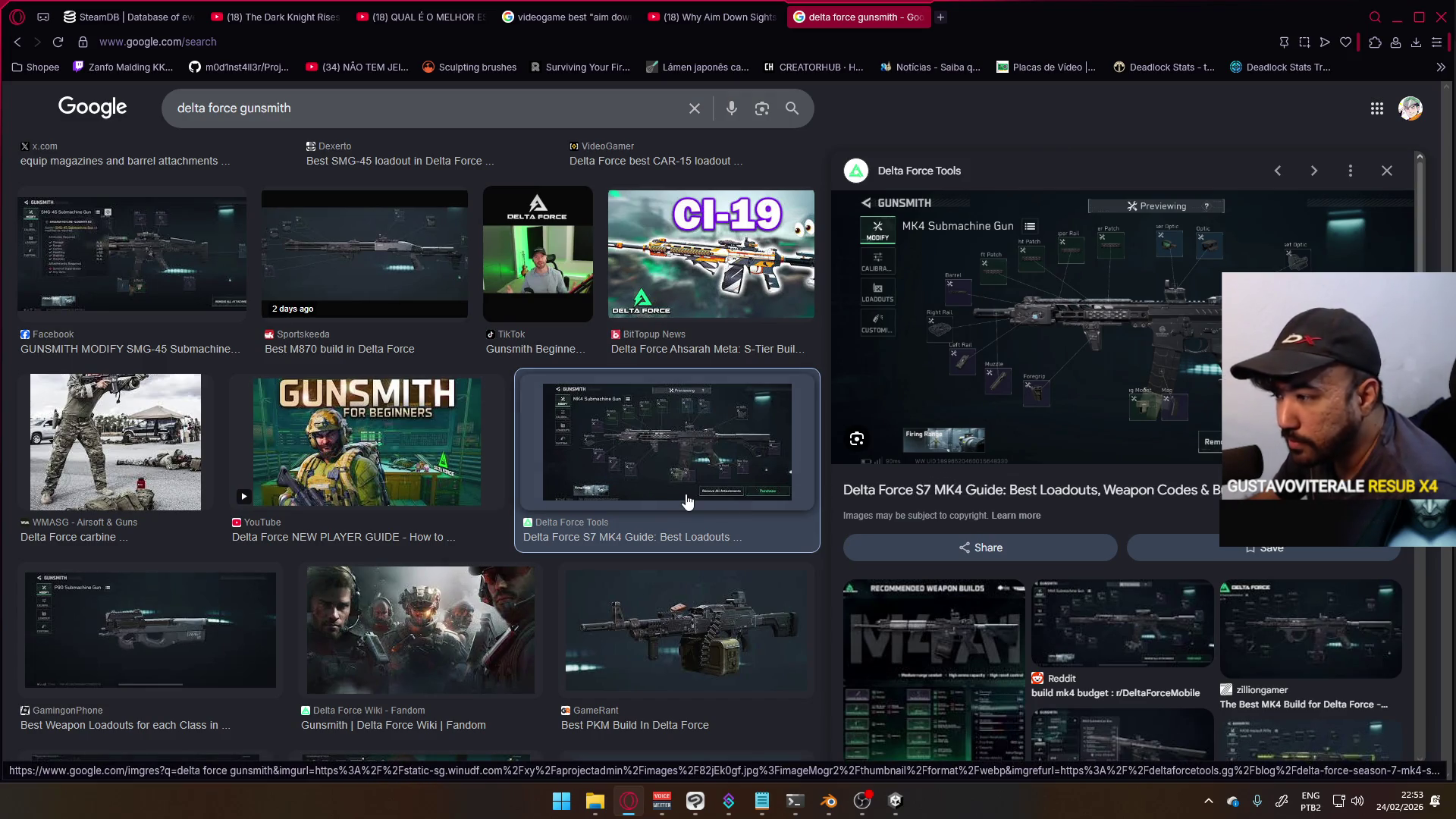
scroll(688, 501, down, 3)
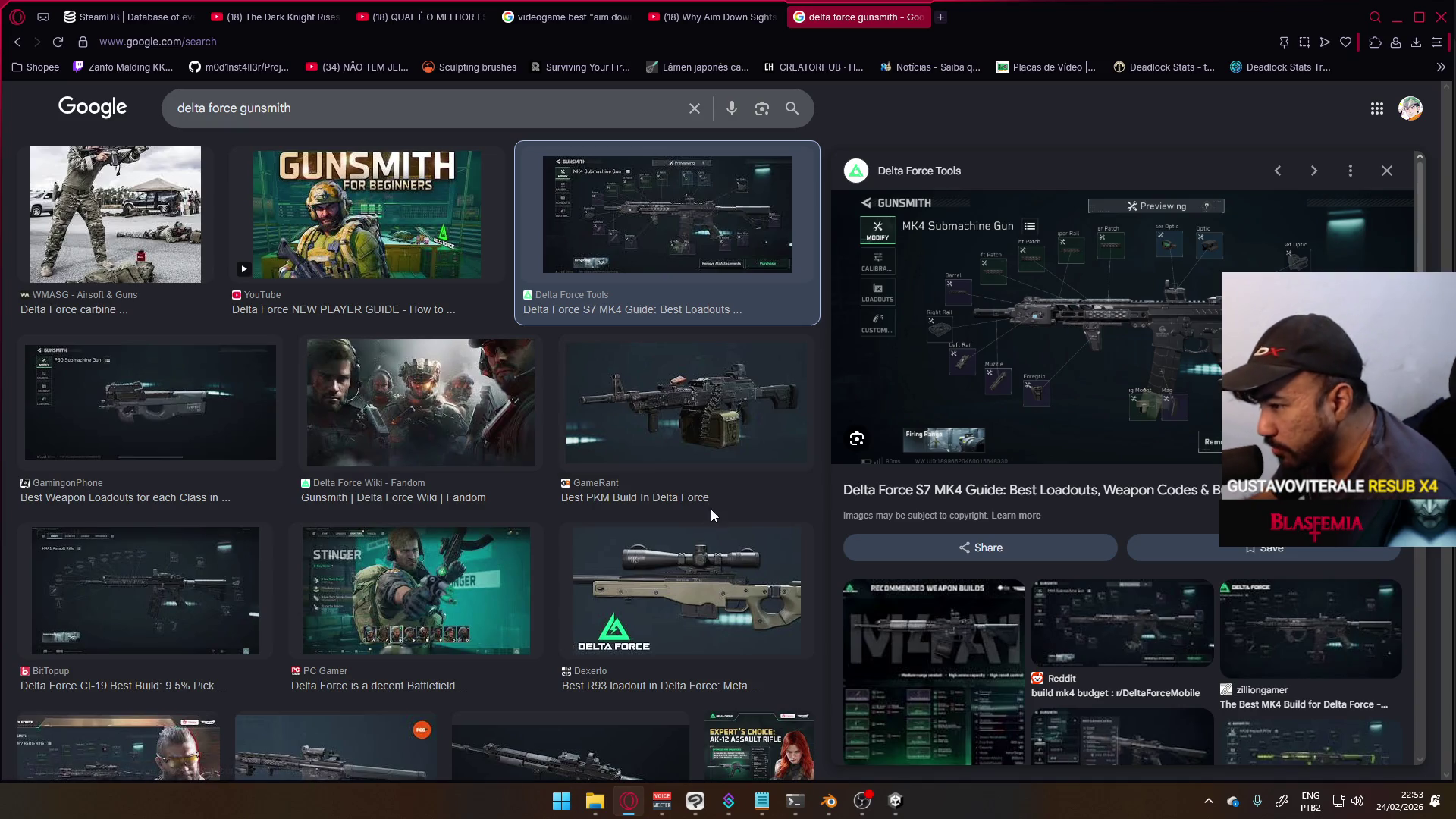
scroll(712, 508, down, 3)
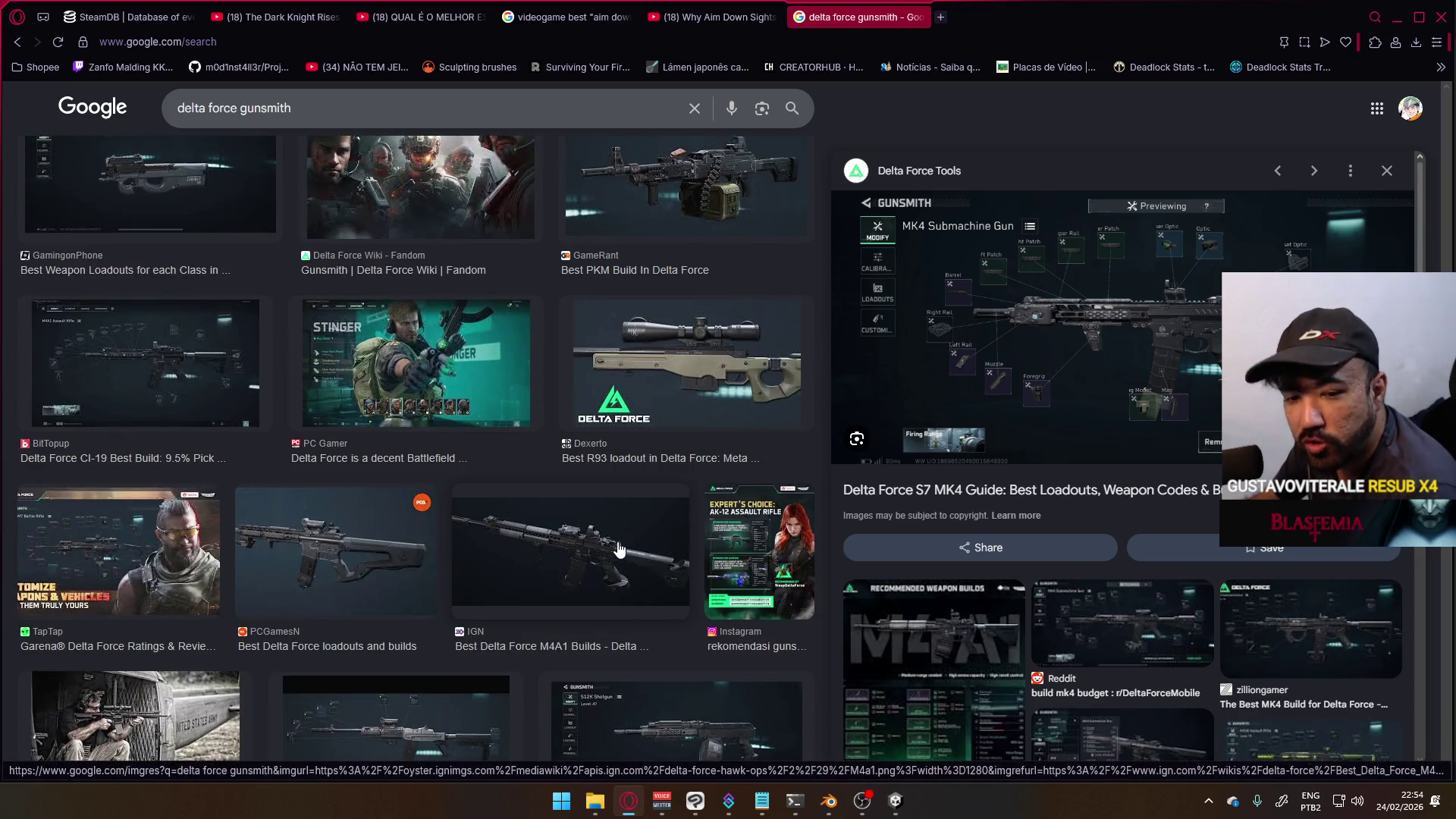
scroll(618, 547, down, 3)
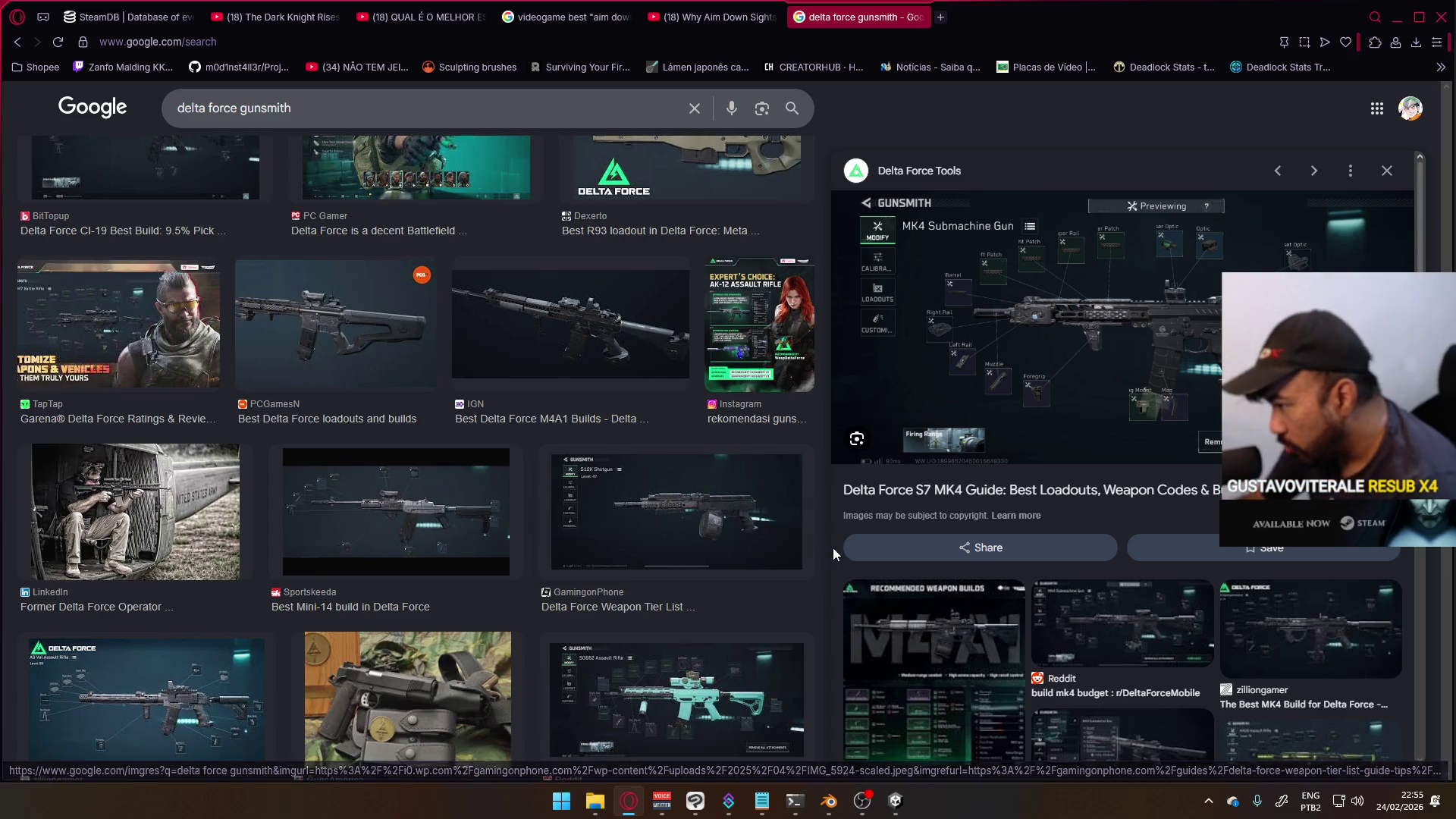
- Browse the 'delta force gunsmith' results, then close that tab to return to the YouTube video
scroll(667, 564, down, 6)
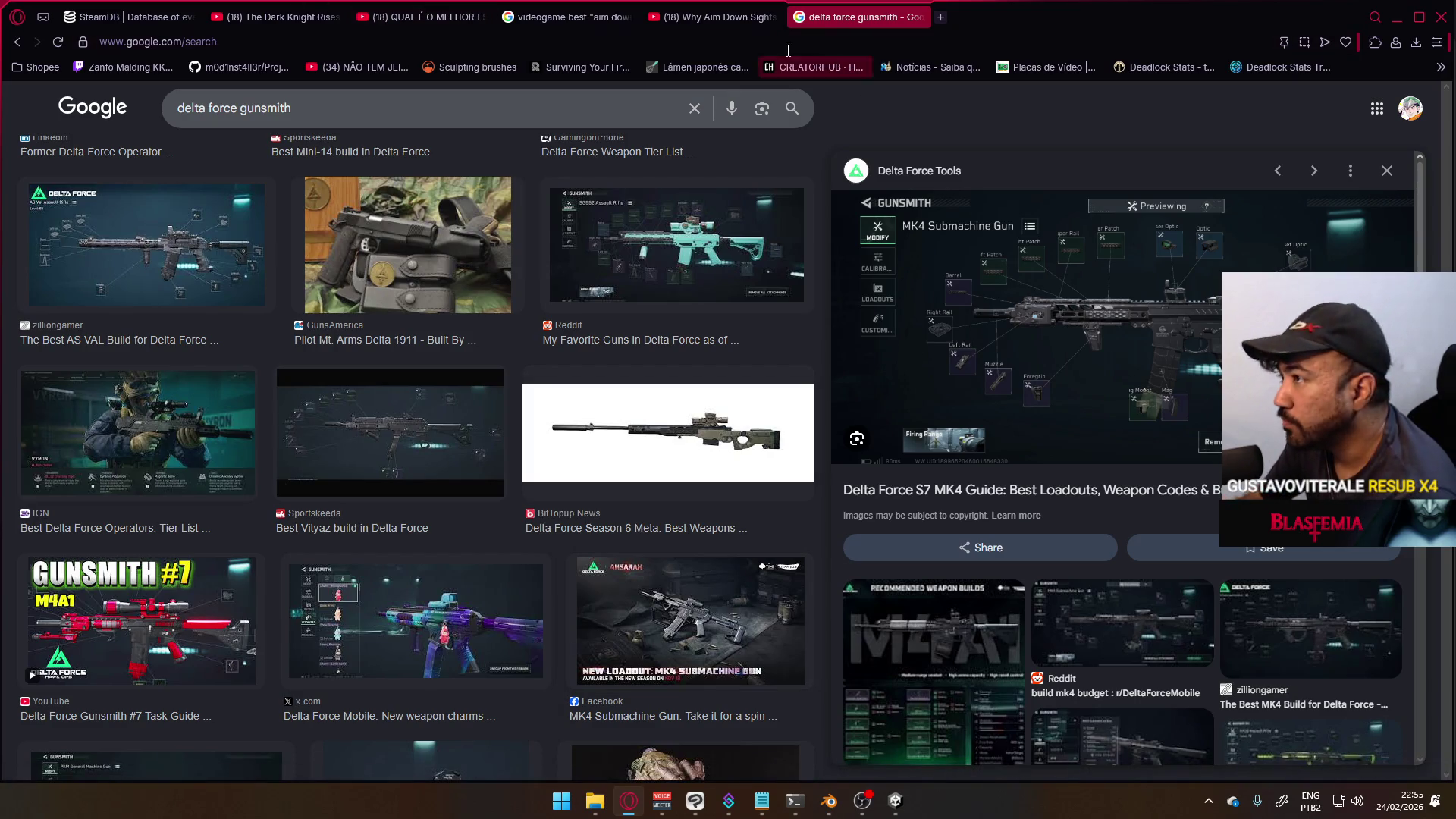
scroll(751, 438, down, 6)
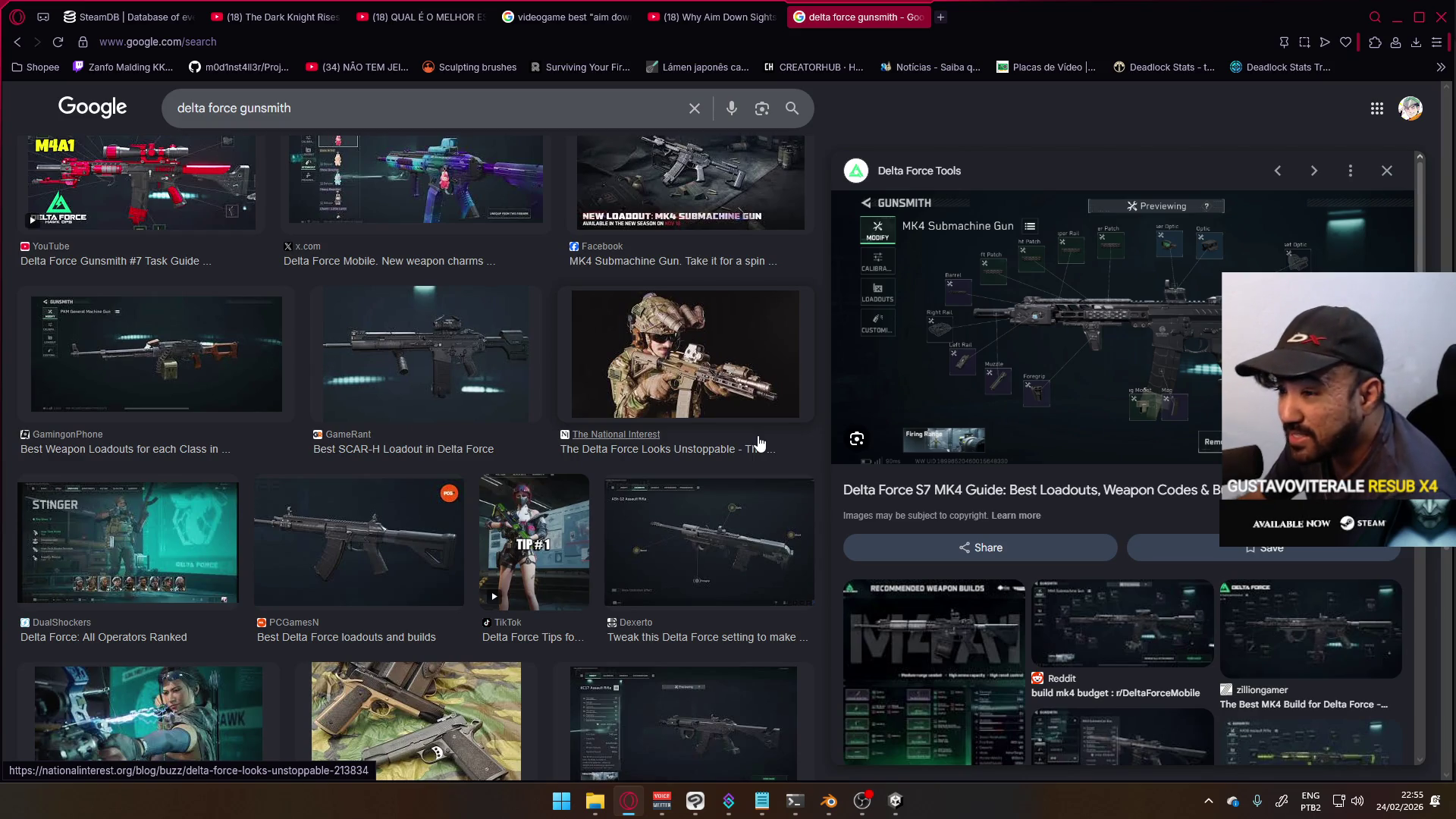
scroll(758, 441, up, 5)
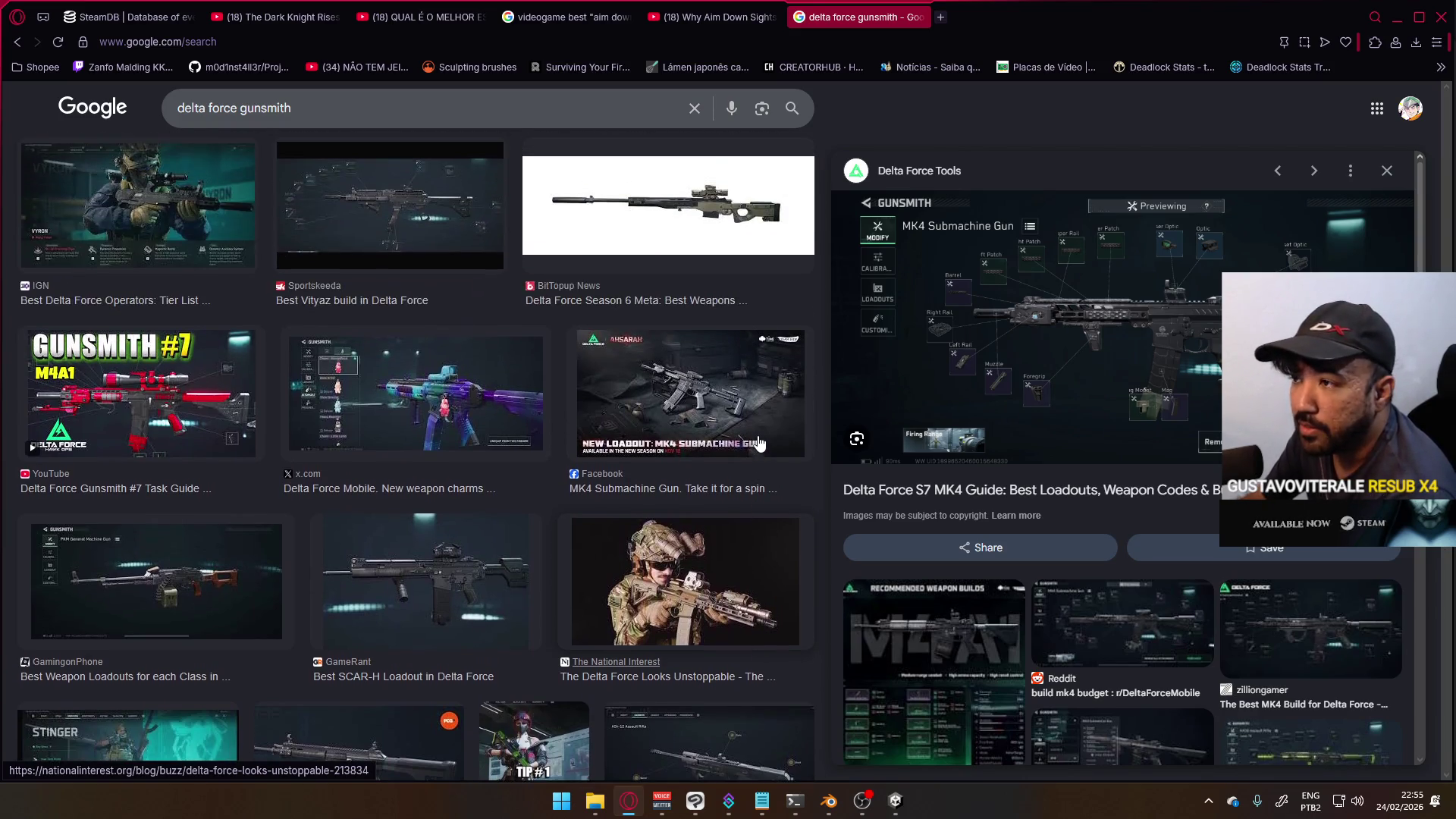
scroll(636, 478, up, 10)
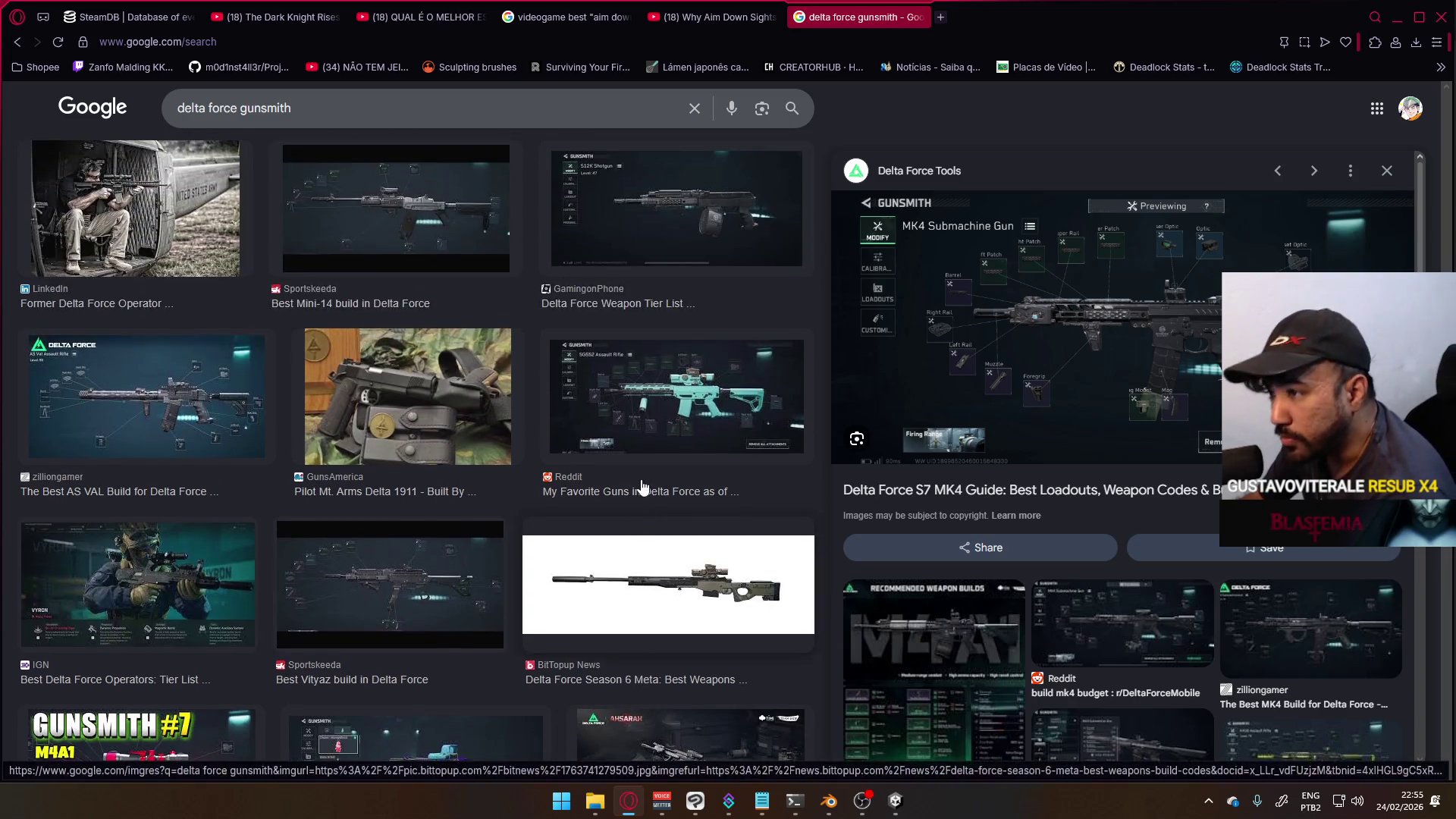
scroll(645, 481, up, 7)
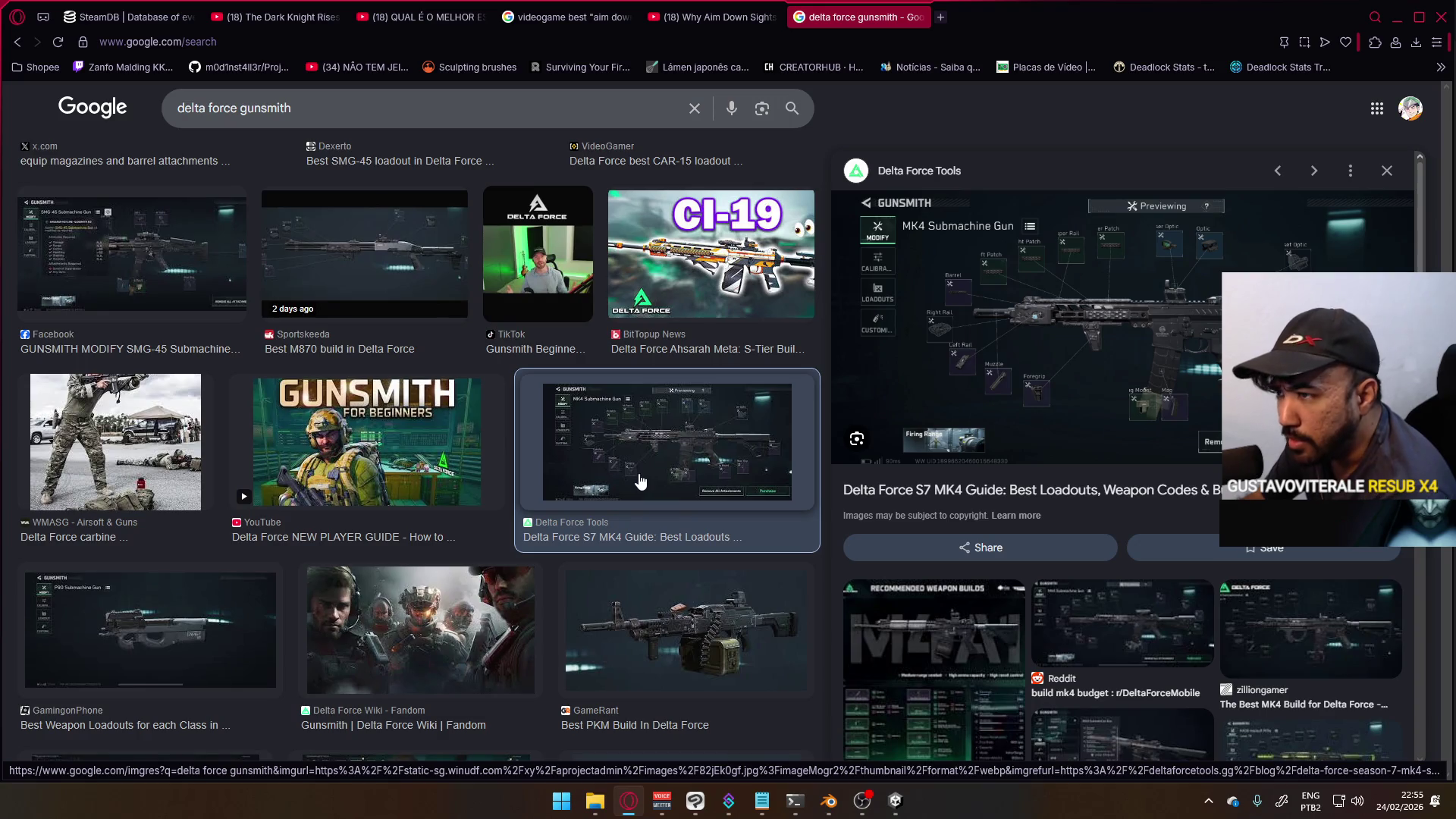
scroll(641, 480, up, 5)
scroll(643, 489, up, 5)
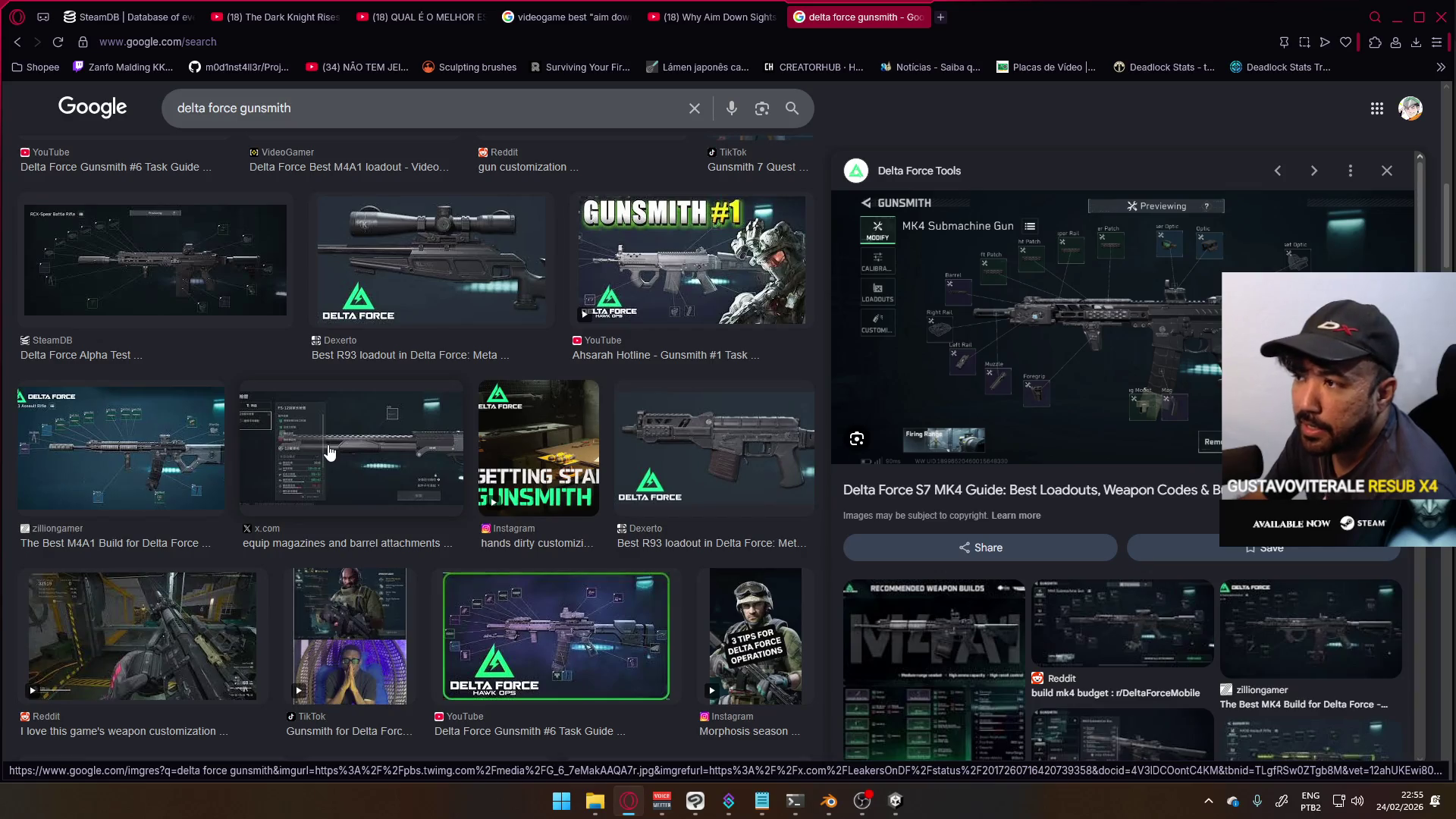
scroll(763, 528, down, 8)
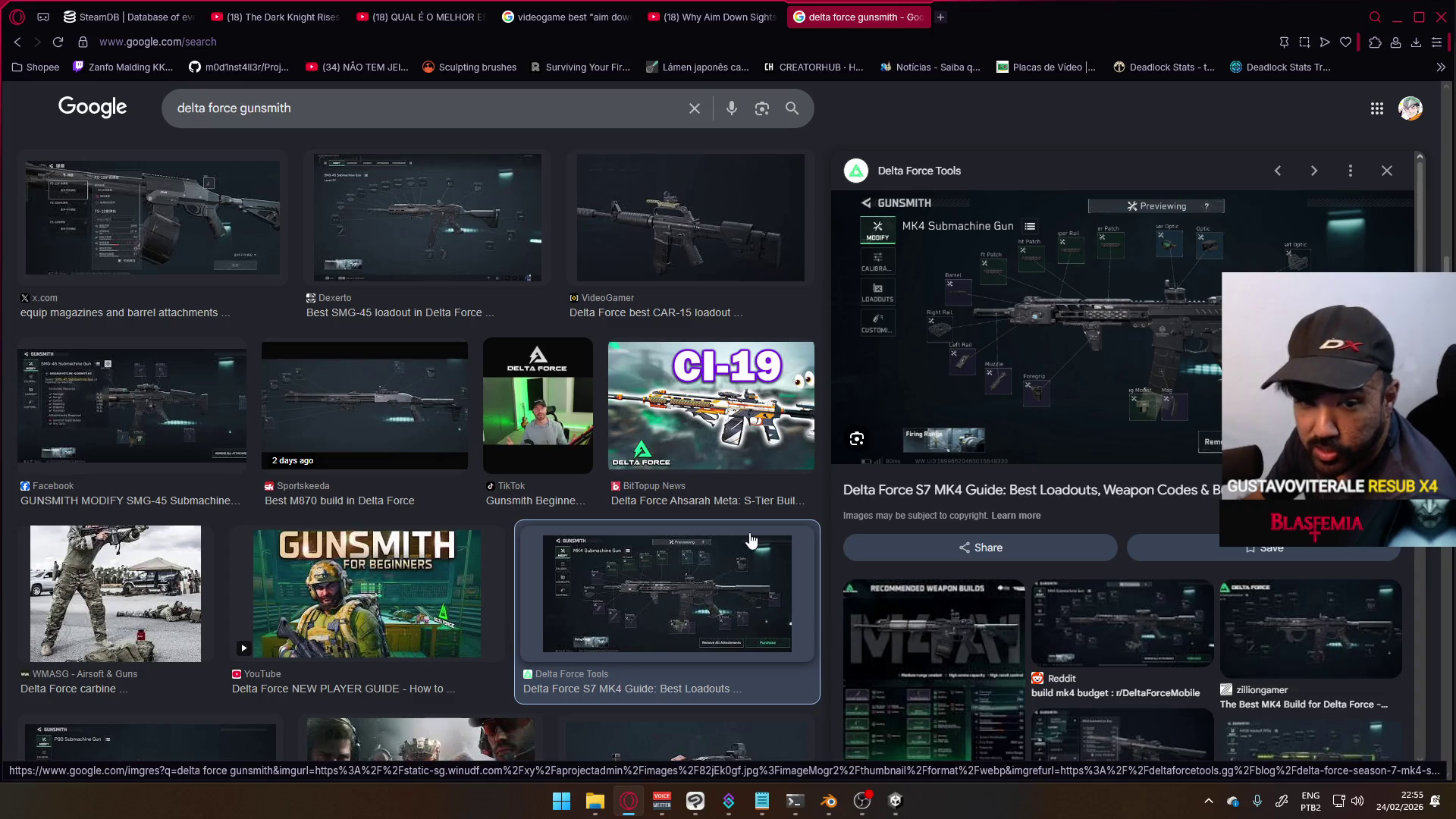
scroll(755, 540, down, 5)
scroll(648, 558, down, 3)
scroll(648, 557, down, 4)
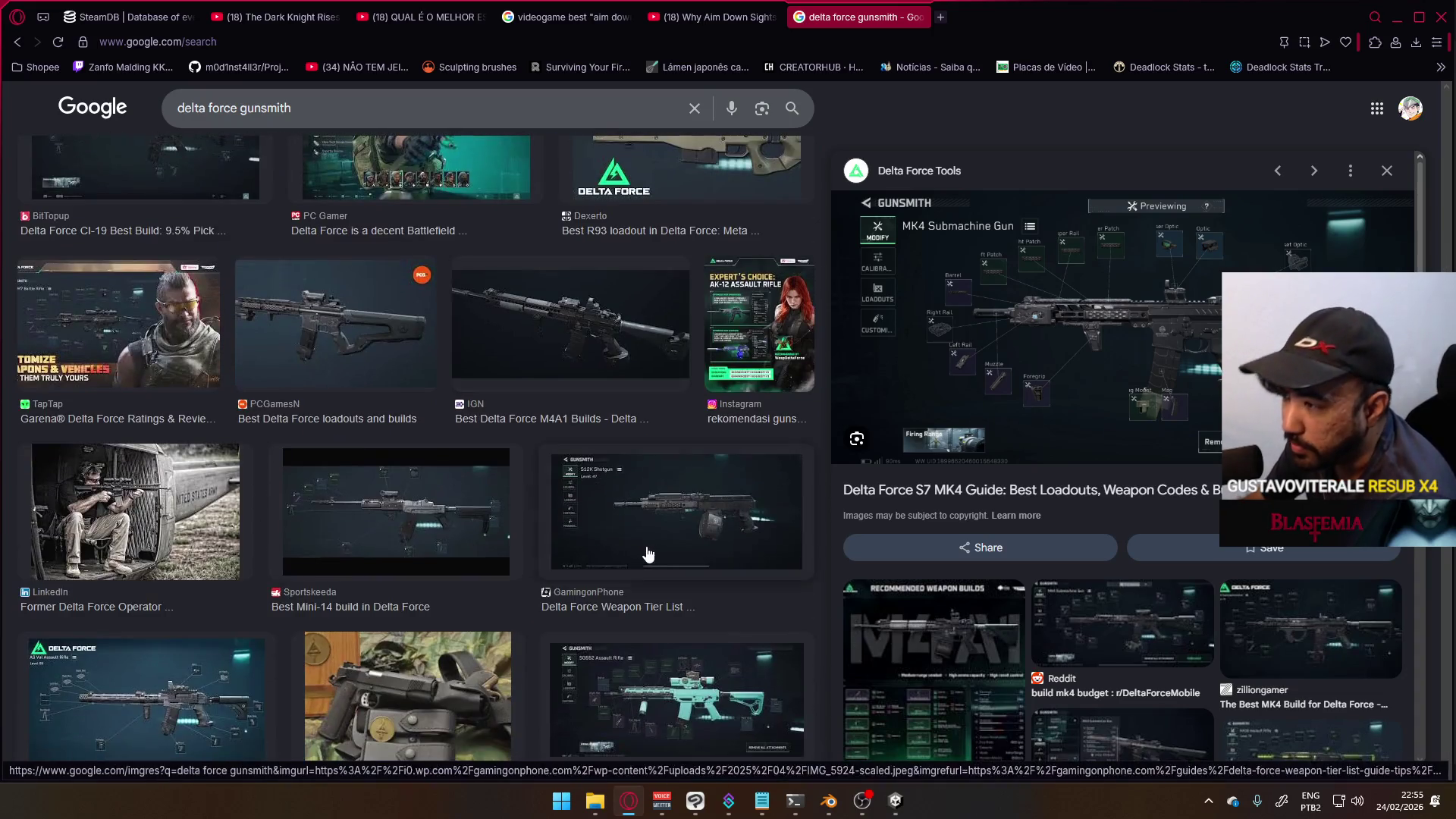
click(918, 16)
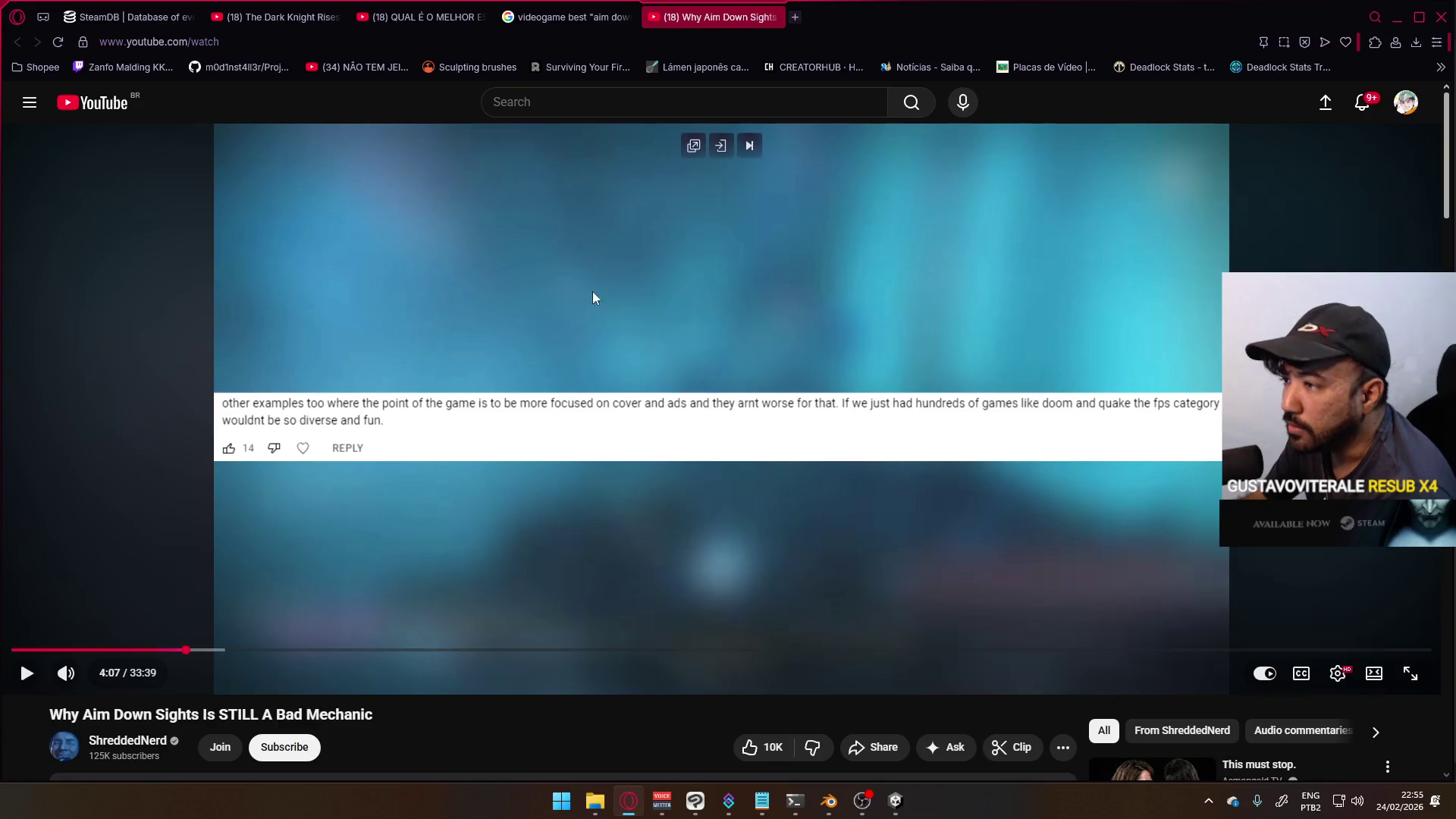